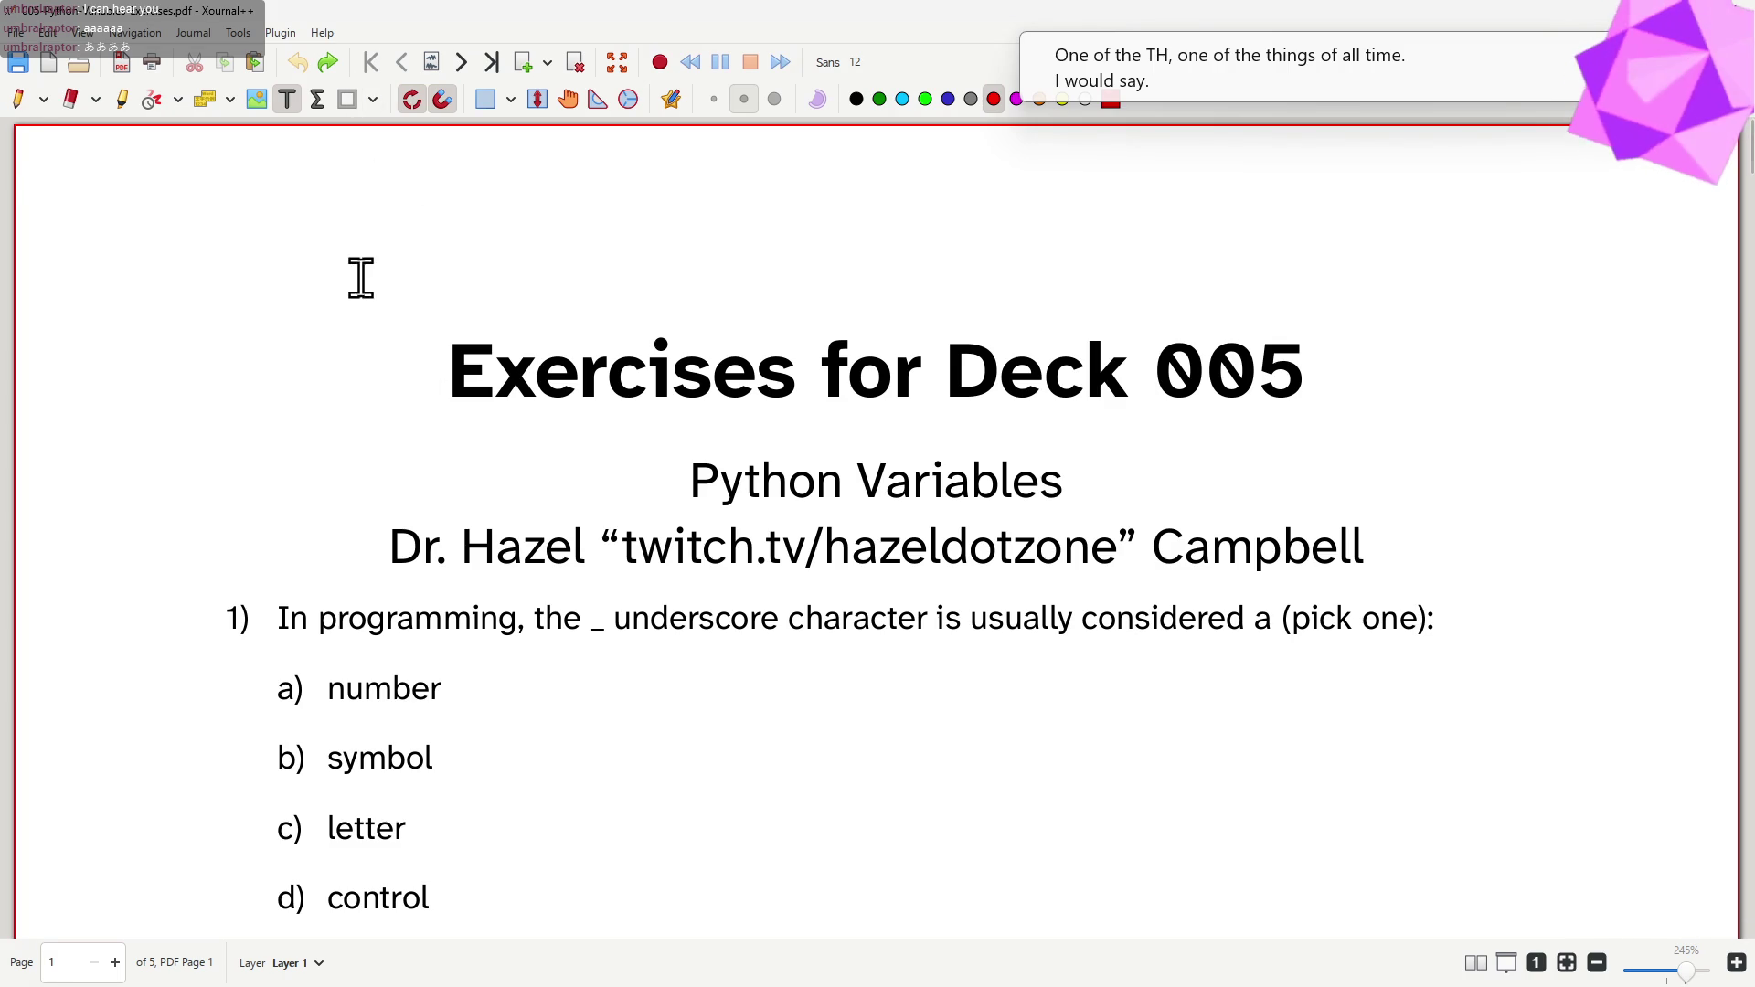
- With the blue pen, circle "c) letter" as the answer to question 1
left_click(18, 99)
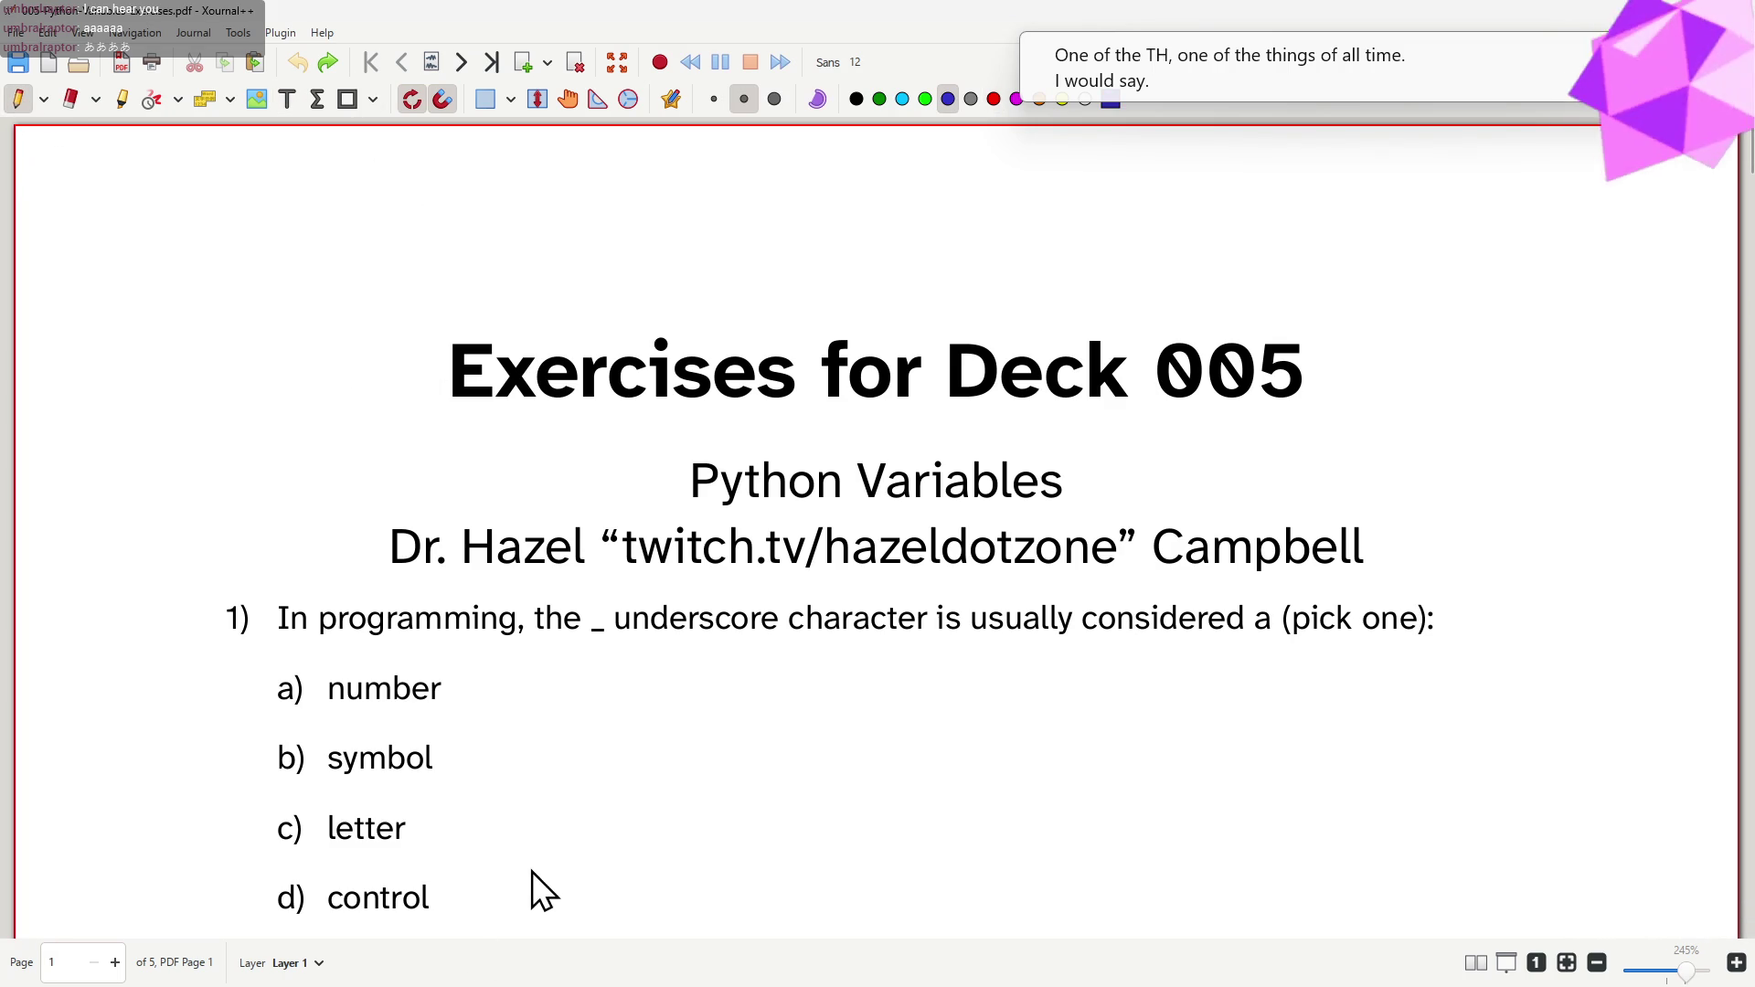
scroll(525, 868, "down", 3)
scroll(520, 871, "down", 2)
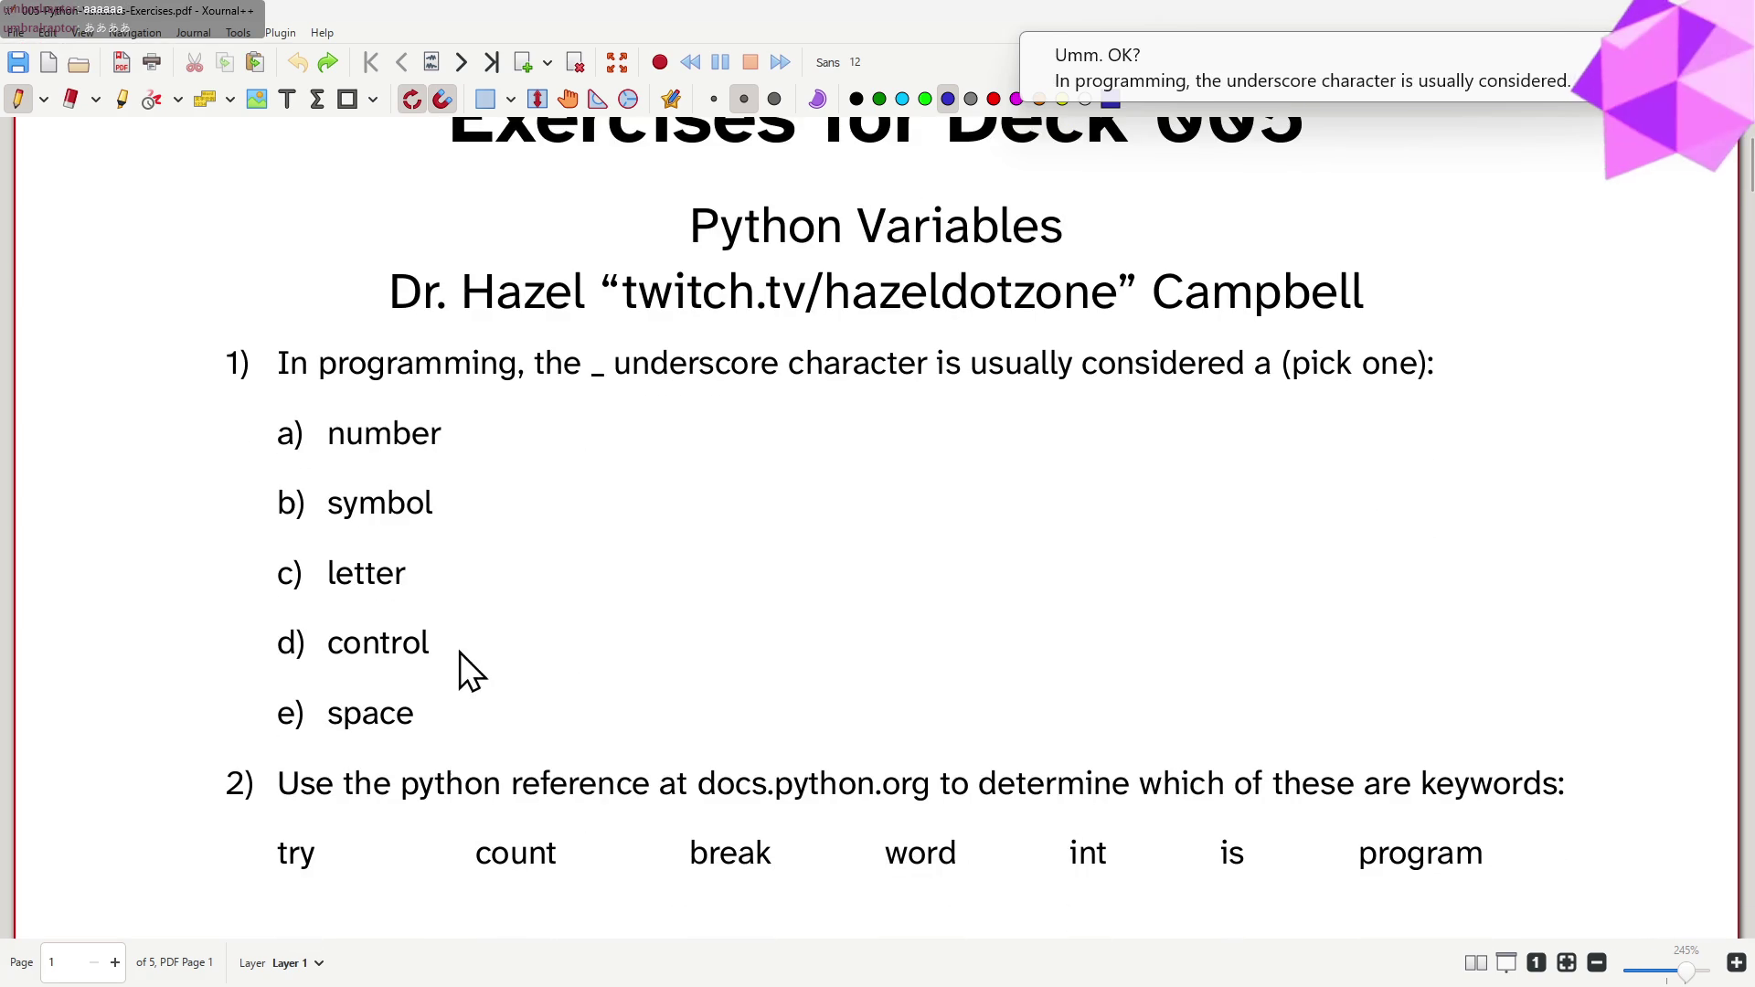
mouse_move(436, 551)
left_mouse_down()
mouse_move(275, 557)
mouse_move(392, 607)
mouse_move(417, 570)
left_mouse_up()
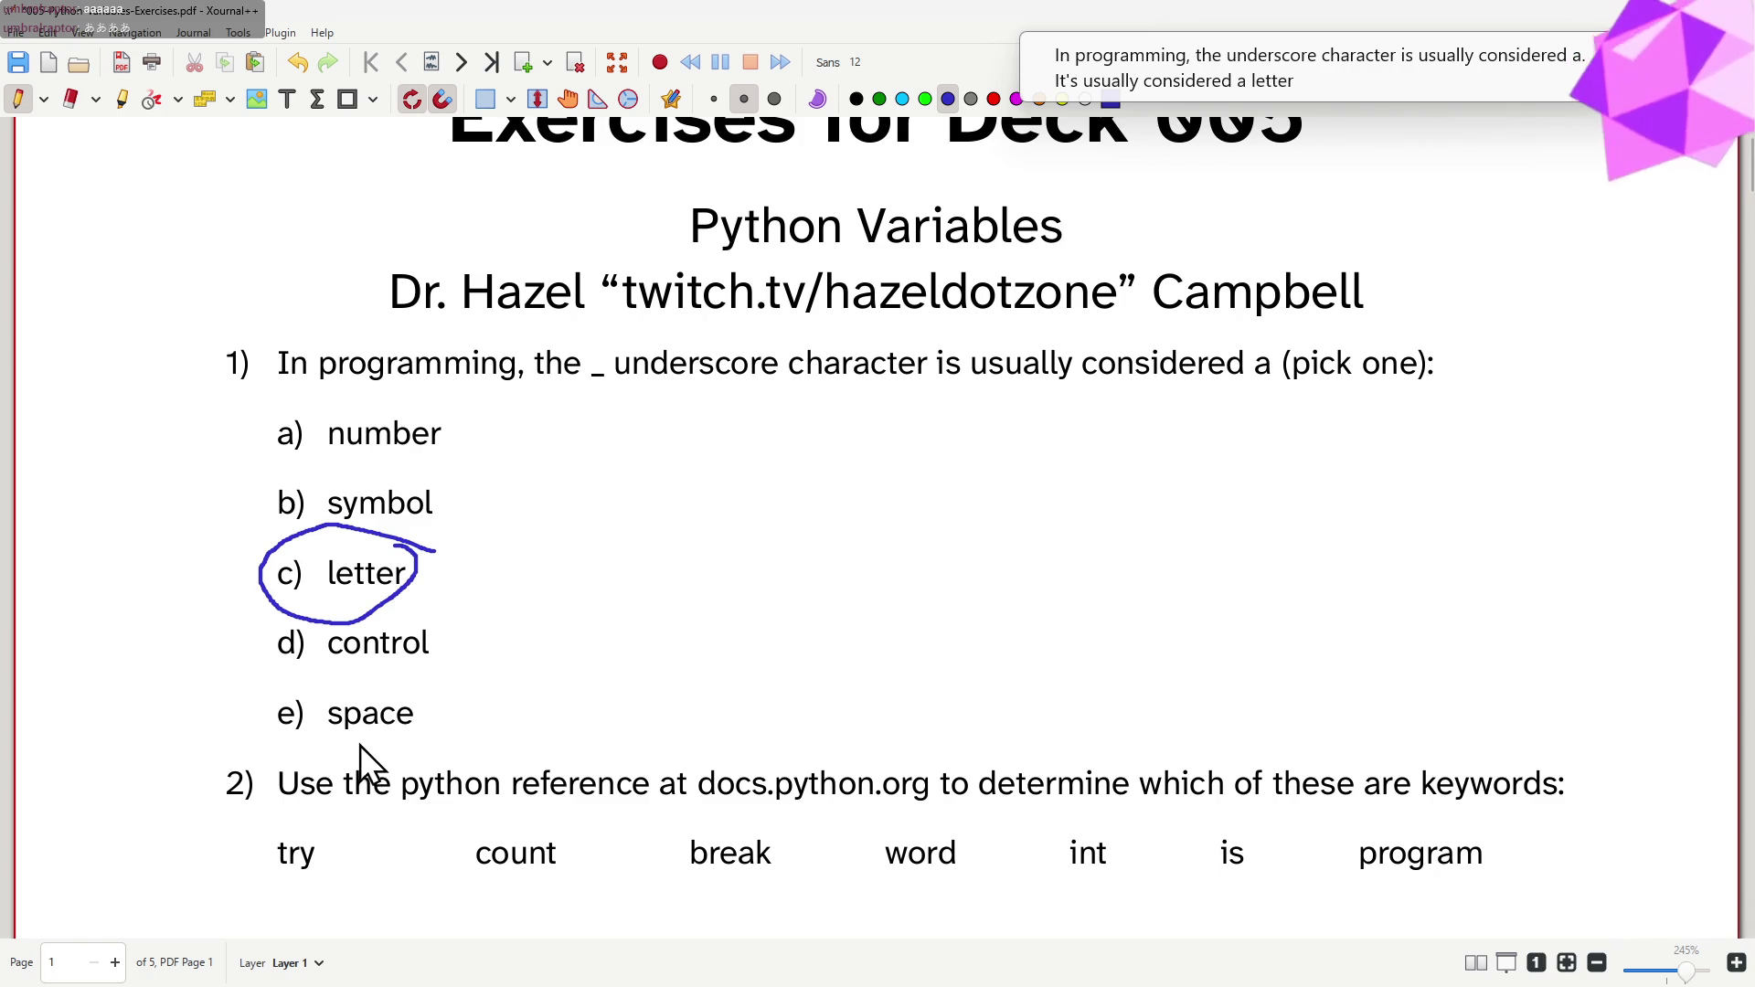
scroll(462, 593, "down", 2)
scroll(452, 611, "down", 2)
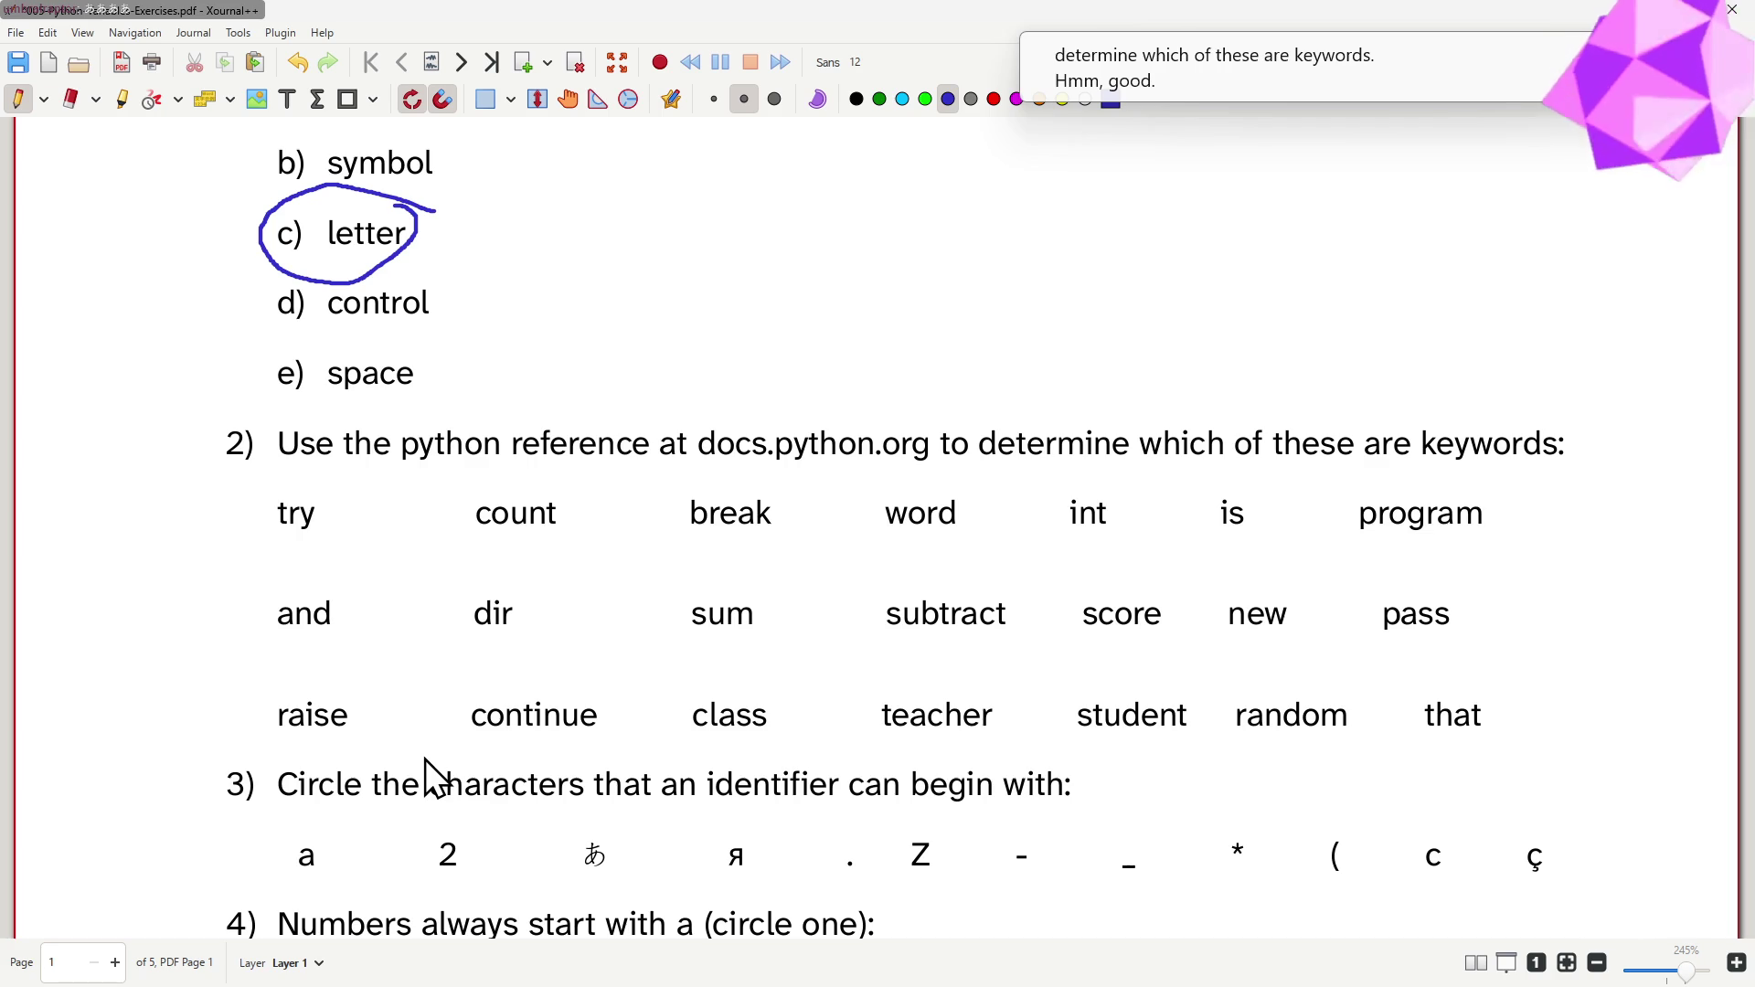
- Switch to the browser, reload hazel.zone, and bring up the Python lexical analysis tab
key("alt+Tab")
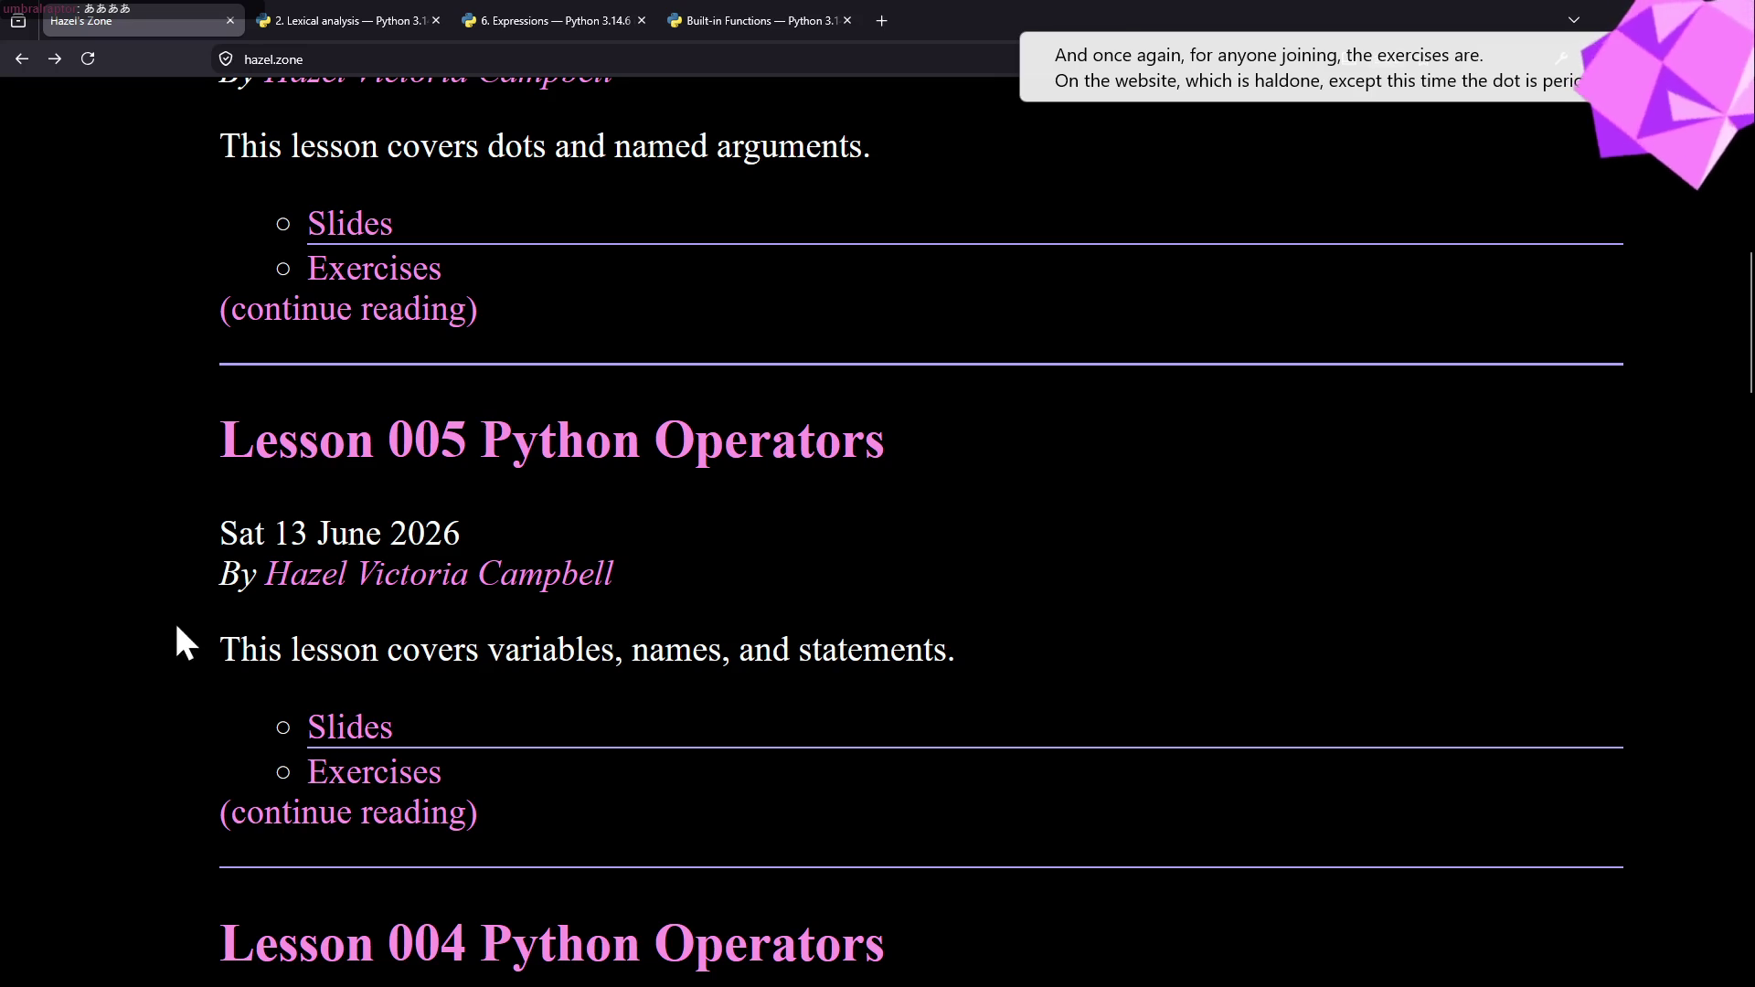
left_click(403, 51)
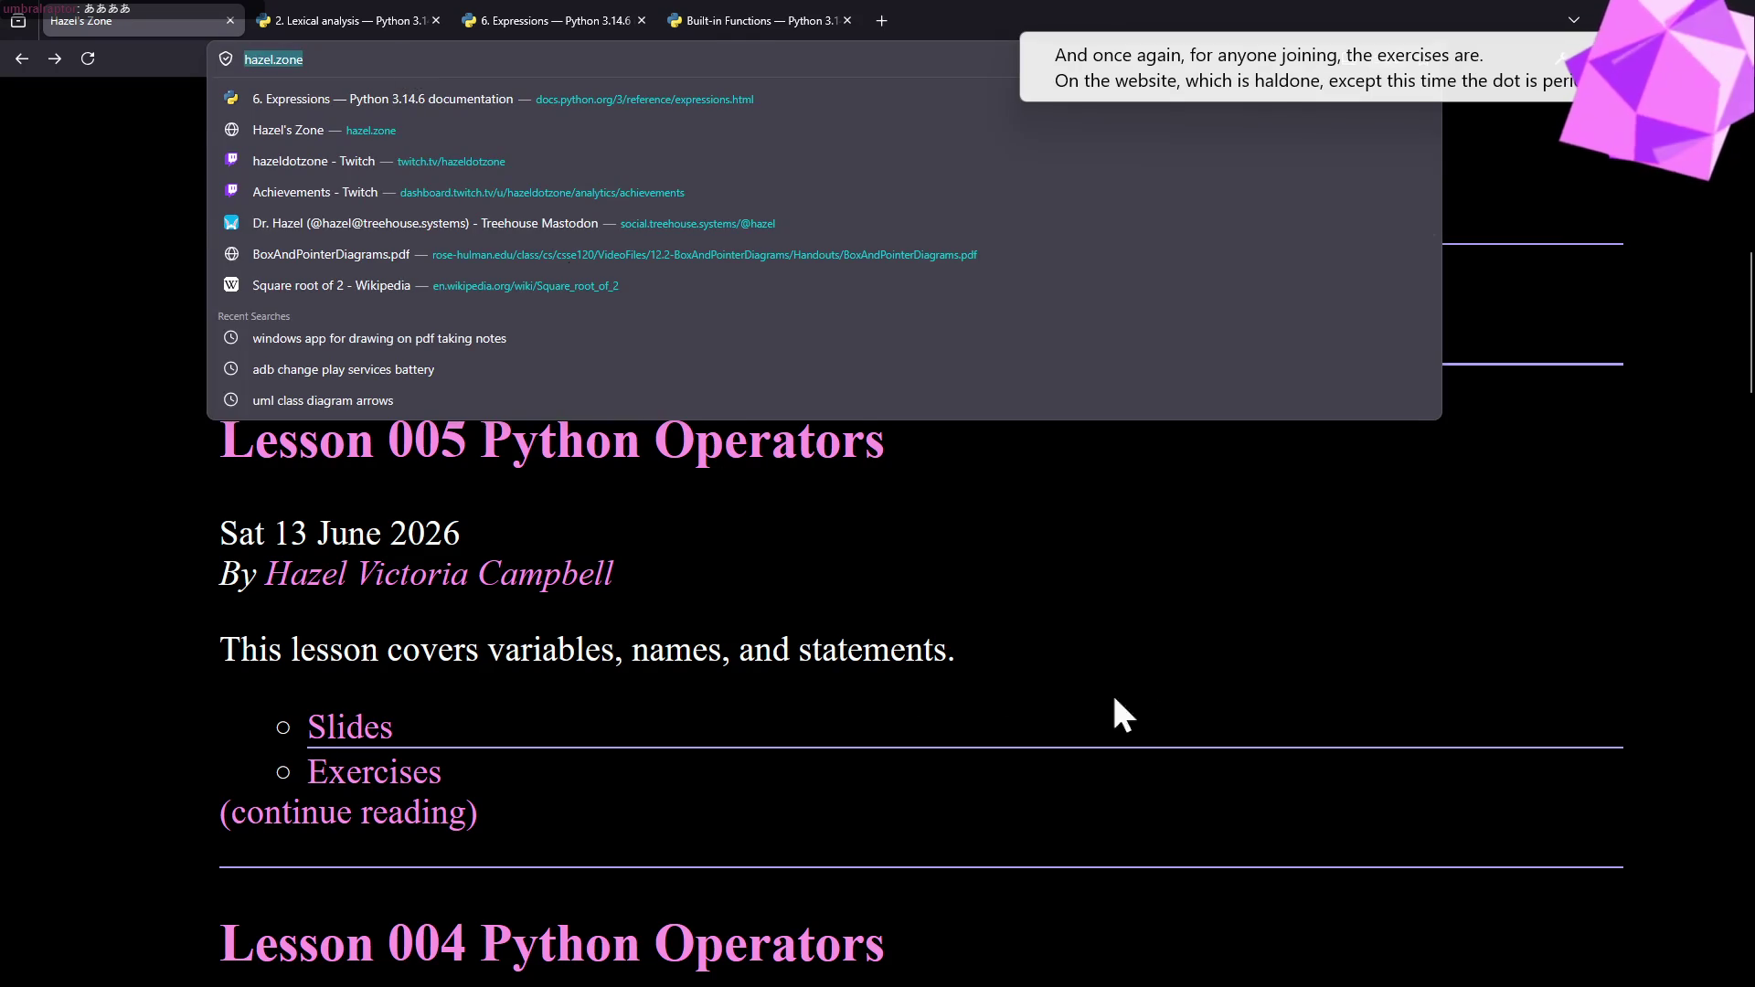
key("Return")
scroll(1156, 695, "up", 1)
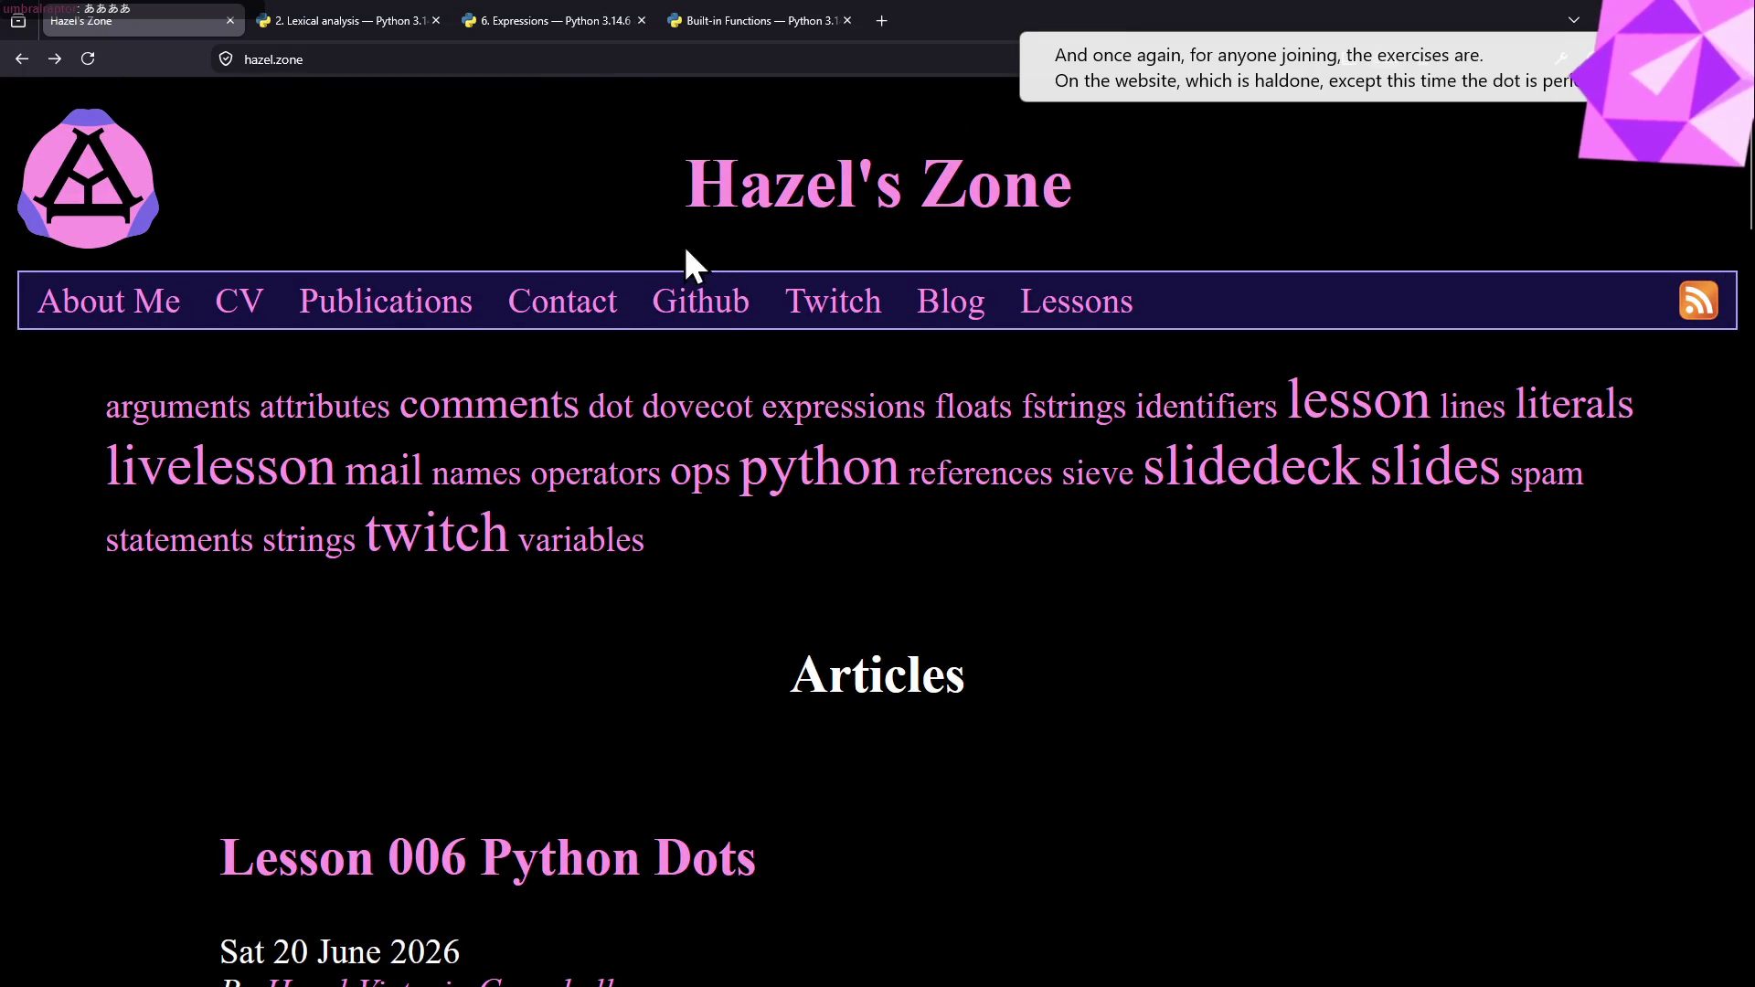
left_click(342, 21)
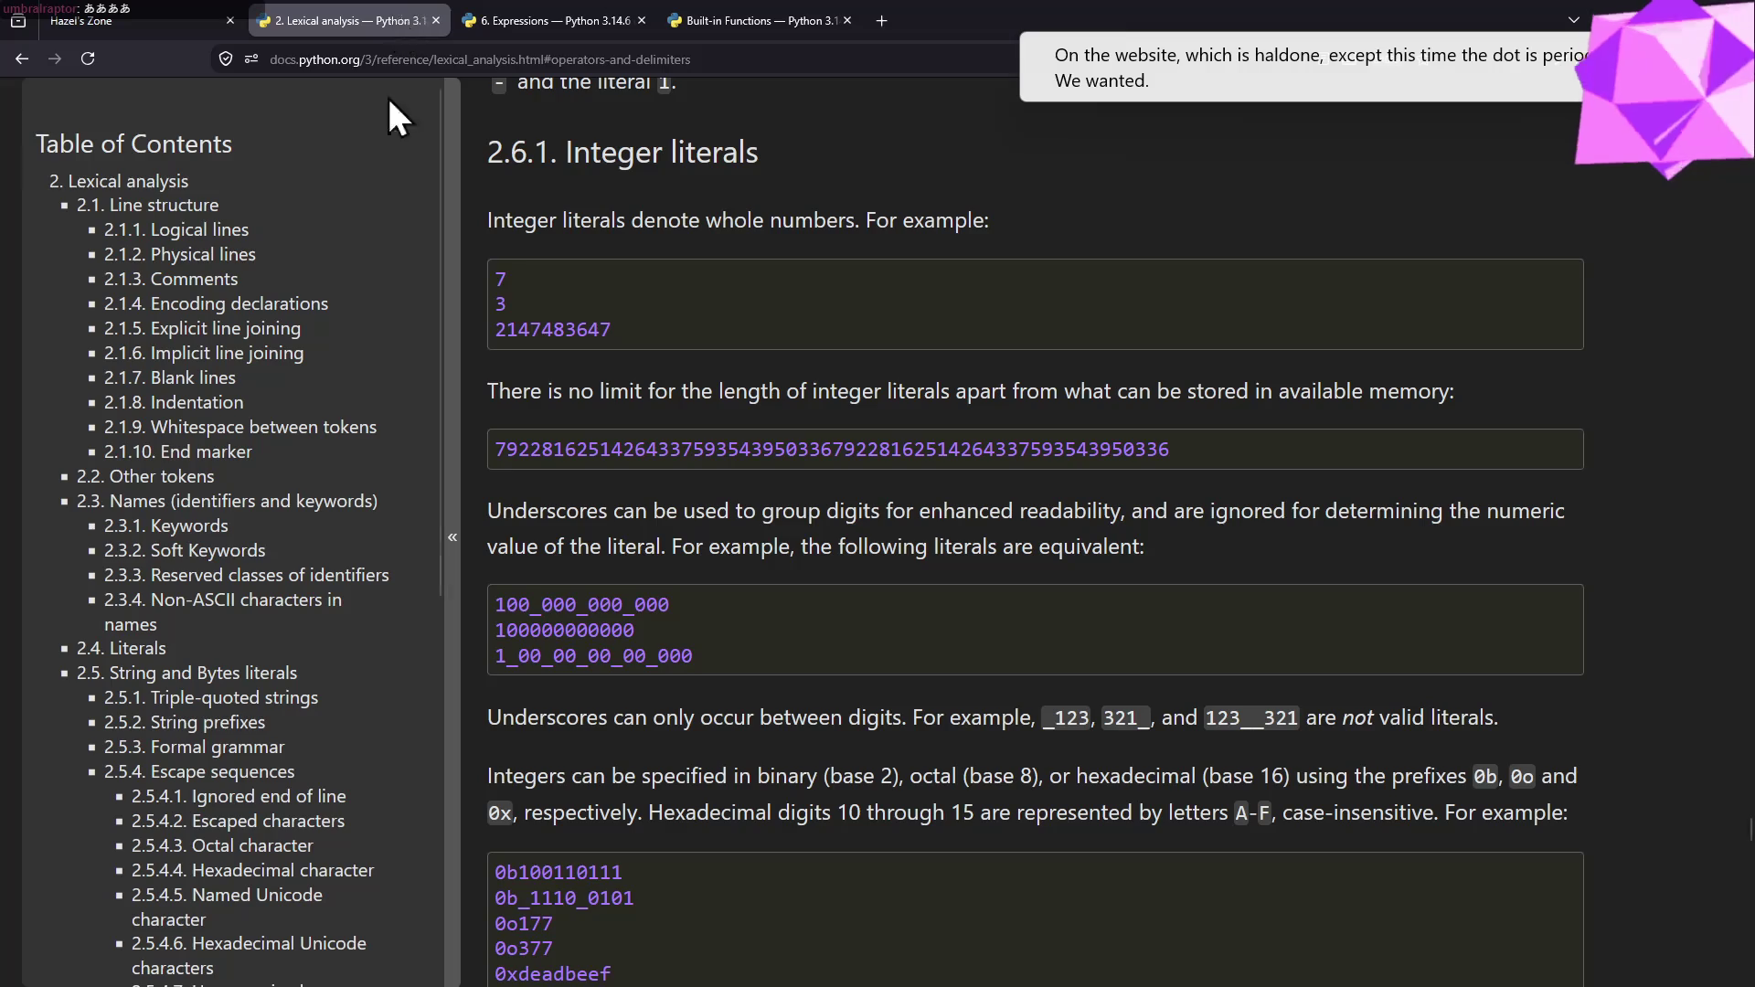
scroll(270, 524, "up", 5)
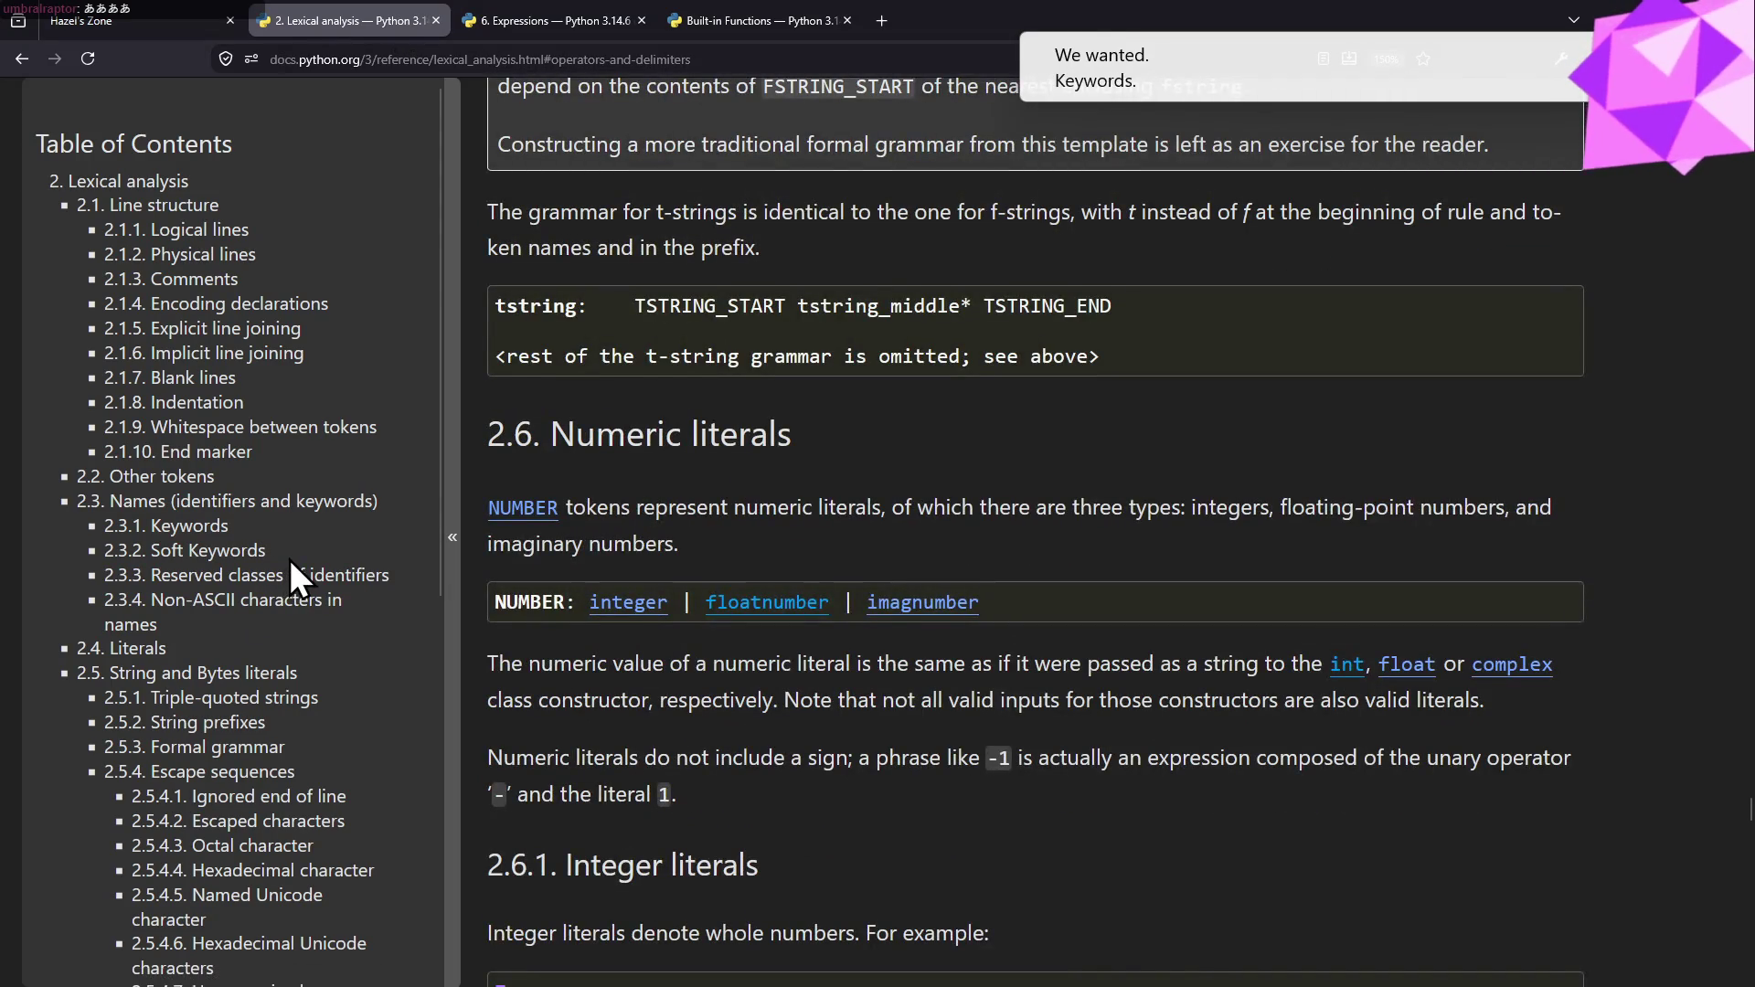
scroll(288, 560, "up", 4)
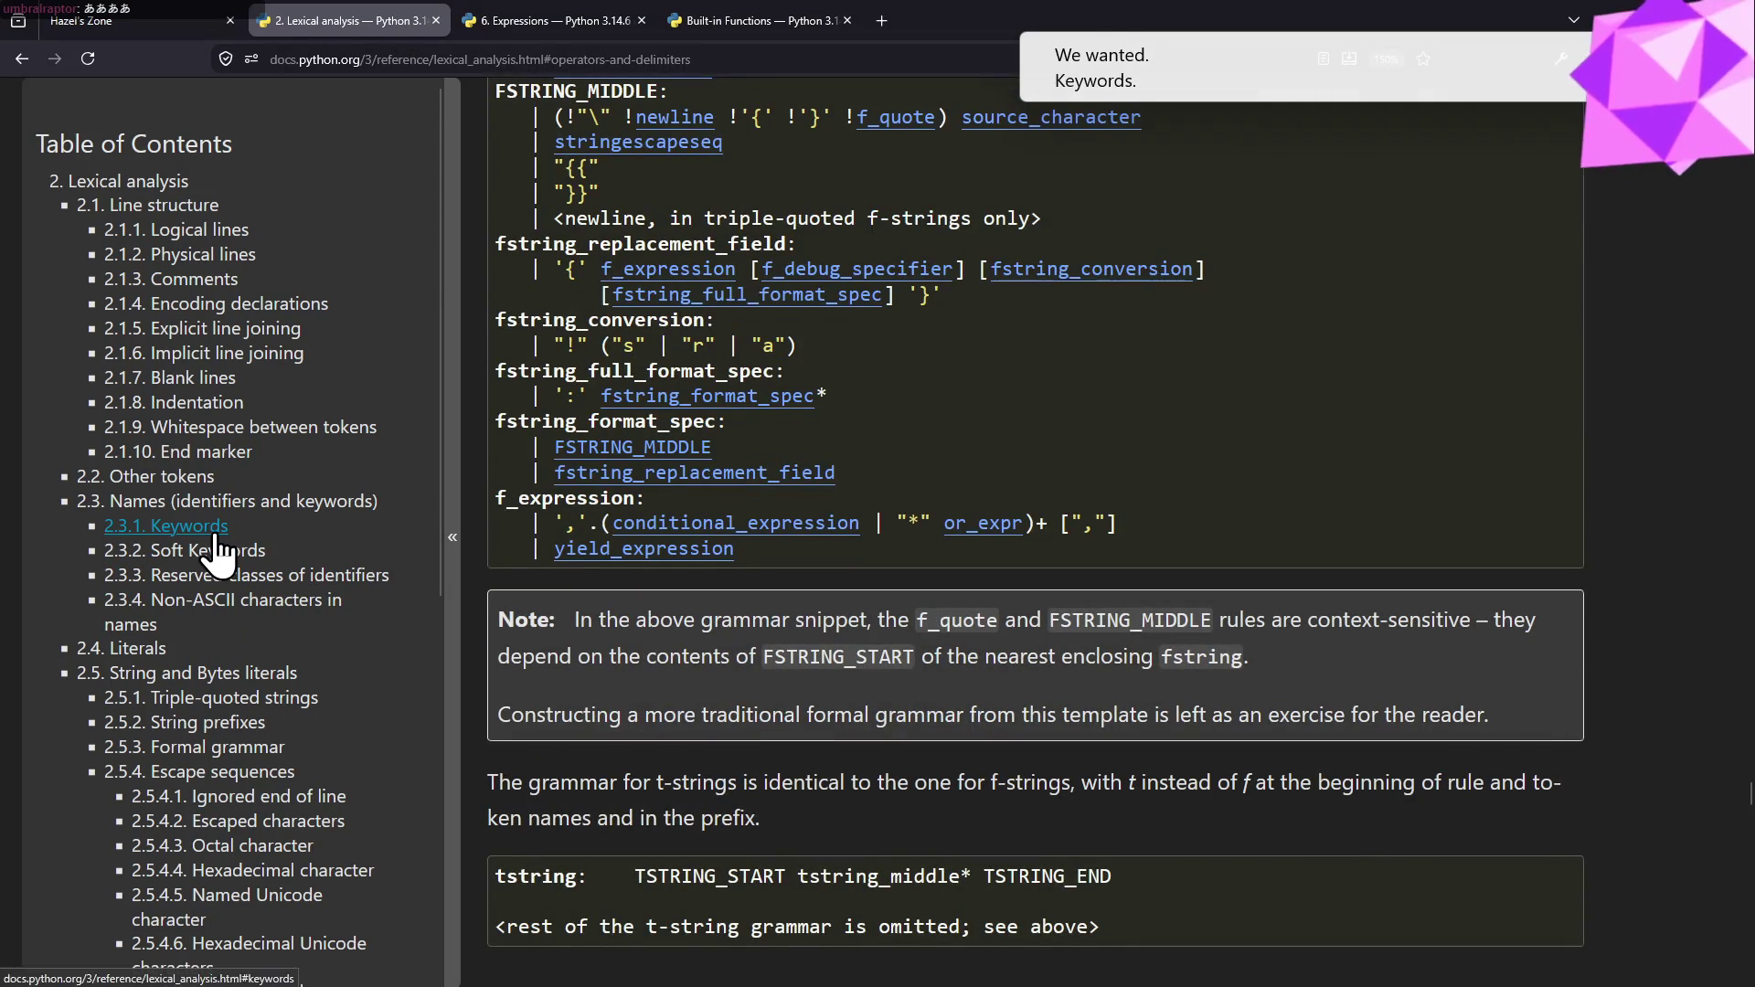
- Jump to the 2.3.1 Keywords section, then return to the Xournal++ worksheet
left_click(205, 529)
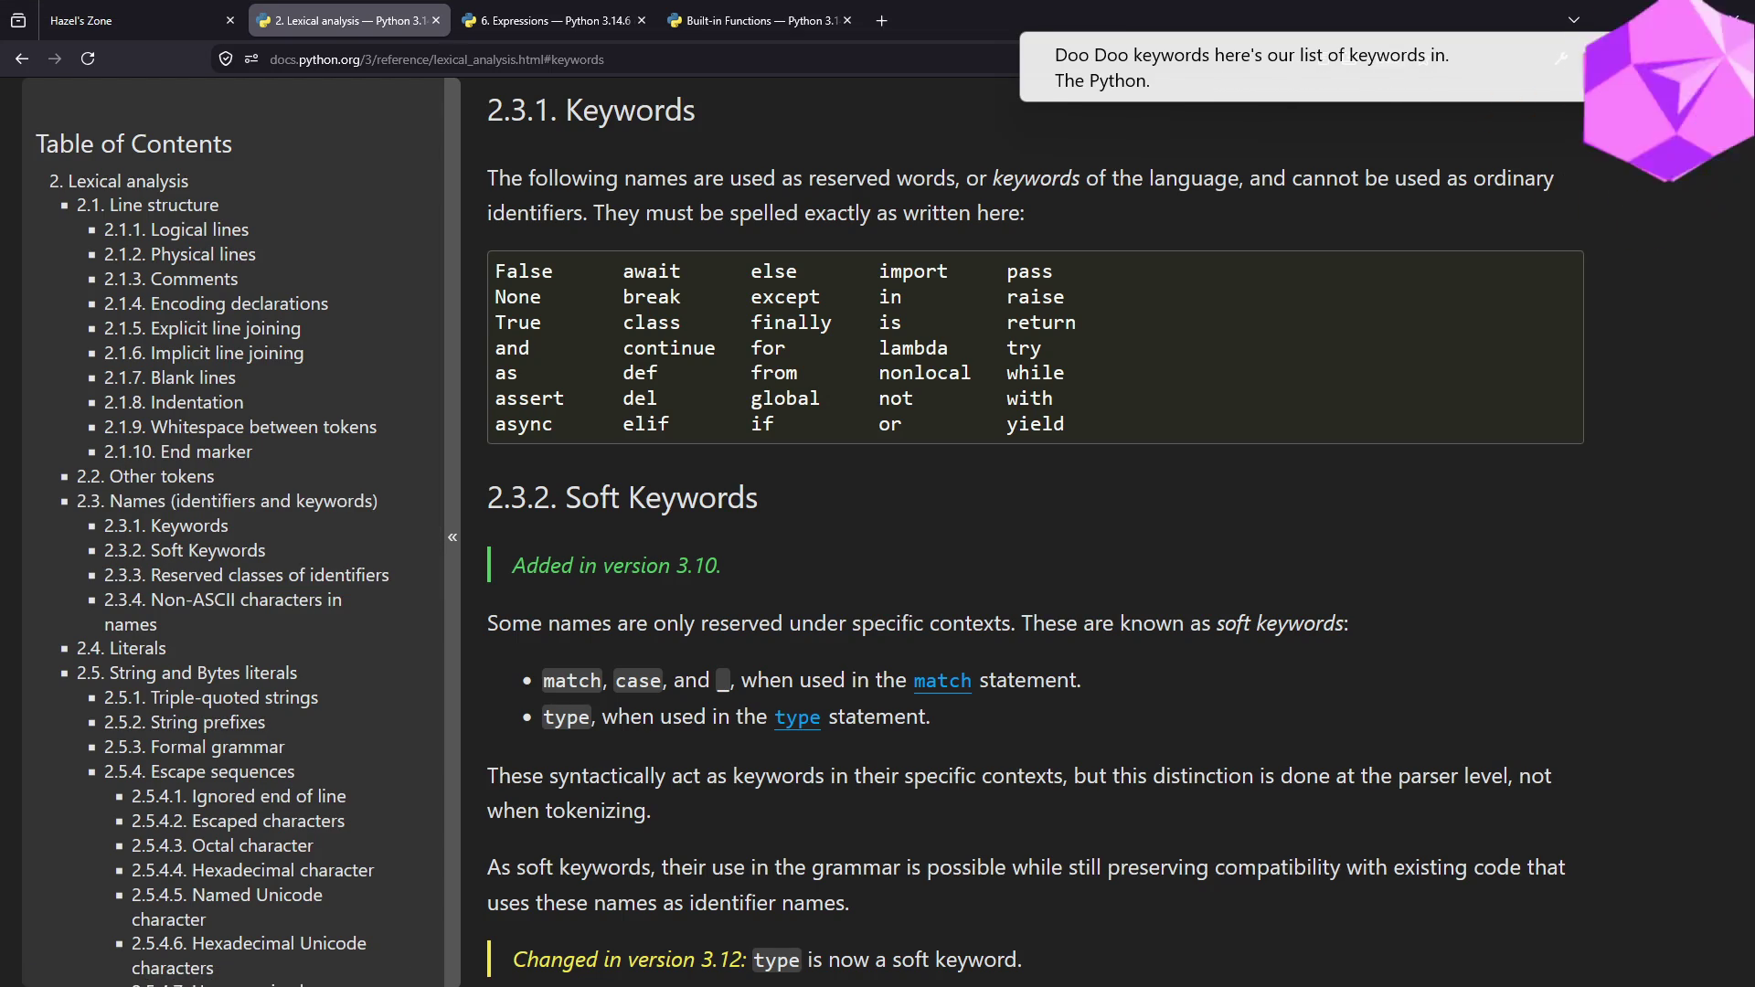
key("alt+Tab")
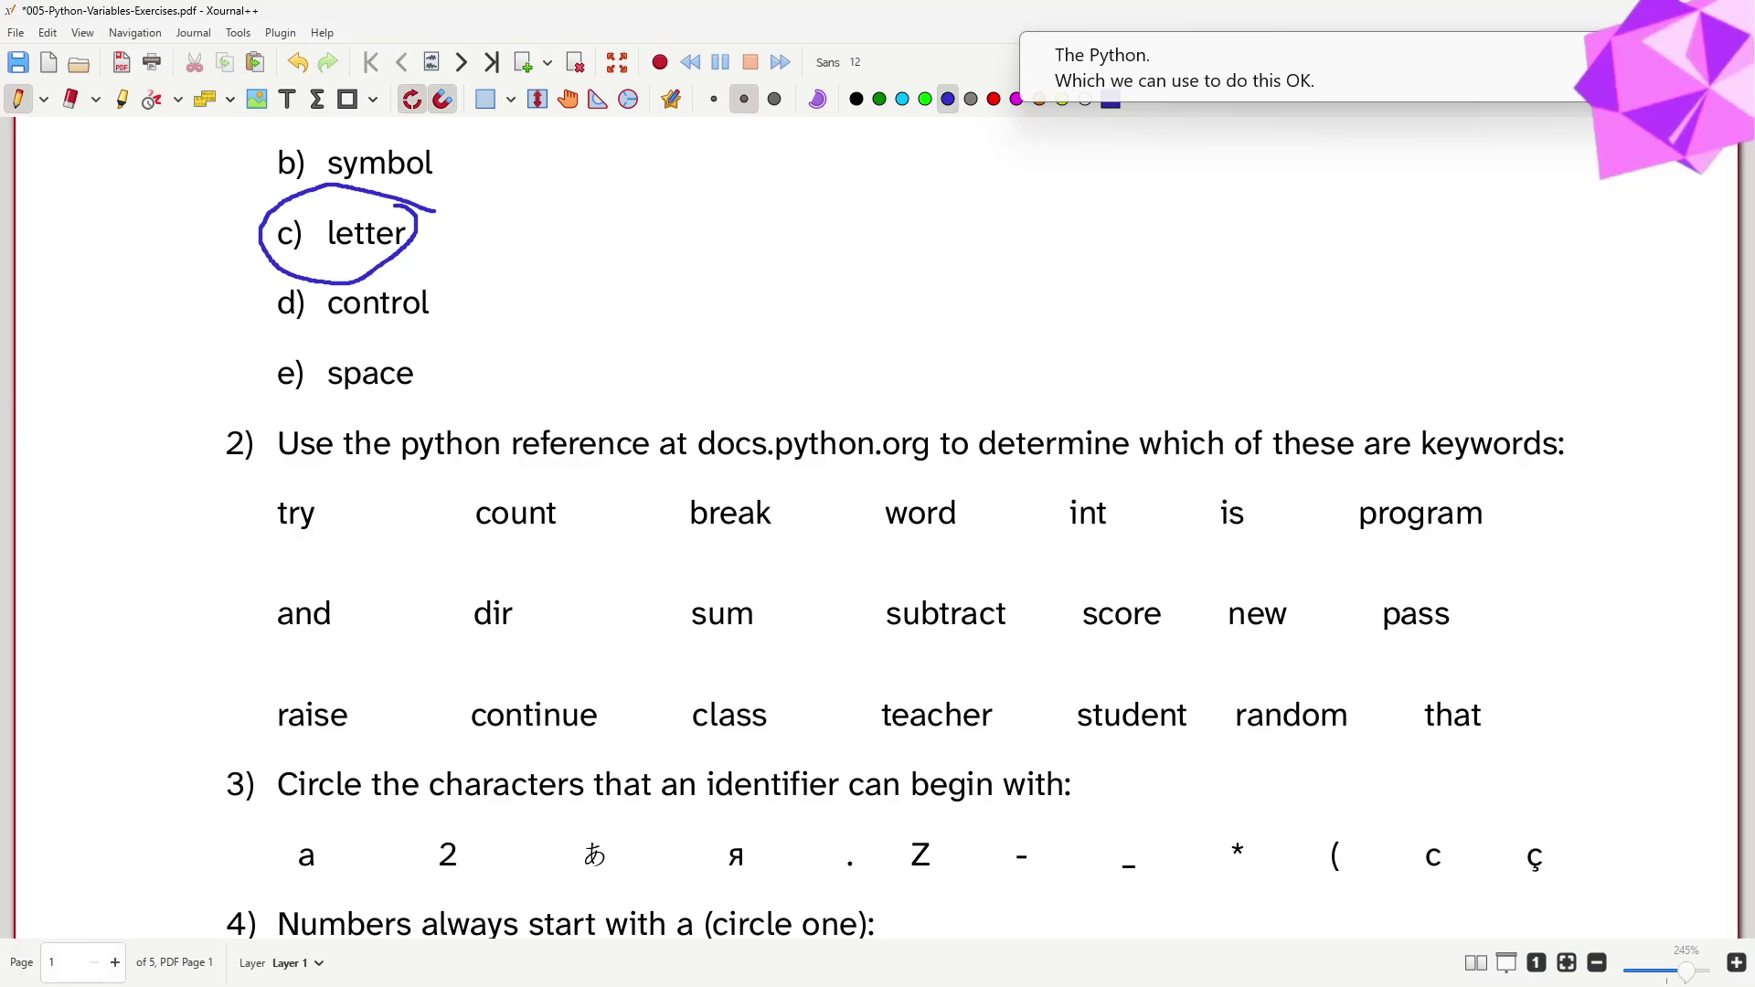
- Checking against the keyword list, circle try and break in question 2
key("alt+Tab")
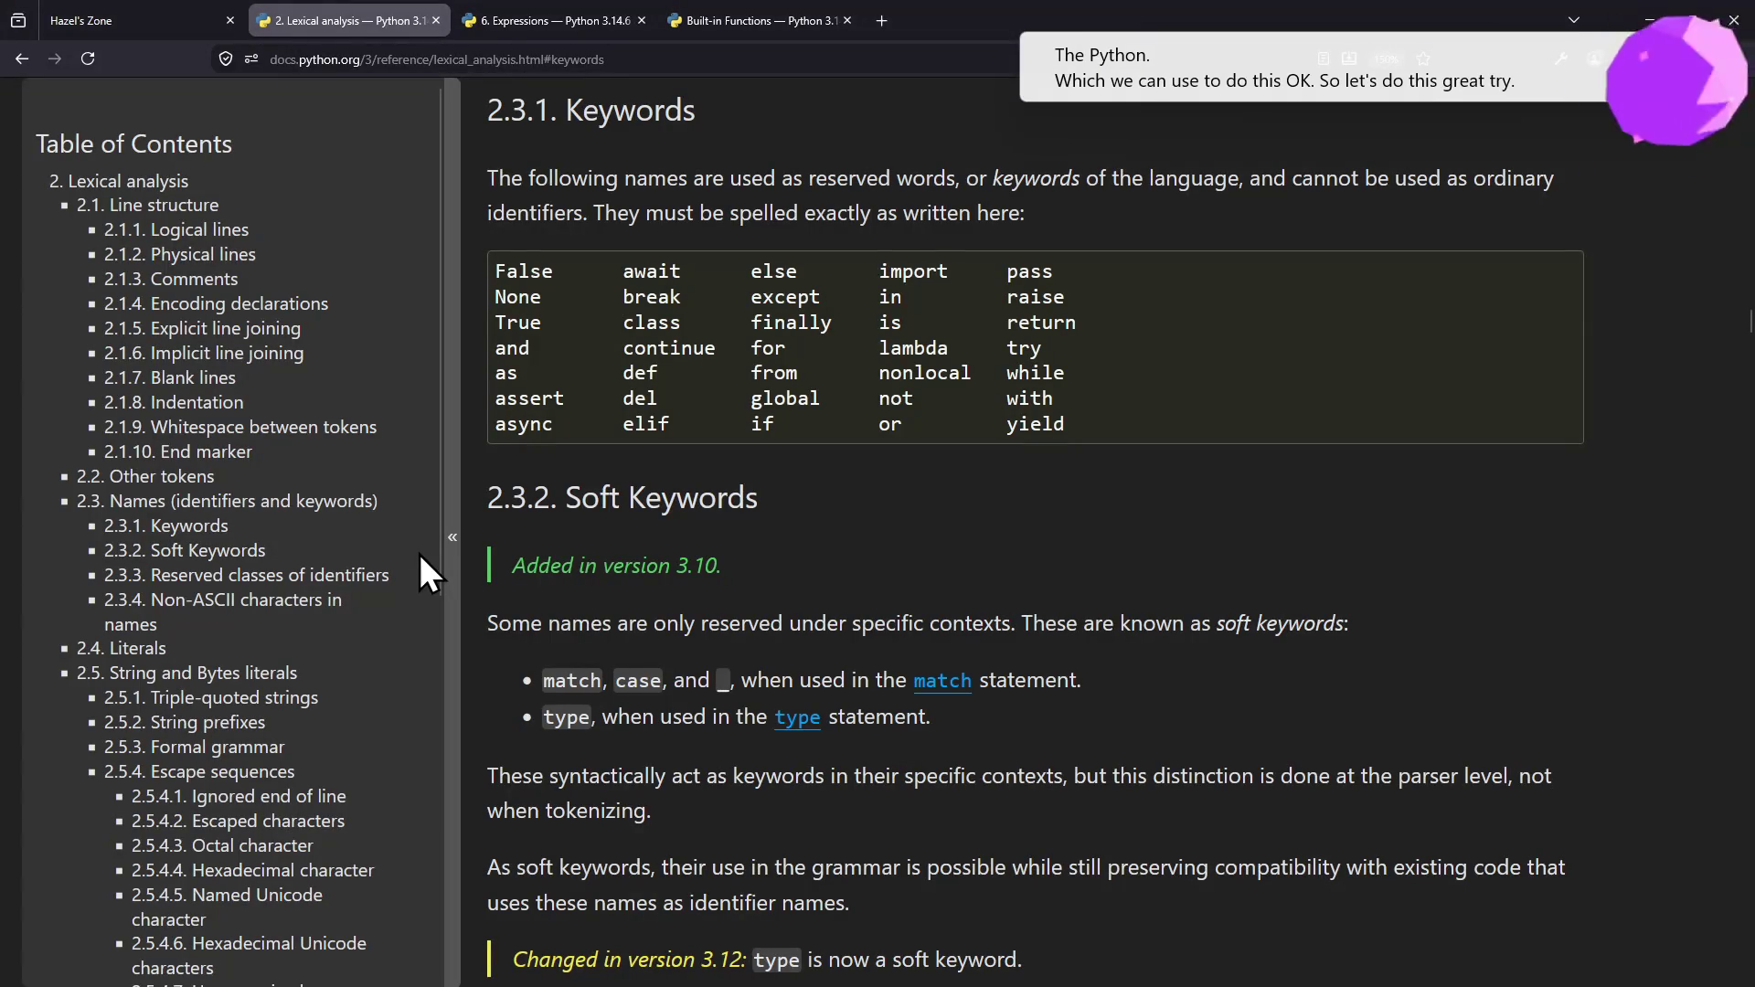
key("alt+Tab")
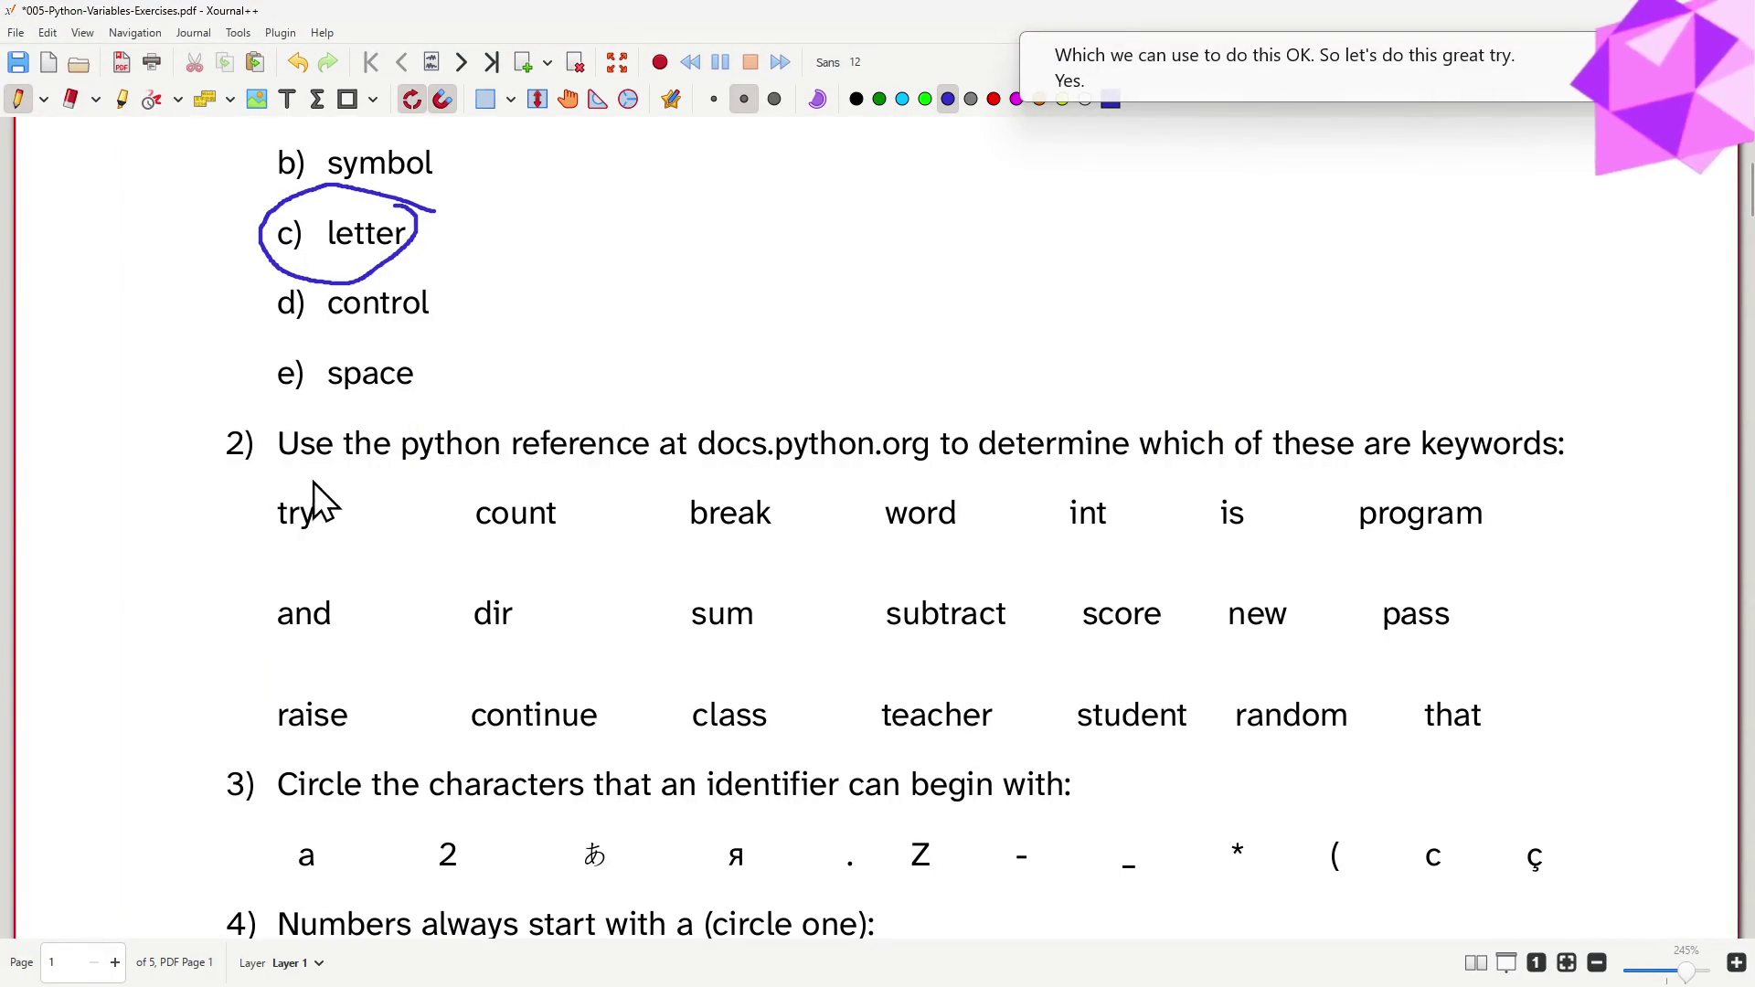
left_click_drag(251, 501, 330, 478)
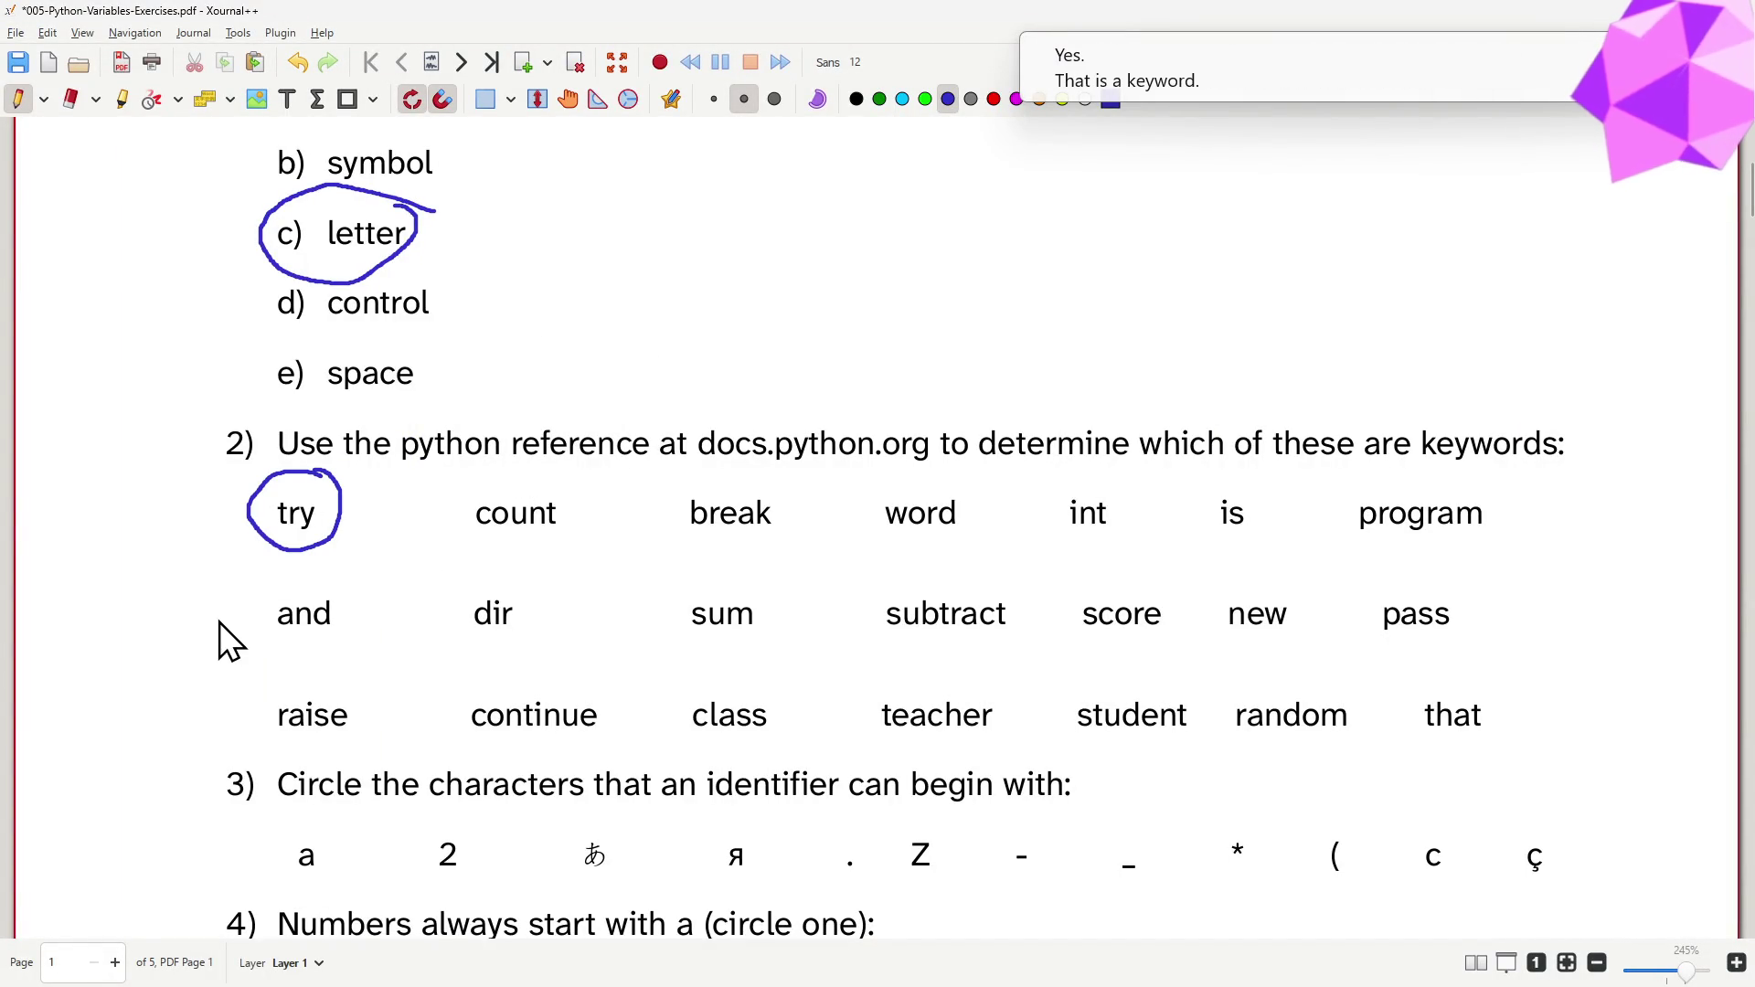
key("alt+Tab")
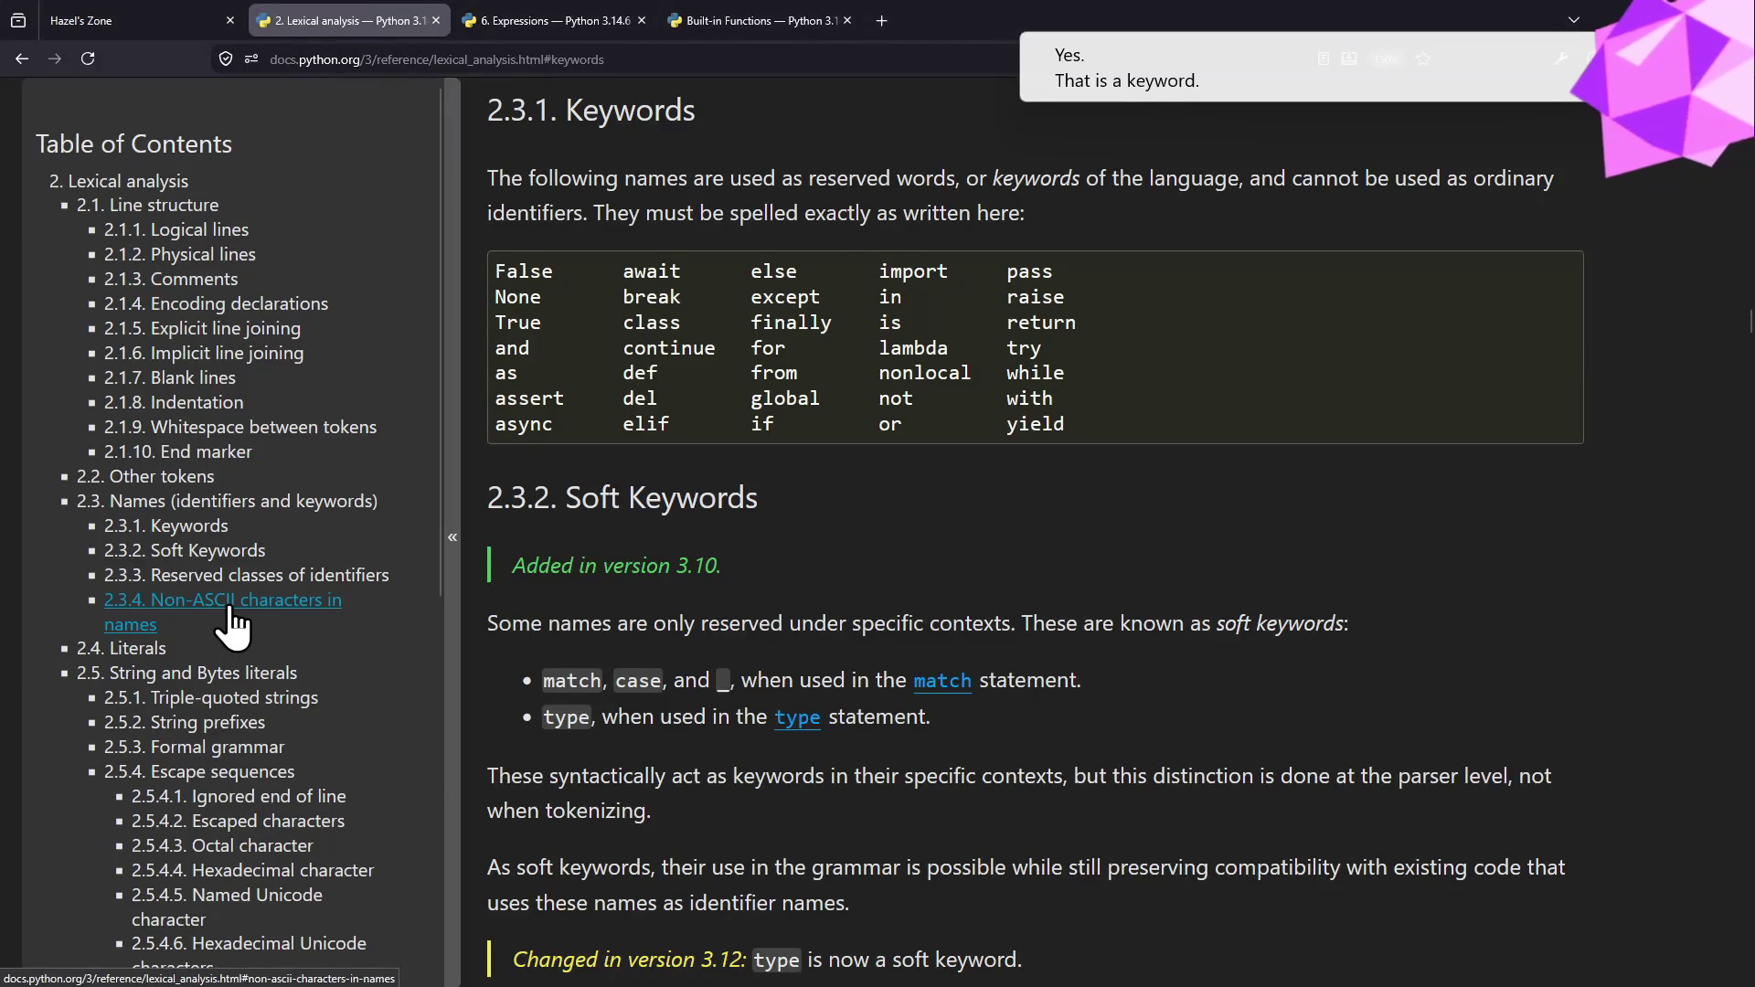
key("alt+Tab")
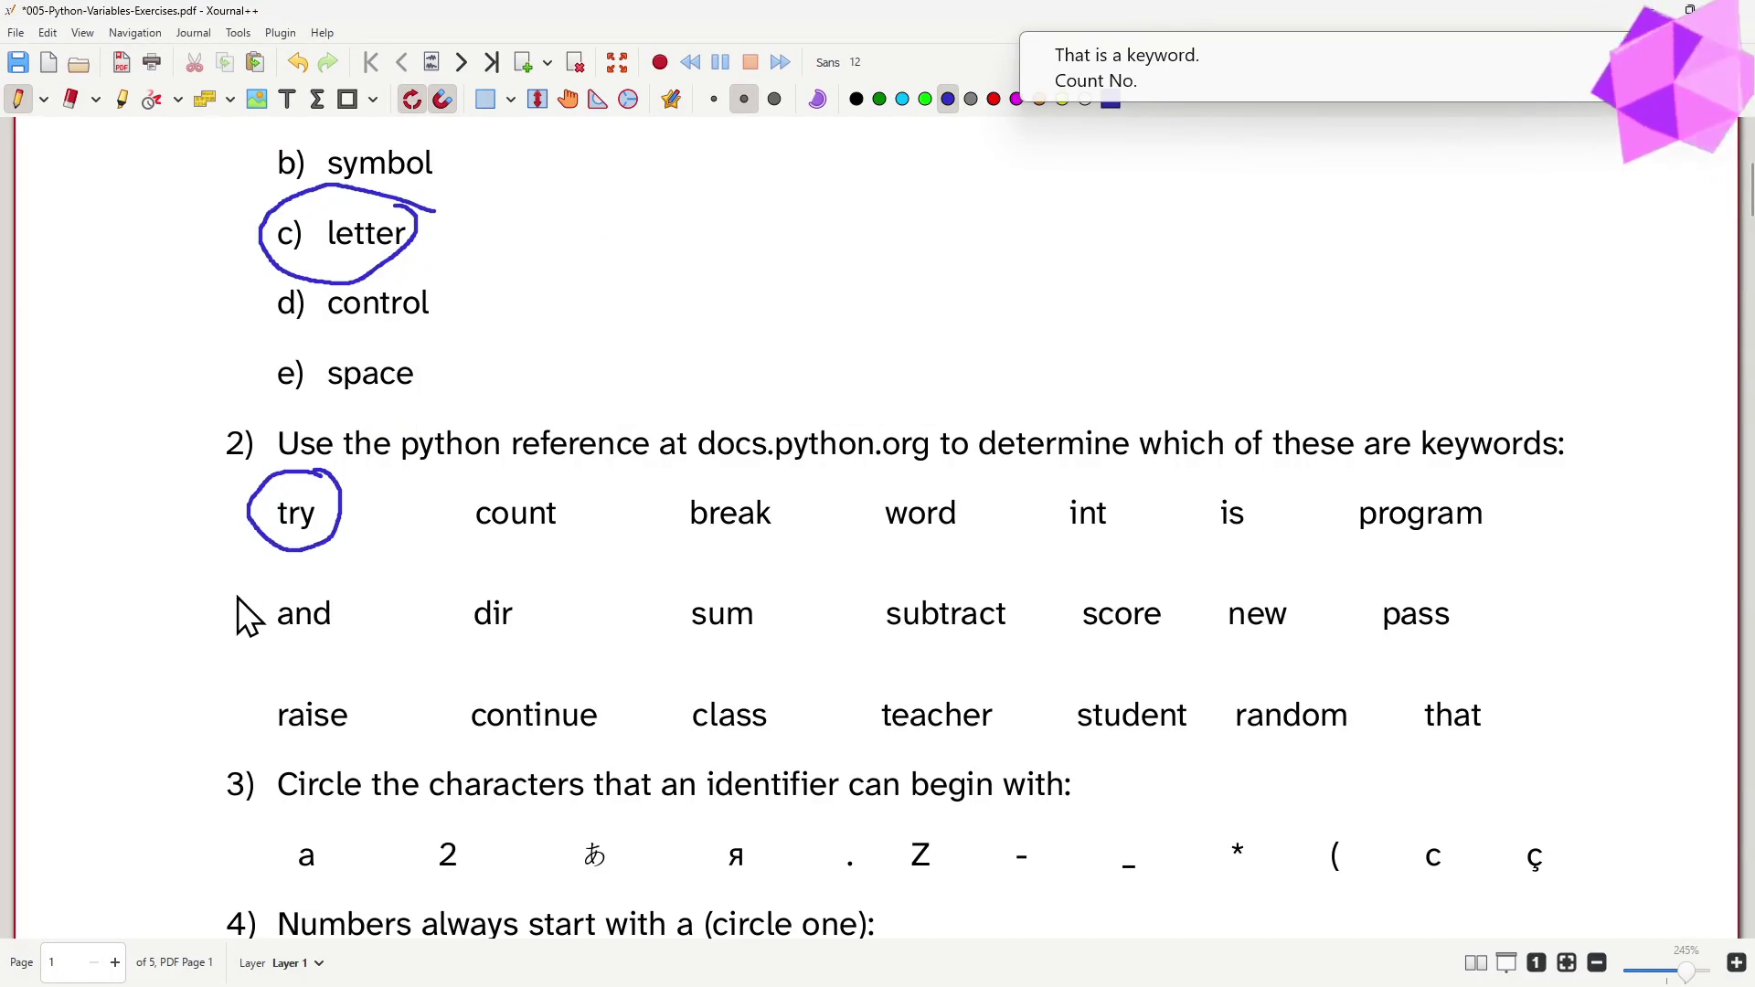
key("alt+Tab")
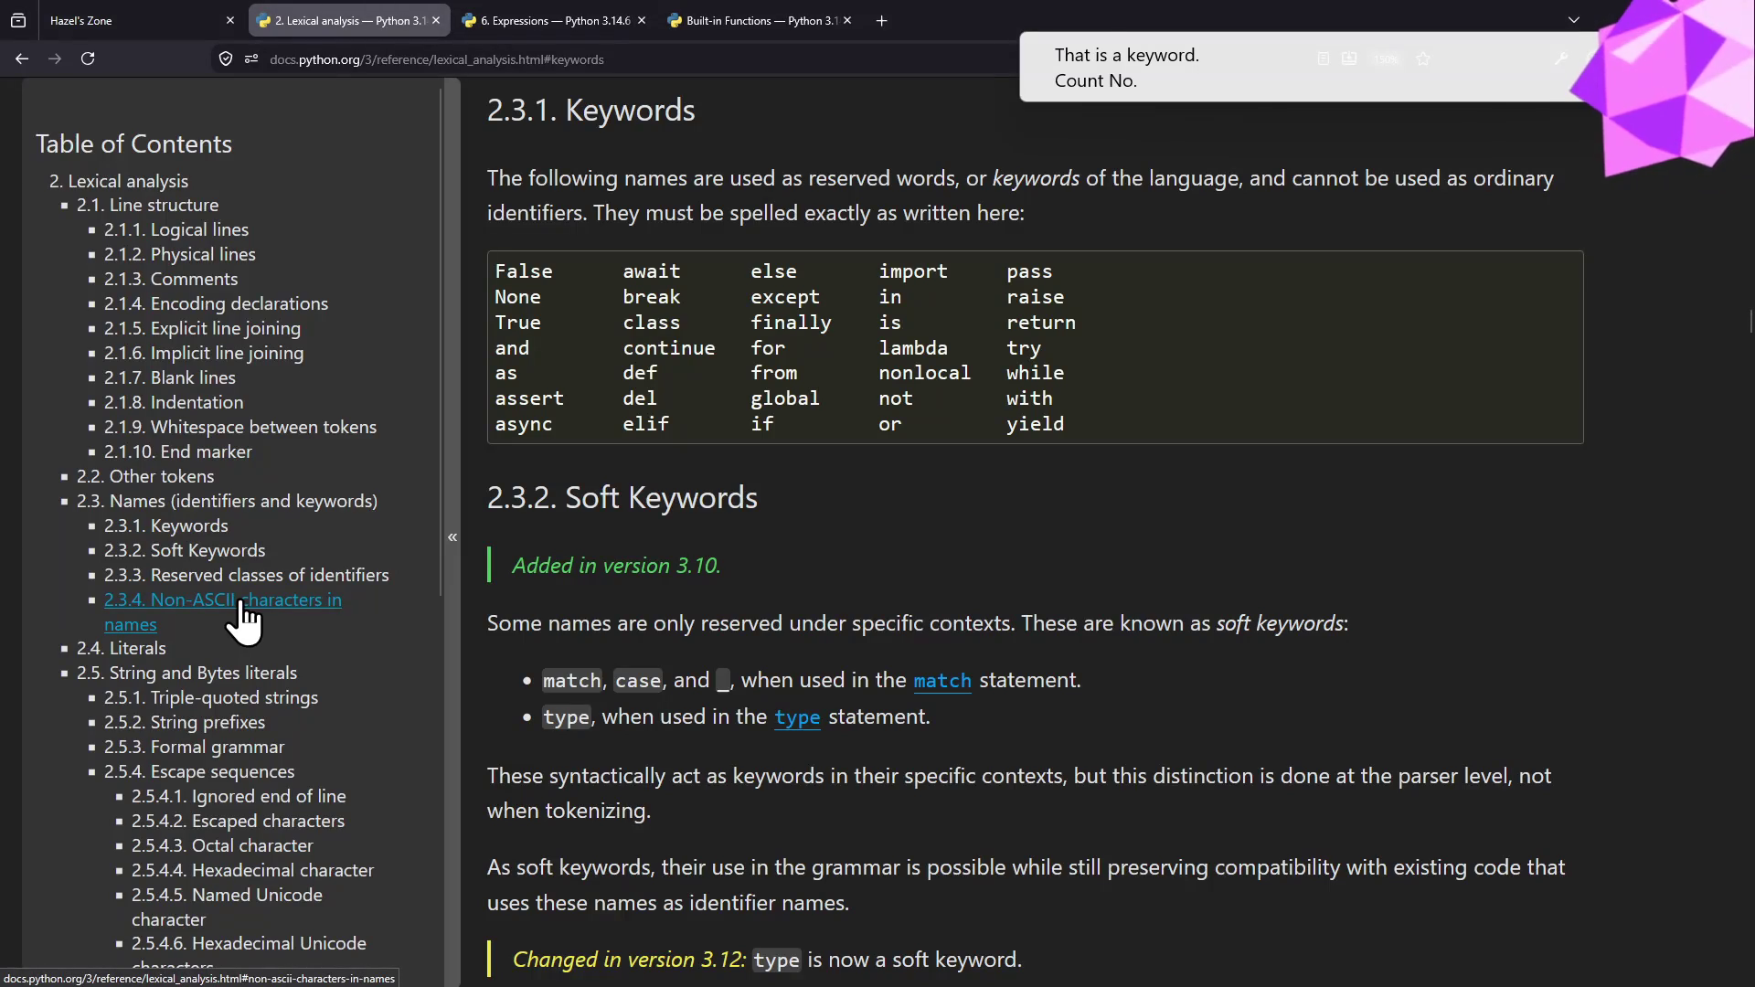
key("alt+Tab")
mouse_move(766, 480)
left_mouse_down()
mouse_move(666, 483)
mouse_move(769, 521)
left_mouse_up()
- Confirm is in the keyword list and circle it in question 2
key("alt+Tab")
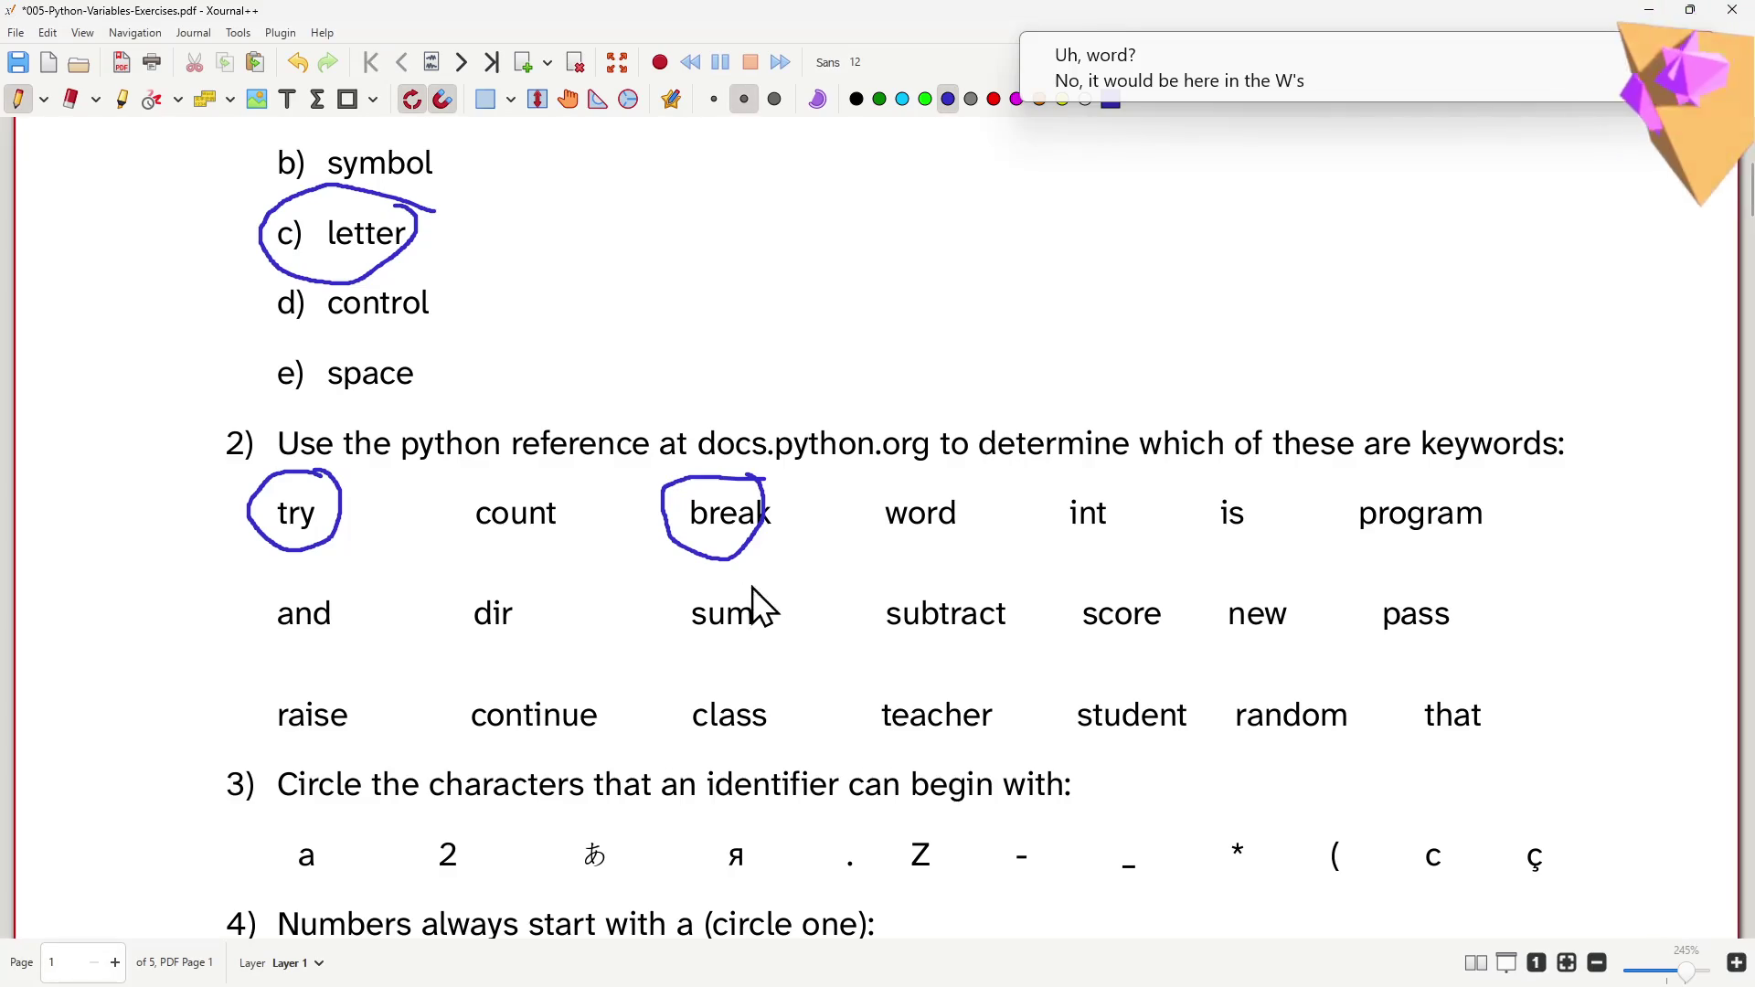
key("alt+Tab")
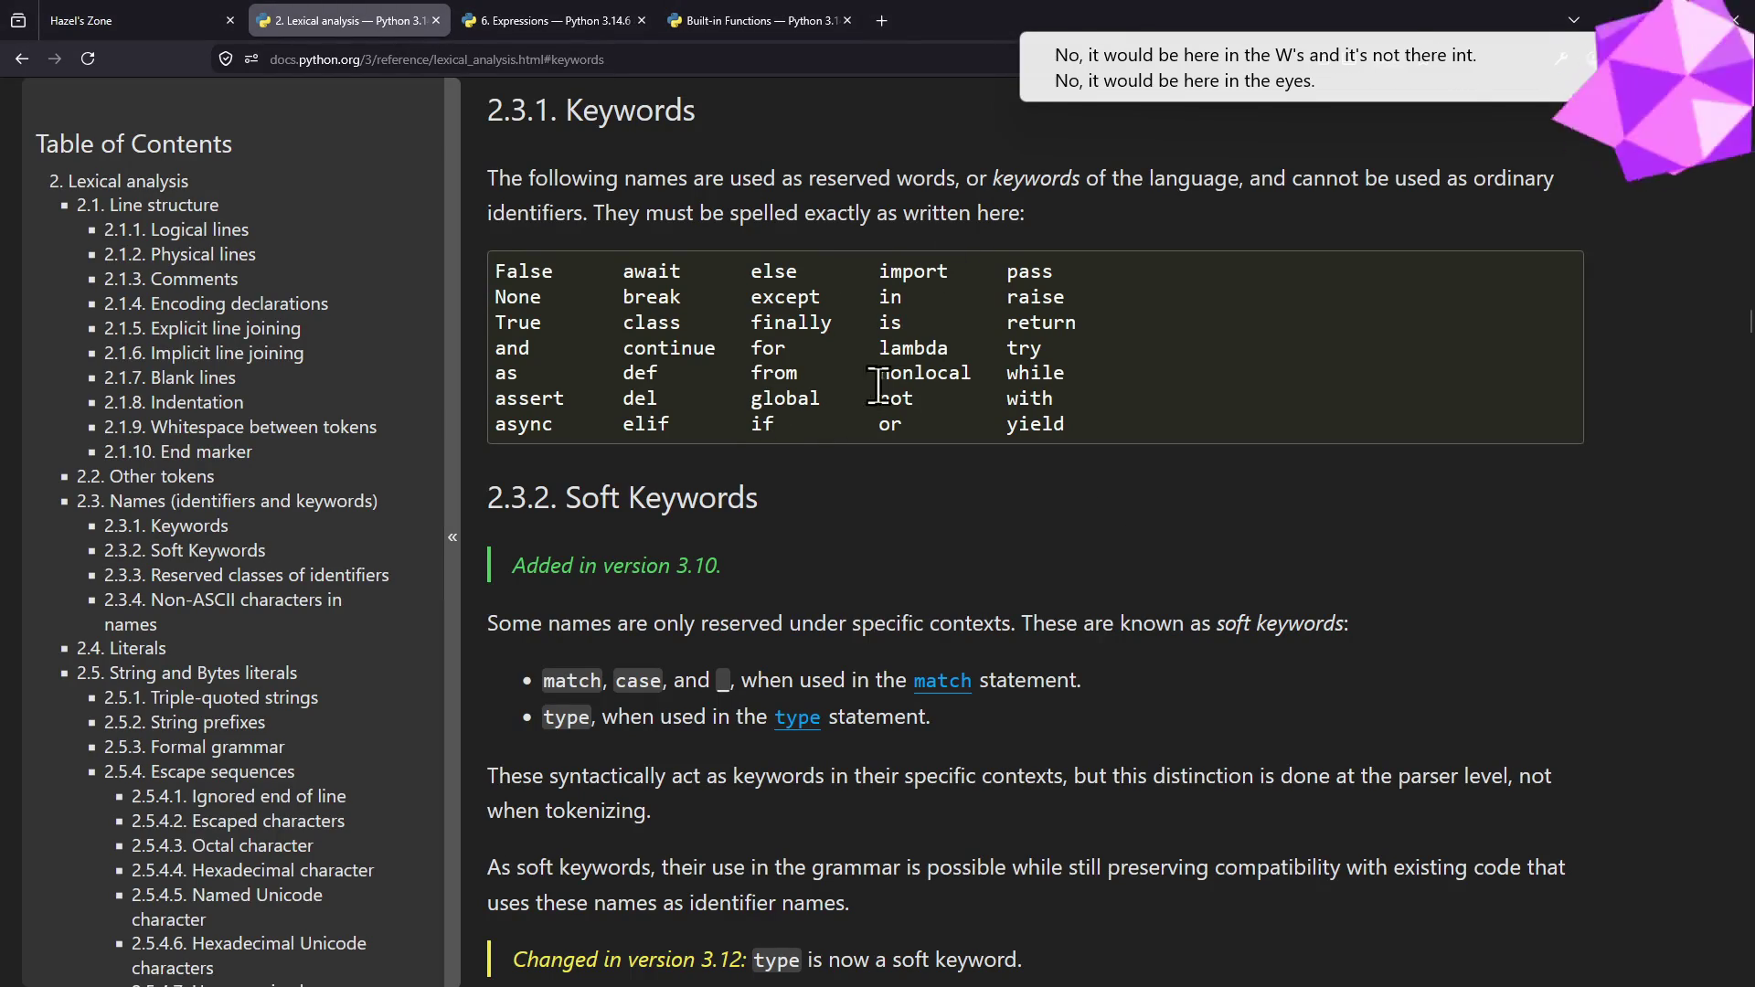
key("alt+Tab")
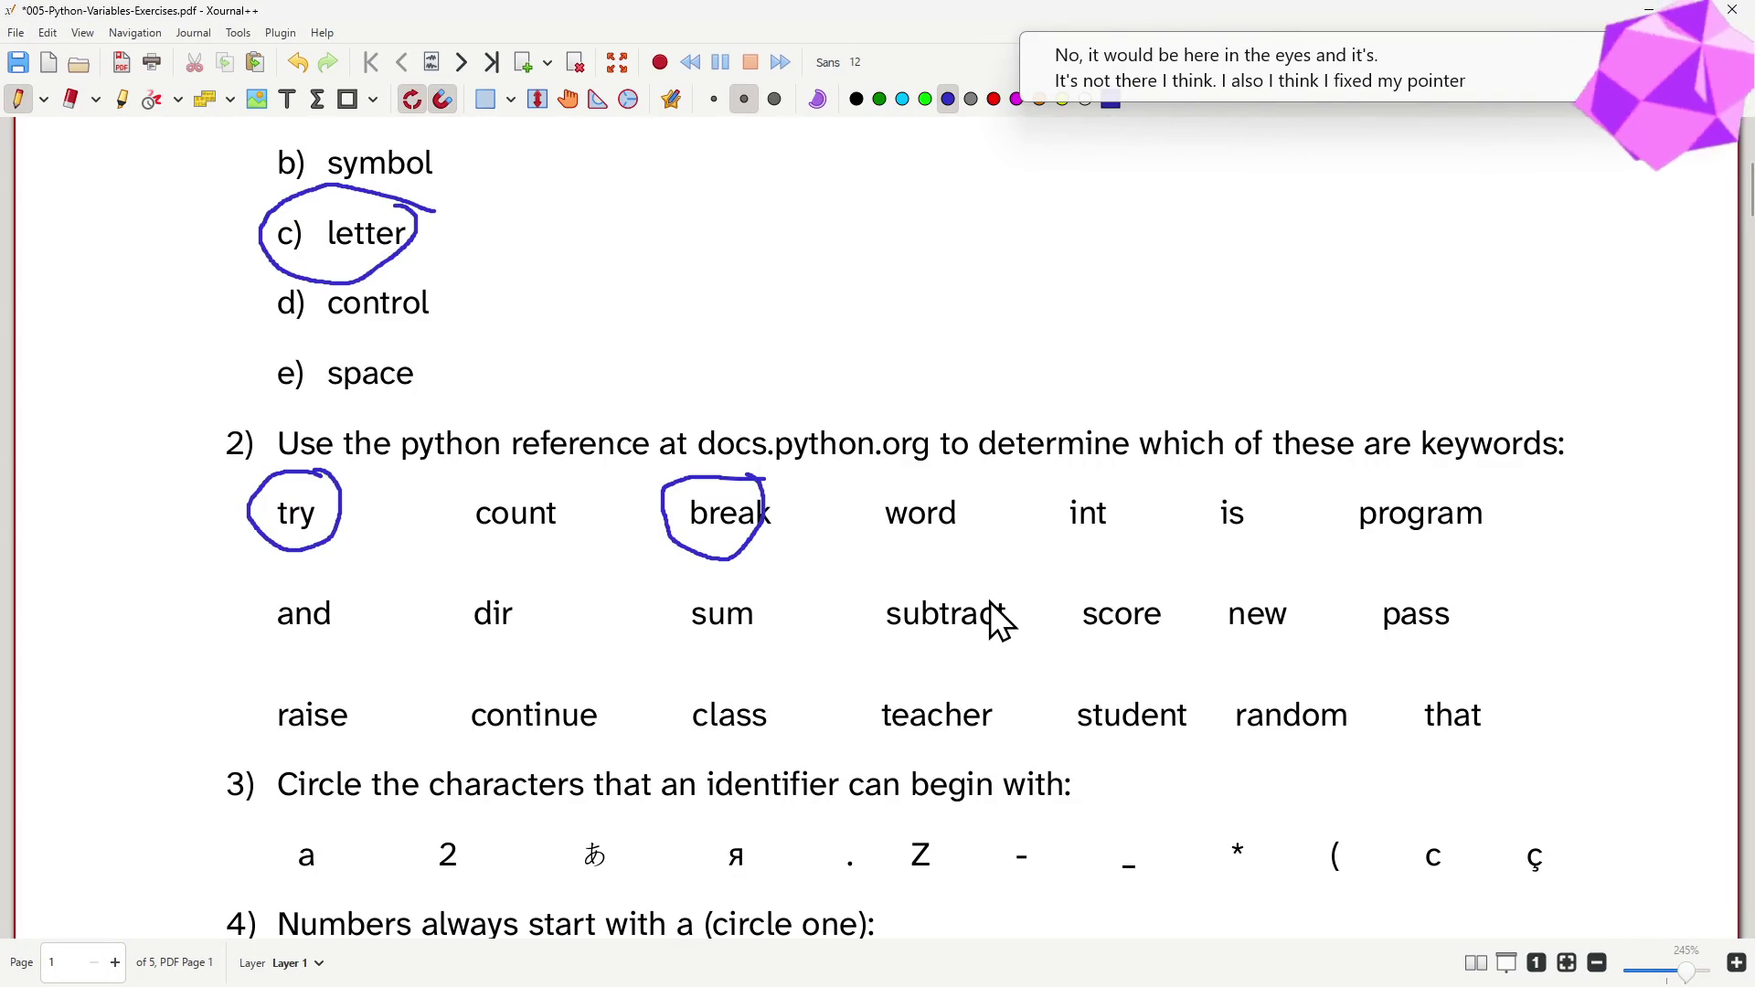
key("alt+Tab")
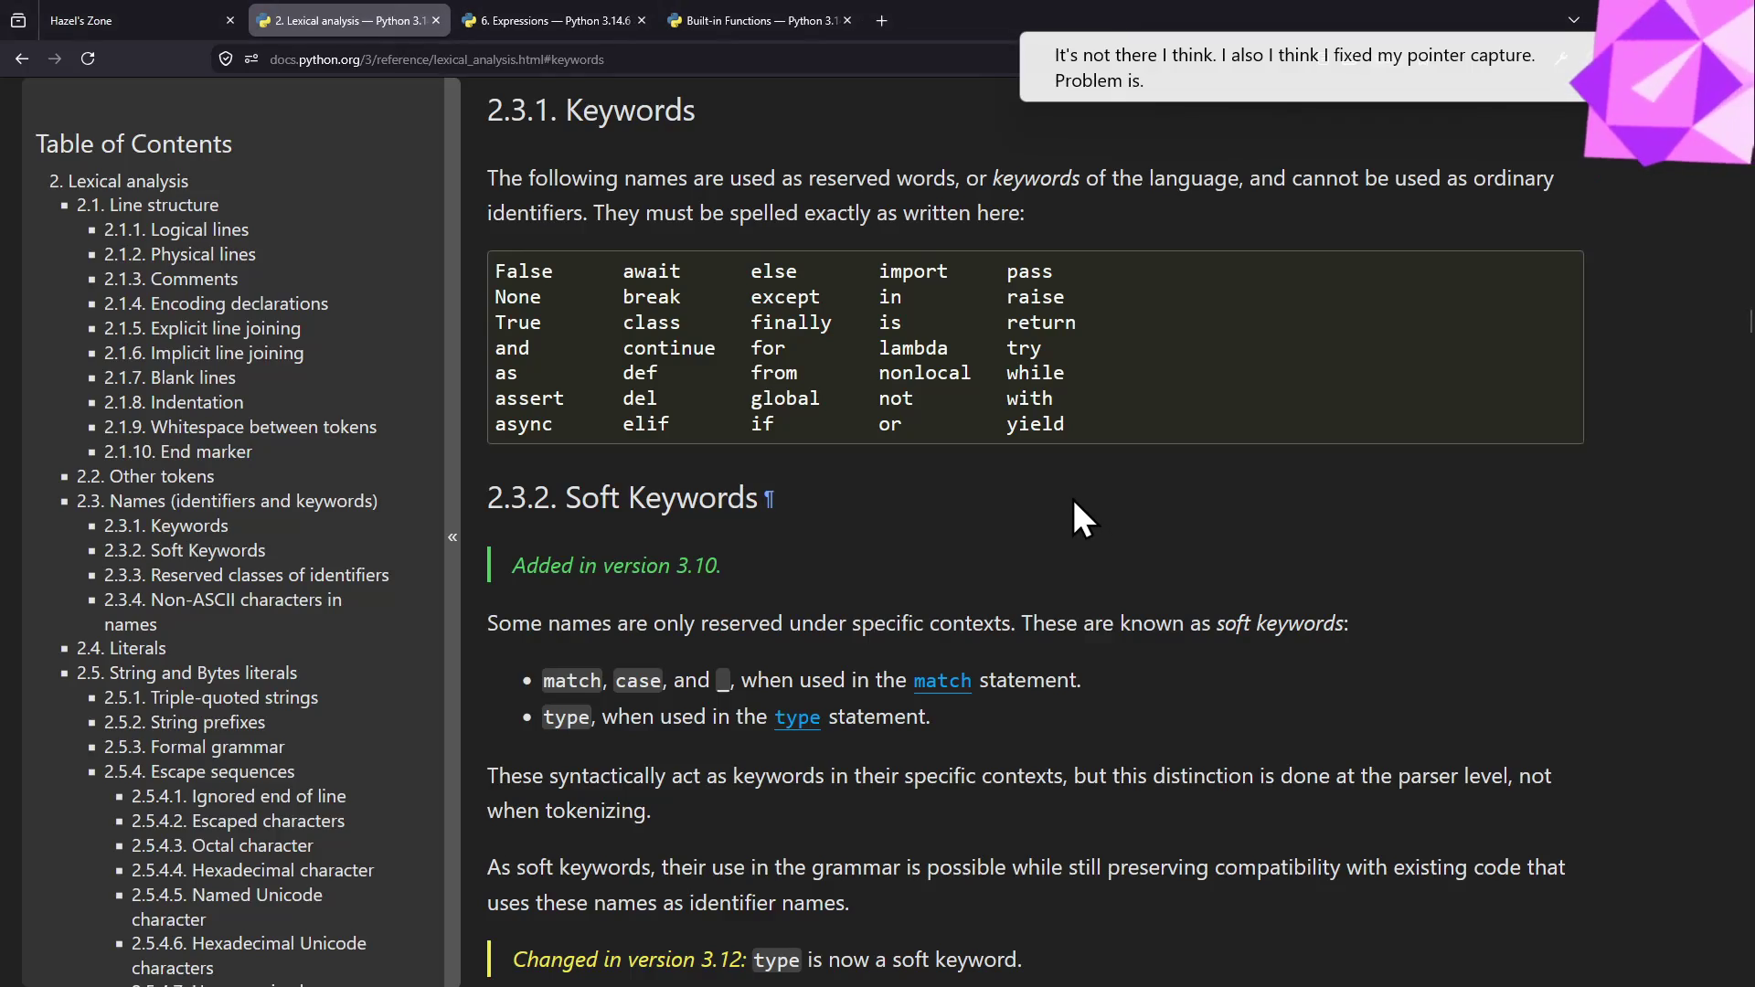
double_click(912, 327)
key("alt+Tab")
left_click_drag(1251, 469, 1290, 491)
key("alt+Tab")
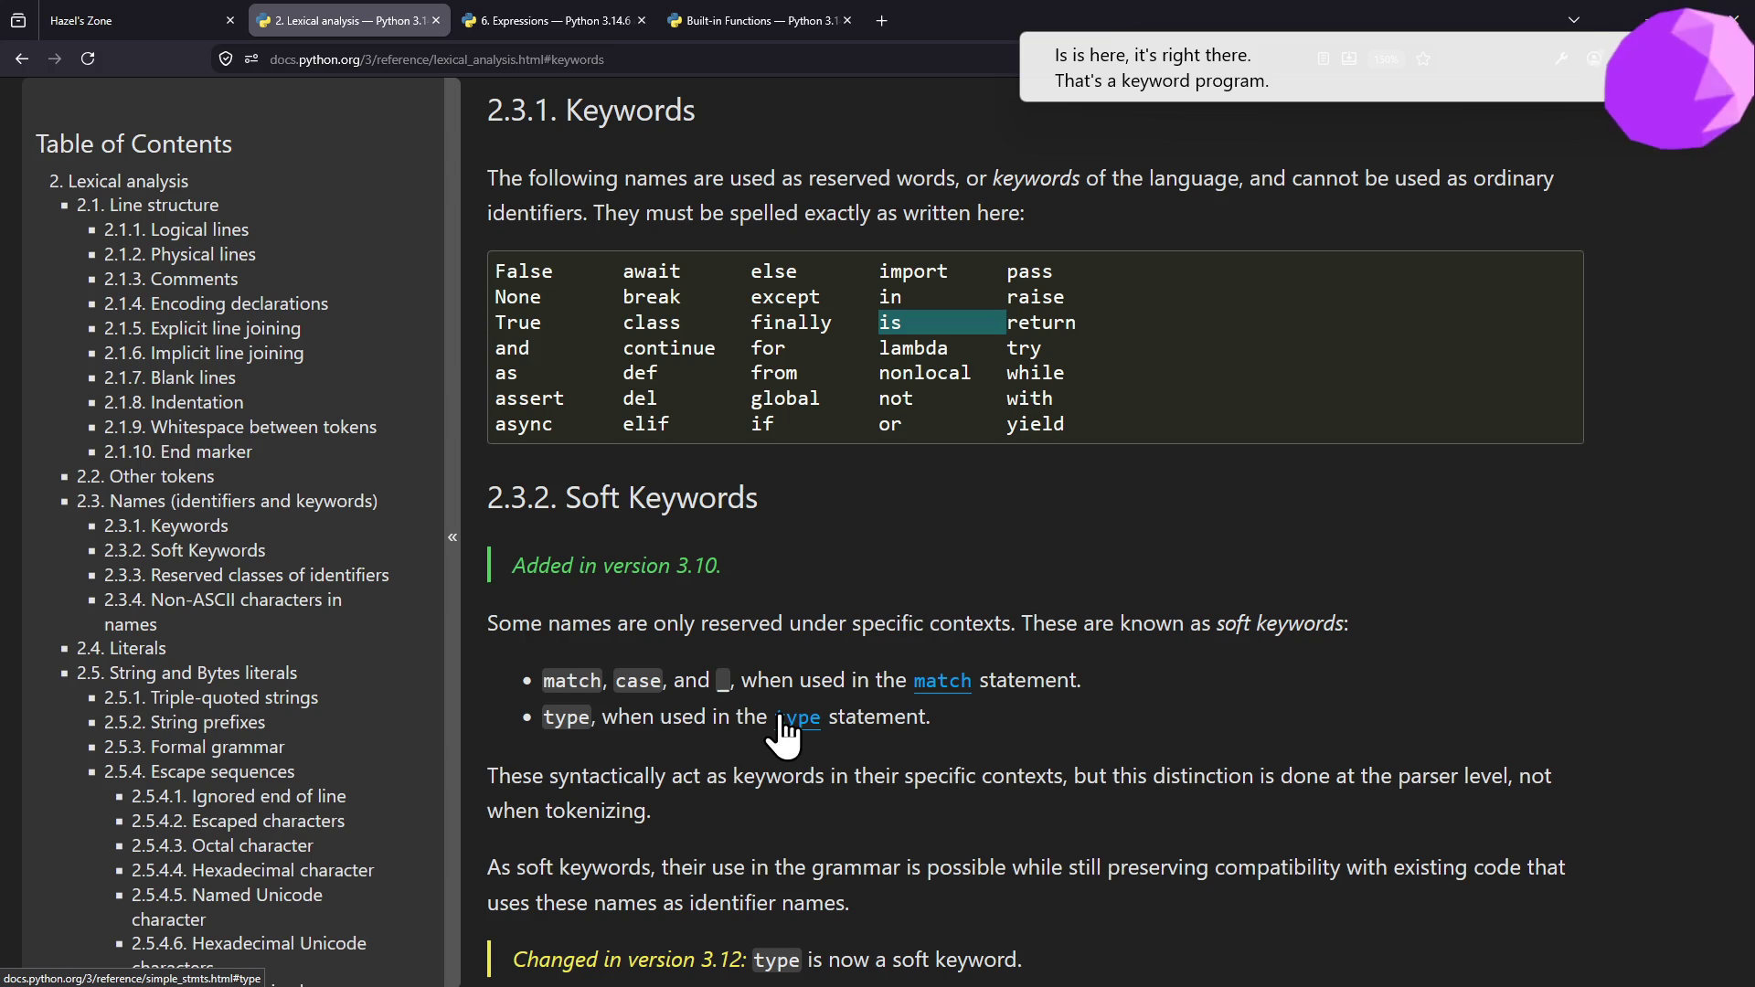
key("alt+Tab")
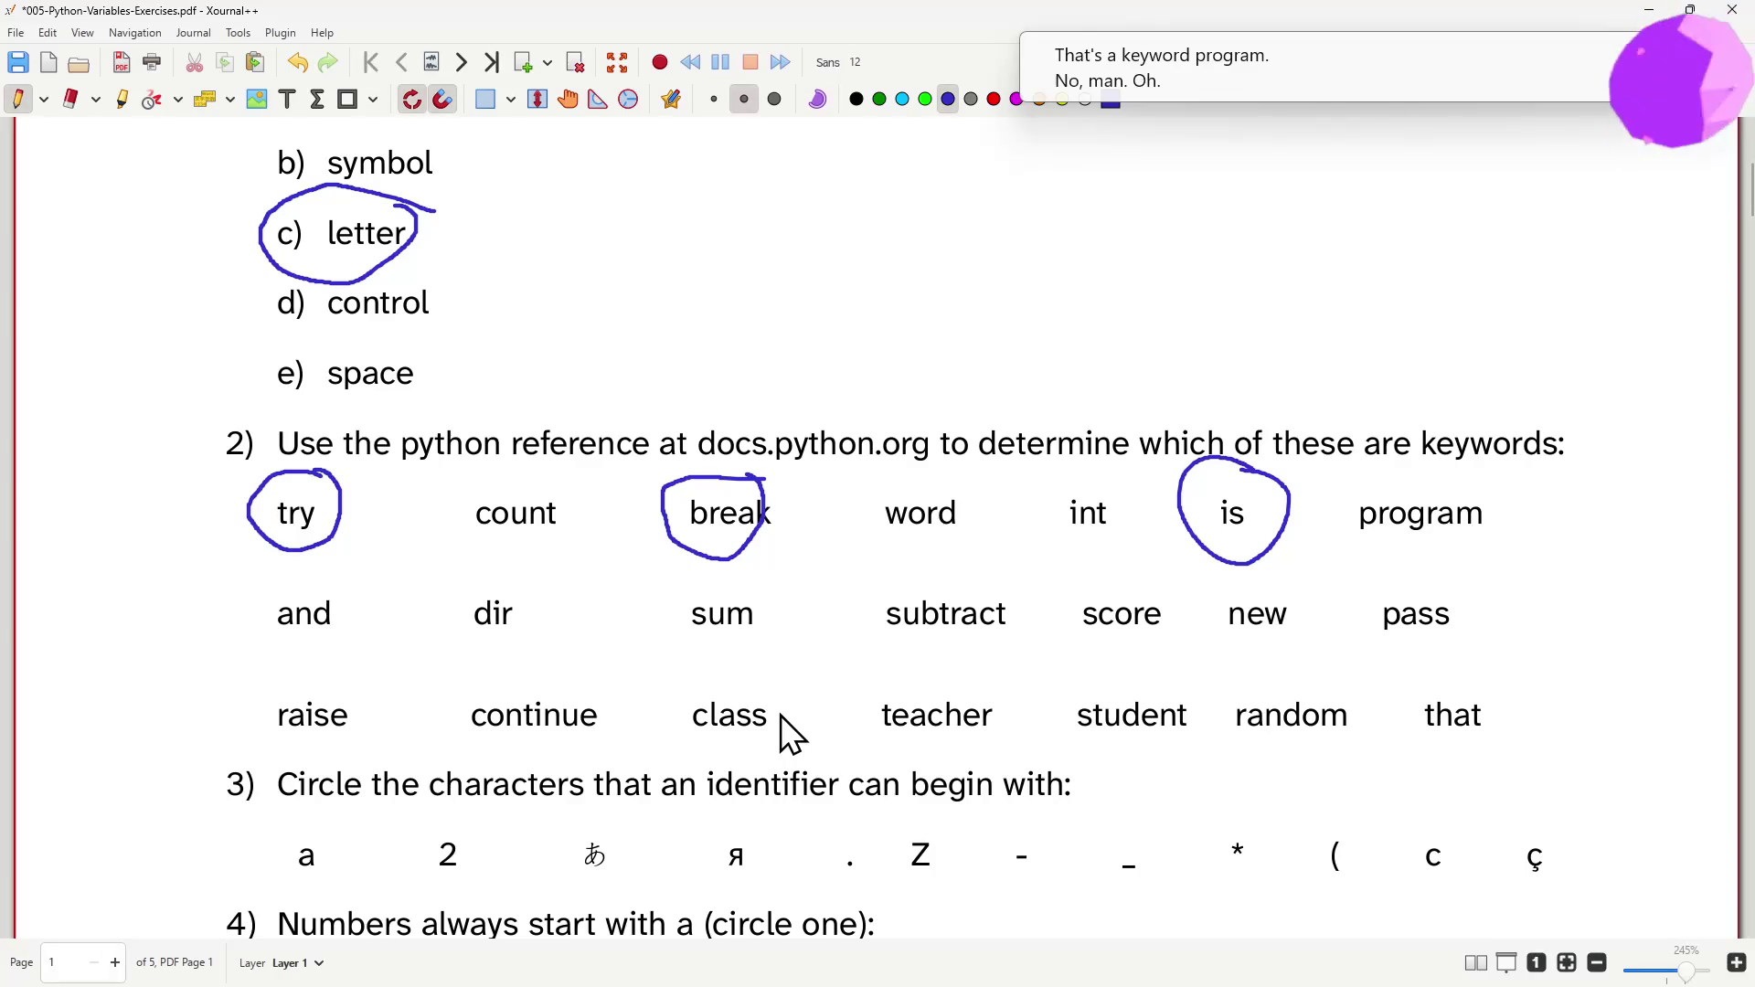
- Find and in the keyword table and circle it in question 2
key("alt+Tab")
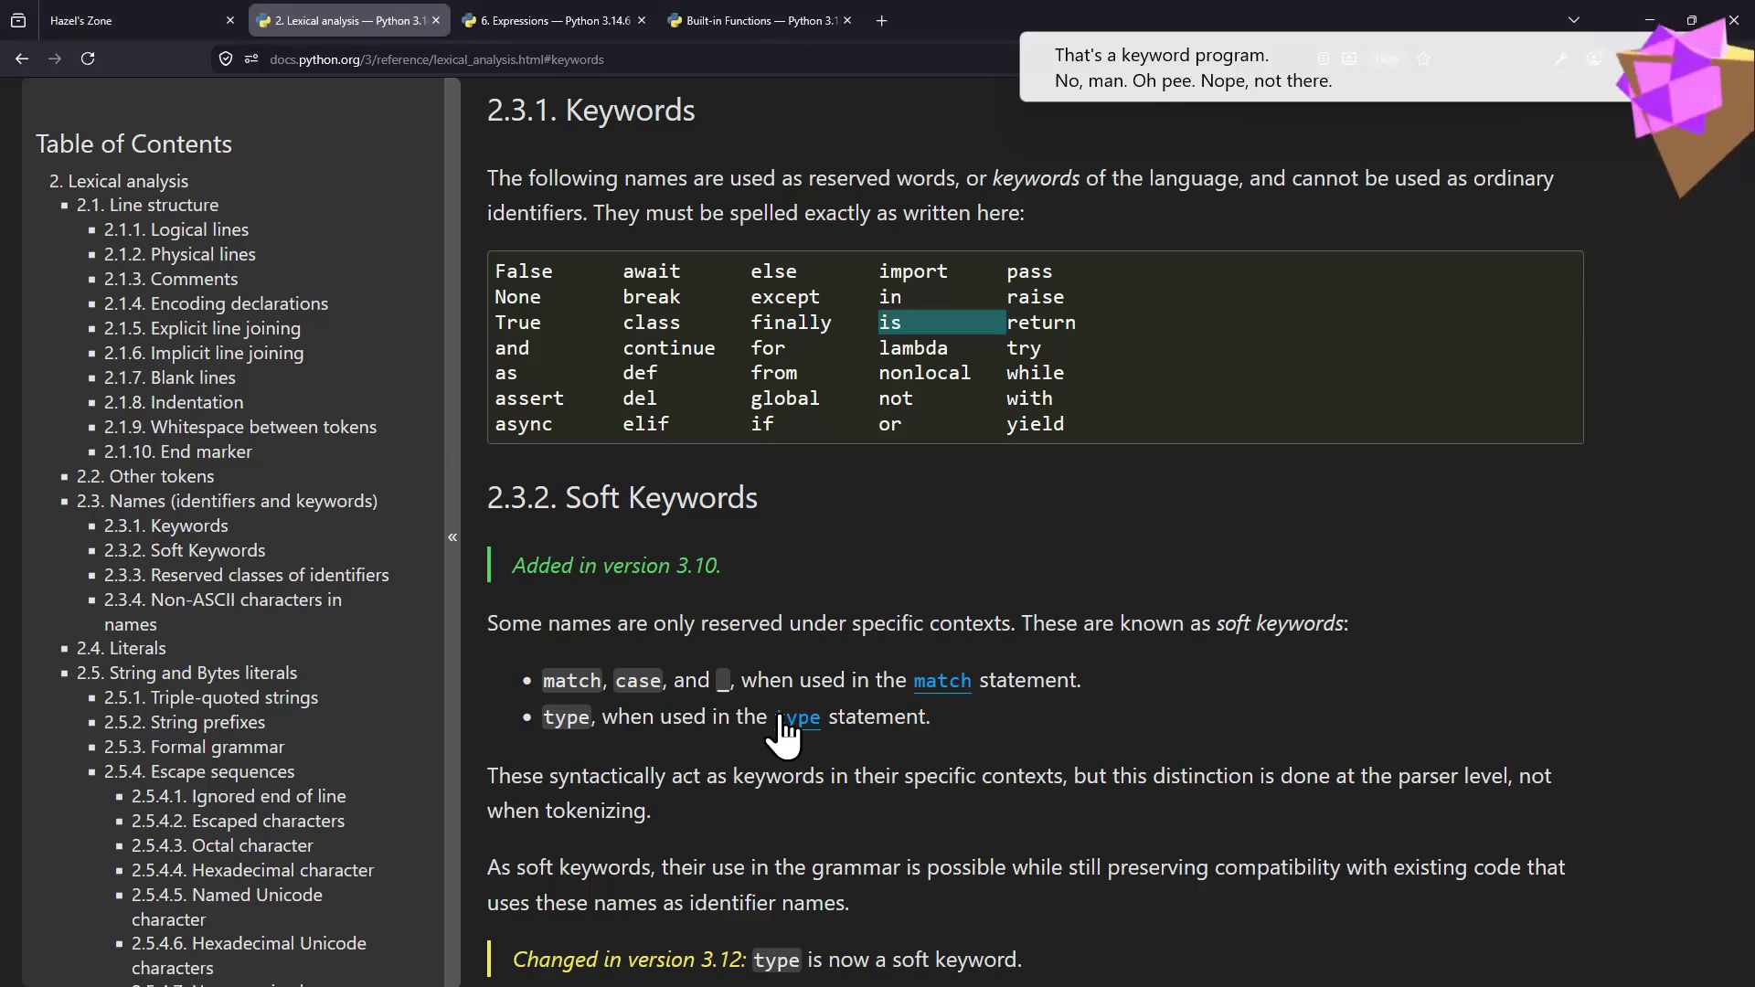
double_click(510, 347)
mouse_move(765, 498)
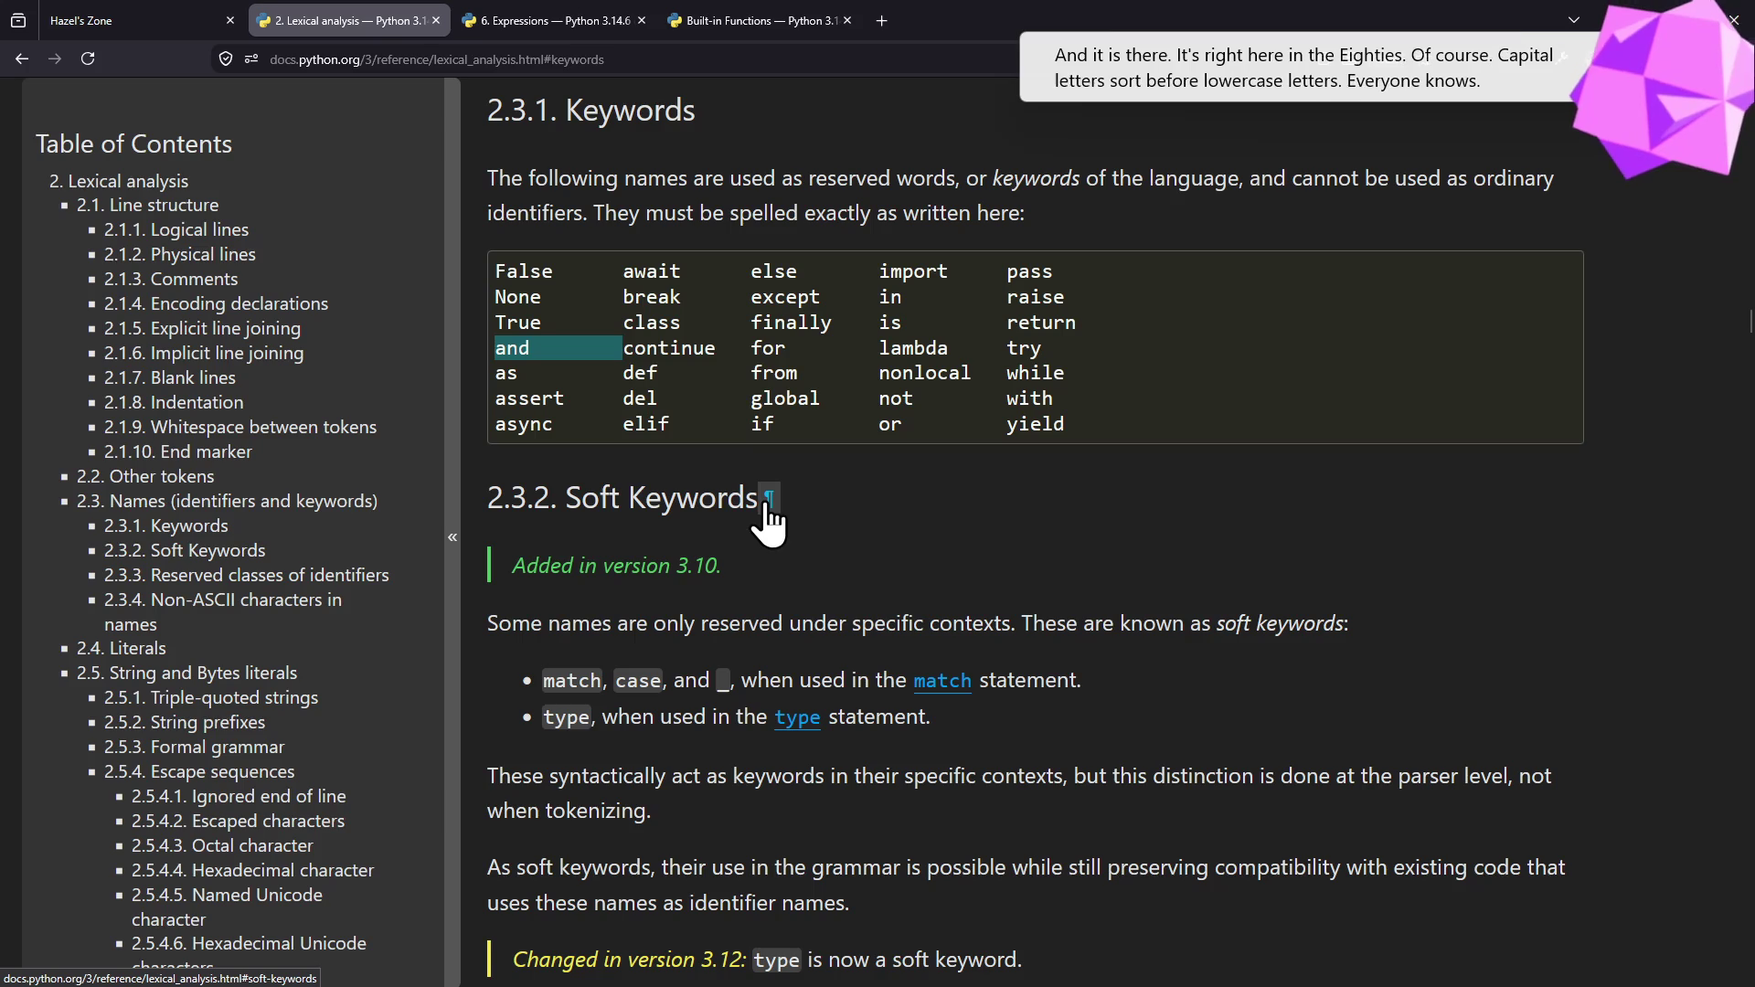
key("alt+Tab")
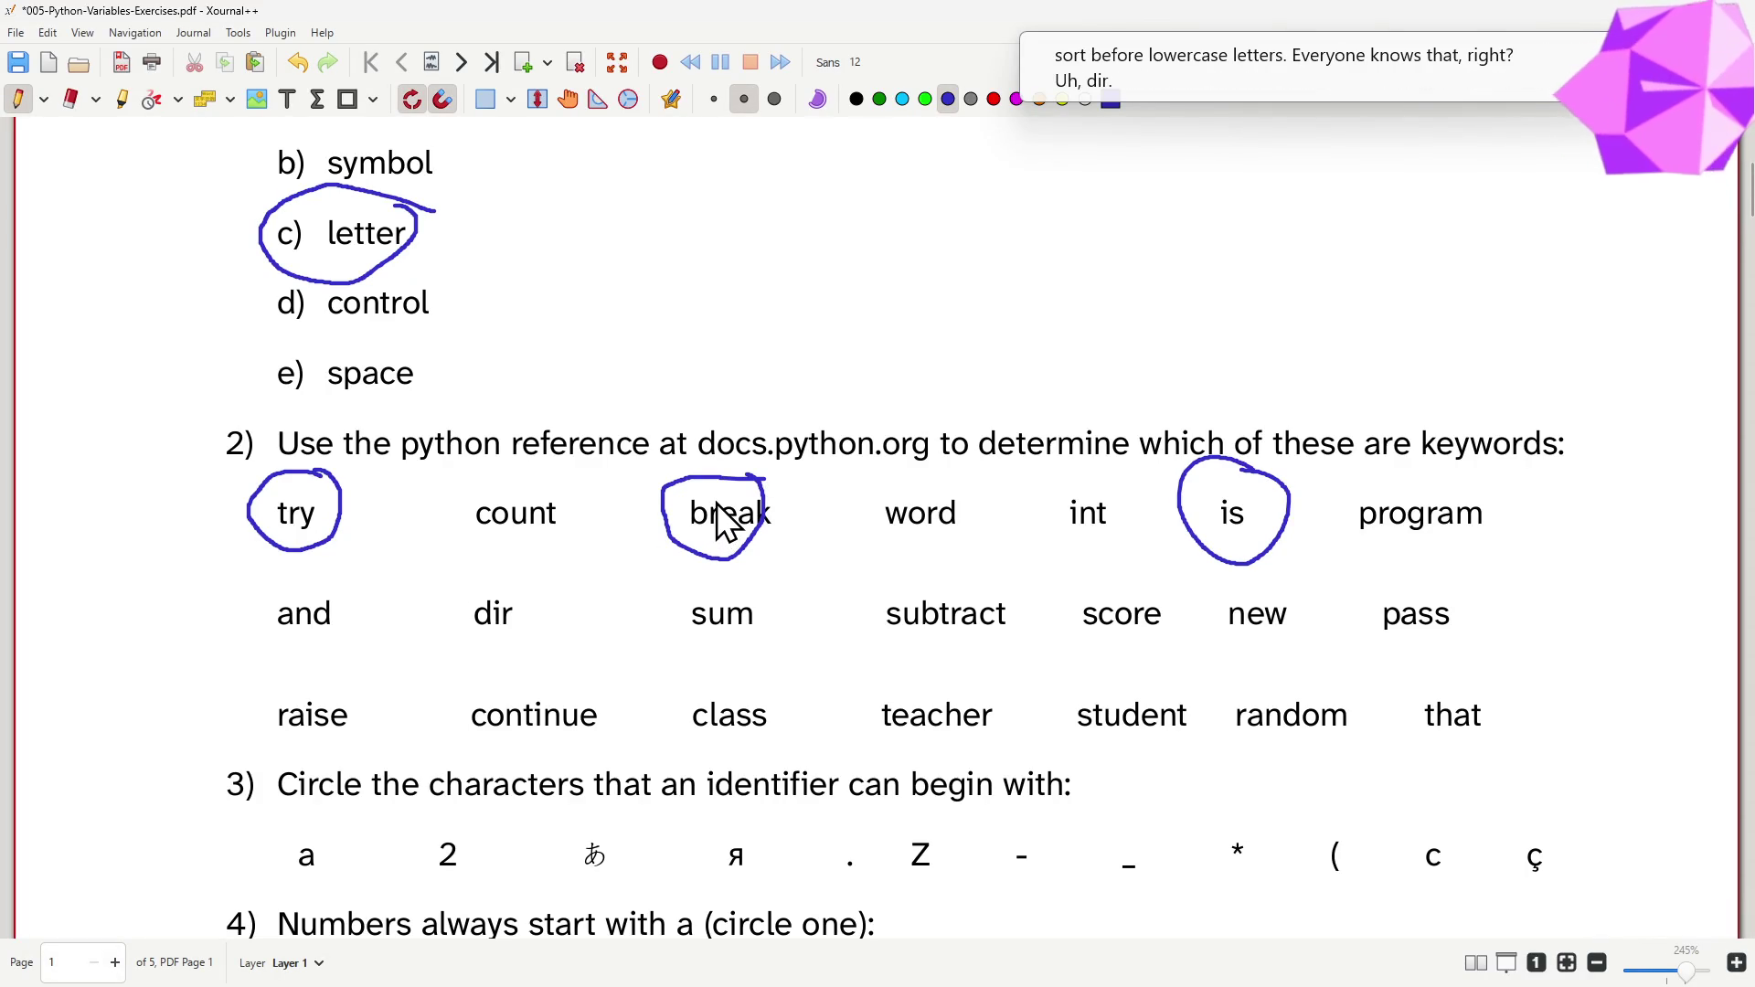
key("alt+Tab")
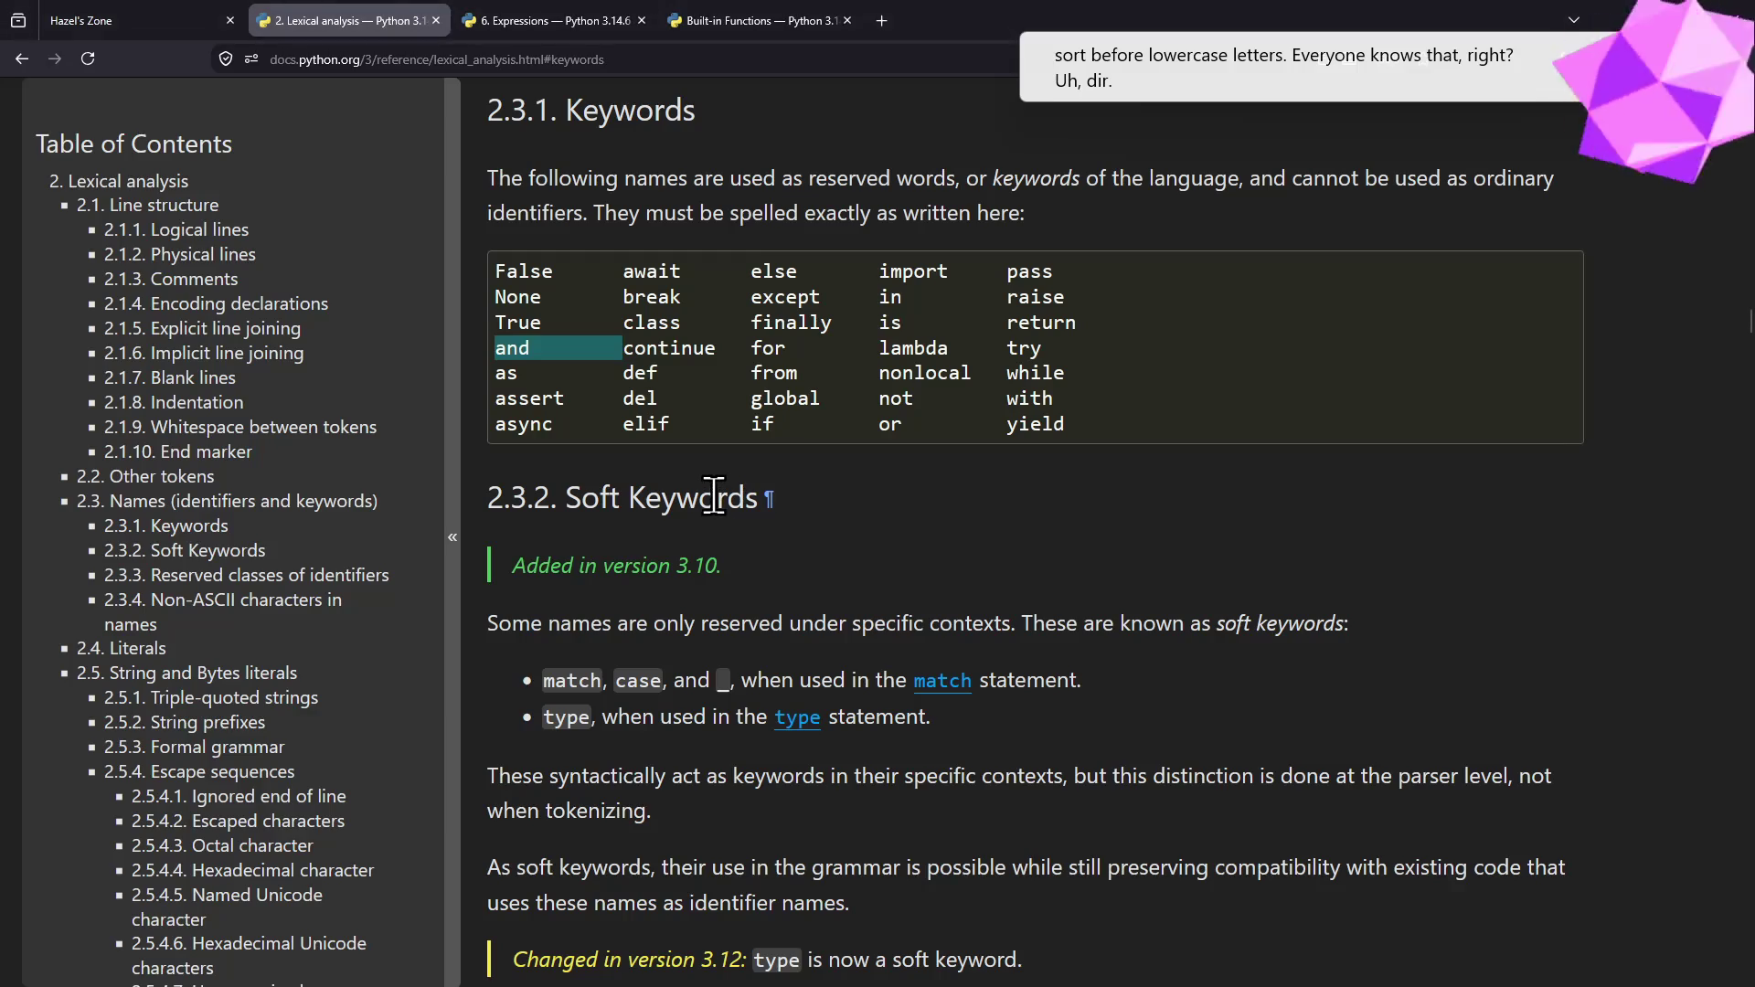
key("alt+Tab")
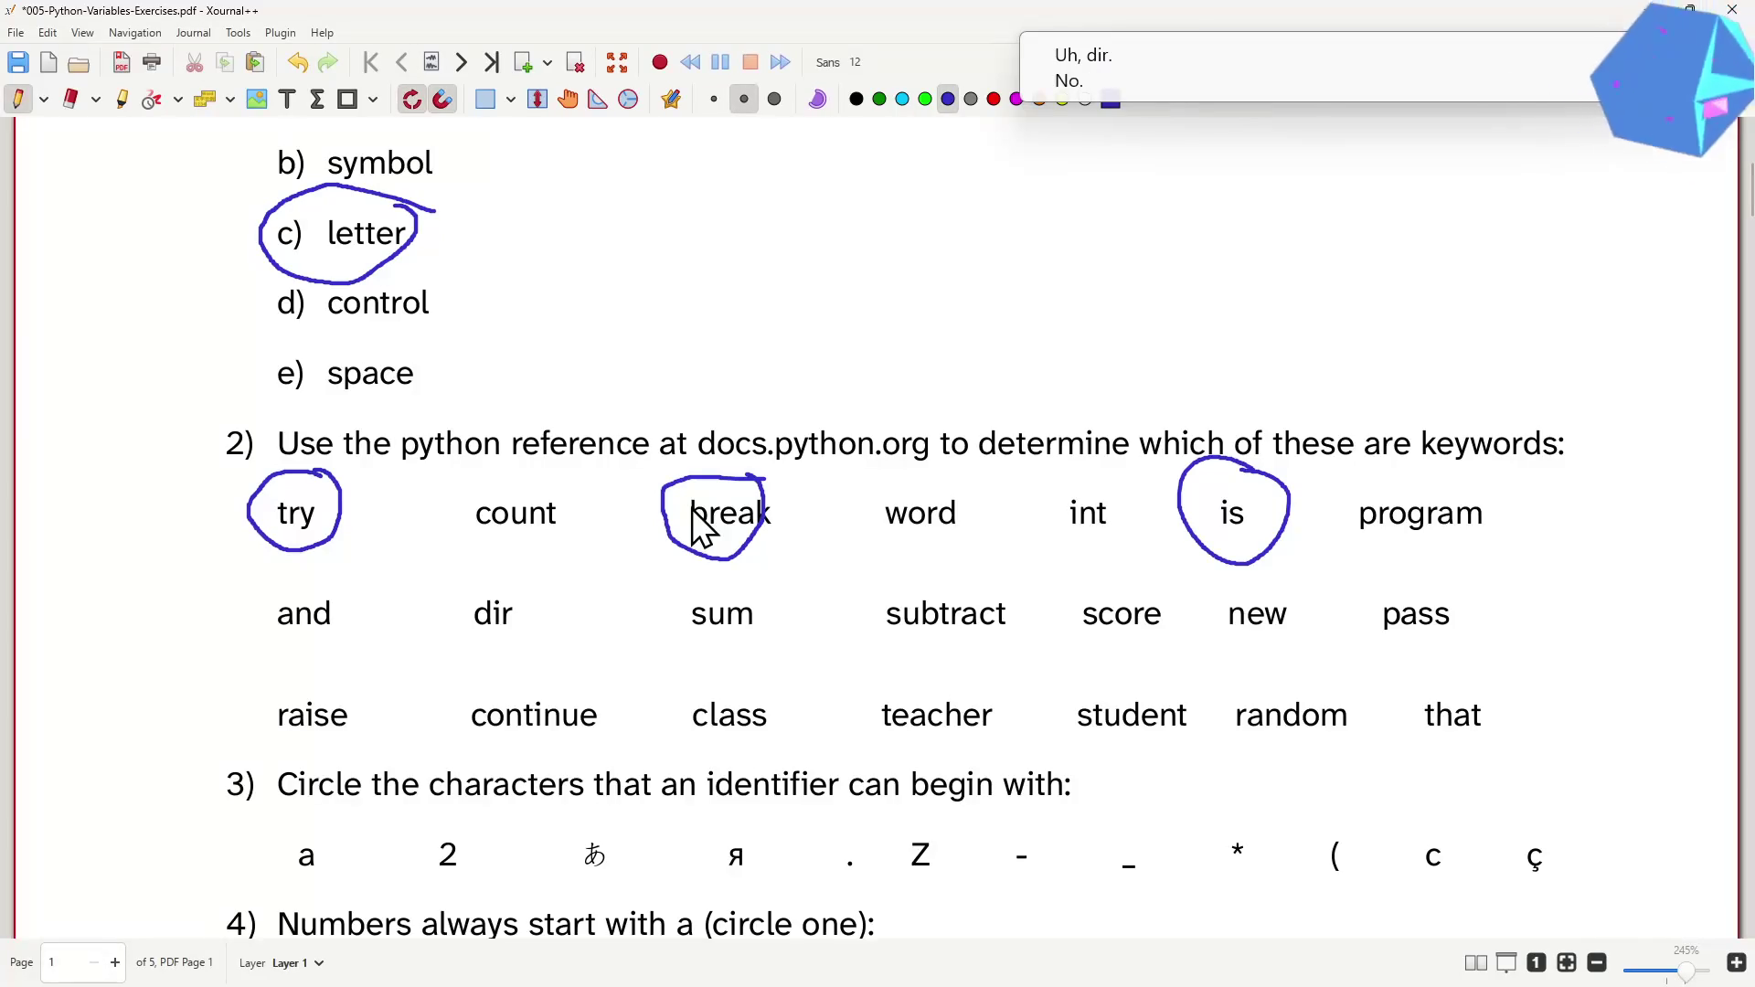
left_click_drag(329, 579, 294, 592)
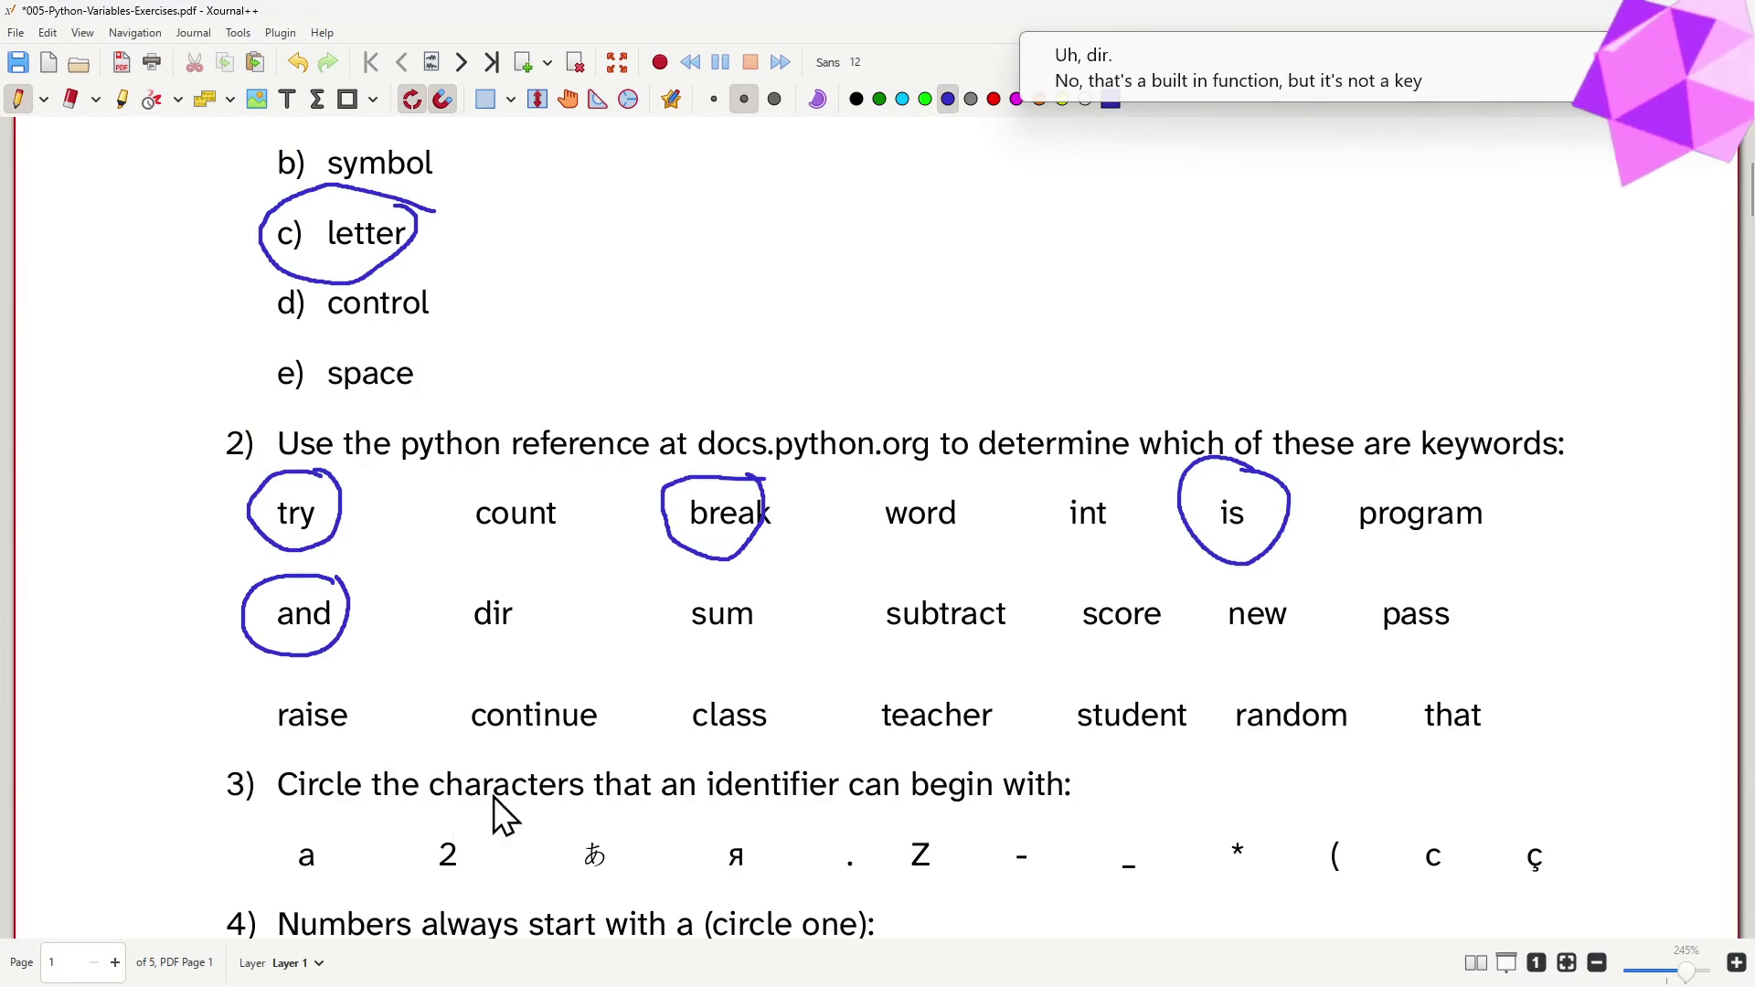
key("alt+Tab")
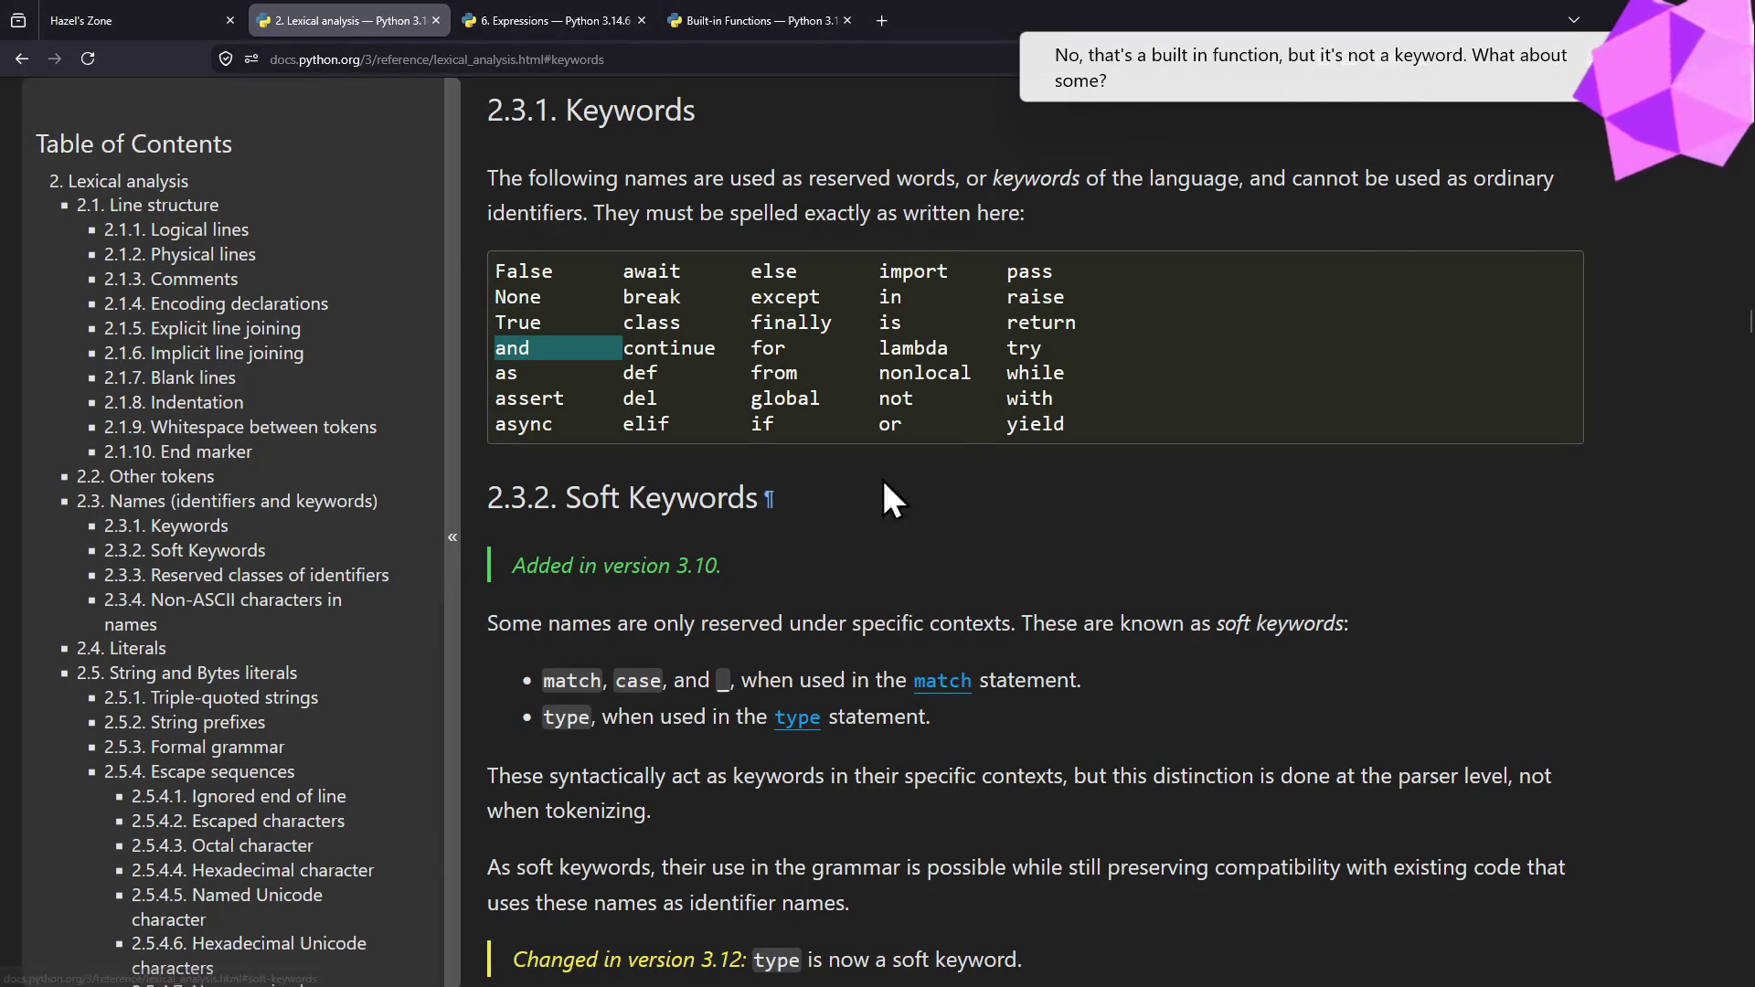
key("alt+Tab")
key("alt+Tab")
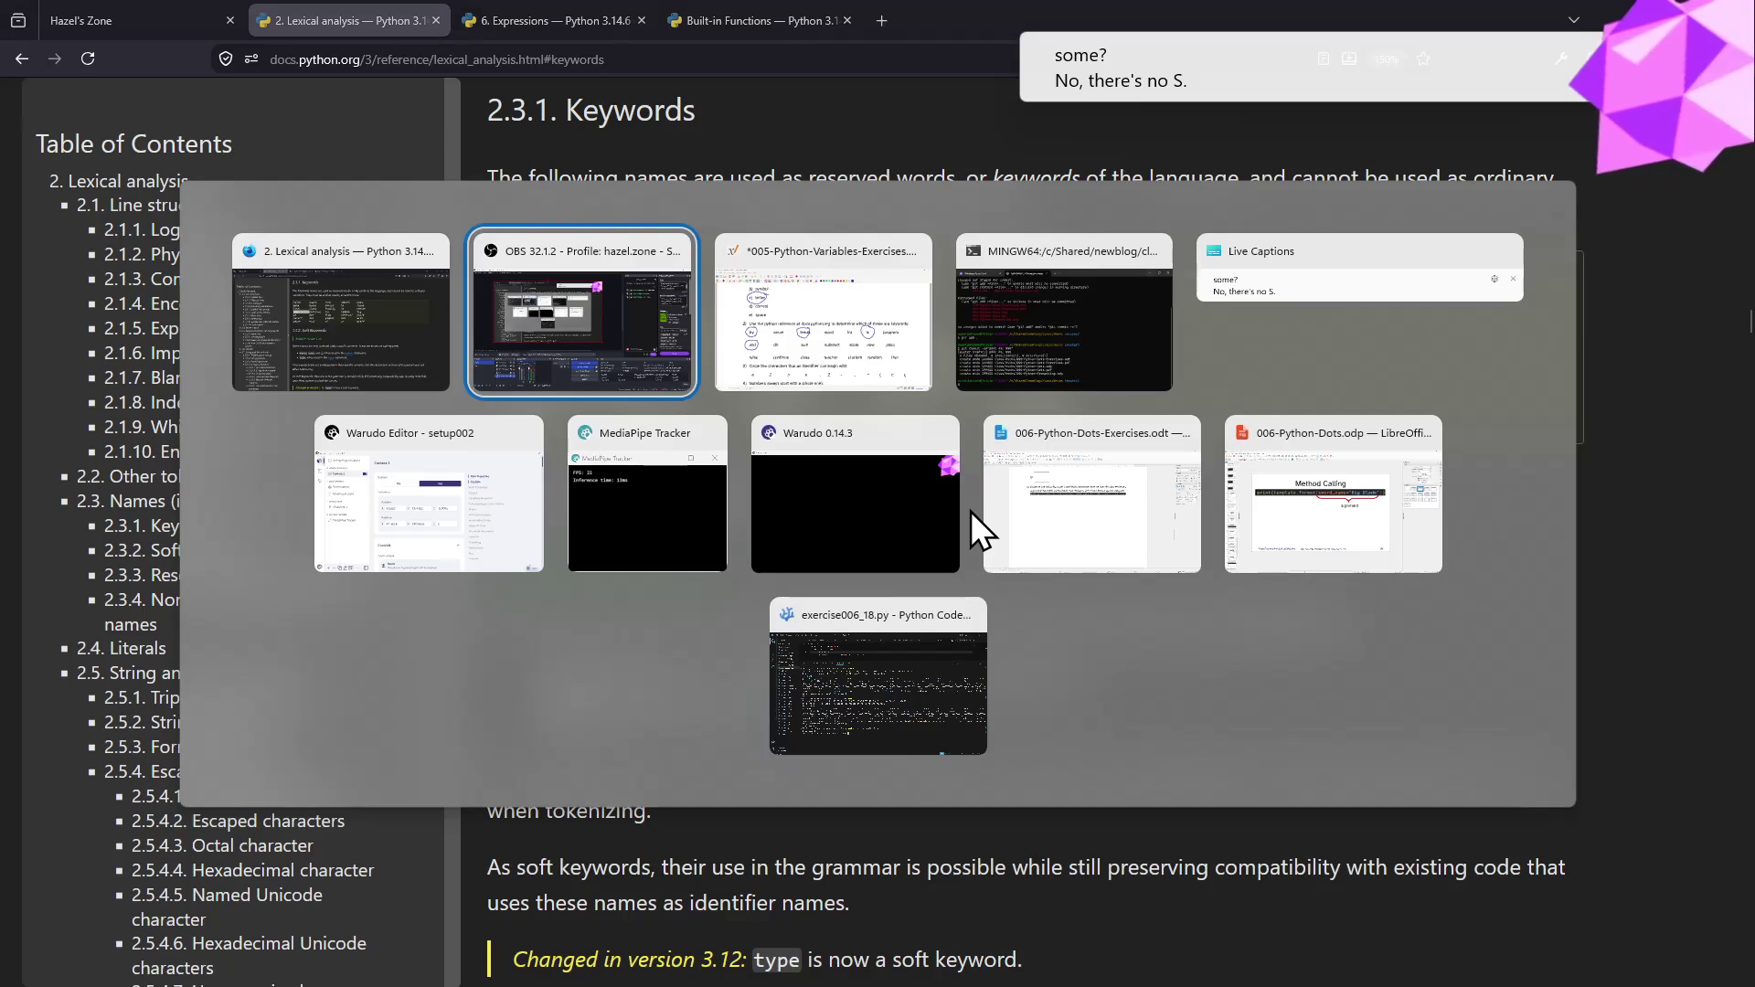
key("alt+Tab")
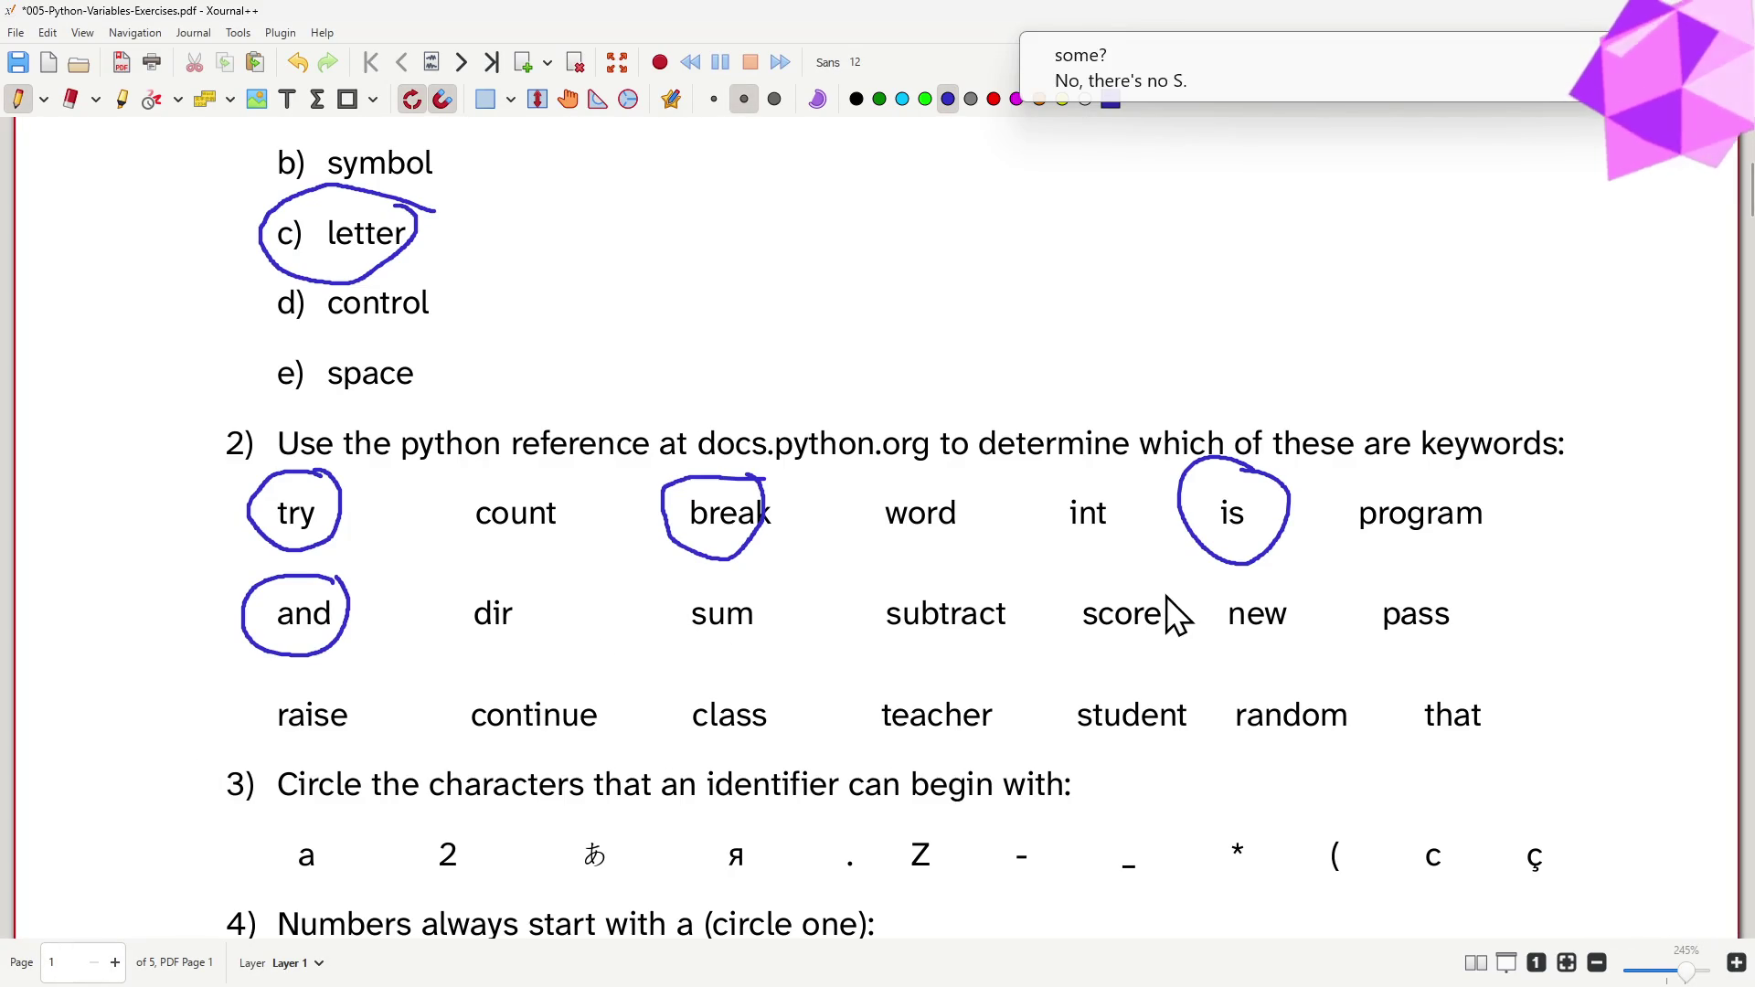
key("alt+Tab")
key("alt+Tab")
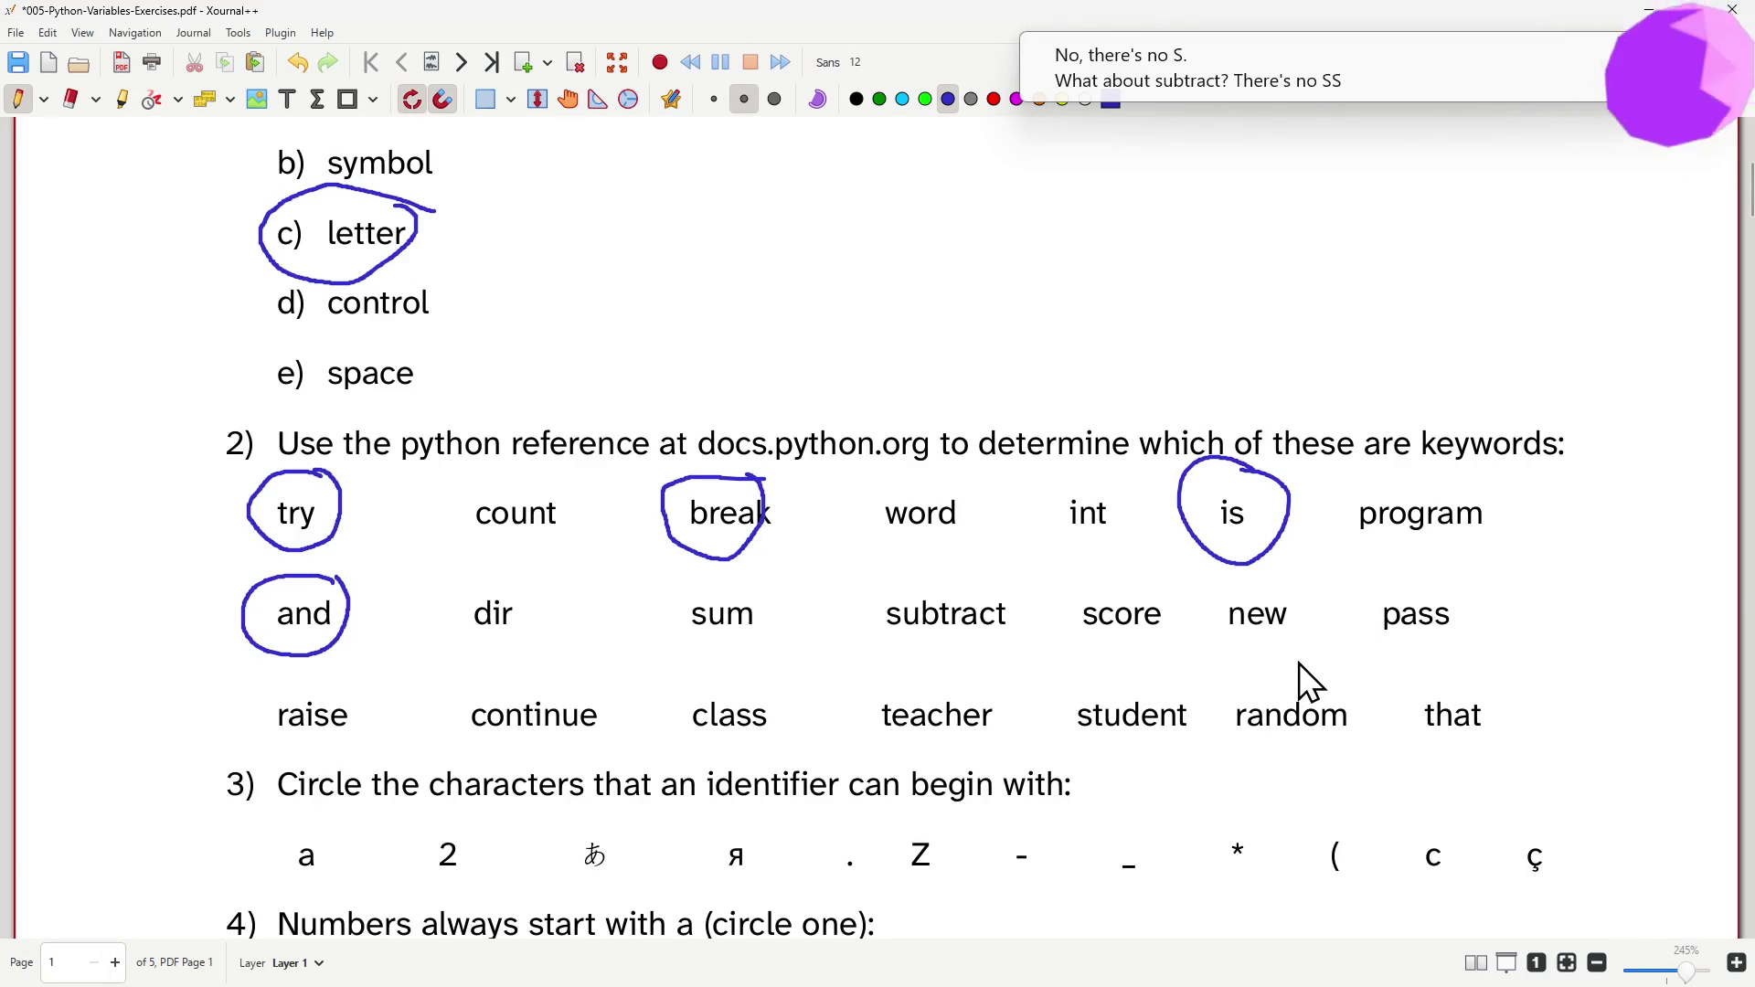
key("alt+Tab")
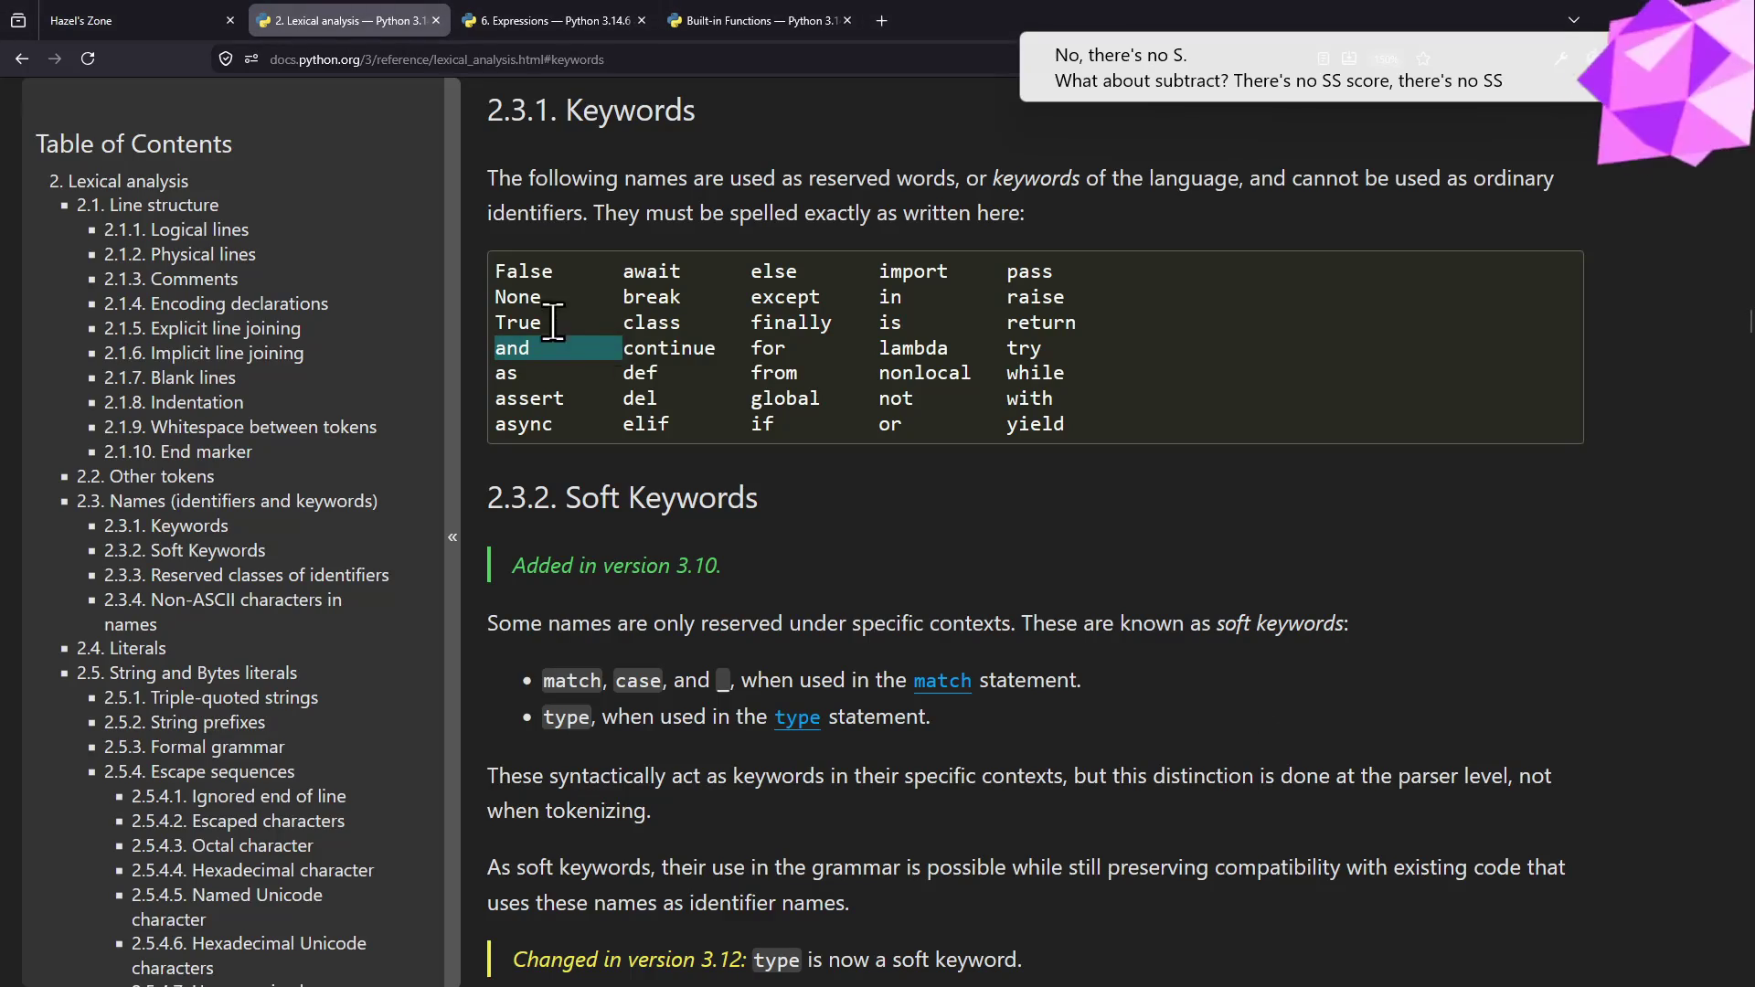
left_click(555, 329)
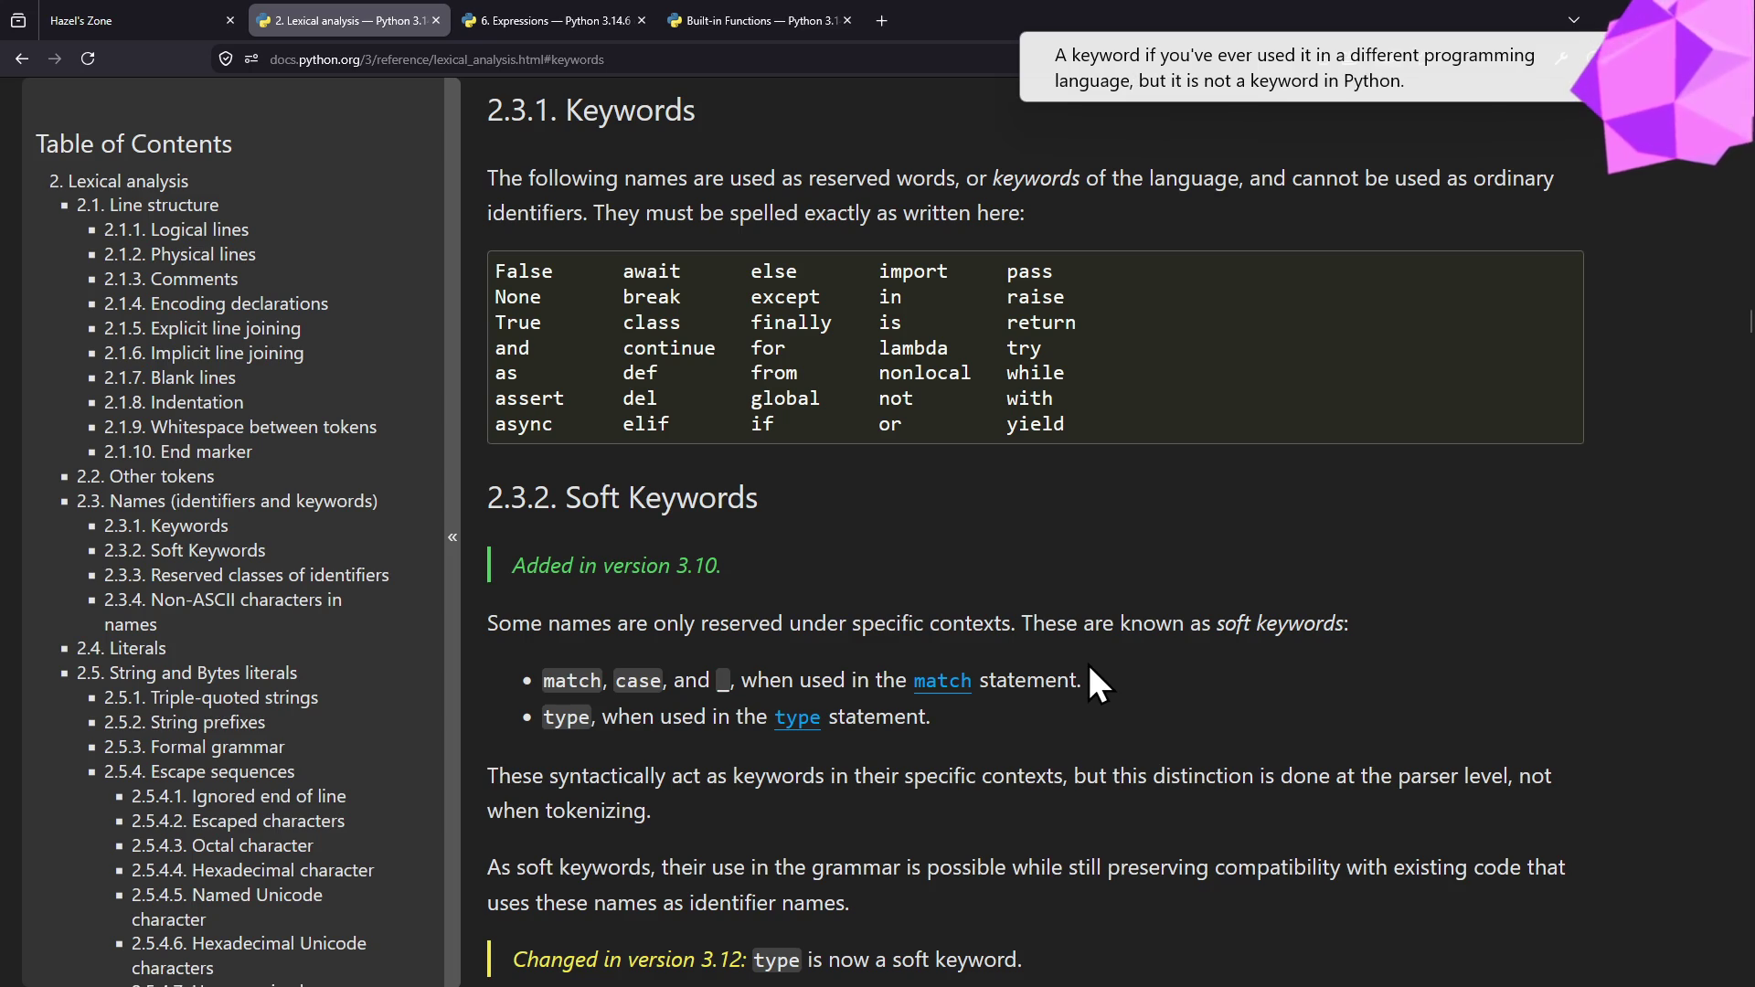
key("alt+Tab")
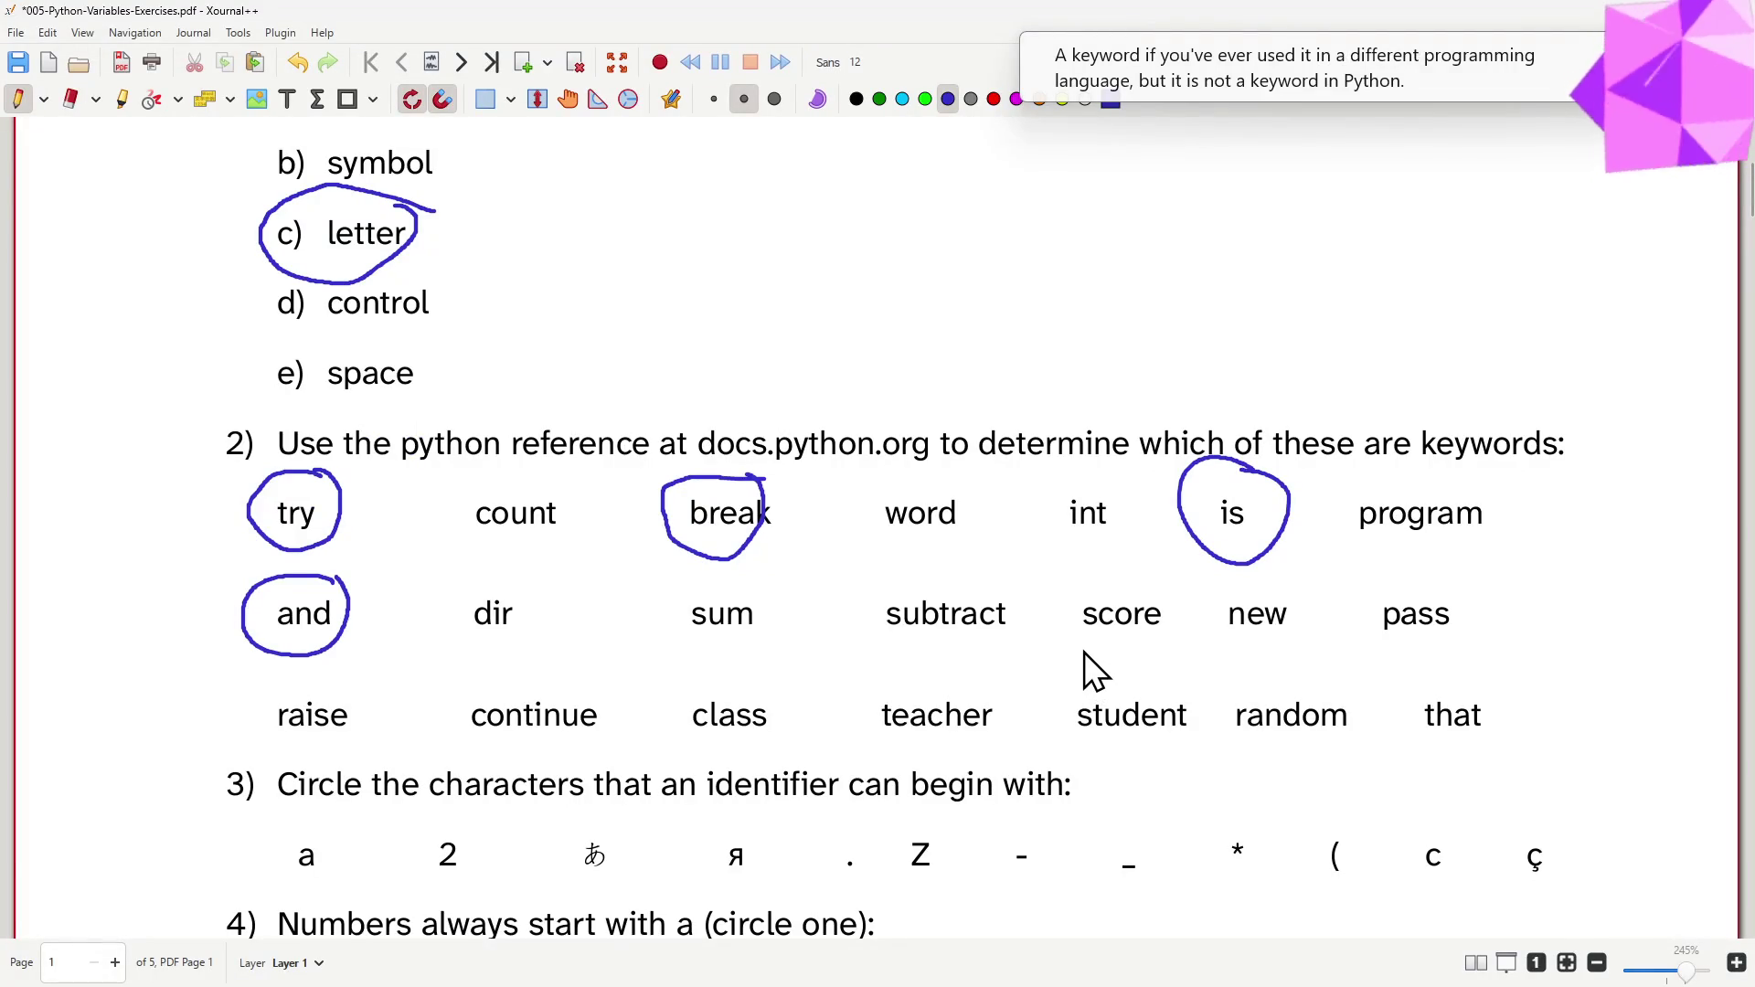
- Pick out pass and raise in the keyword table and circle both in question 2
key("alt+Tab")
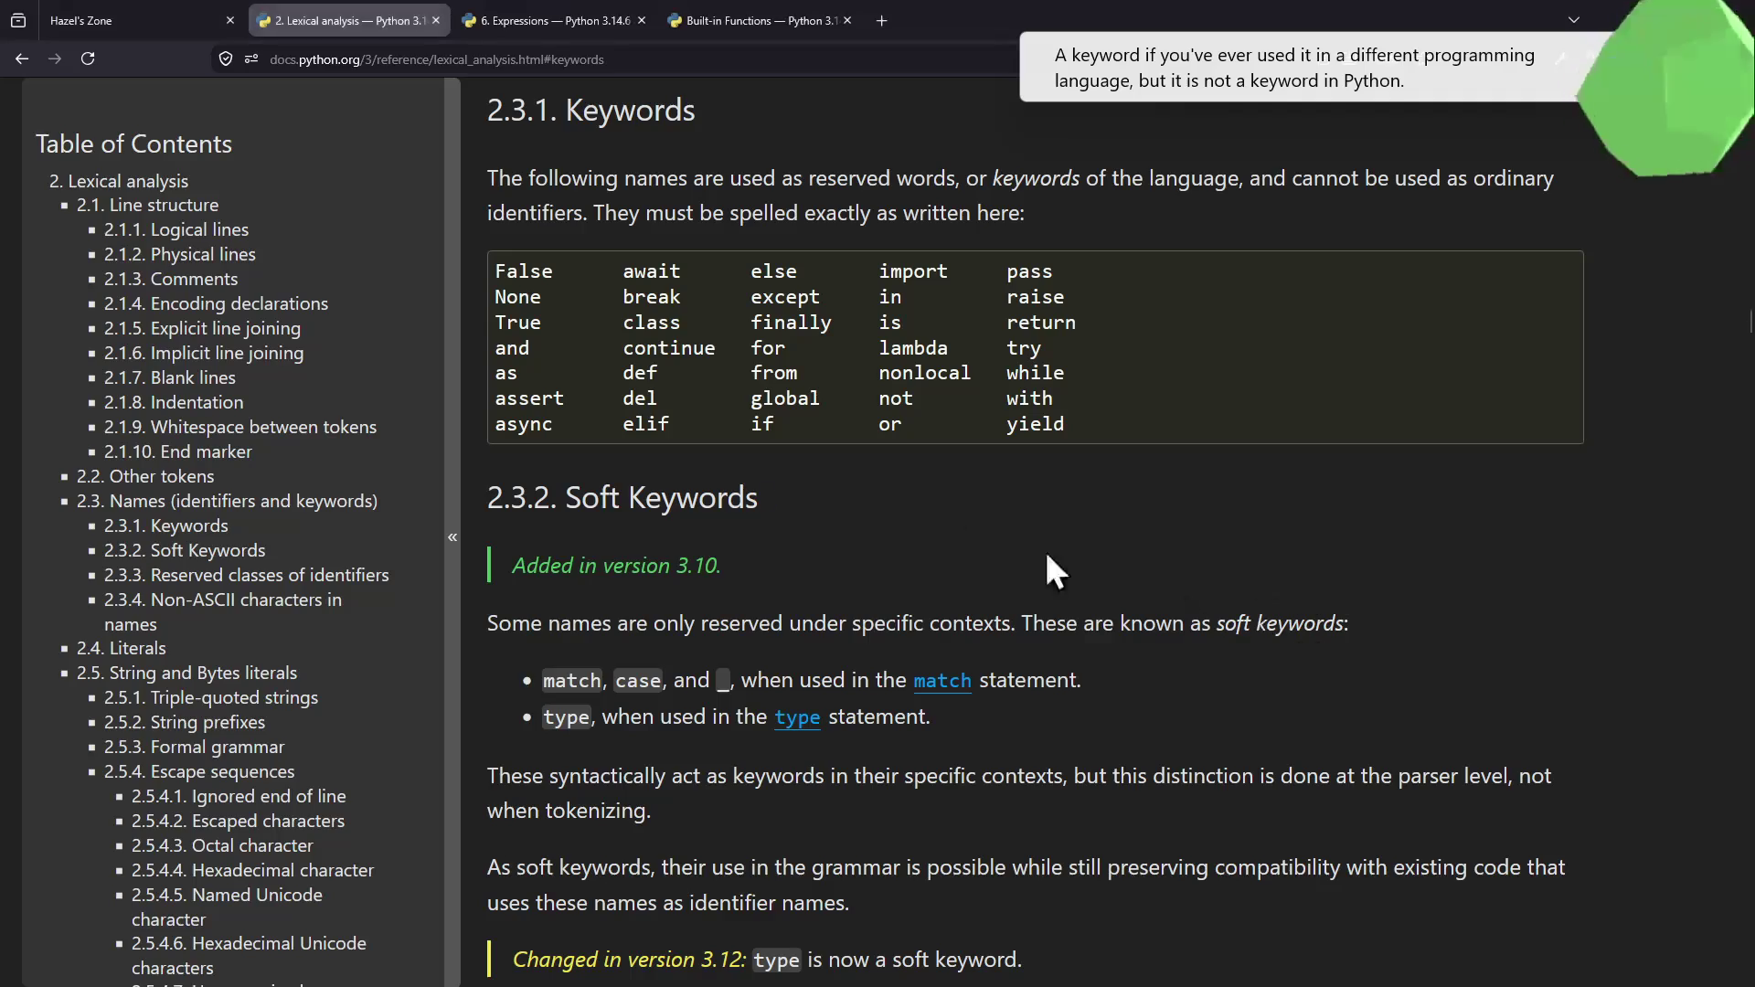
double_click(1034, 272)
key("alt+Tab")
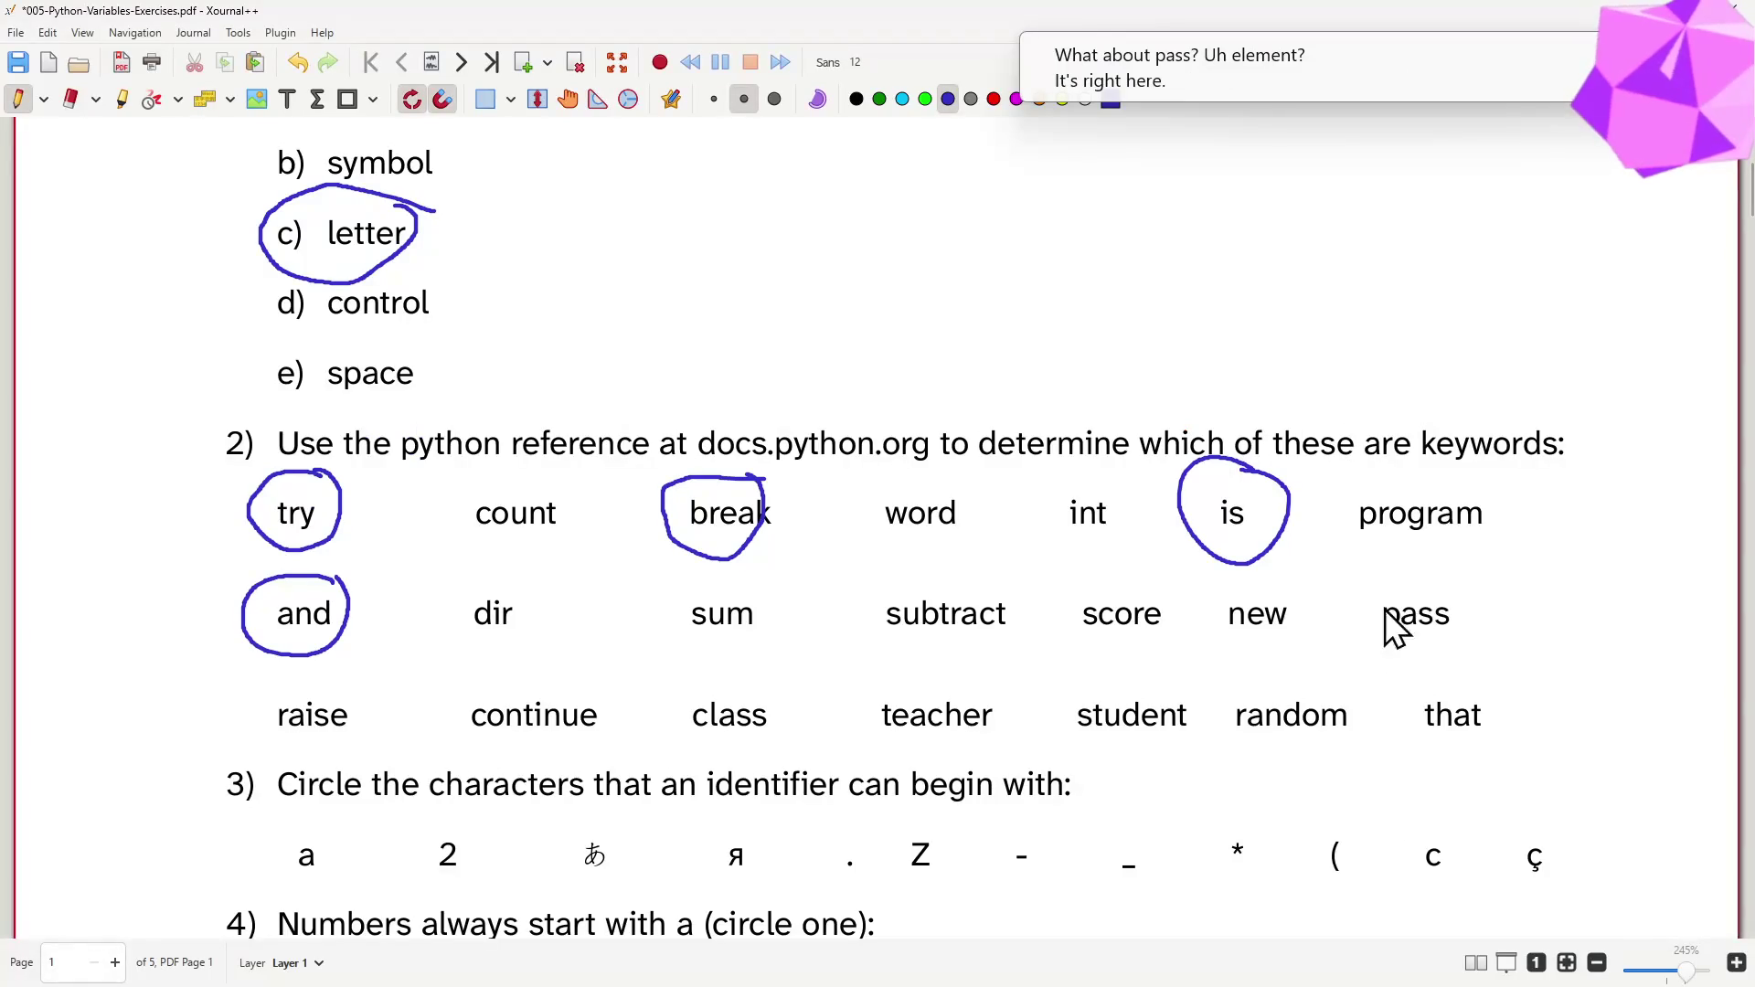
left_click_drag(1440, 580, 1356, 559)
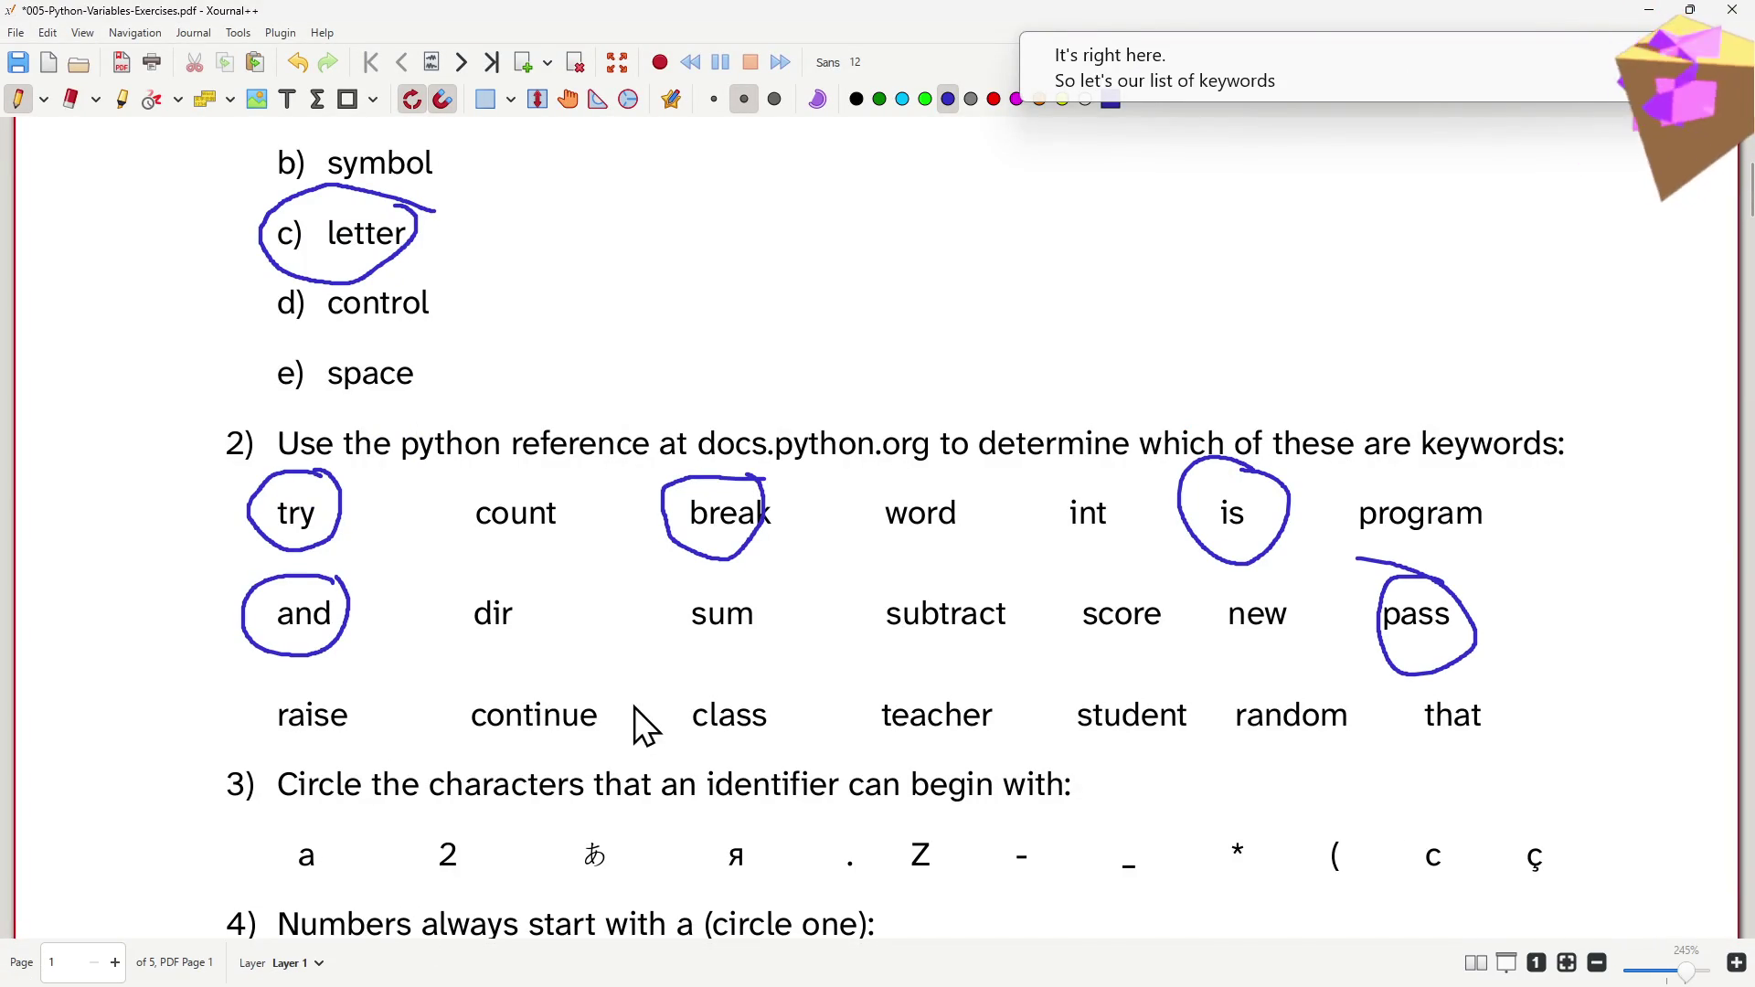
key("alt+Tab")
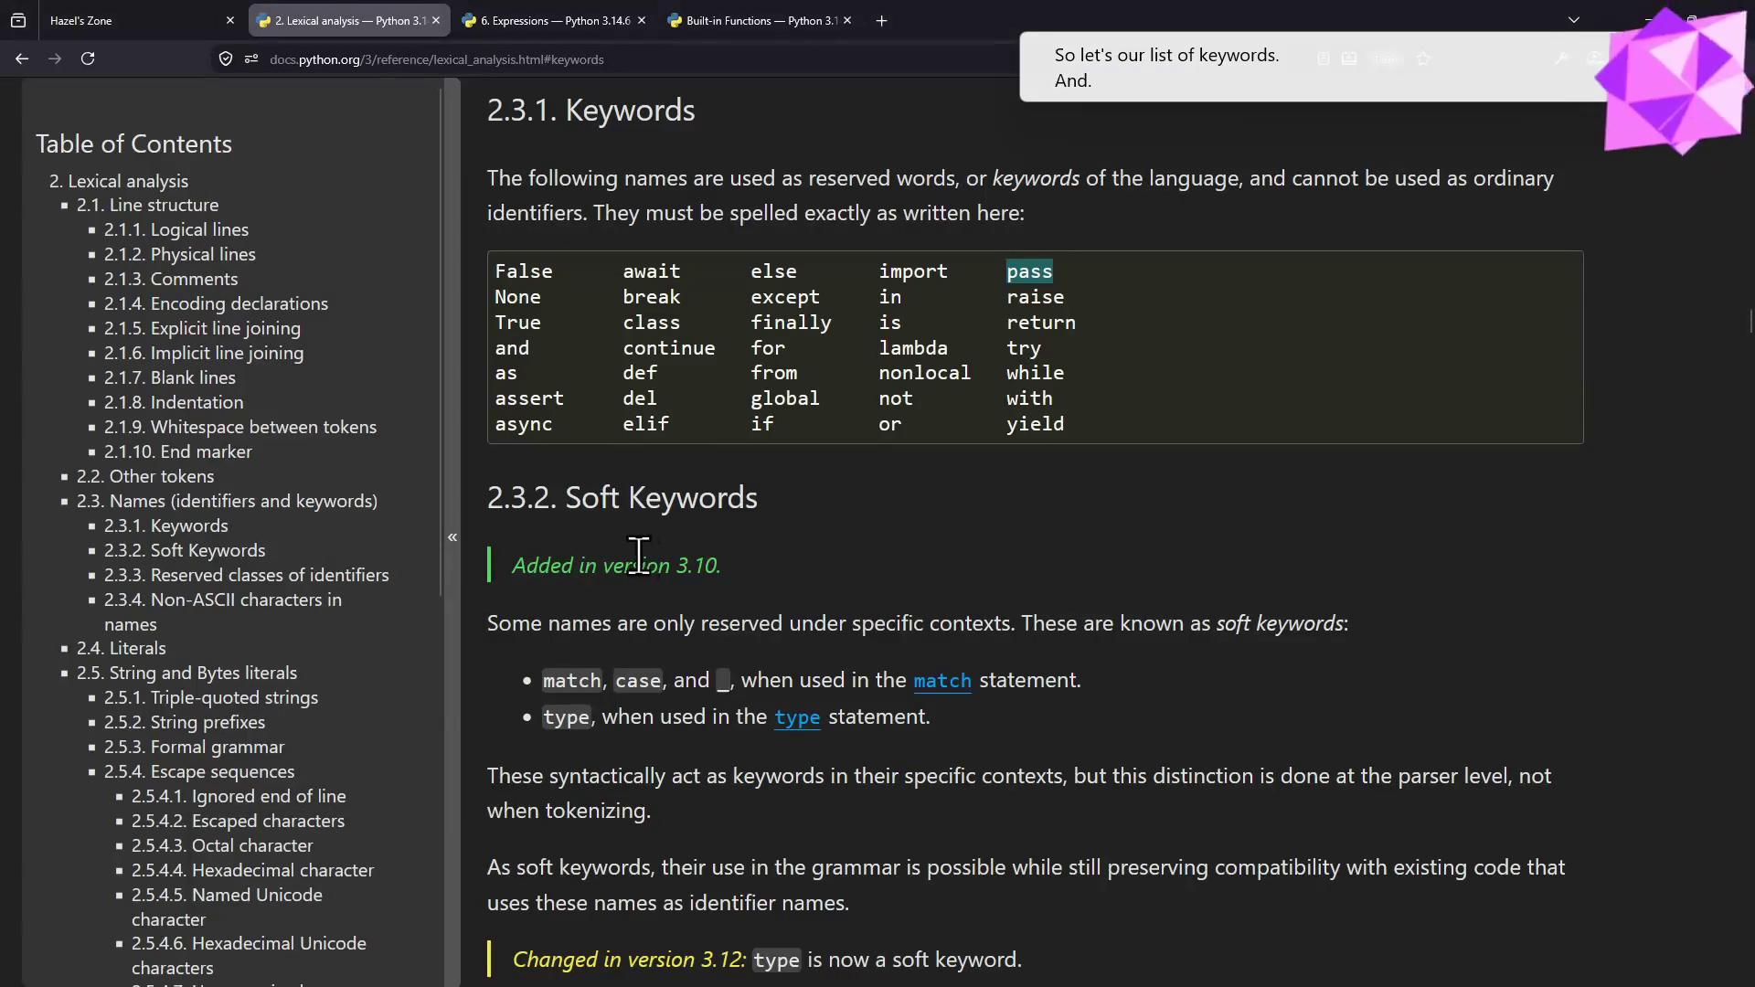
double_click(1035, 296)
key("alt+Tab")
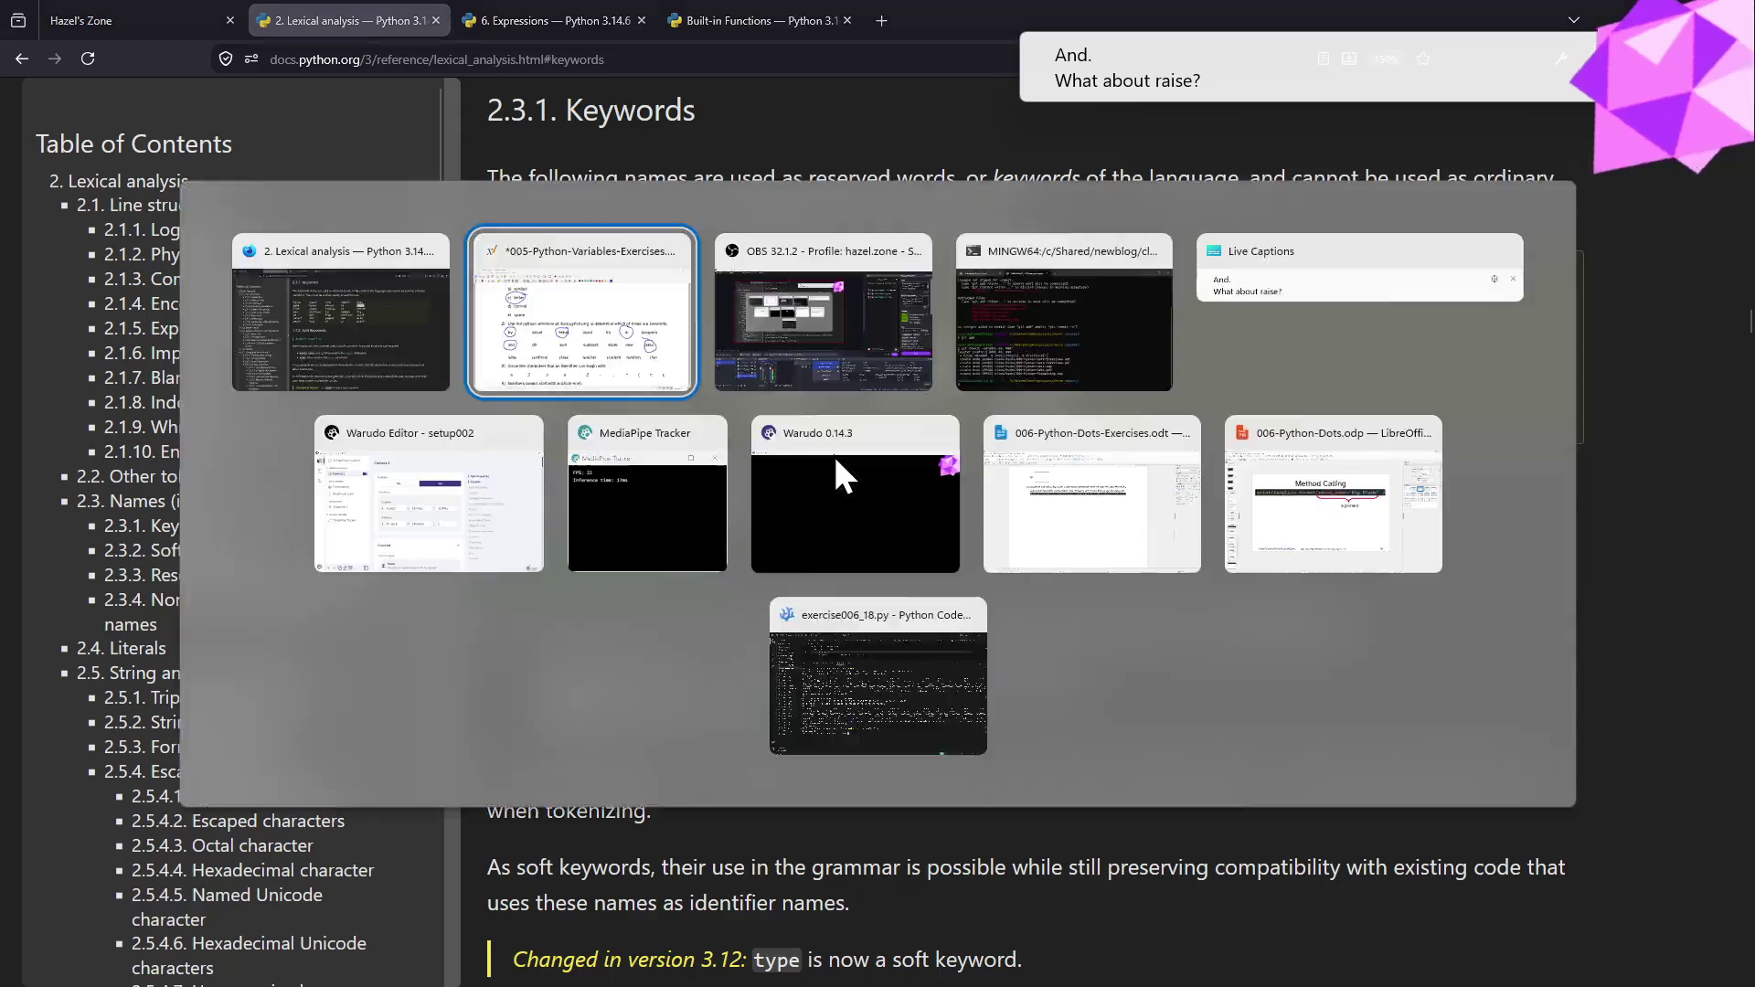
left_click_drag(351, 681, 268, 745)
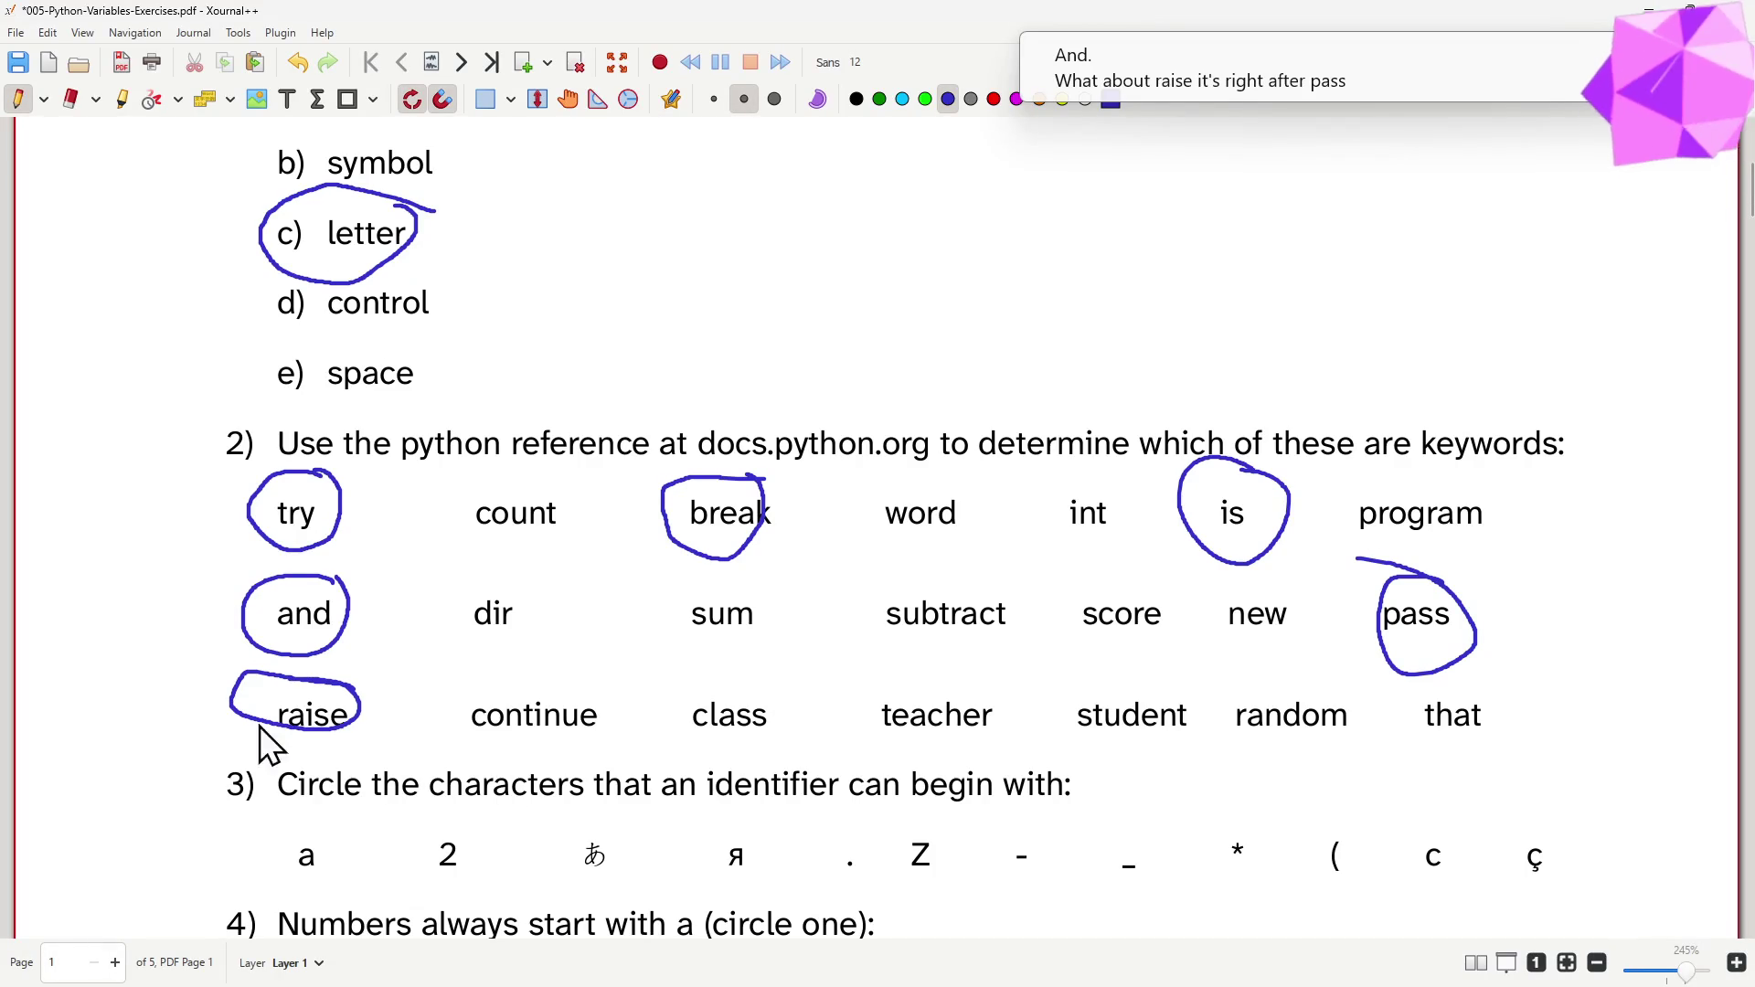
- Pick out continue and class in the keyword table and circle both in question 2
key("alt+Tab")
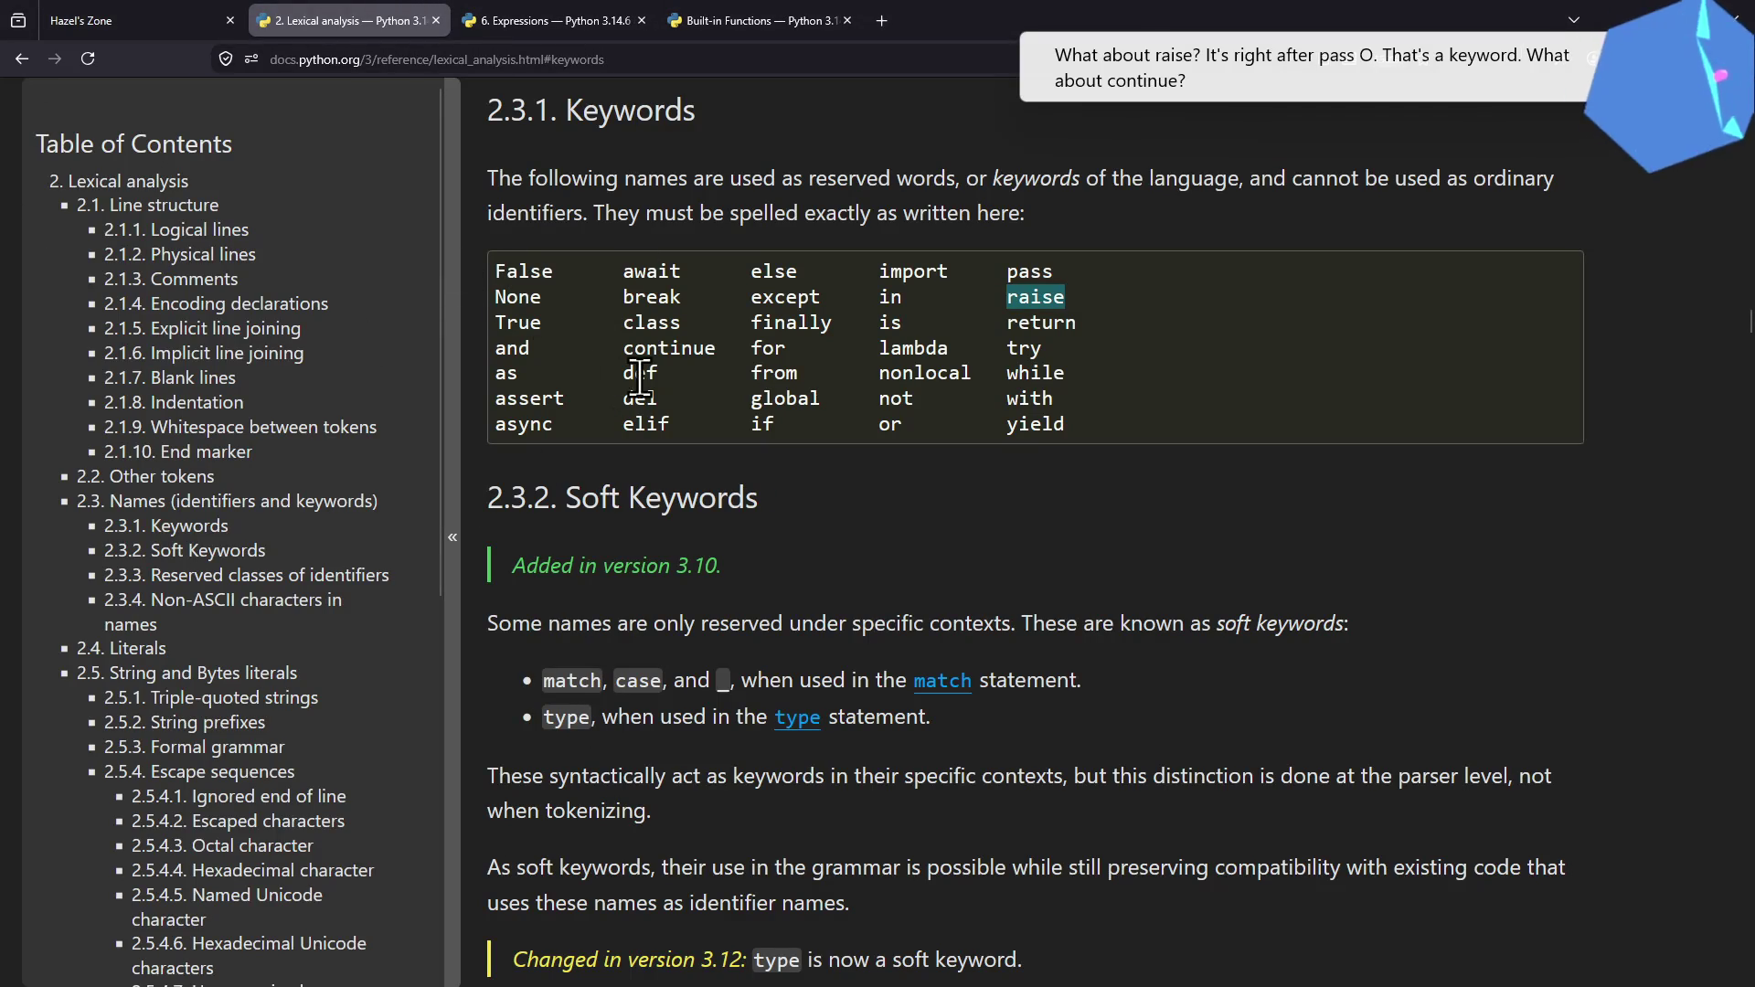
double_click(662, 349)
key("alt+Tab")
left_click_drag(569, 695, 509, 679)
key("alt+Tab")
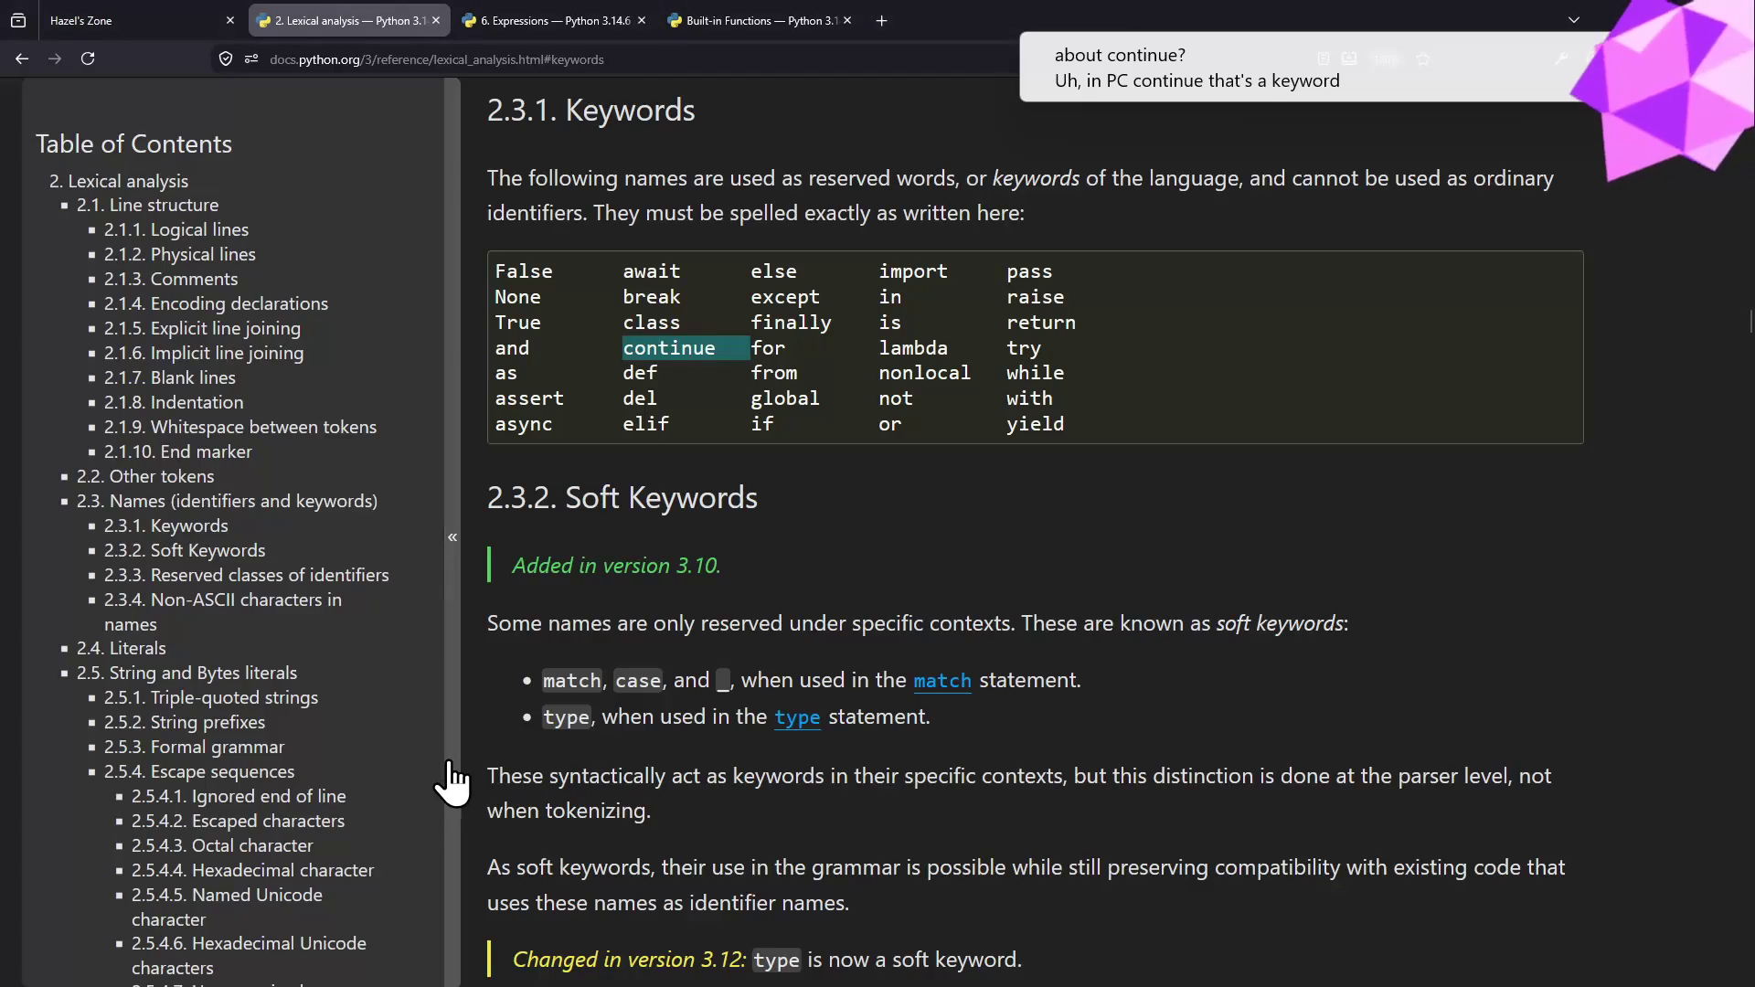
double_click(637, 324)
key("alt+Tab")
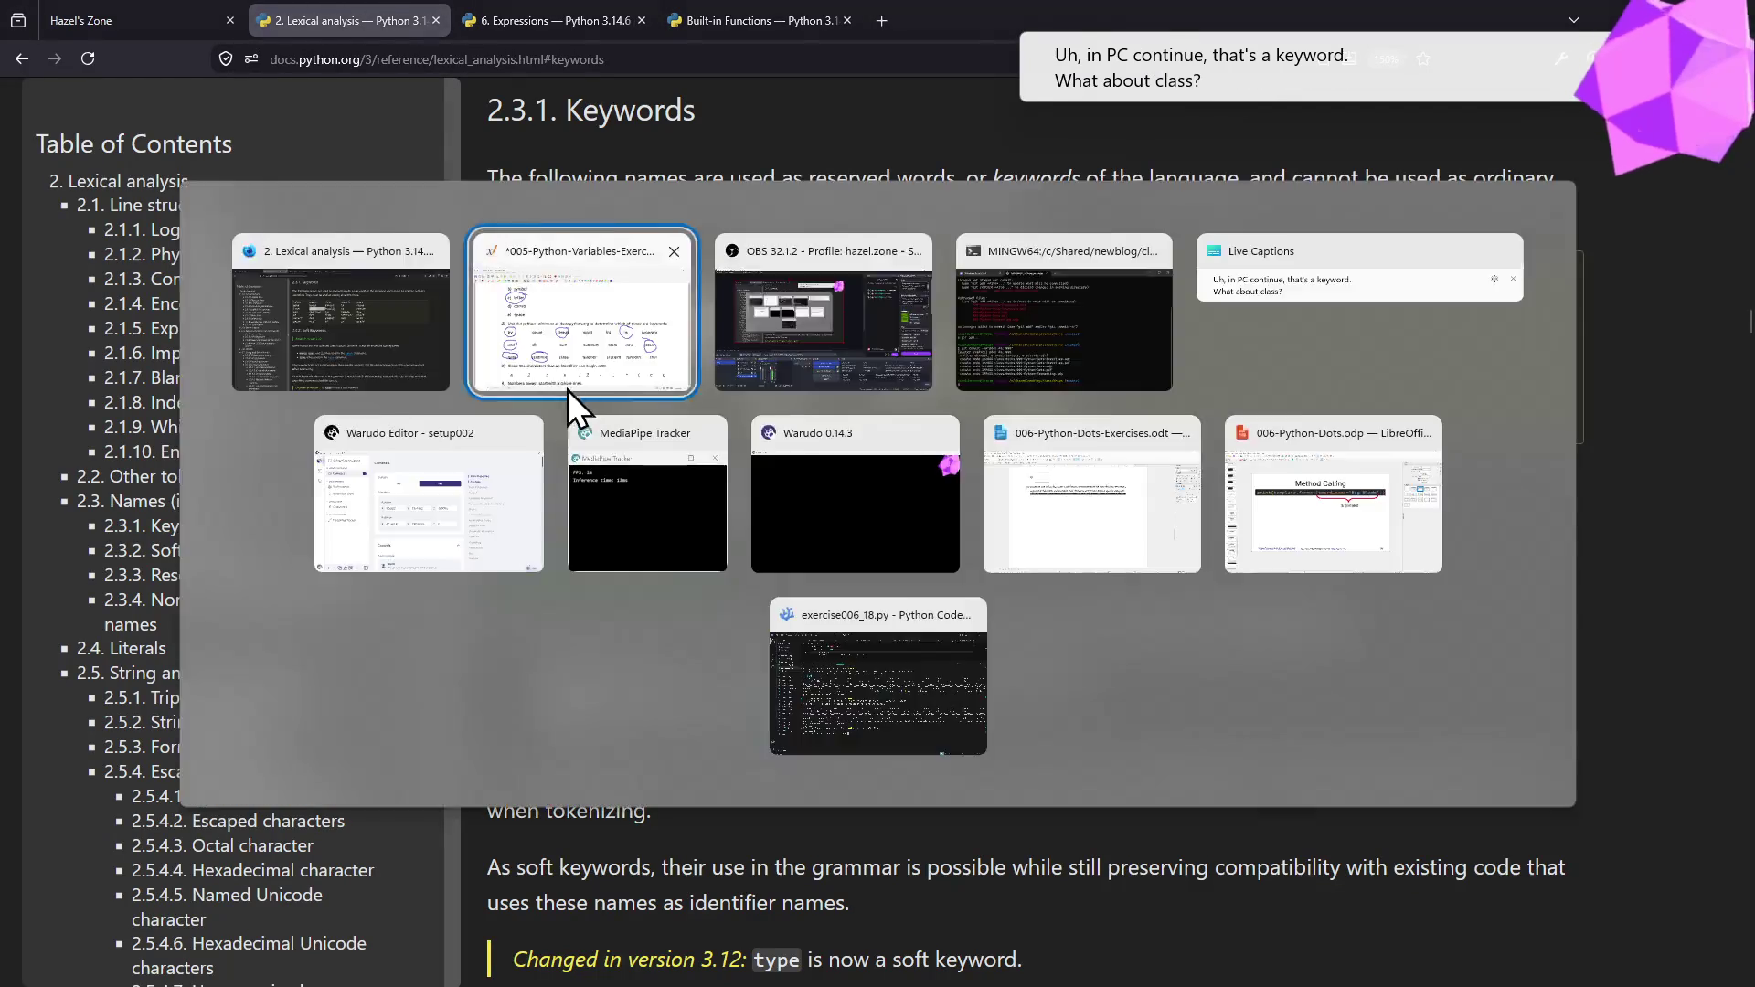
left_click_drag(754, 753, 689, 672)
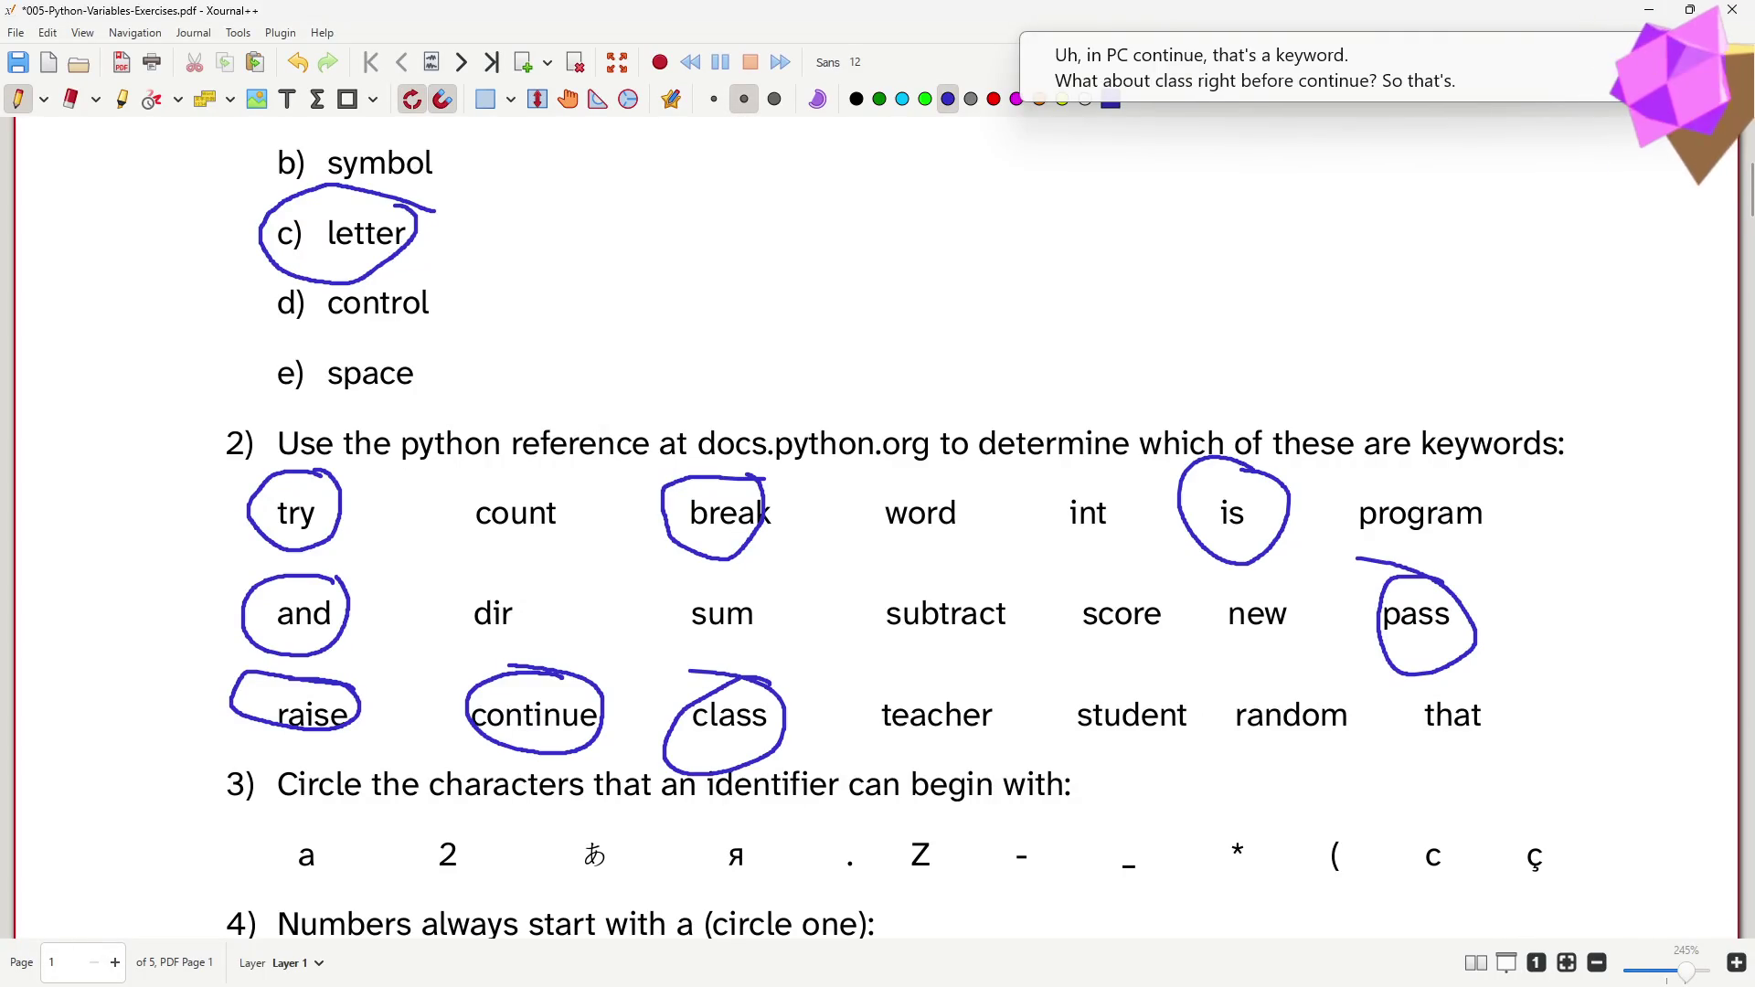
- Recheck the remaining words against the keyword list, then start a new browser tab
key("alt+Tab")
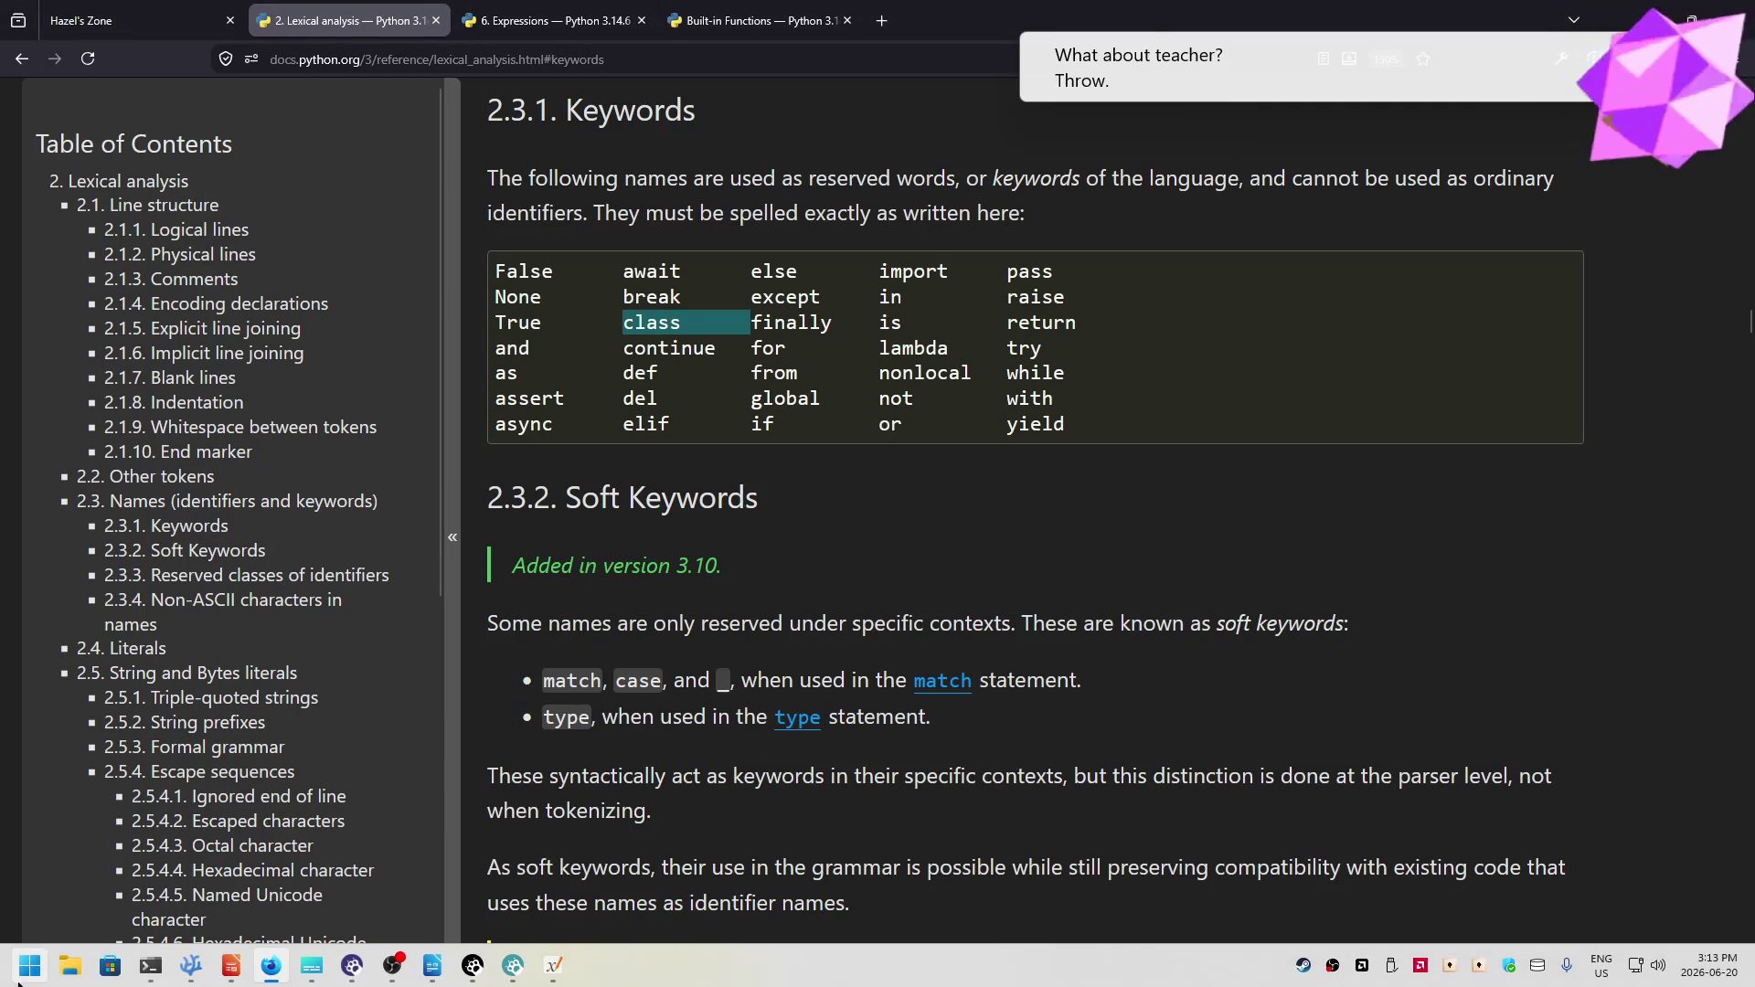
key("alt+Tab")
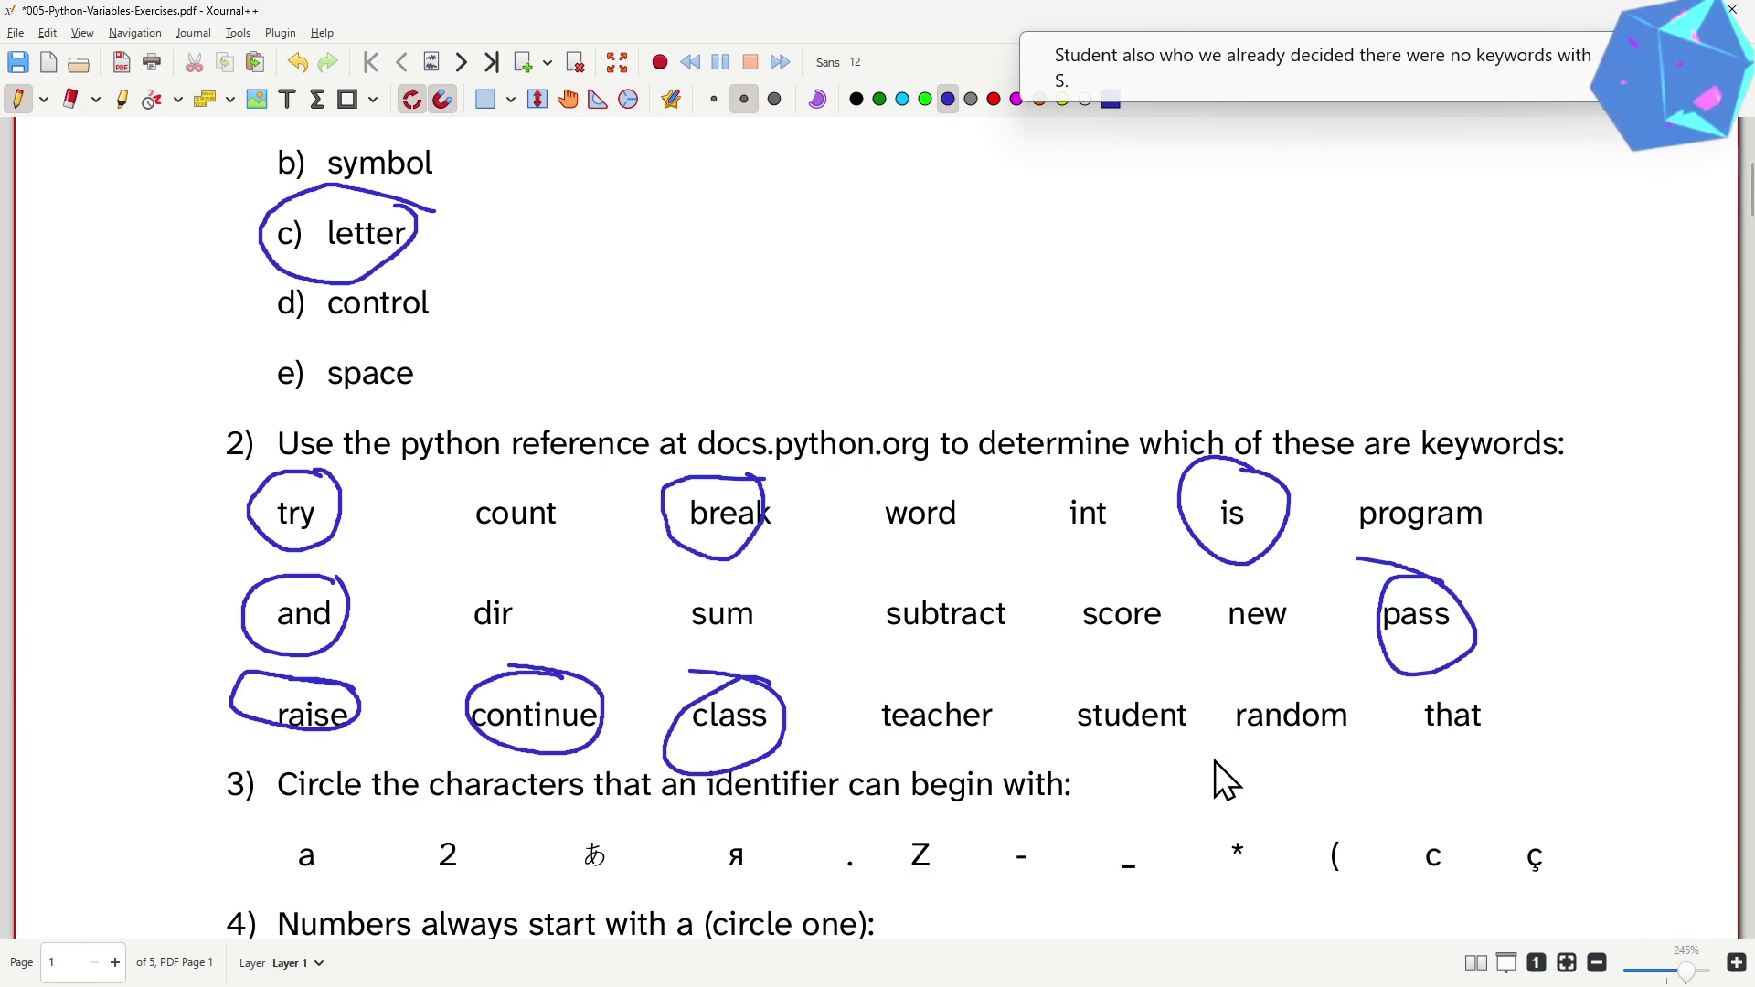
key("alt+Tab")
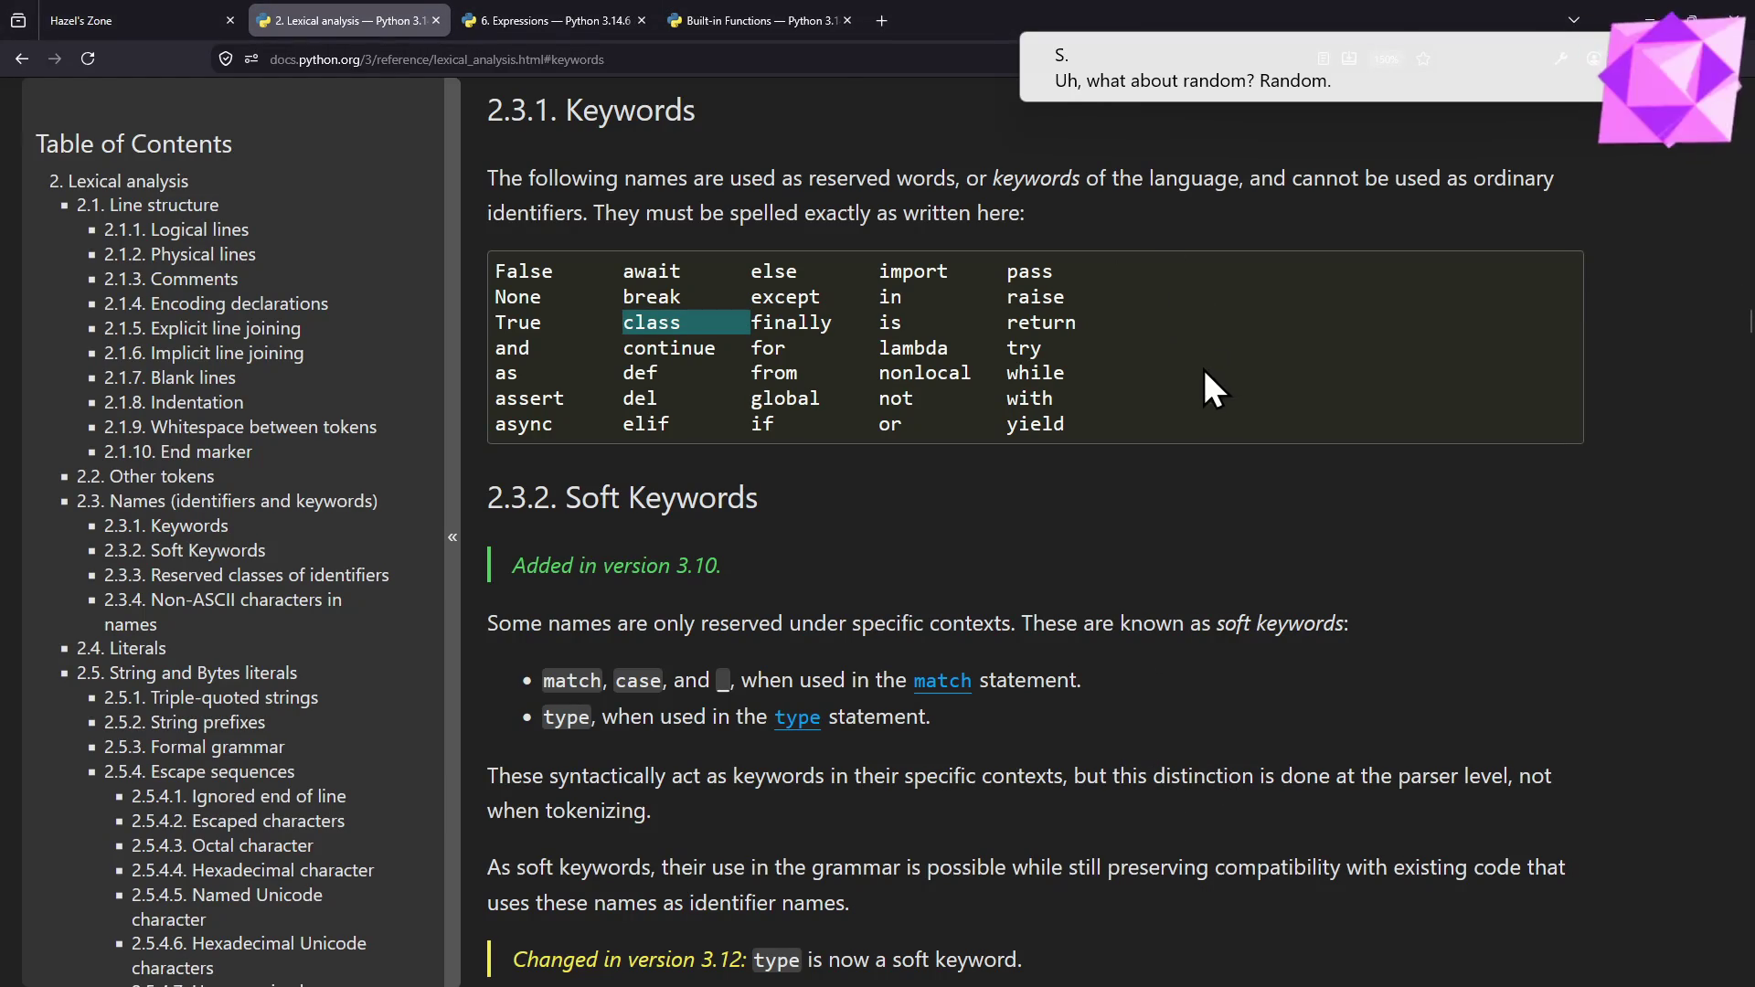
key("alt+Tab")
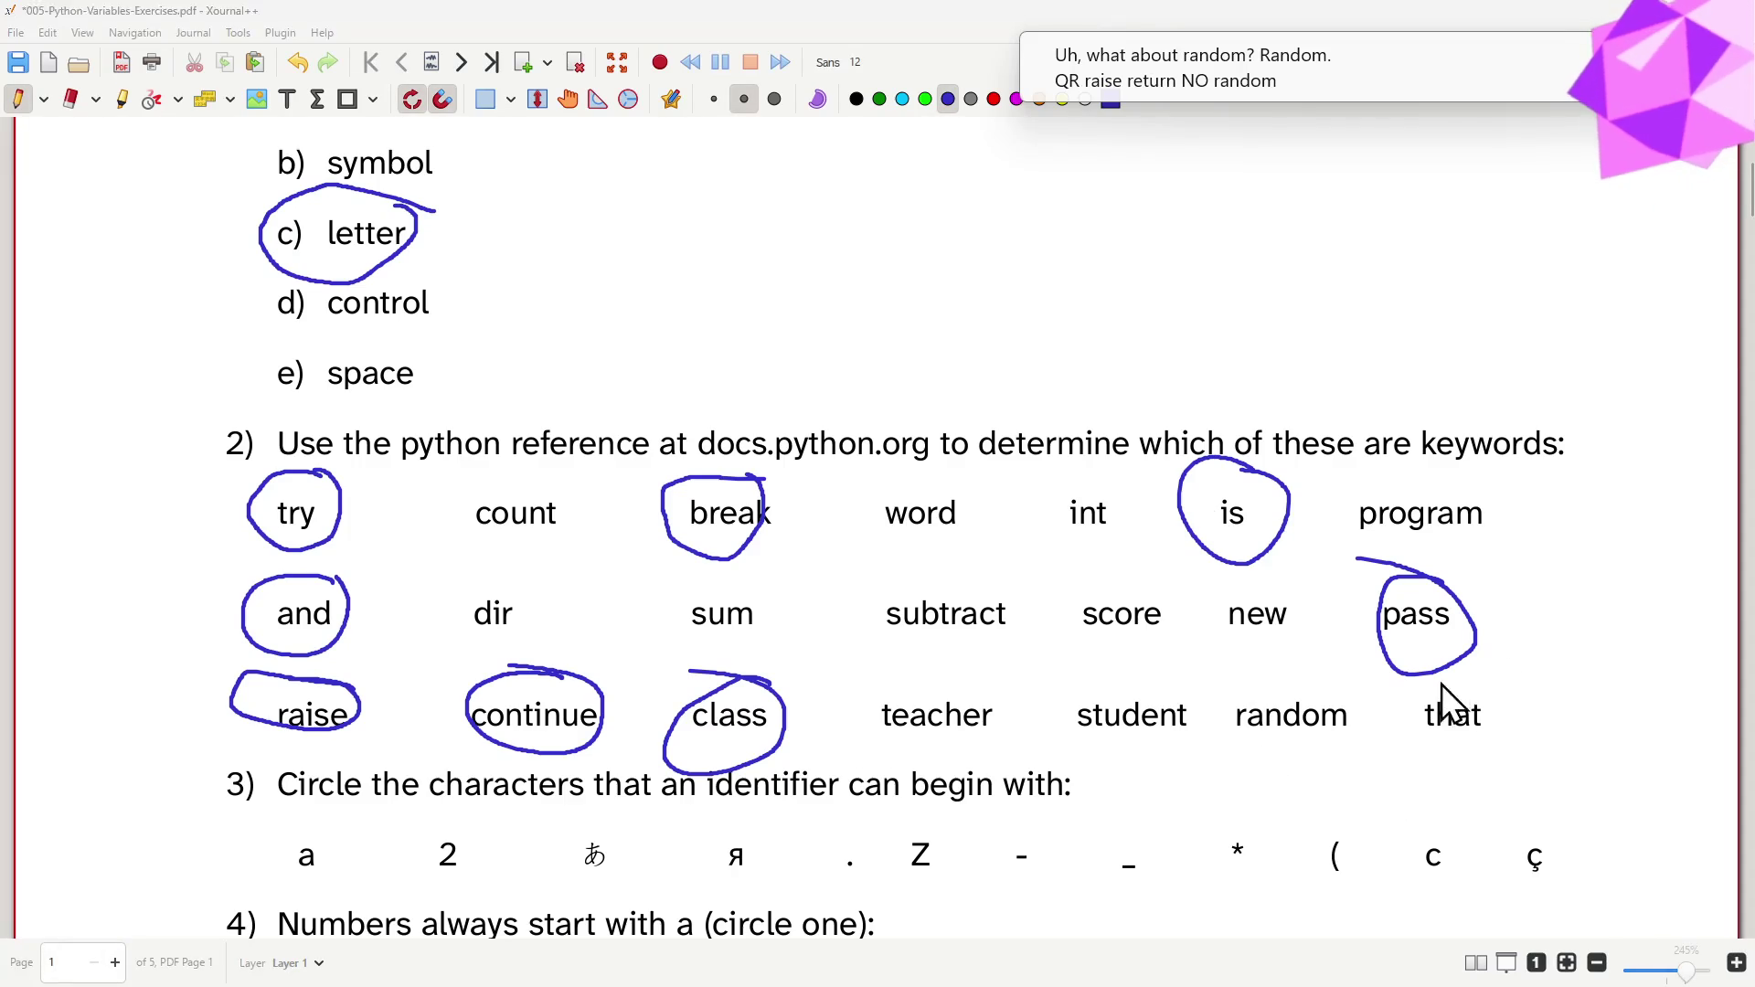
key("alt+Tab")
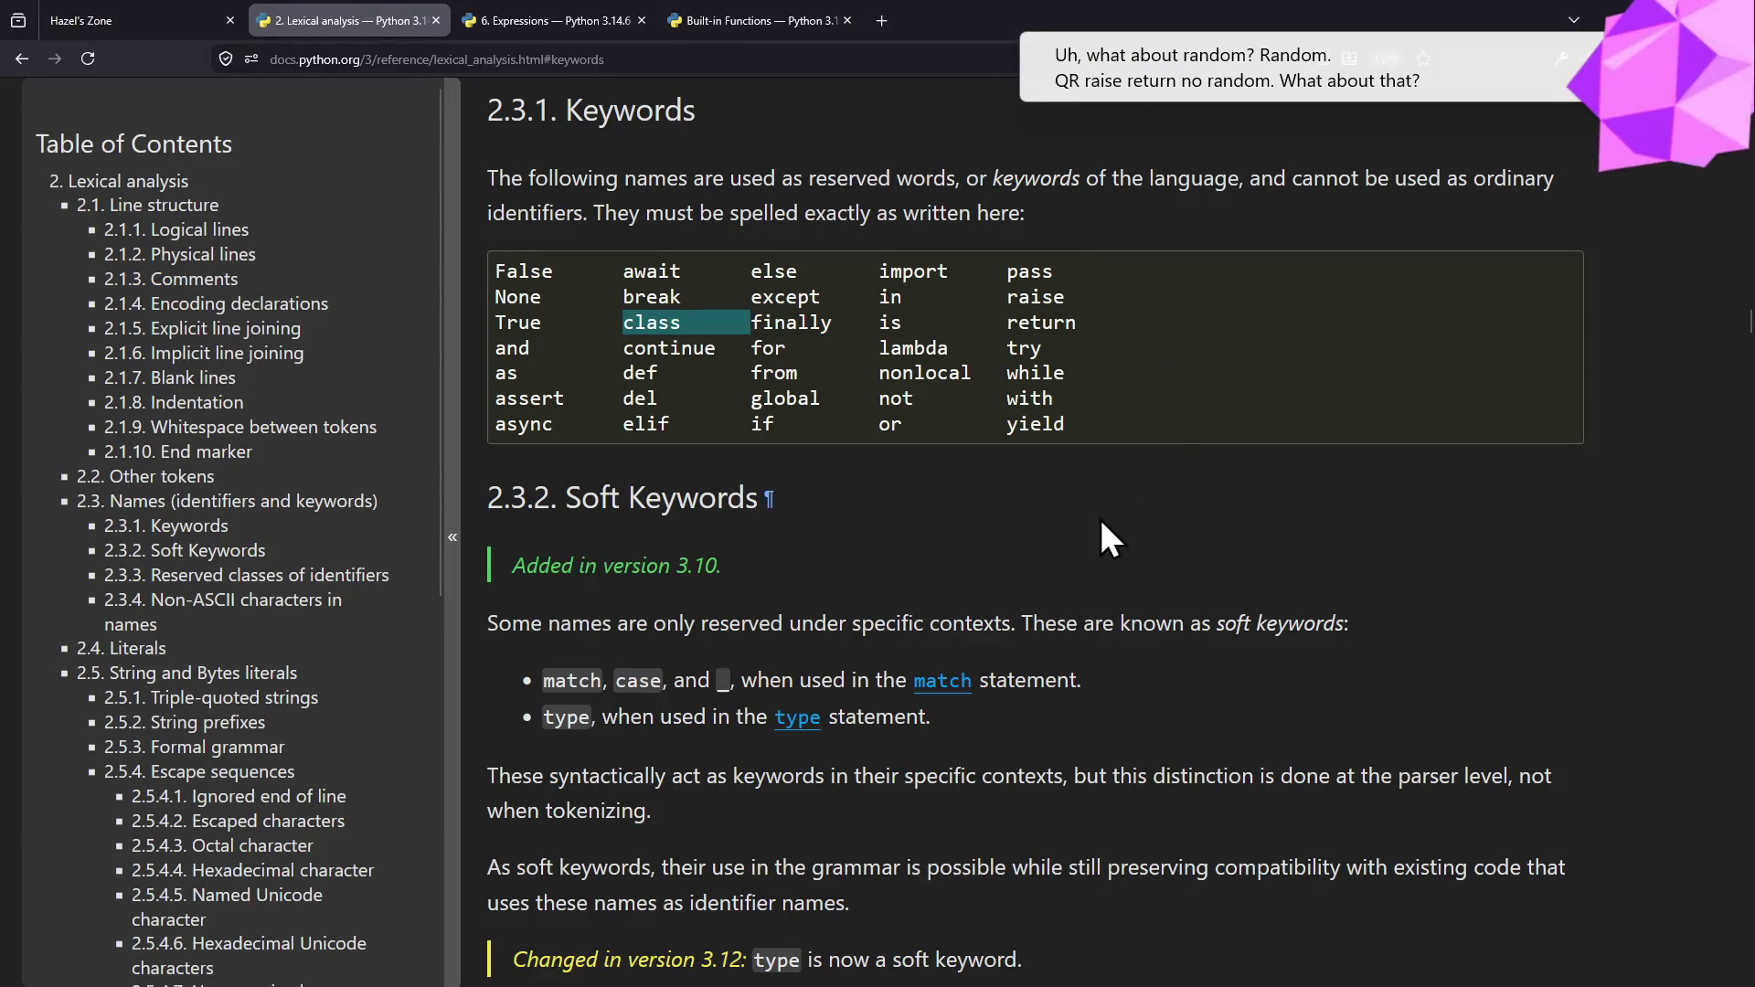
key("alt+Tab")
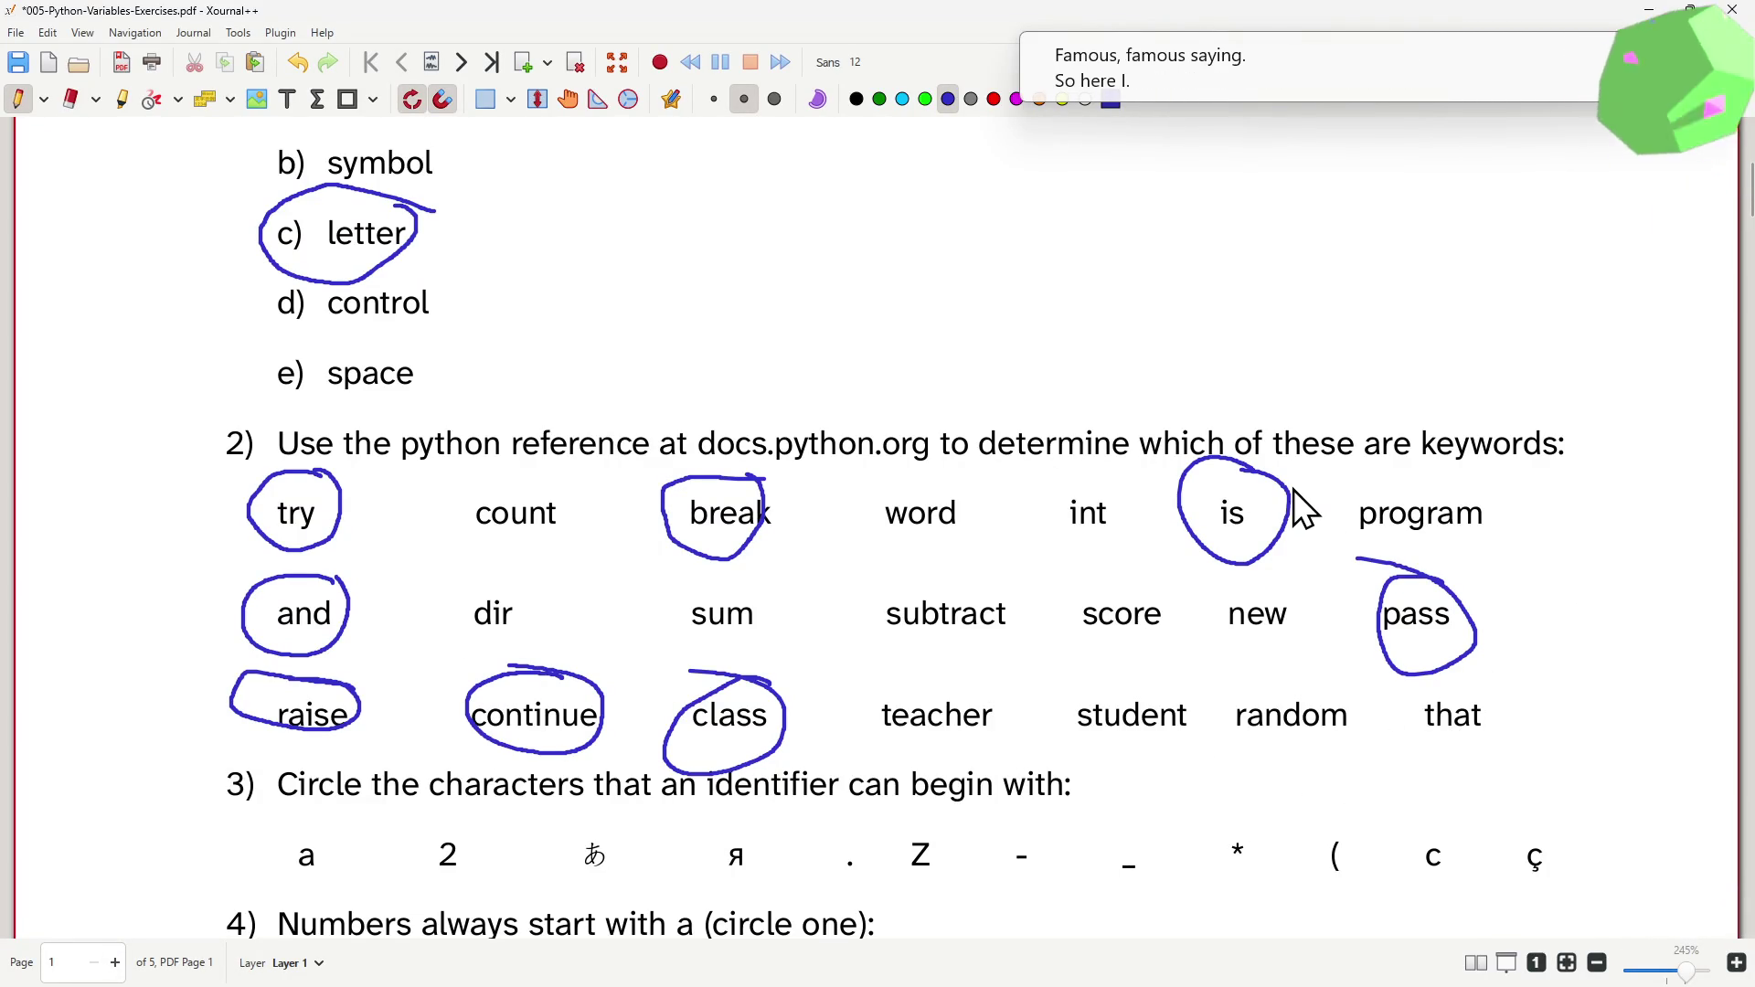
key("alt+Tab")
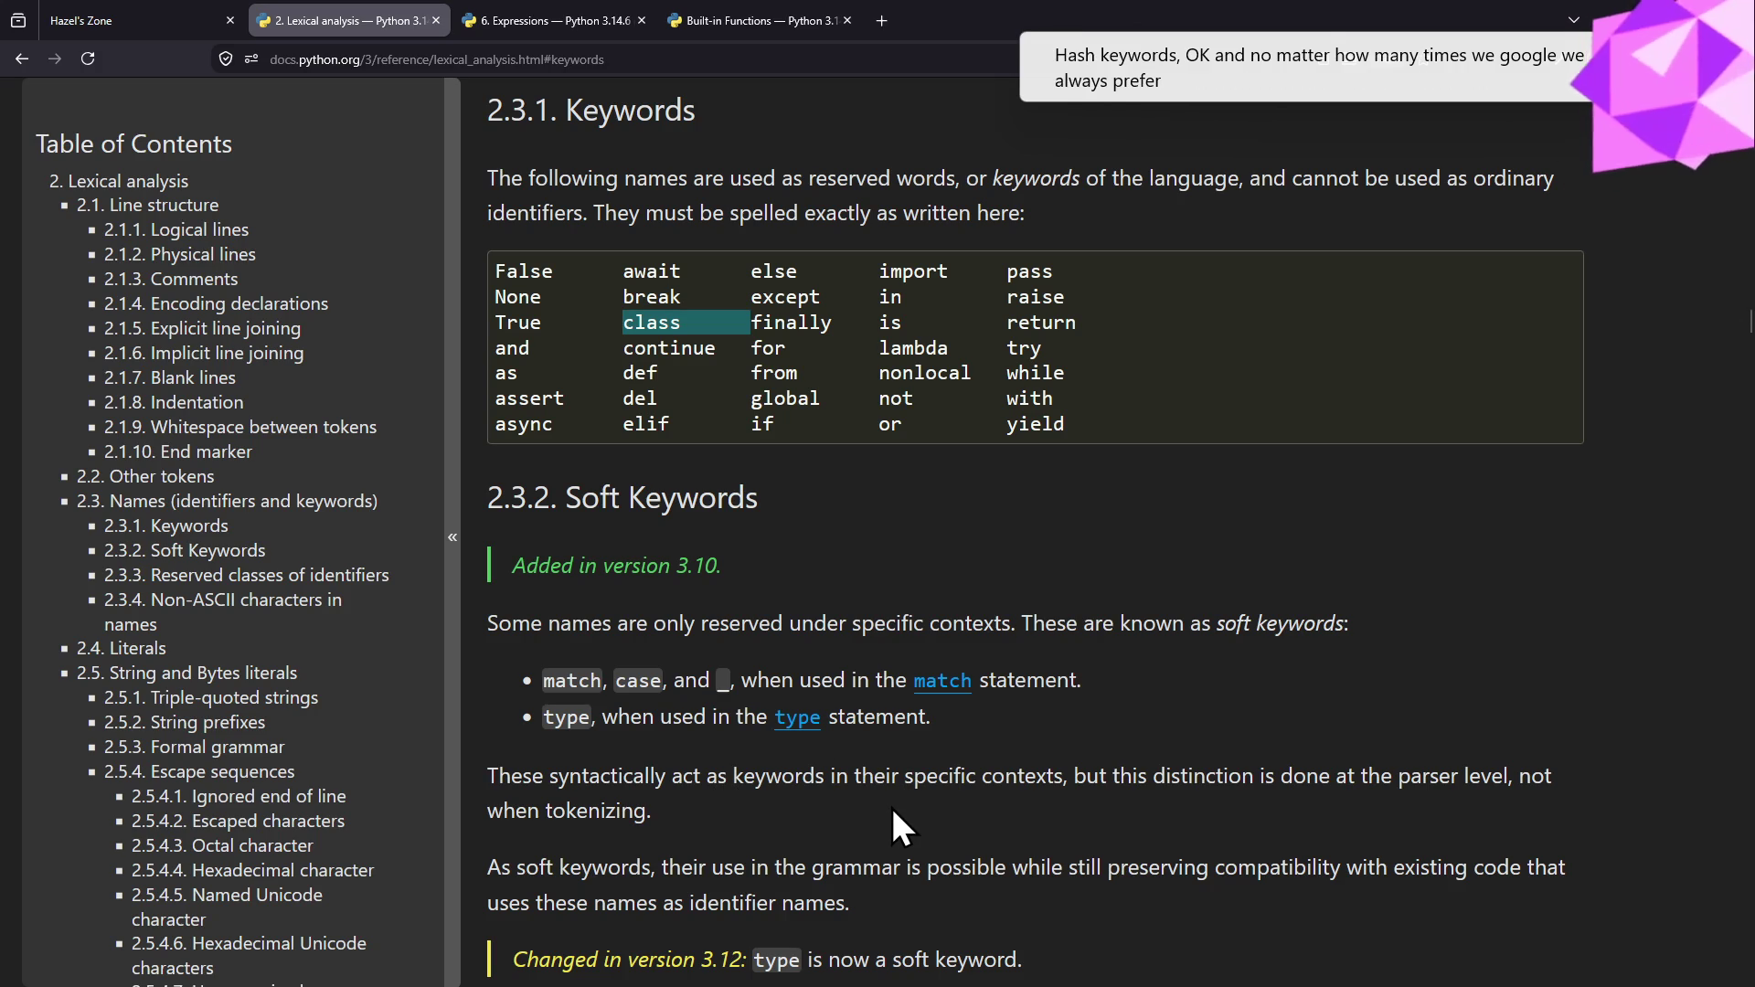
left_click(882, 21)
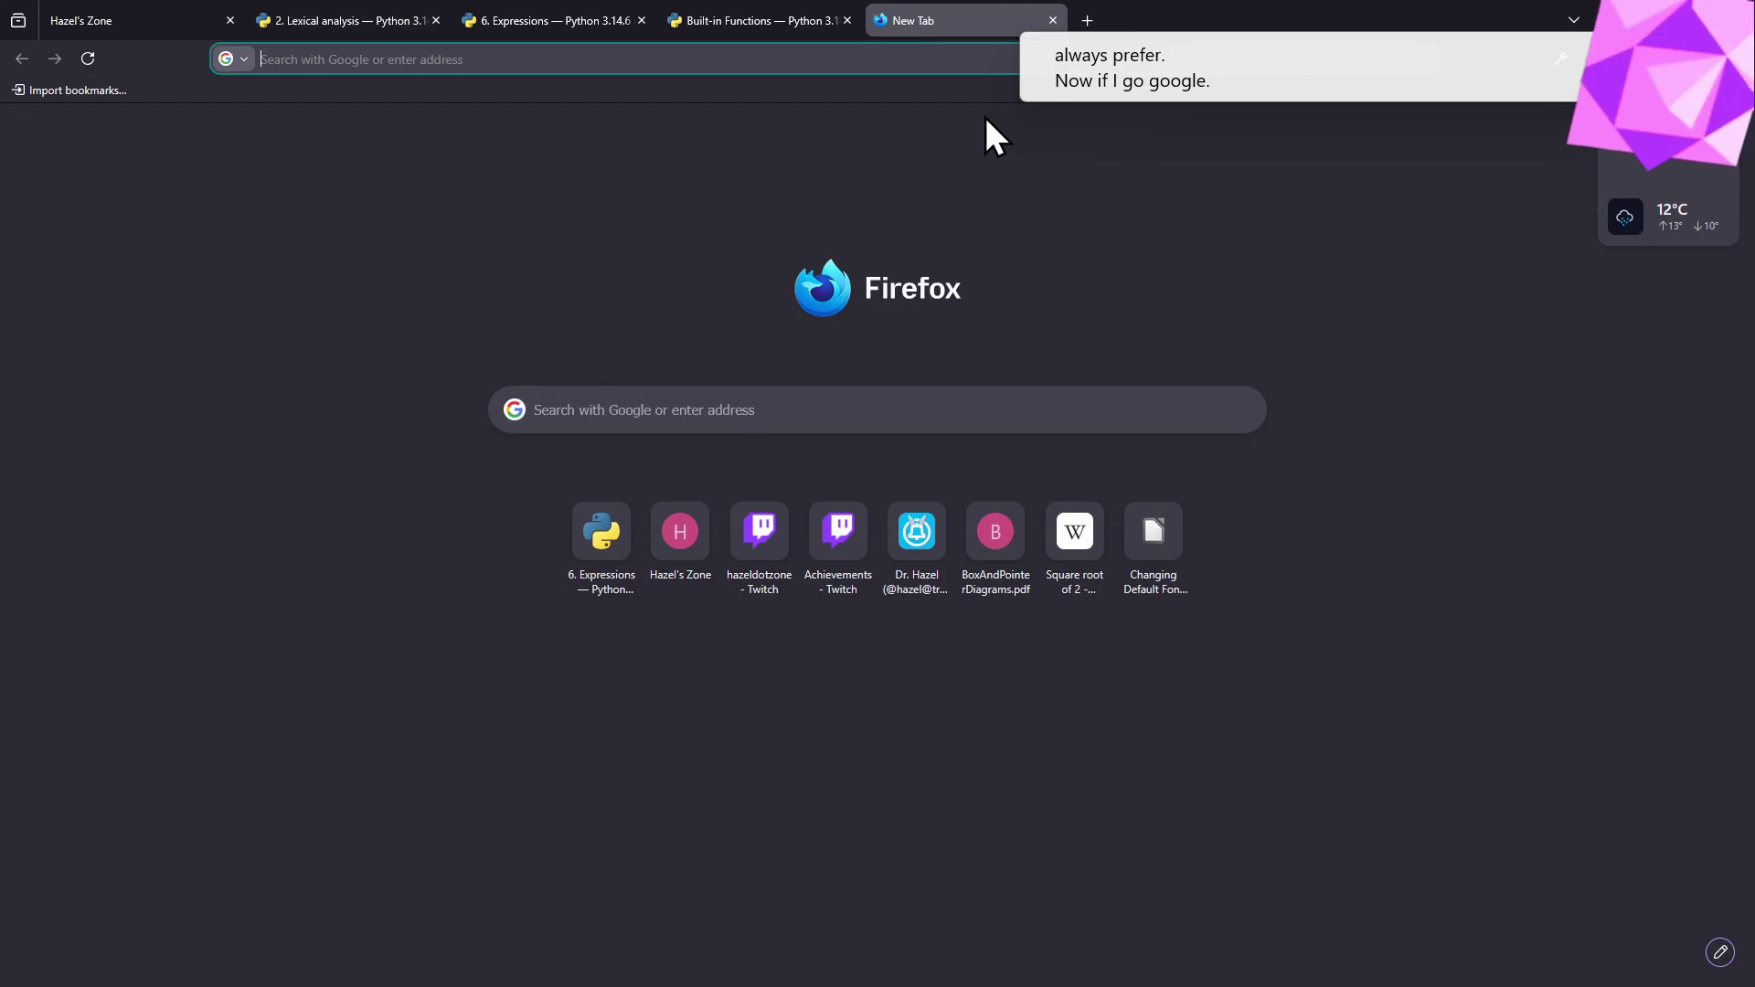
type("python keywords")
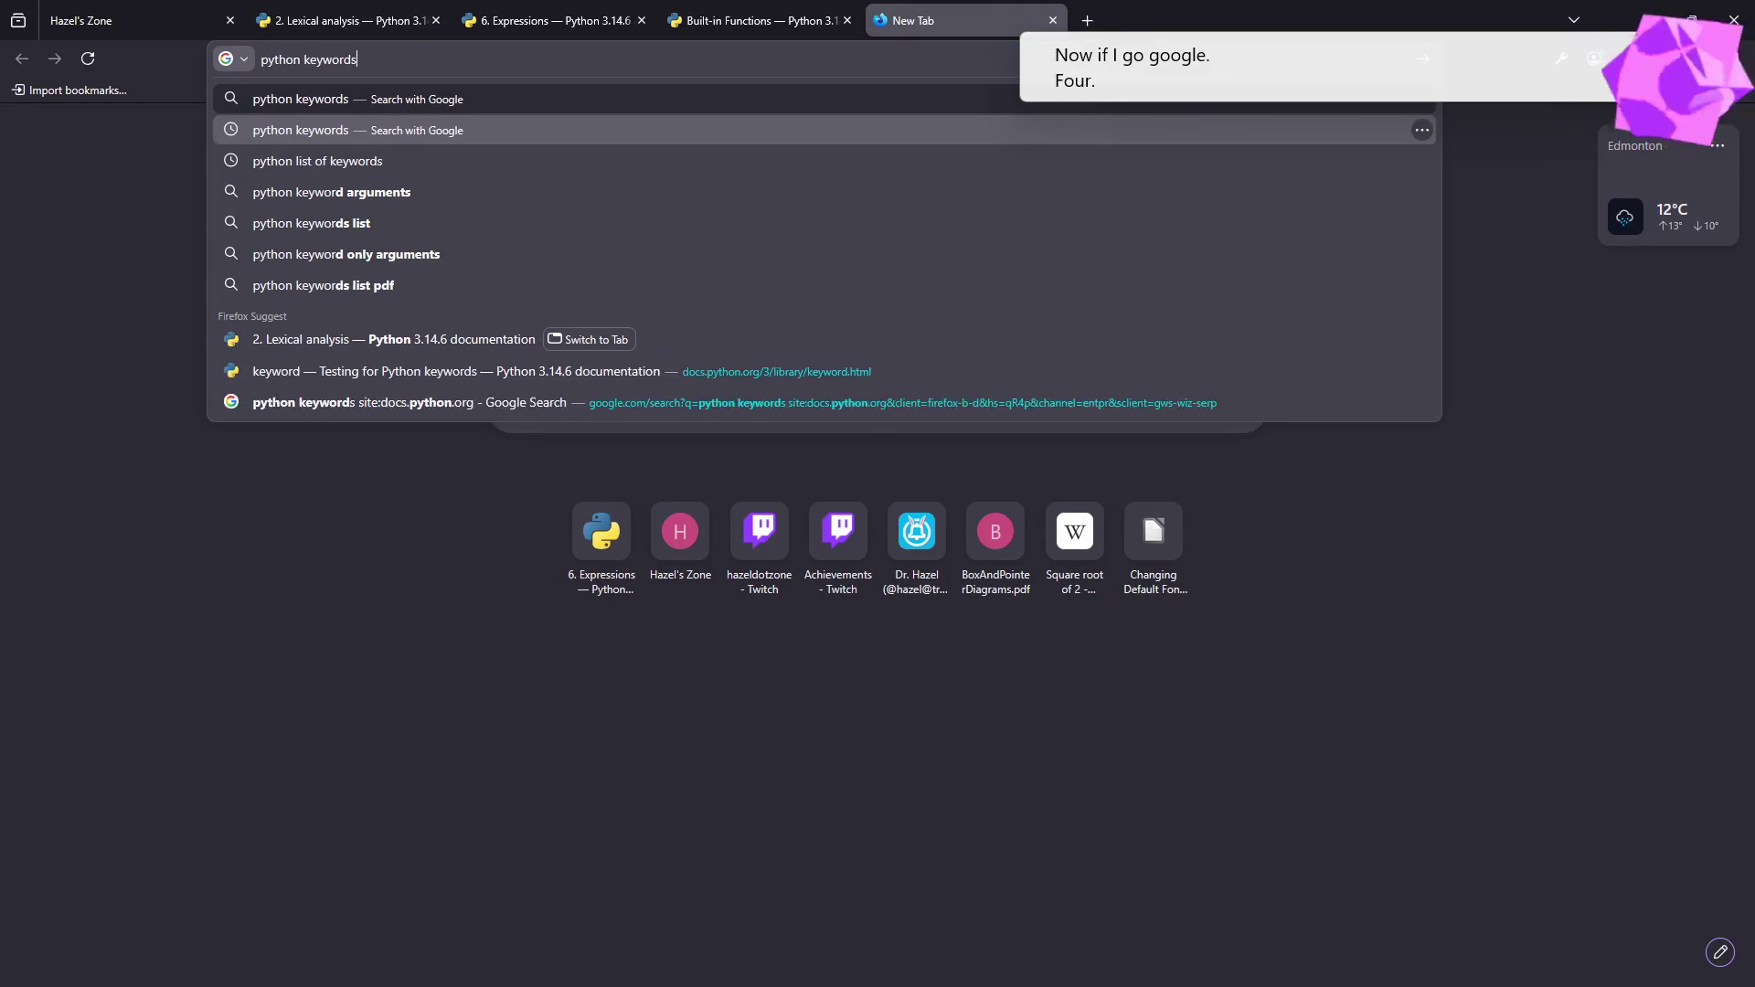
- Search Google for python keywords restricted to site:docs.python.org, then return to the Keywords reference page
key("Return")
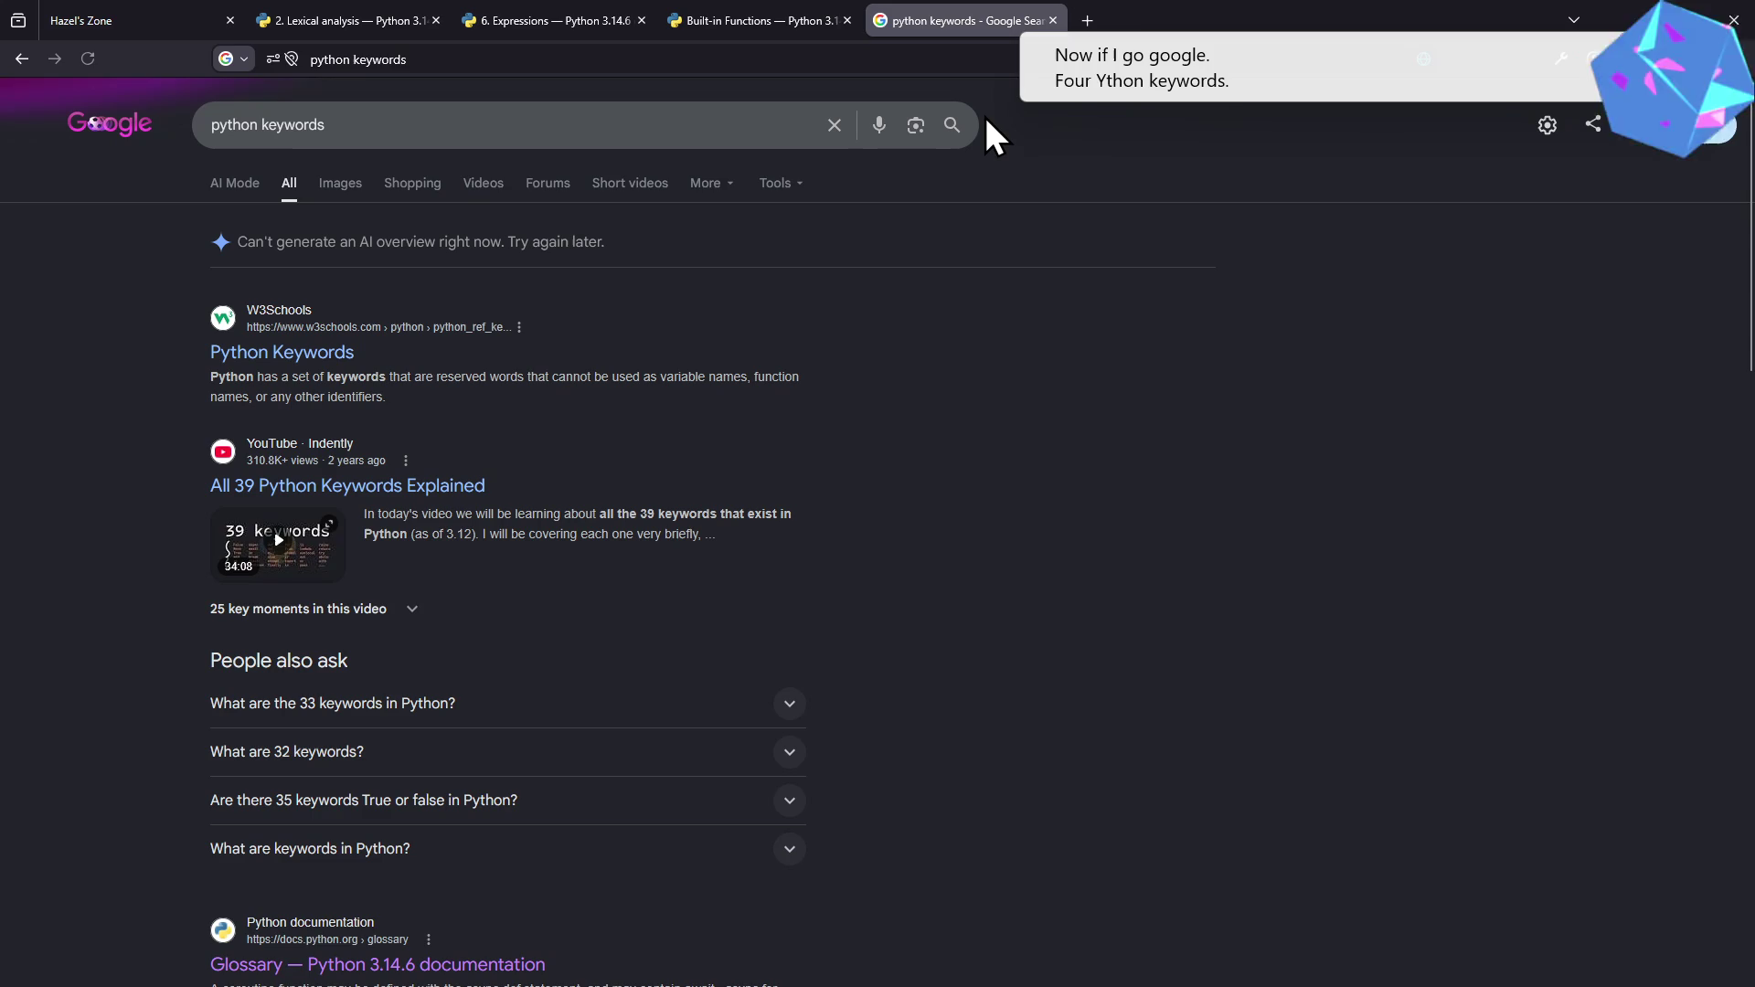
scroll(1020, 182, "down", 2)
scroll(1022, 187, "down", 3)
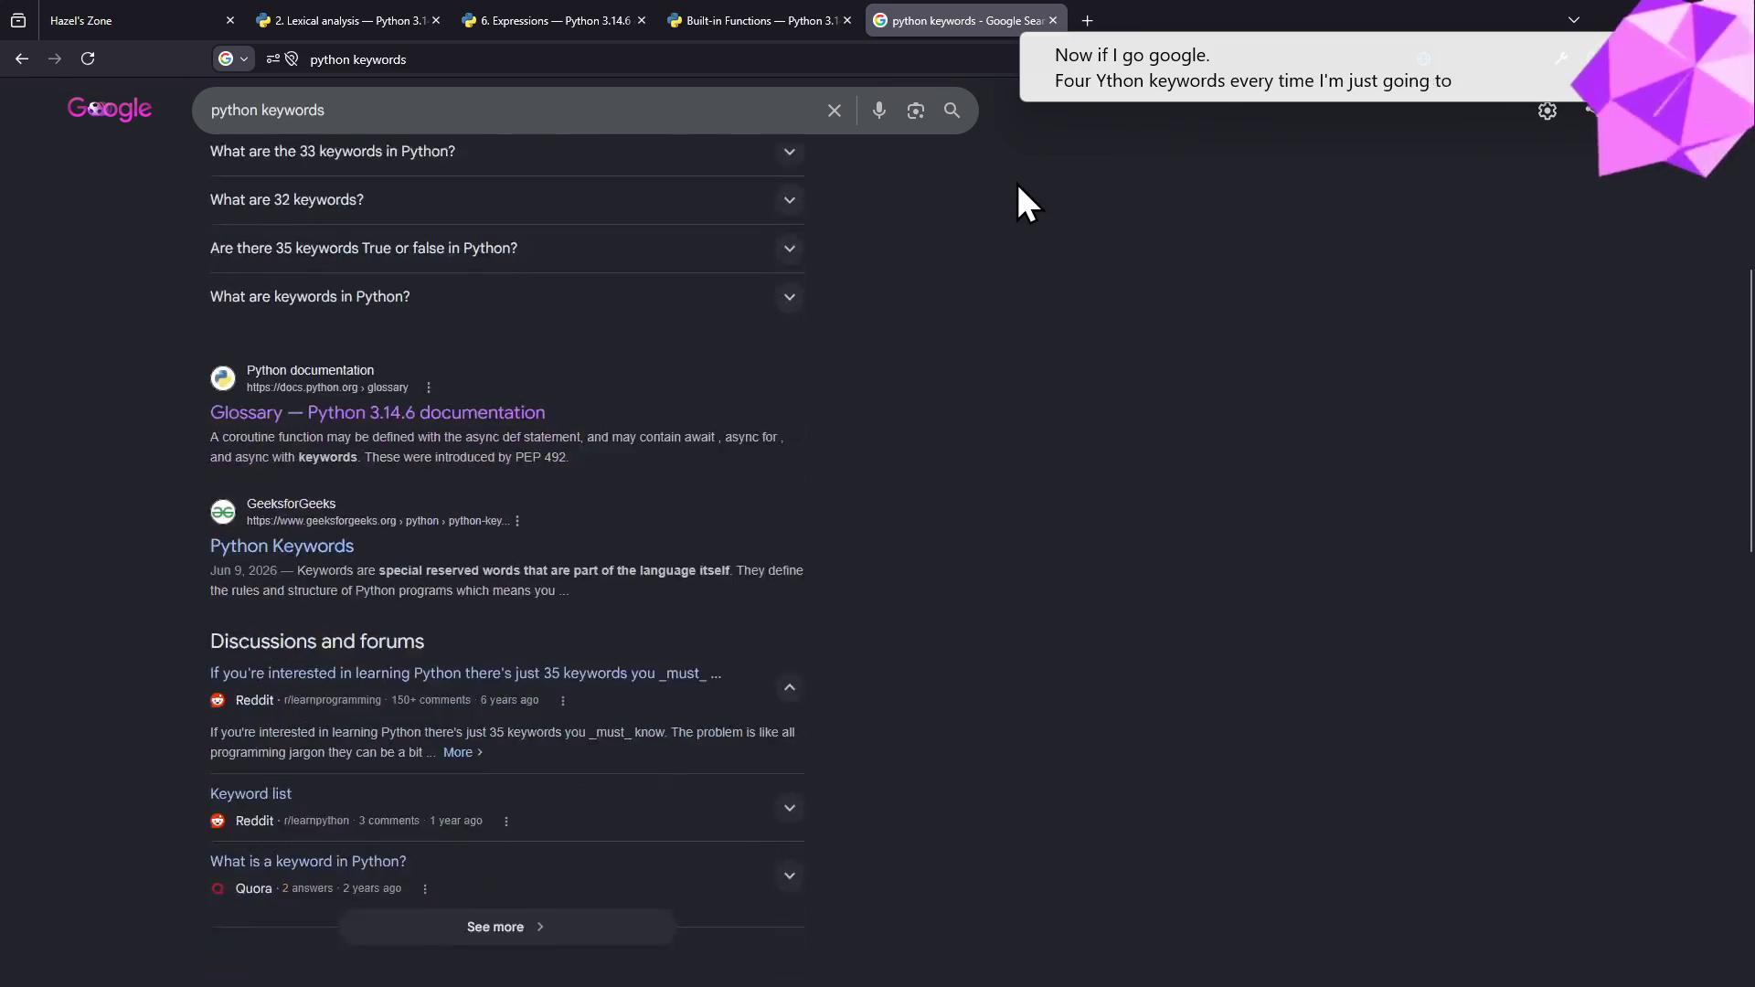
scroll(1018, 184, "down", 2)
scroll(1017, 185, "down", 3)
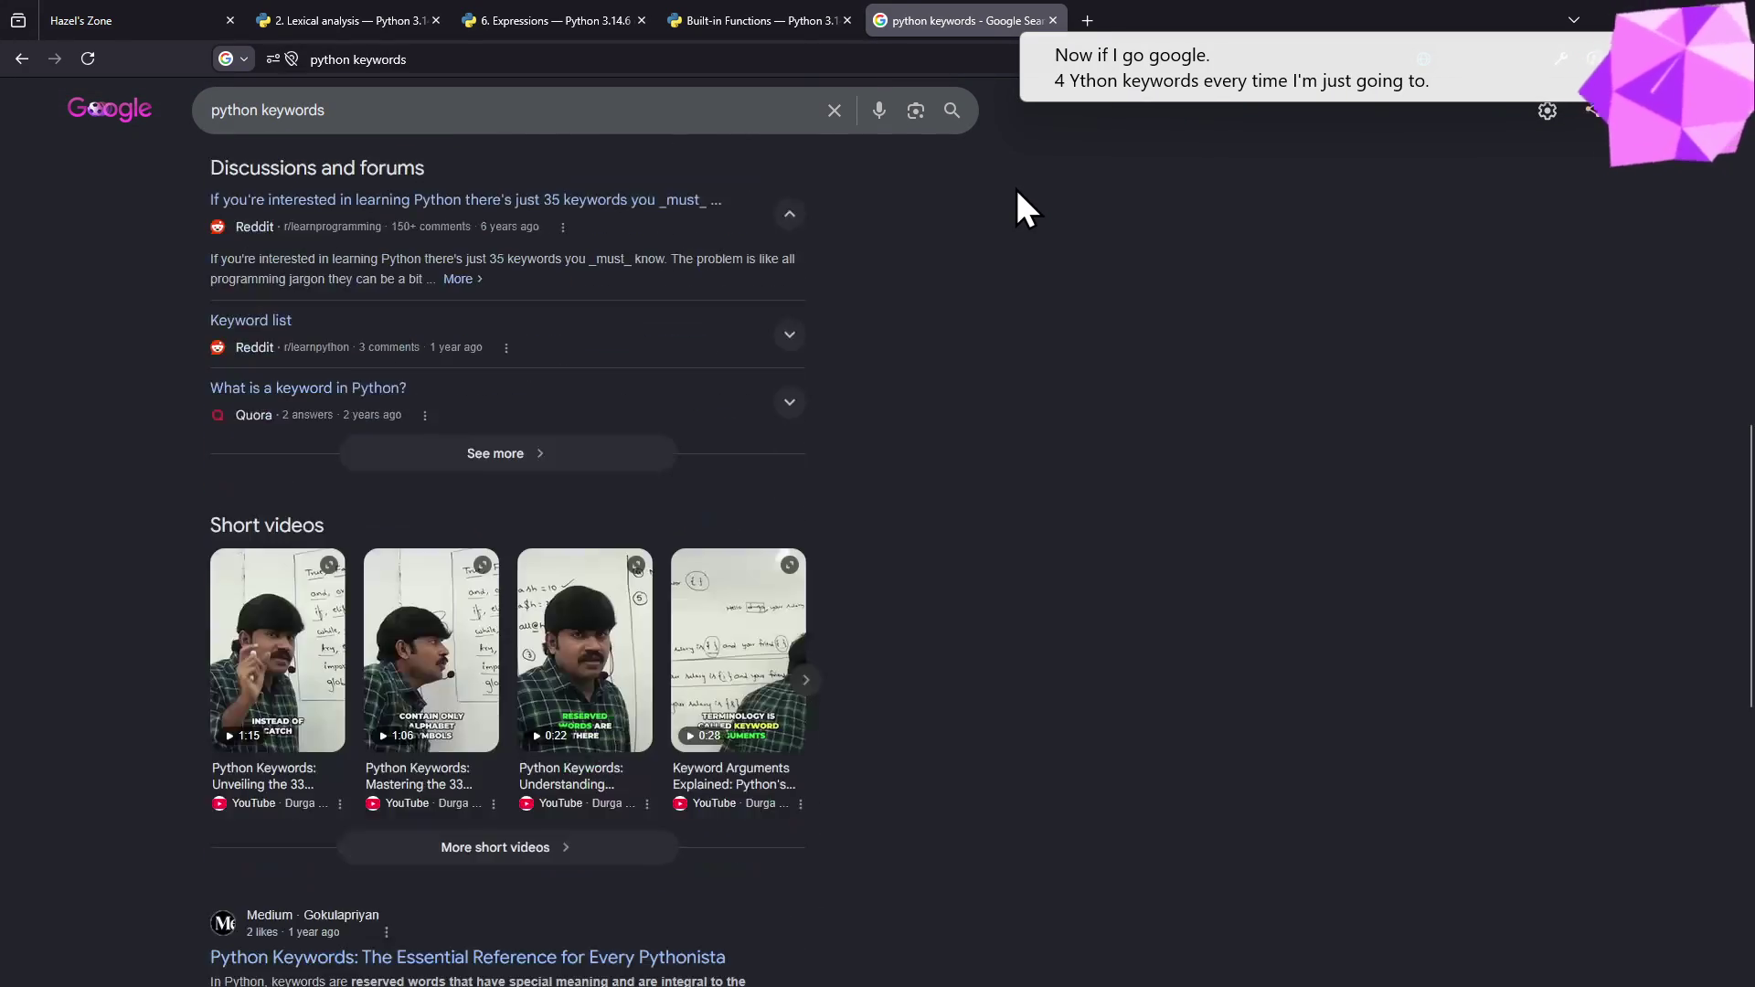
scroll(1015, 193, "down", 4)
scroll(1009, 206, "up", 13)
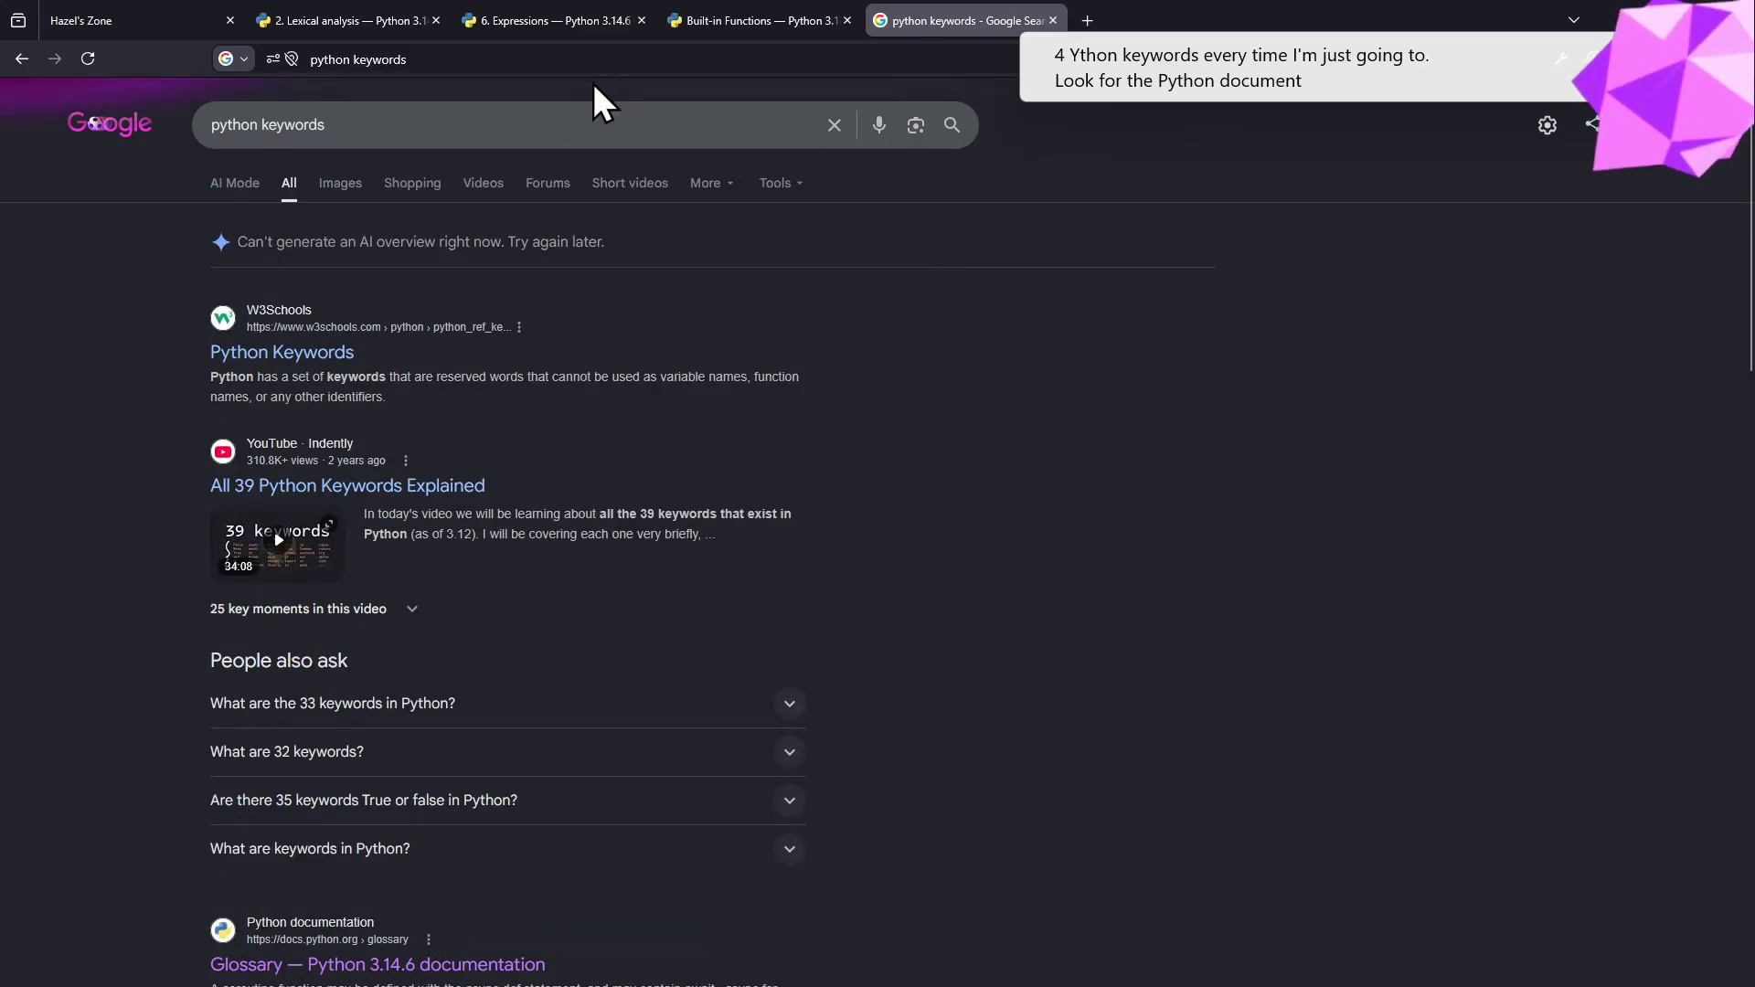
left_click(580, 124)
type("site")
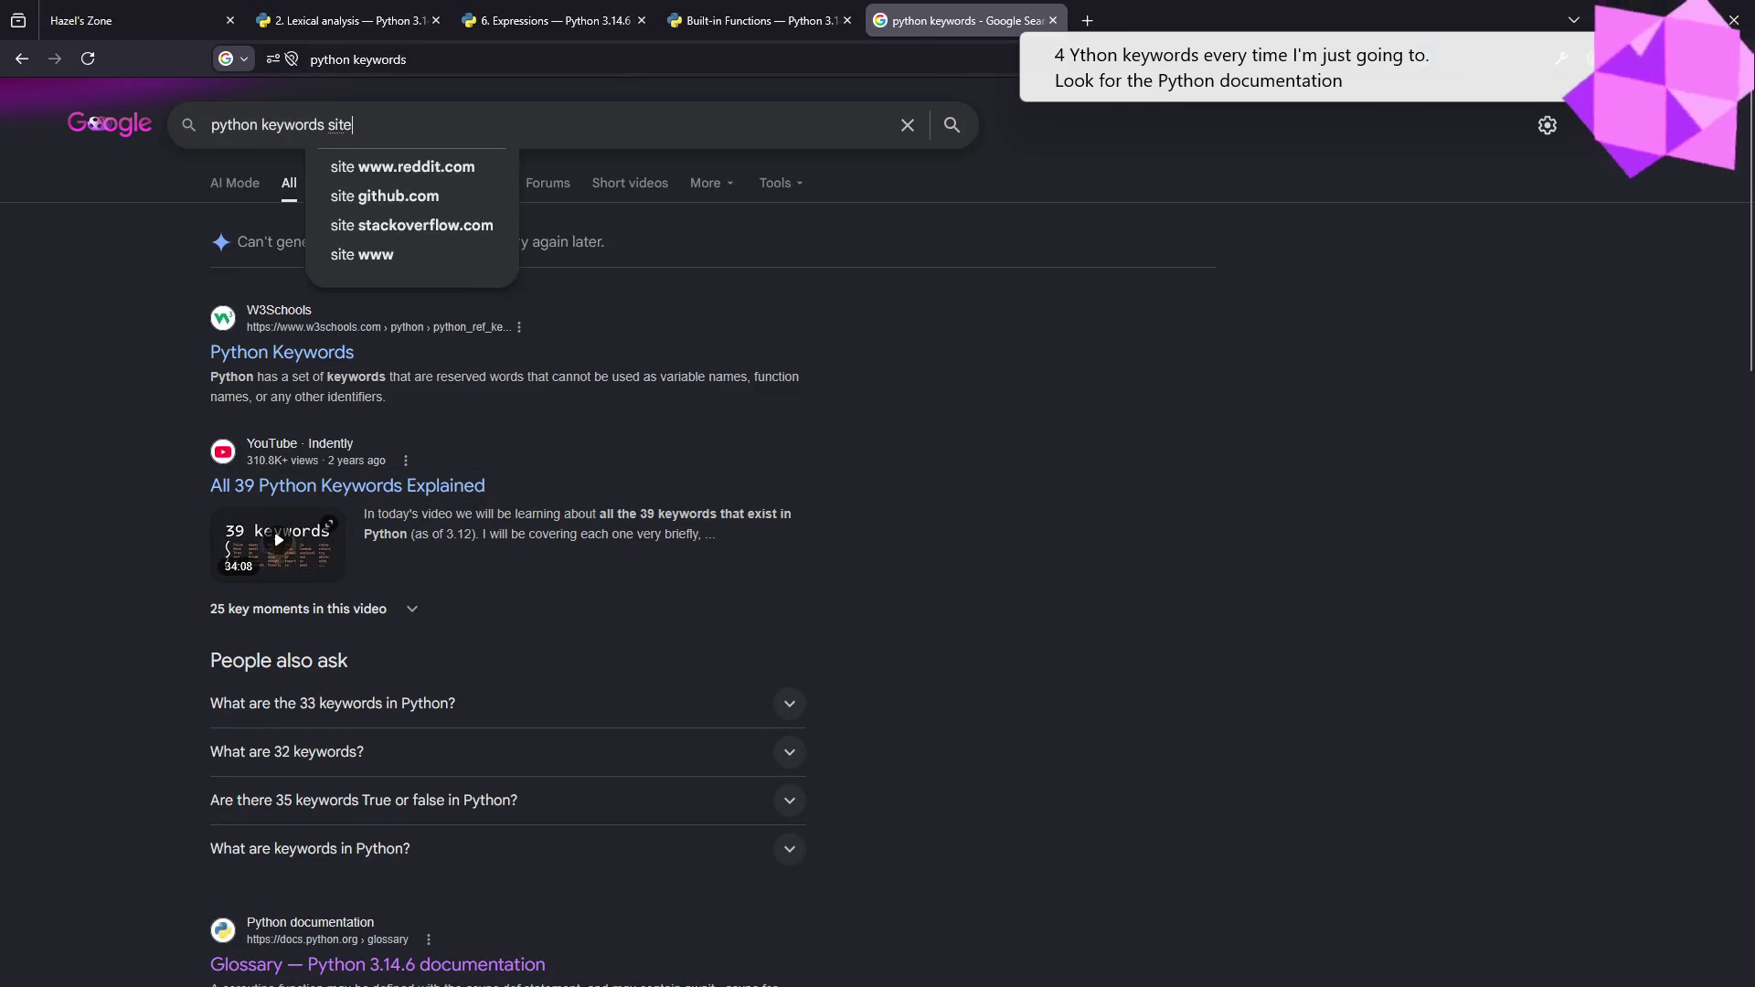
type(":docs.")
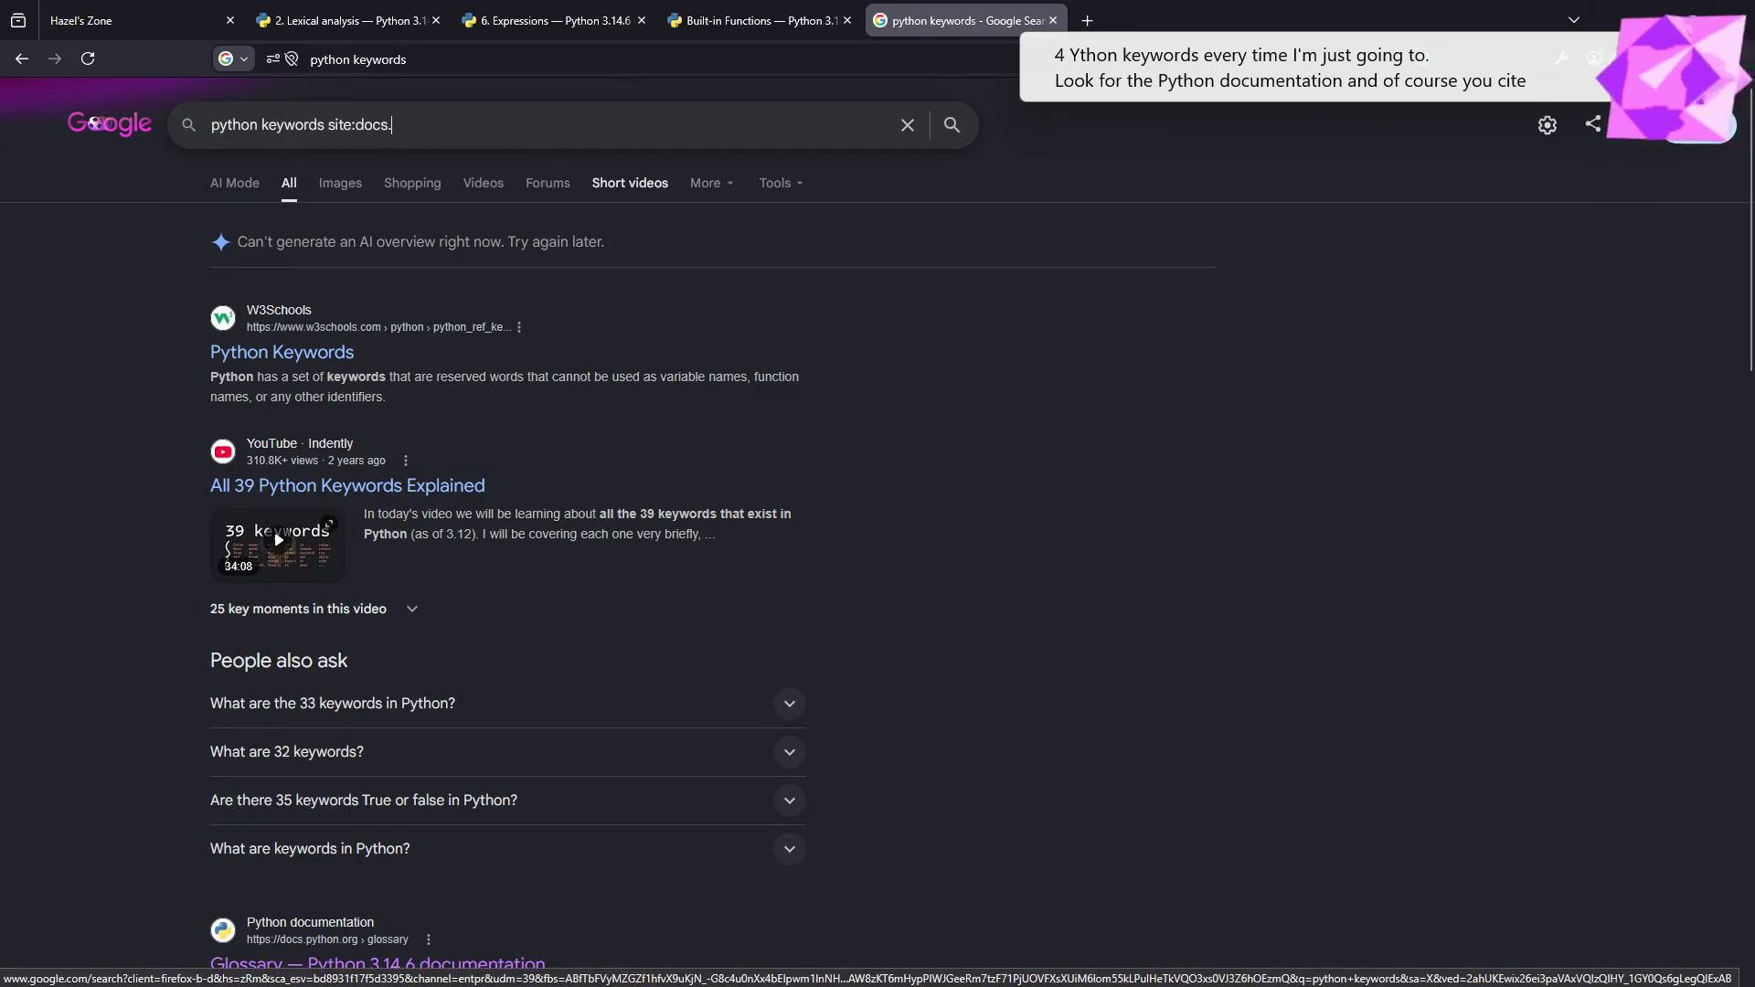
type("python.org")
key("Return")
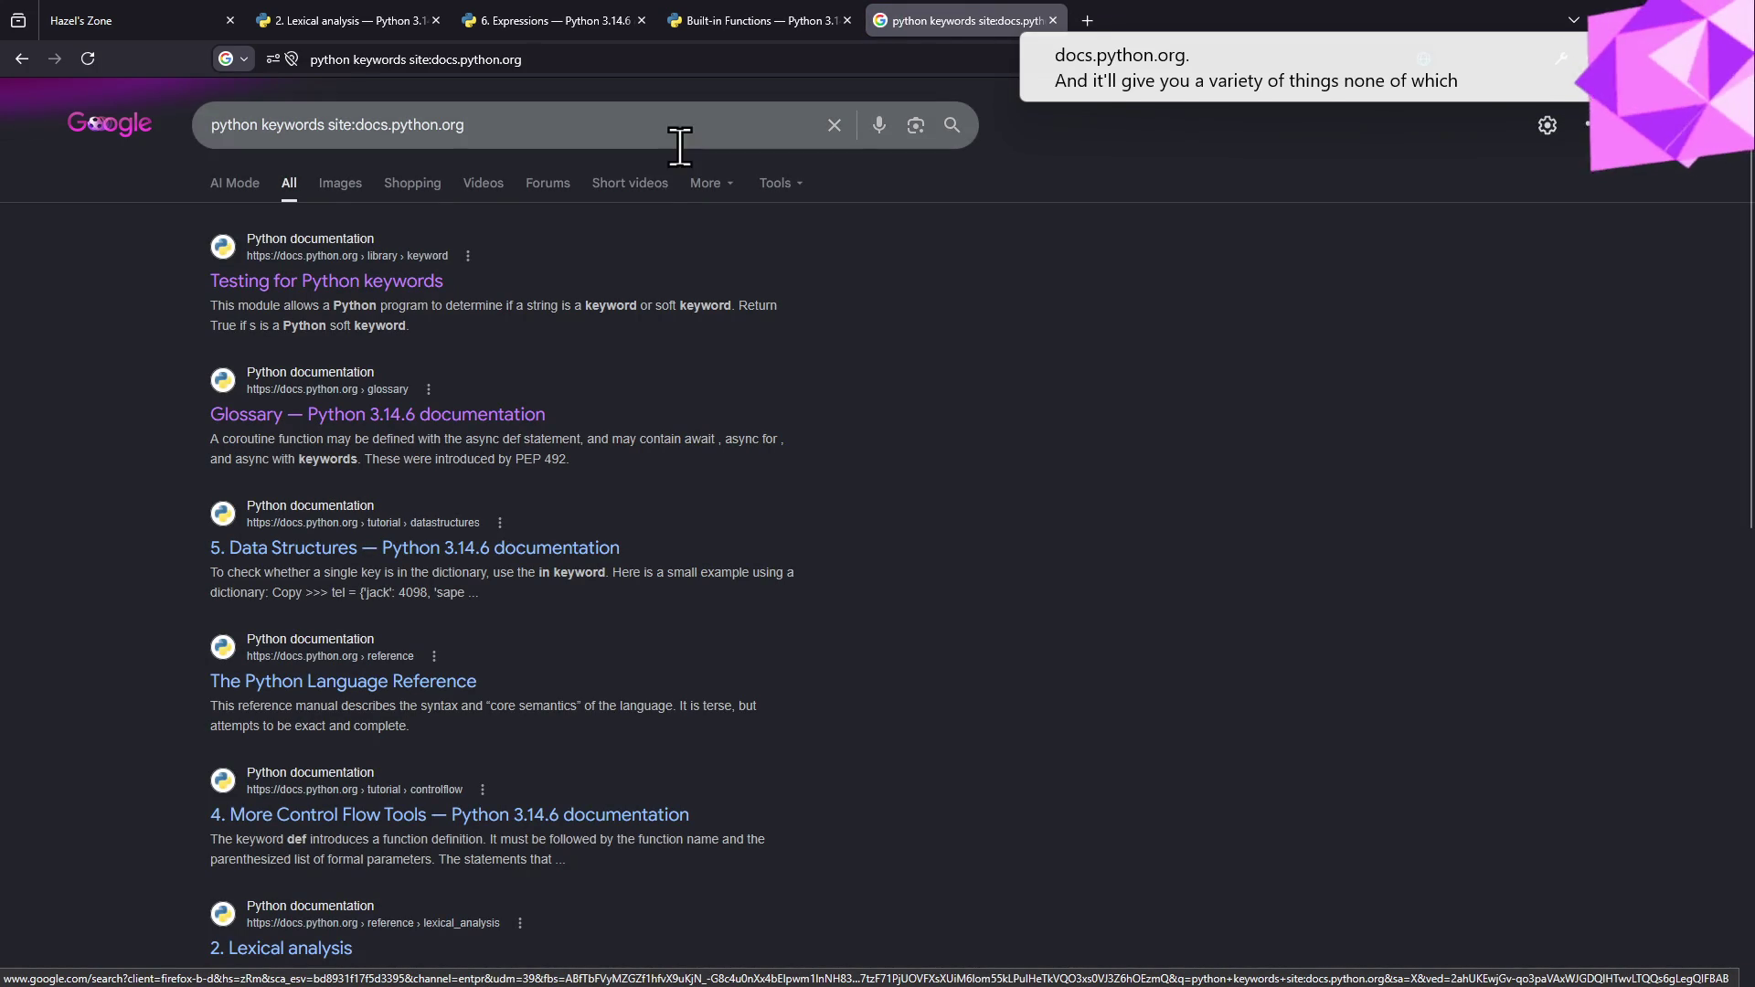
left_click(371, 16)
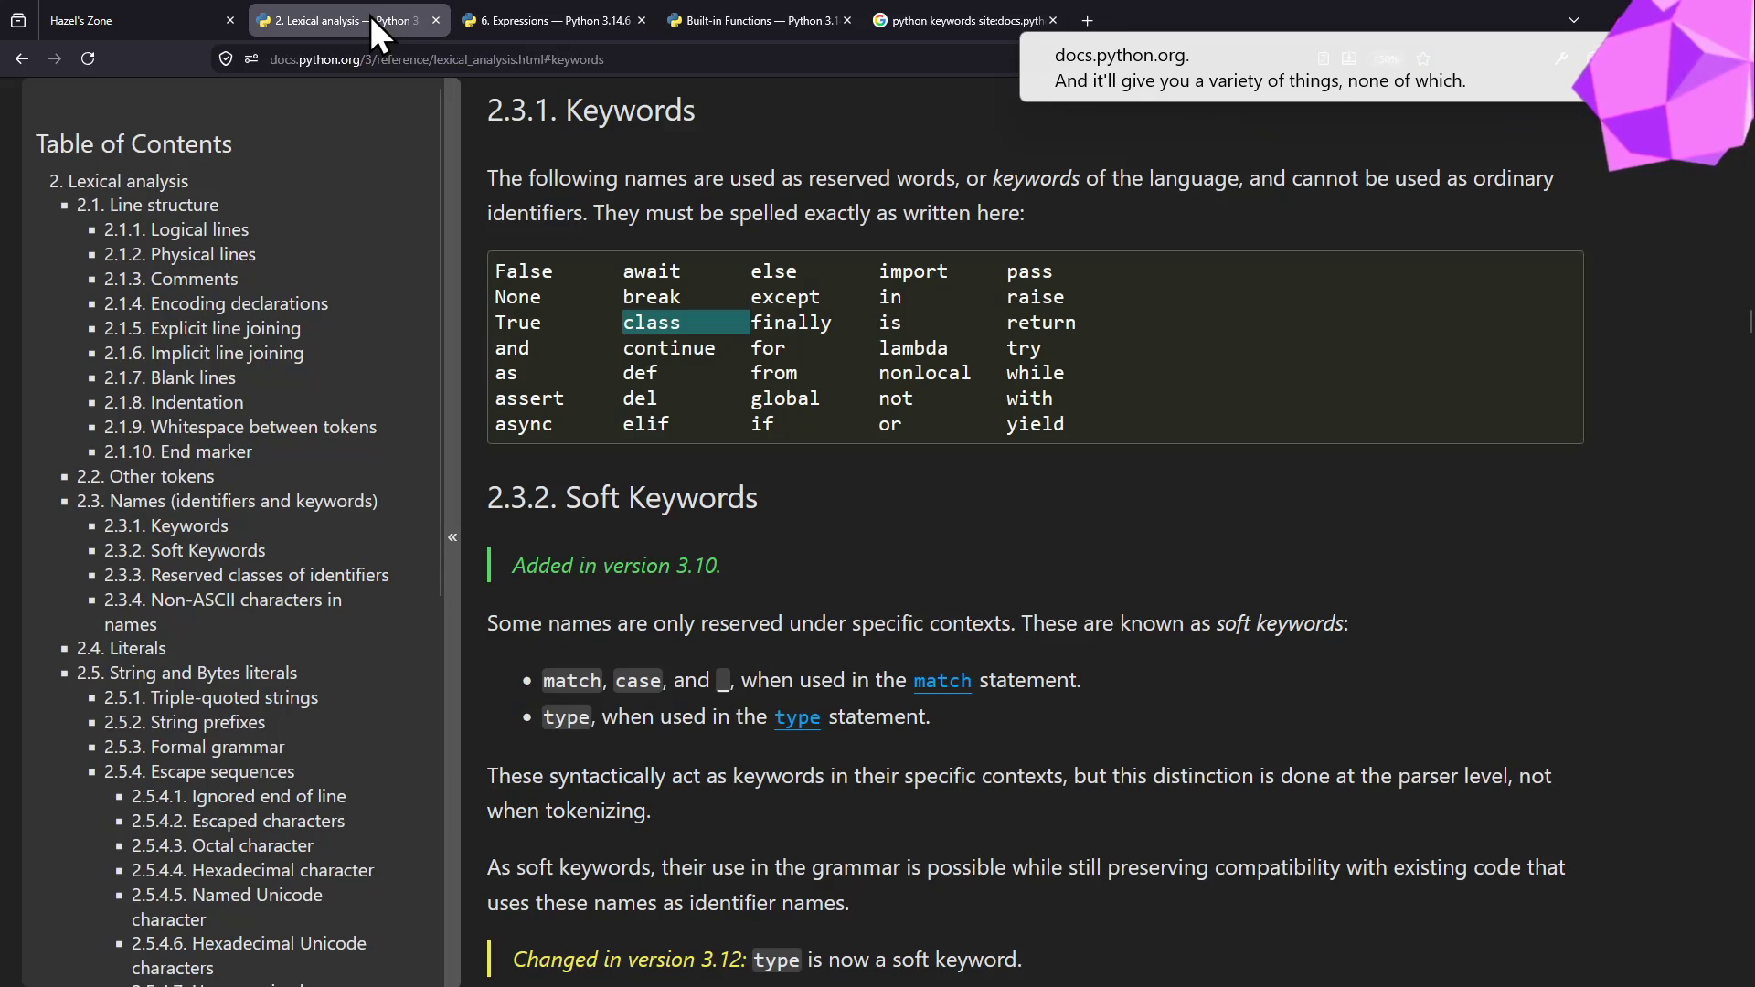
left_click(960, 20)
scroll(442, 827, "down", 2)
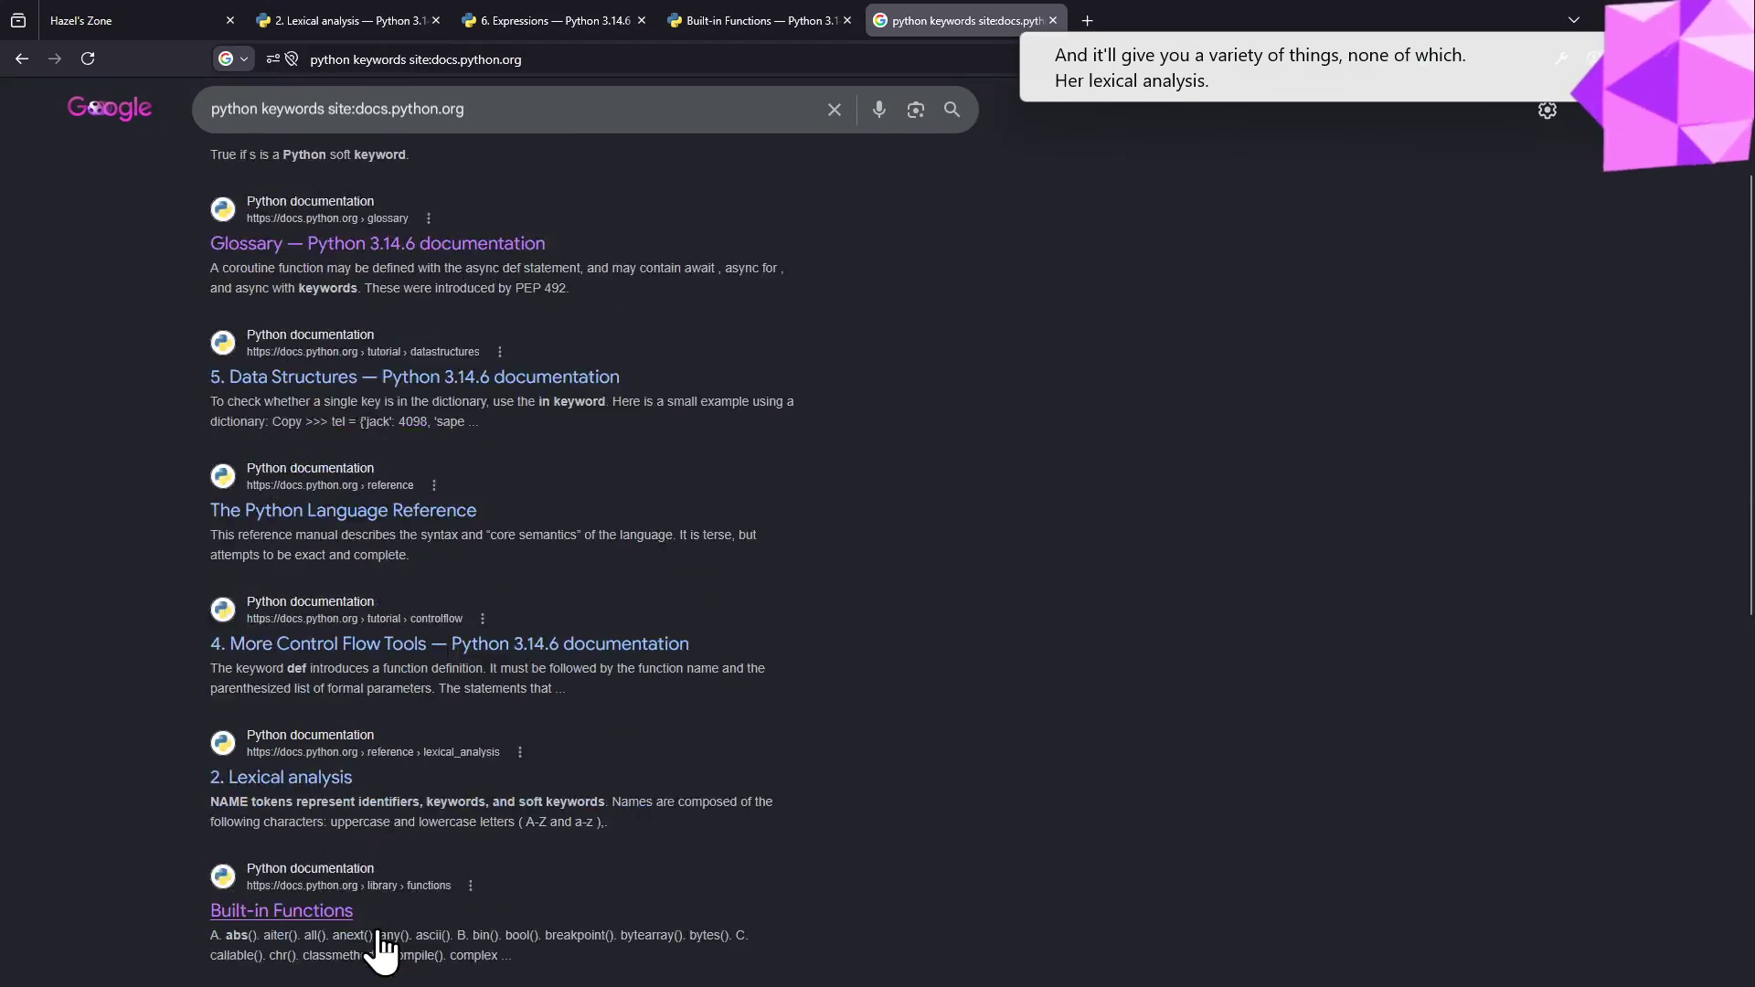
left_click_drag(784, 741, 213, 668)
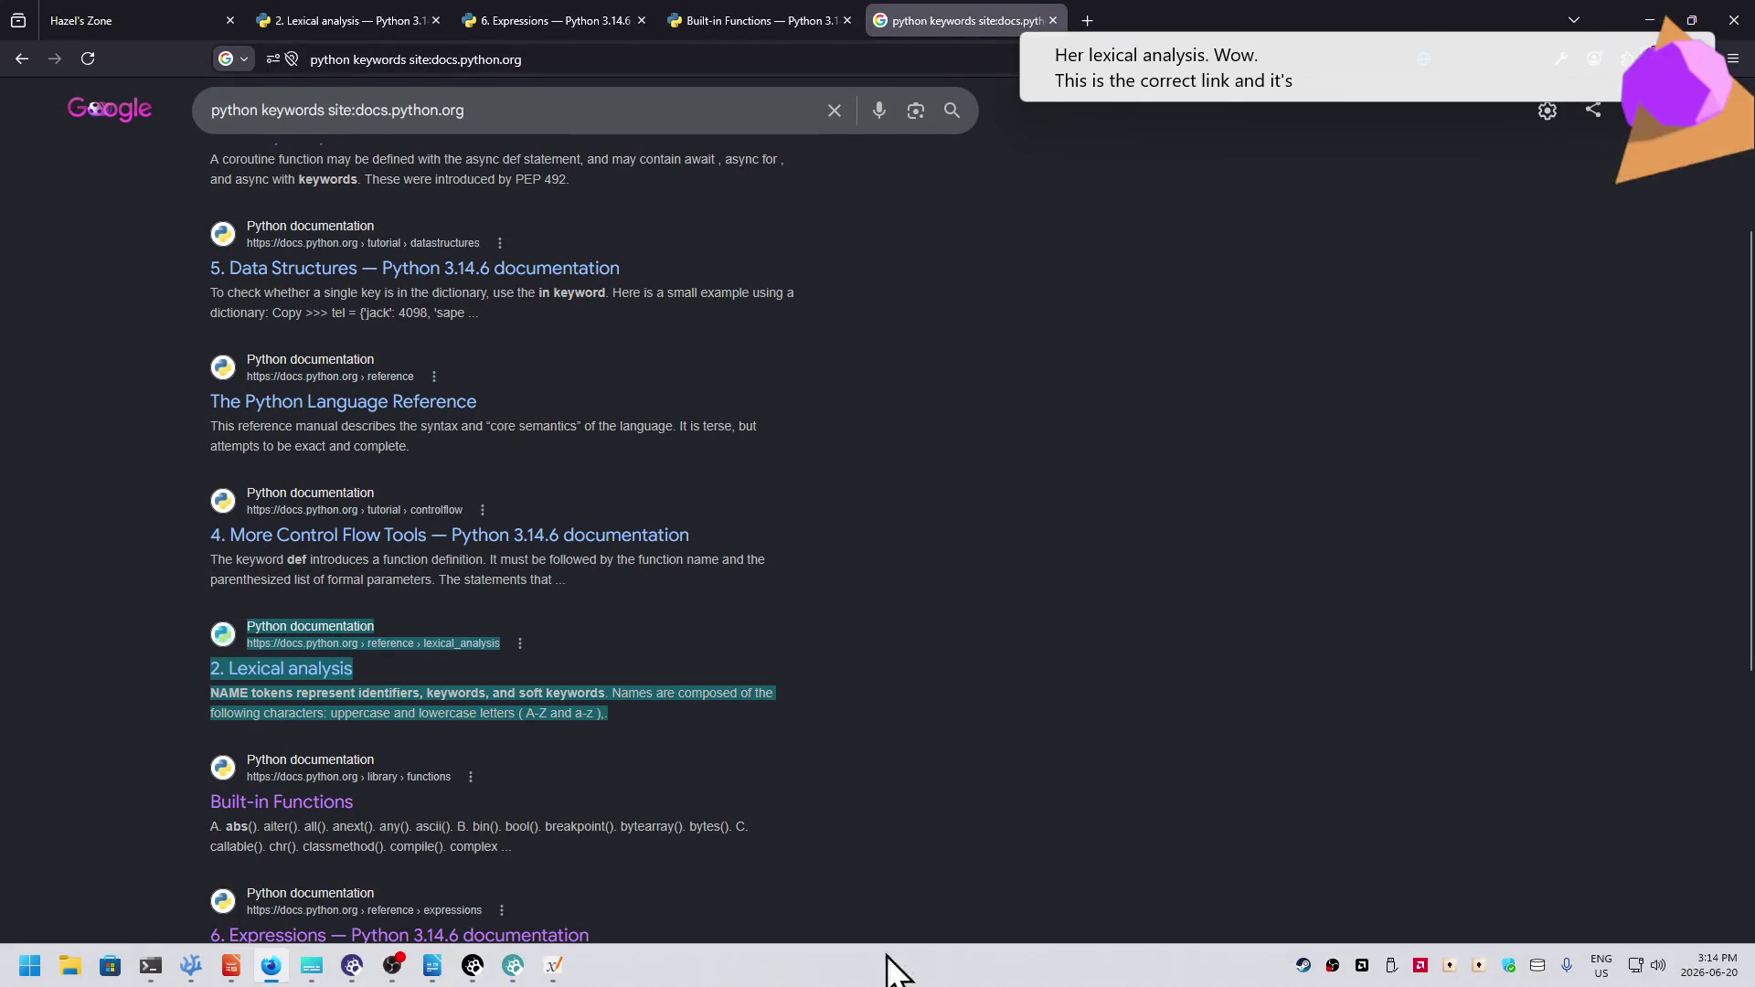
scroll(684, 491, "up", 2)
scroll(681, 483, "up", 1)
scroll(680, 472, "down", 1)
scroll(689, 481, "up", 1)
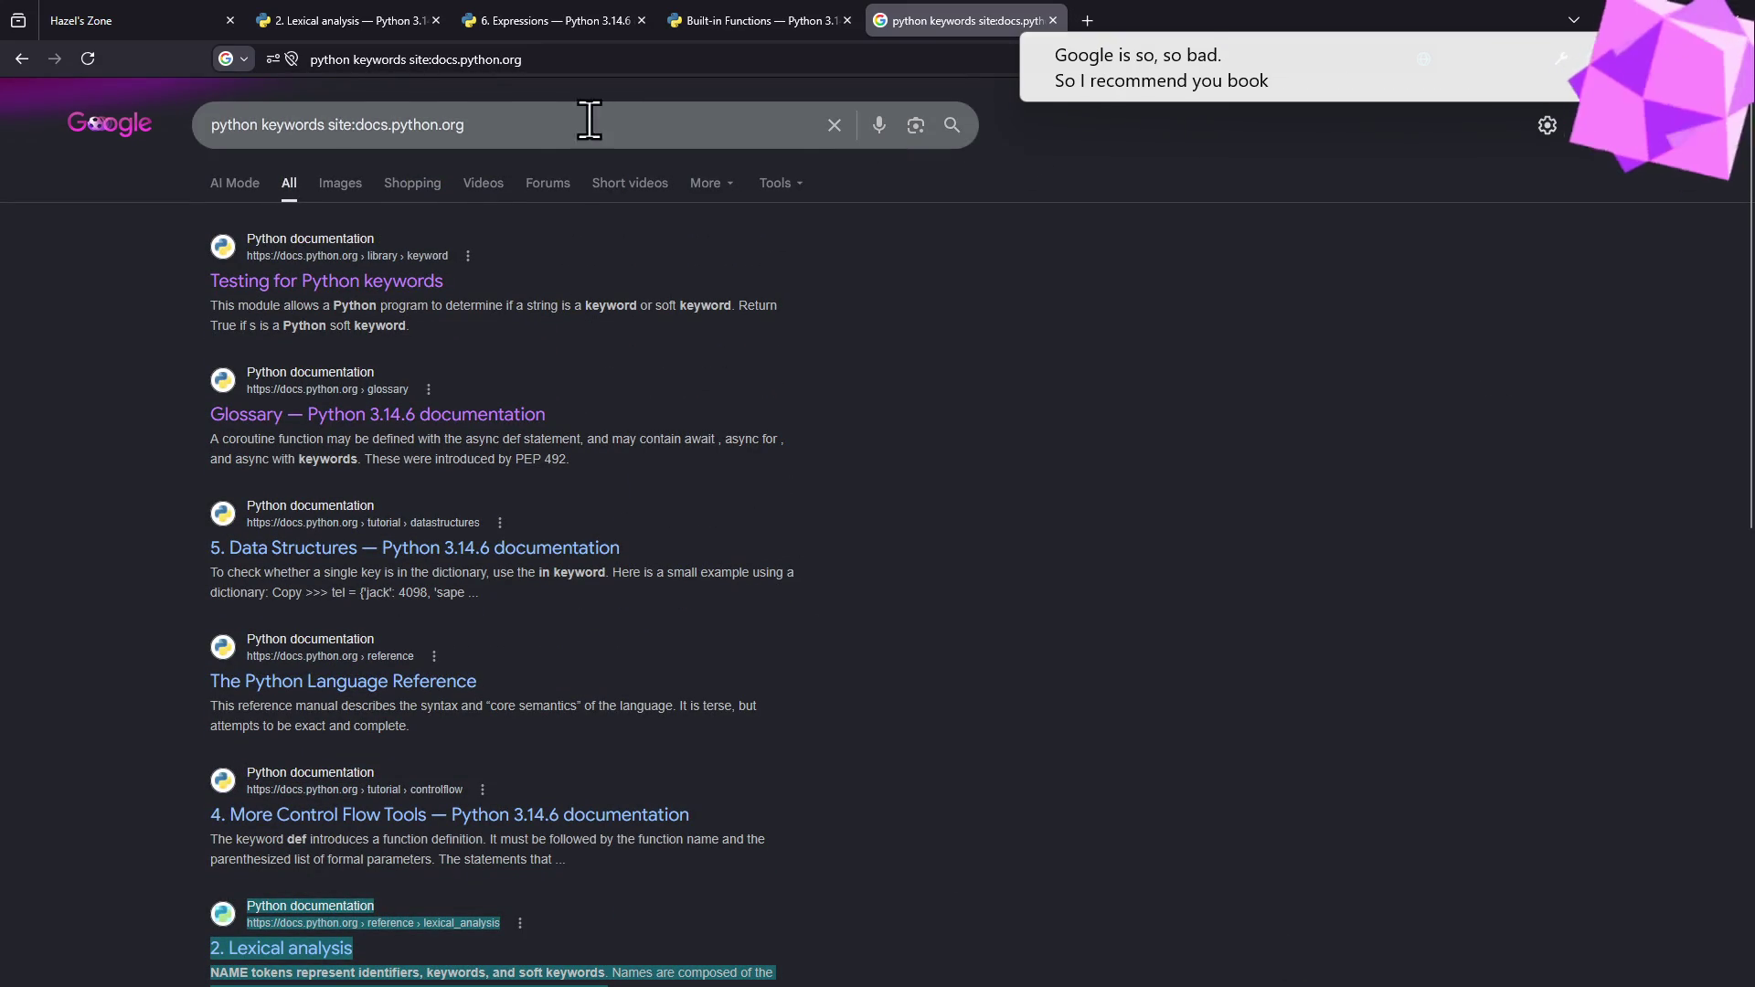
left_click(286, 21)
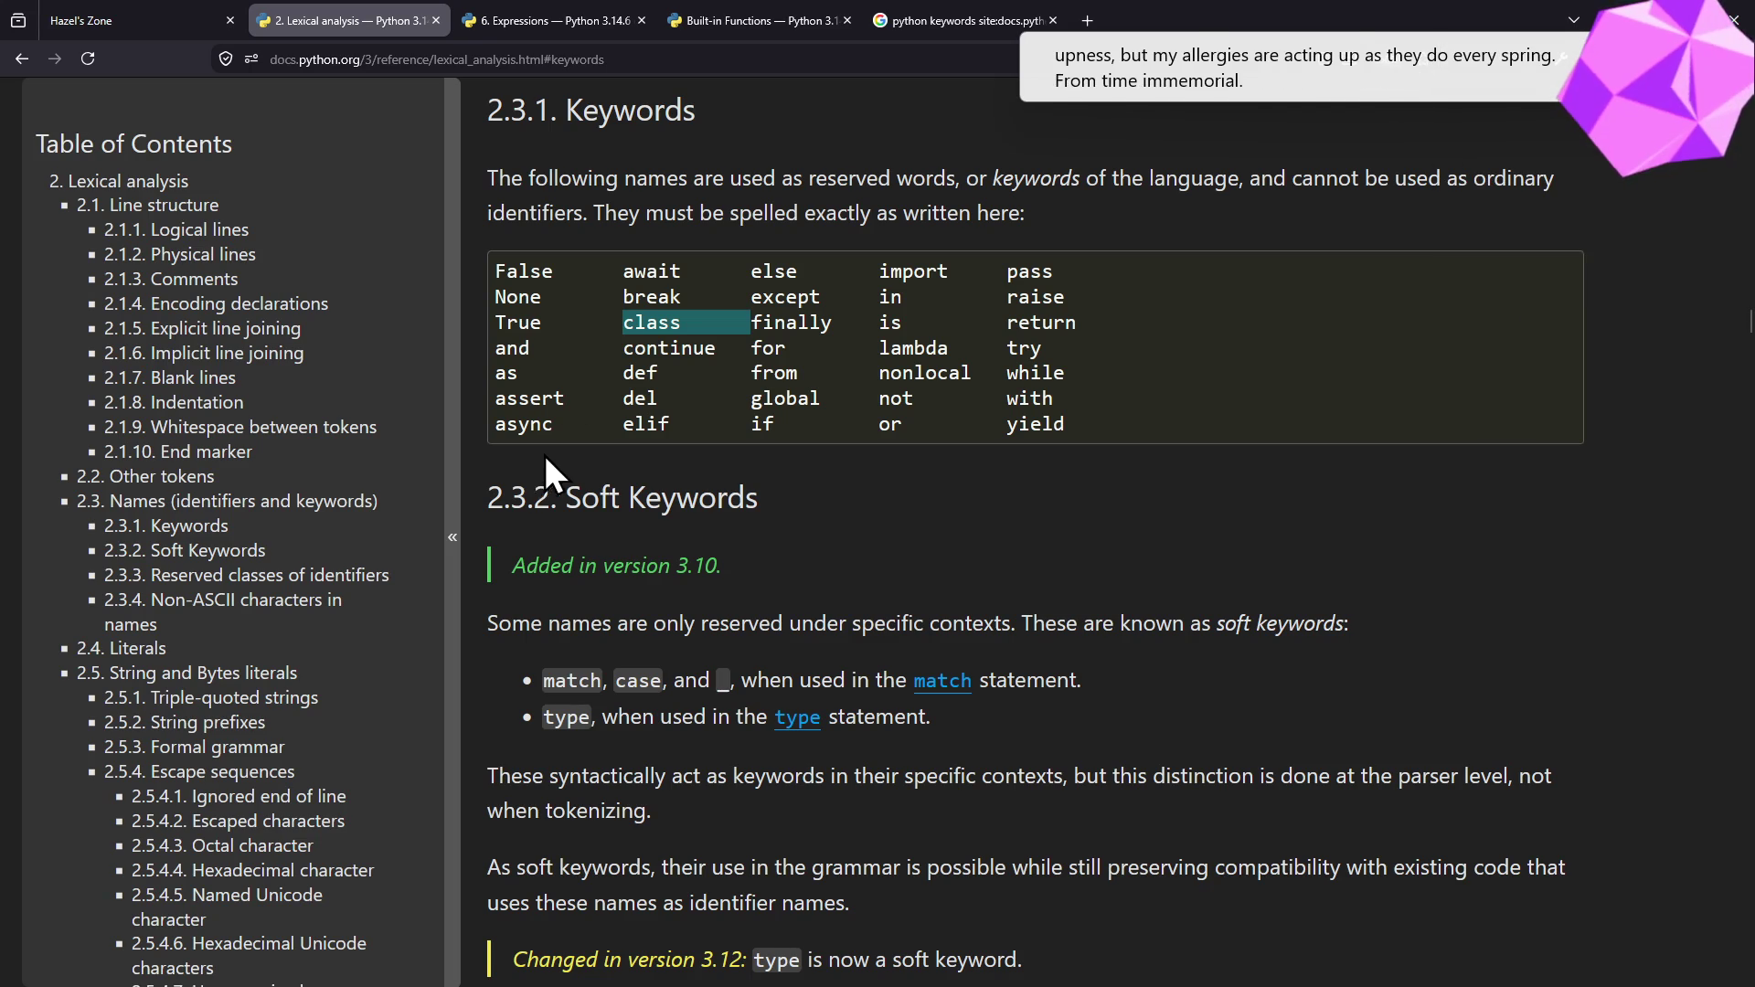
key("alt+Tab")
scroll(816, 728, "down", 2)
scroll(824, 727, "down", 3)
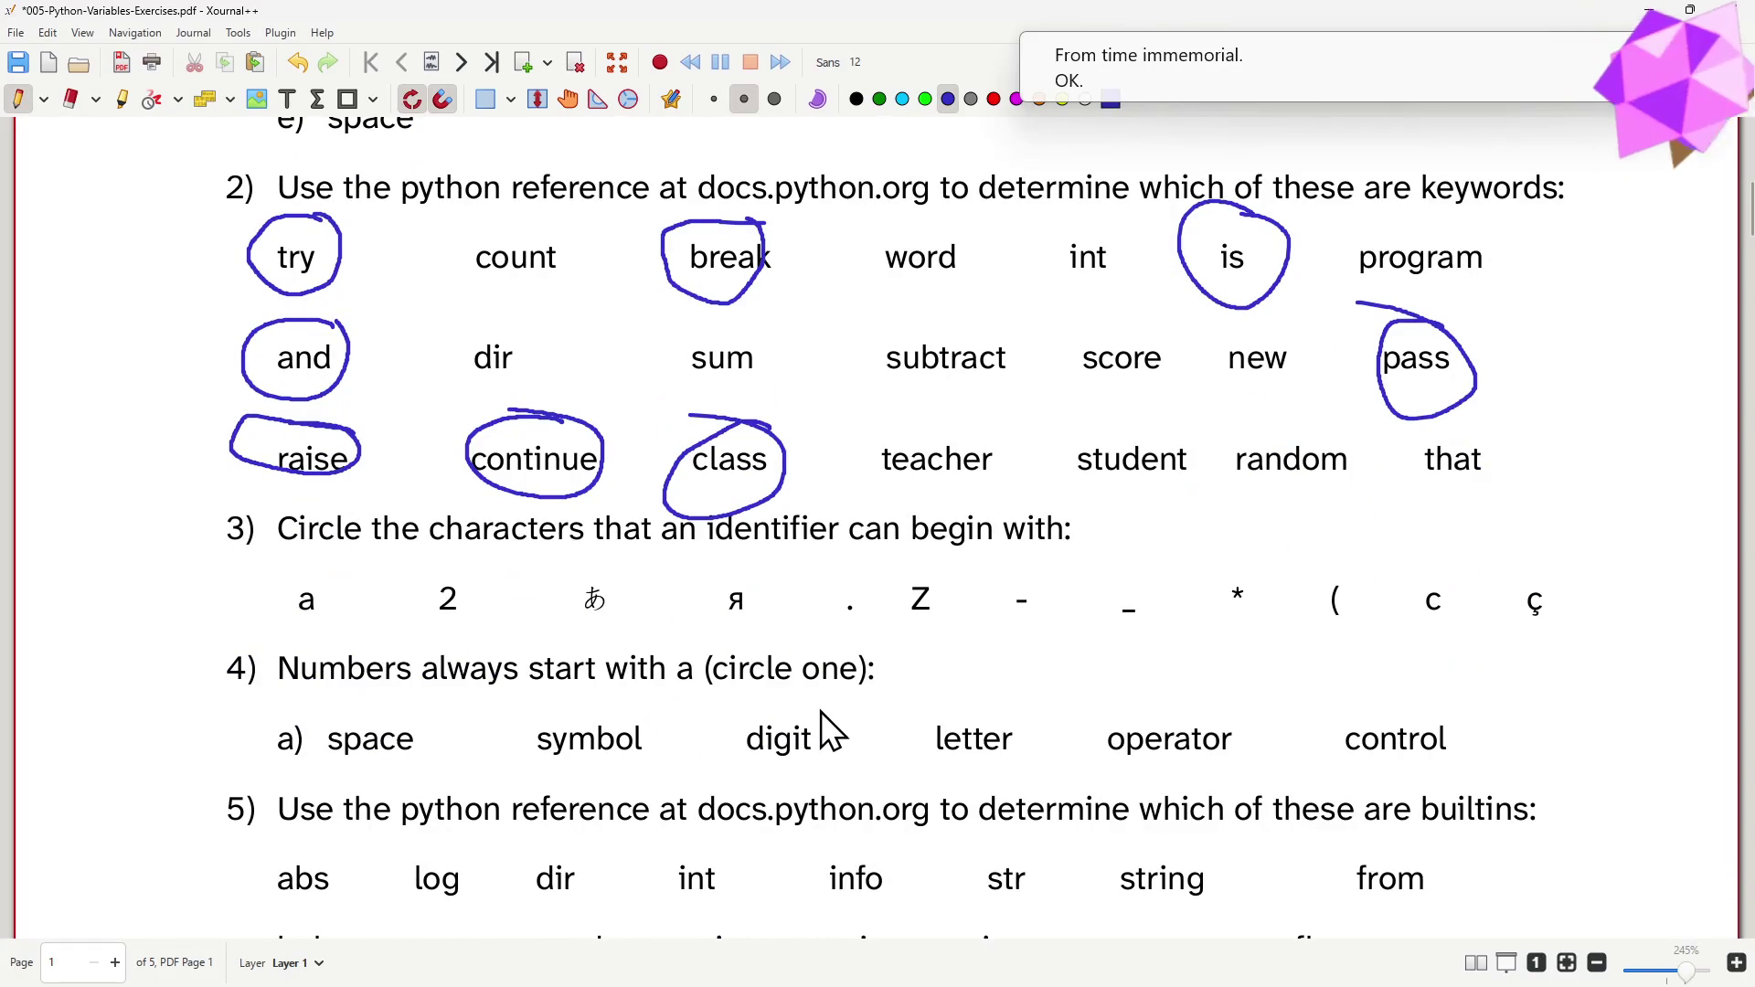
scroll(818, 714, "down", 1)
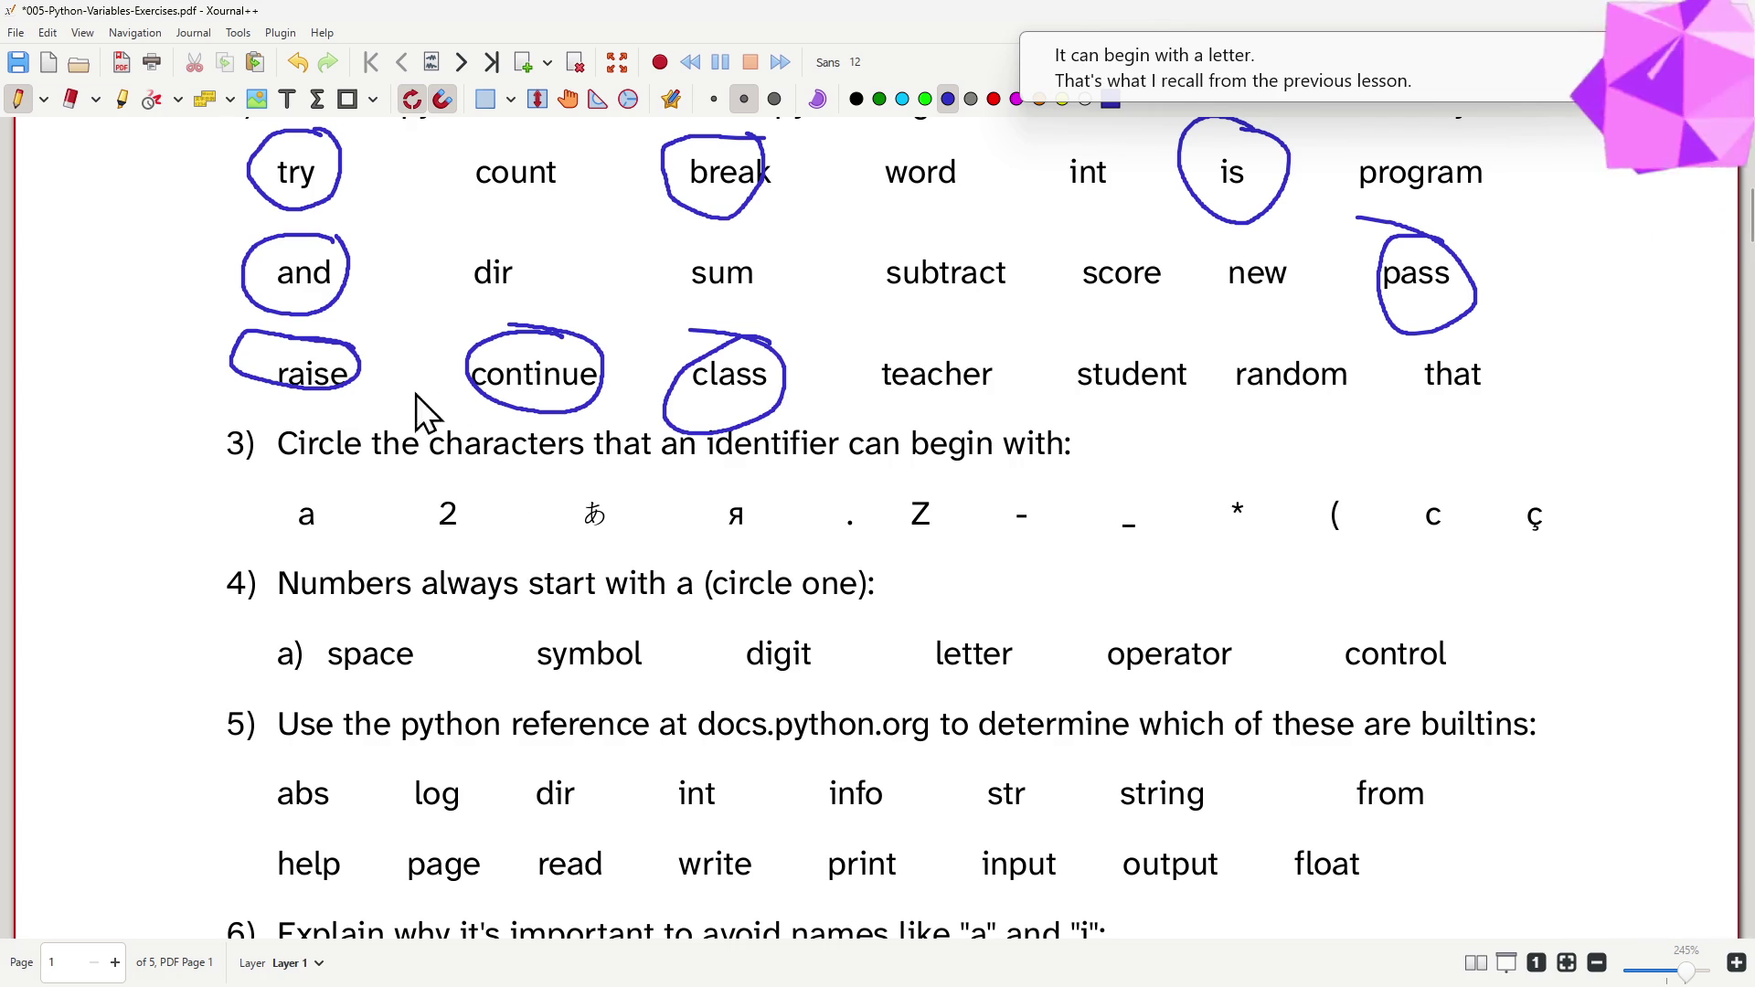
- In question 3, circle a, あ, я and Z, and cross out 2, the period and the dash
left_click_drag(316, 481, 304, 478)
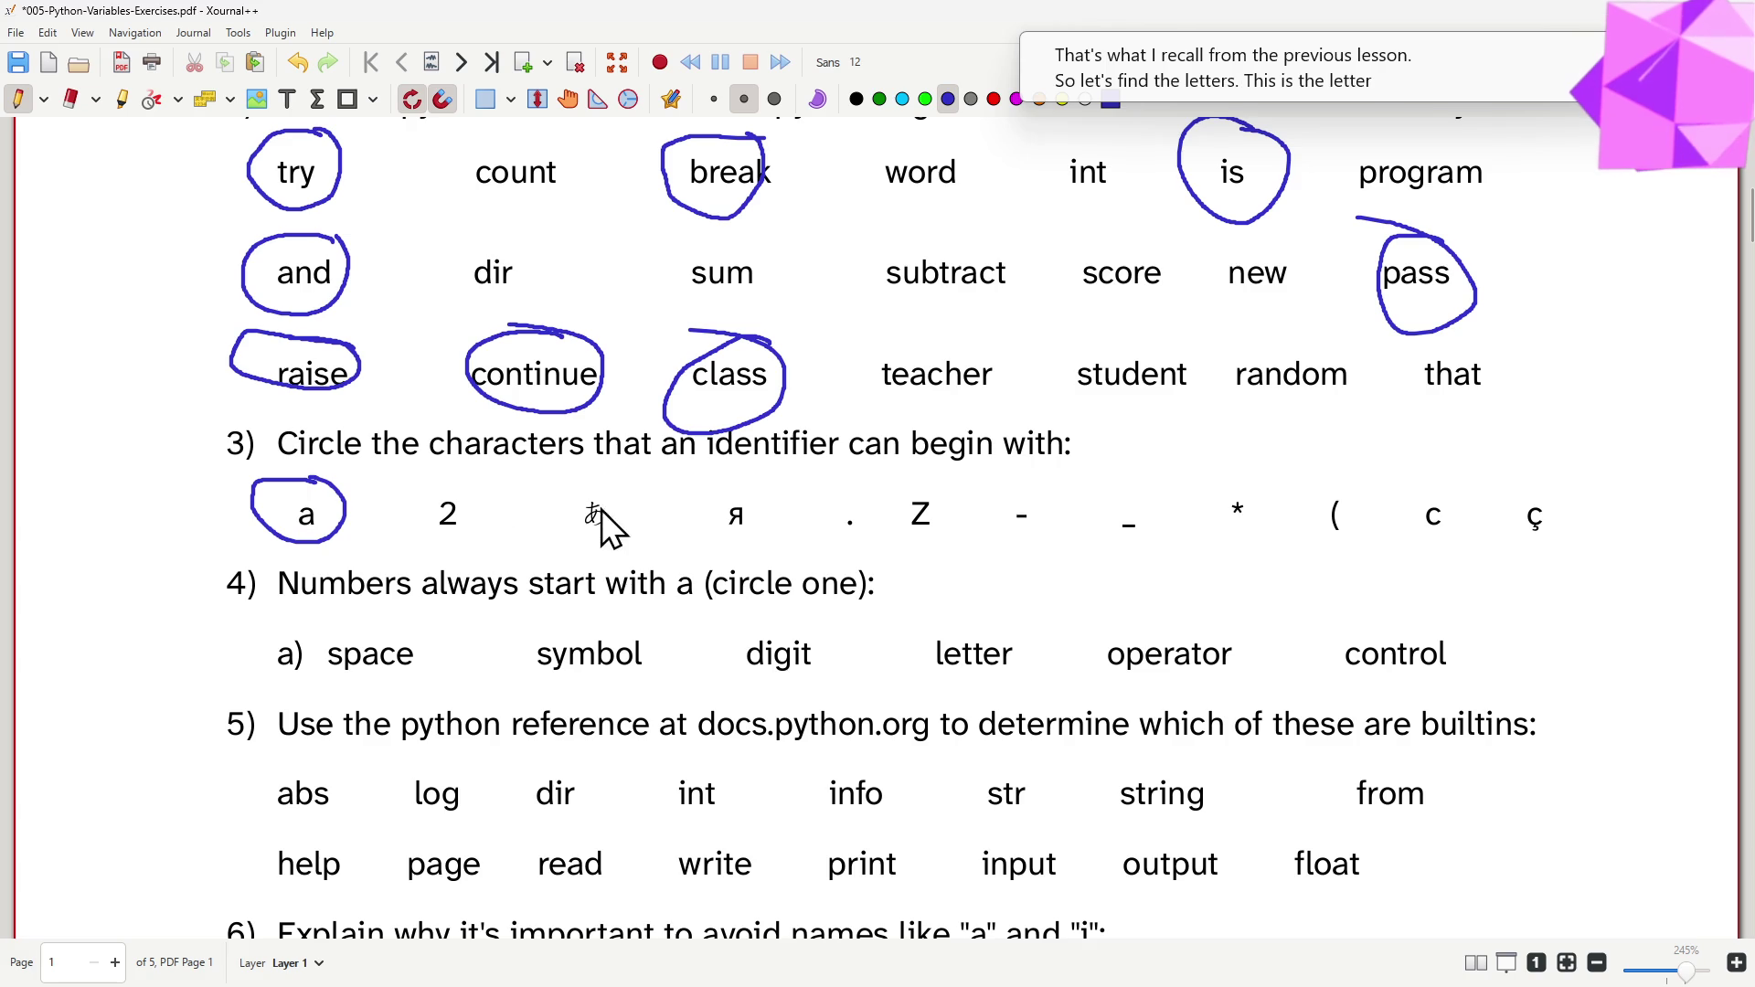
left_click_drag(545, 486, 587, 447)
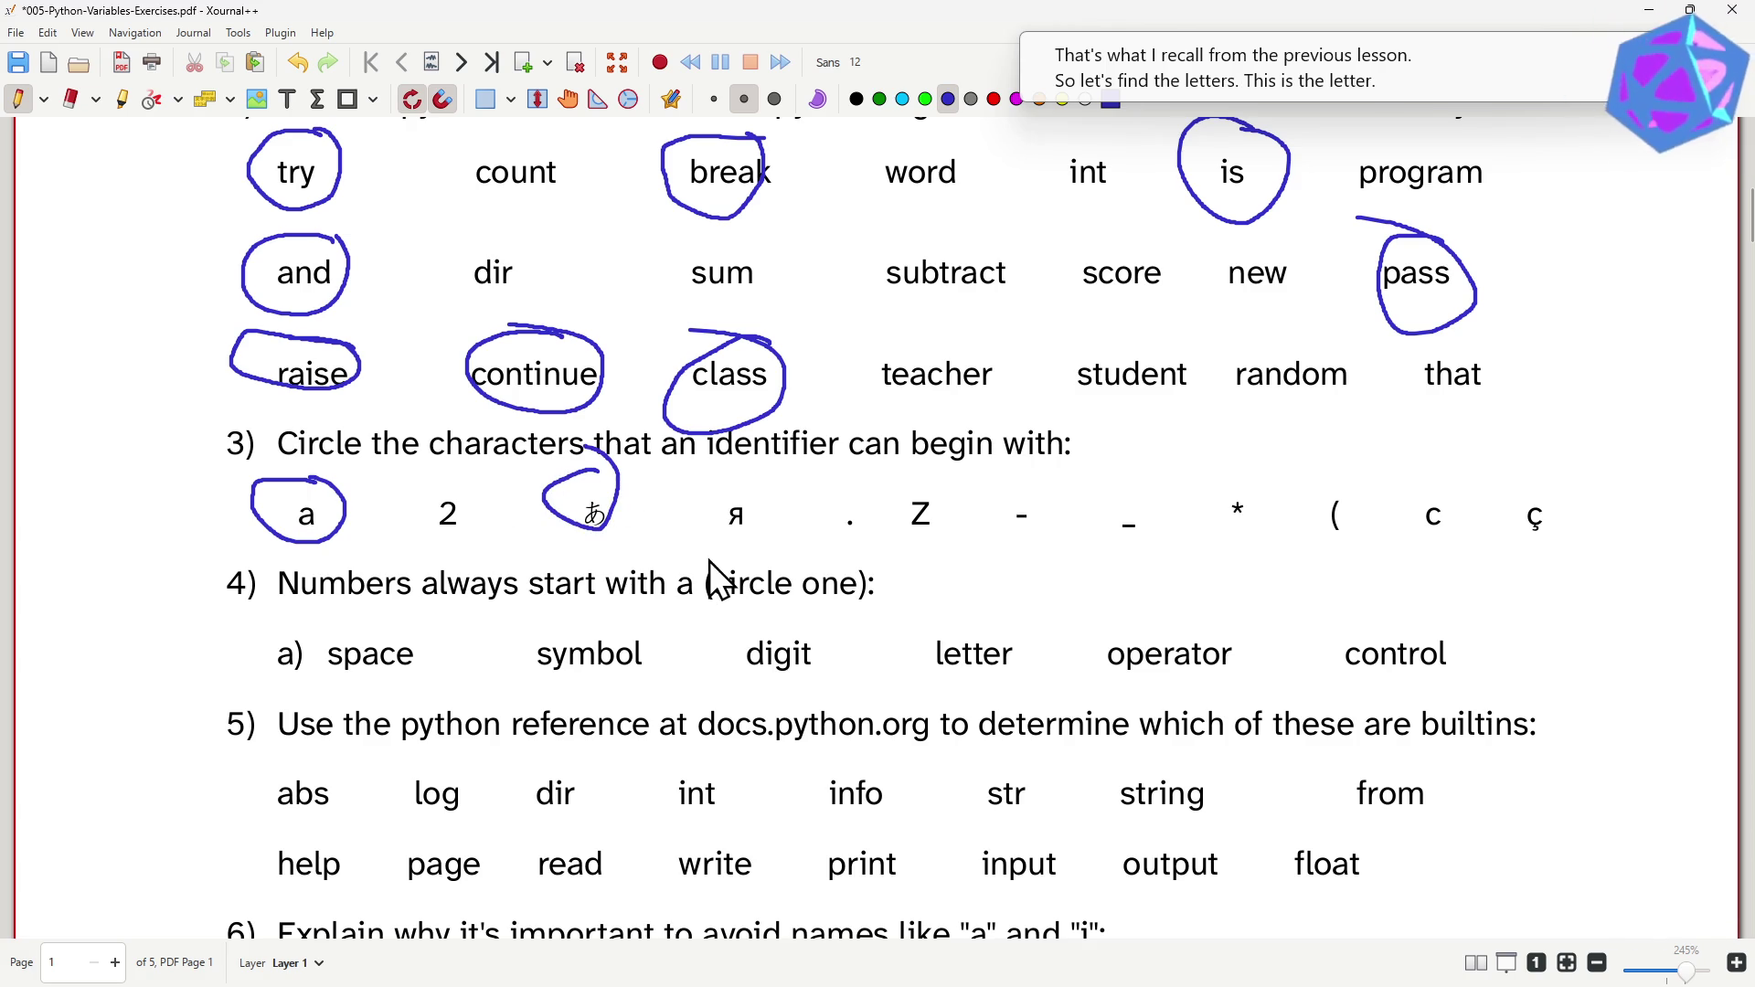
left_click_drag(752, 514, 735, 479)
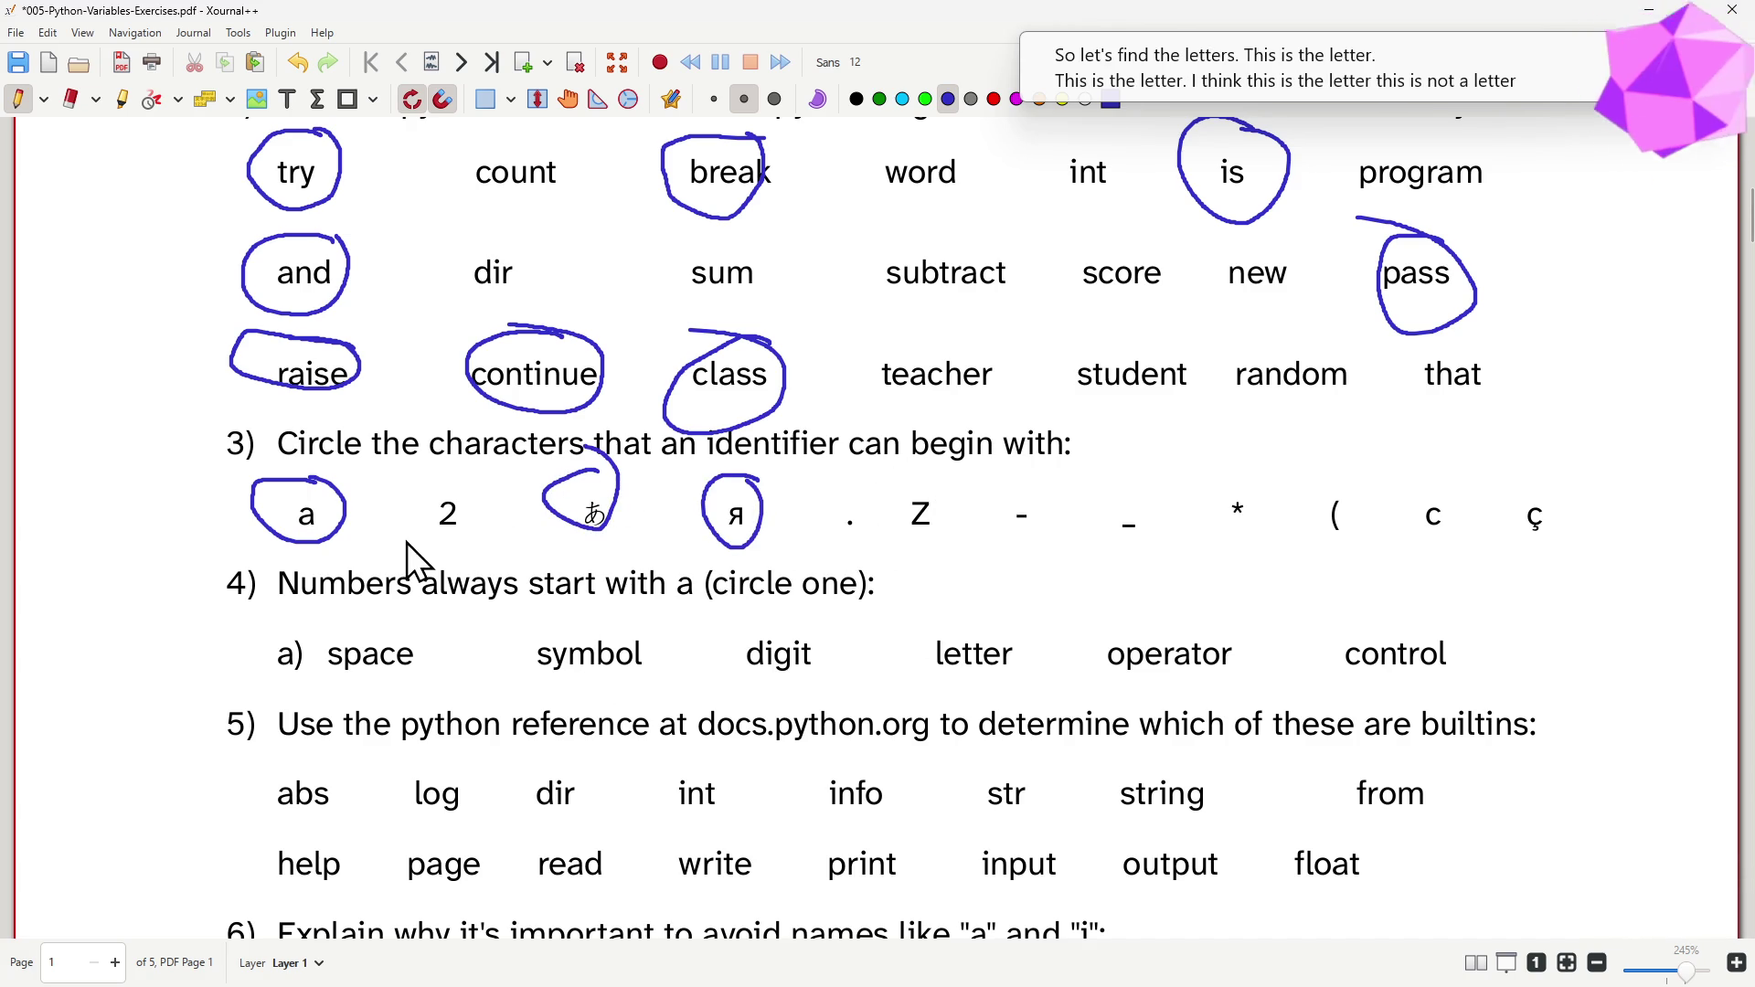
mouse_move(424, 541)
left_mouse_down()
mouse_move(487, 557)
mouse_move(505, 521)
left_mouse_up()
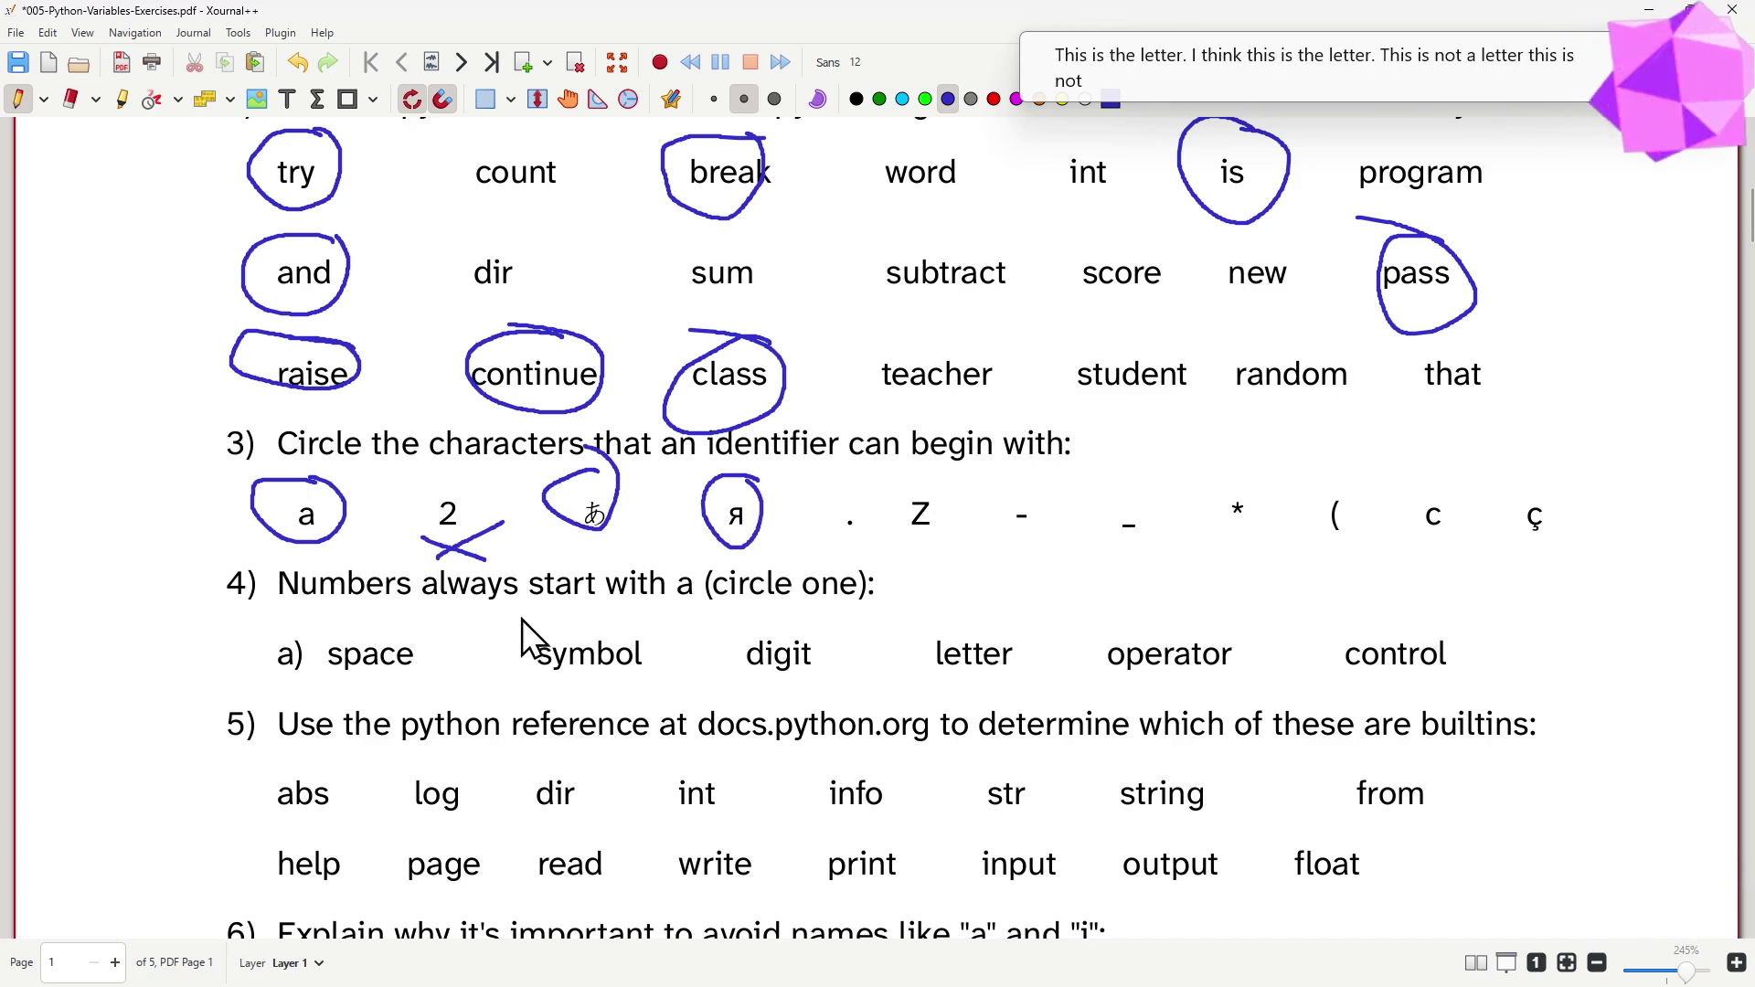
mouse_move(873, 526)
left_mouse_down()
mouse_move(810, 546)
mouse_move(873, 548)
left_mouse_up()
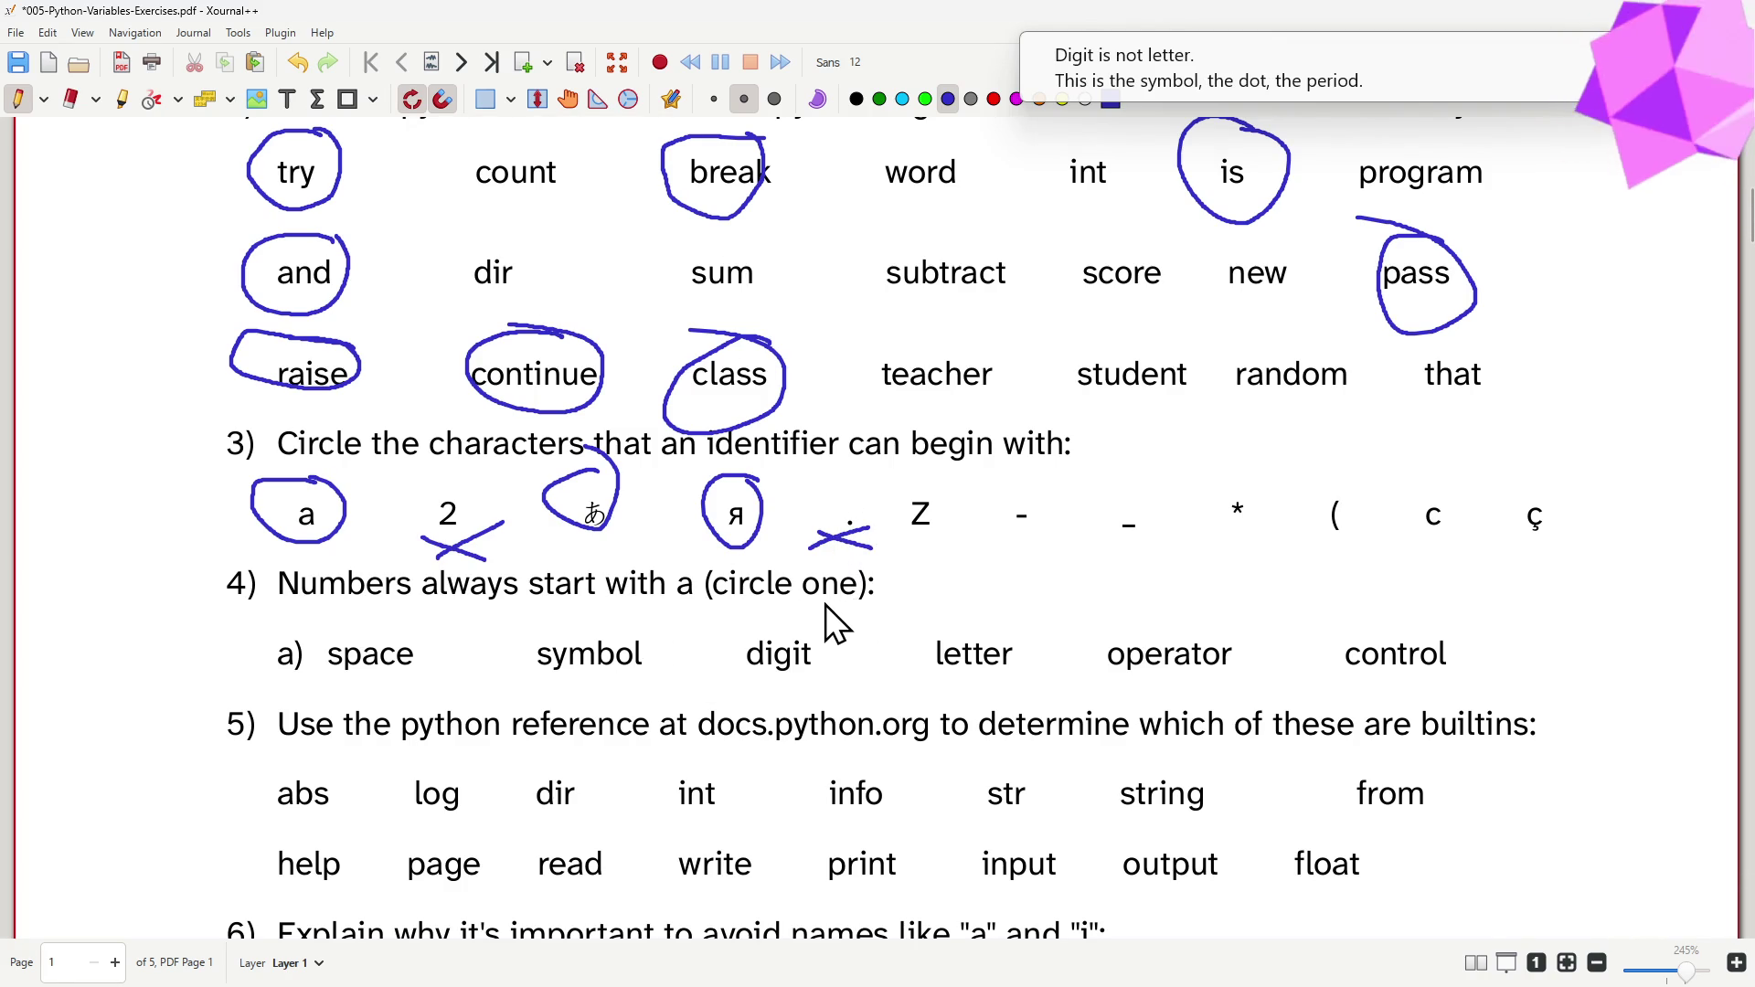
left_click_drag(928, 470, 957, 483)
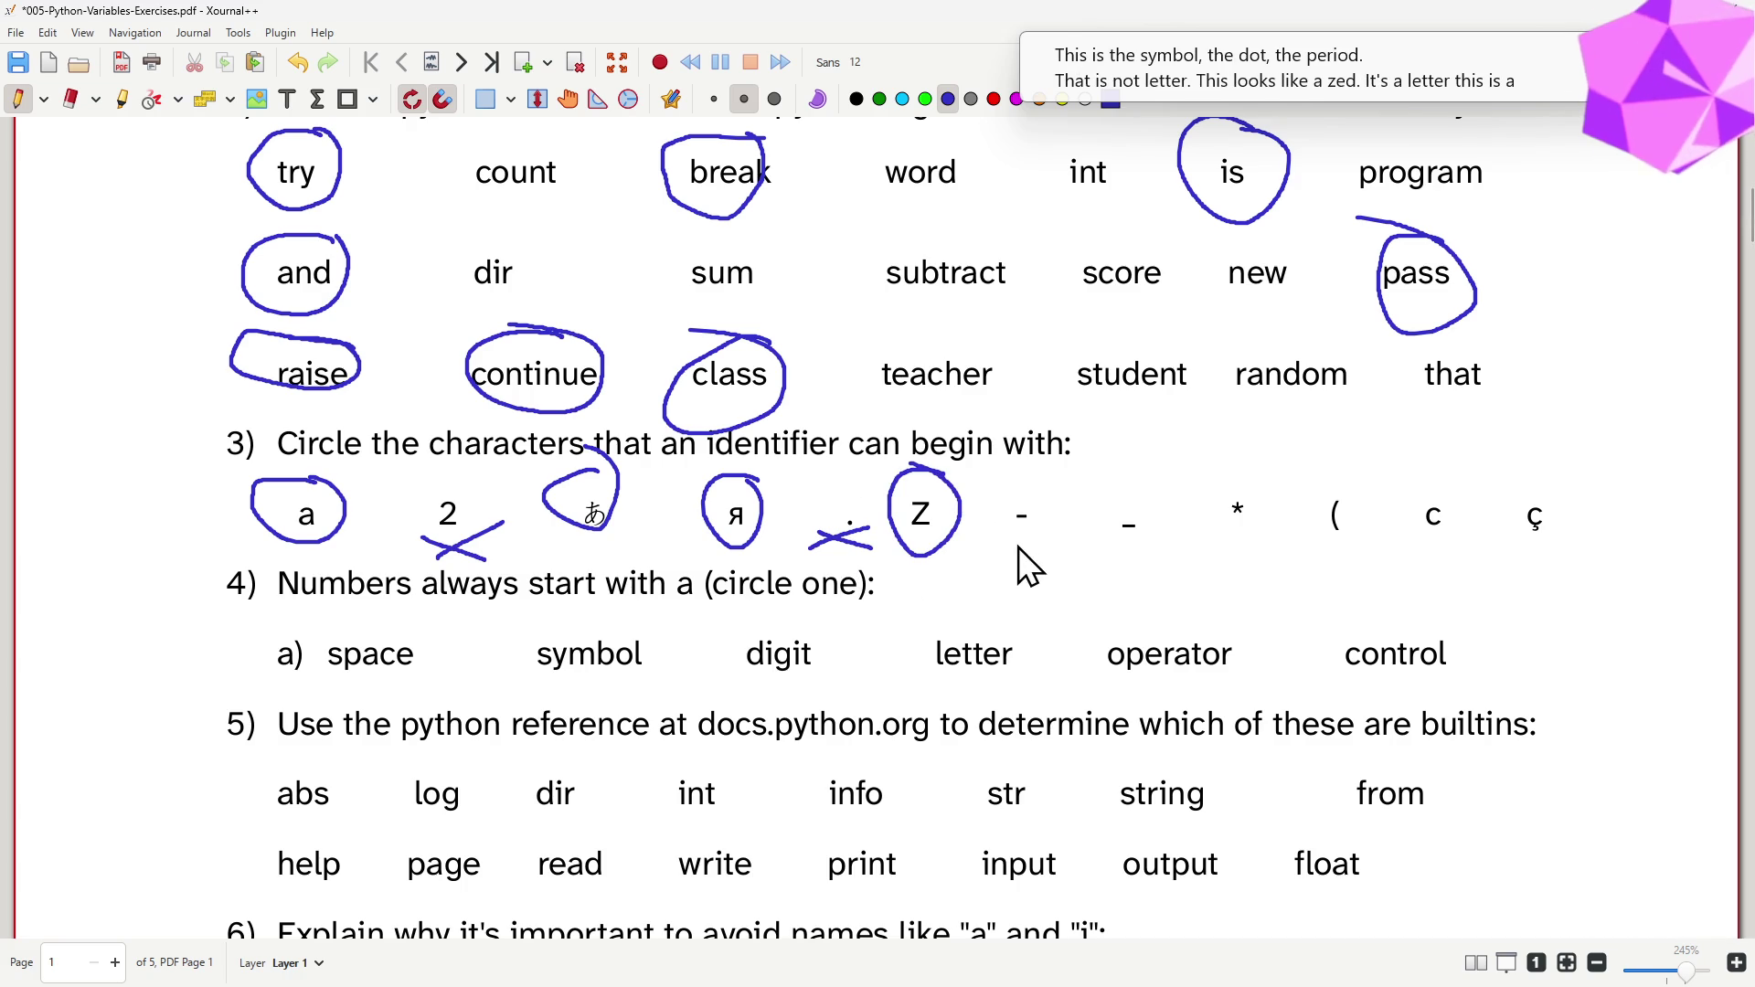
left_click_drag(1005, 527, 1045, 558)
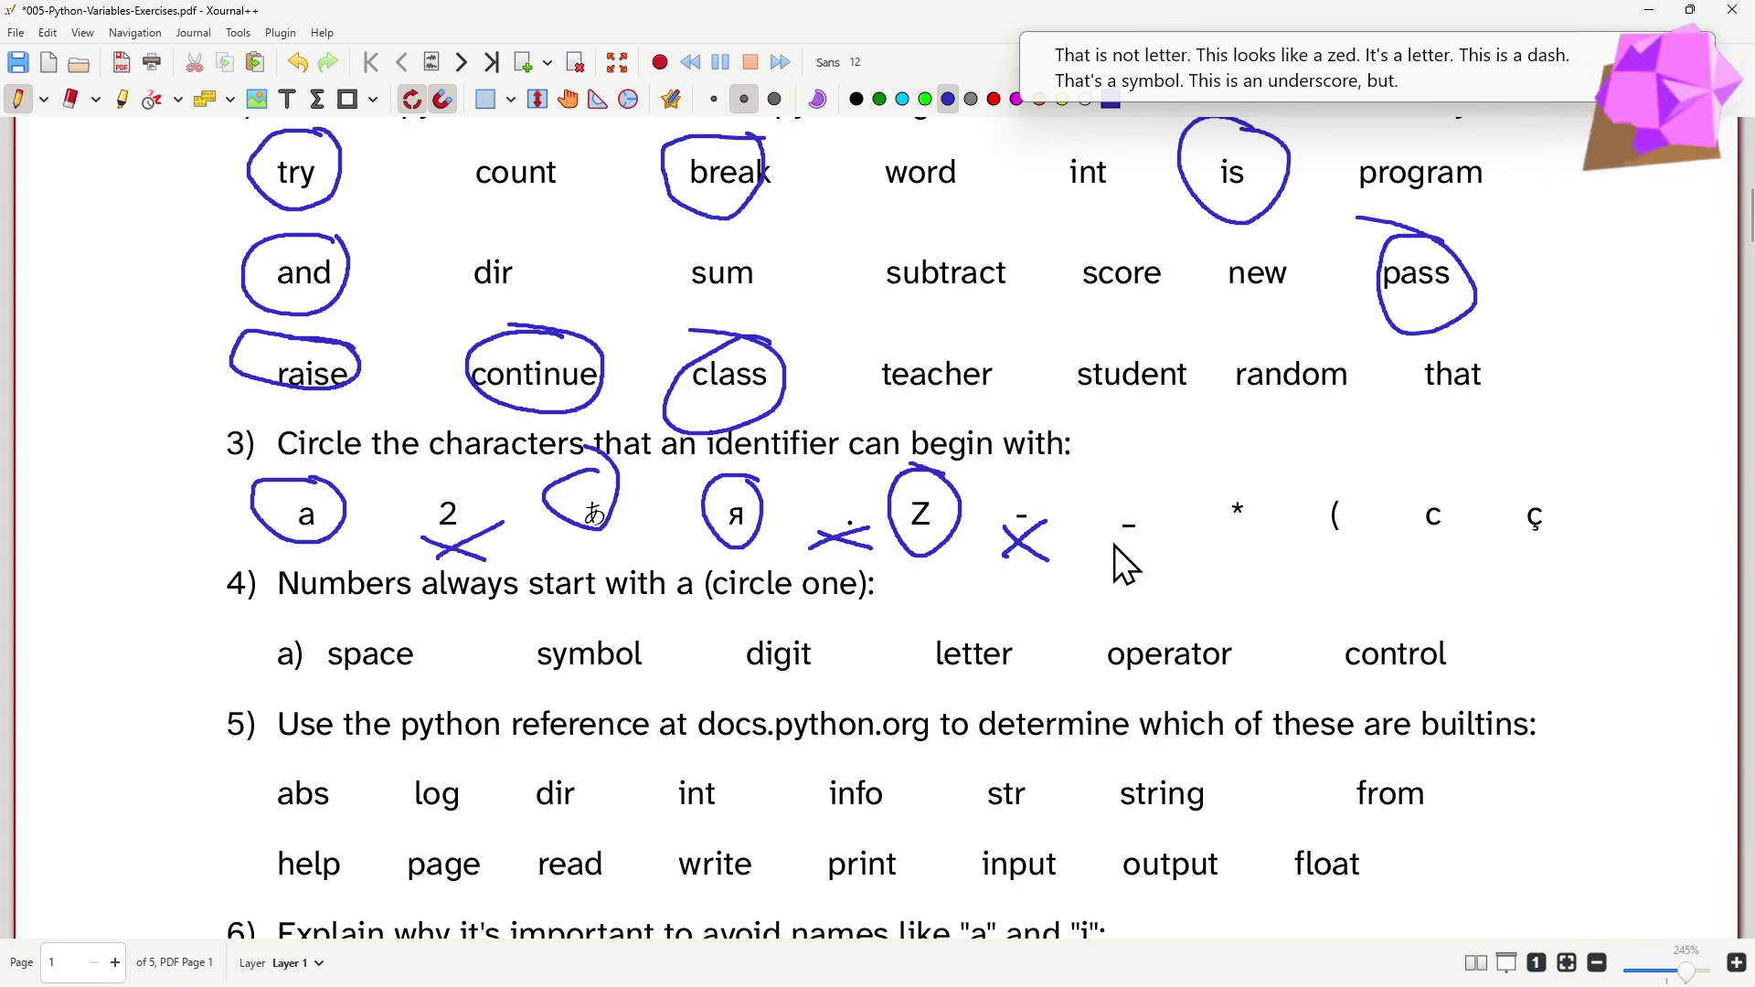
scroll(1090, 576, "up", 3)
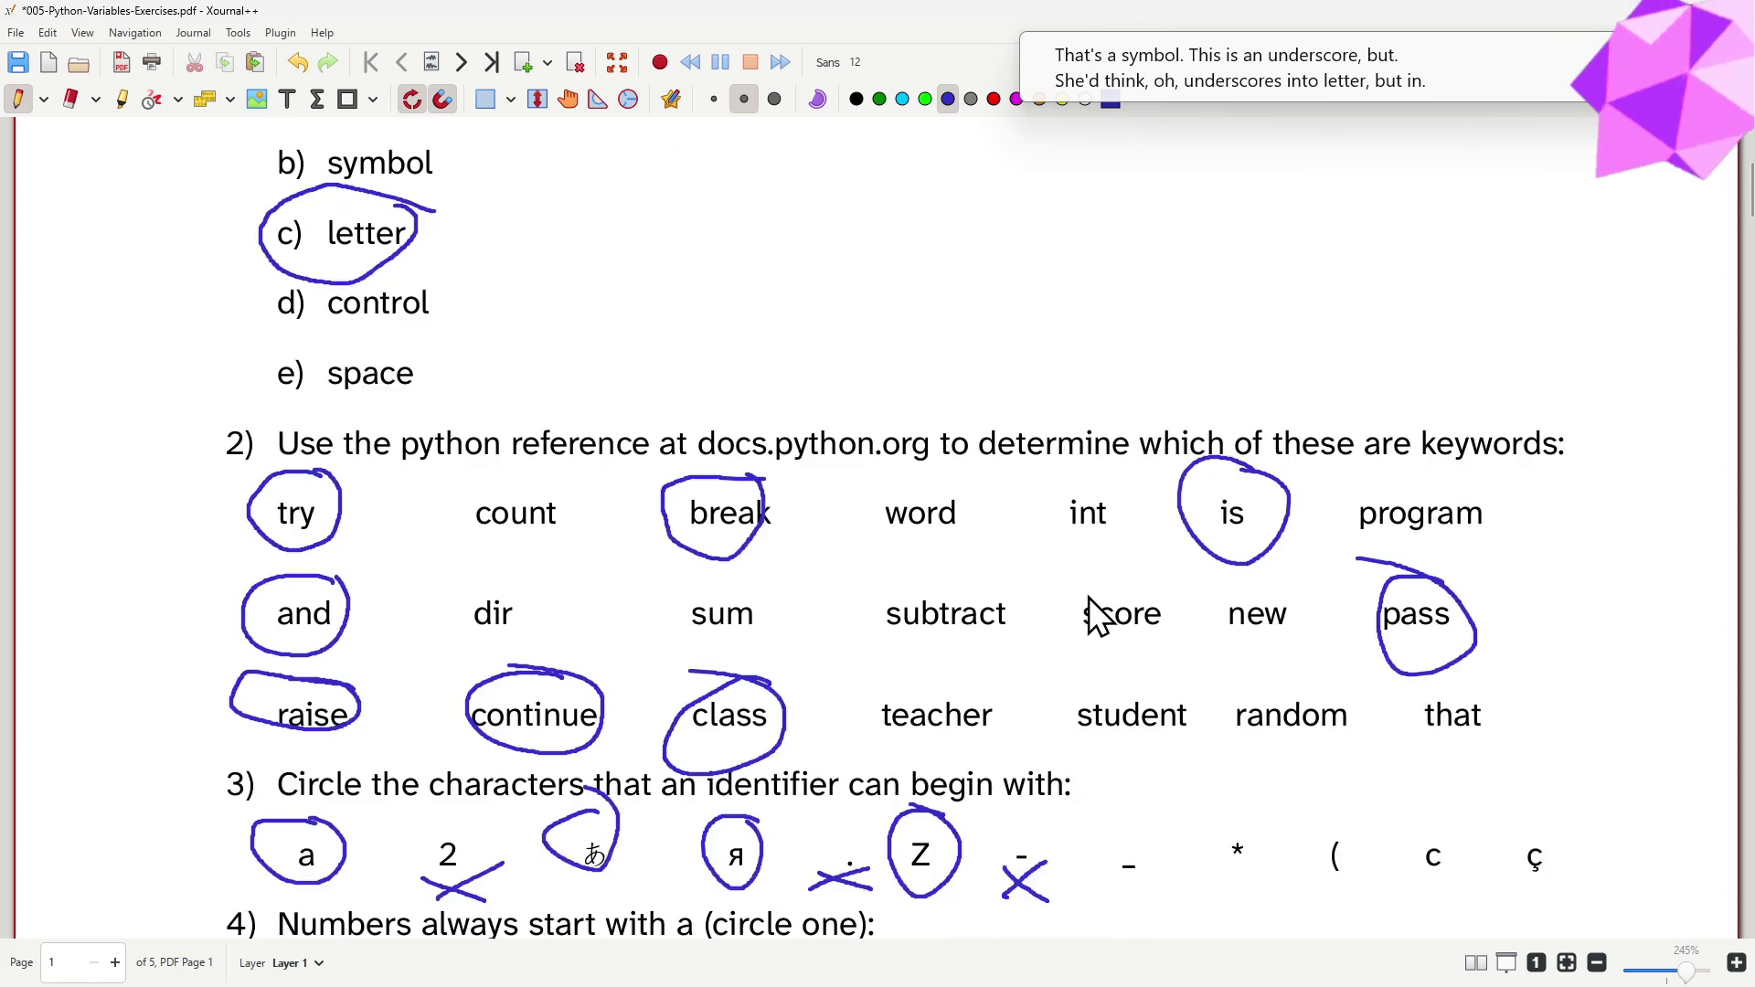
scroll(1098, 617, "up", 2)
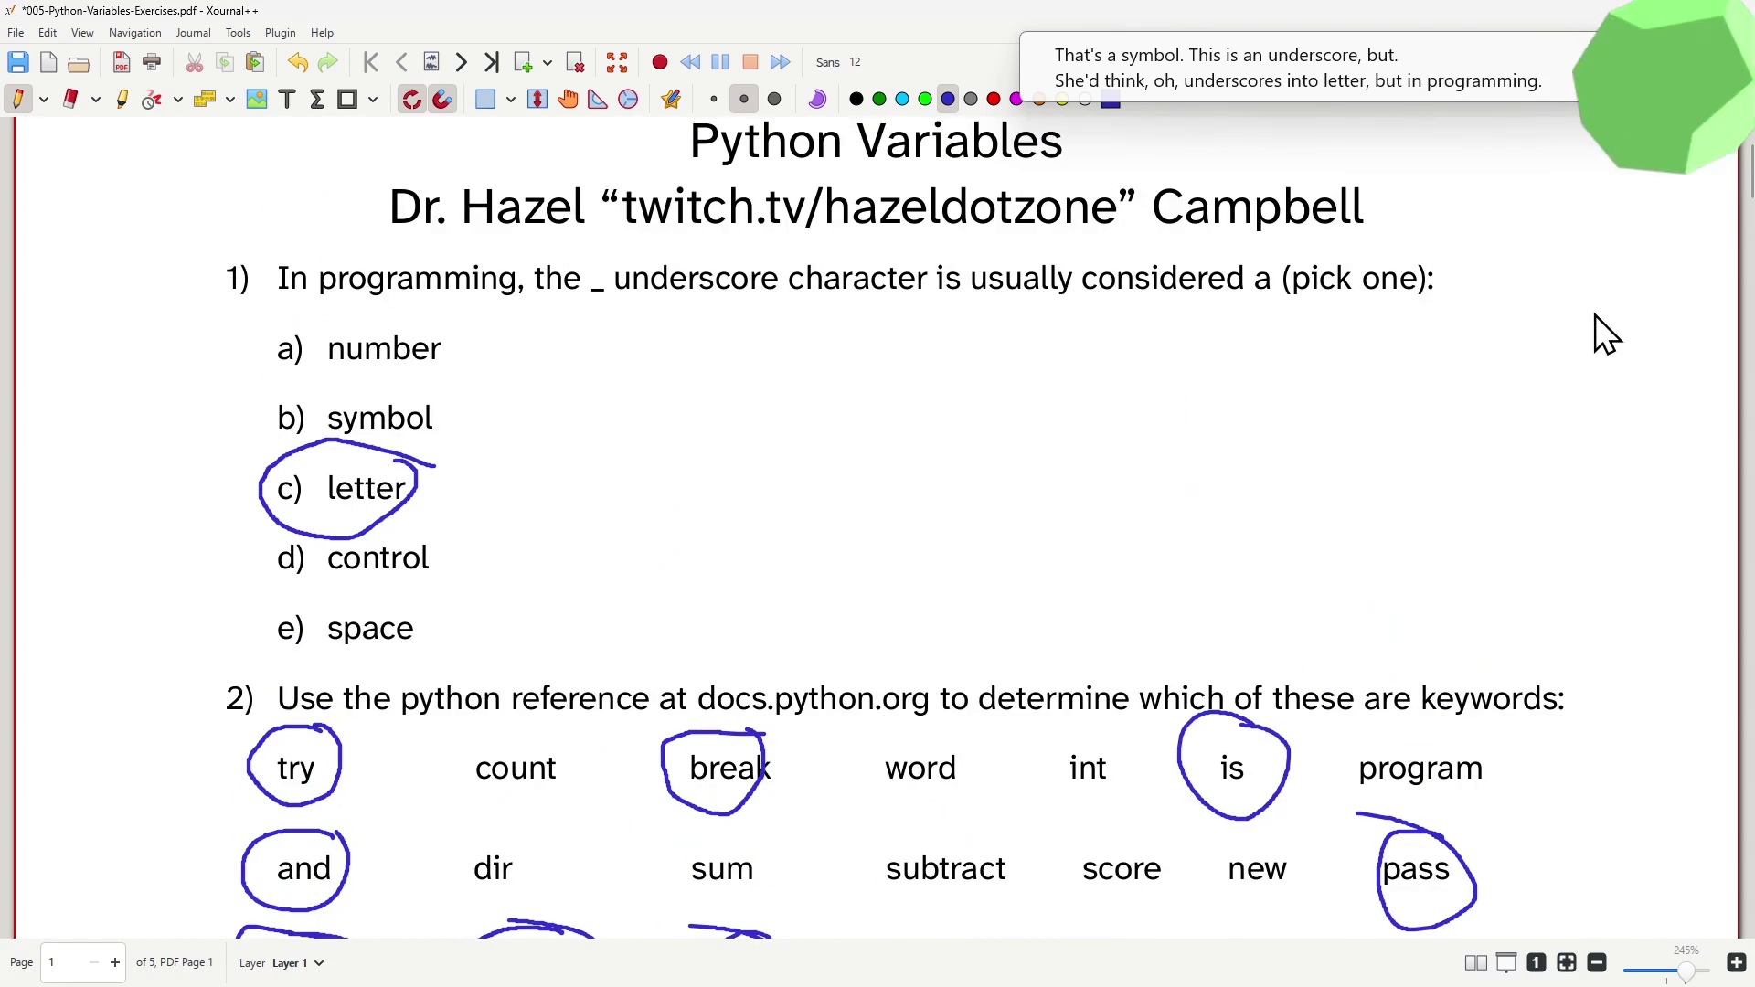
scroll(584, 576, "down", 4)
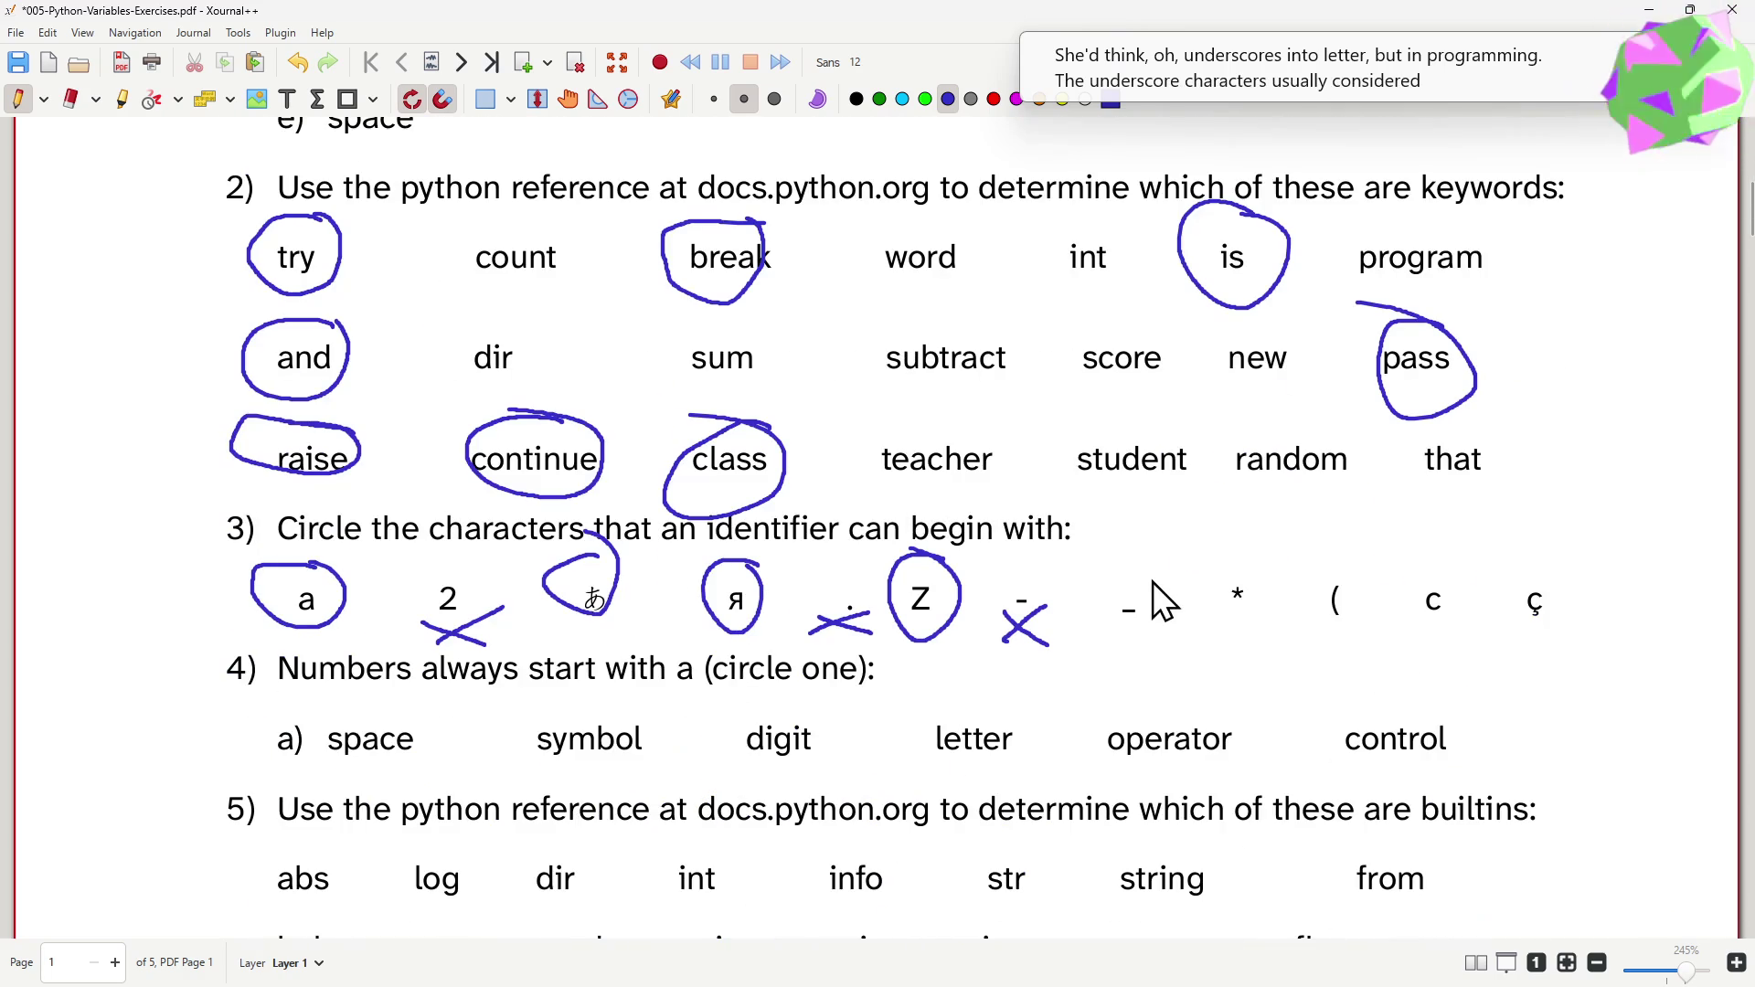
- Circle the underscore, c and ç as further valid starting characters in question 3
left_click_drag(1149, 573, 1140, 574)
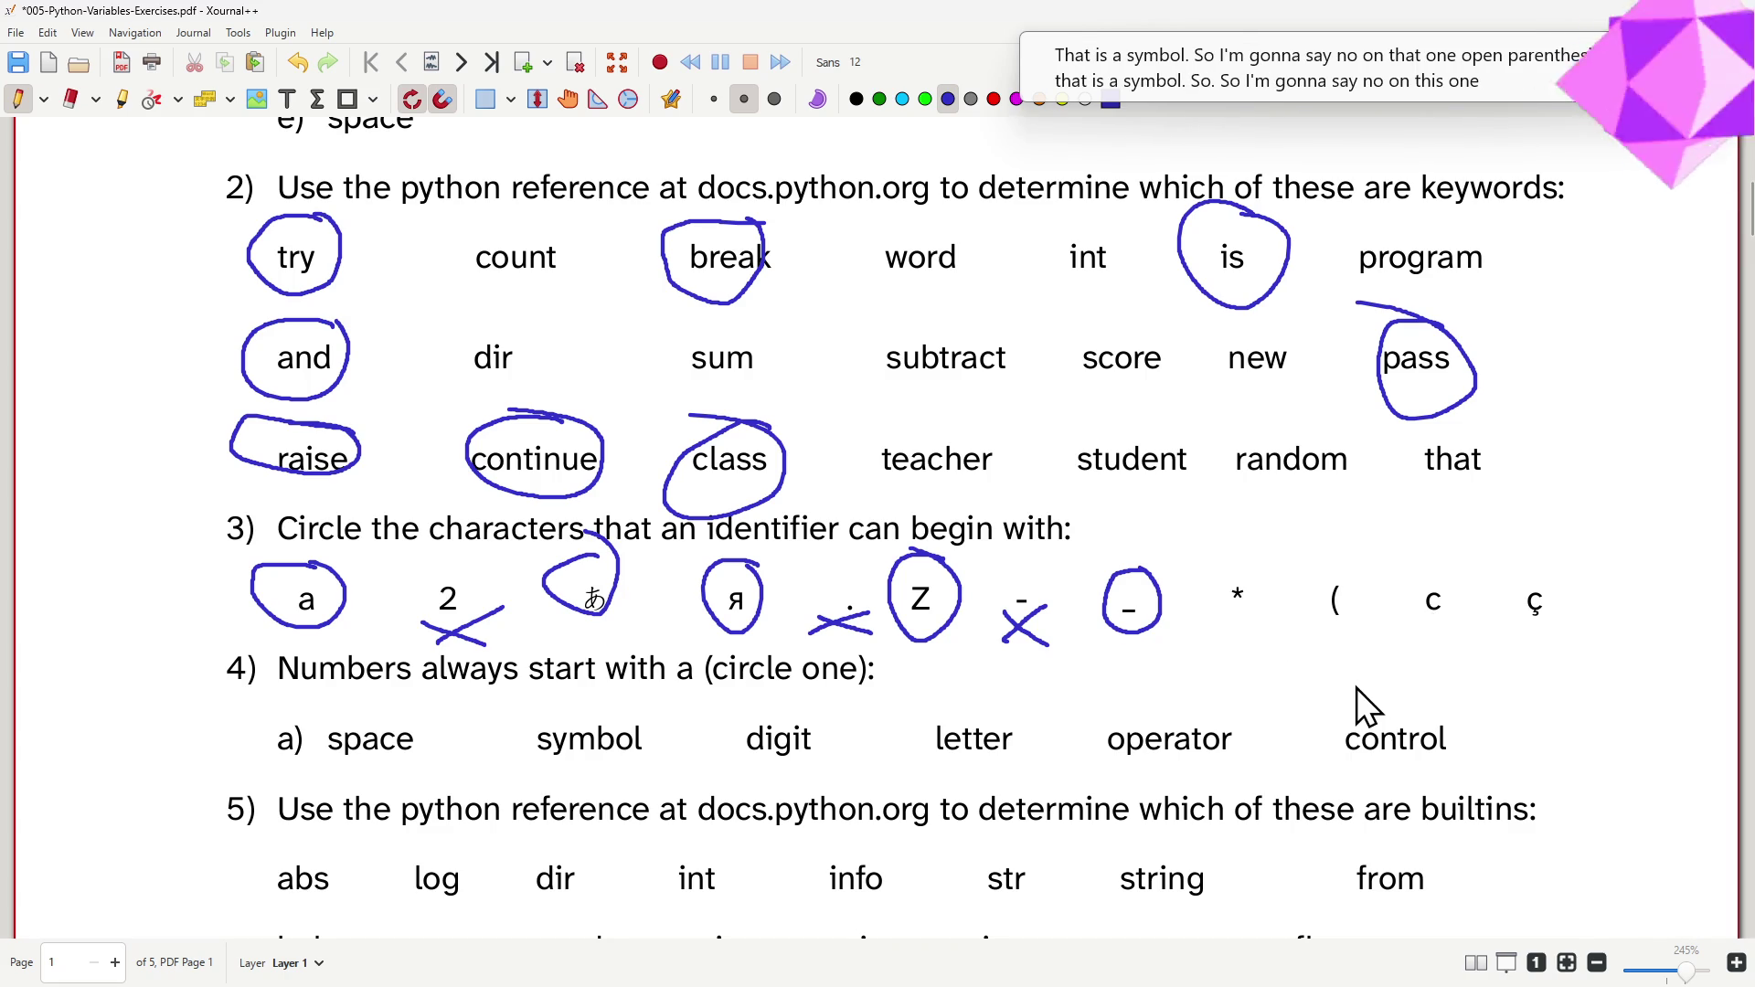
left_click_drag(1457, 570, 1402, 610)
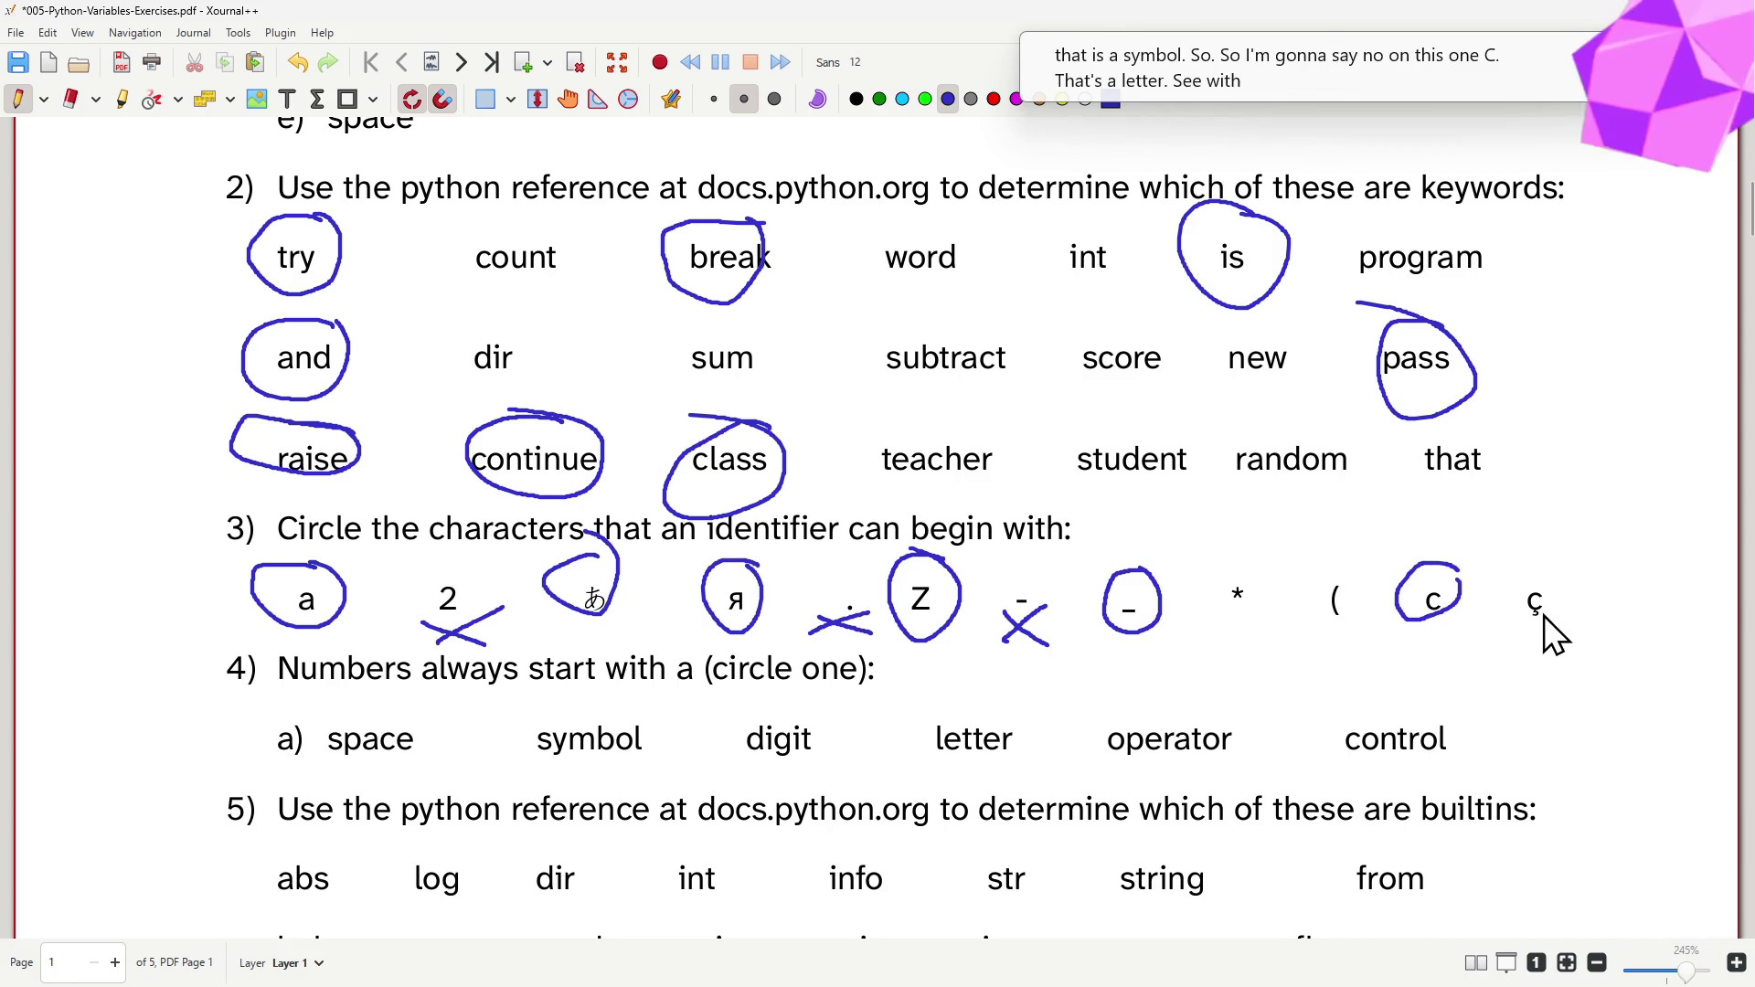
mouse_move(1542, 571)
left_mouse_down()
mouse_move(1502, 628)
mouse_move(1508, 571)
left_mouse_up()
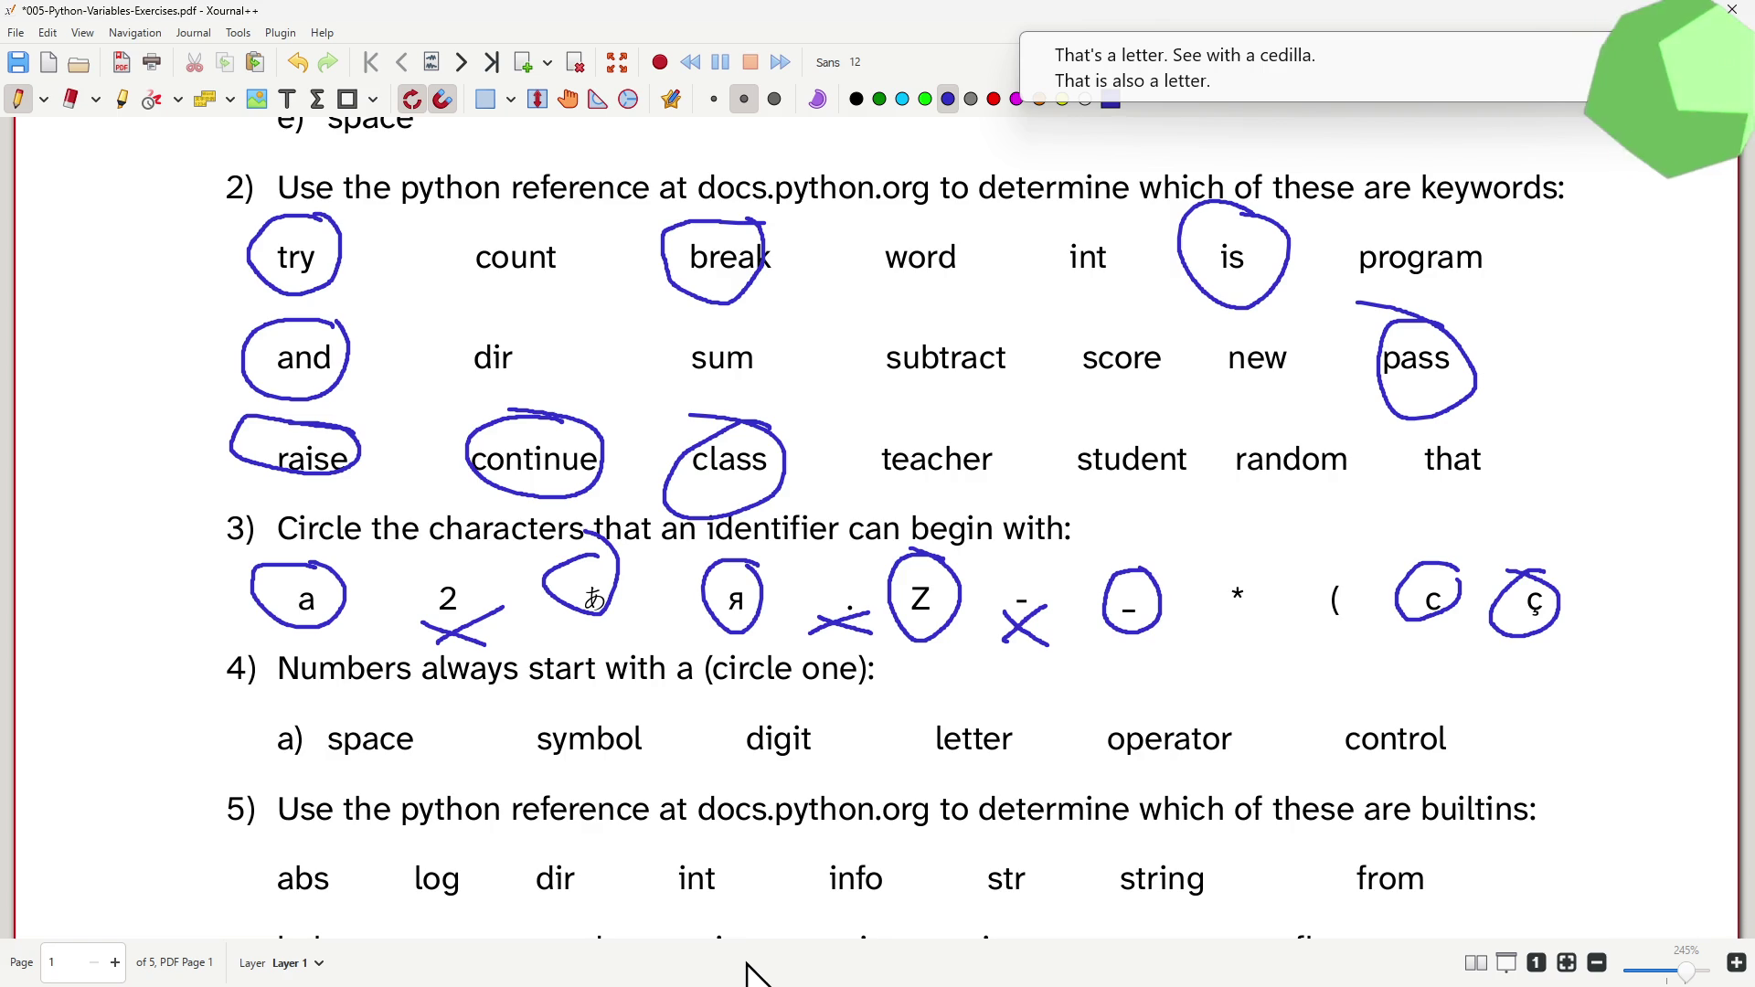
- Erase the three X marks under 2, the period and the dash, then return to the pen
left_click(70, 99)
left_click_drag(431, 607, 499, 626)
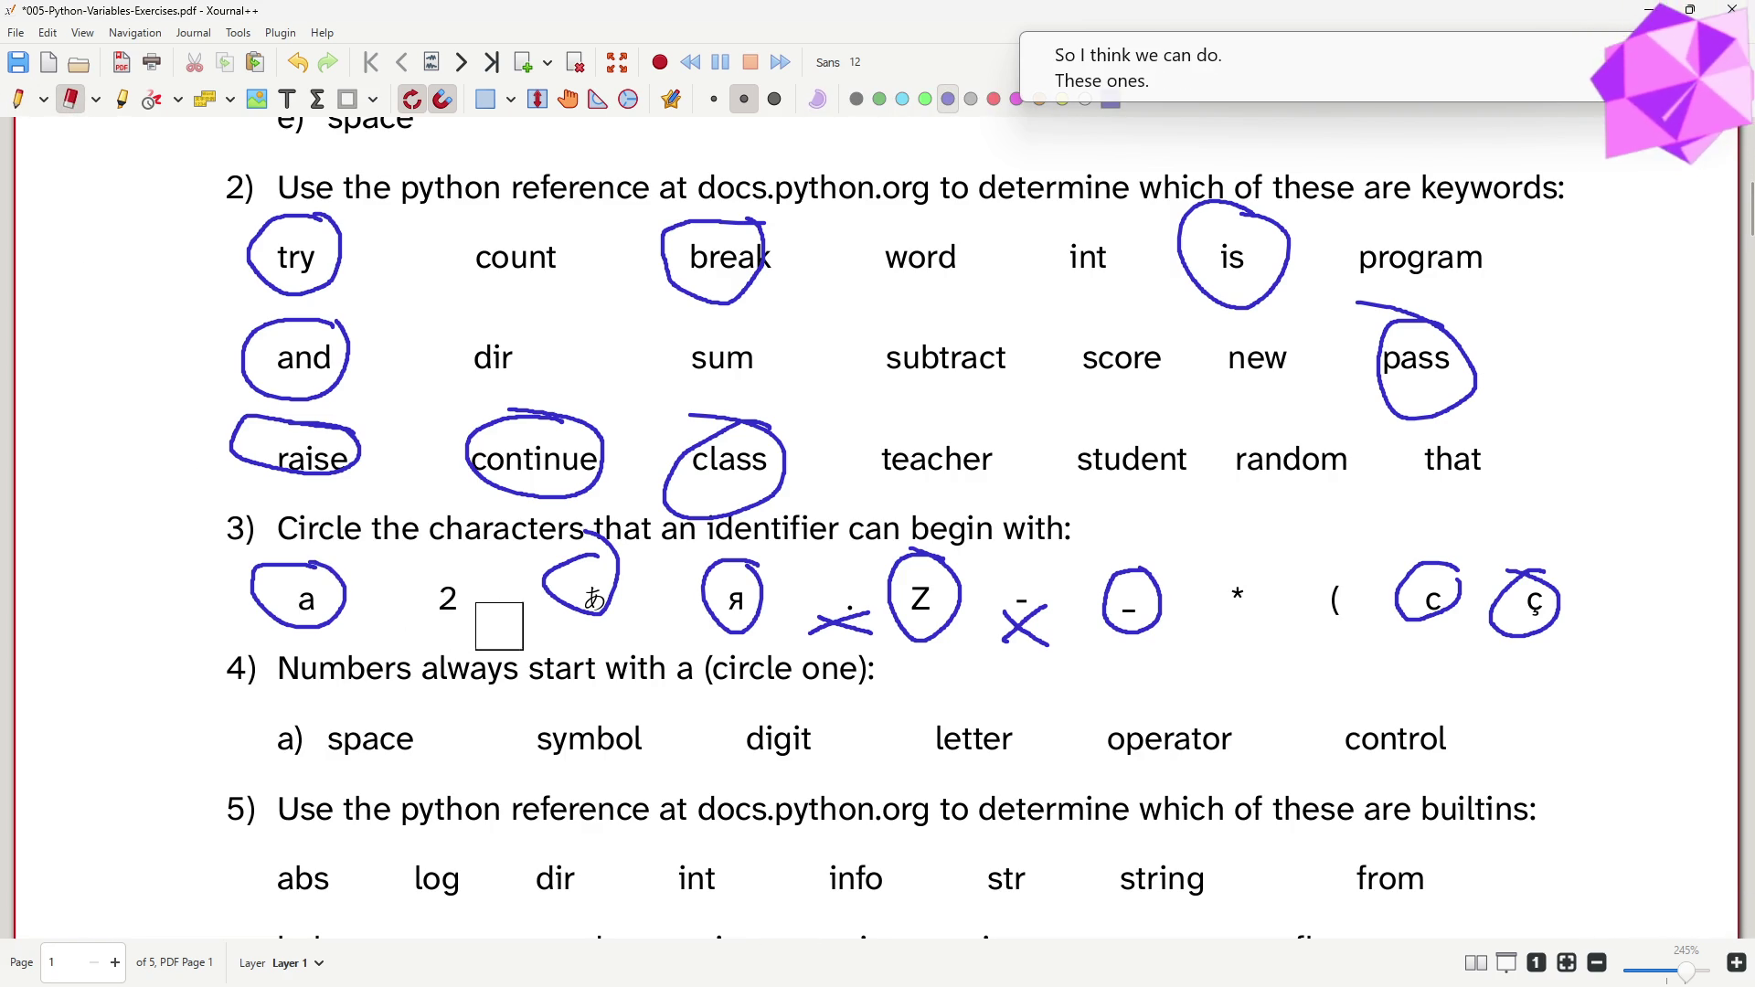
left_click_drag(827, 618, 859, 619)
left_click_drag(1033, 671, 1018, 634)
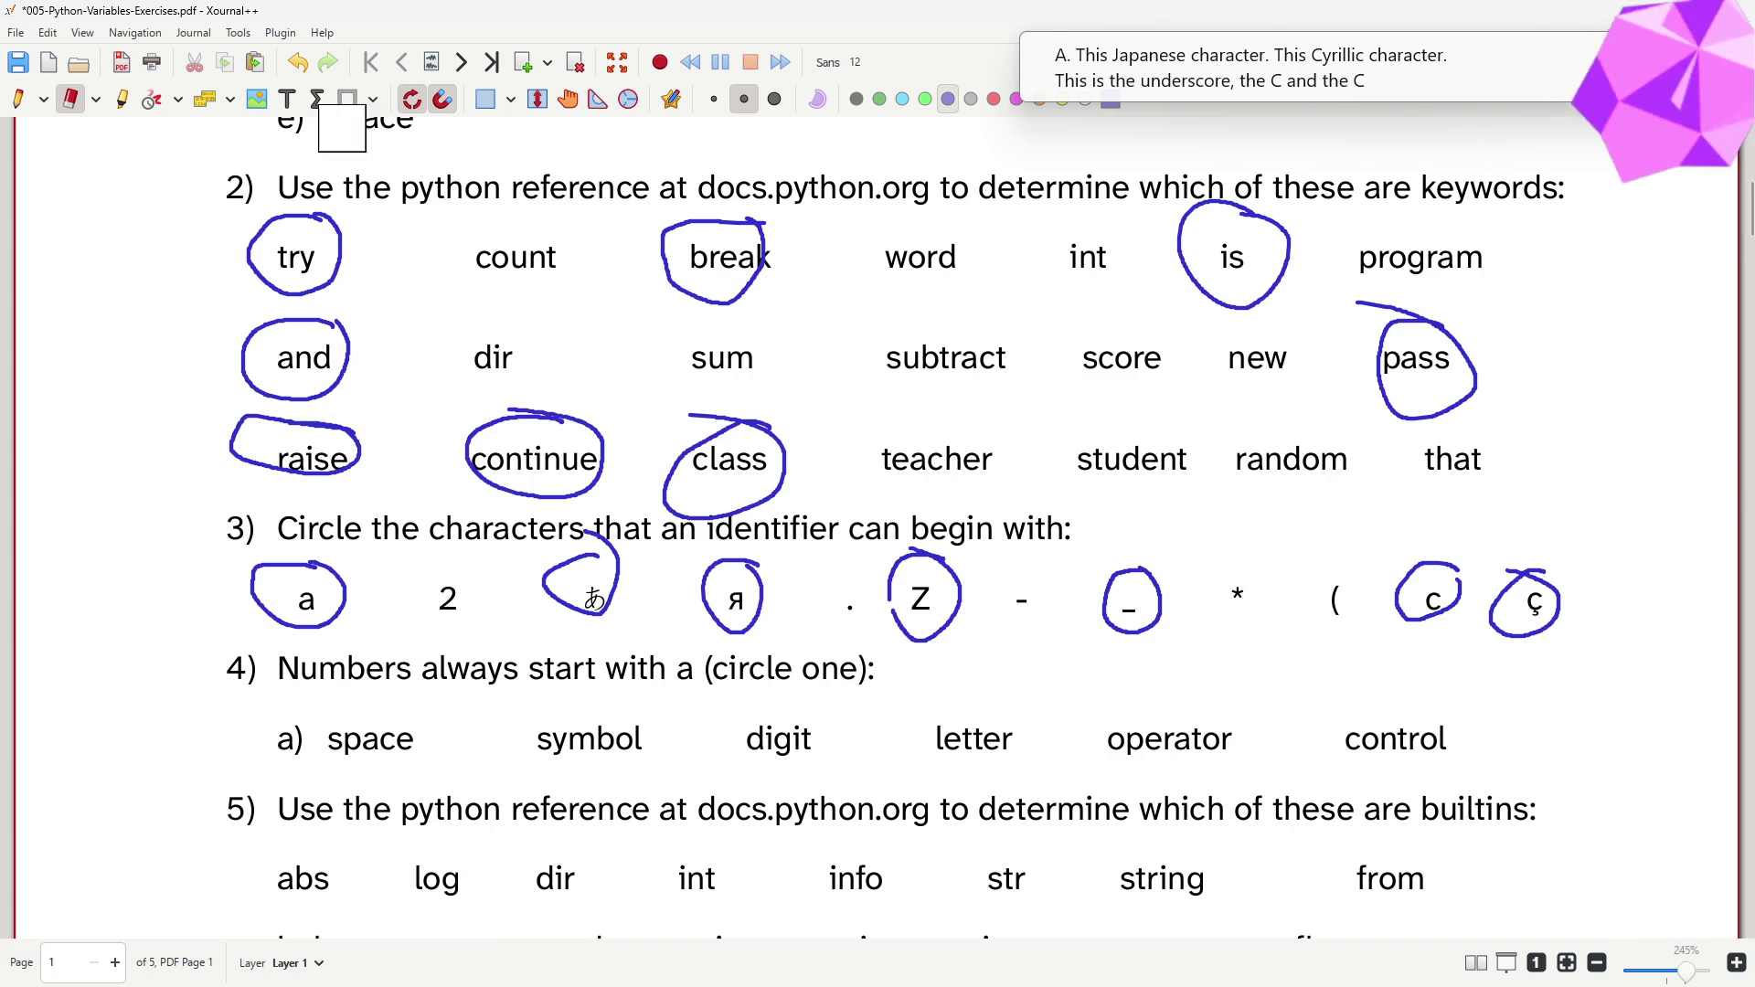
left_click(25, 96)
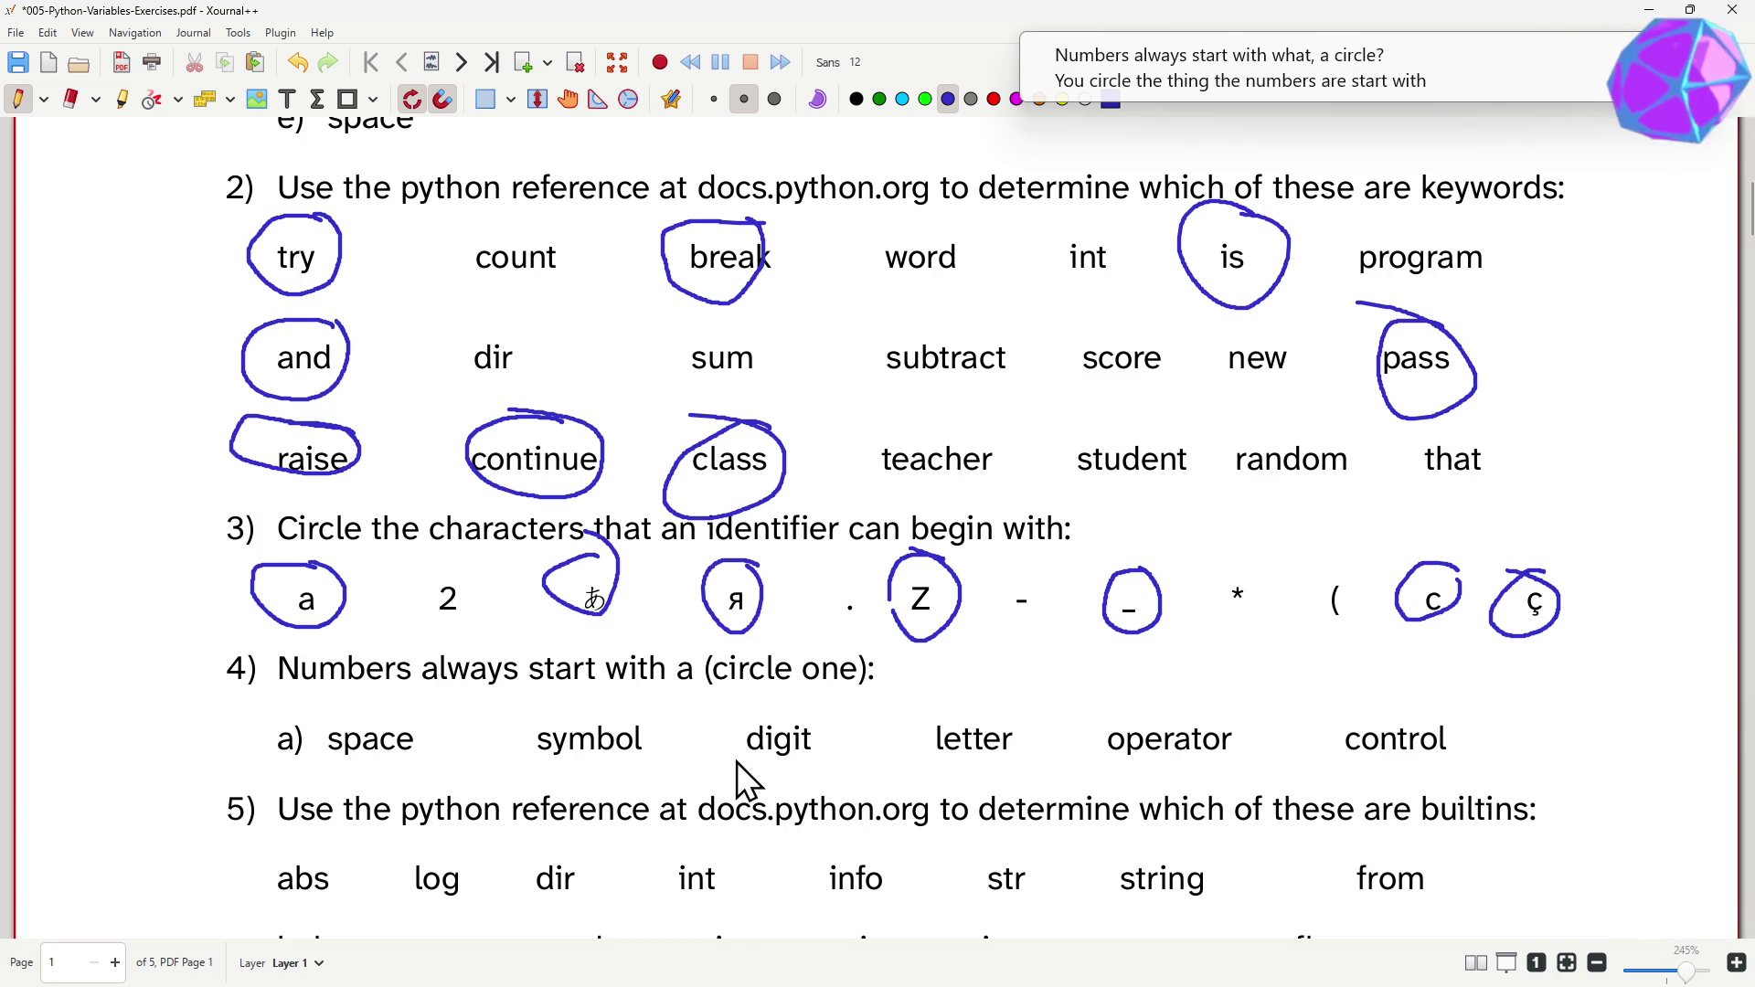
- Circle digit as the answer to question 4
left_click_drag(836, 739, 731, 743)
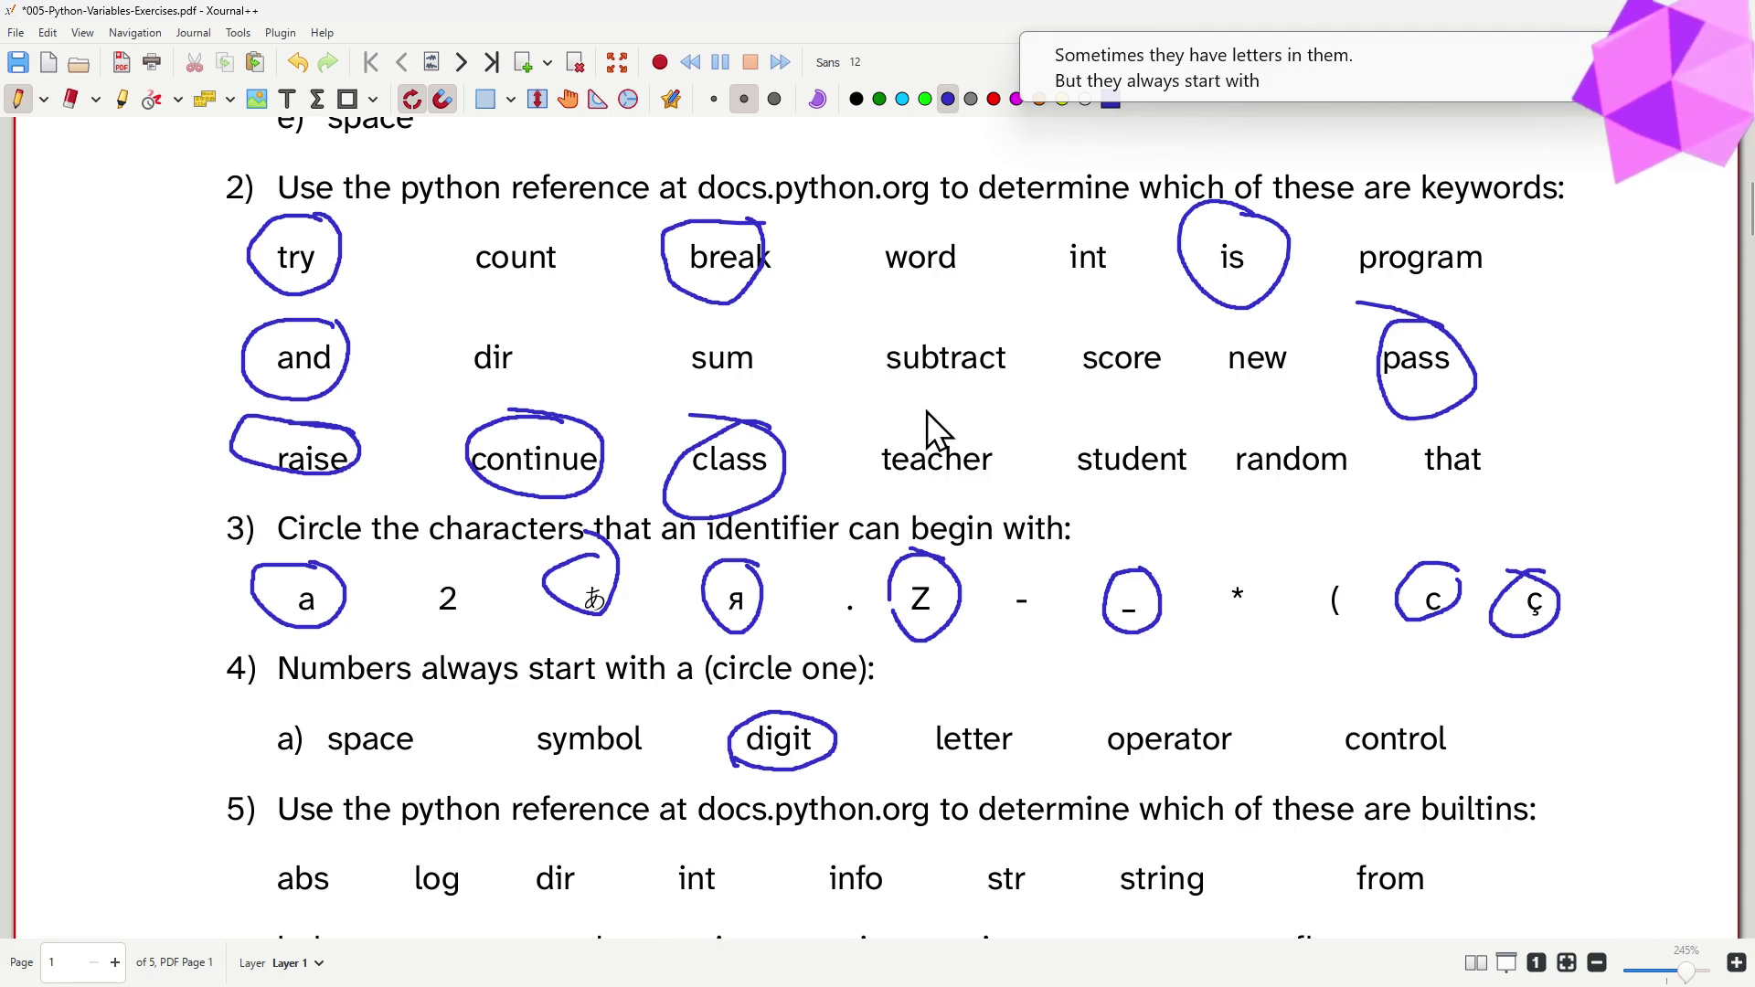
scroll(892, 542, "down", 3)
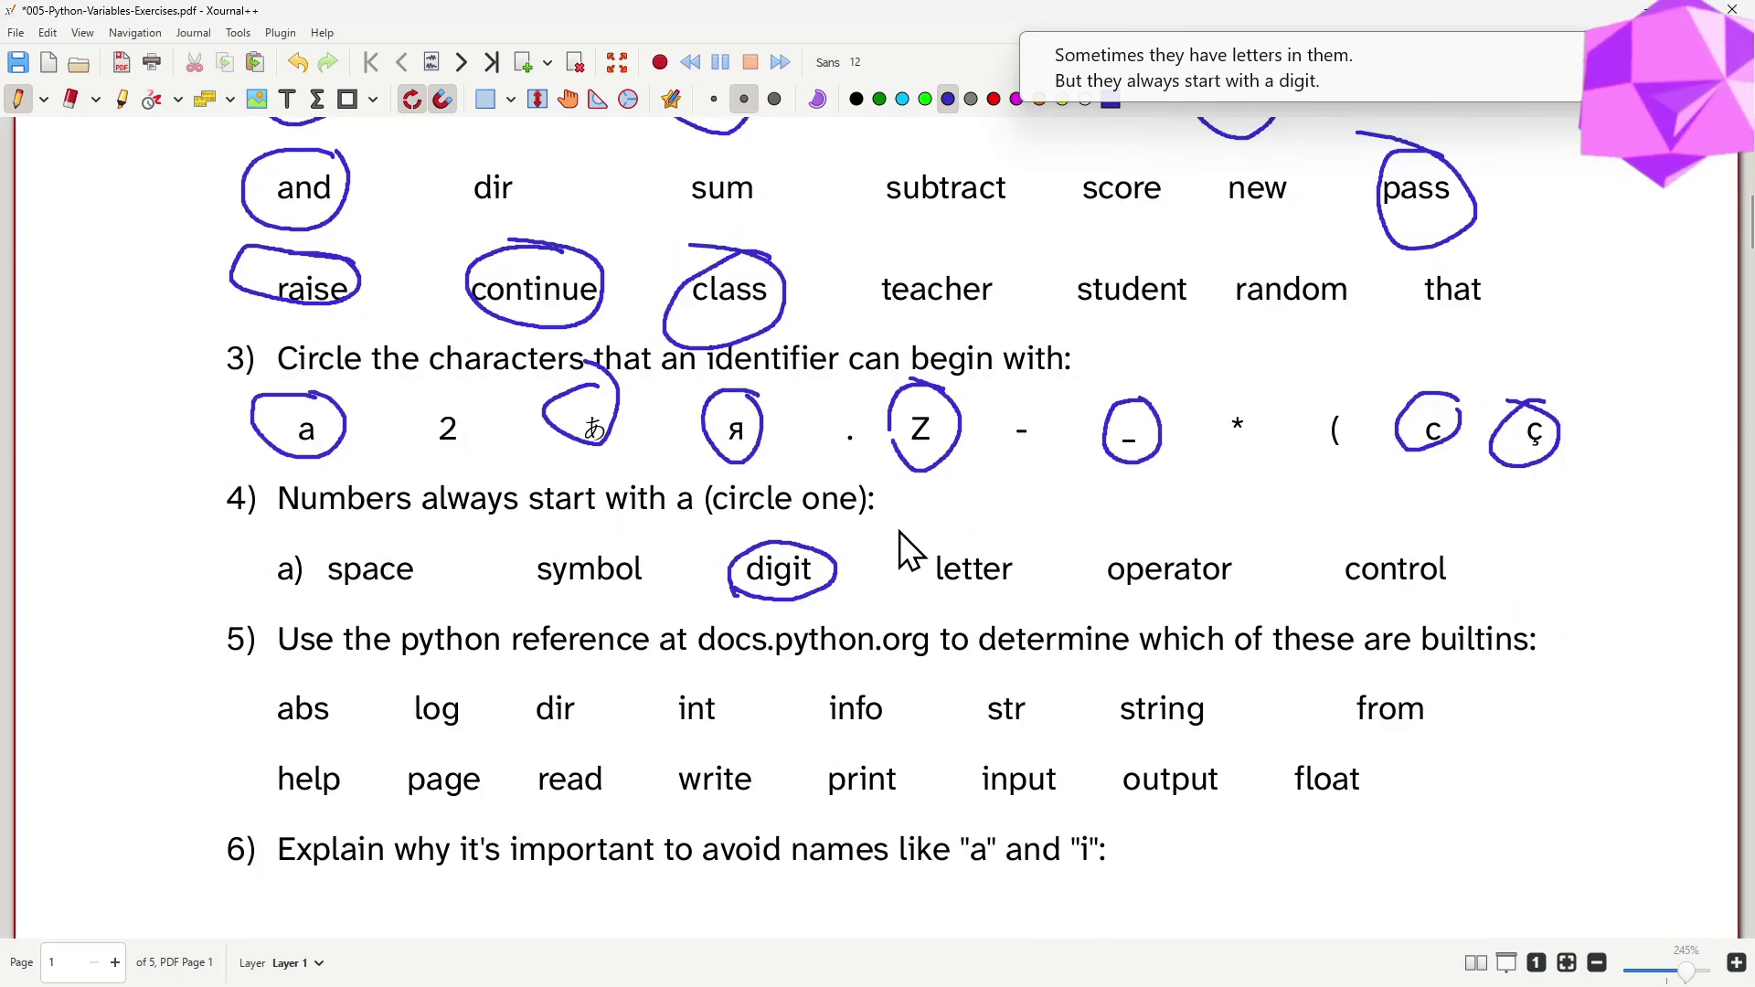
scroll(903, 535, "down", 3)
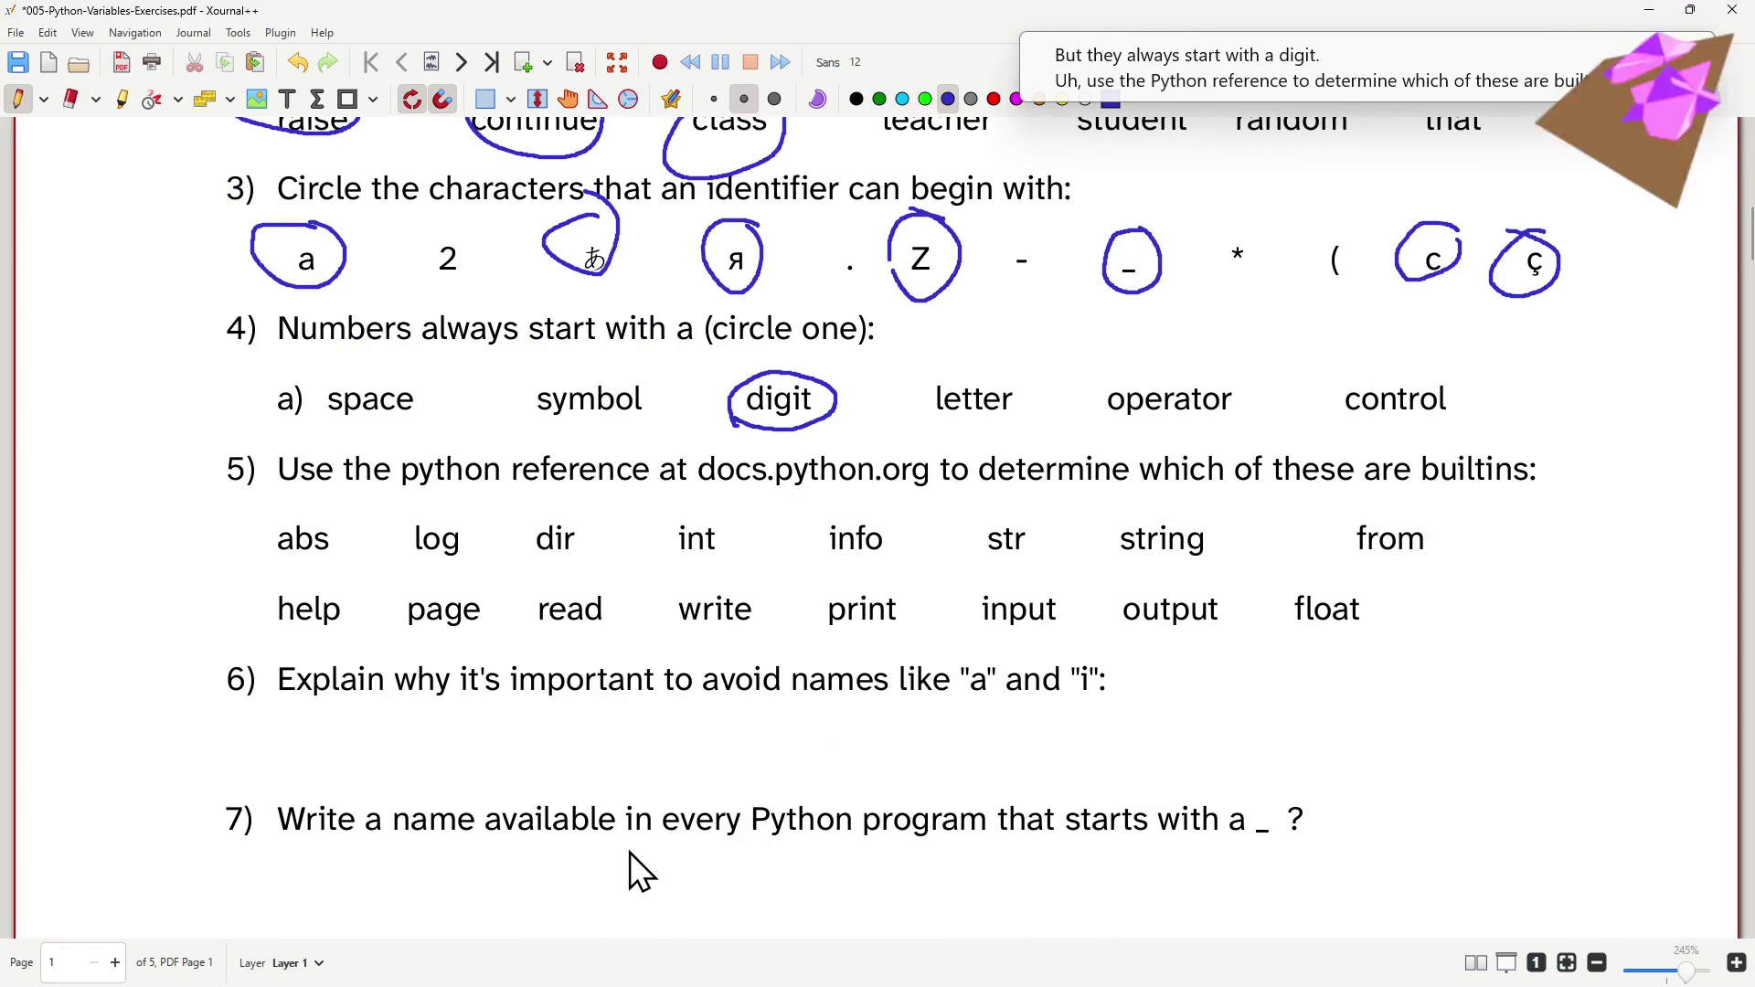
- Look up abs() on the Built-in Functions page of the Python docs
key("alt+Tab")
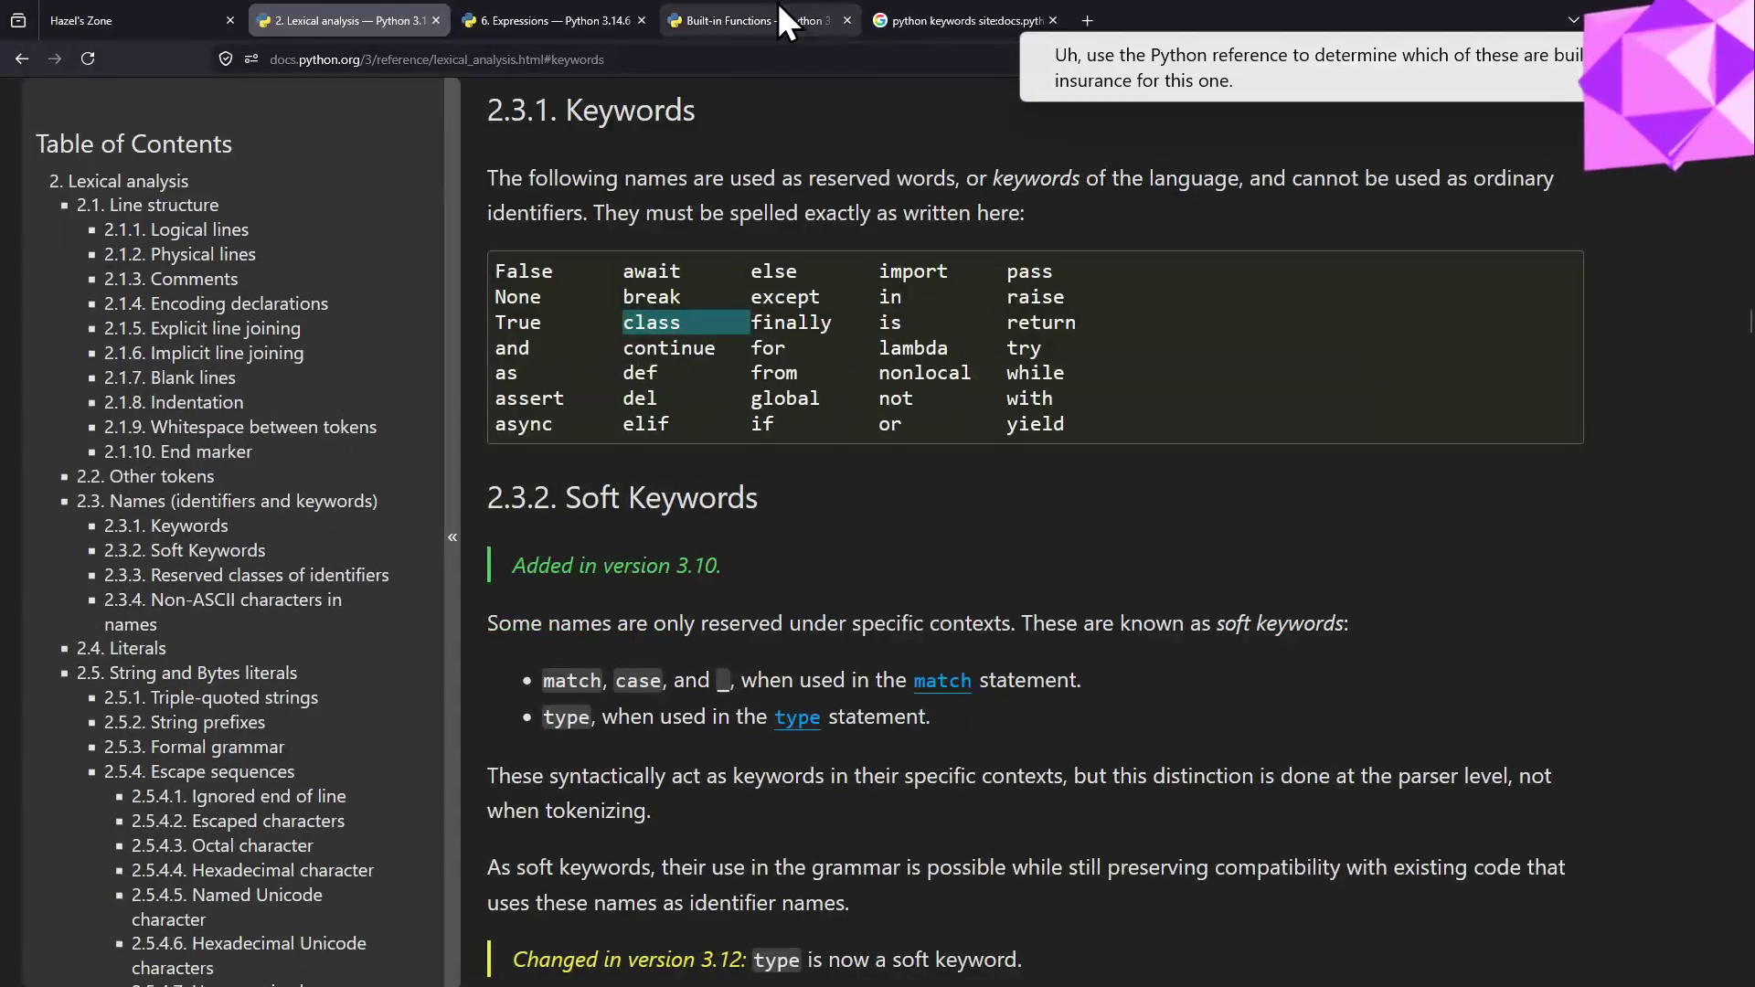
left_click(769, 19)
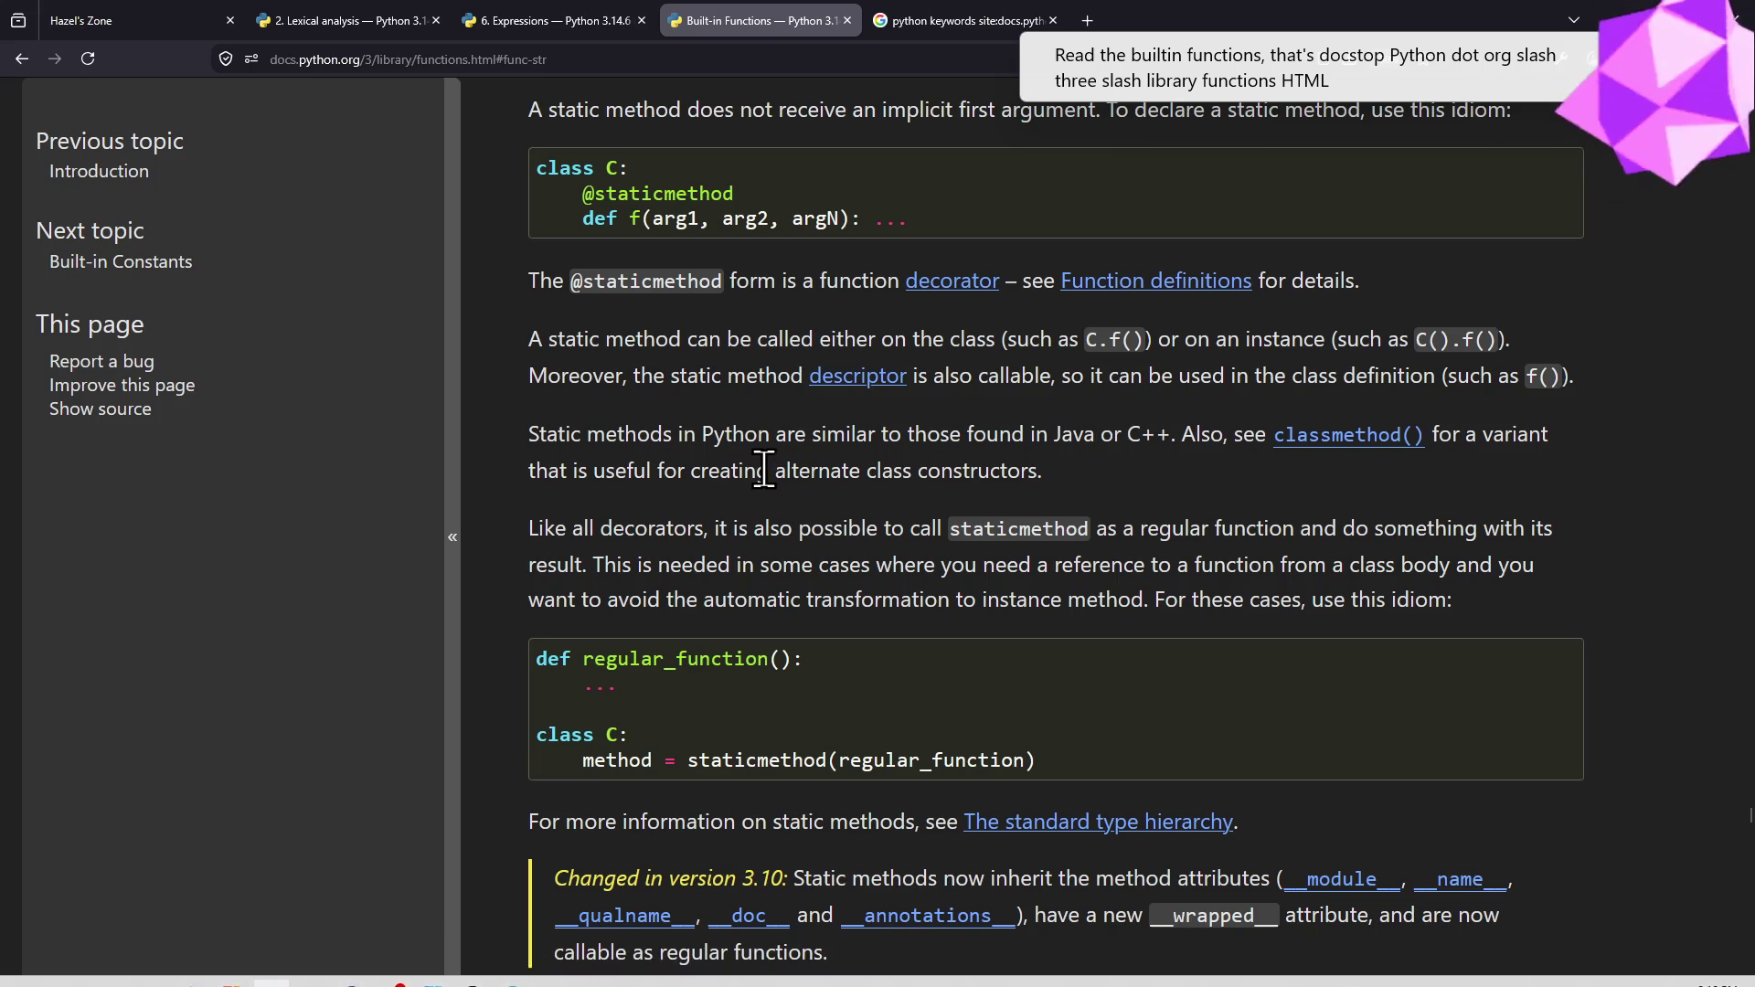
key("Home")
scroll(748, 464, "down", 5)
scroll(830, 501, "up", 3)
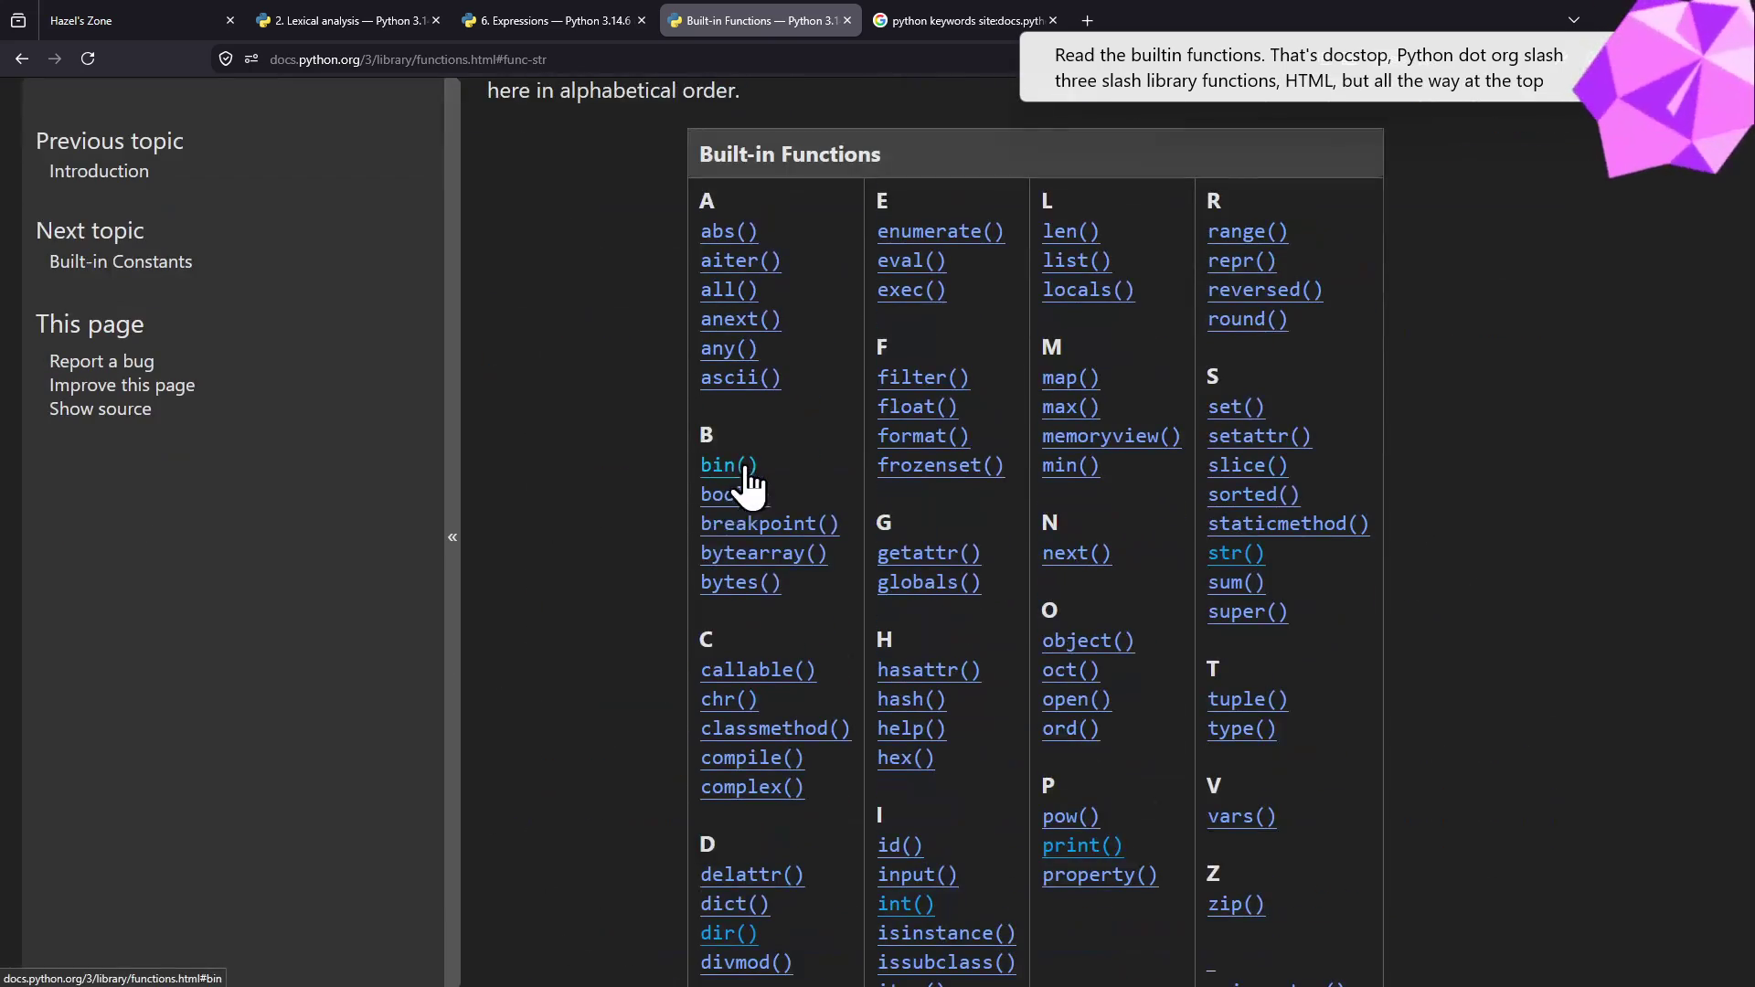
scroll(685, 500, "up", 1)
scroll(698, 488, "down", 2)
scroll(701, 491, "up", 2)
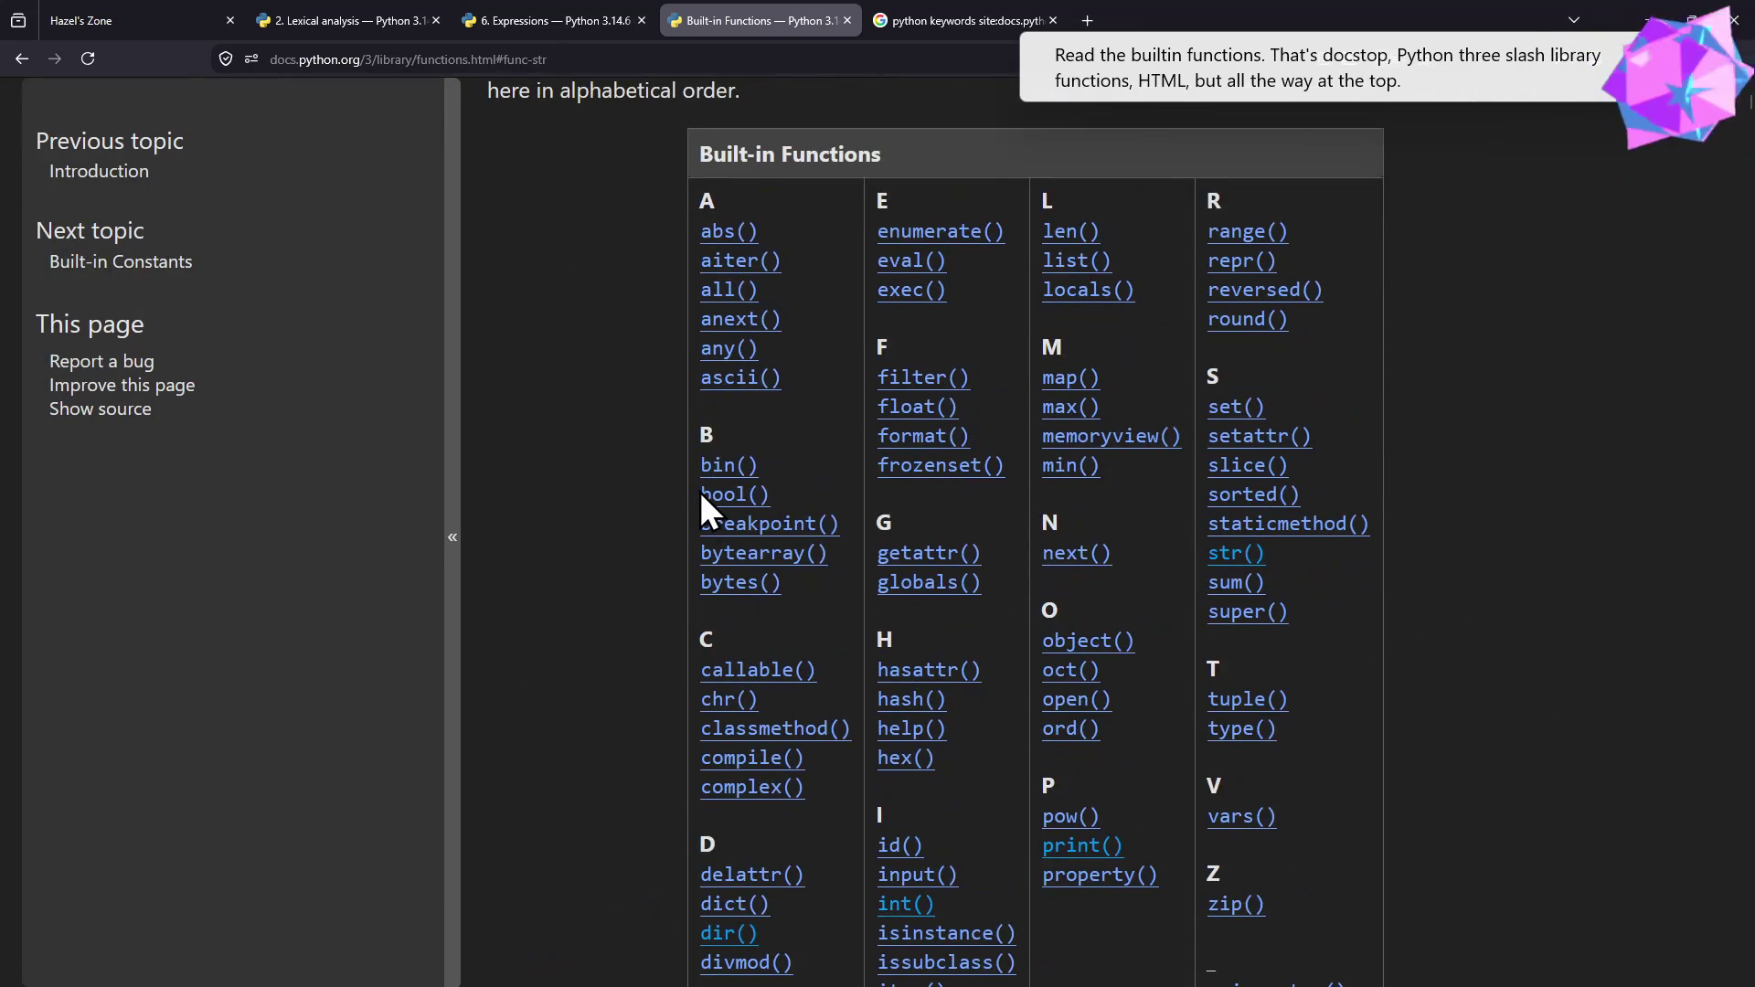
scroll(699, 492, "down", 1)
scroll(700, 509, "down", 1)
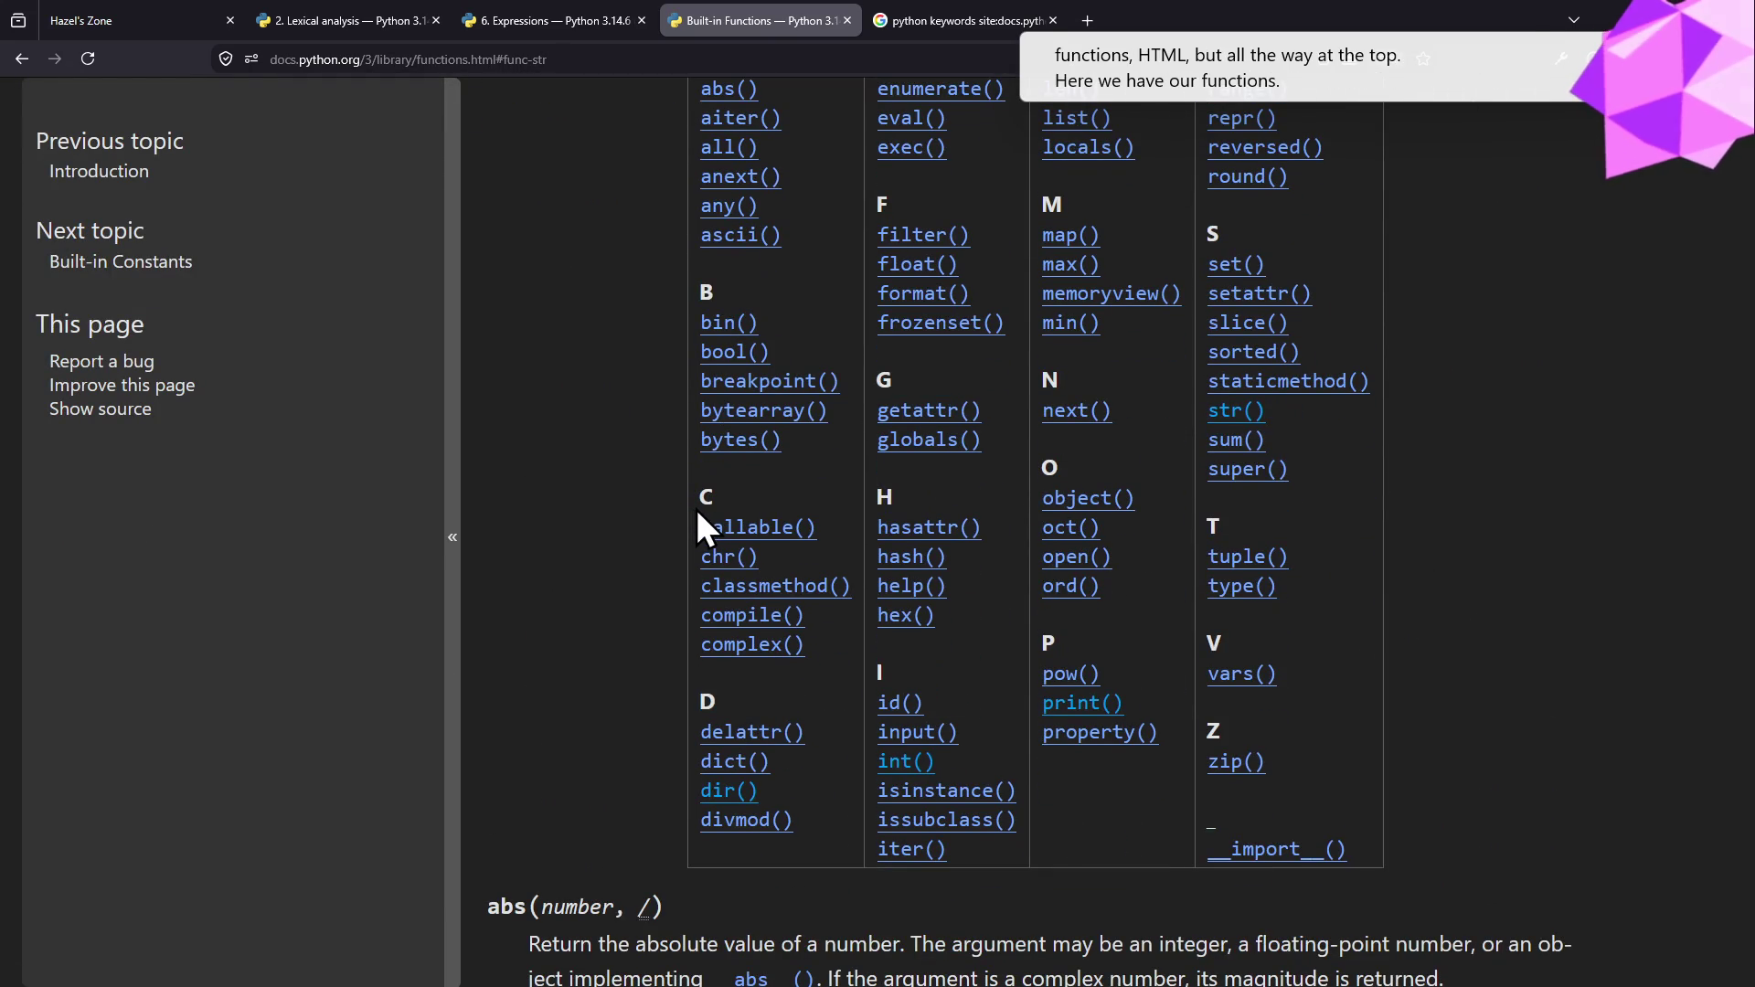
- Back on the worksheet, finish the pen circle around abs in question 5
key("alt+Tab")
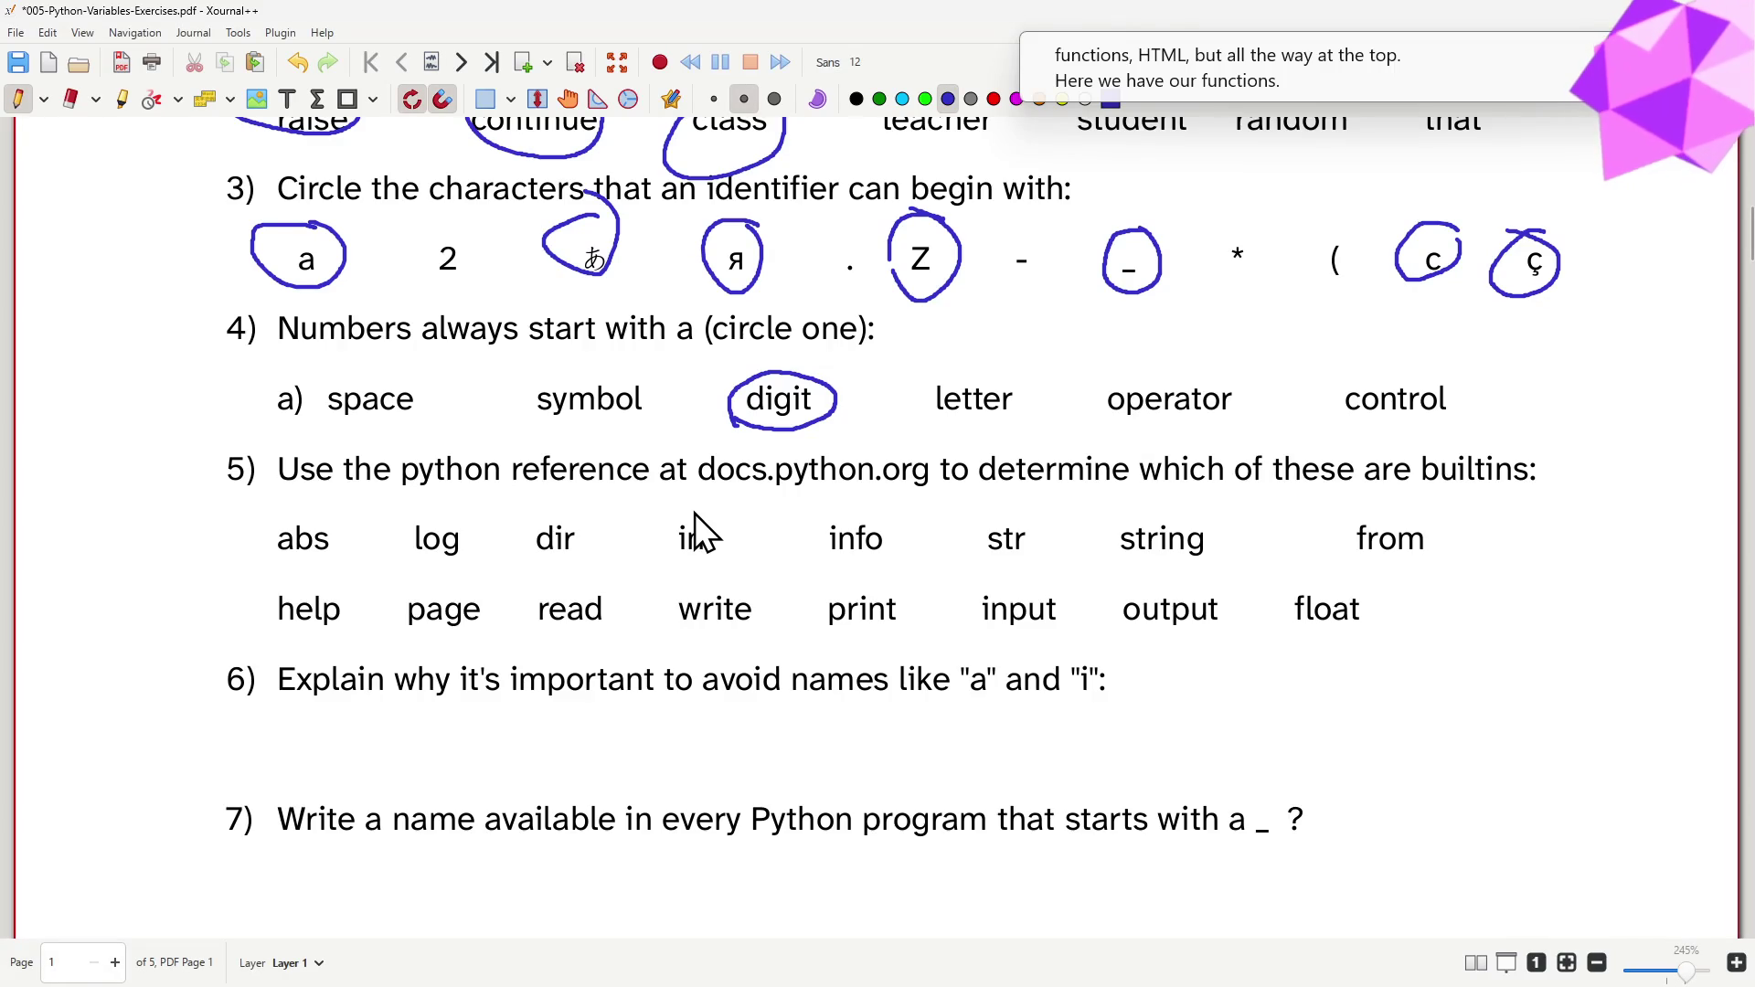
key("alt+Tab")
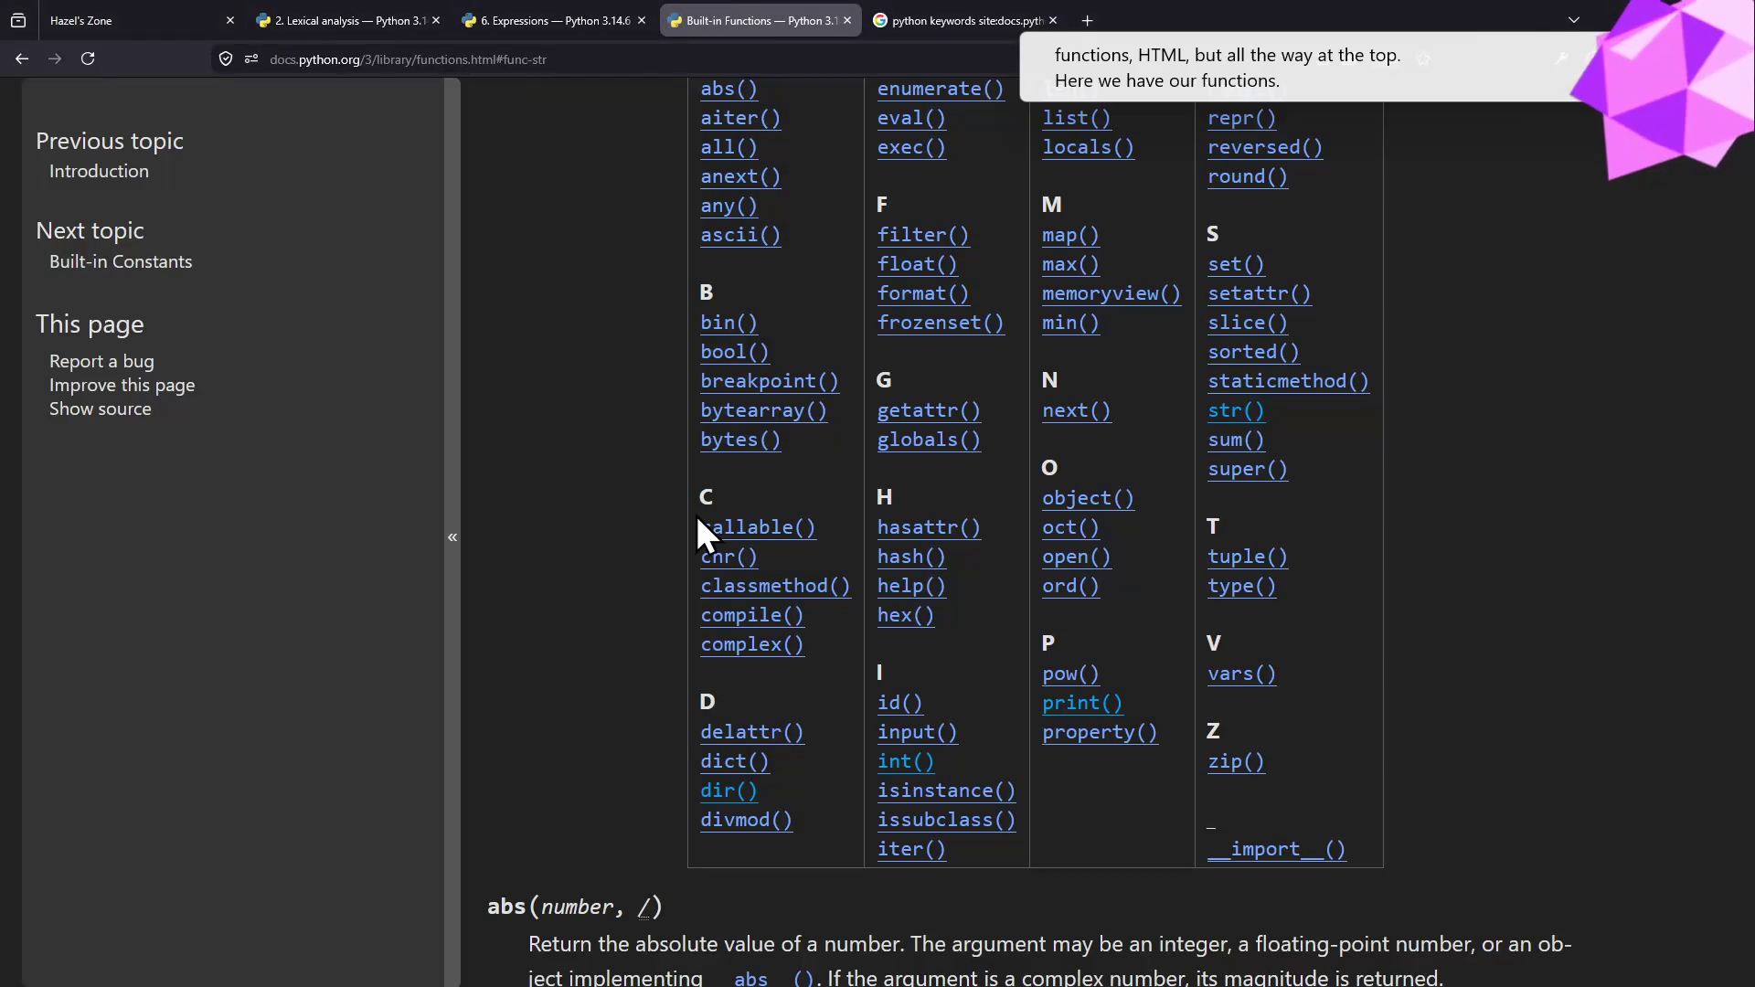
key("alt+Tab")
left_click_drag(275, 548, 315, 504)
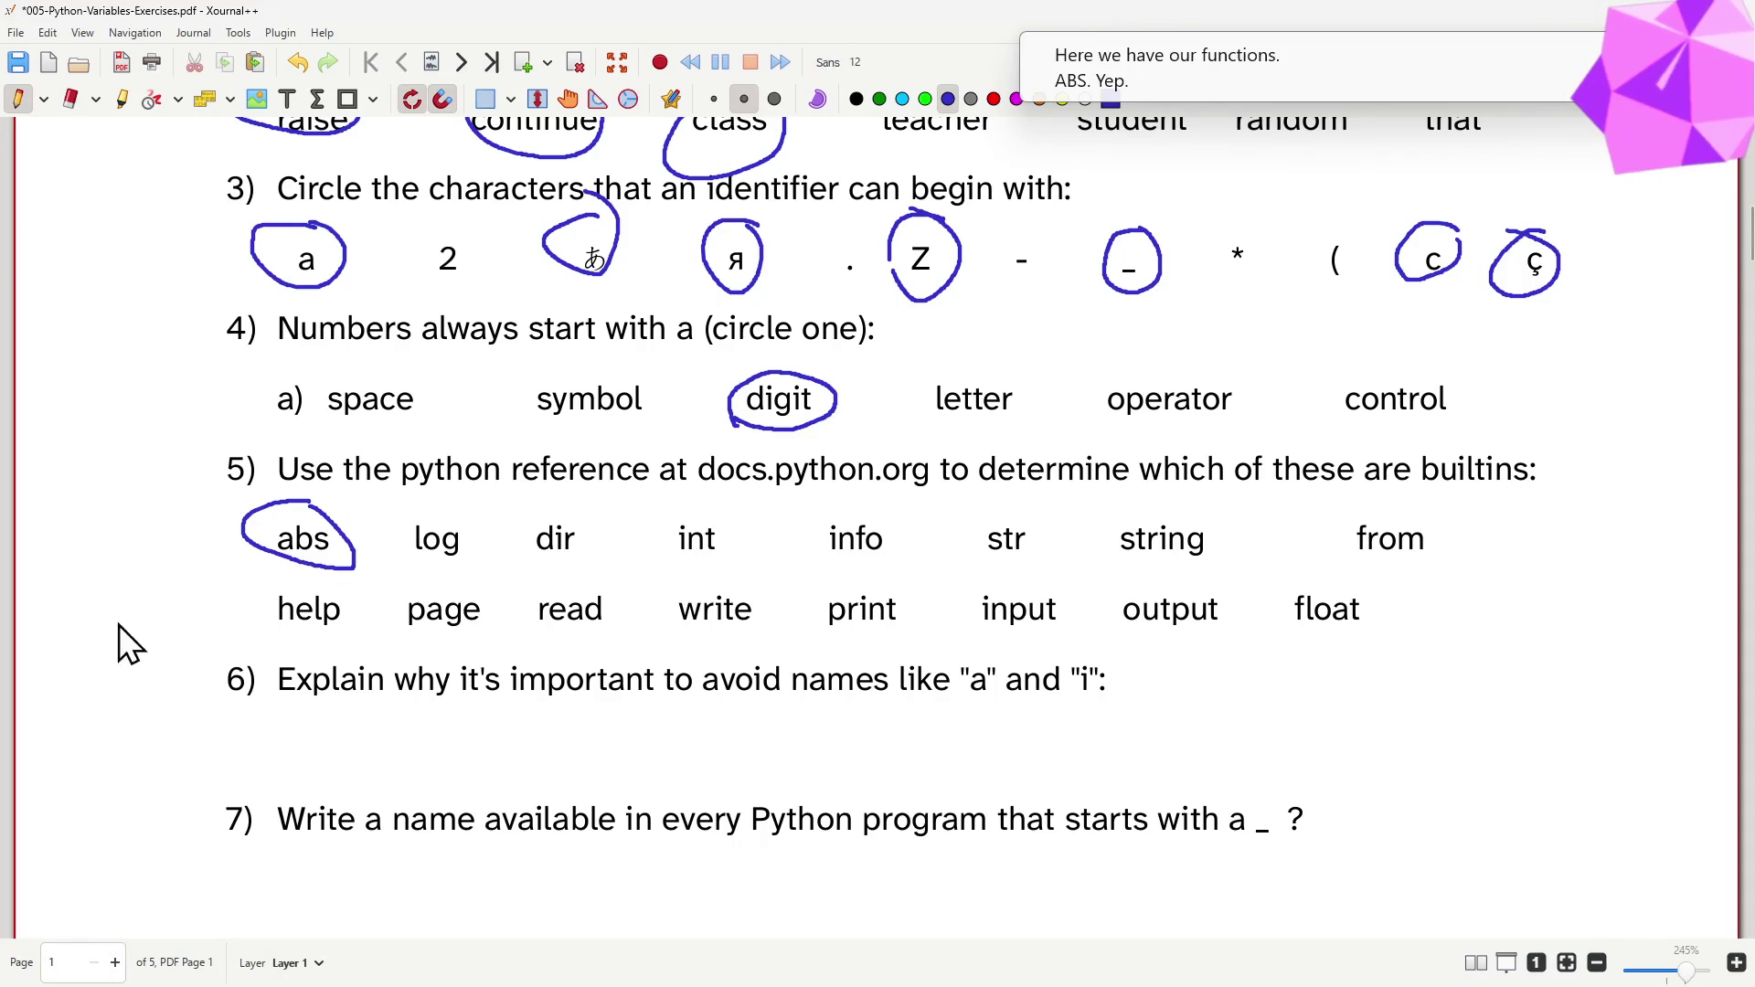
- Check dir against the reference and circle it as a builtin in question 5
key("alt+Tab")
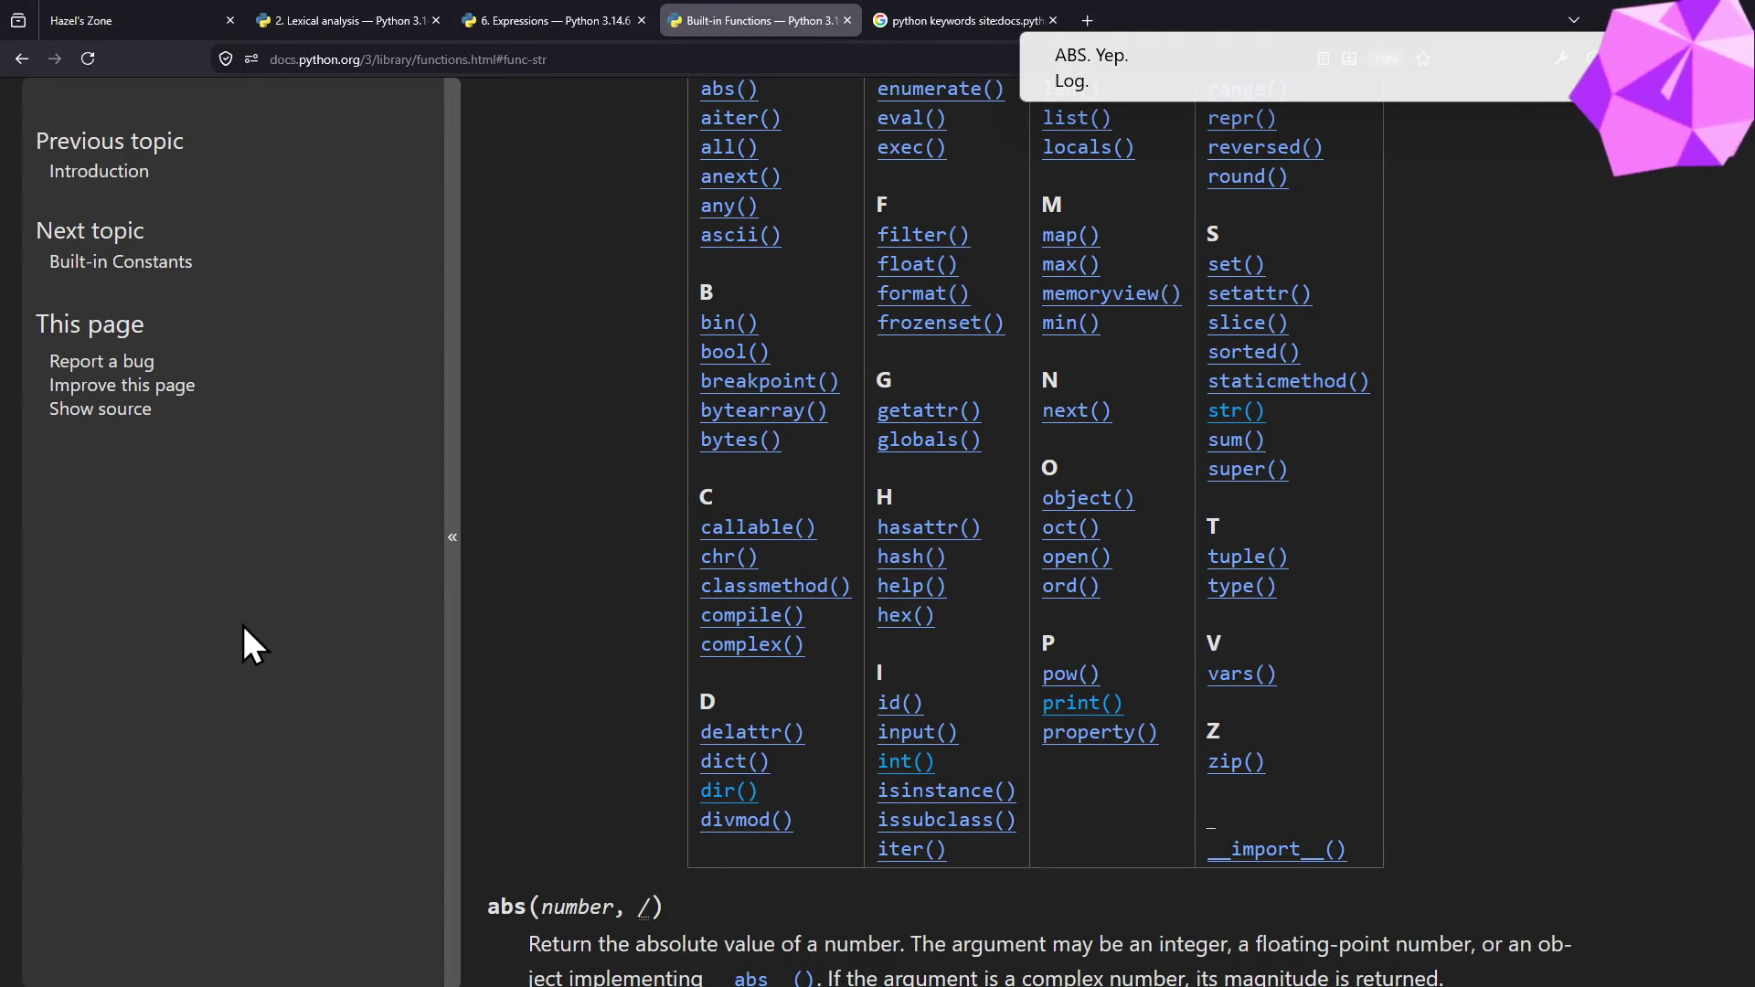
scroll(442, 598, "up", 2)
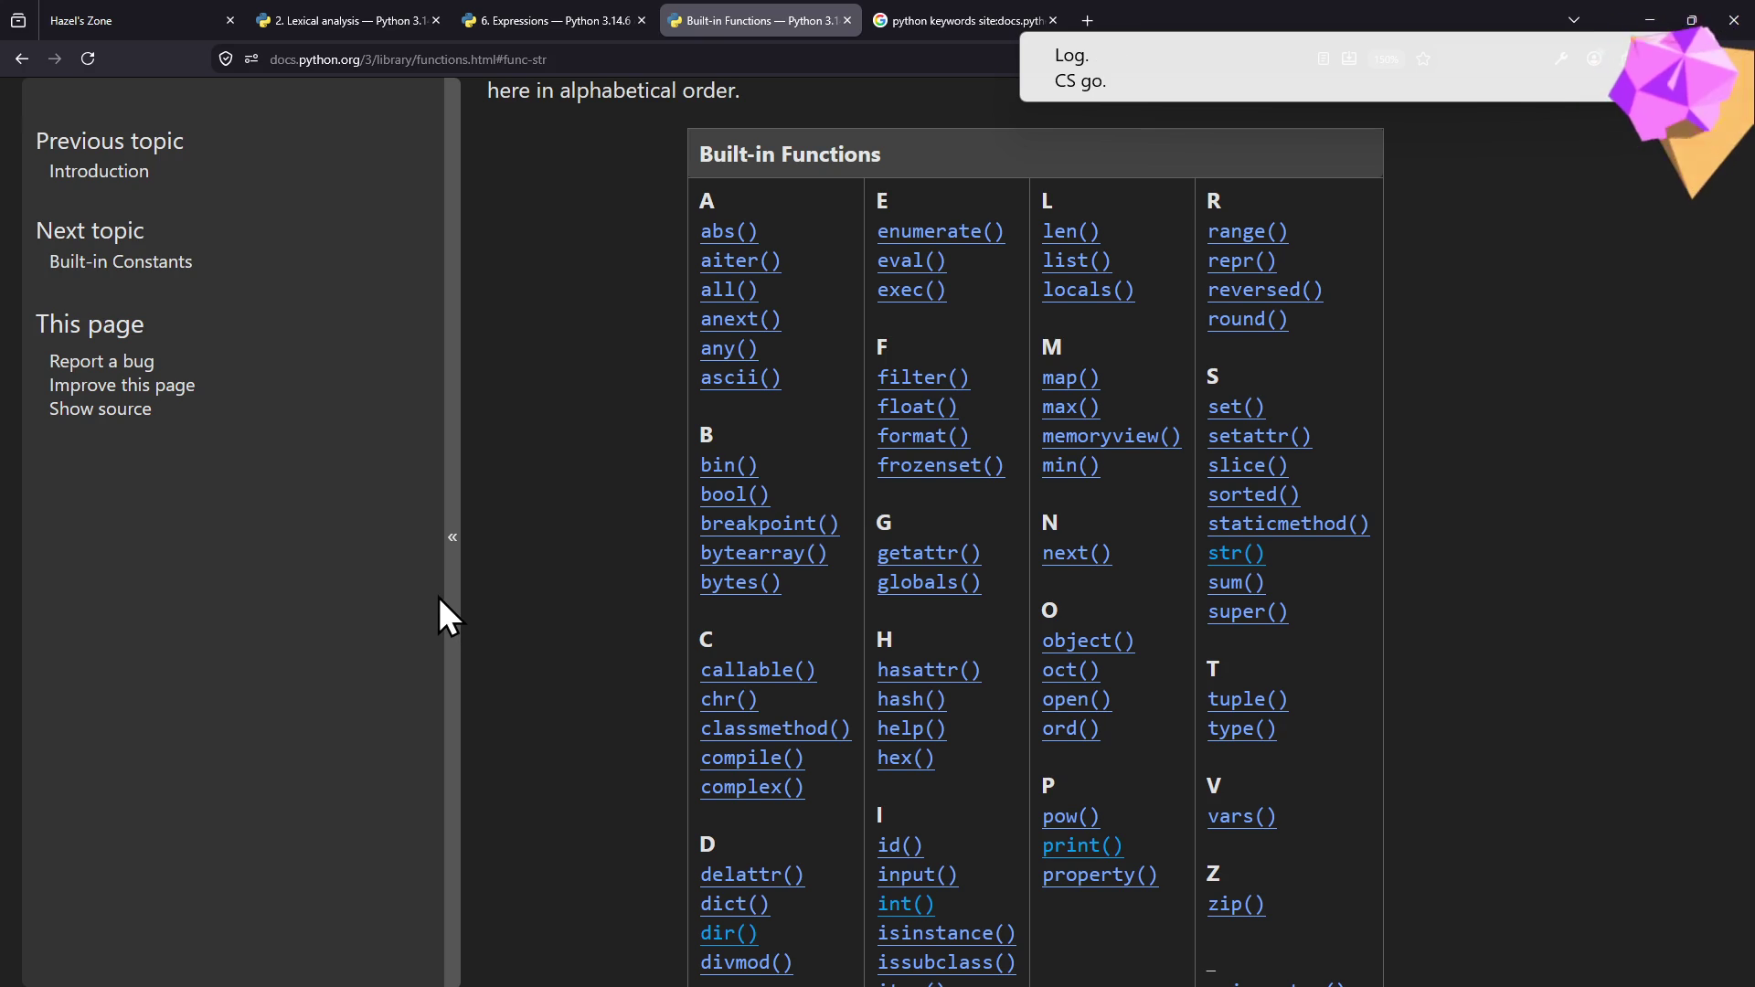
key("alt+Tab")
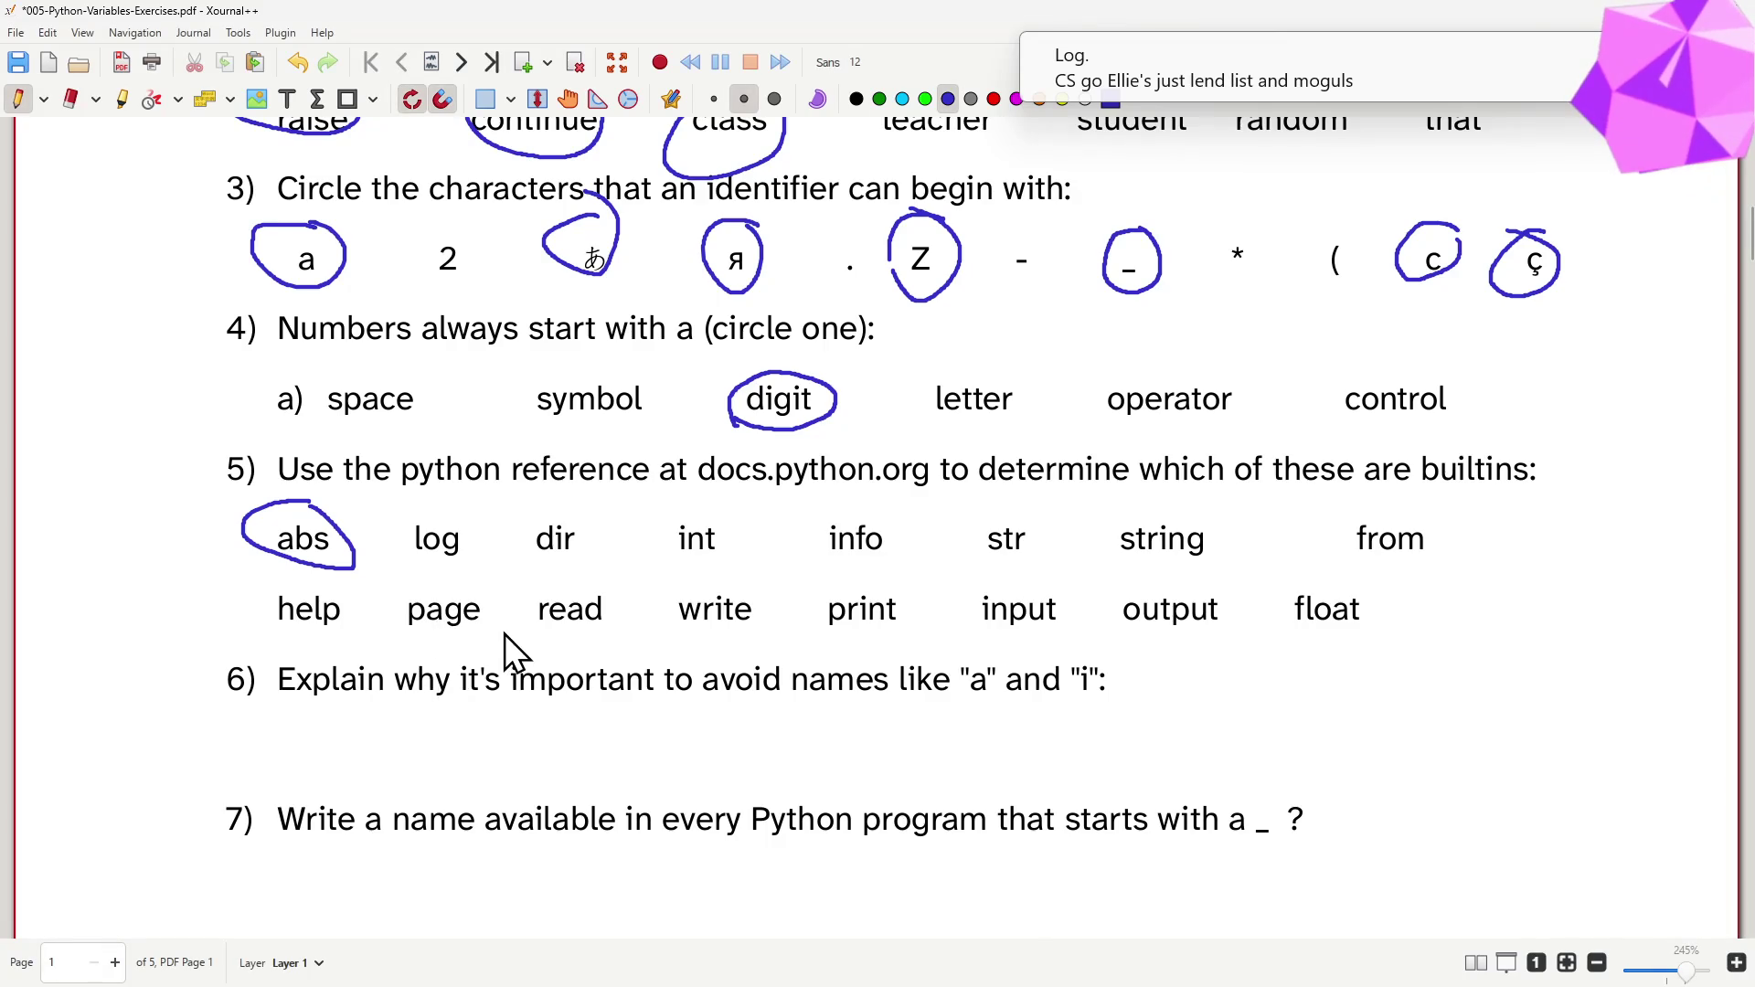
key("alt+Tab")
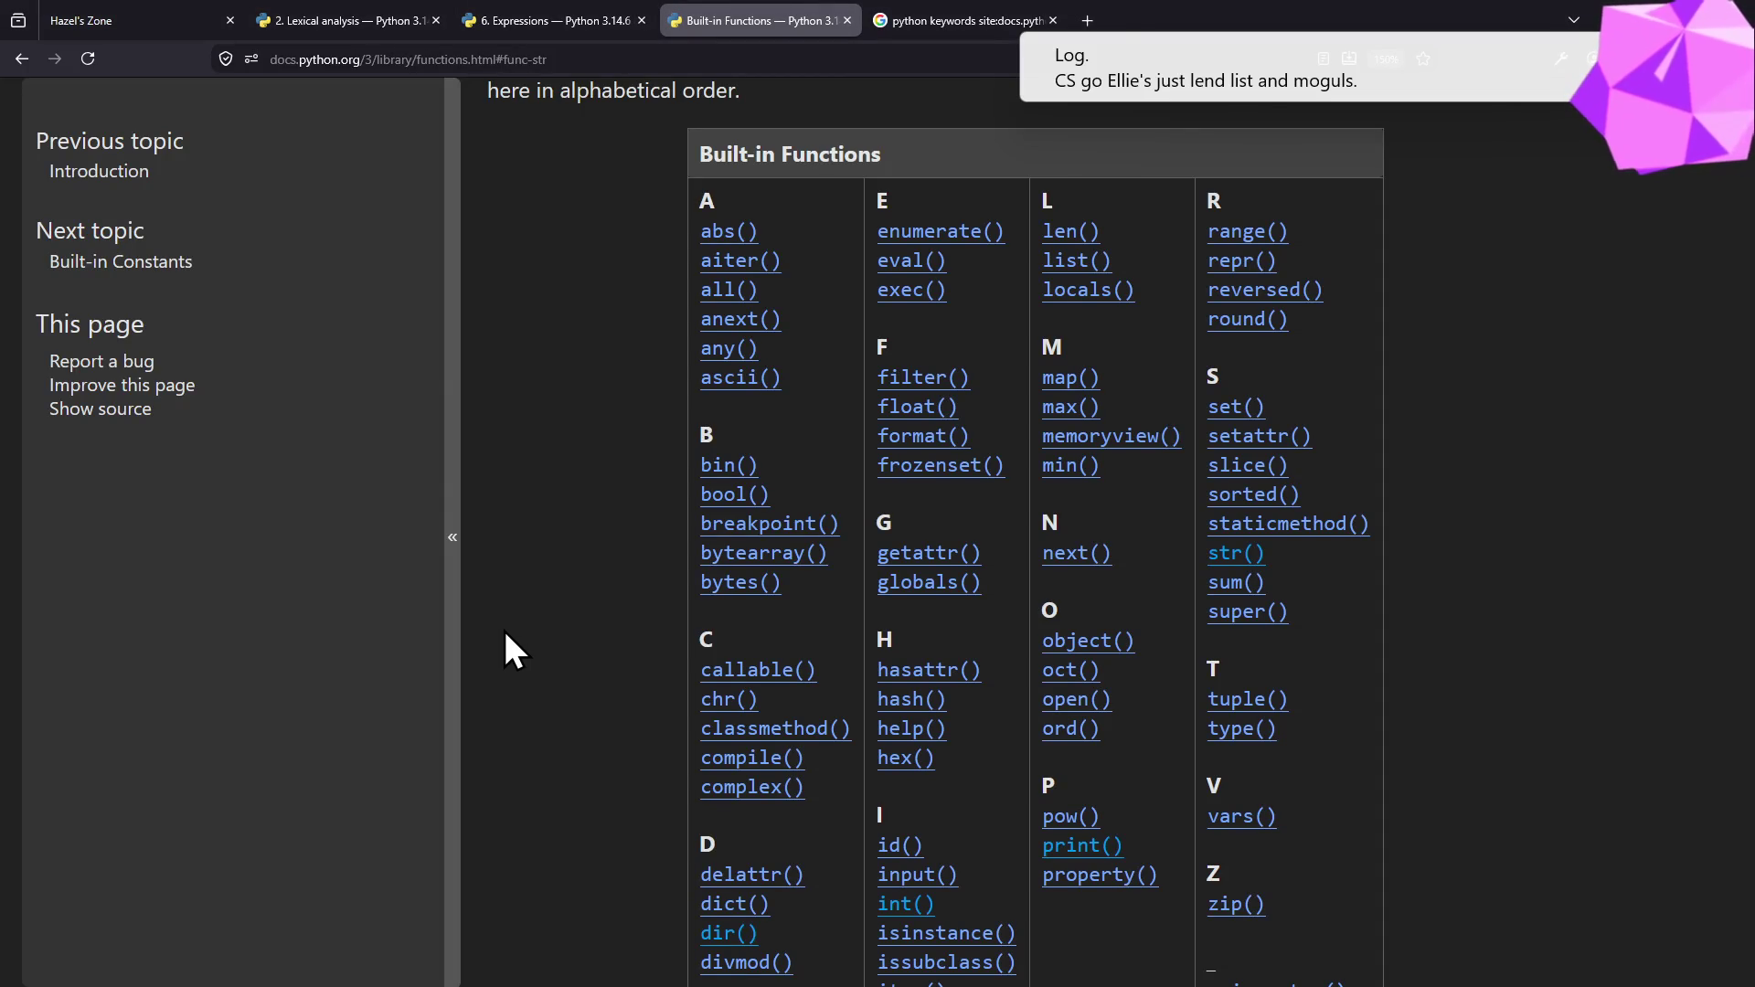
key("alt")
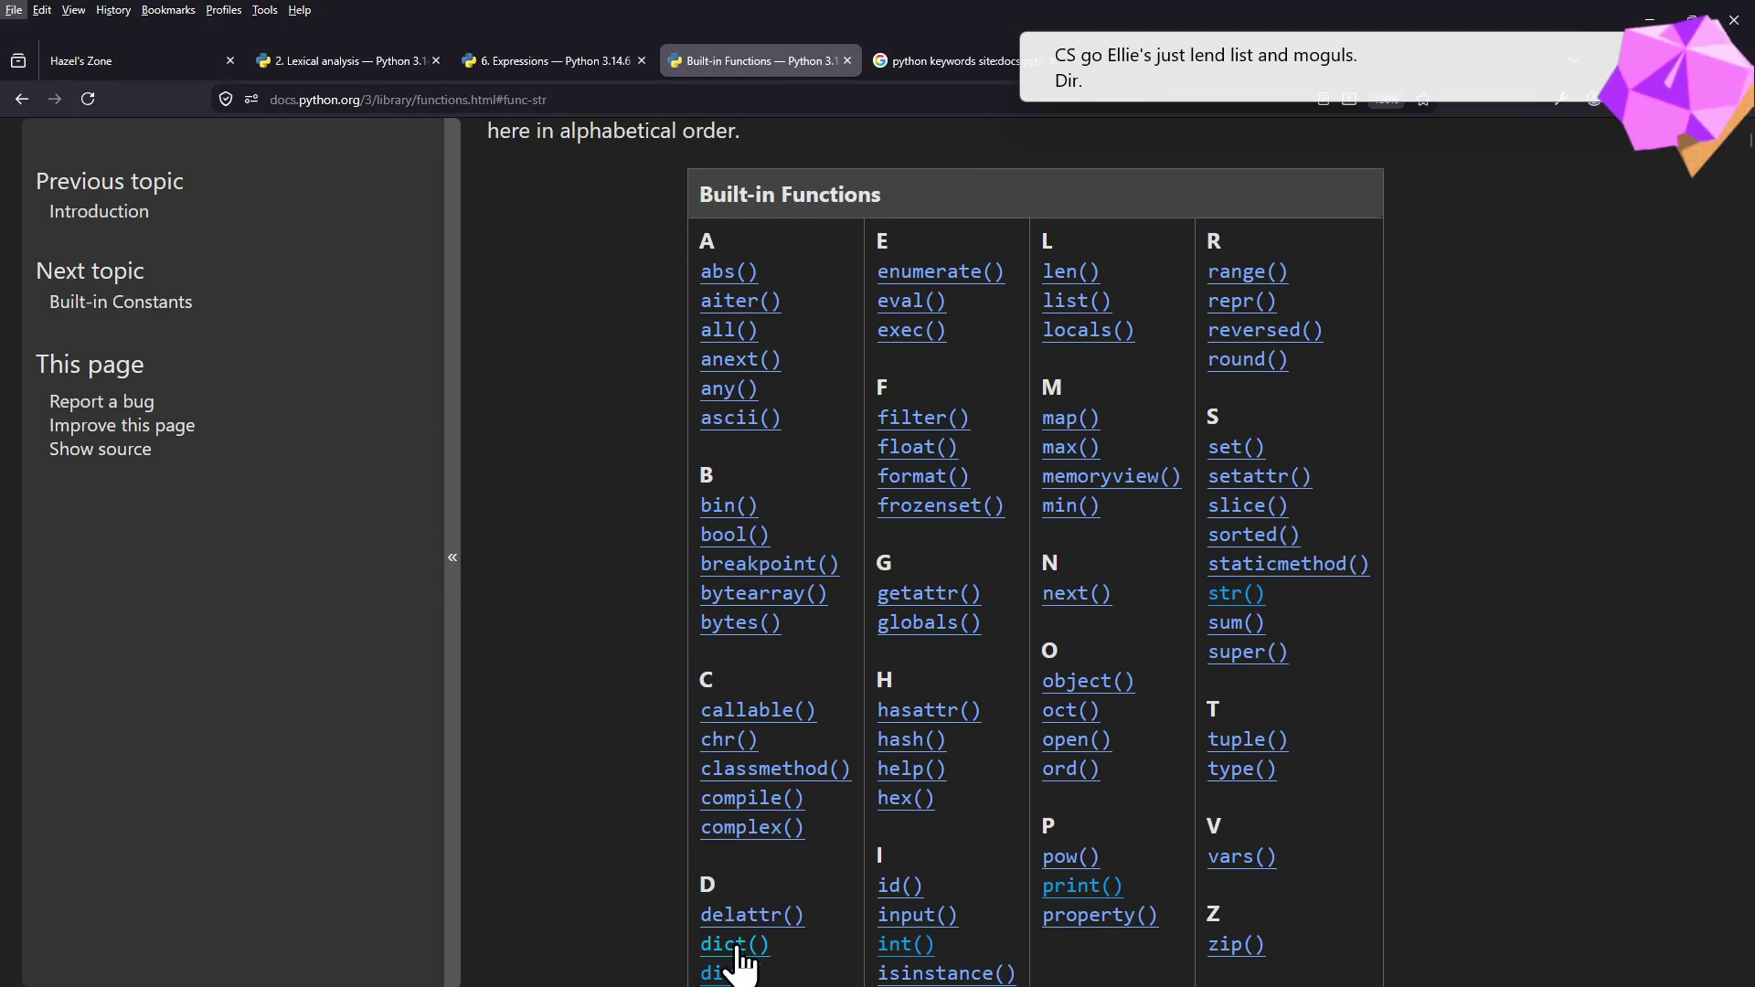
scroll(755, 904, "down", 2)
key("alt")
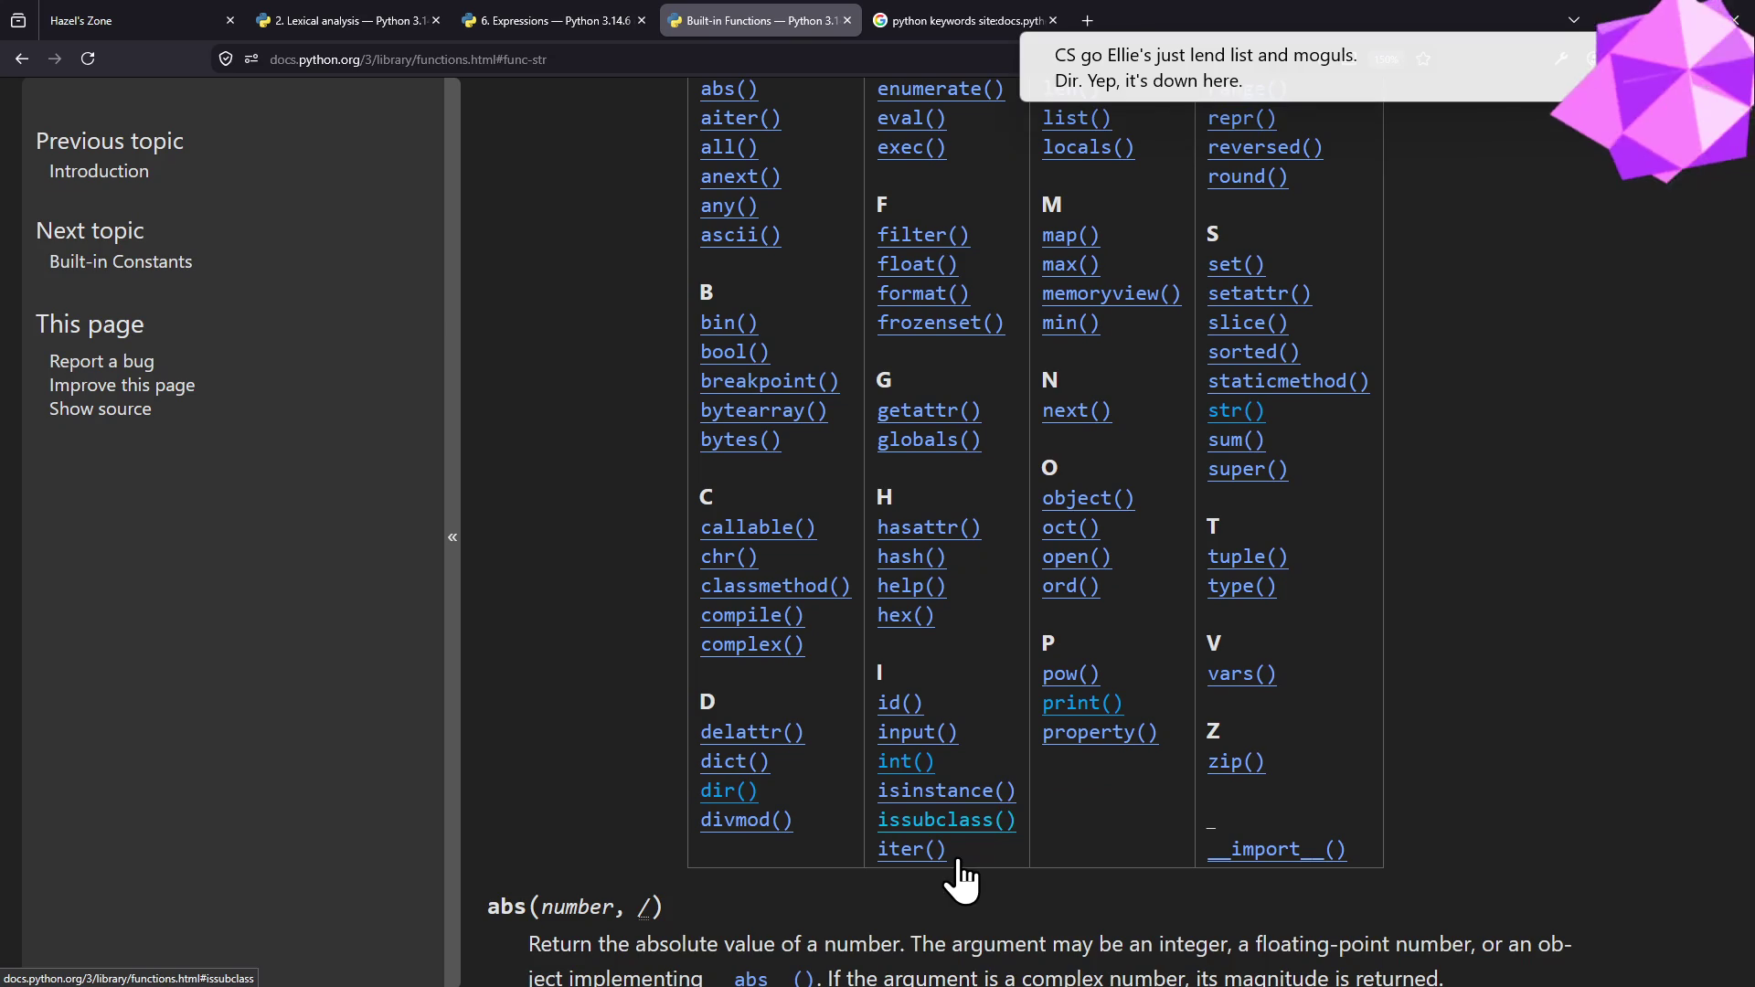
key("alt+Tab")
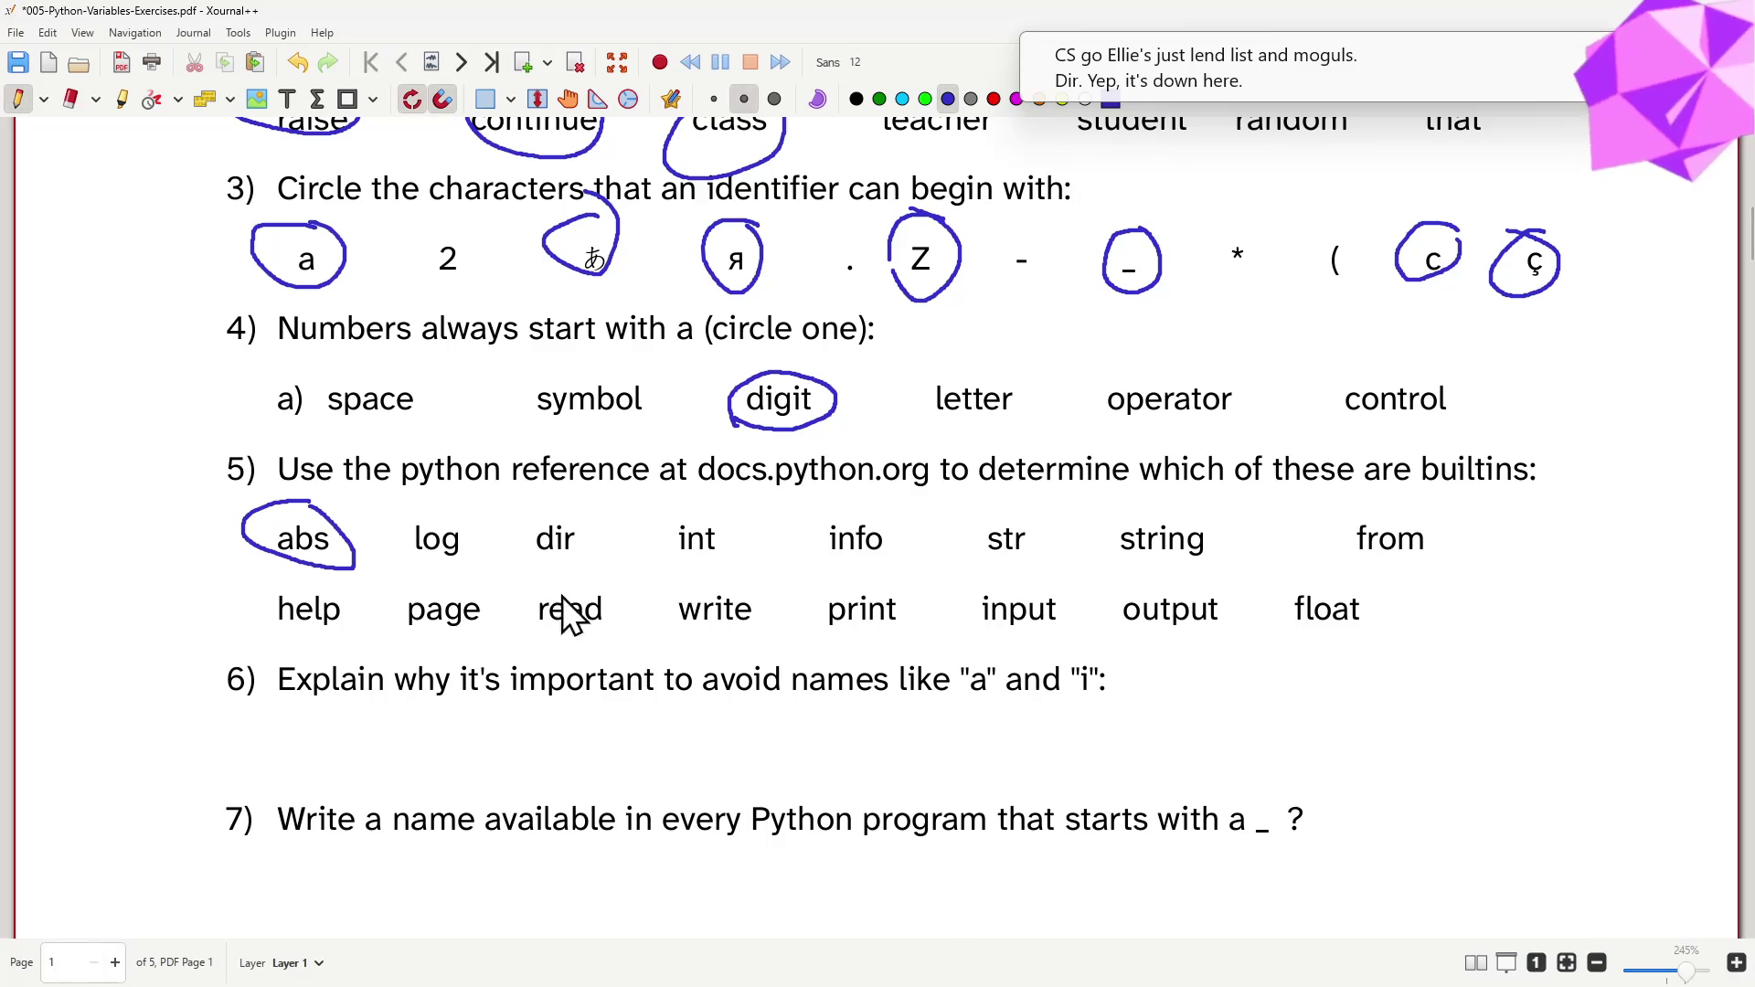
left_click_drag(589, 517, 600, 513)
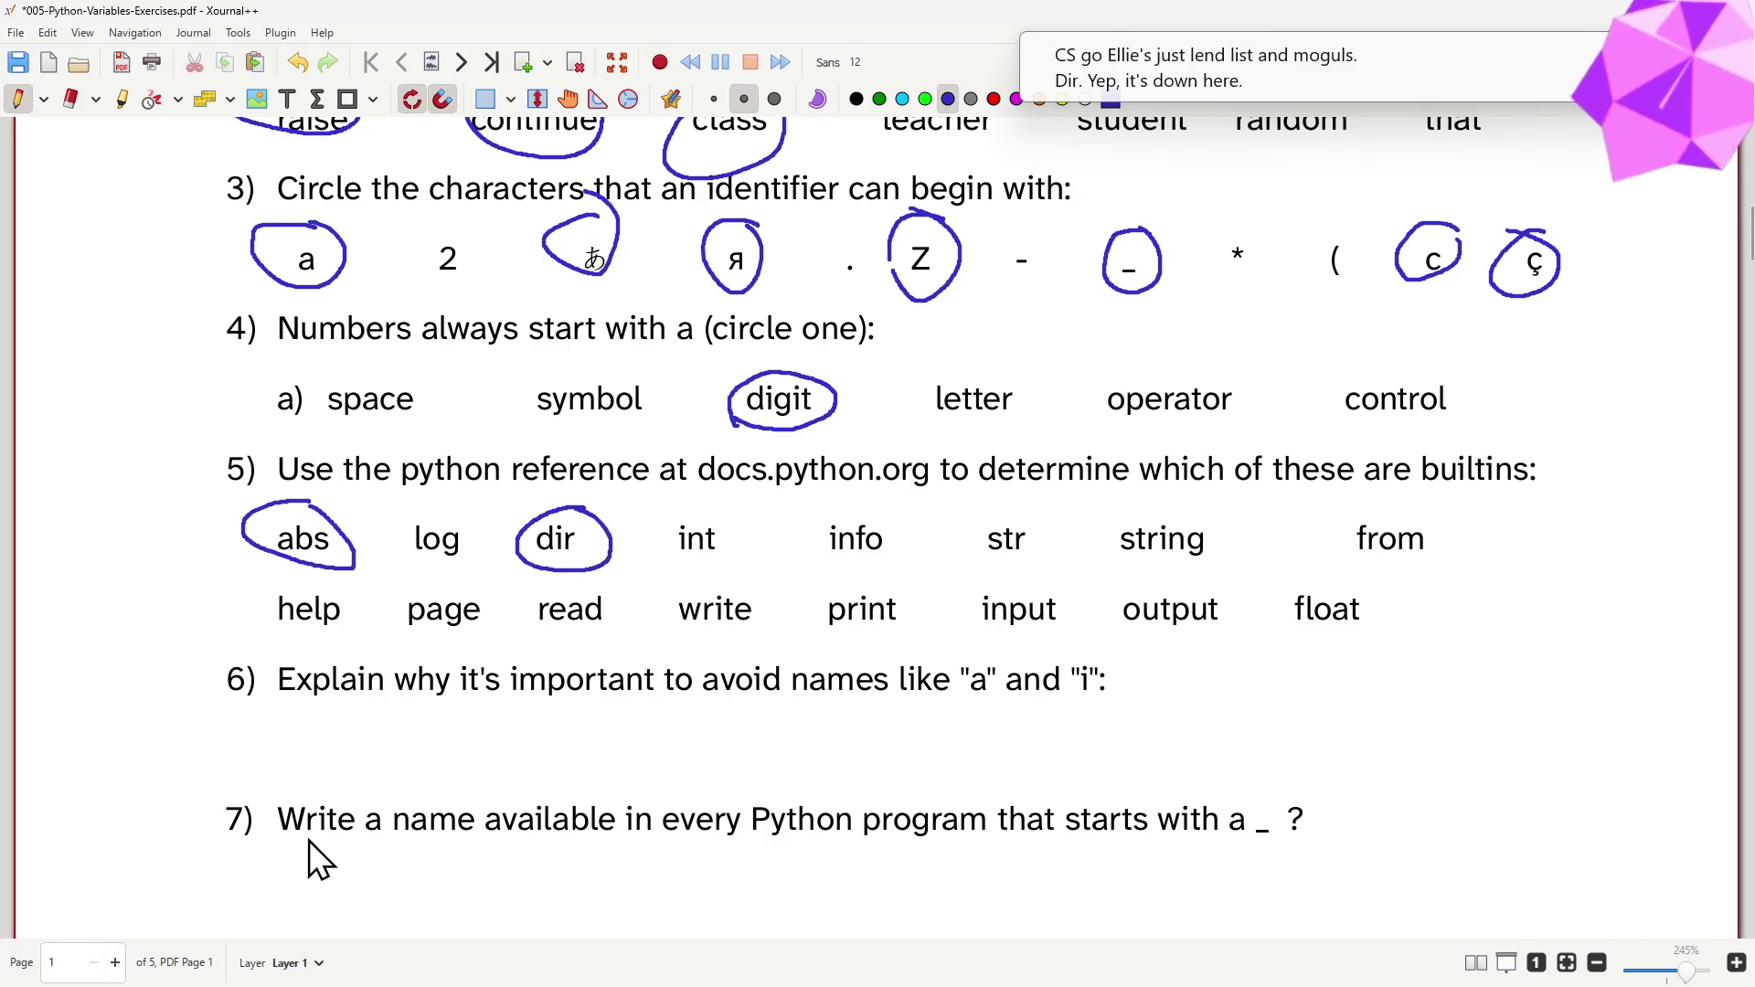
- Check int against the reference and circle it as a builtin in question 5
key("alt+Tab")
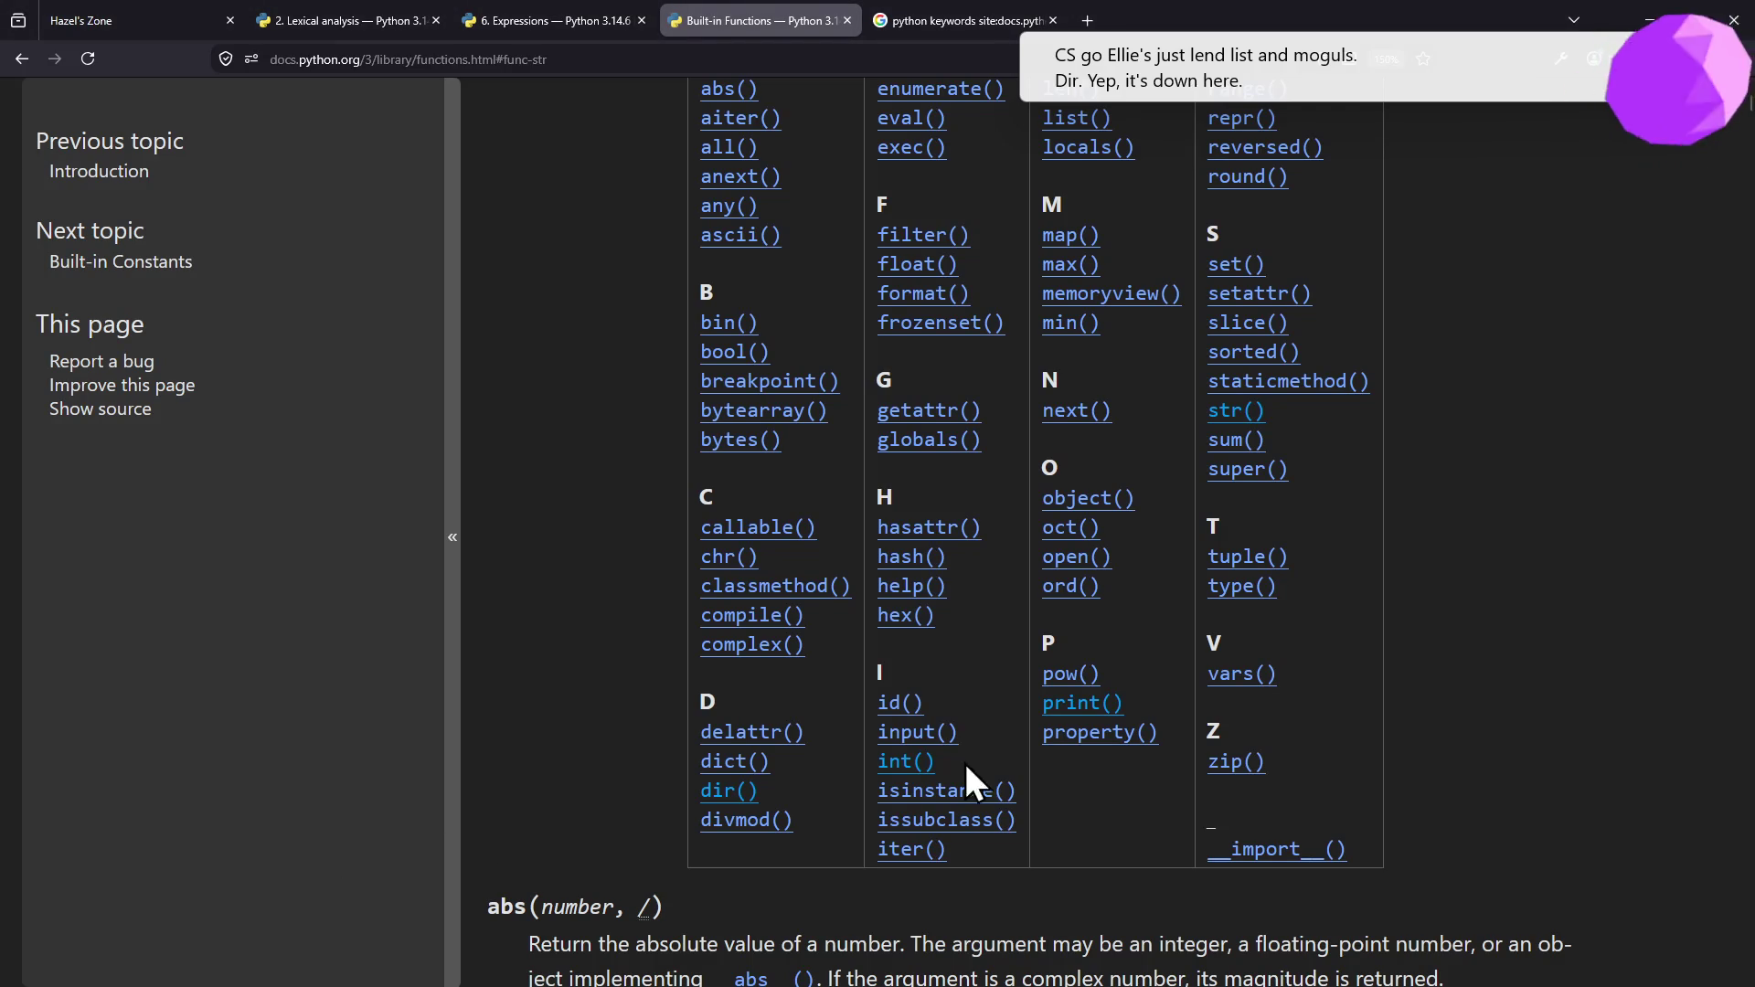
key("alt+Tab")
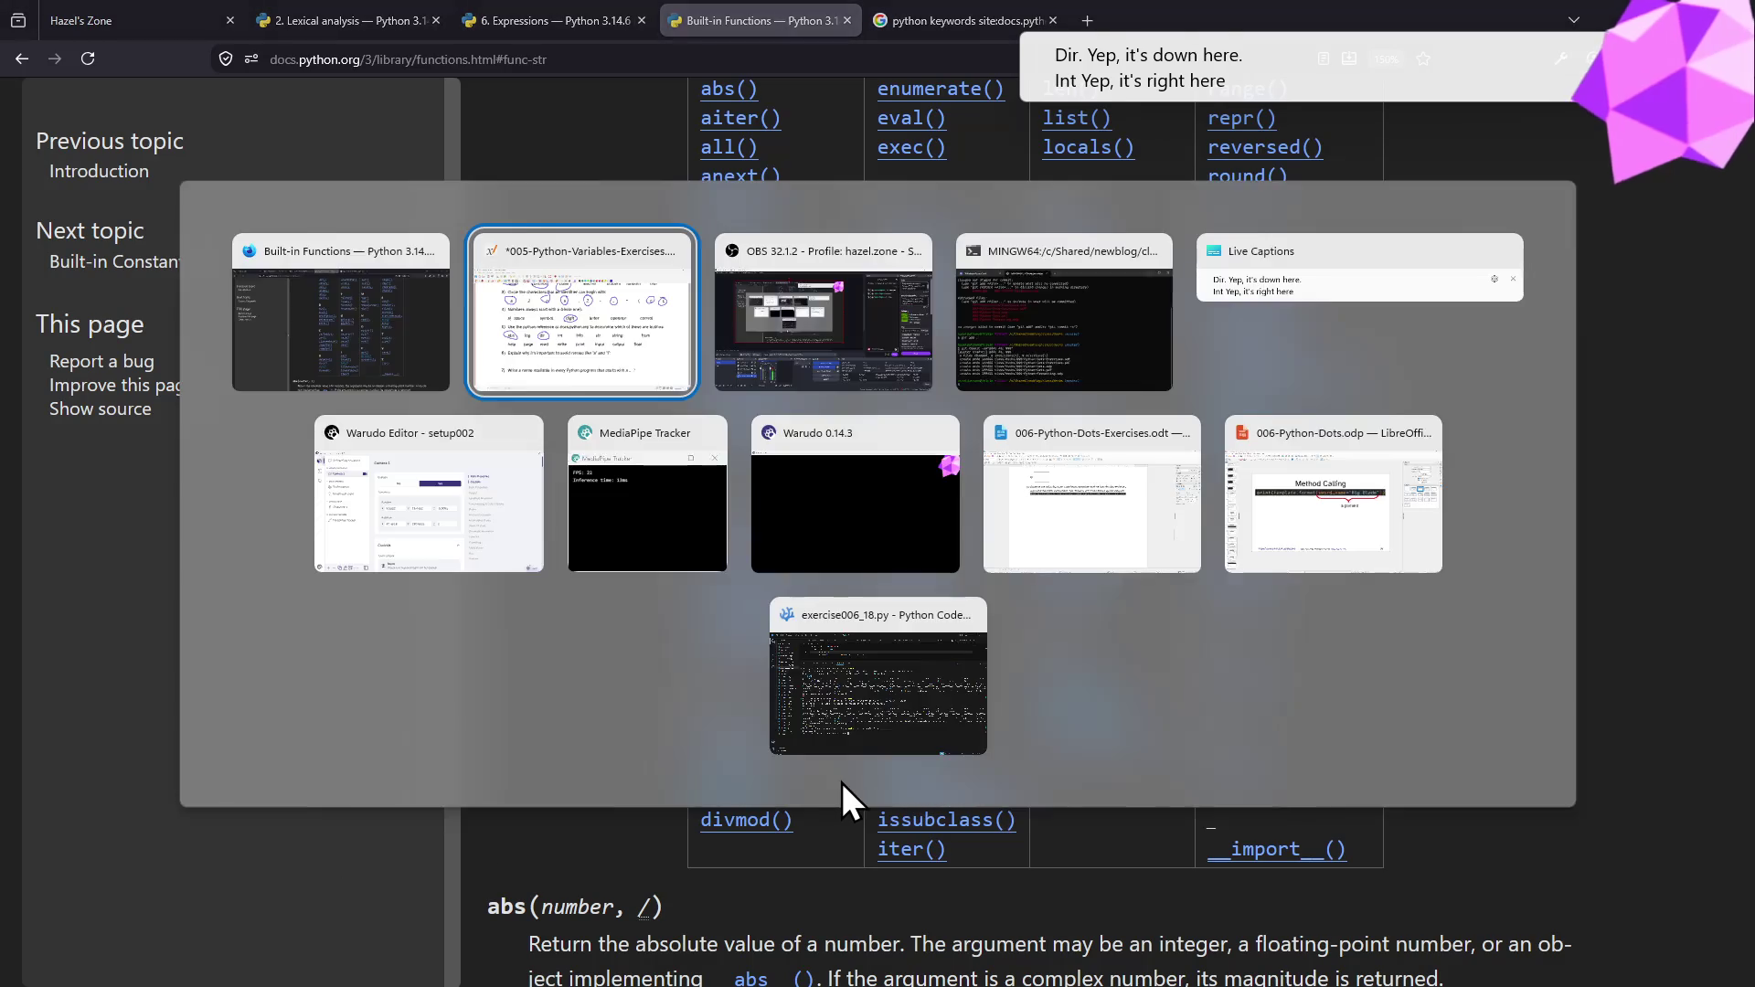
mouse_move(697, 502)
left_mouse_down()
mouse_move(744, 533)
mouse_move(710, 497)
left_mouse_up()
key("alt+Tab")
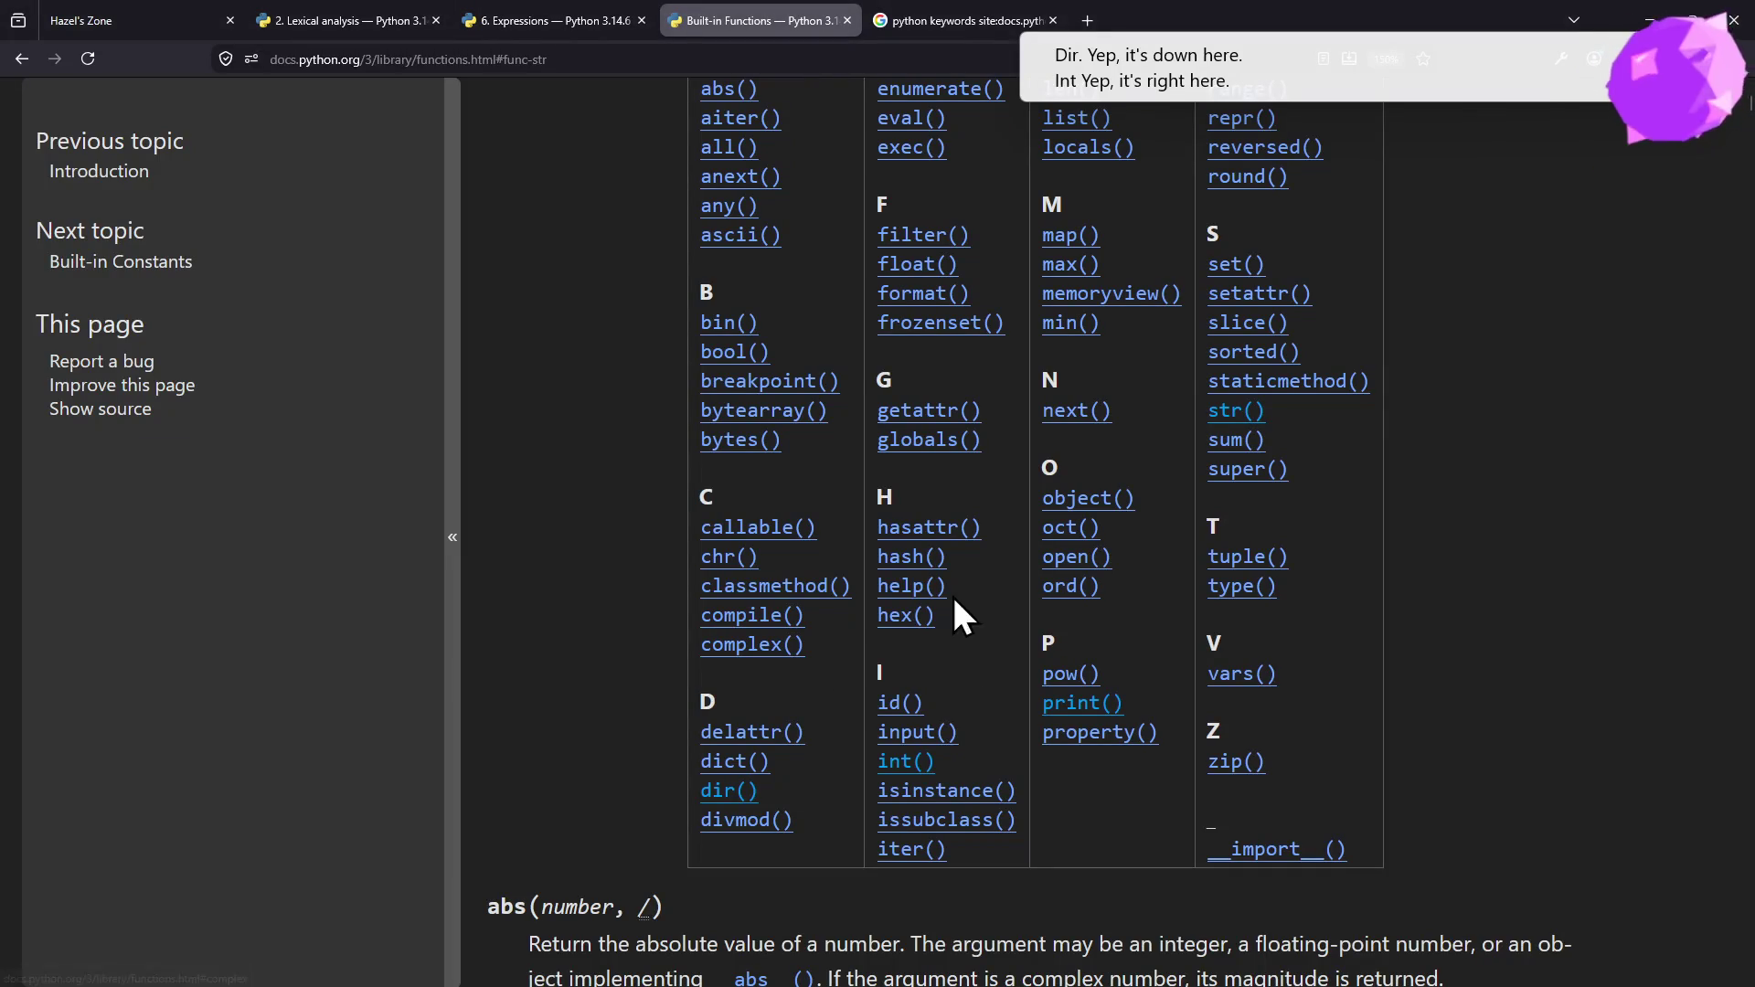
scroll(926, 761, "up", 2)
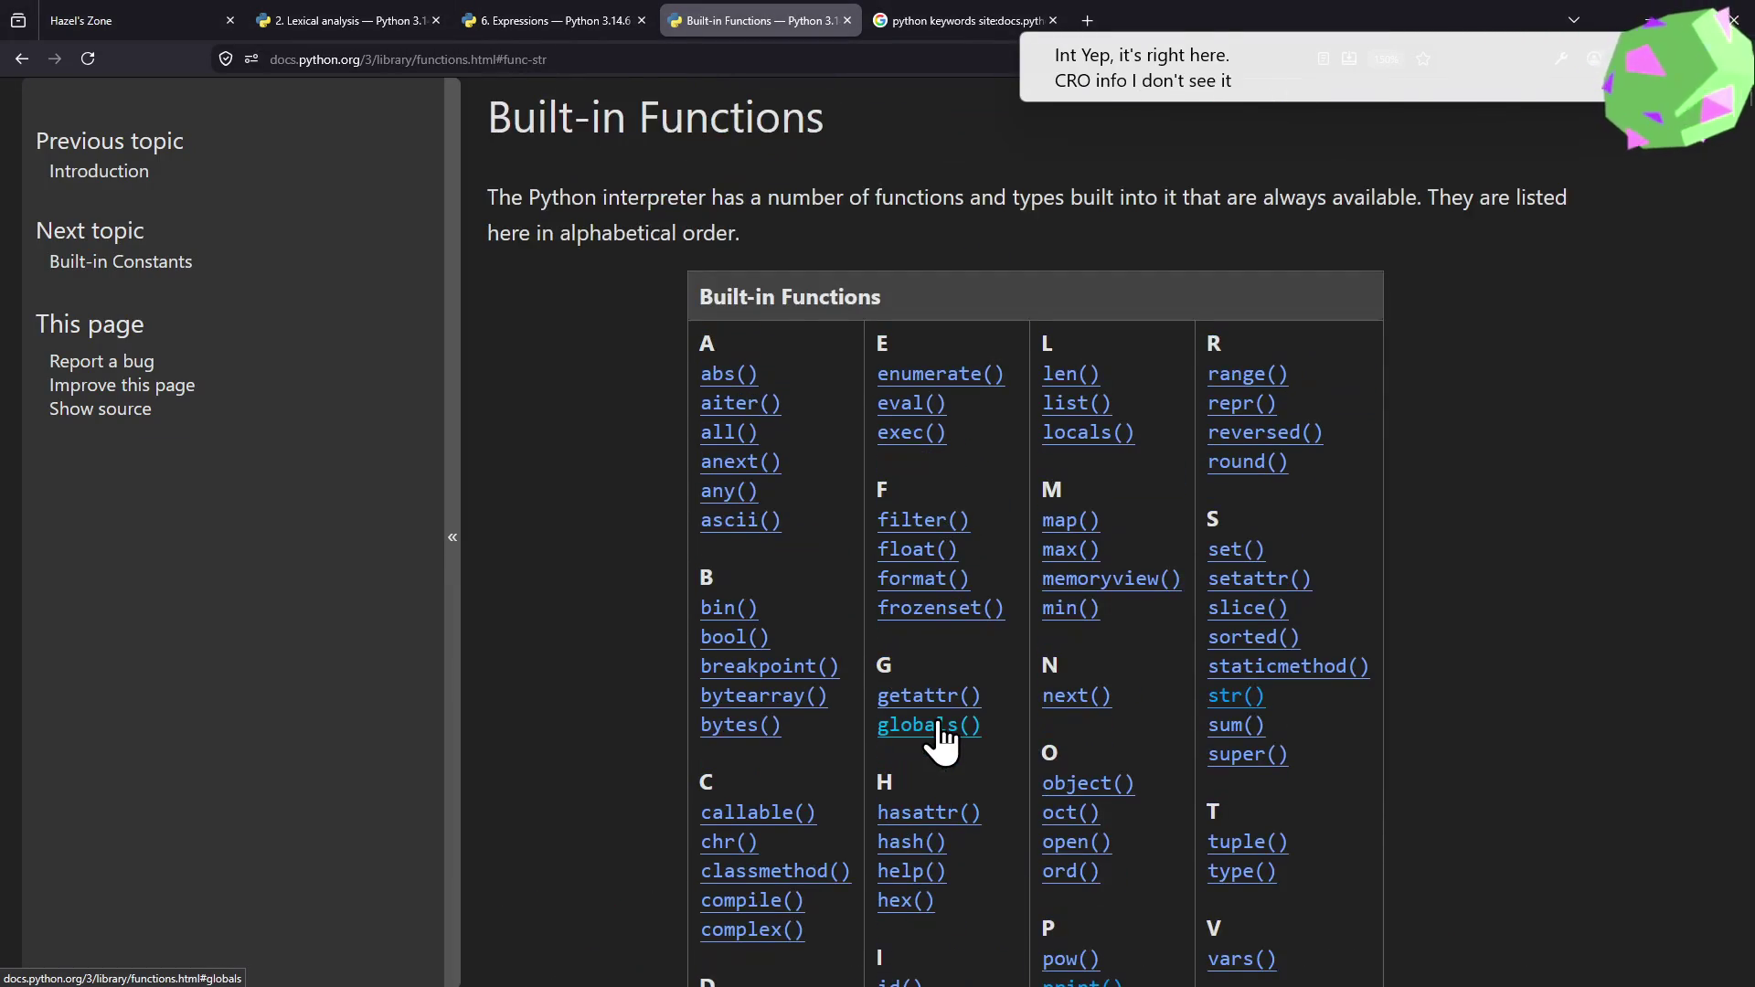
scroll(941, 741, "down", 2)
key("alt+Tab")
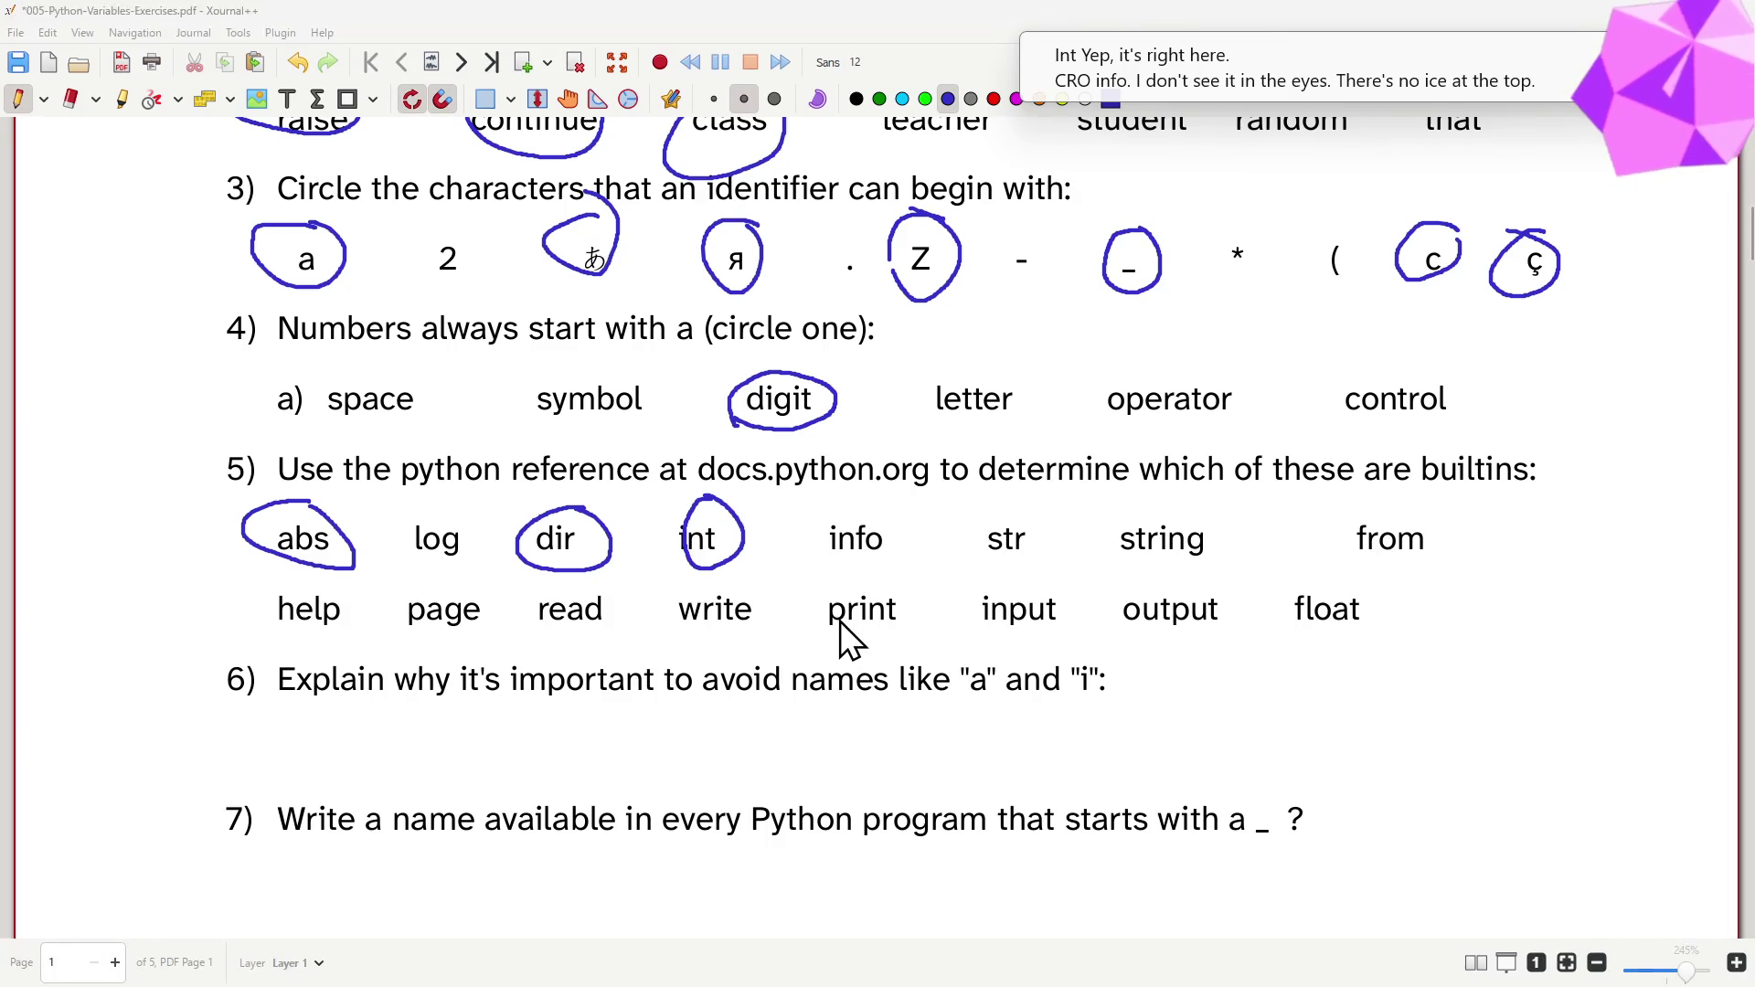
- Check str against the reference and circle it as a builtin in question 5
key("alt+Tab")
scroll(838, 628, "up", 1)
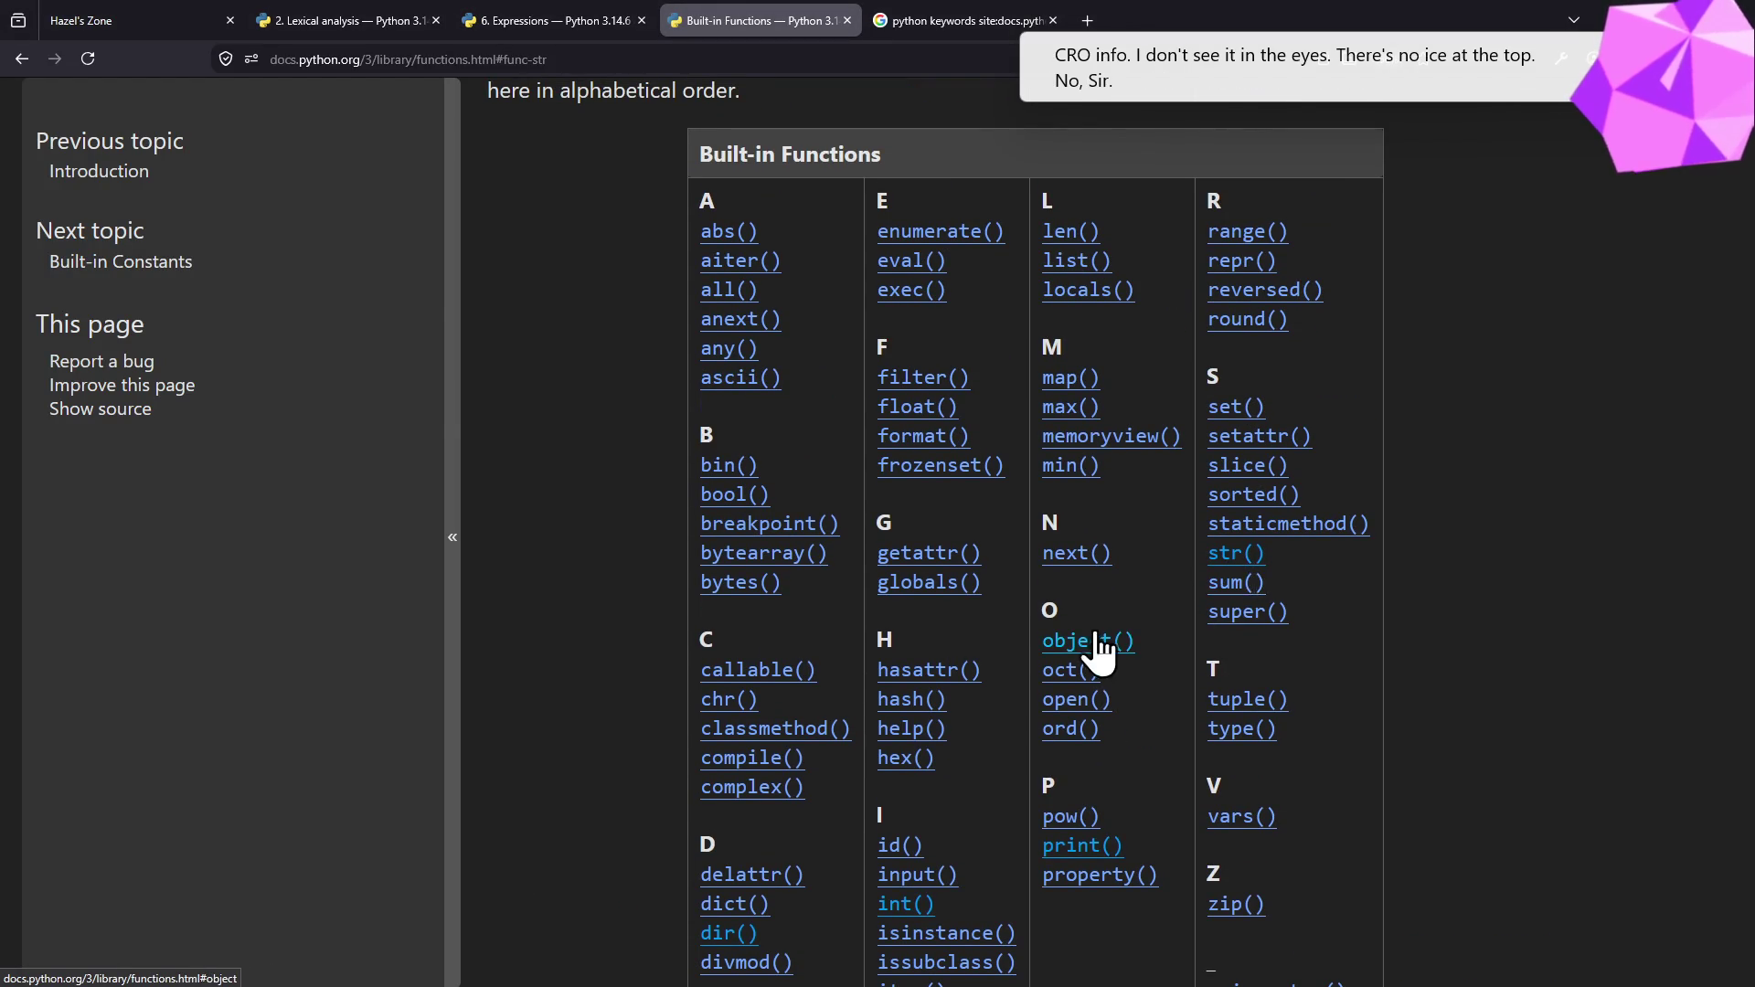
key("alt+Tab")
left_click_drag(1022, 498, 1048, 521)
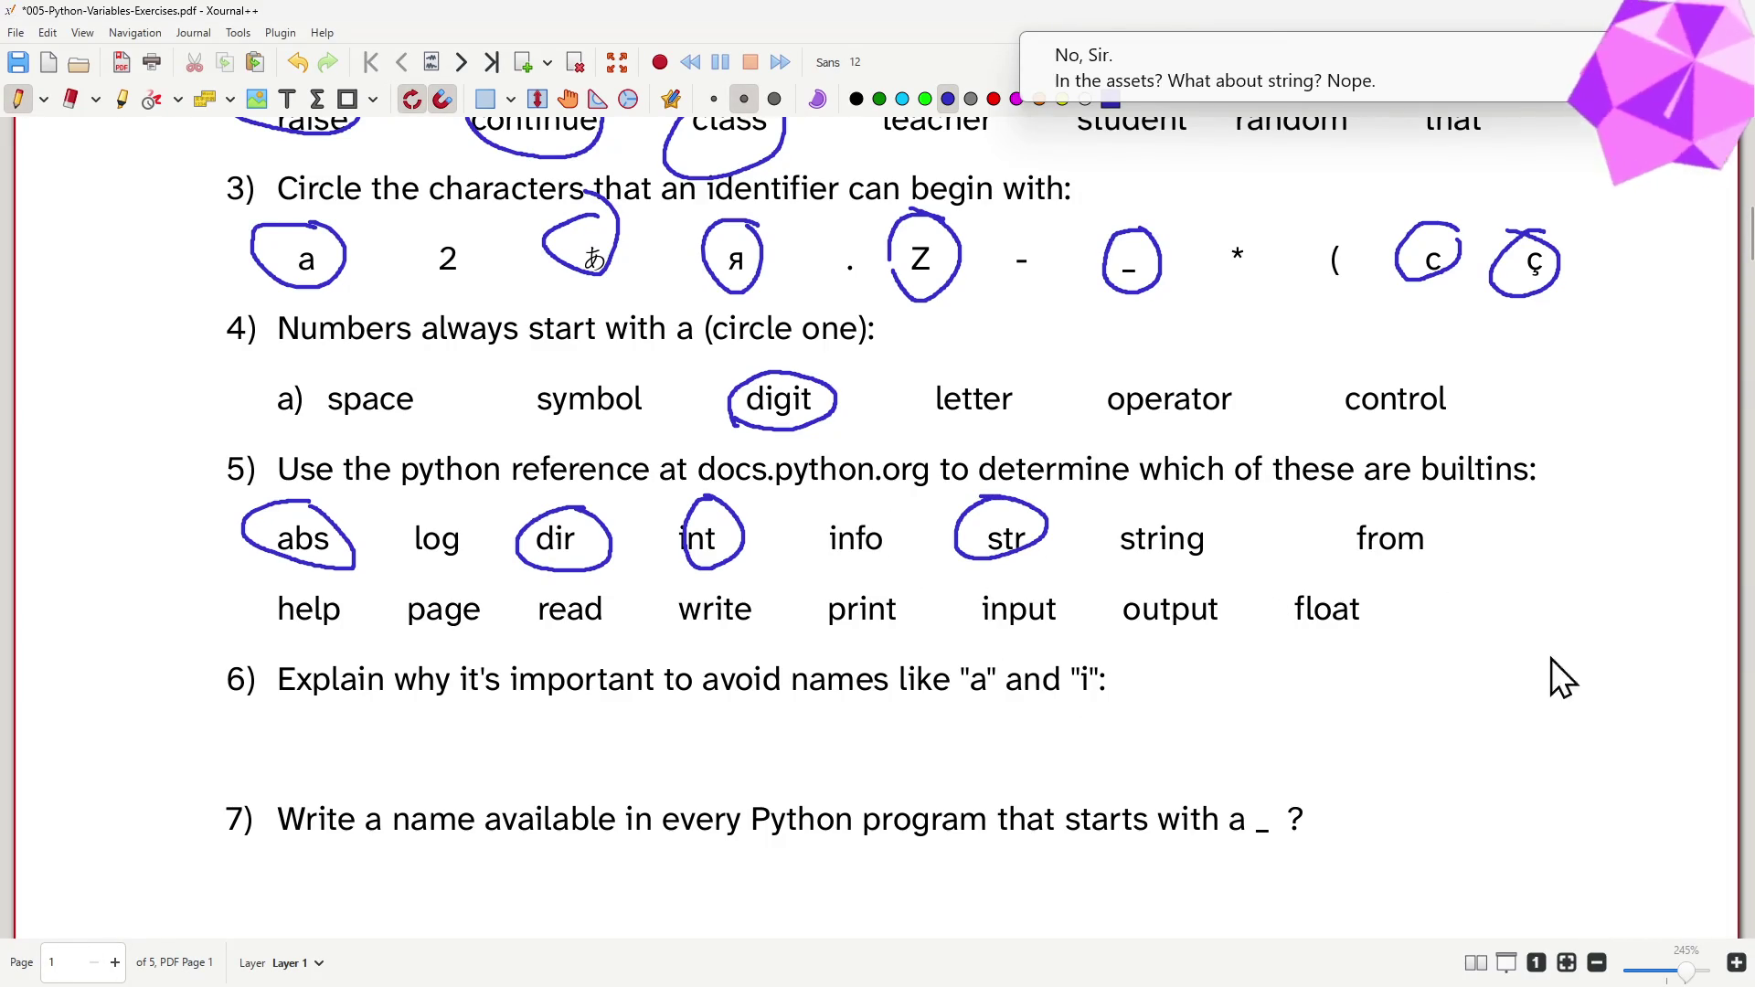
key("alt+Tab")
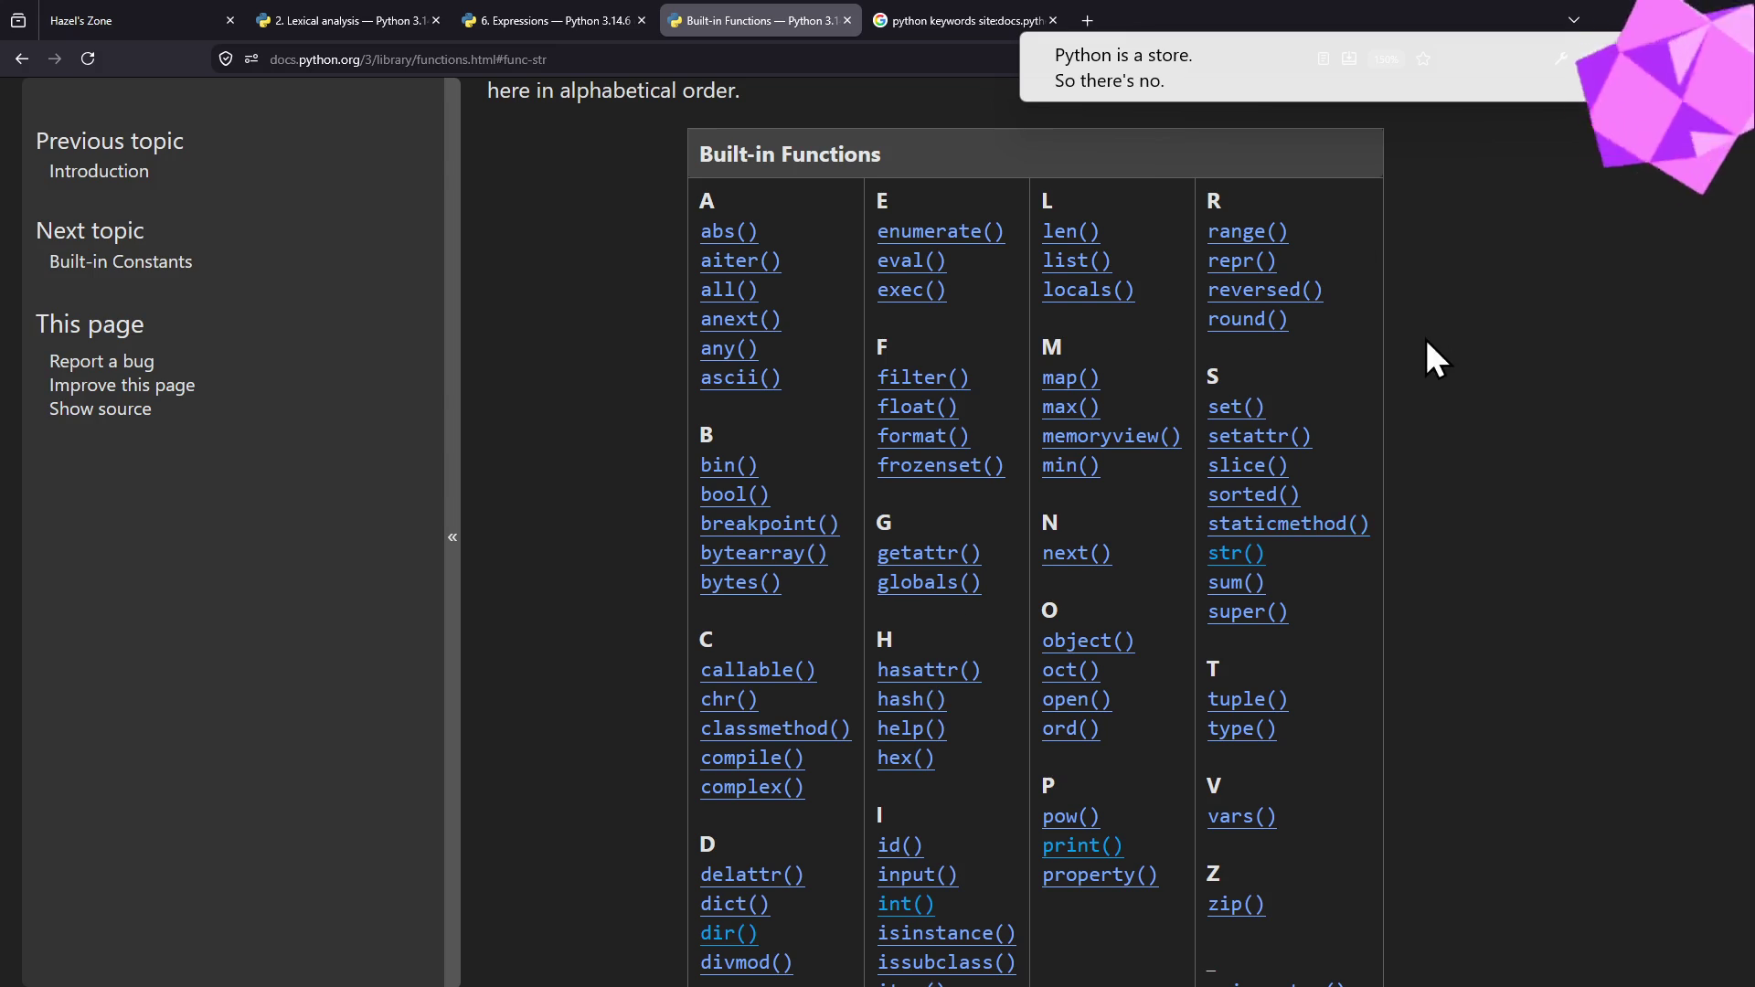
key("alt+Tab")
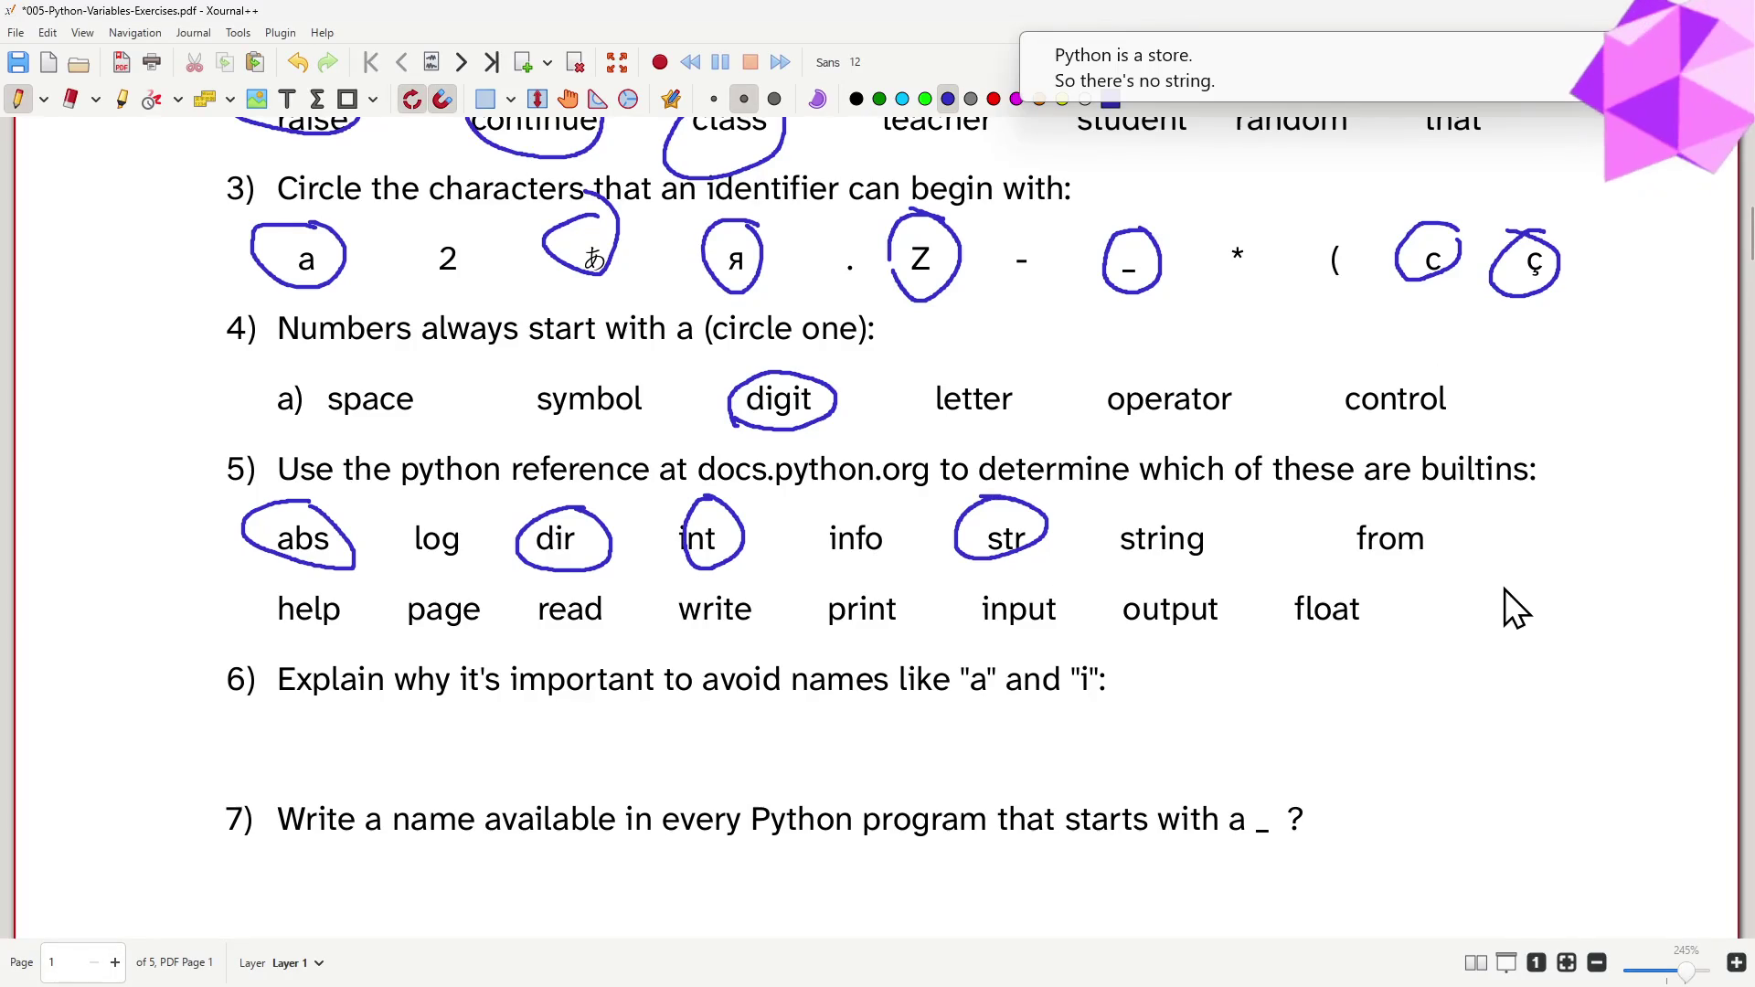
key("alt+Tab")
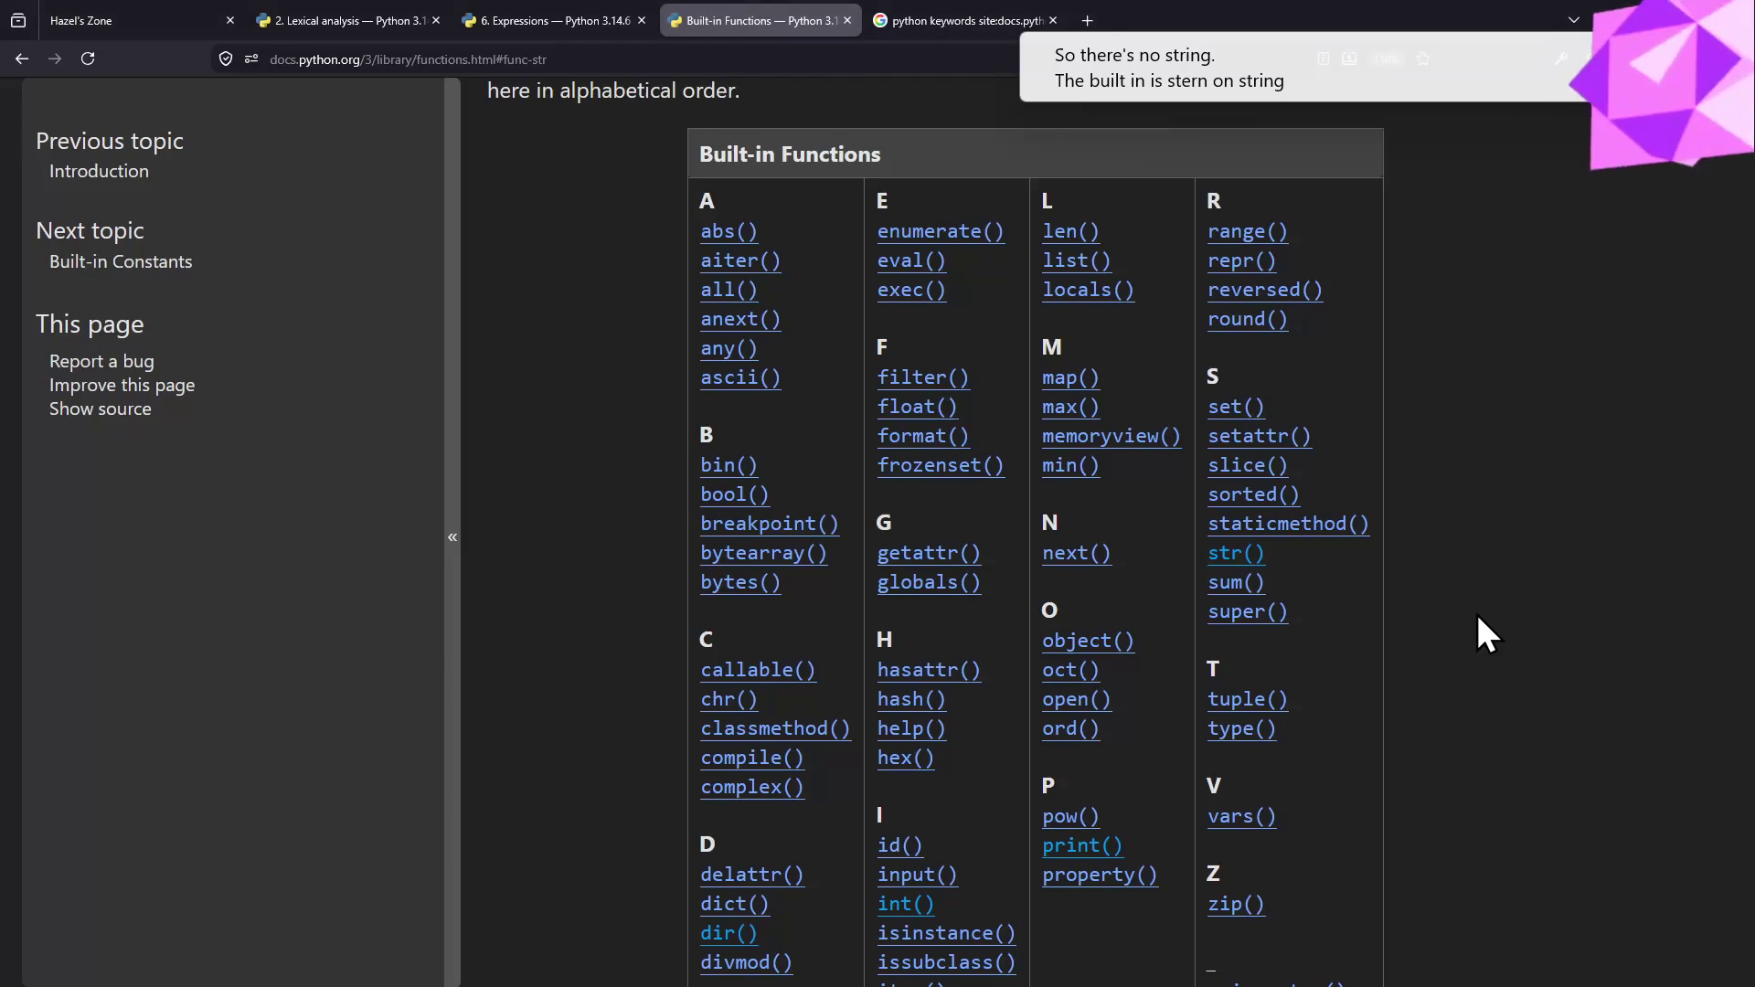
scroll(1475, 611, "down", 2)
scroll(1477, 612, "up", 2)
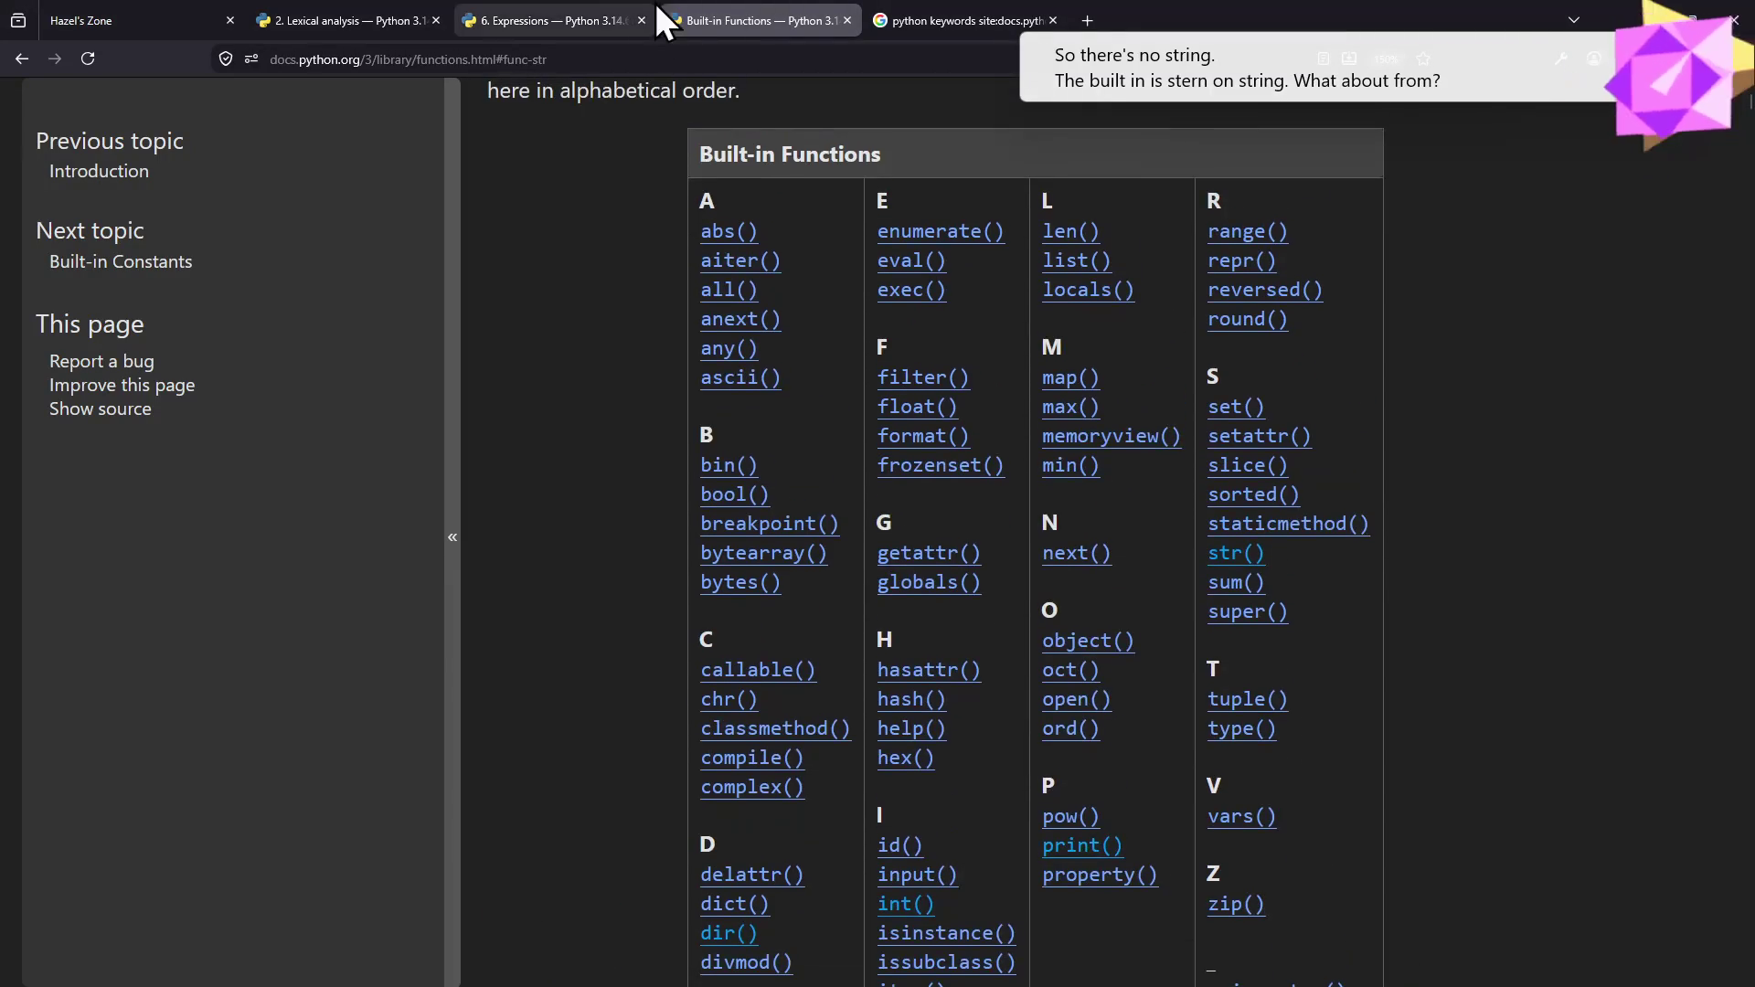
left_click(528, 8)
key("ctrl+shift+Tab")
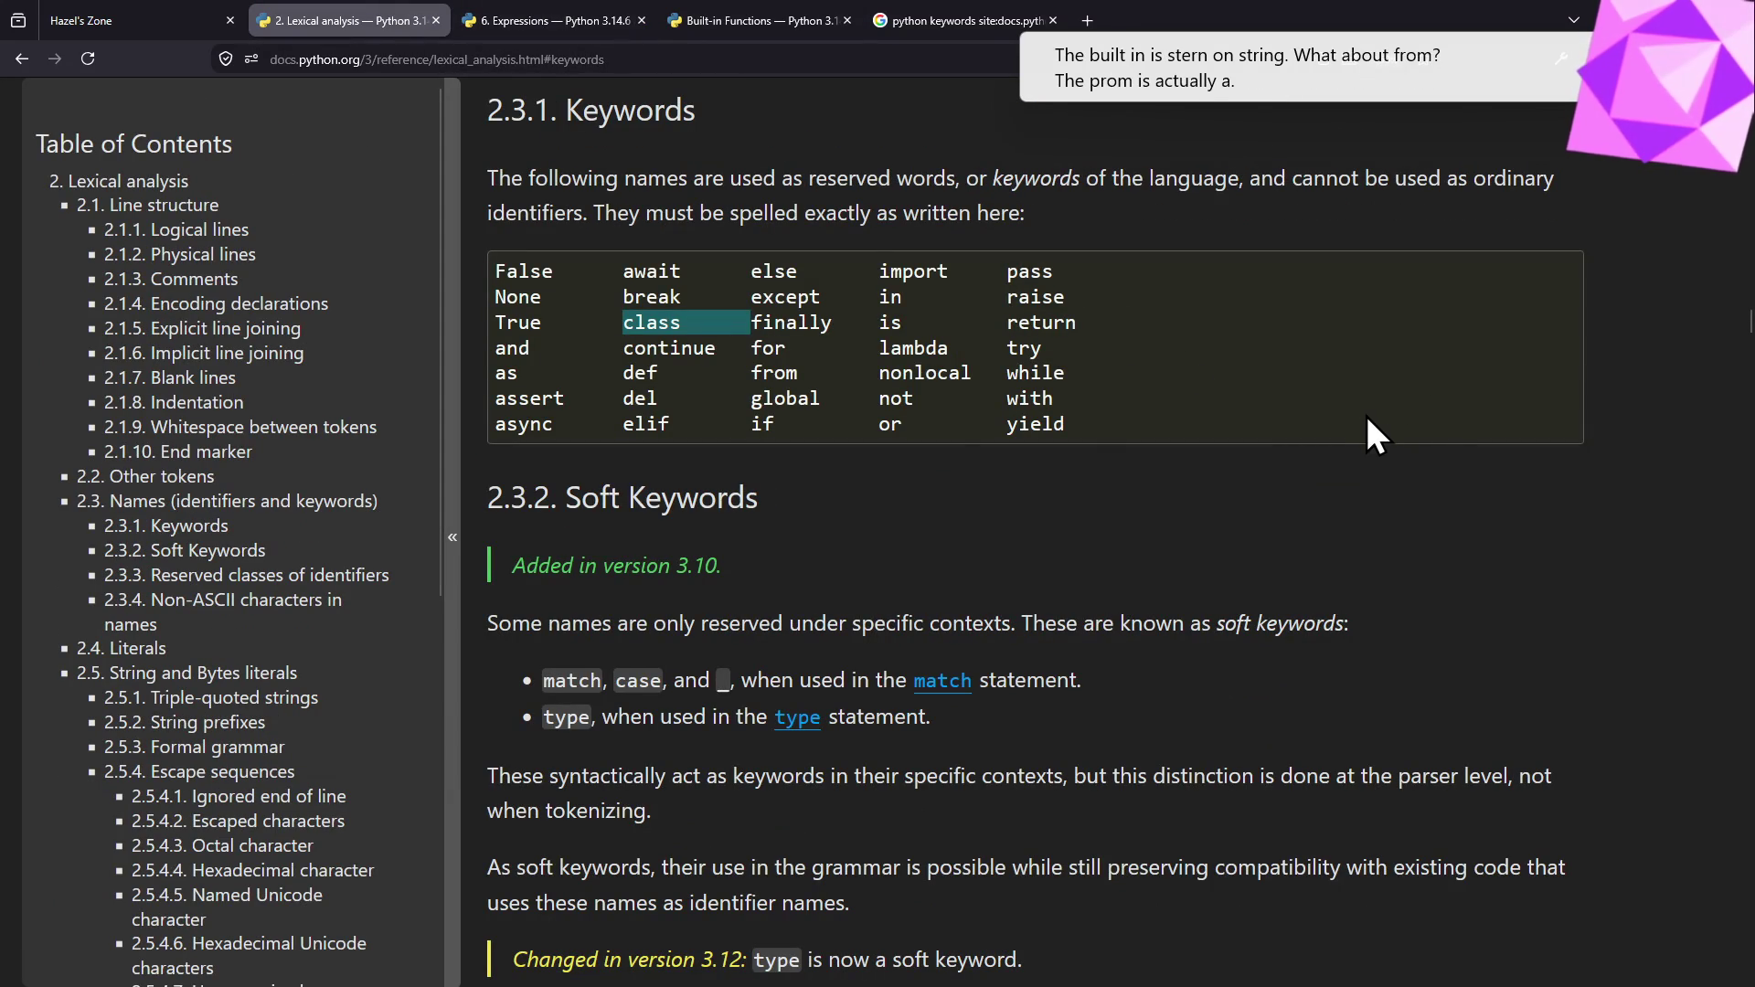
double_click(792, 373)
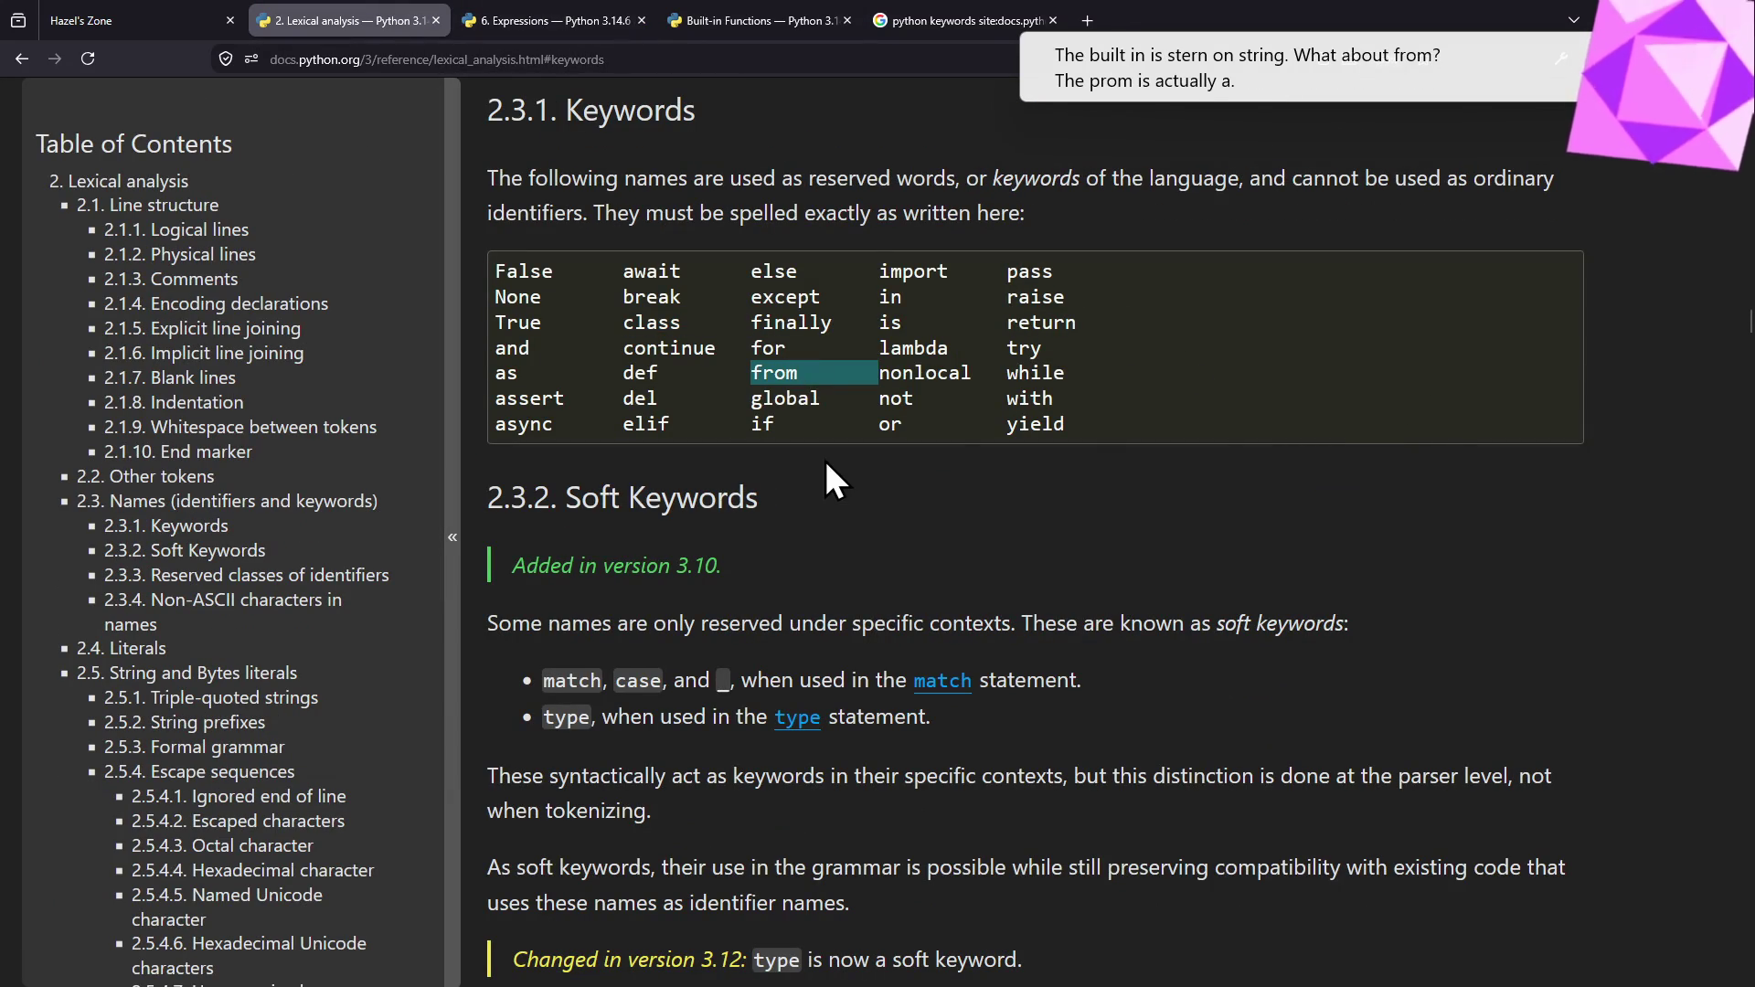
key("alt+Tab")
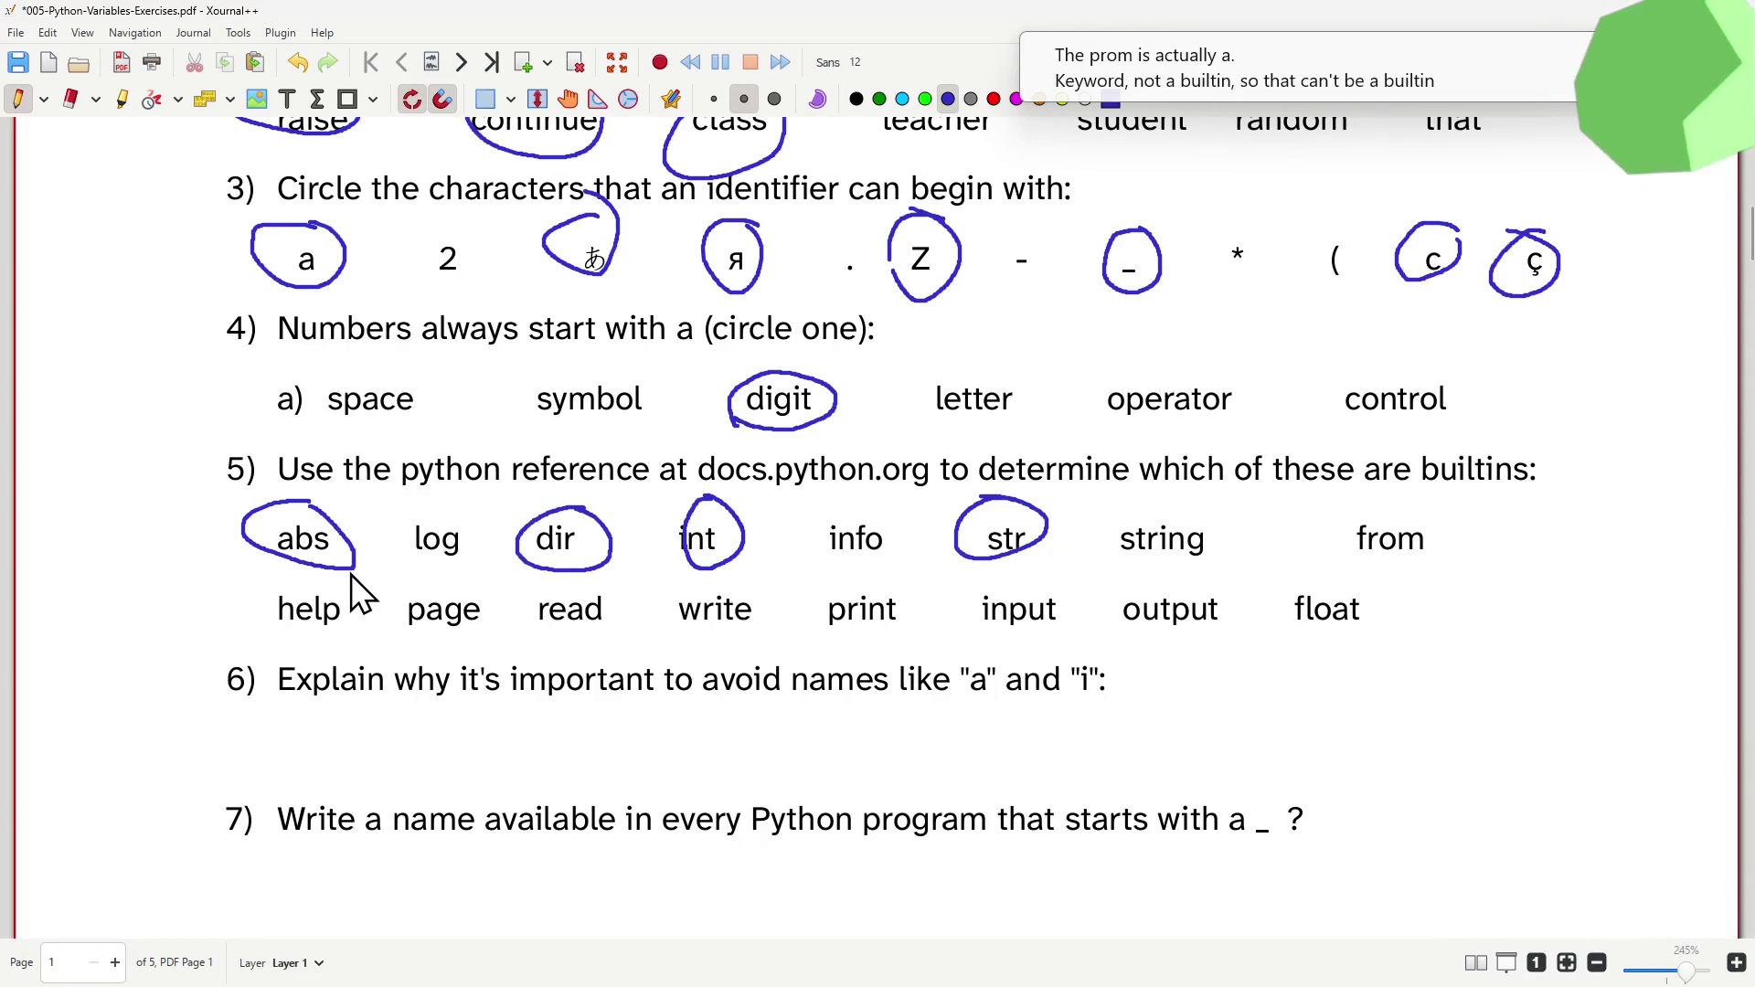
key("alt+Tab")
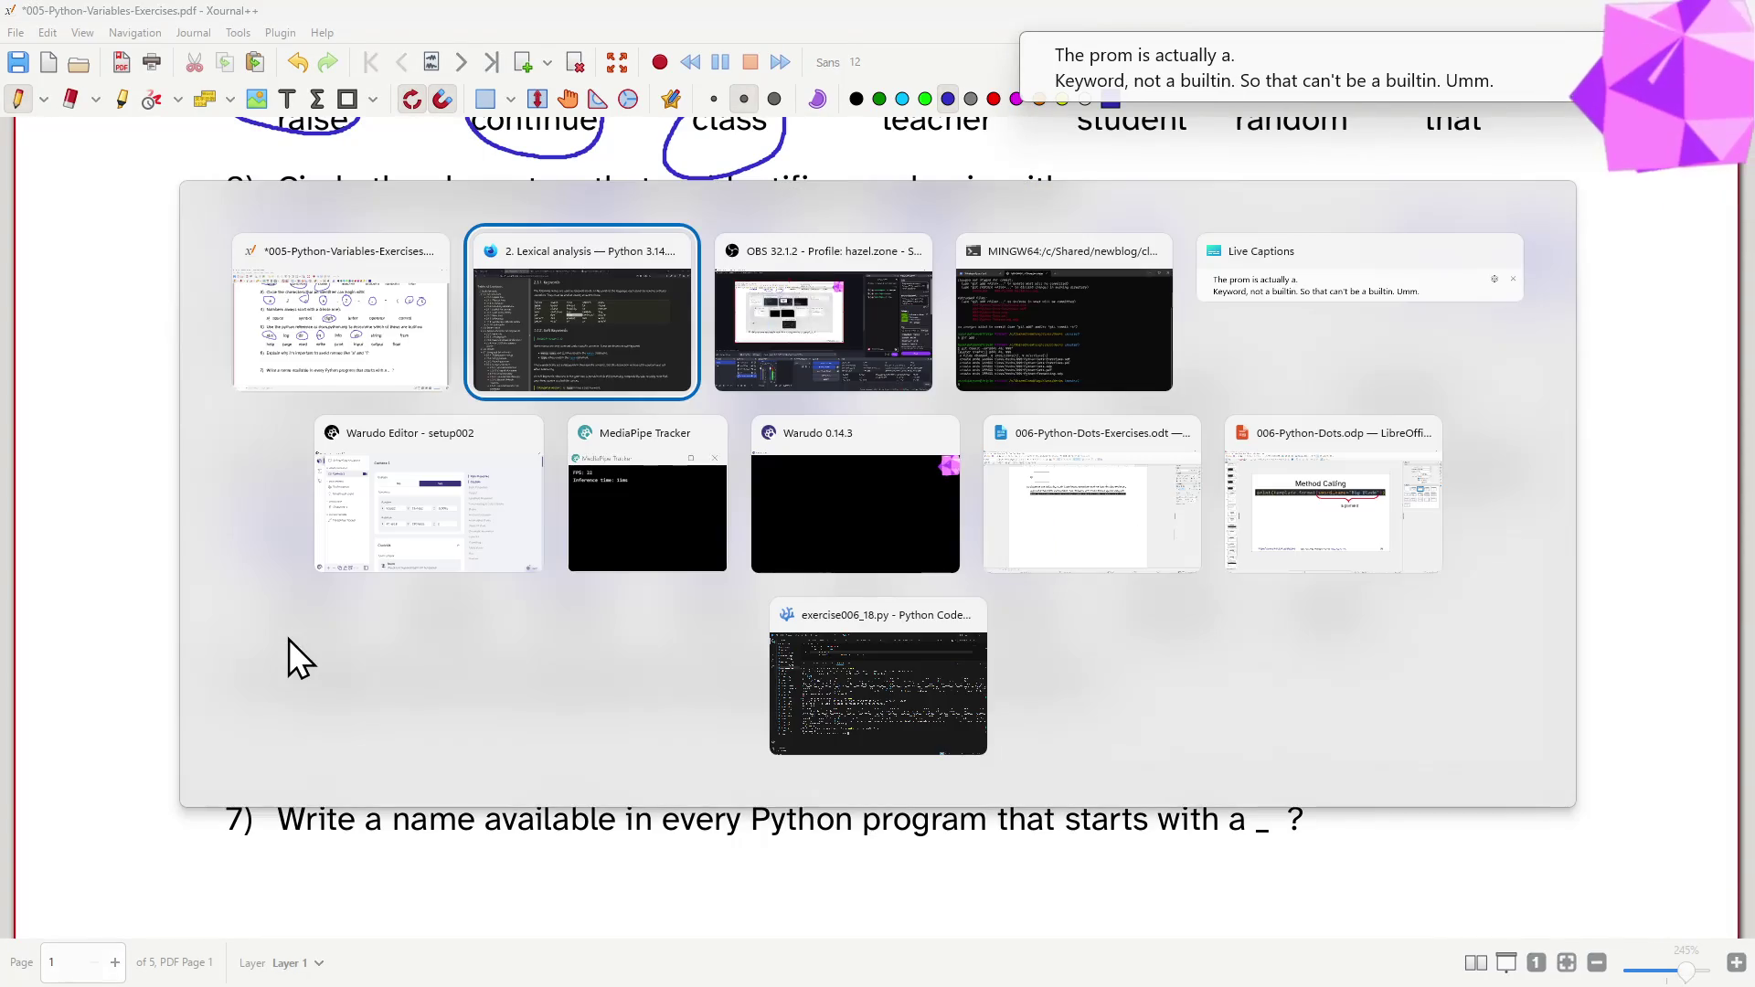
key("alt+Tab")
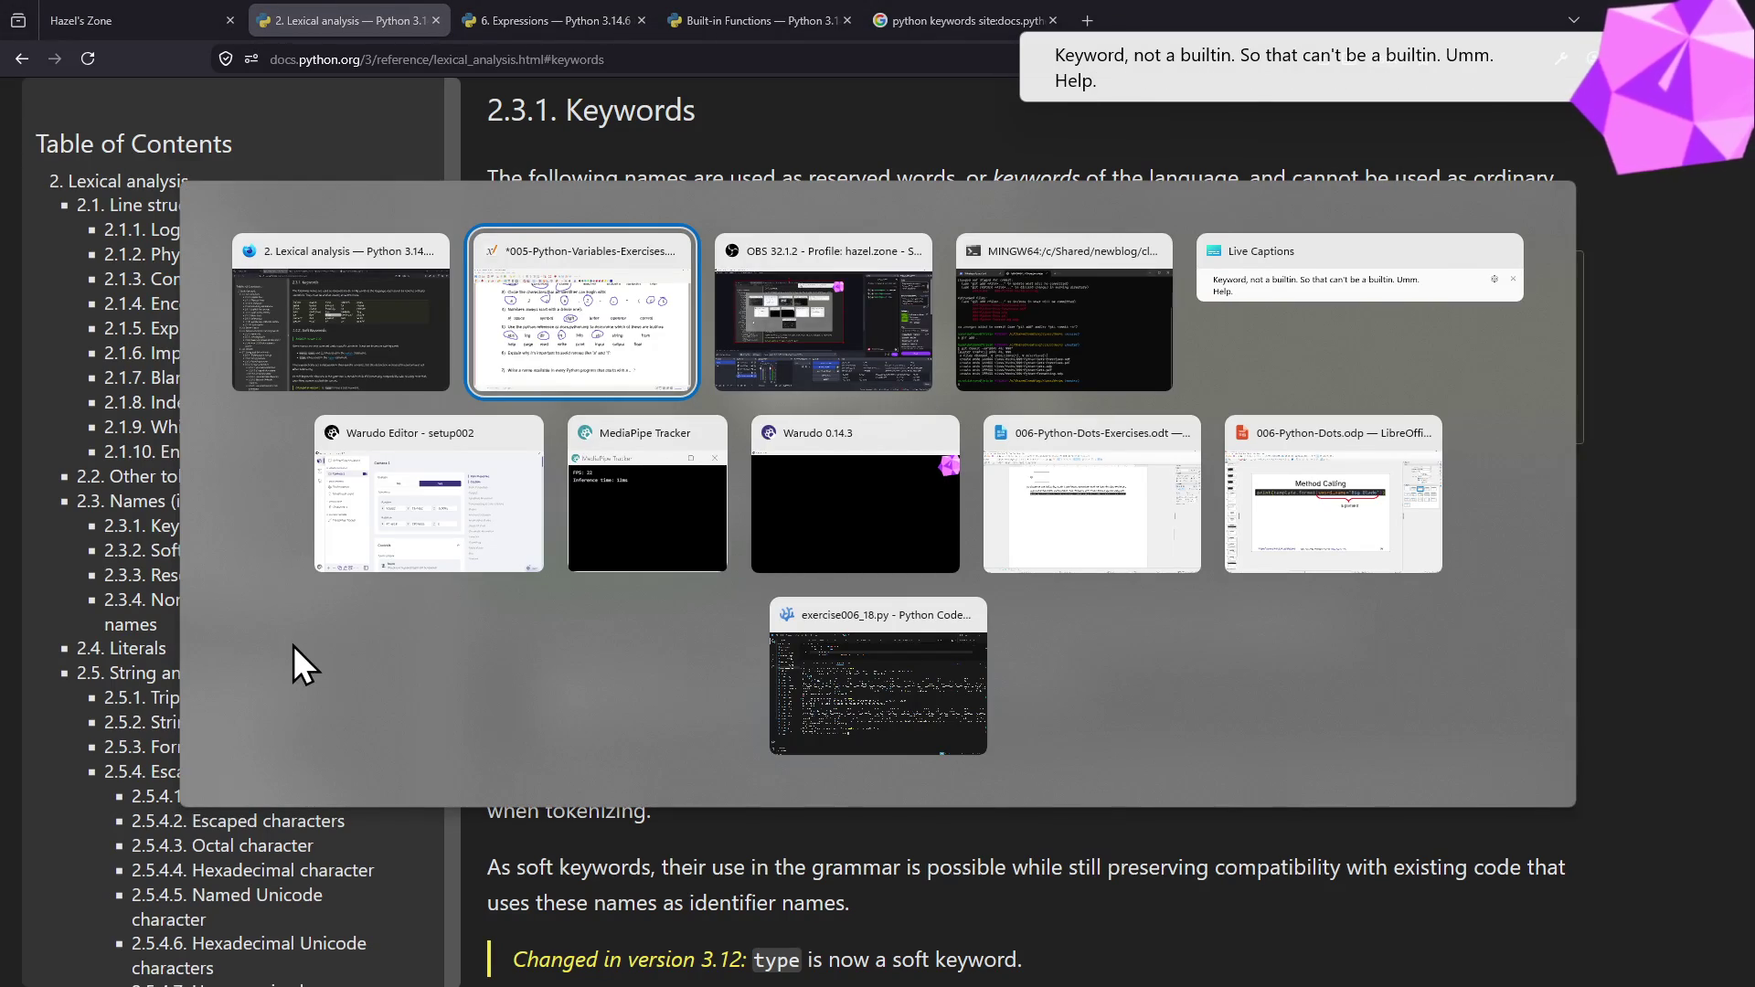
key("alt+Tab")
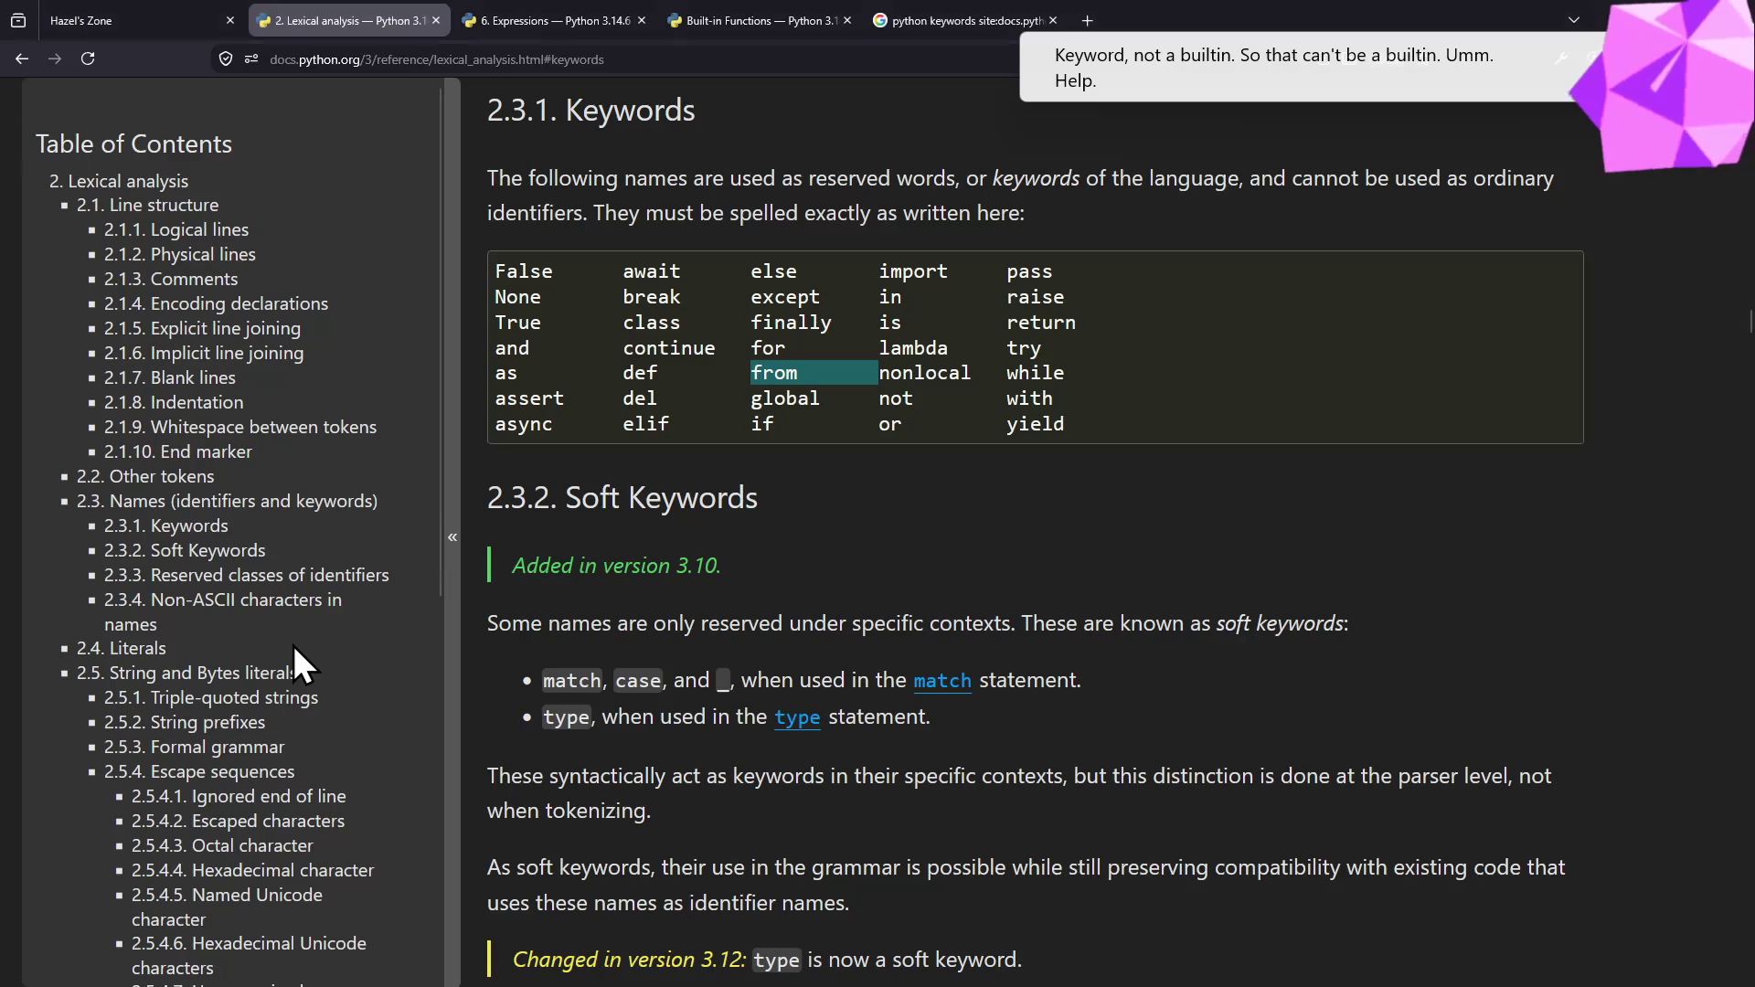
left_click(742, 18)
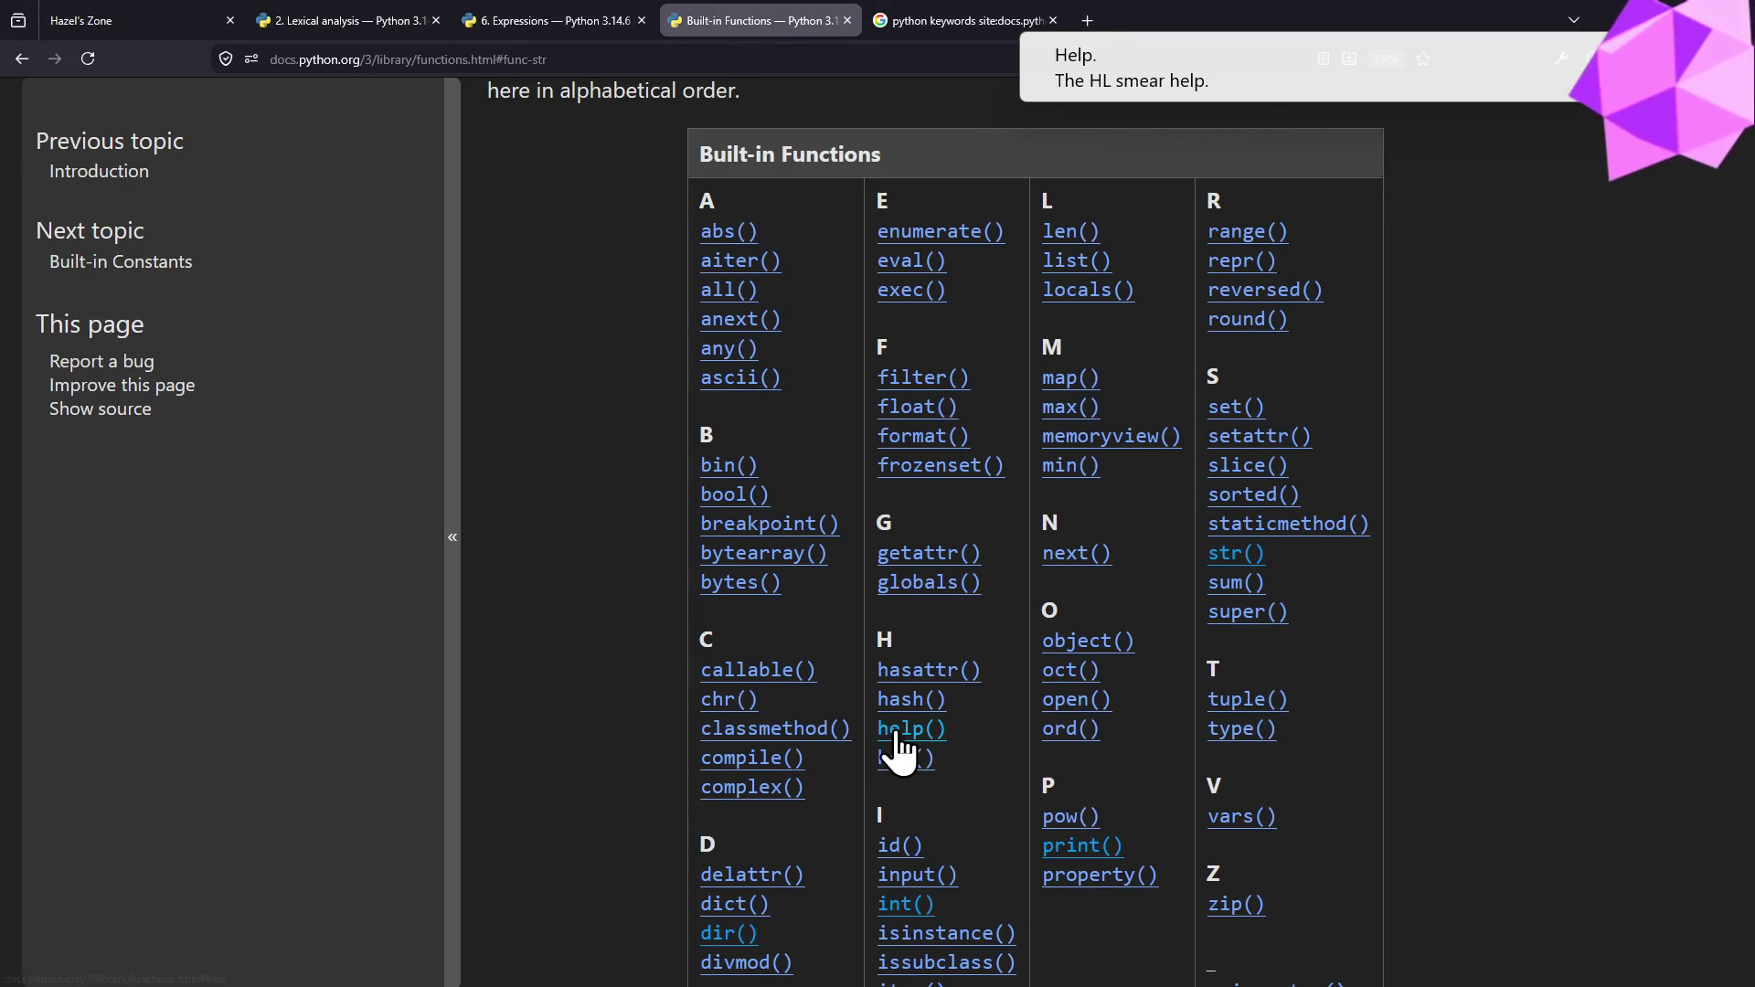
- Circle help as a builtin in question 5 and check the next words against the reference
key("alt+Tab")
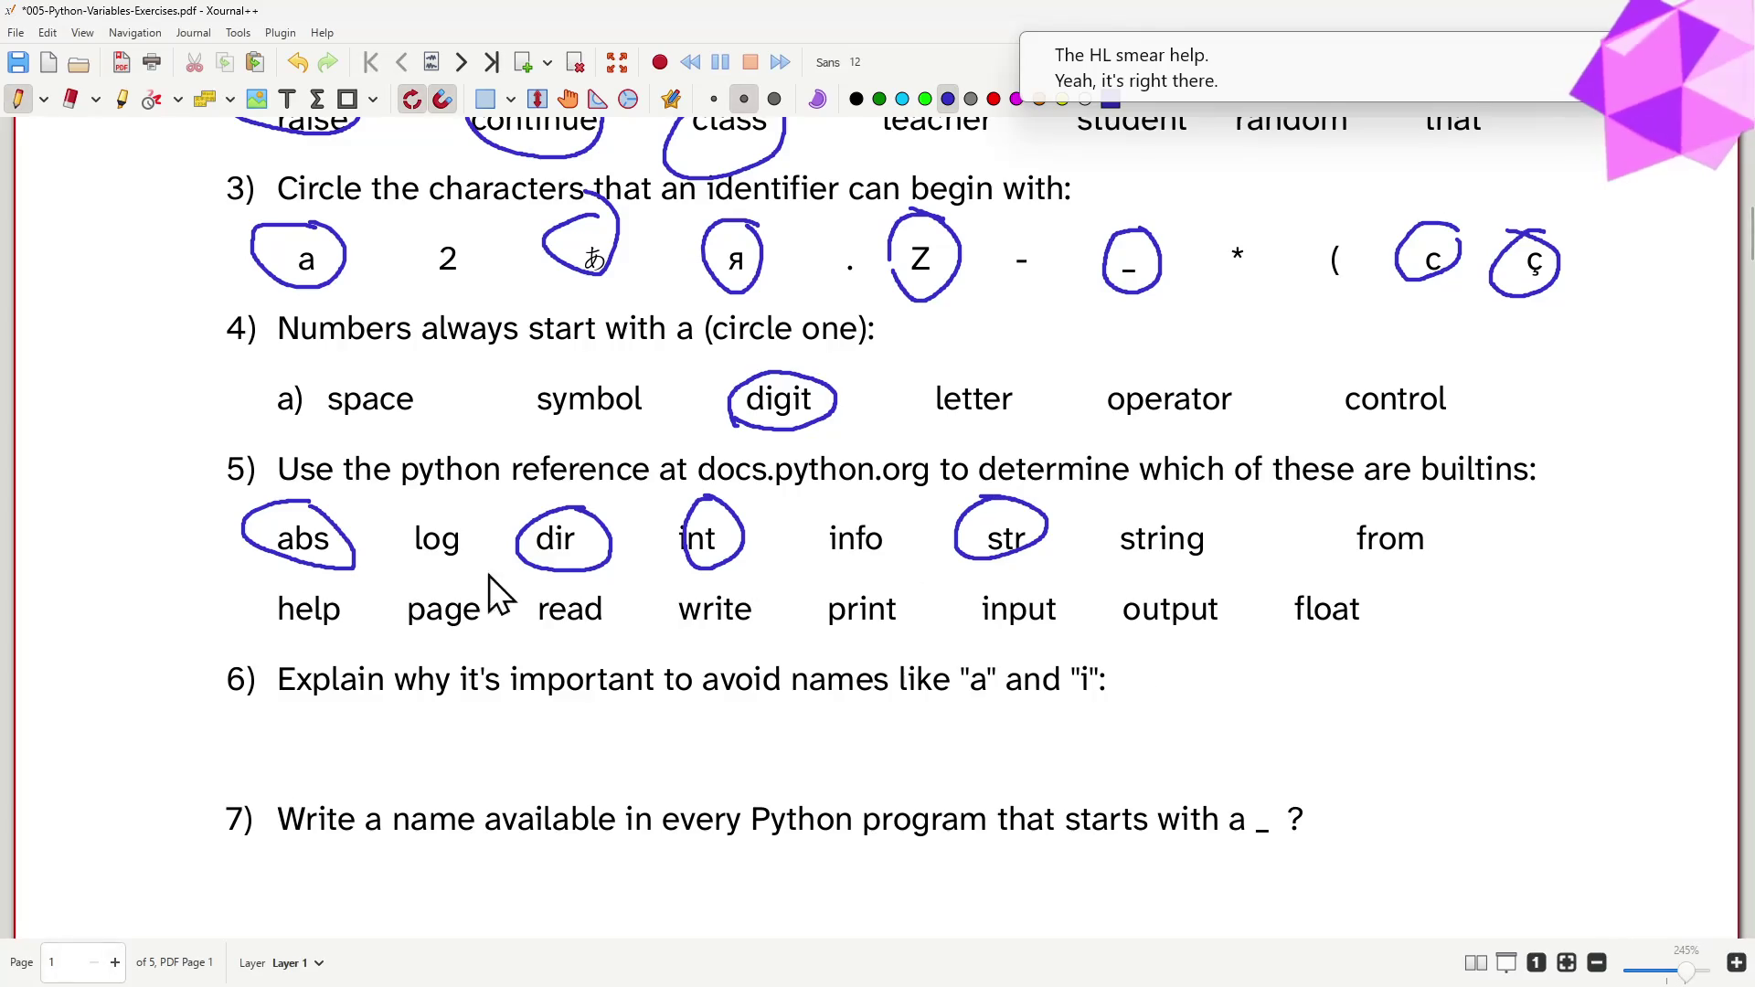
left_click_drag(343, 587, 329, 639)
key("alt+Tab")
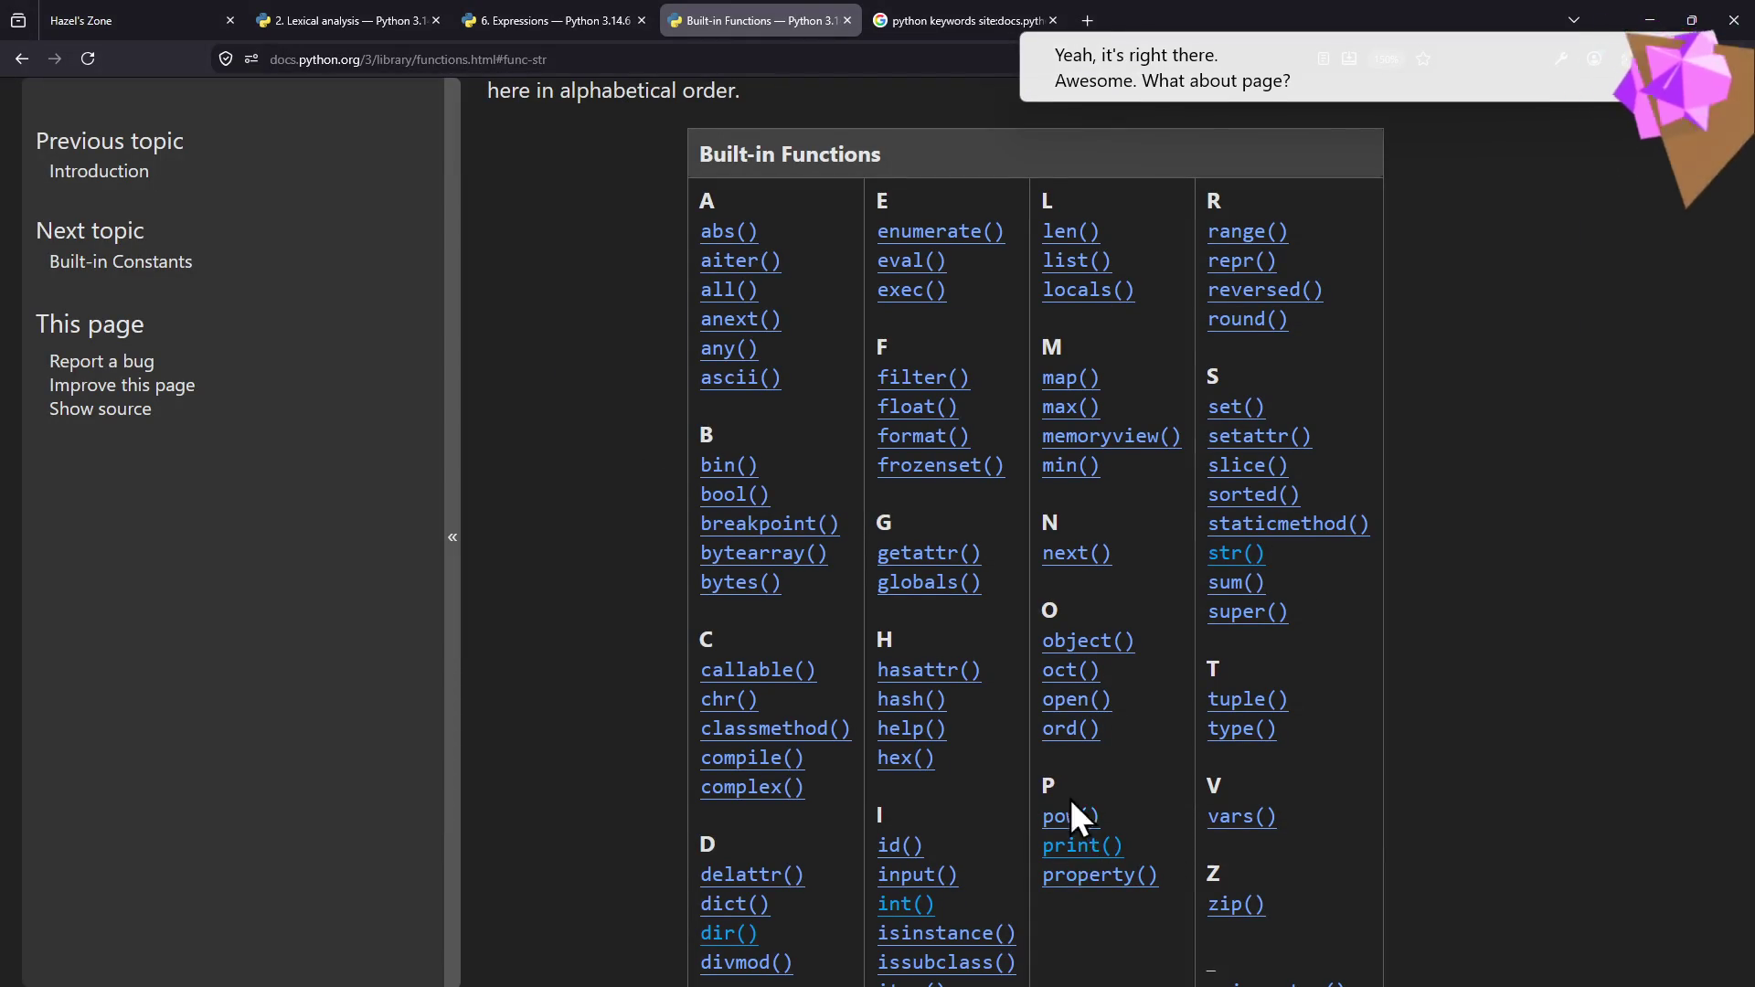
key("alt+Tab")
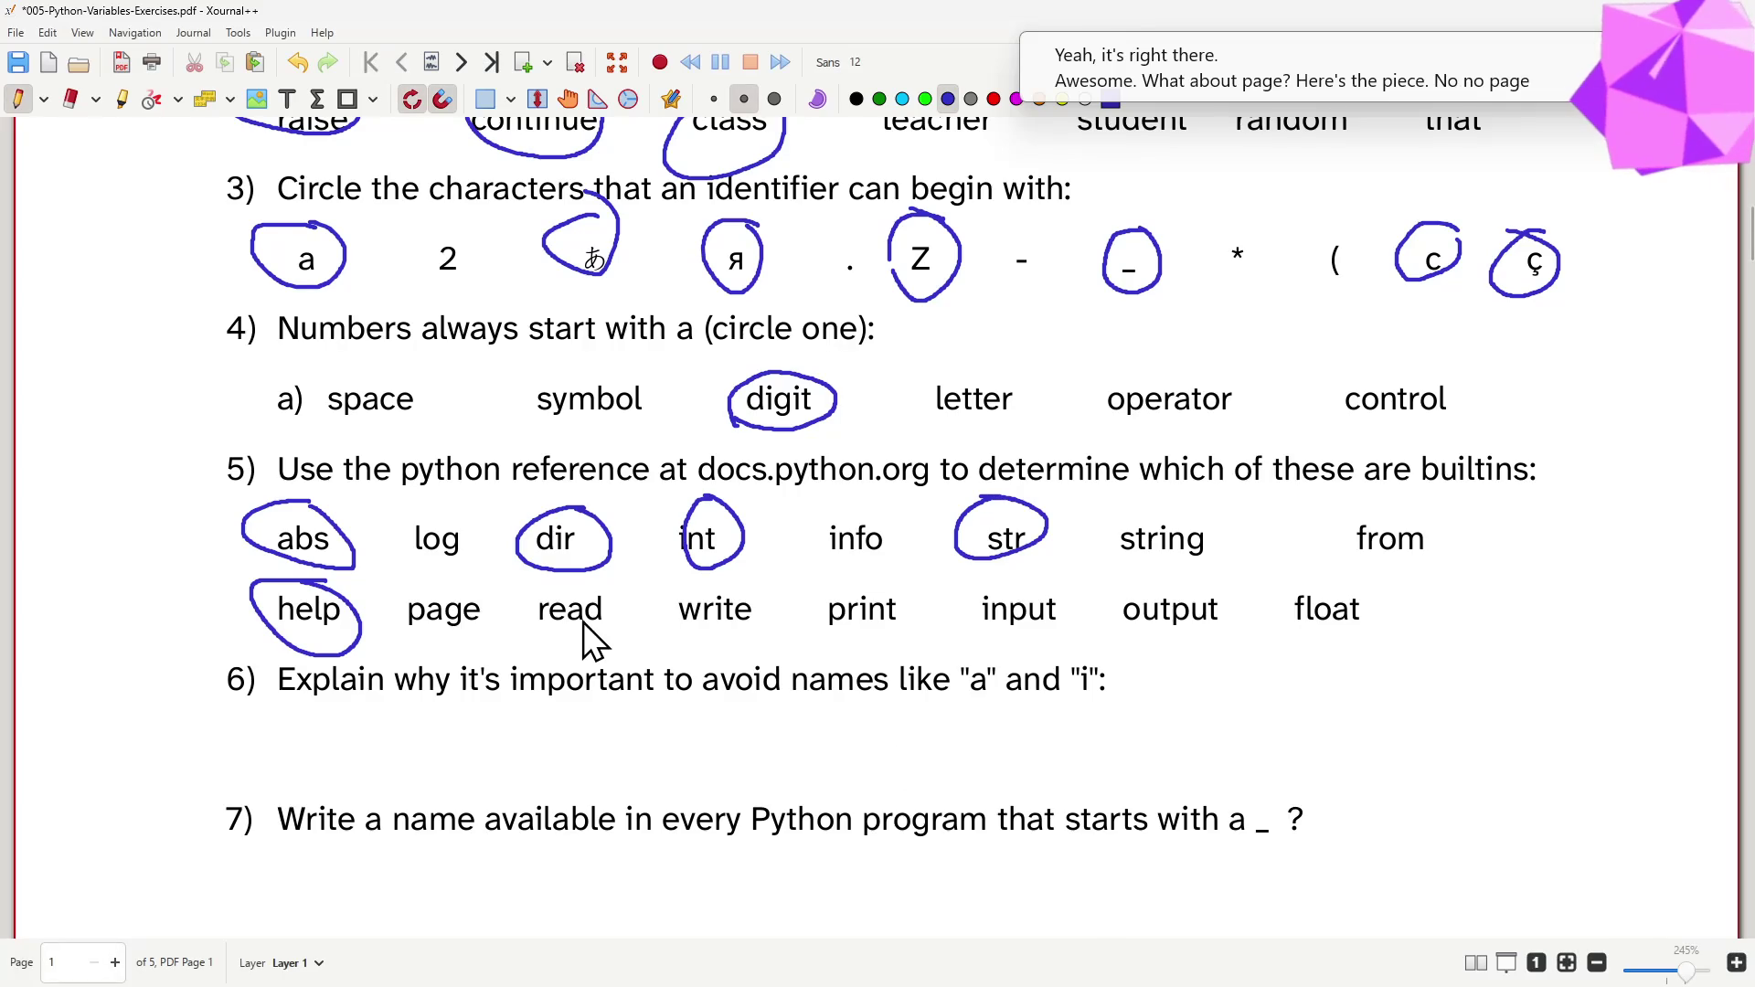
key("alt+Tab")
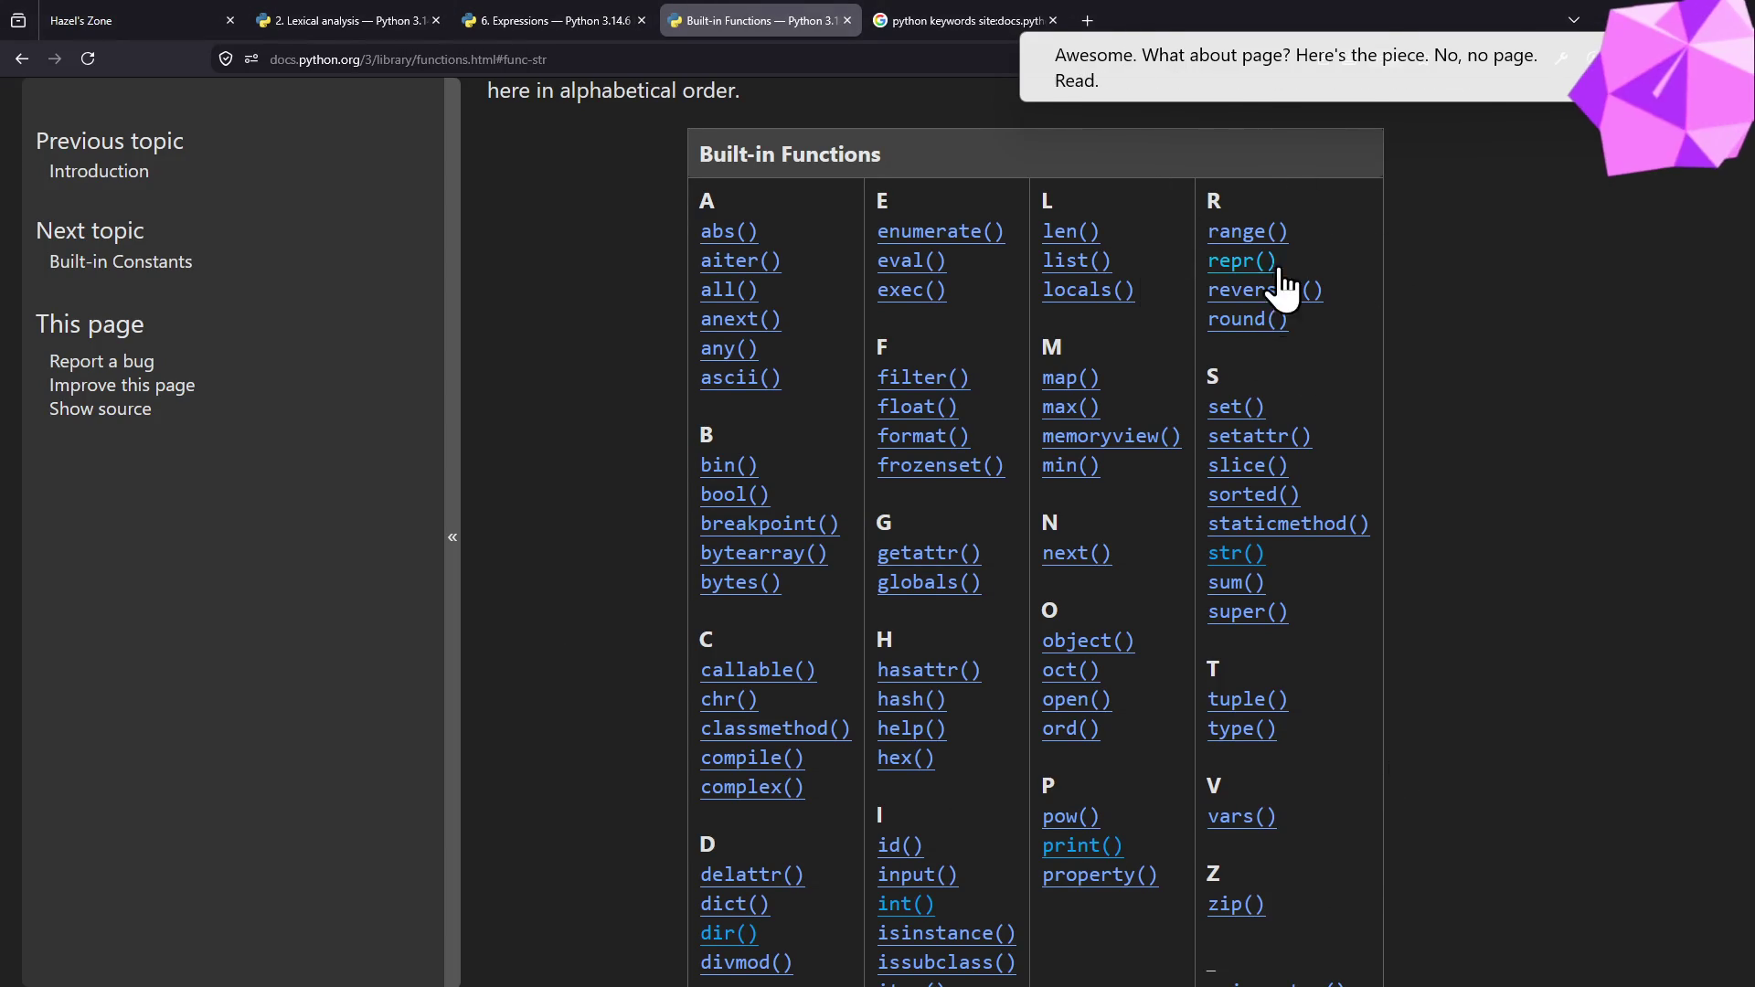
key("alt+Tab")
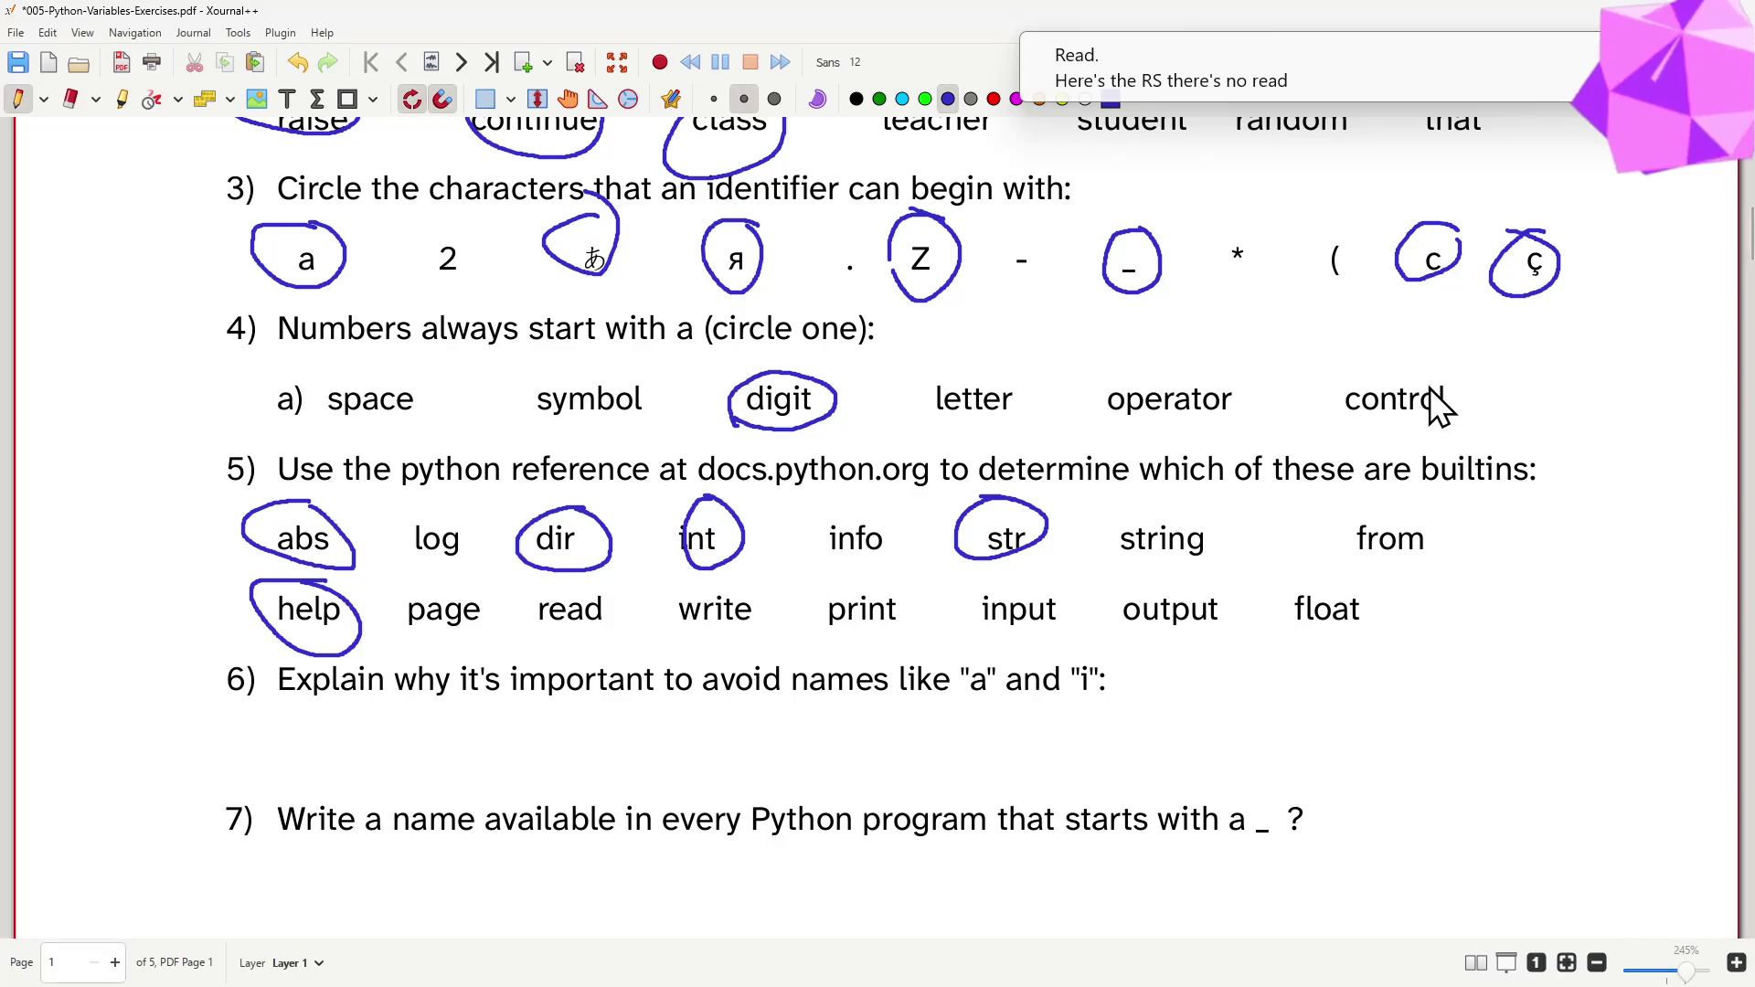
key("alt+Tab")
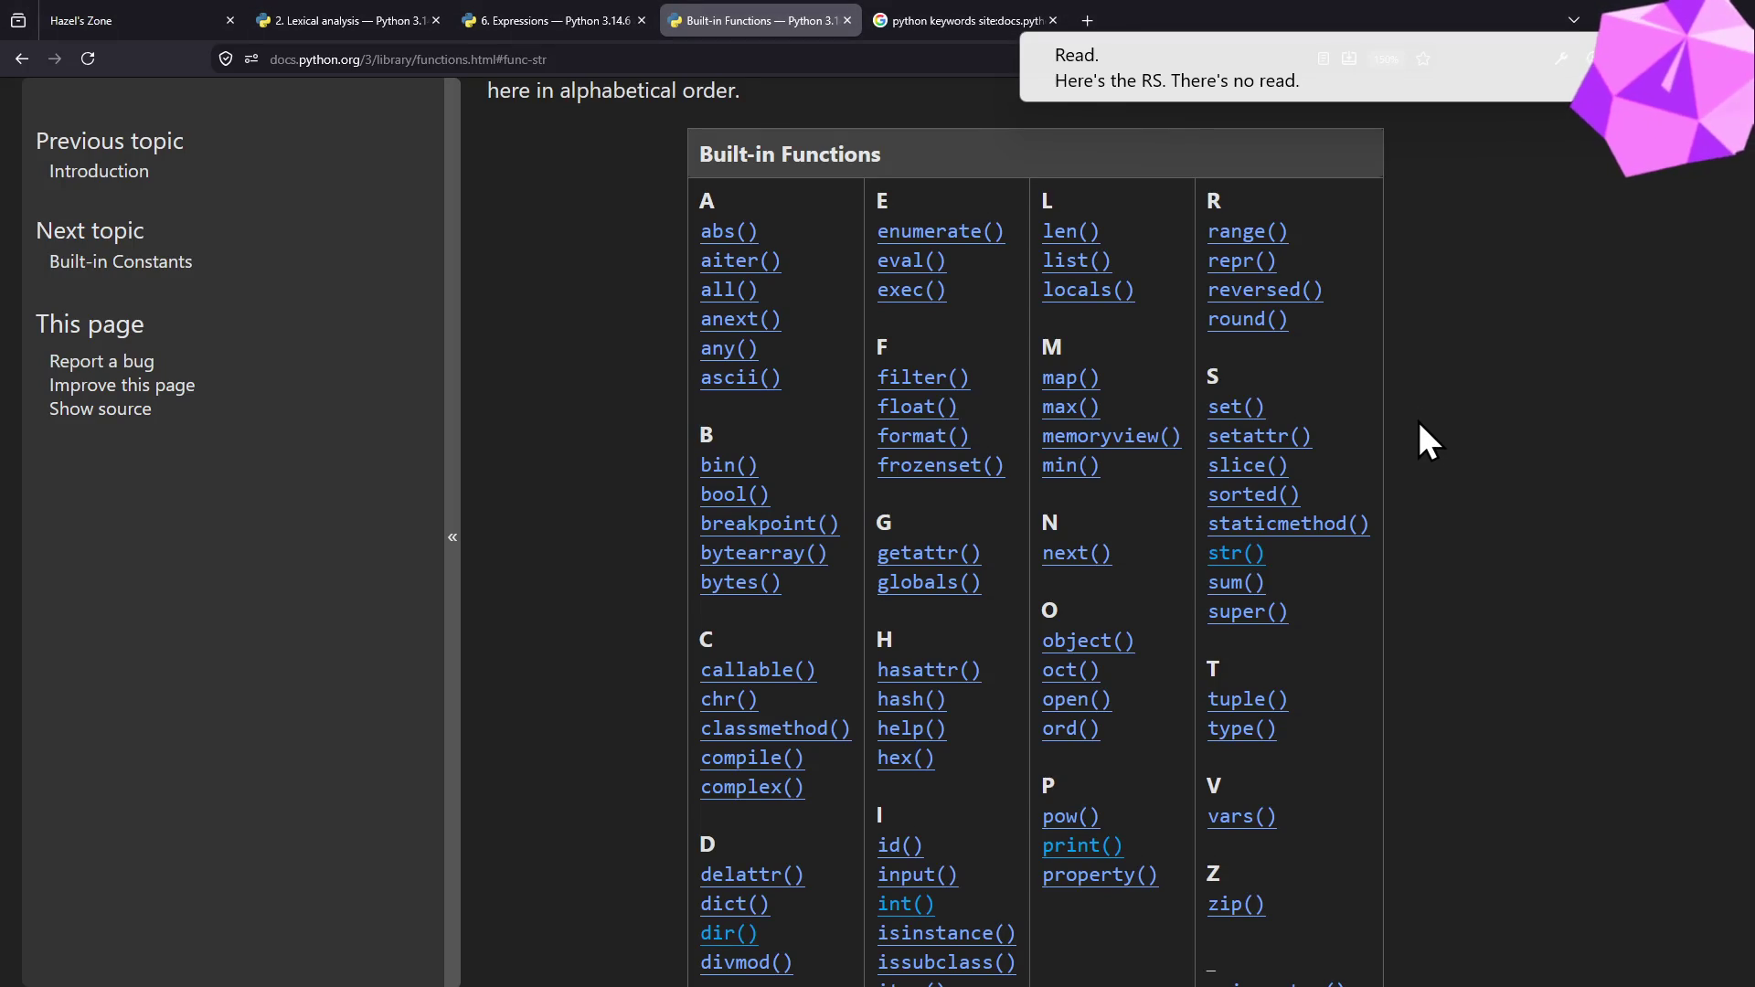
scroll(1422, 418, "down", 2)
scroll(1420, 417, "up", 2)
scroll(1419, 415, "down", 2)
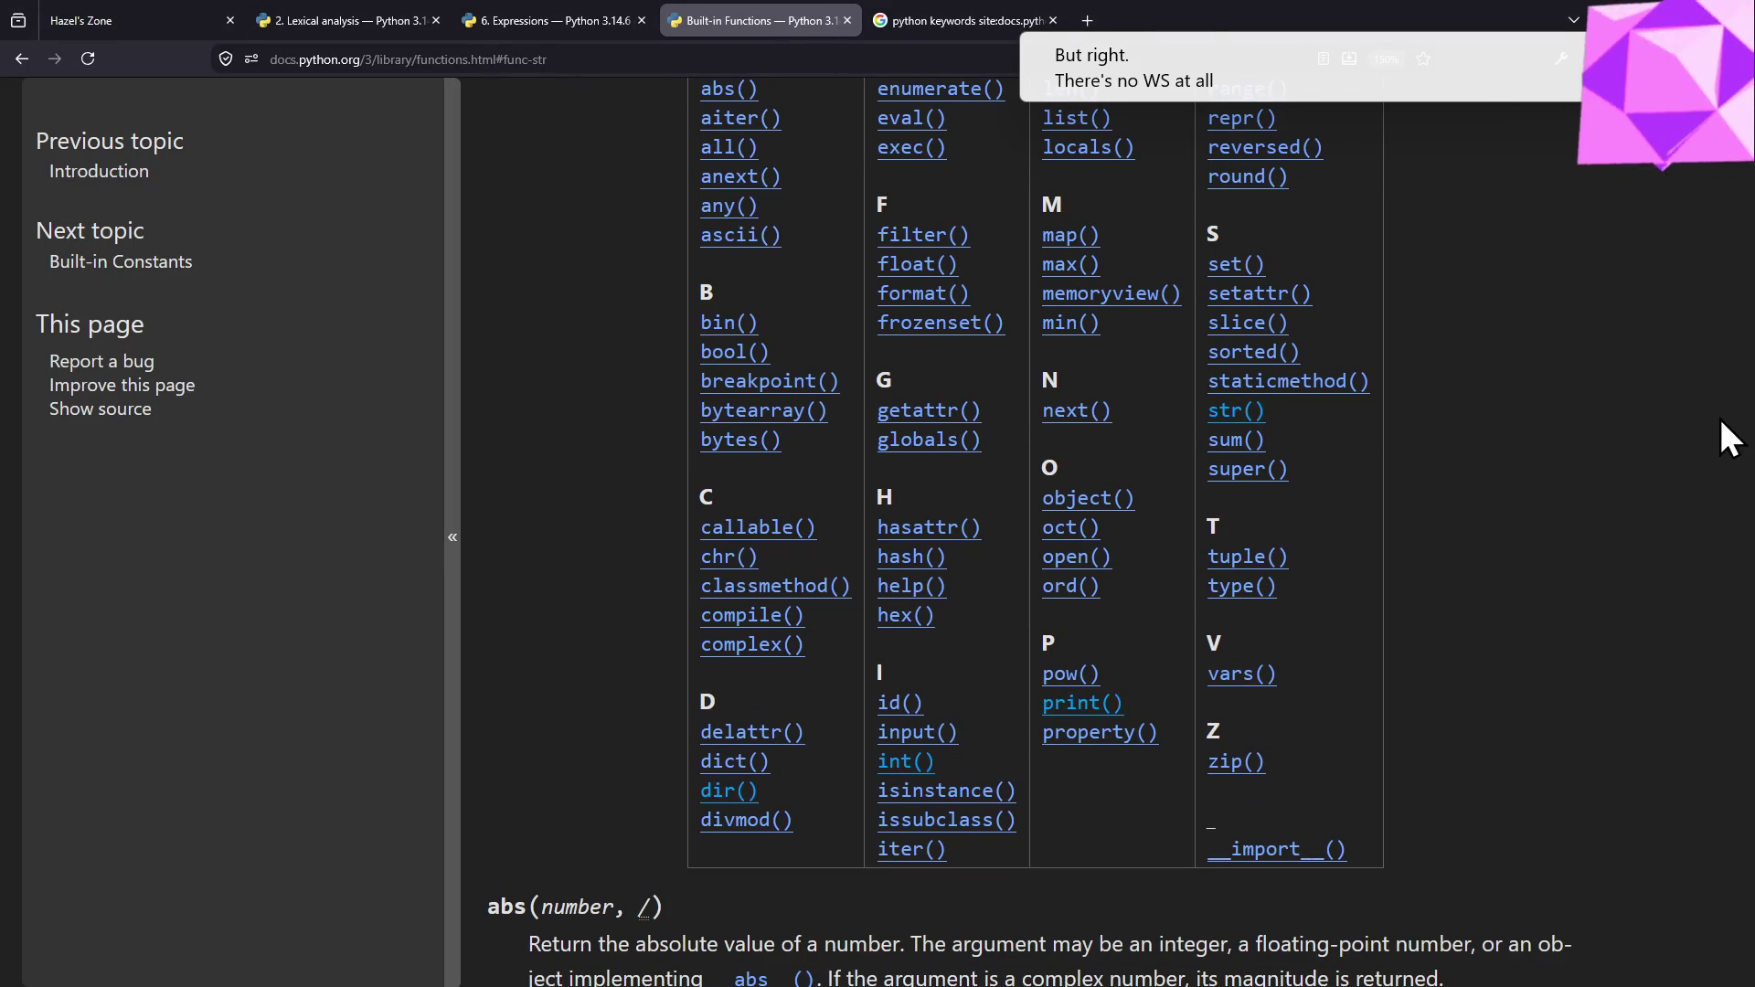
- Circle print and input as builtins in question 5 after confirming them in the docs
key("alt")
key("alt")
key("alt+Tab")
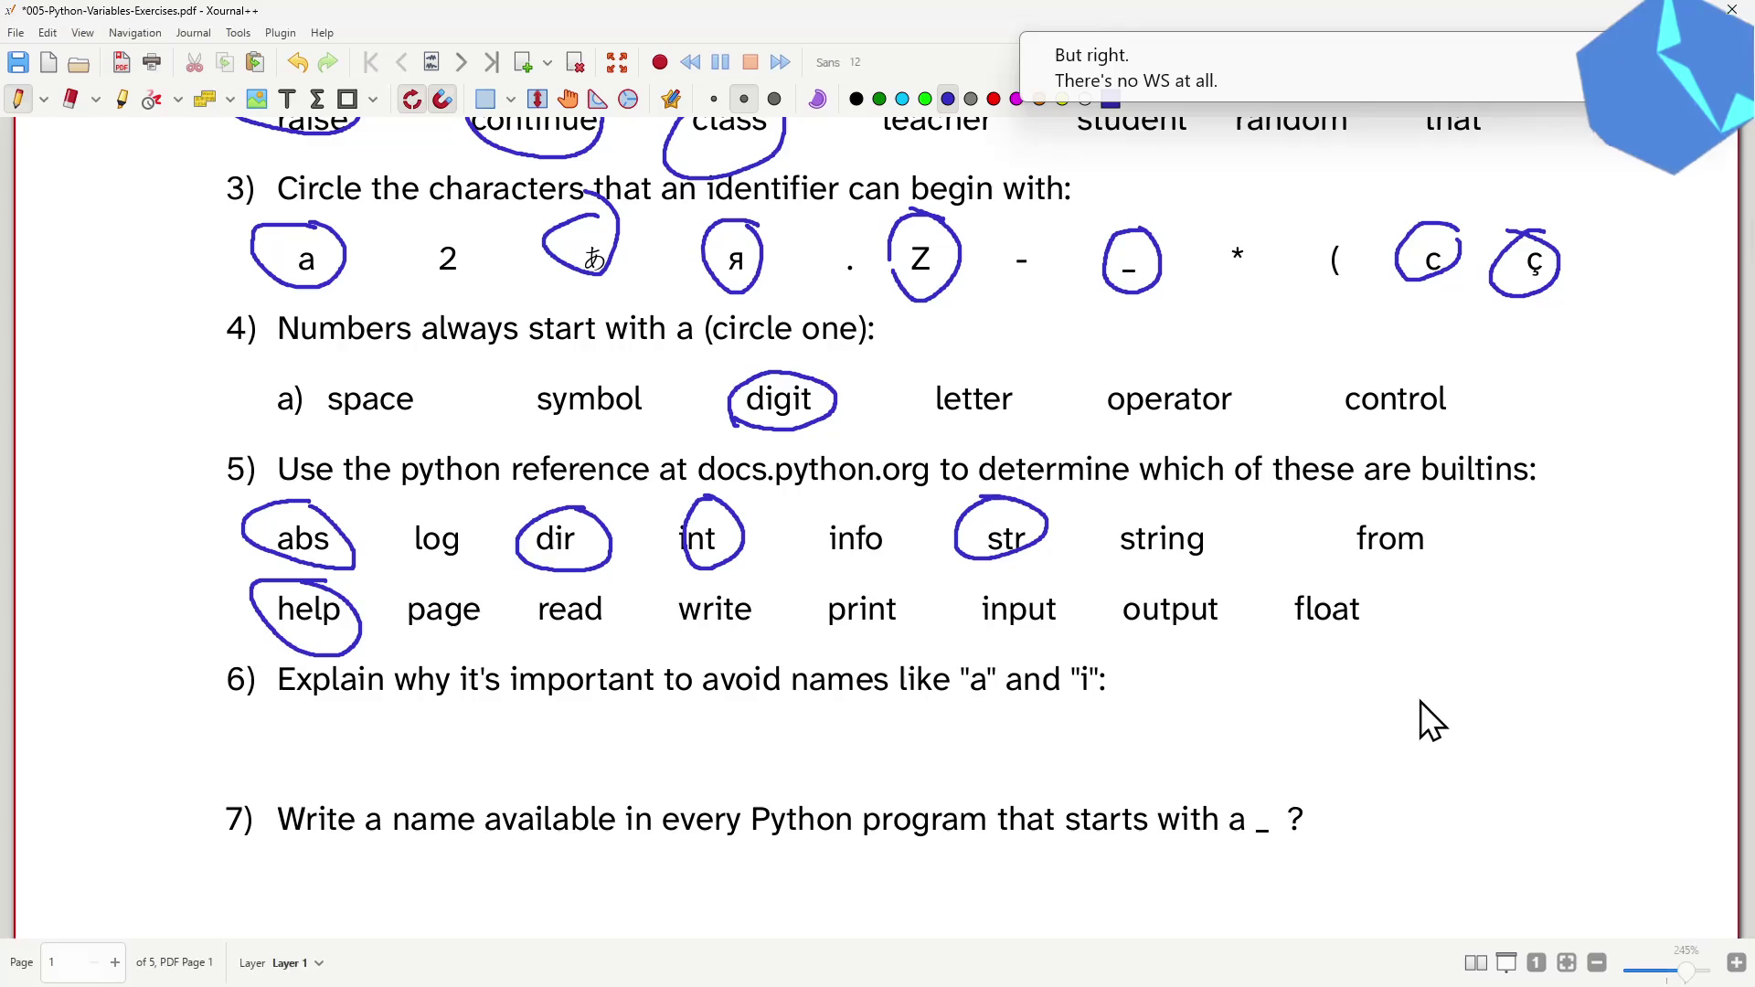
key("alt+Tab")
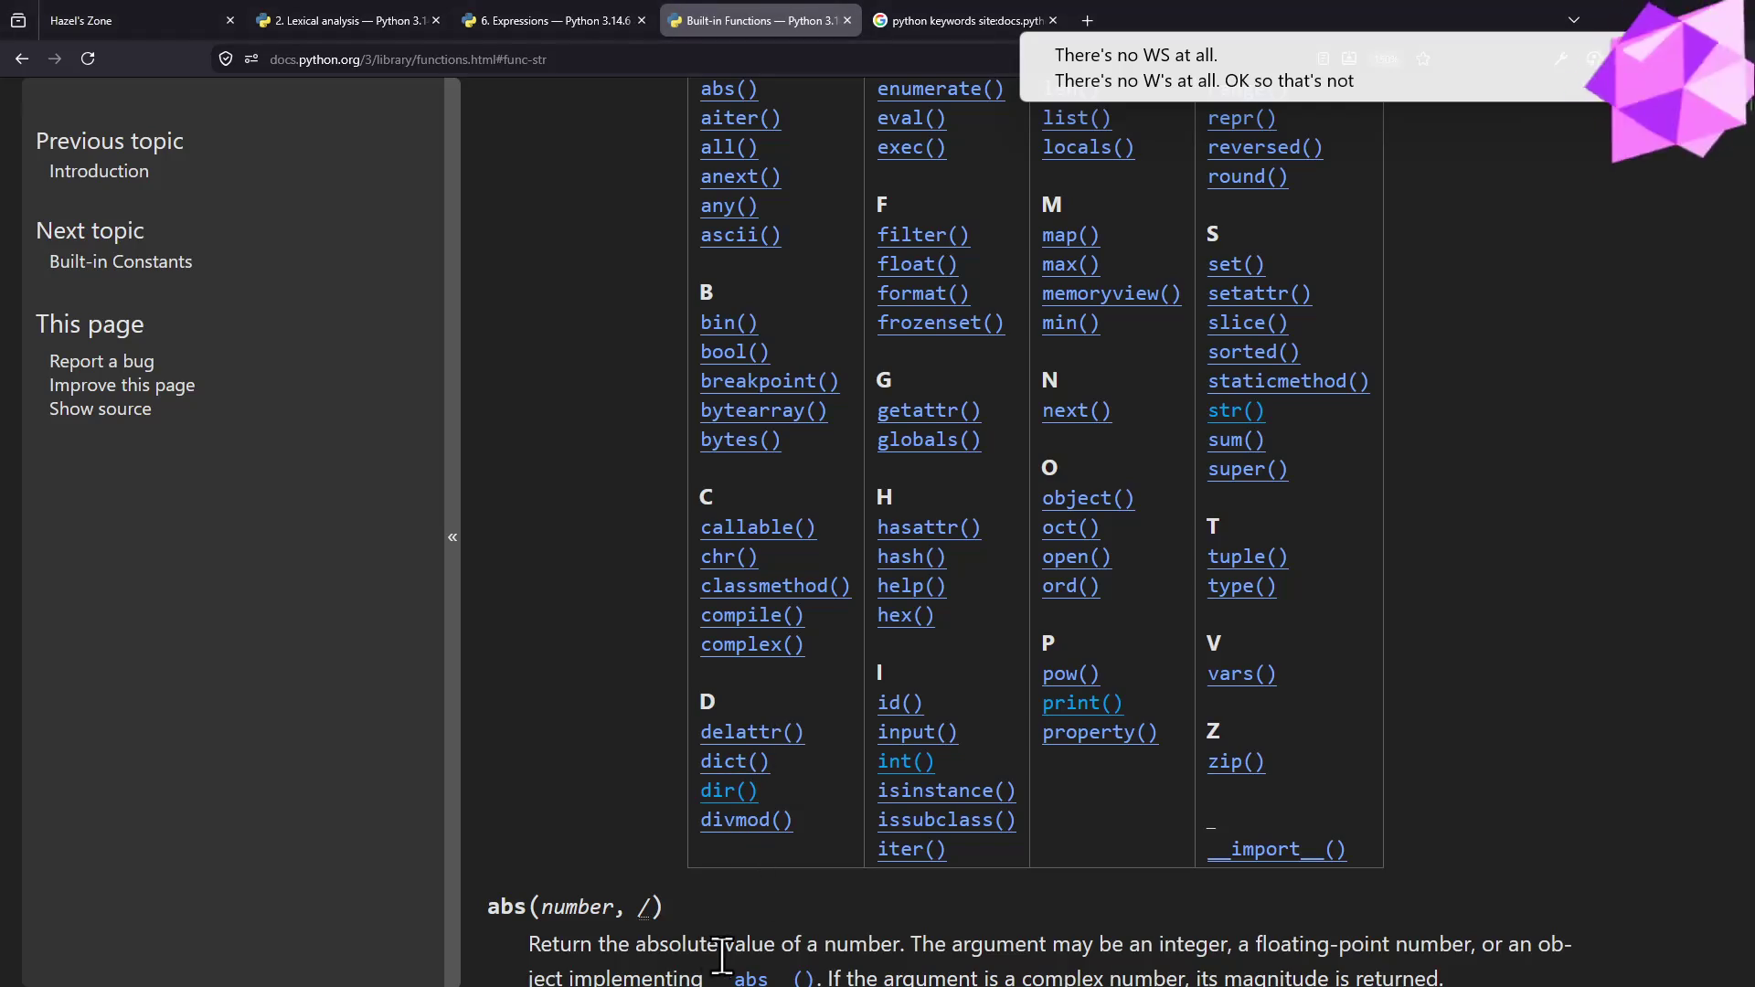
key("alt+Tab")
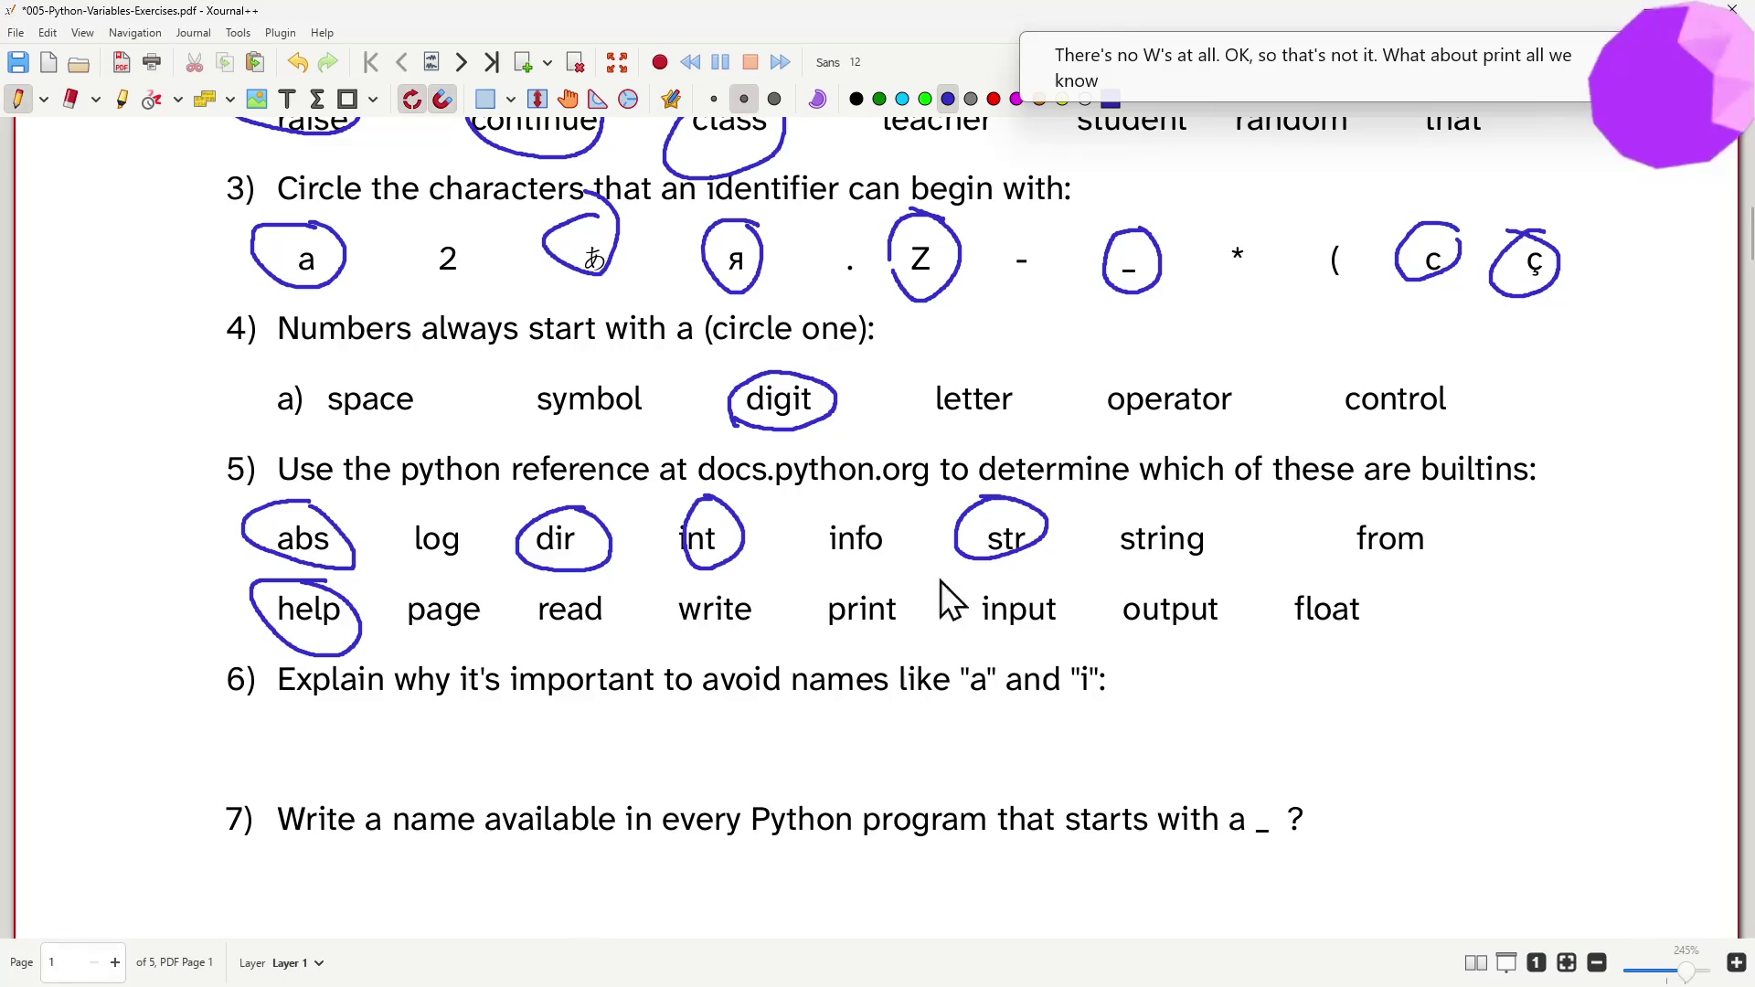
mouse_move(922, 588)
left_mouse_down()
mouse_move(821, 603)
mouse_move(916, 580)
left_mouse_up()
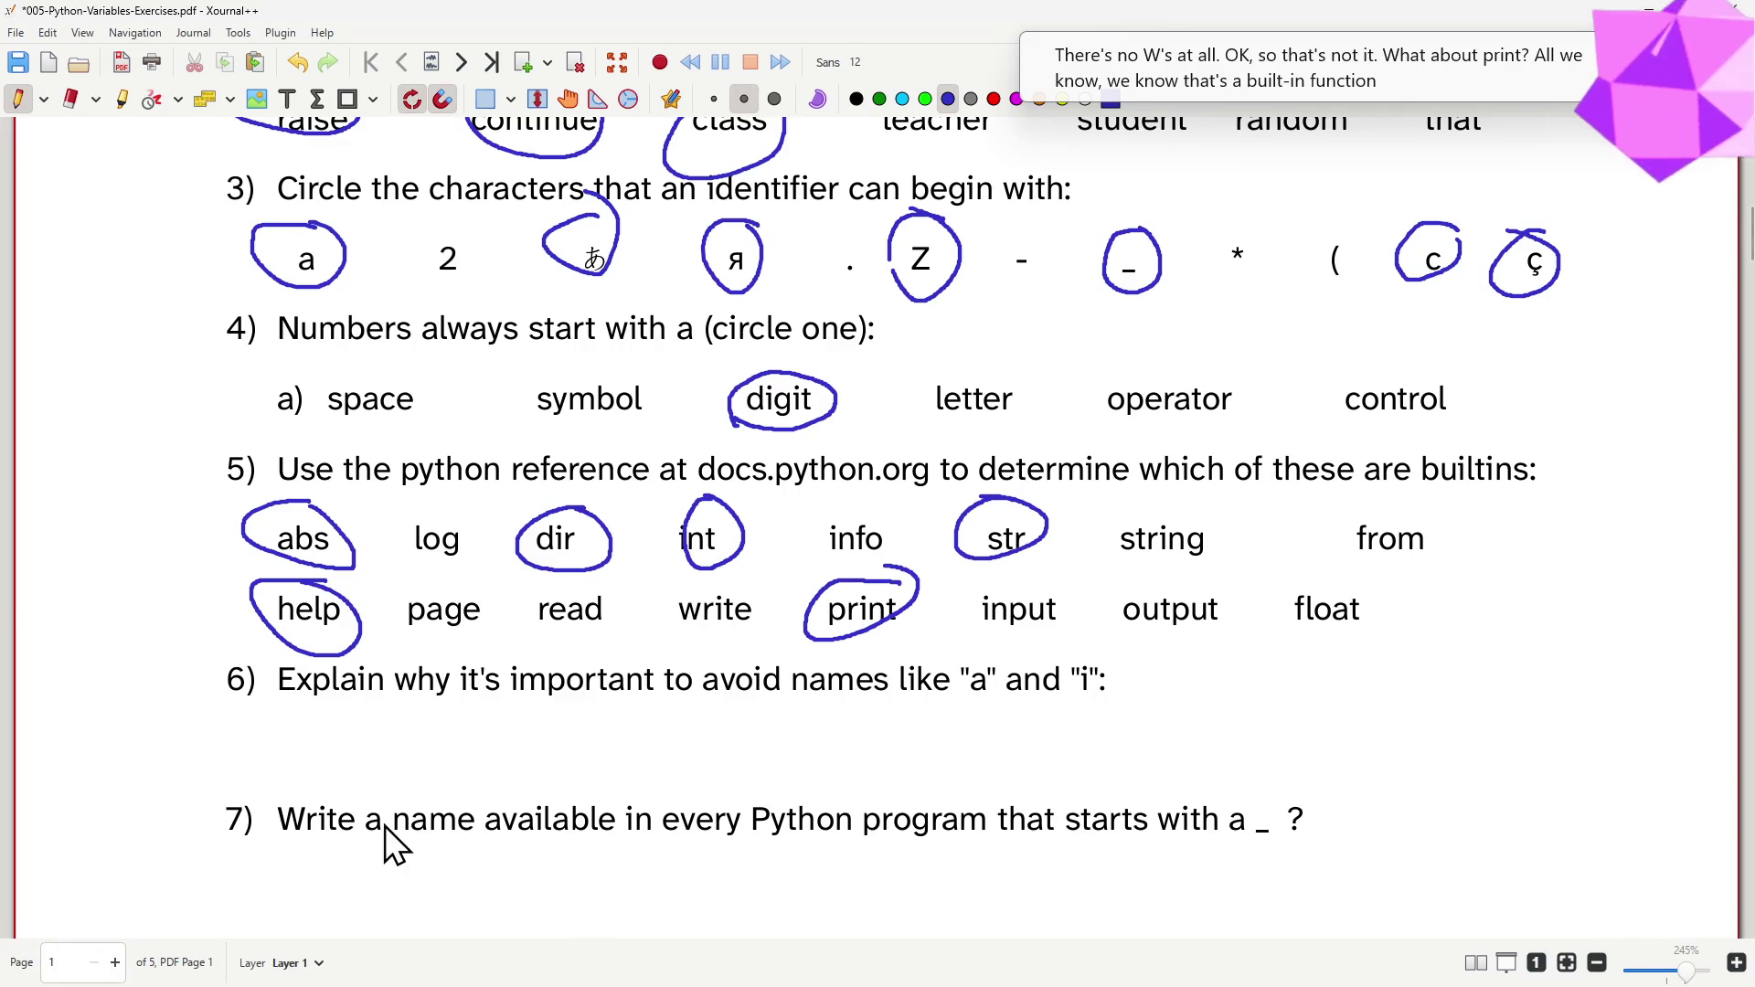
mouse_move(1031, 573)
left_mouse_down()
mouse_move(1043, 620)
mouse_move(1031, 608)
left_mouse_up()
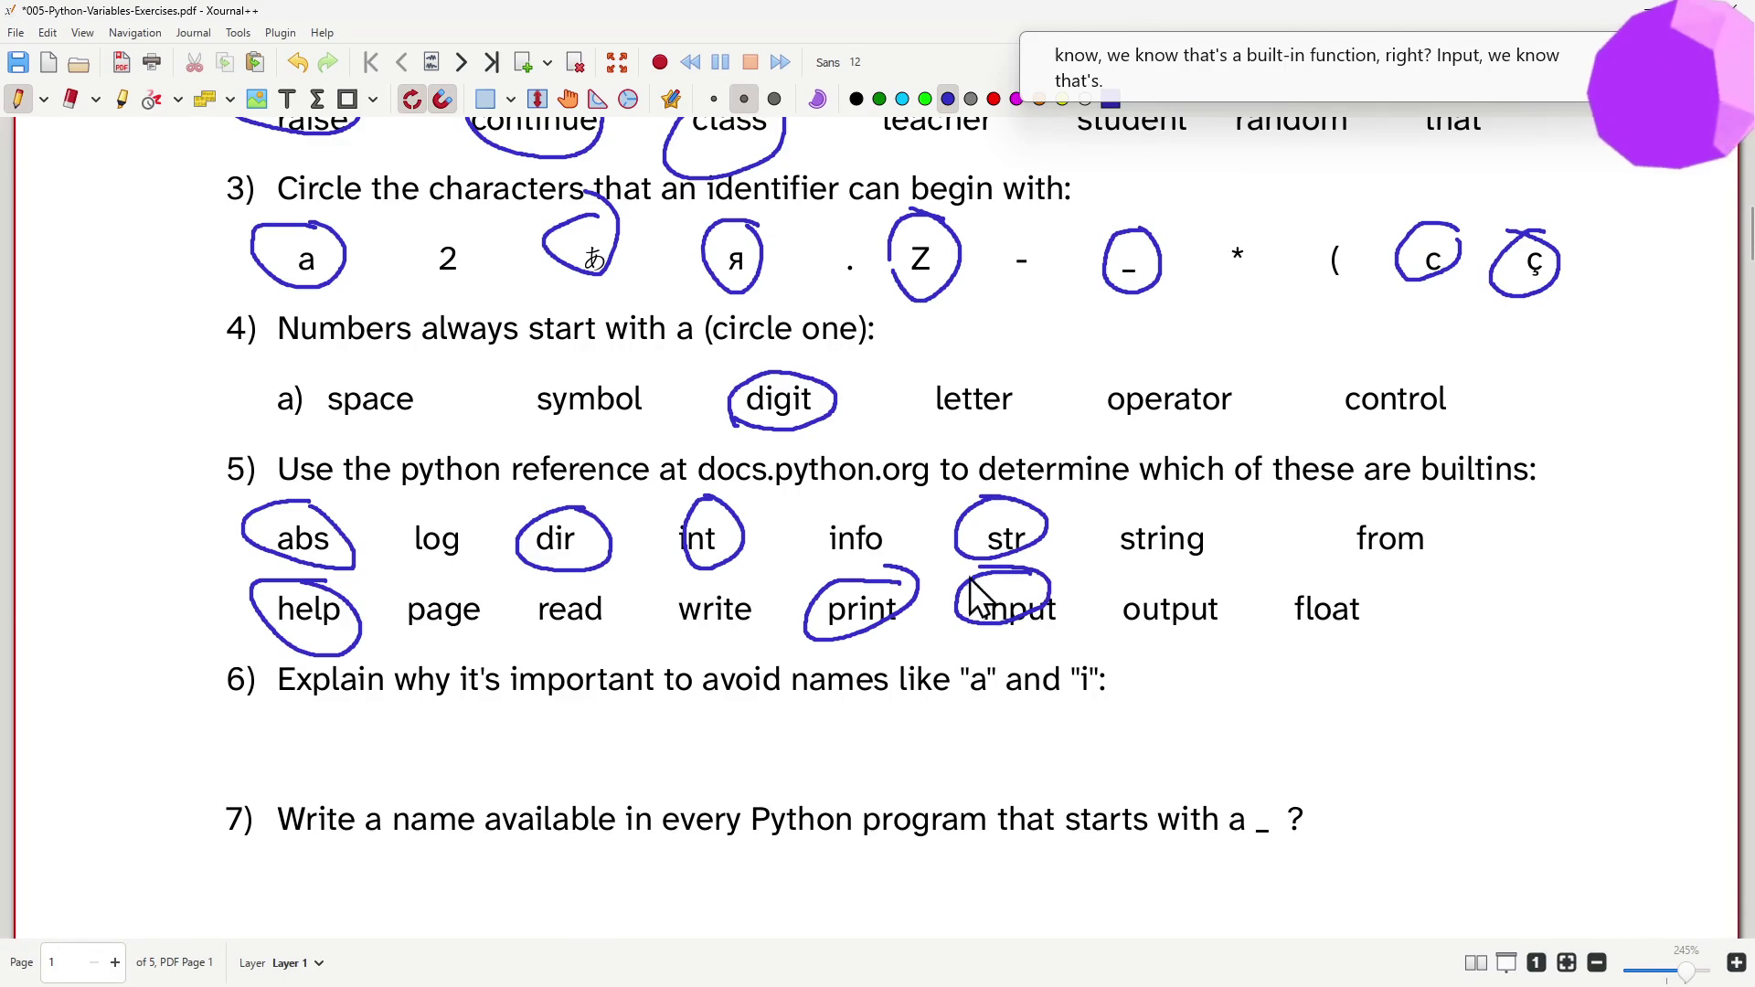
- Confirm float in the Built-in Functions list and circle it in question 5
key("alt+Tab")
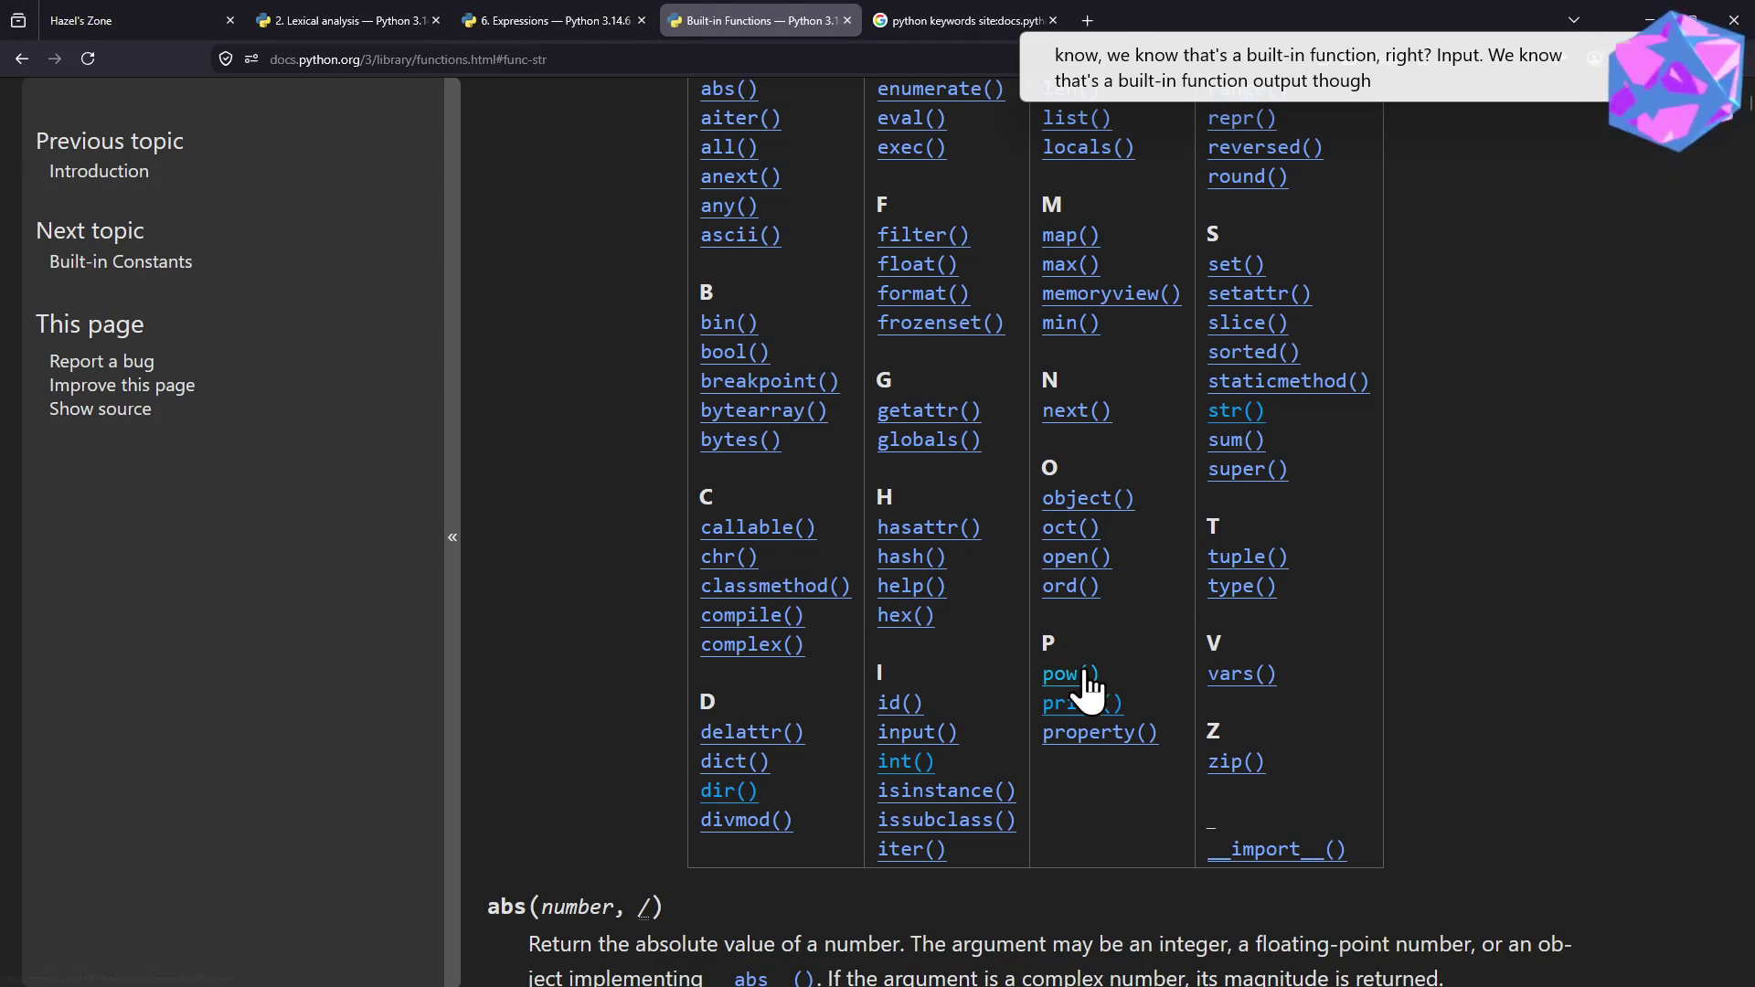
key("alt+Tab")
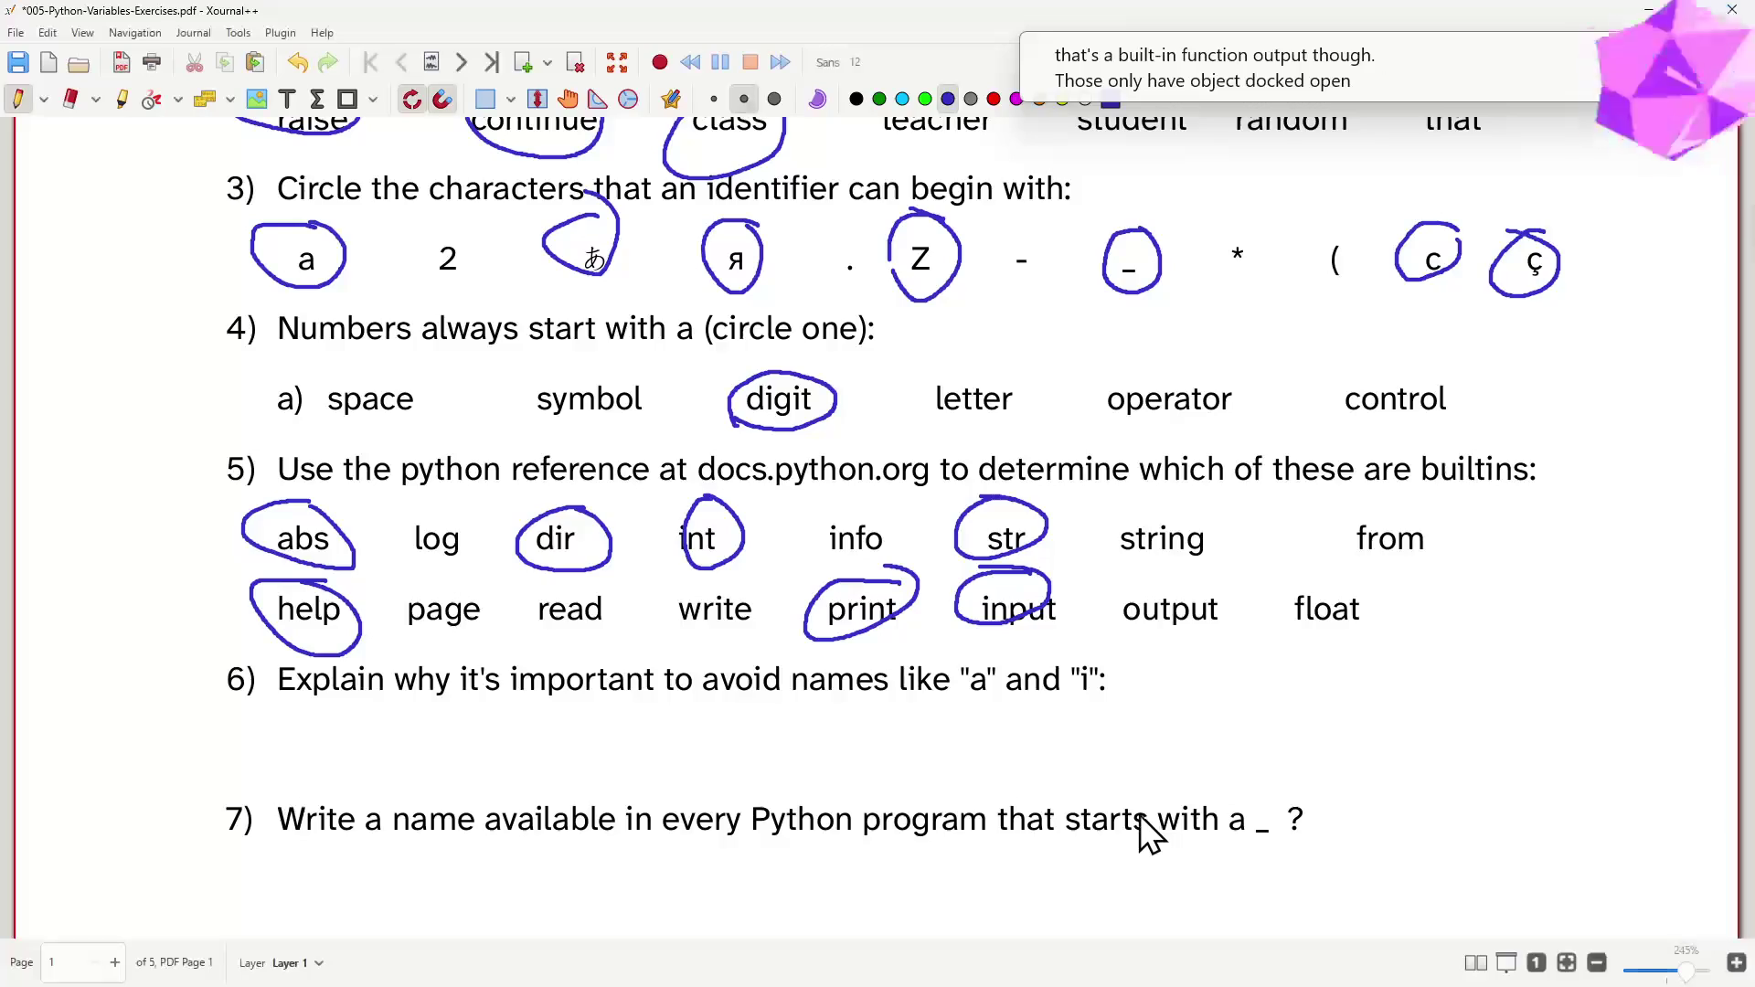
key("alt+Tab")
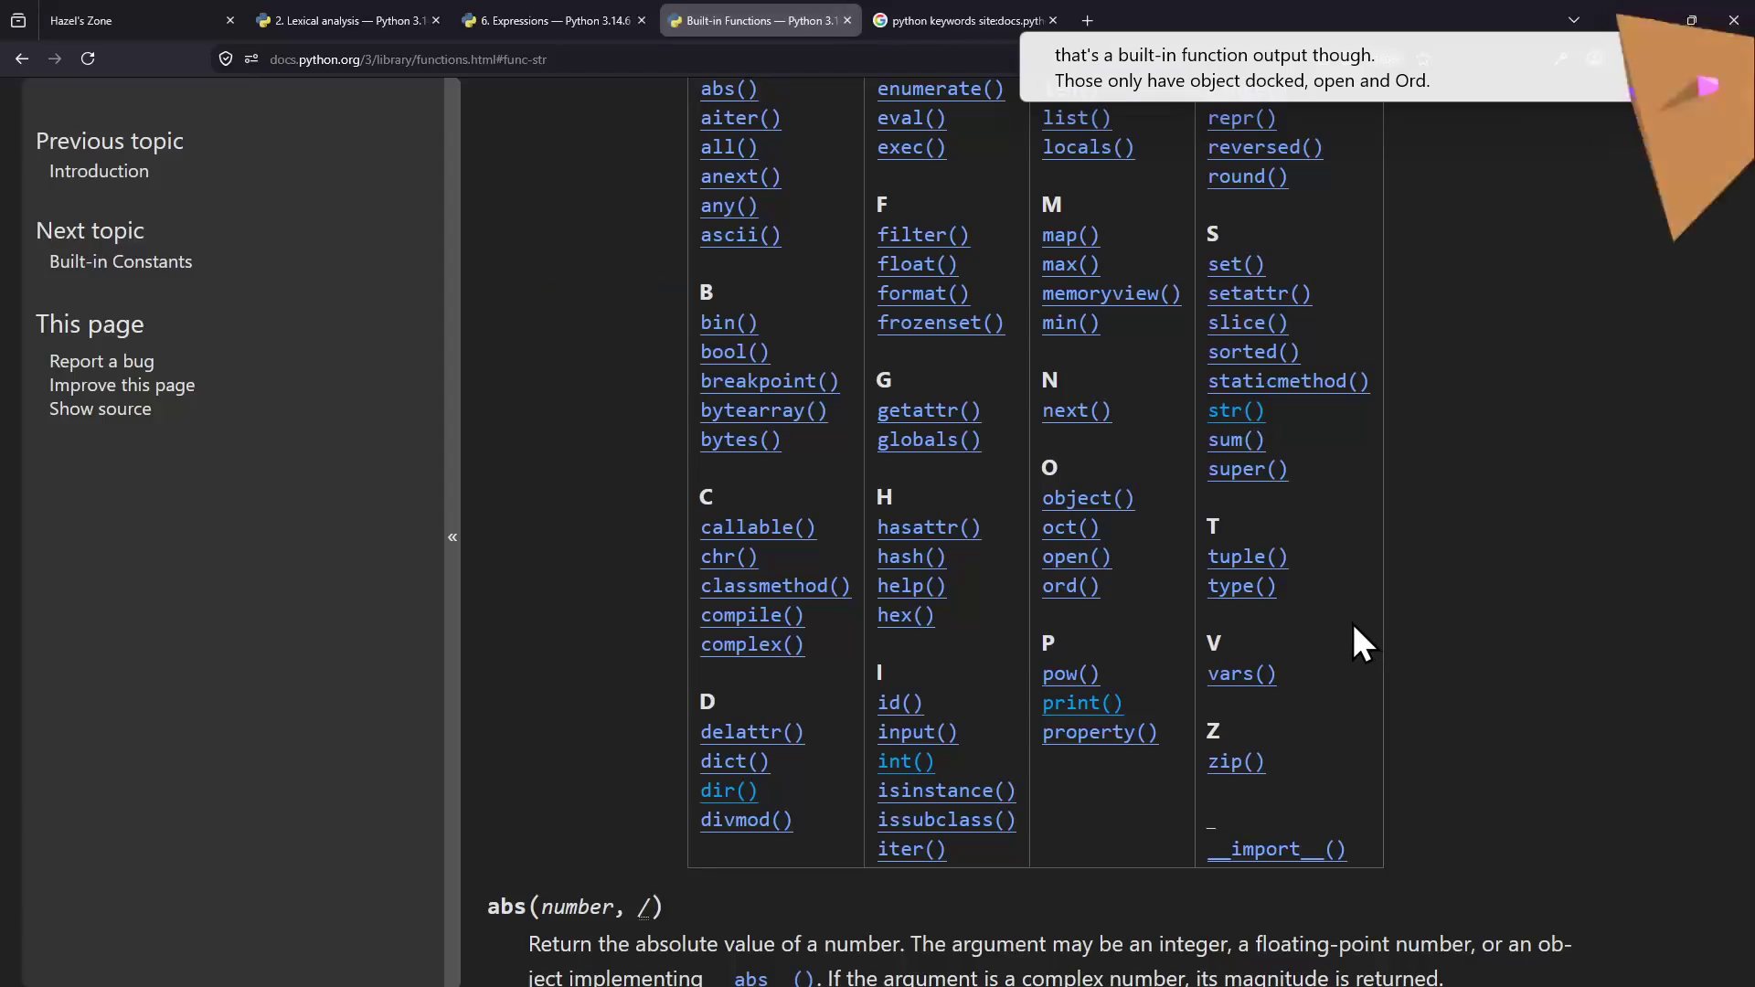
scroll(1371, 624, "up", 1)
scroll(1371, 624, "up", 1)
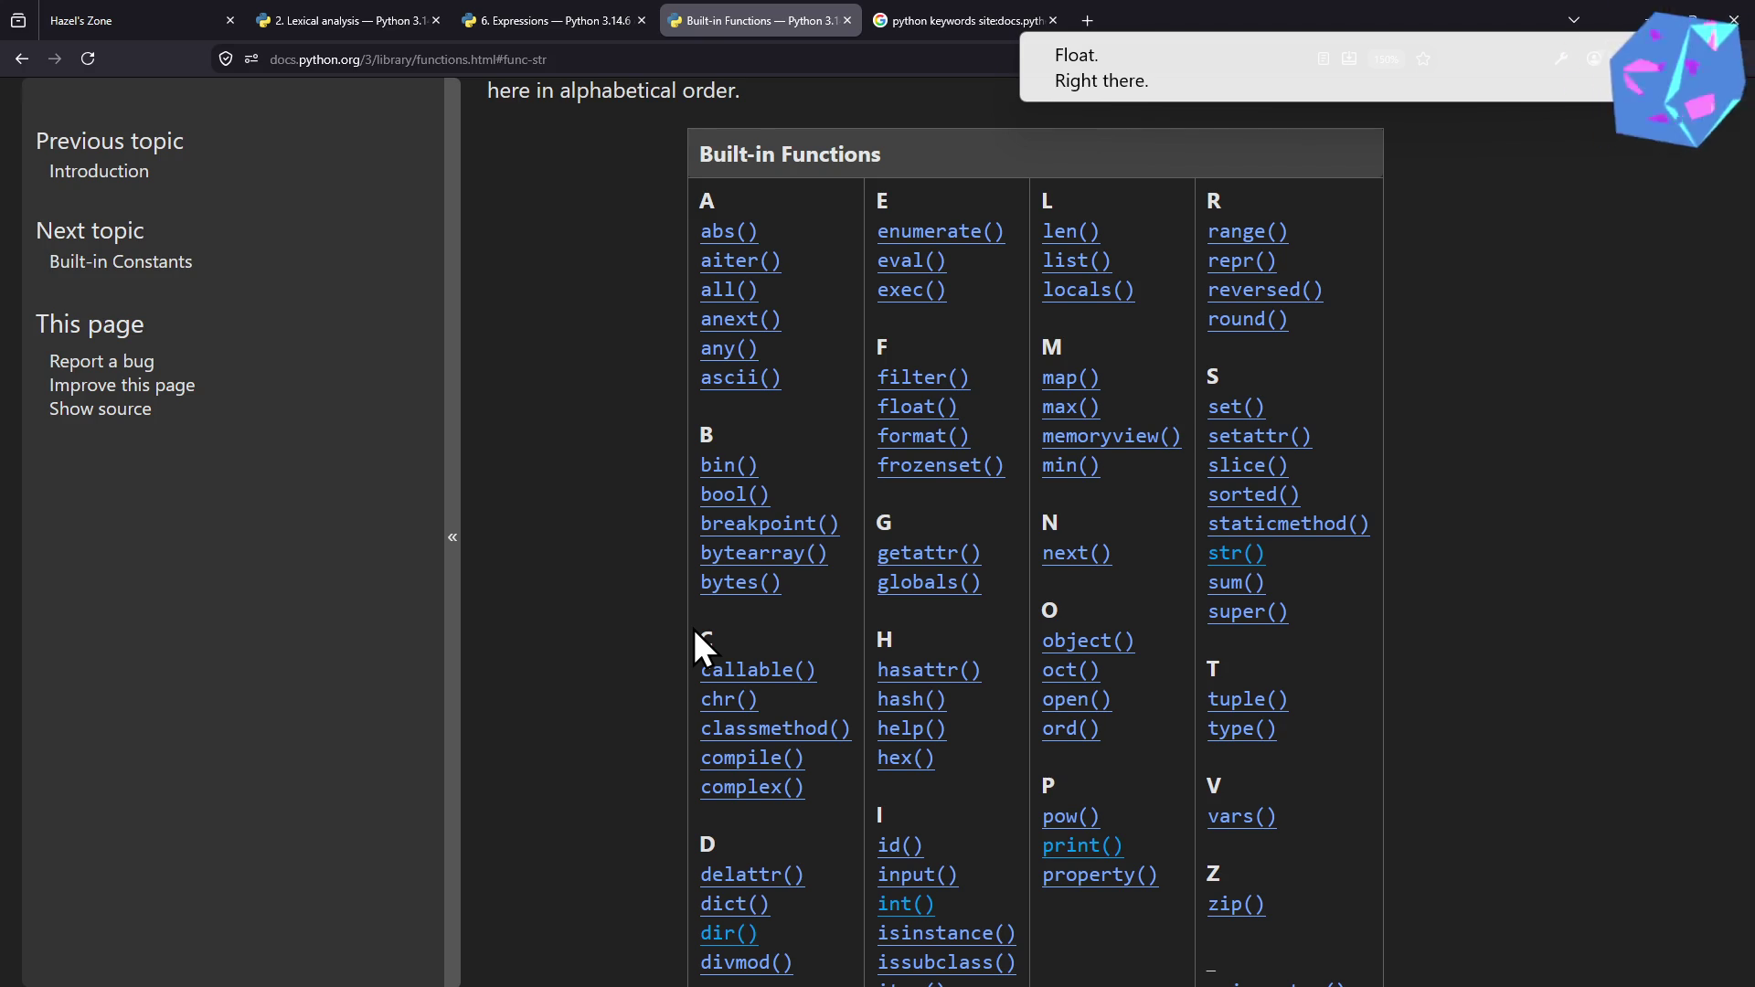
key("alt+Tab")
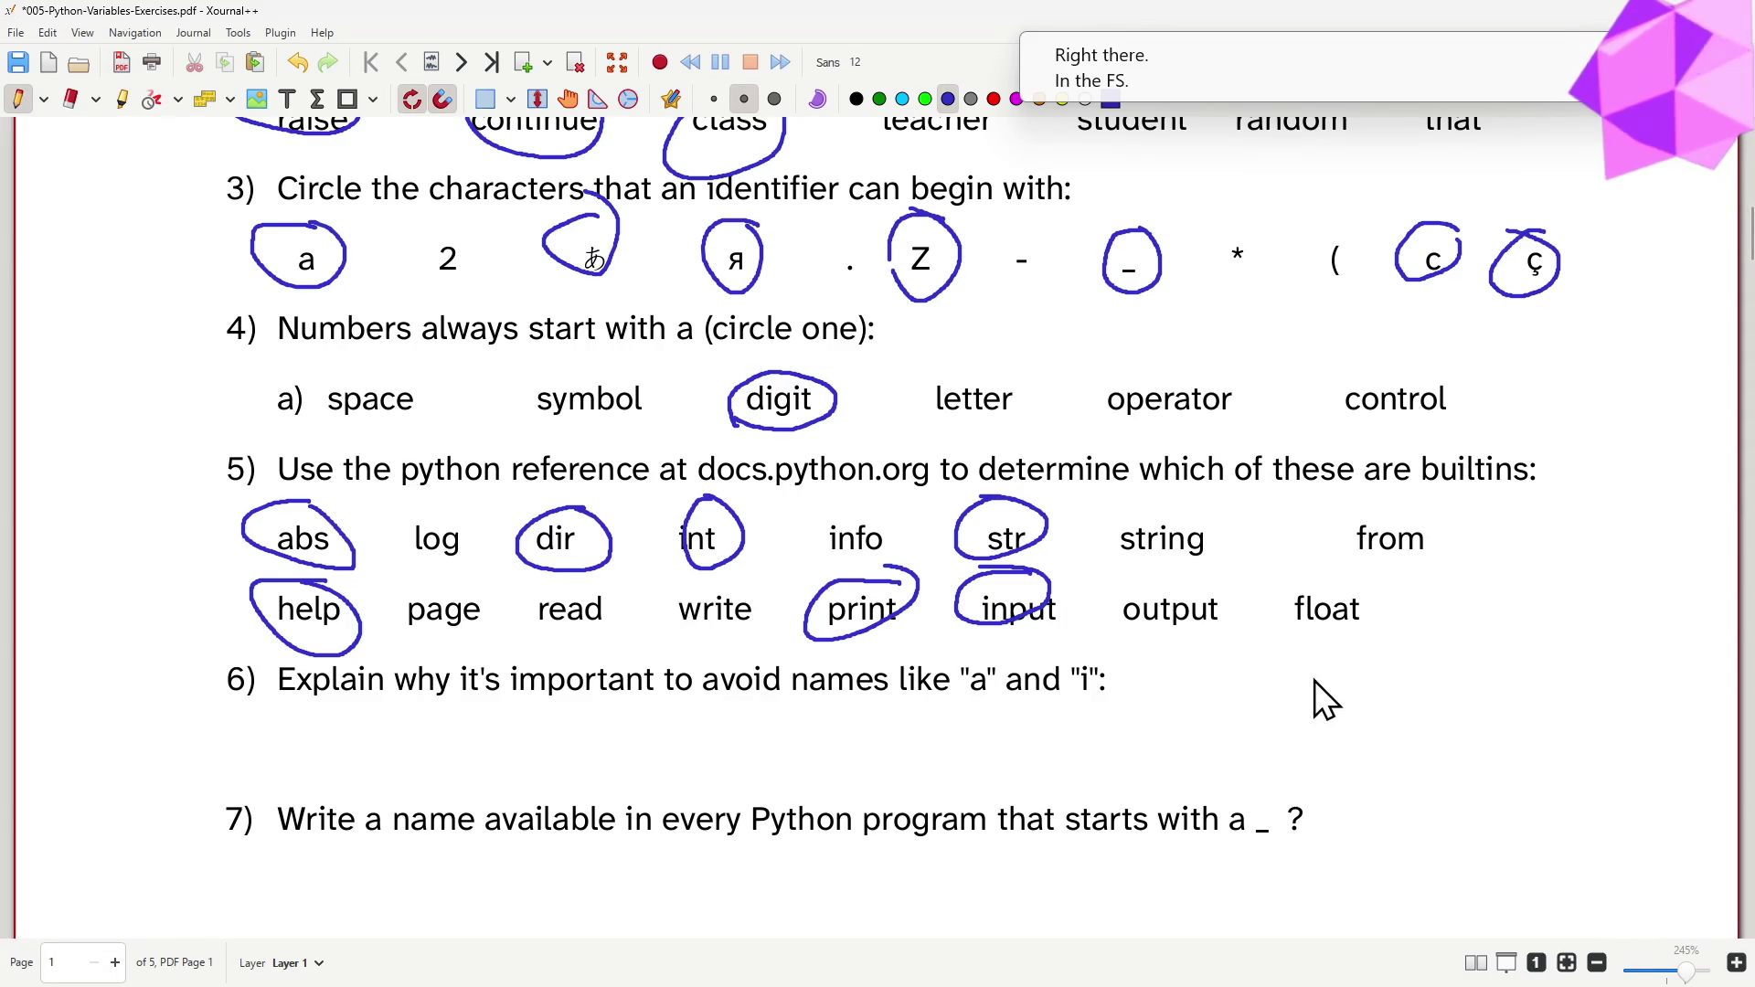
left_click_drag(1289, 584, 1356, 587)
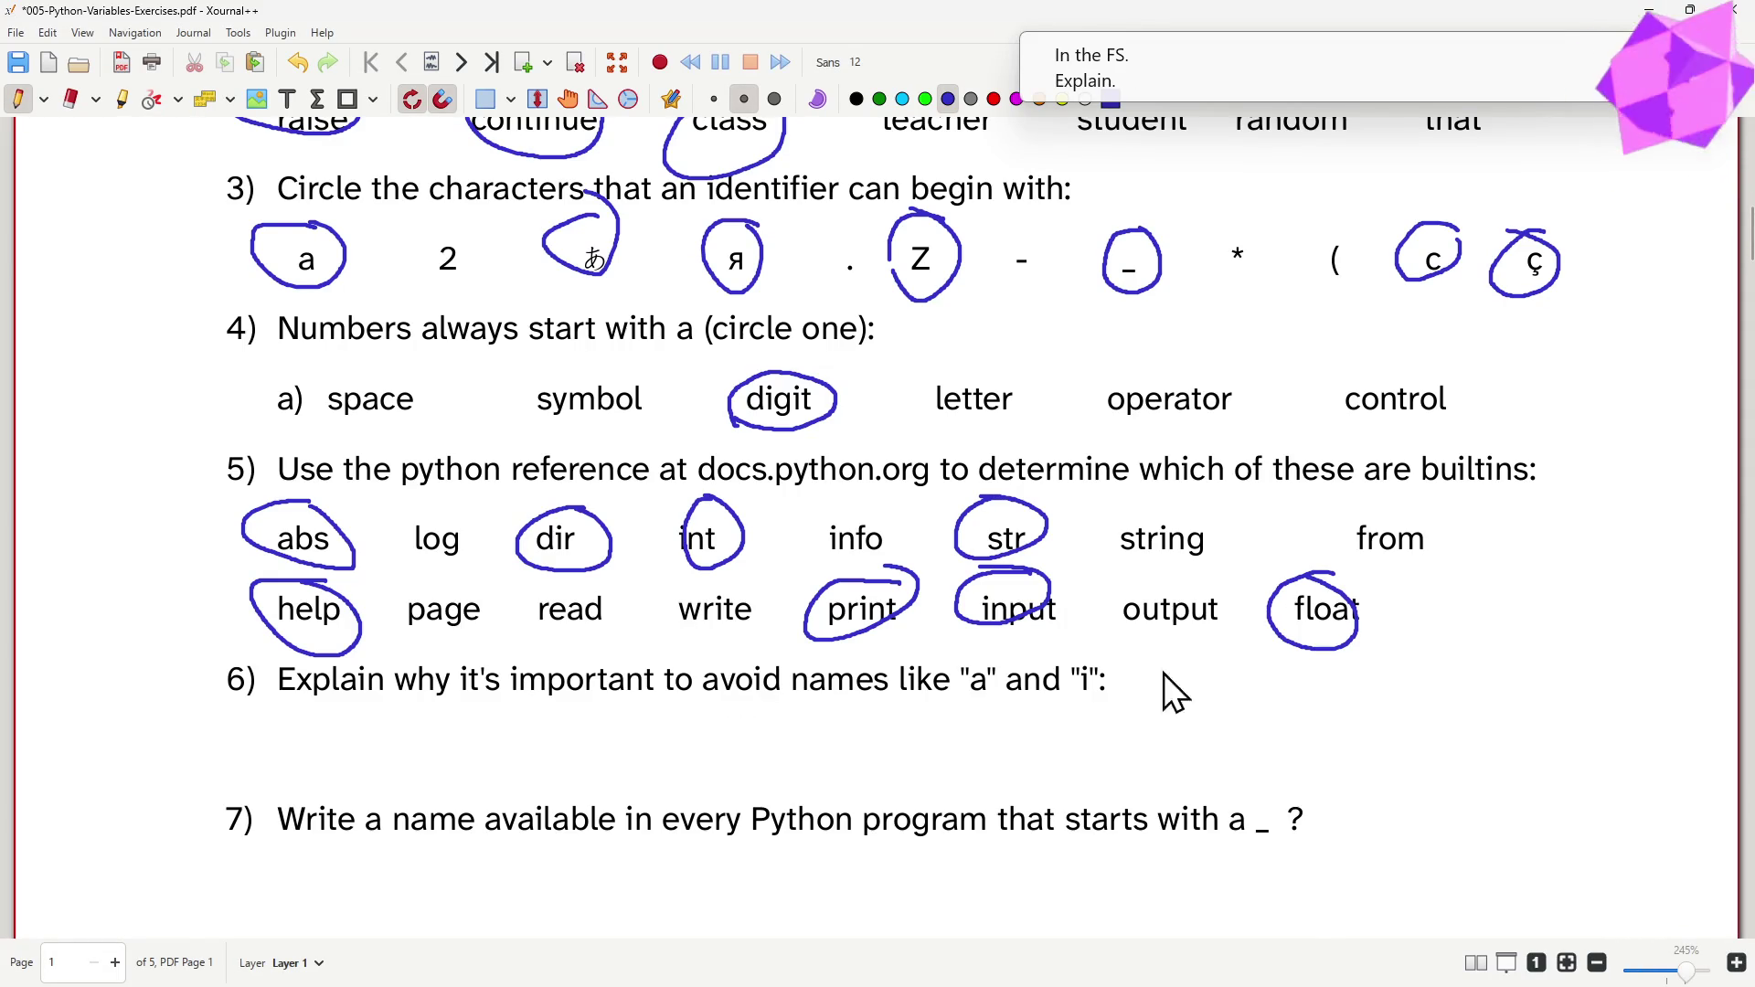
- Start a red text box in the blank space under question 6
left_click(284, 102)
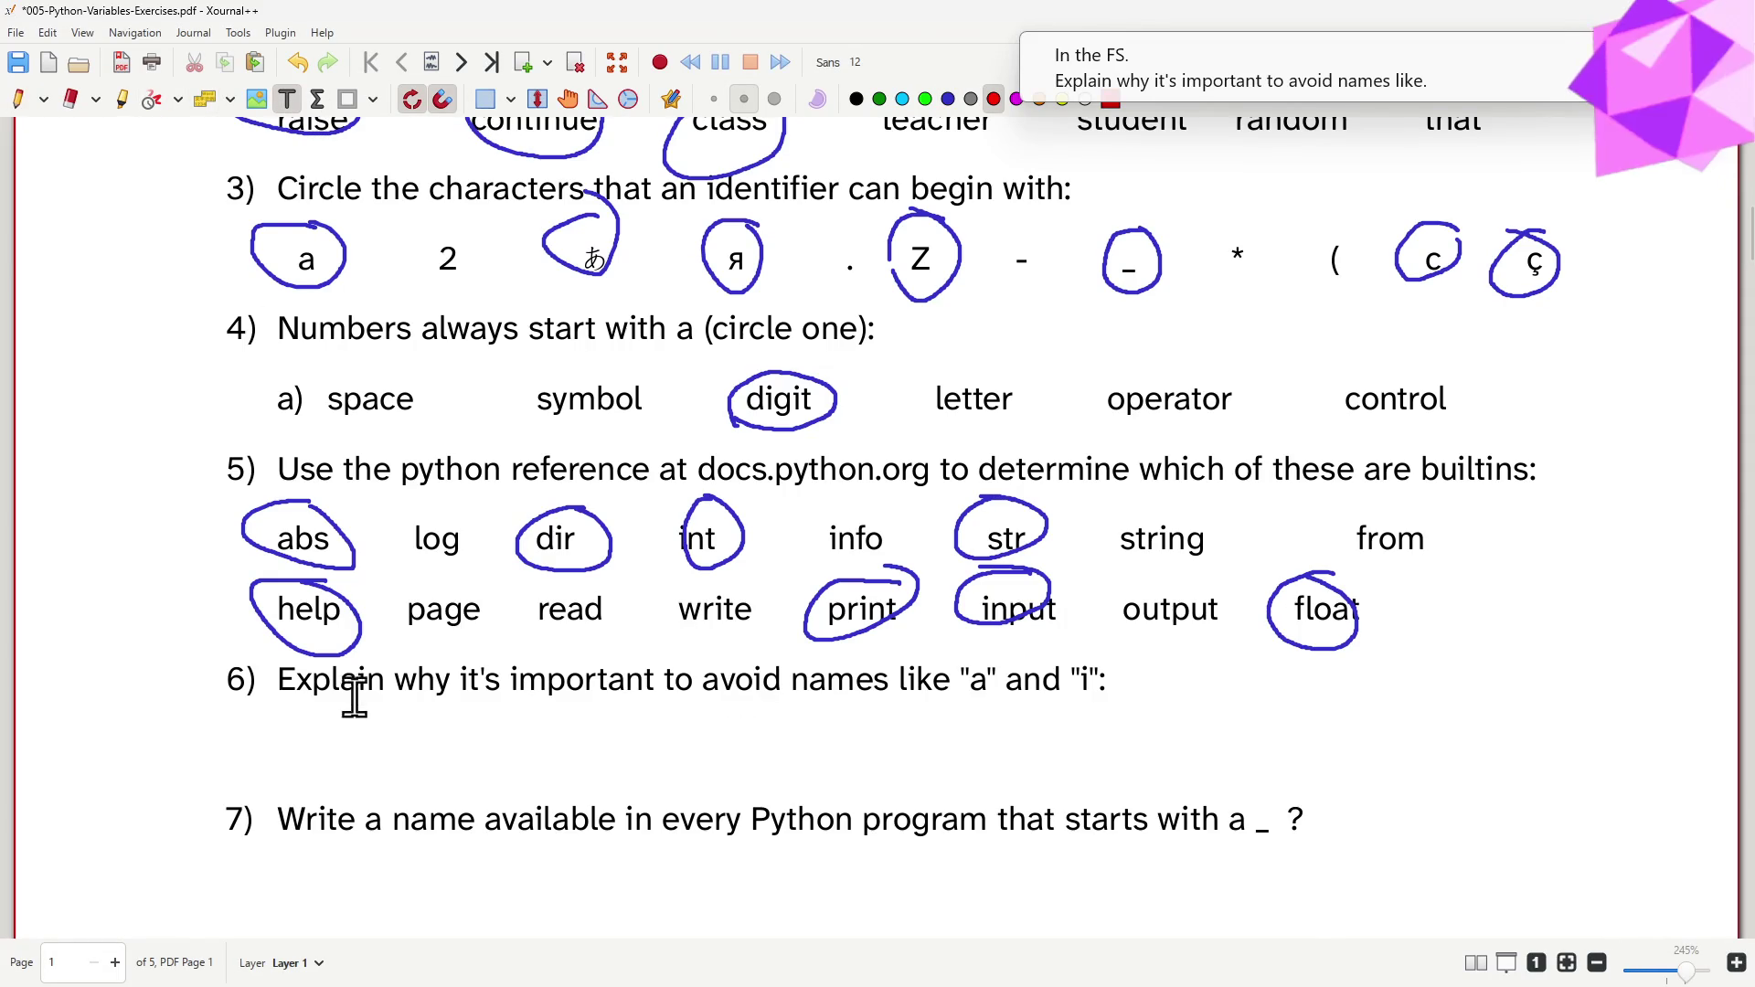
left_click(339, 742)
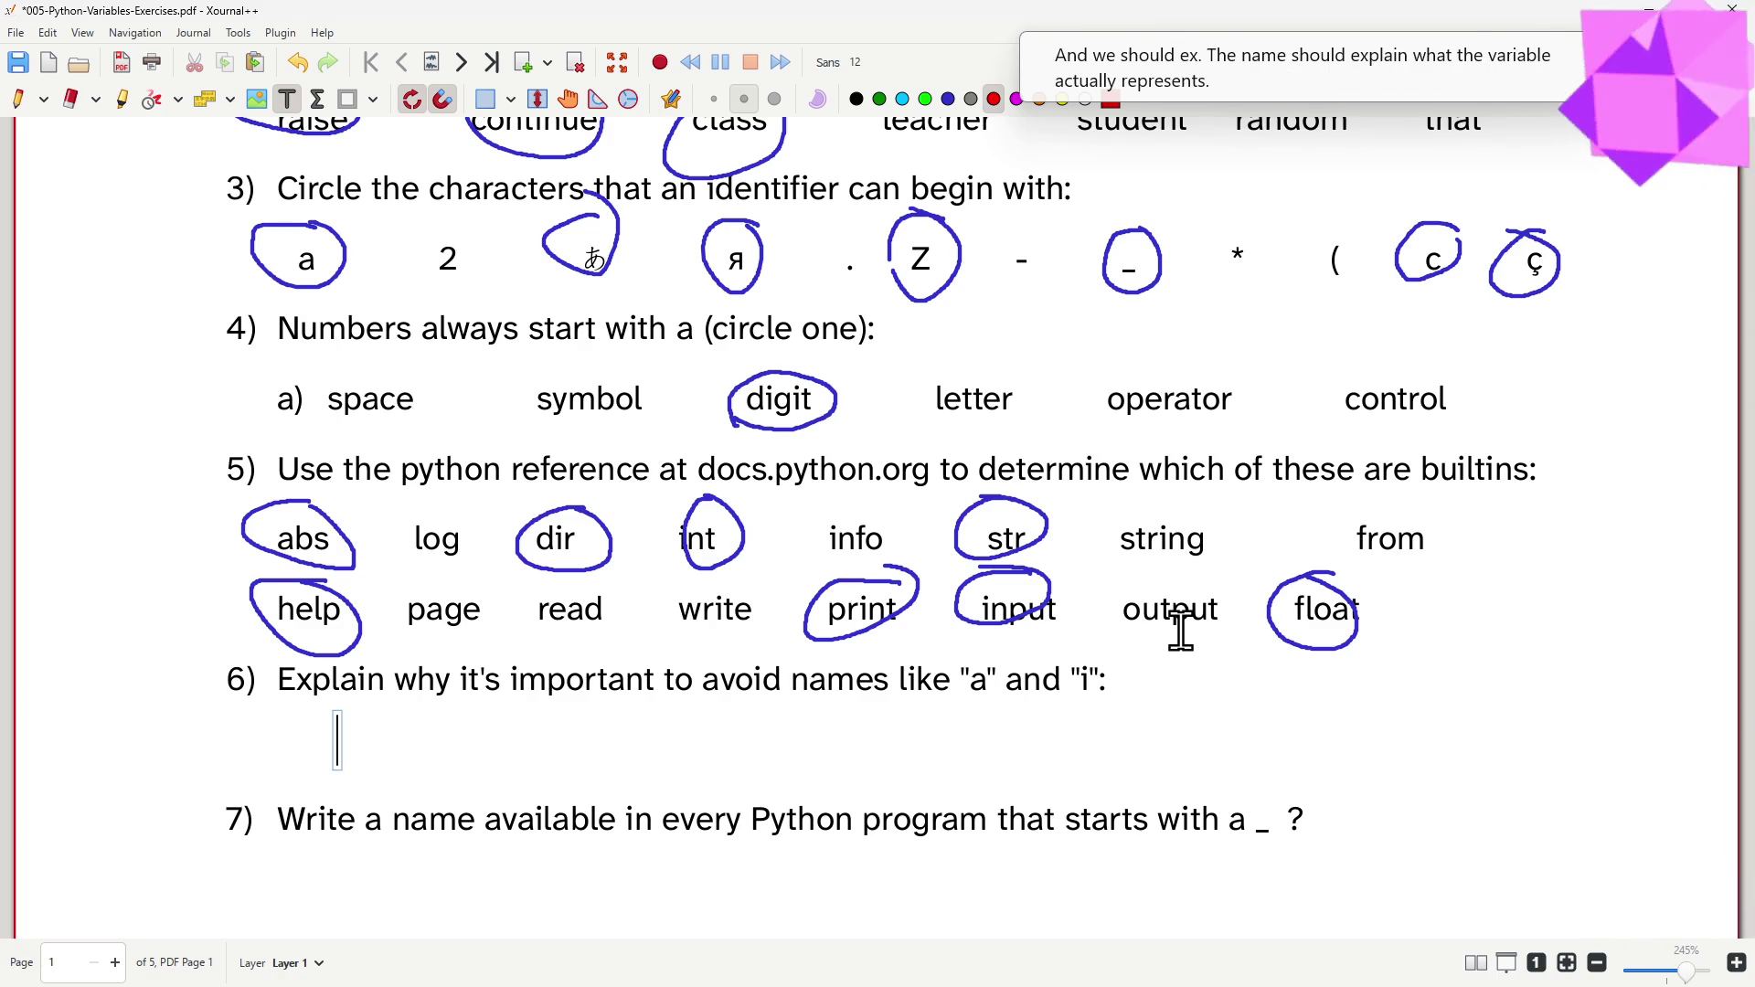
type("It's meaningless... basd s")
- Write the answer that such names are meaningless and make code harder to read and understand
key("BackSpace")
key("BackSpace")
key("BackSpace")
key("BackSpace")
key("BackSpace")
key("BackSpace")
type("makes our code harder")
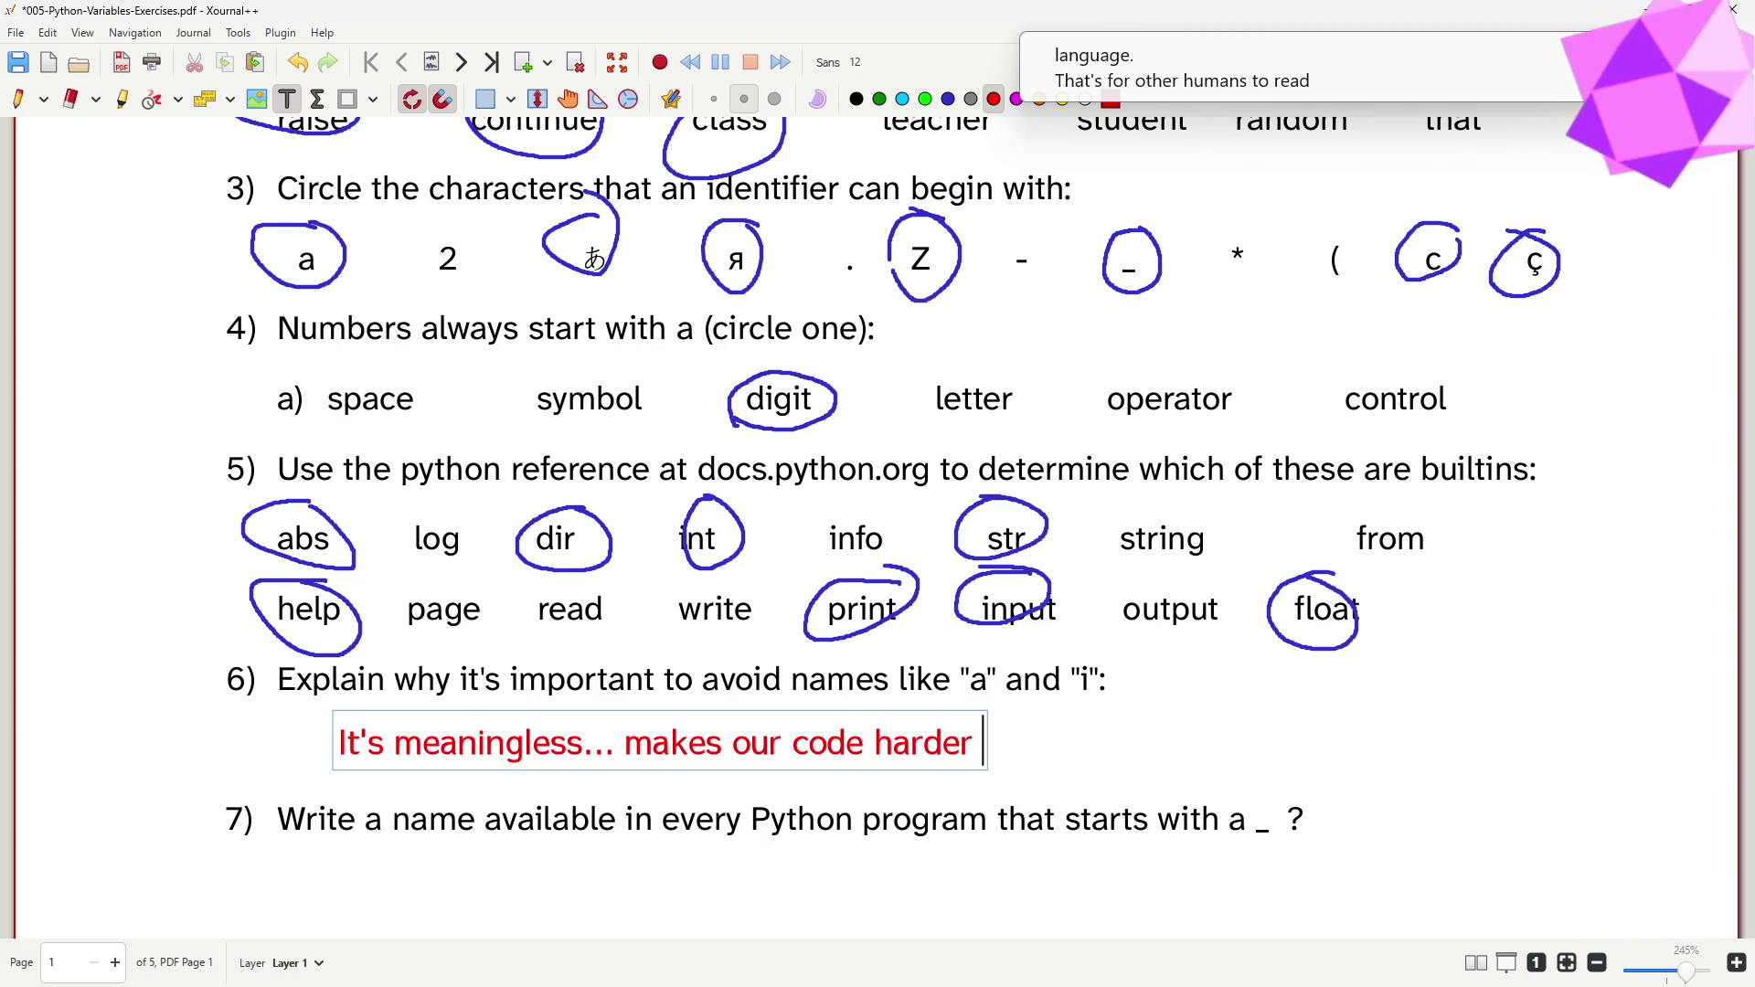
type("to read and understand")
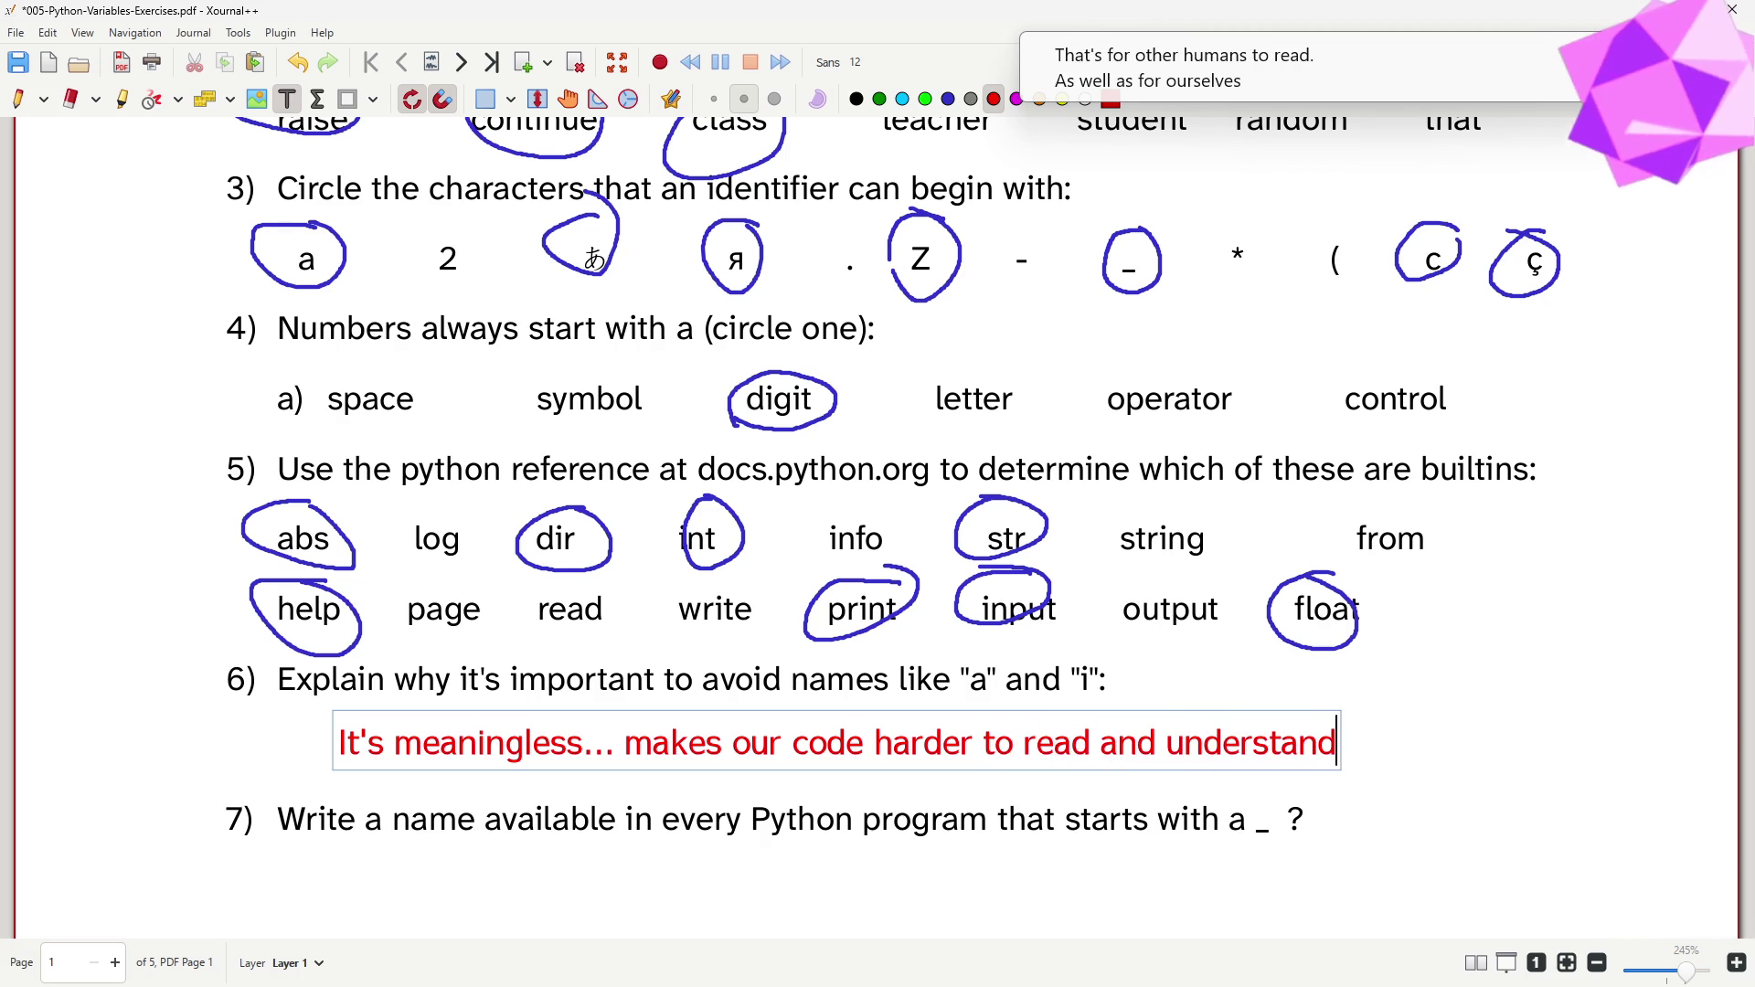
type(".")
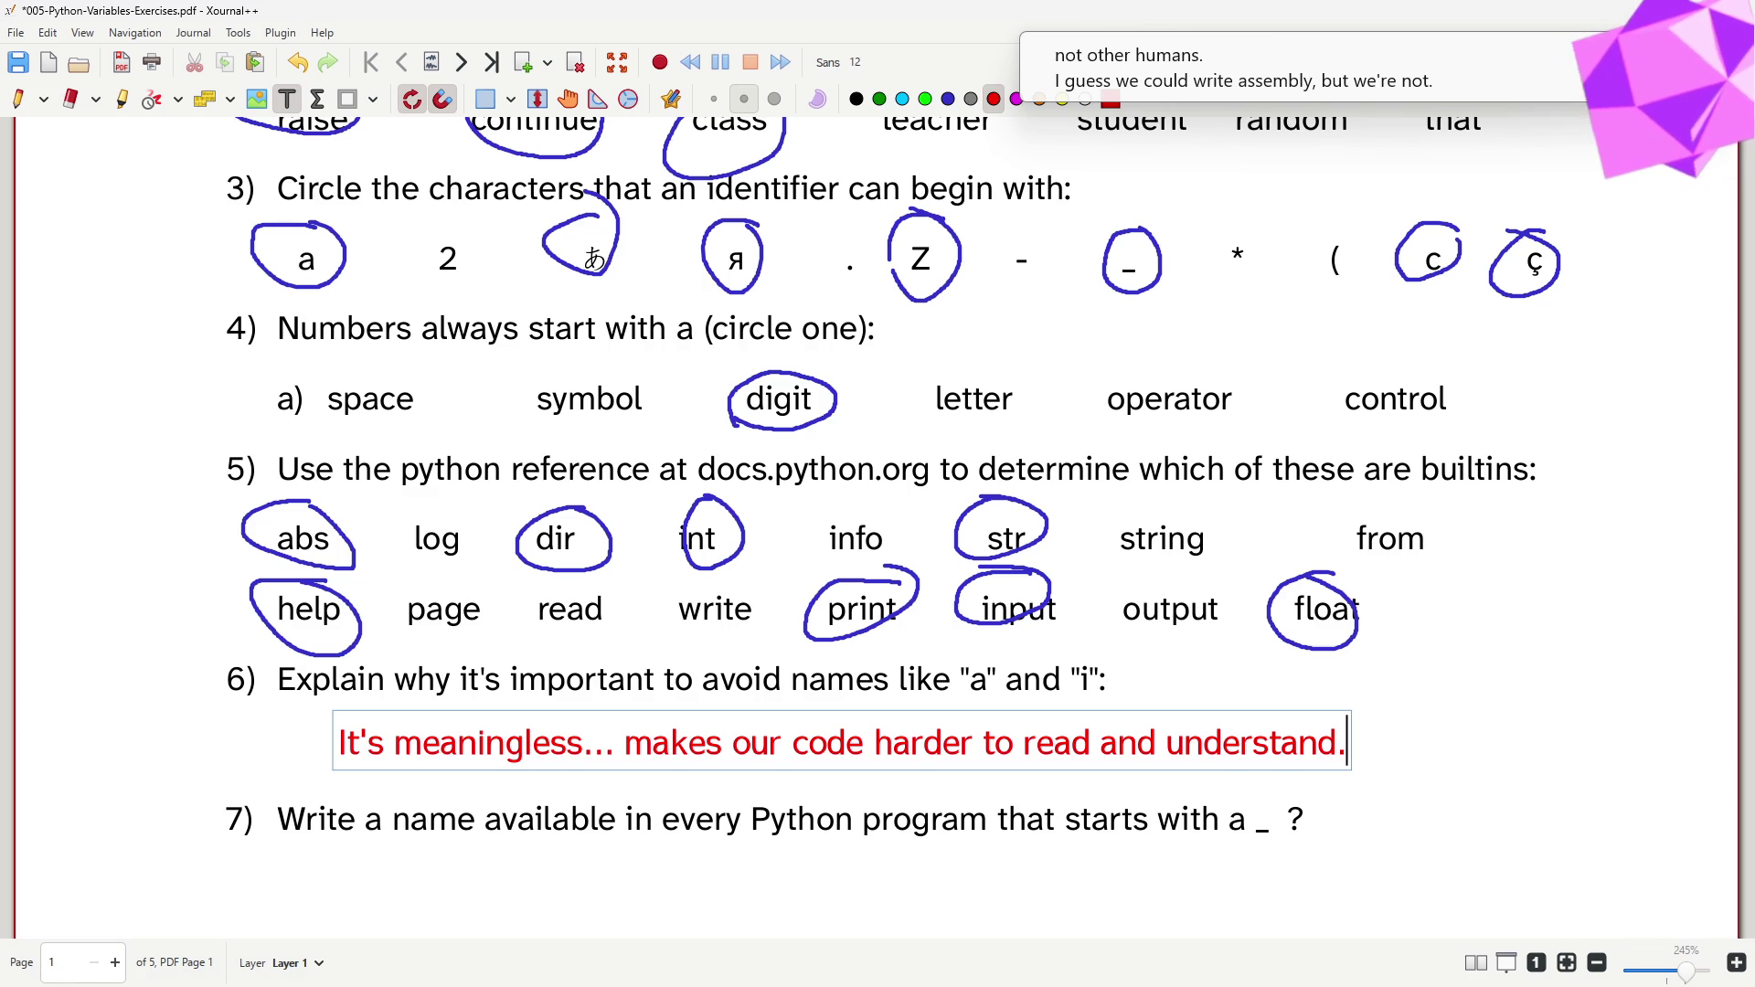
left_click(1657, 792)
scroll(1521, 595, "down", 1)
scroll(1520, 595, "down", 2)
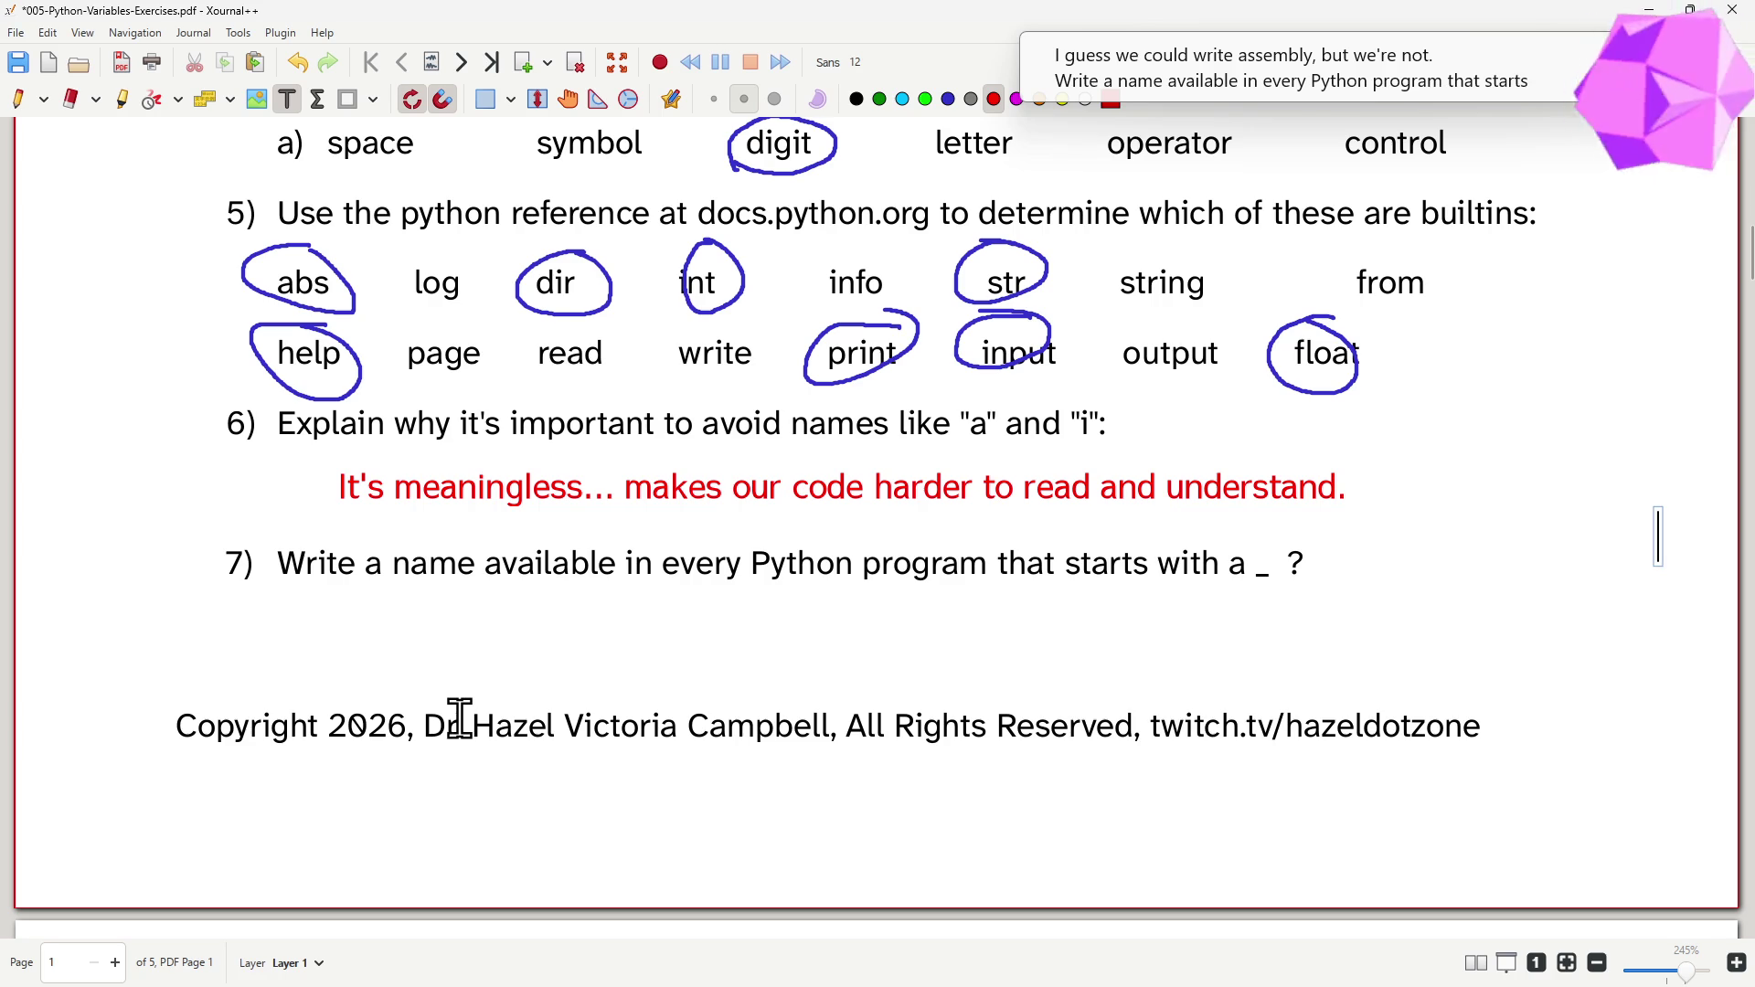
- Cycle through the open windows towards Visual Studio Code from question 7
key("alt+Tab")
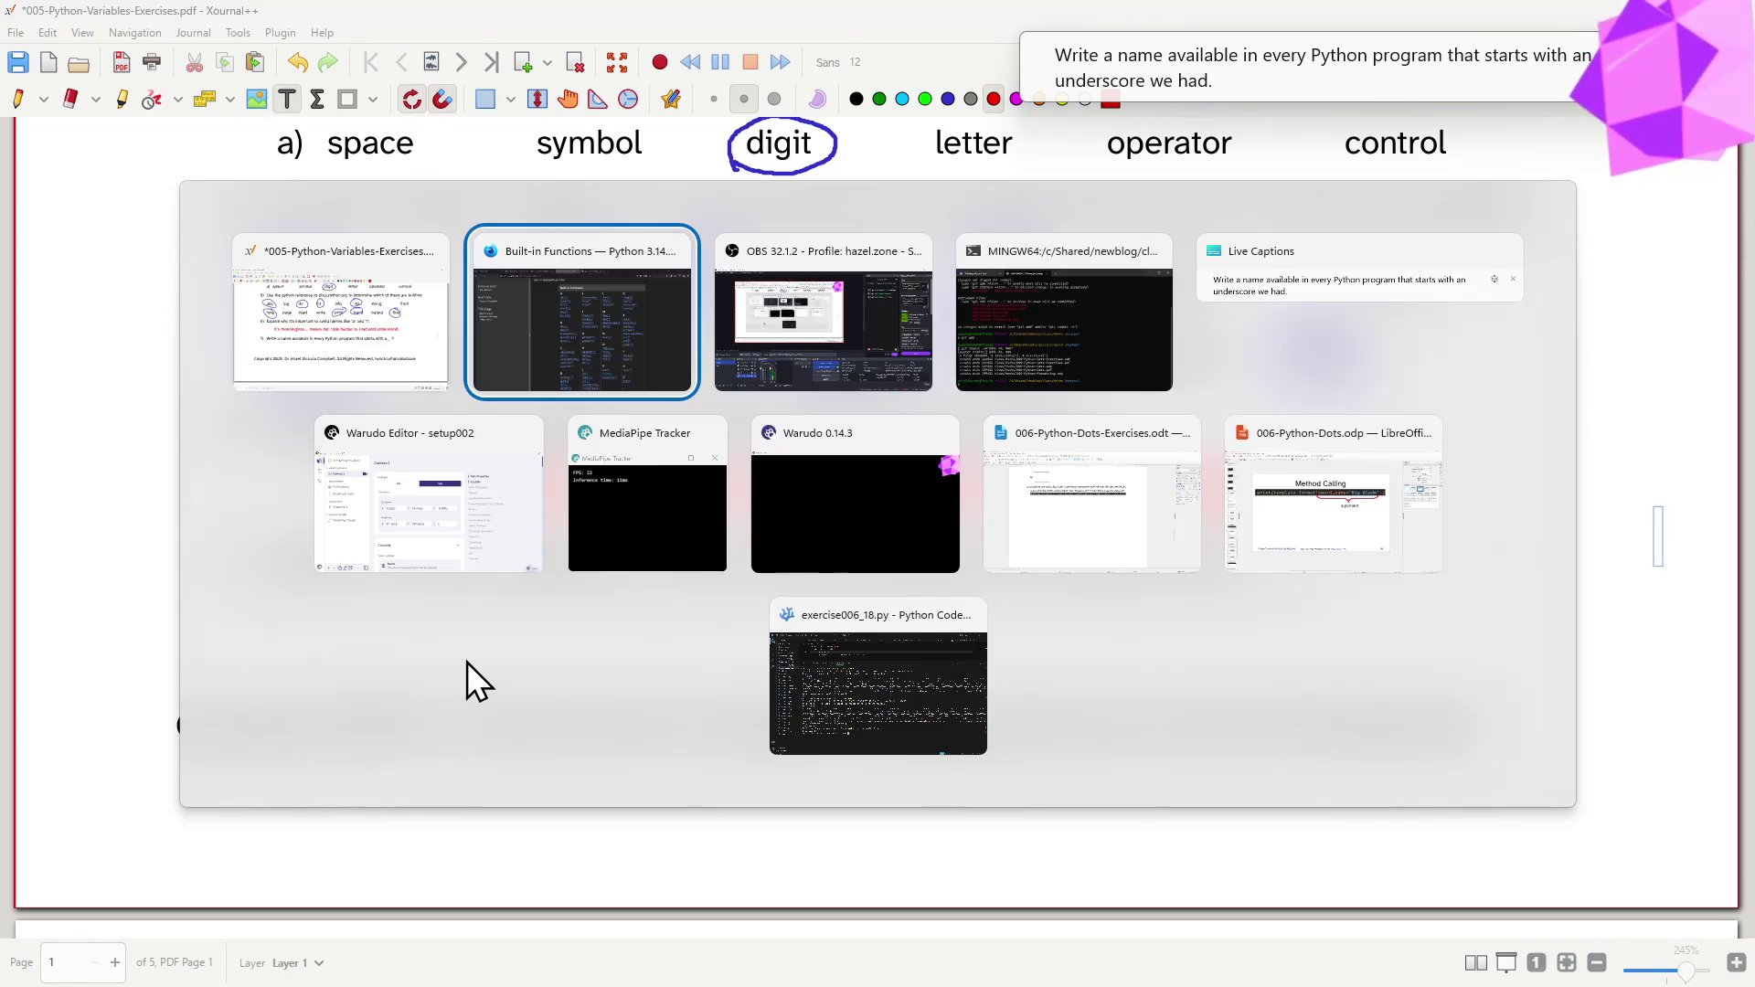
key("alt+Tab")
key("alt+Tab")
key("alt+Tab")
key("alt+Tab")
key("alt+Tab")
key("alt+Tab")
key("alt+Tab")
key("alt+Tab")
key("alt+Tab")
key("alt+Tab")
key("alt+Tab")
key("alt+Tab")
key("alt+Tab")
key("alt+Tab")
key("alt+Tab")
key("alt+Tab")
key("alt+Tab")
key("alt+Tab")
key("alt+Tab")
key("alt+Tab")
key("alt+Tab")
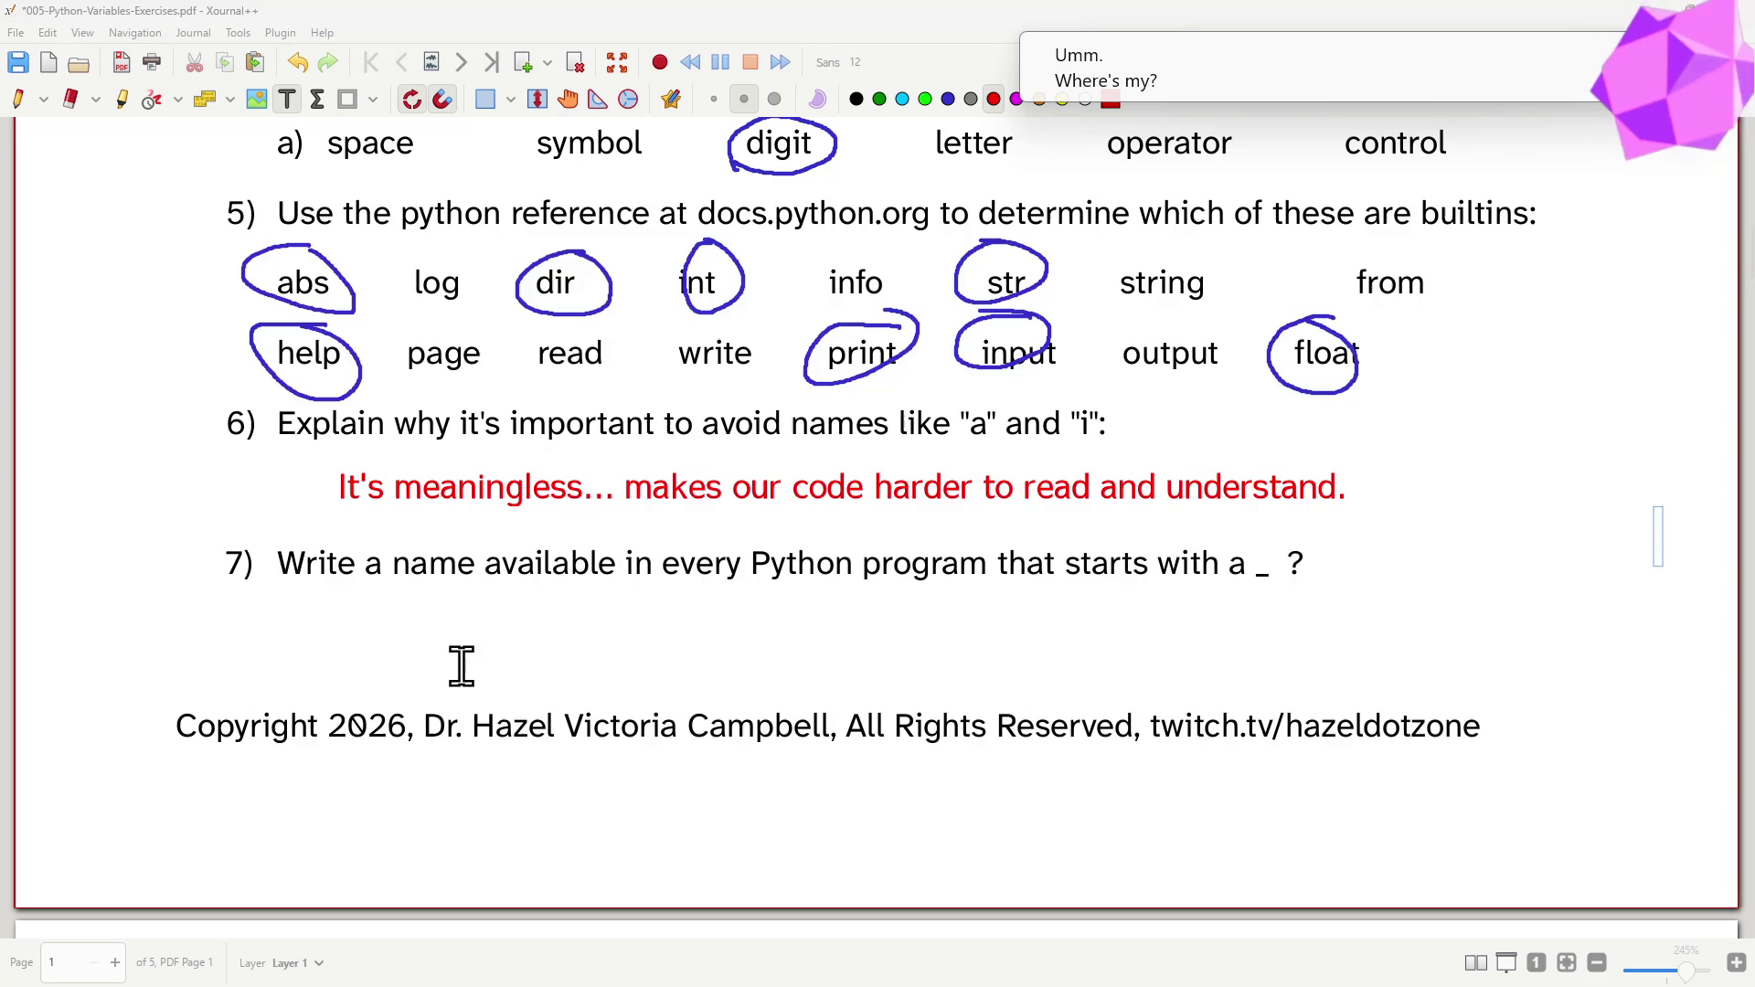
key("alt+Tab")
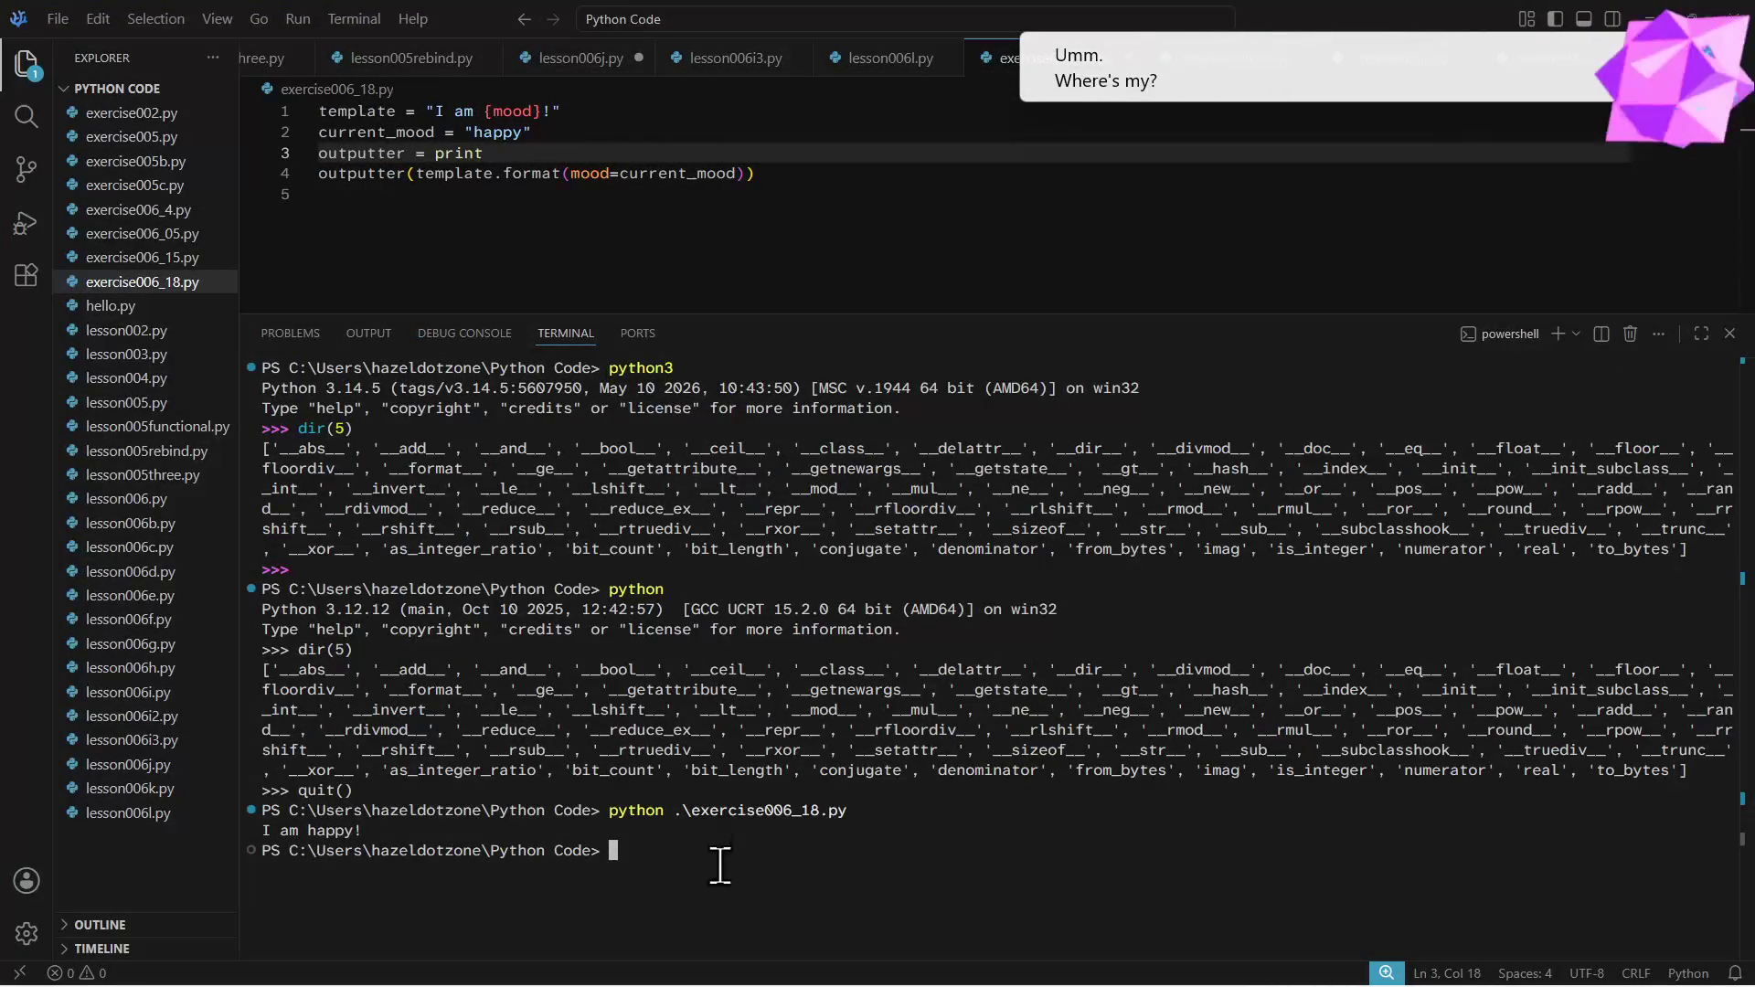
type("clear")
- Evaluate __name__ in a fresh Python session, getting '__main__', then start an answer under question 7
key("Return")
type("pyt")
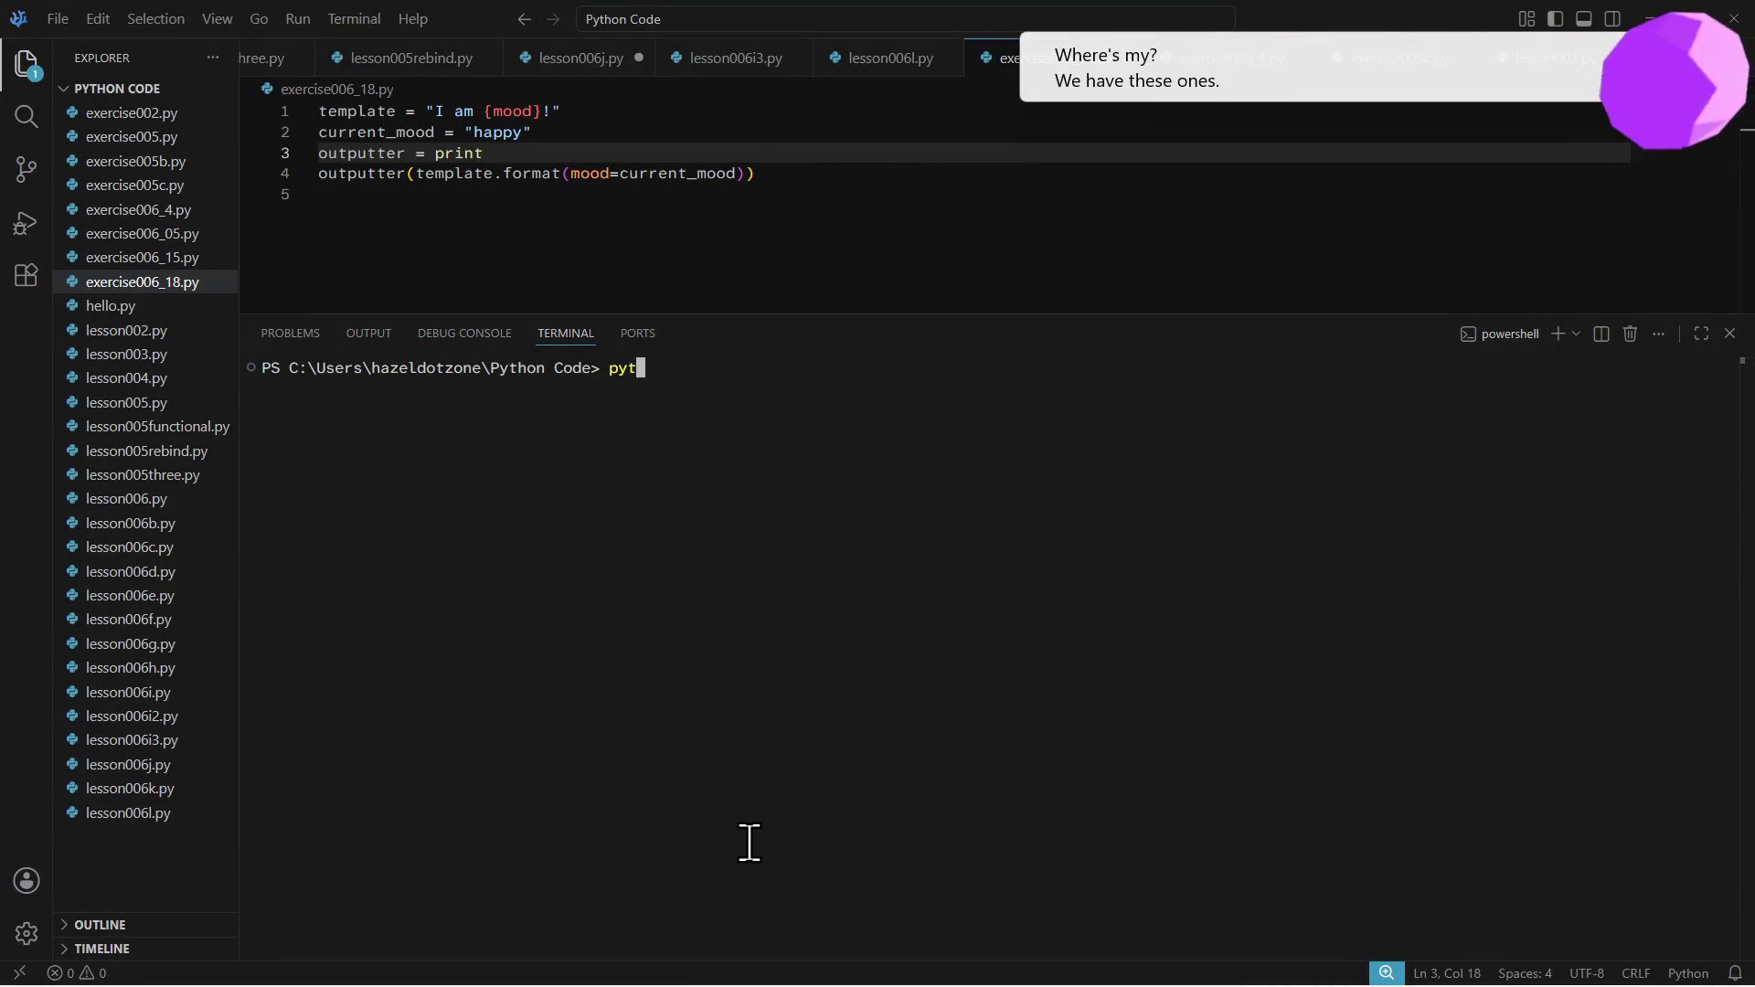
type("hon")
key("Return")
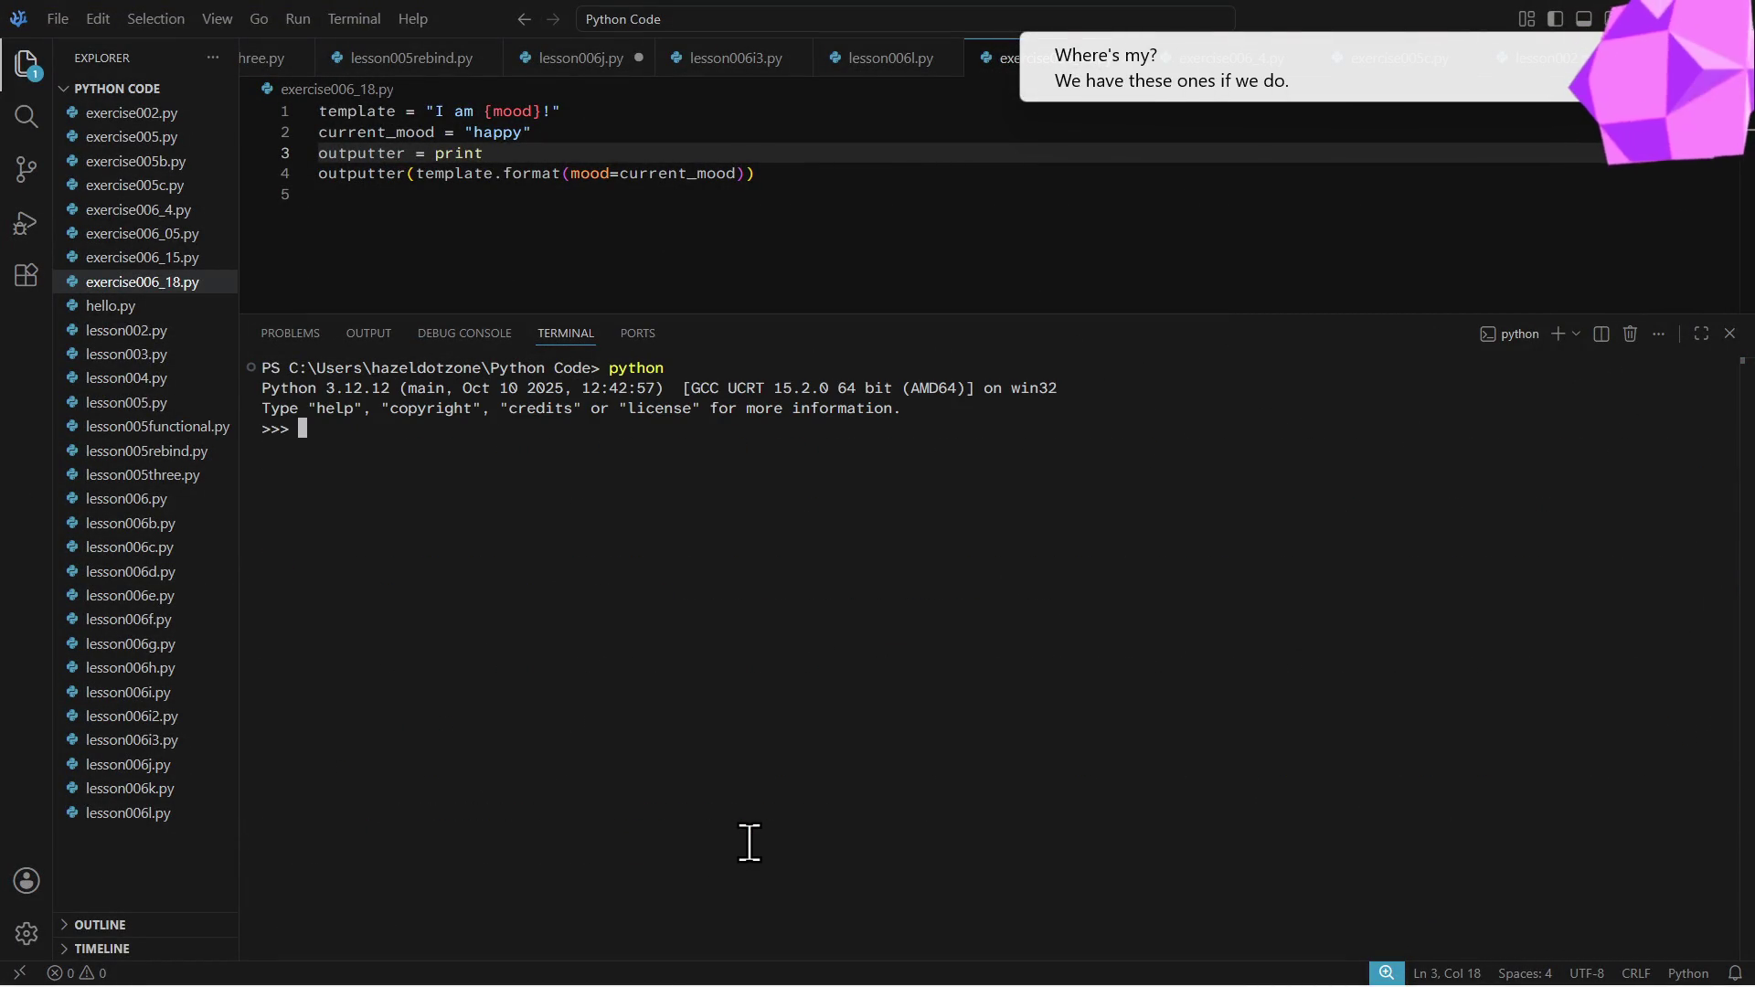
type("__name__")
key("Return")
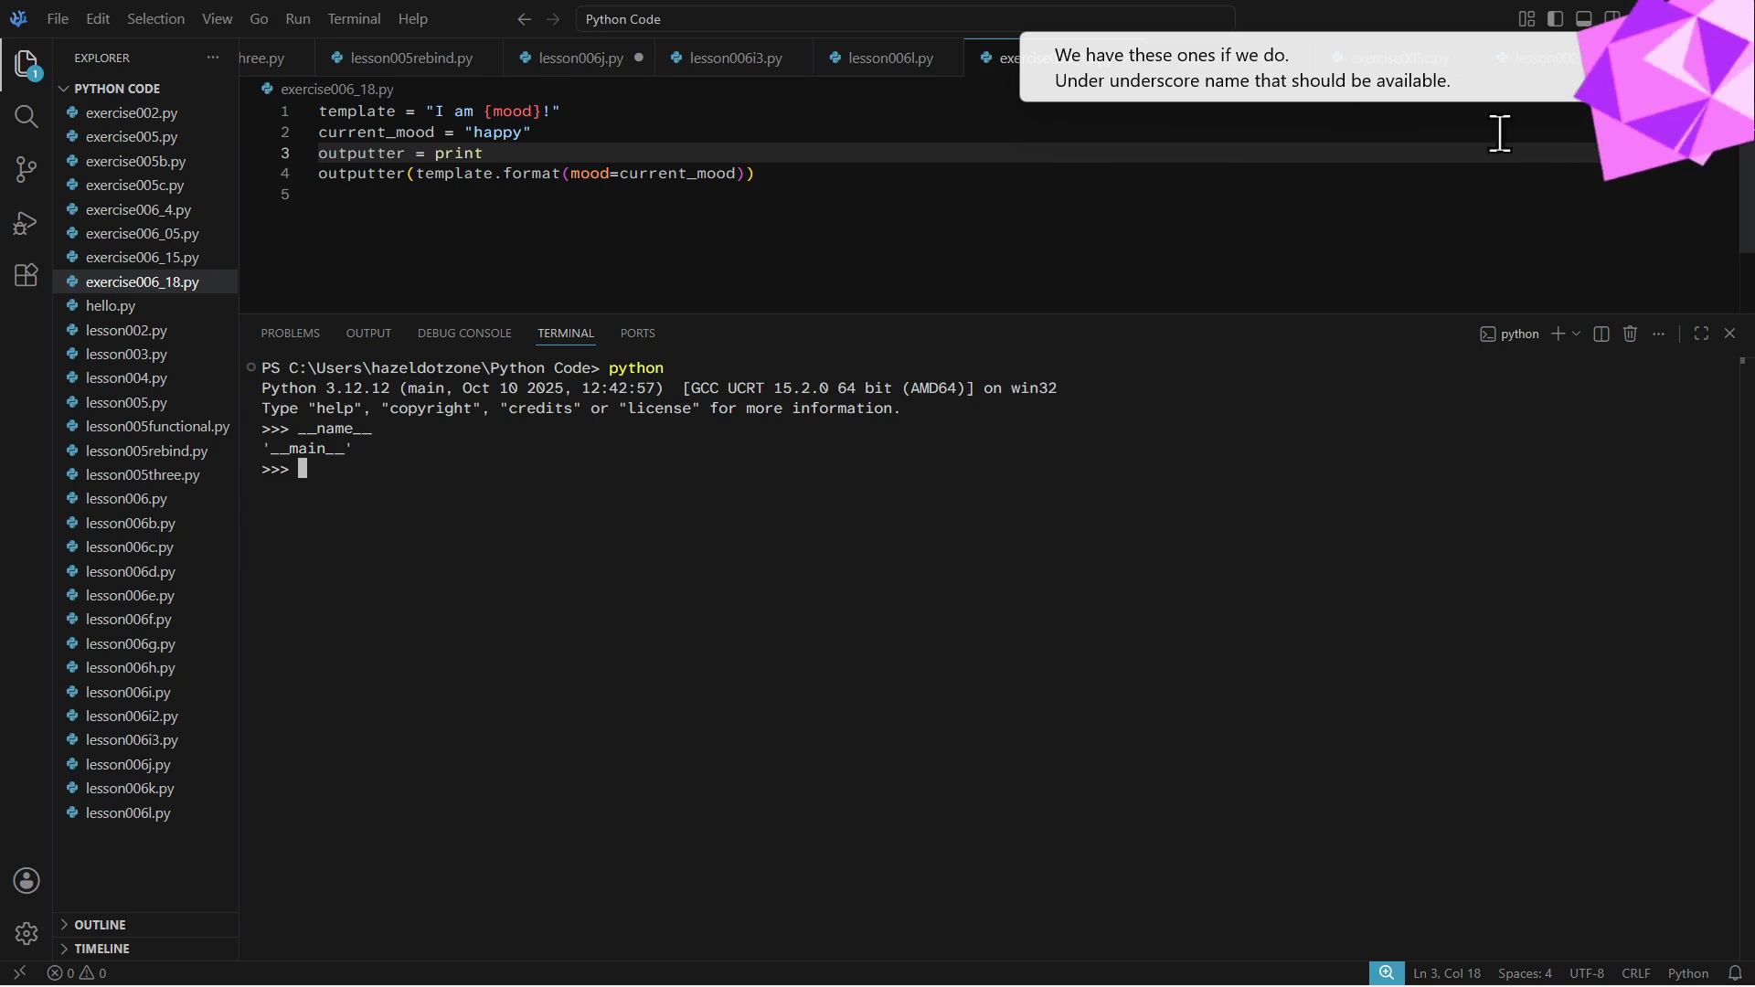
key("alt+Tab")
left_click(378, 640)
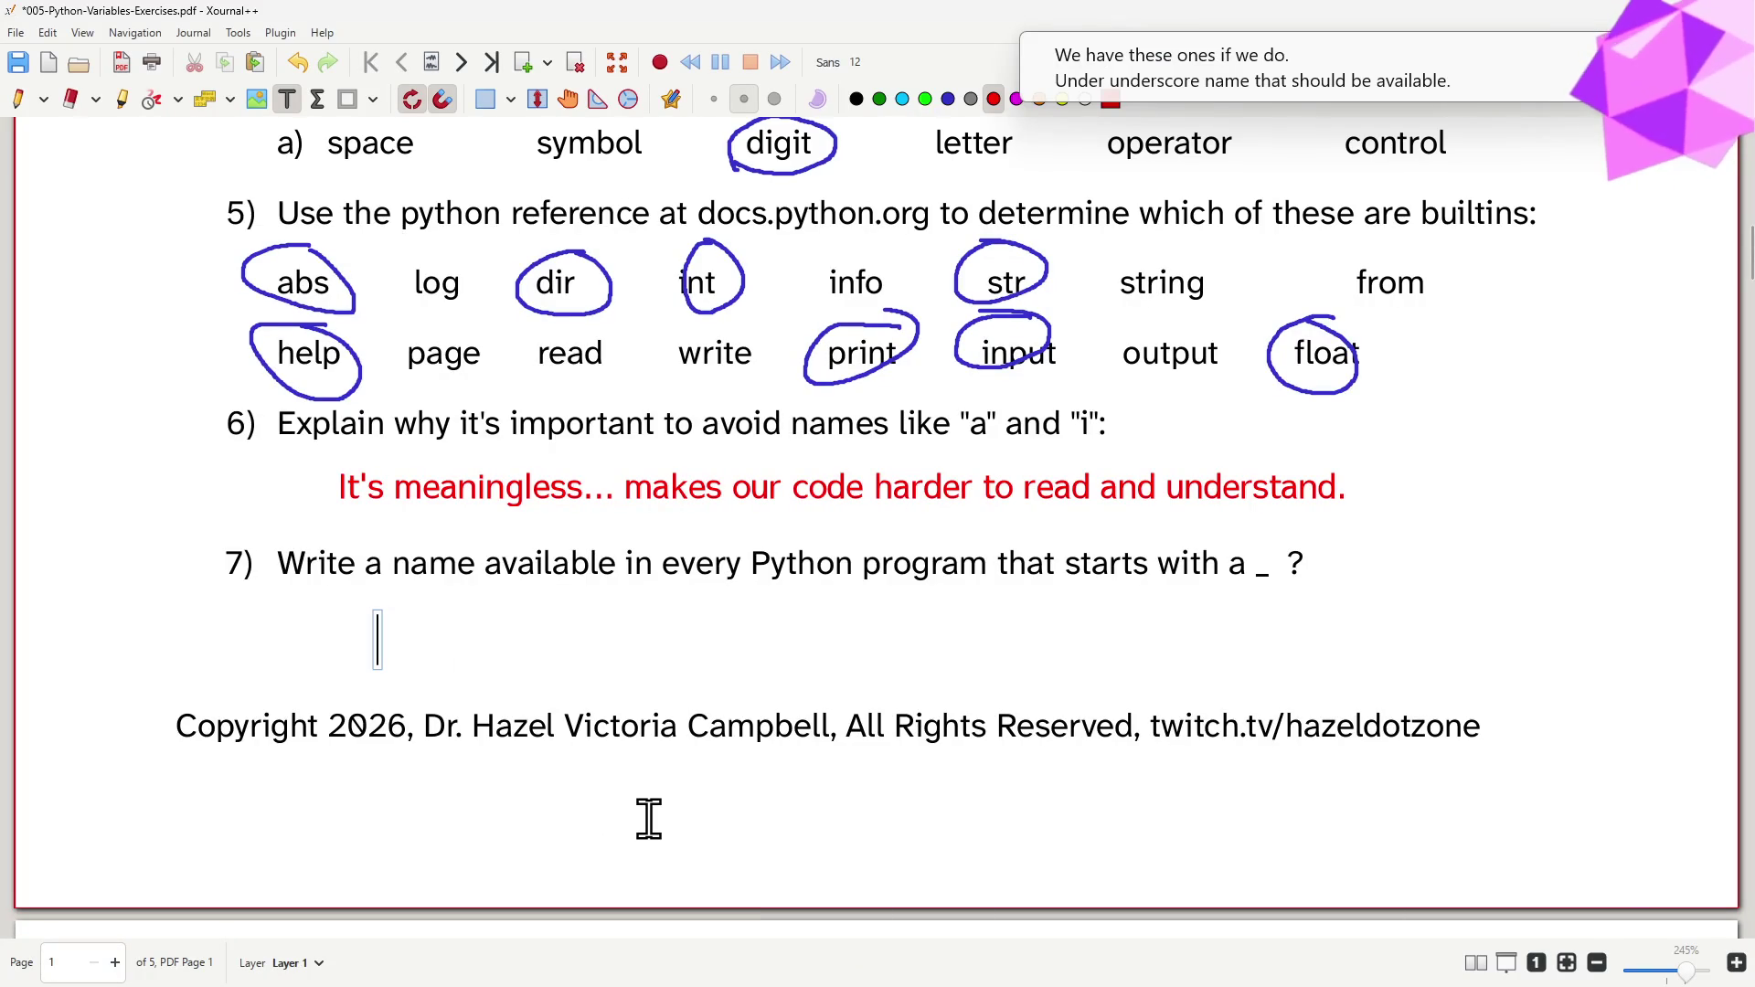
type("__na")
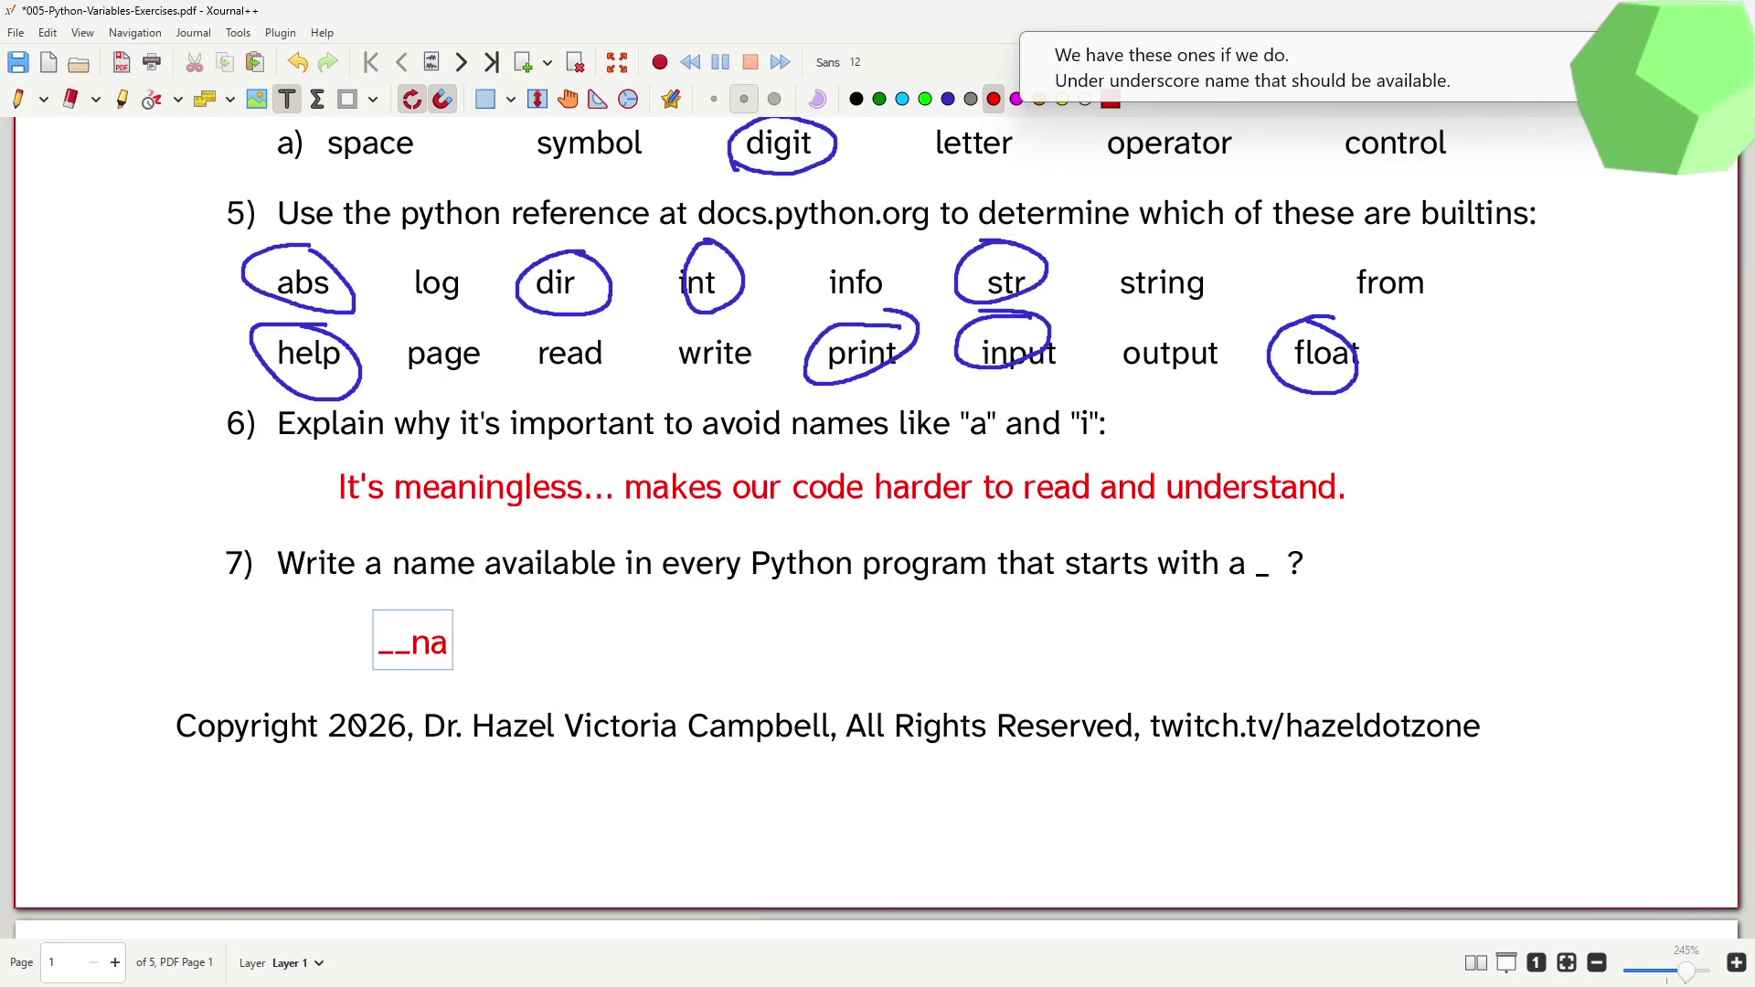
type("me__")
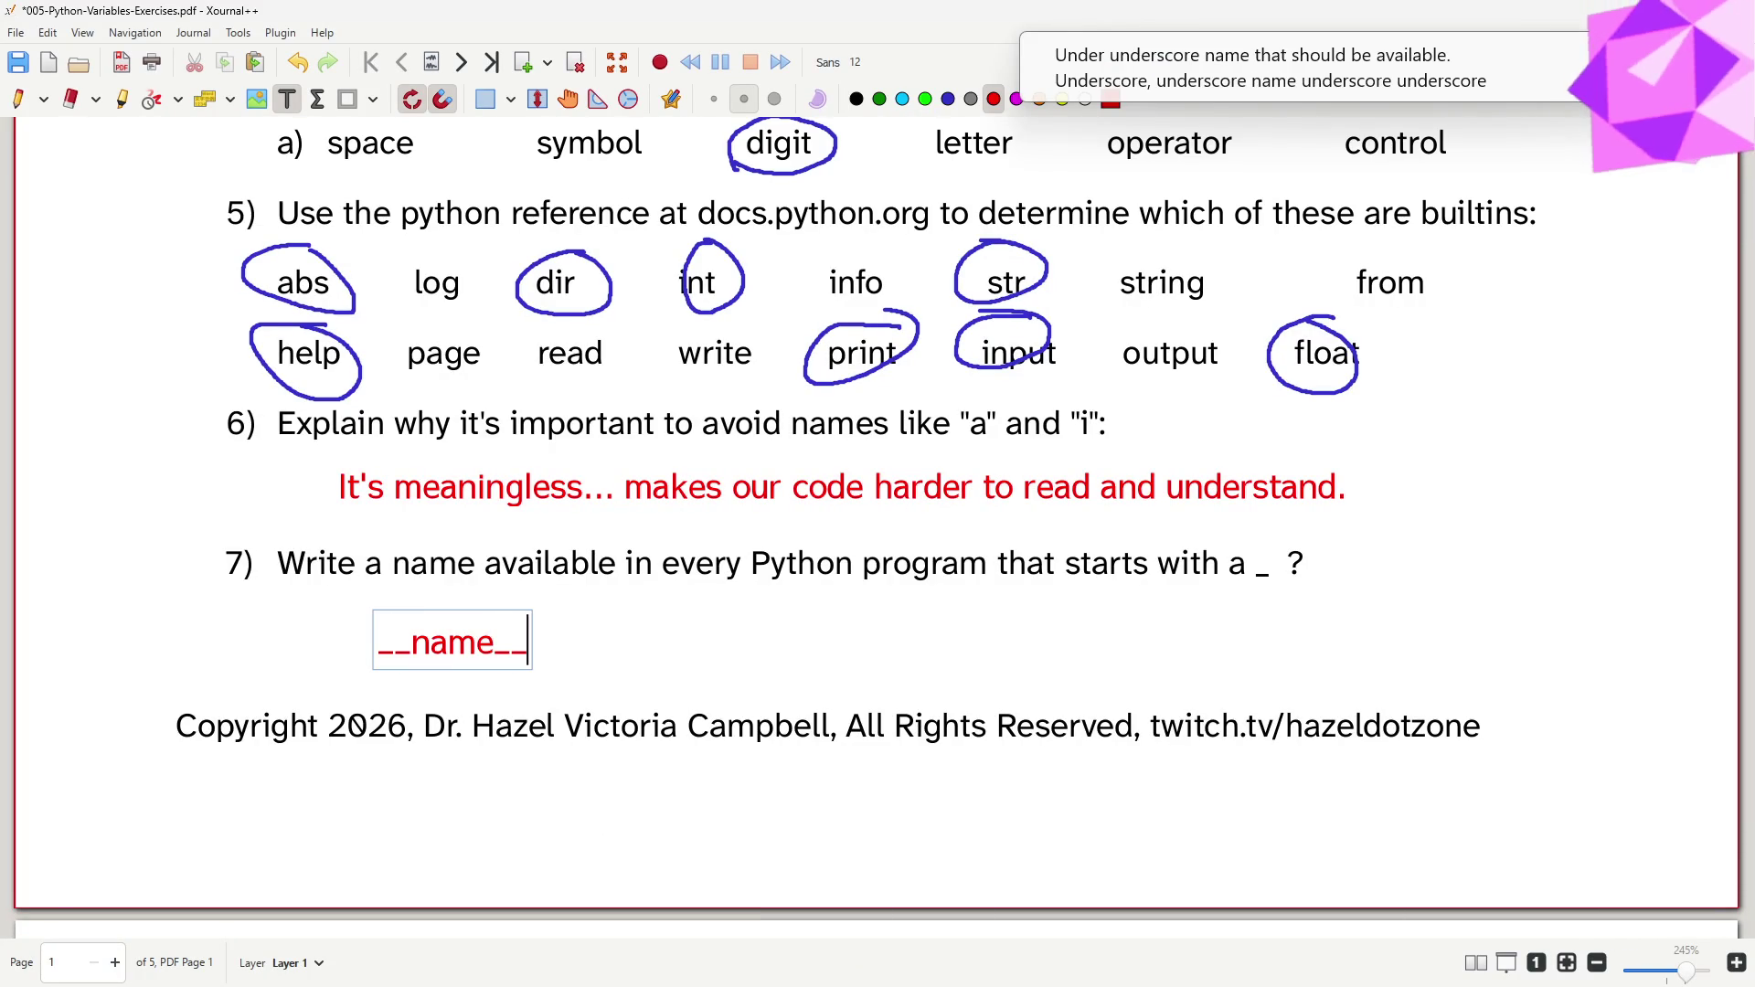
scroll(481, 824, "down", 2)
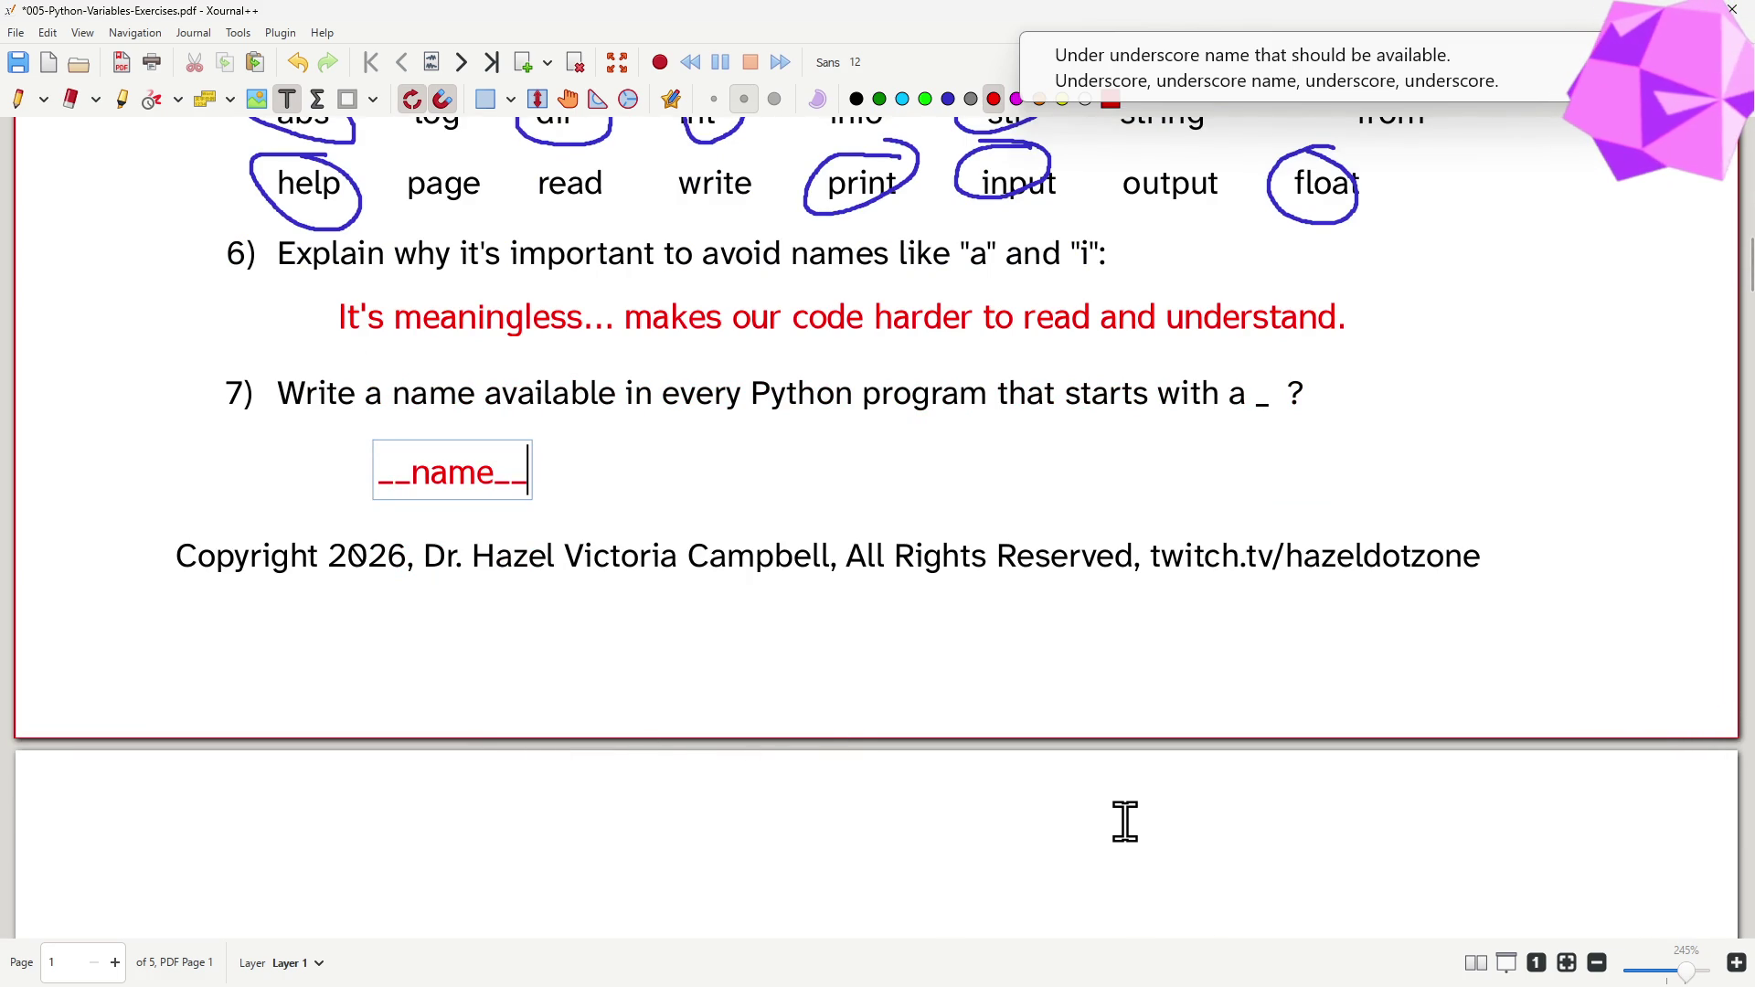
scroll(1119, 819, "down", 3)
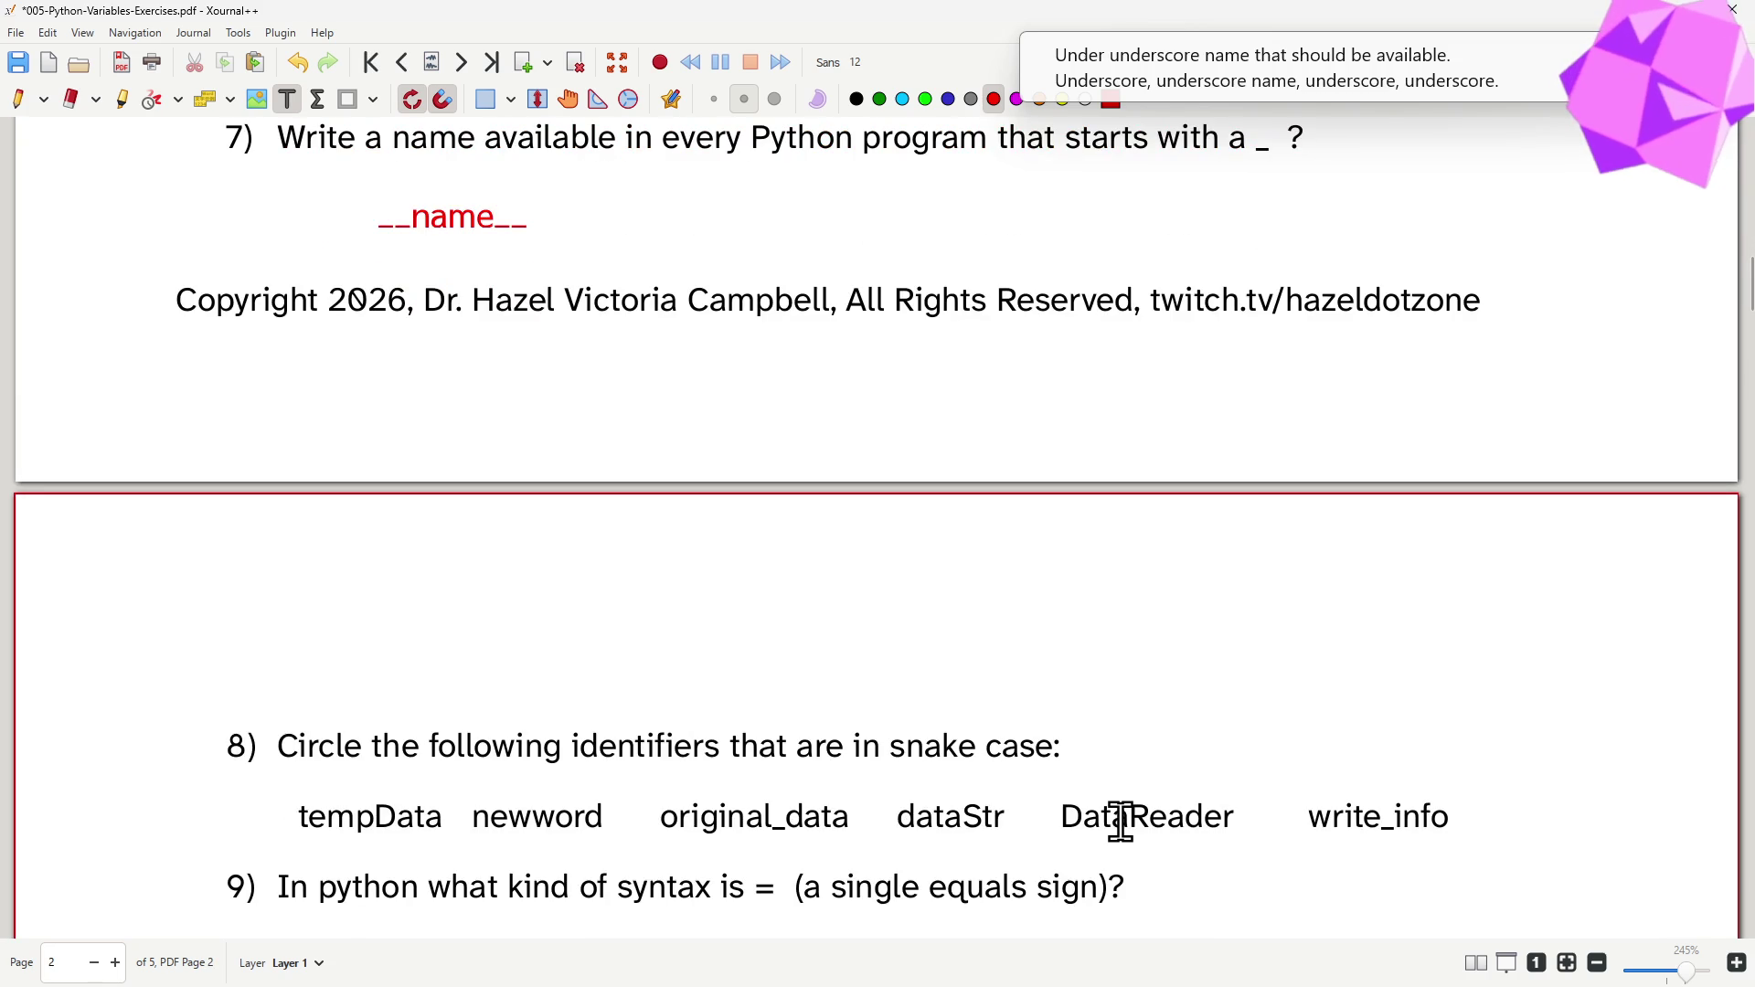
scroll(1120, 820, "down", 2)
scroll(1122, 820, "down", 1)
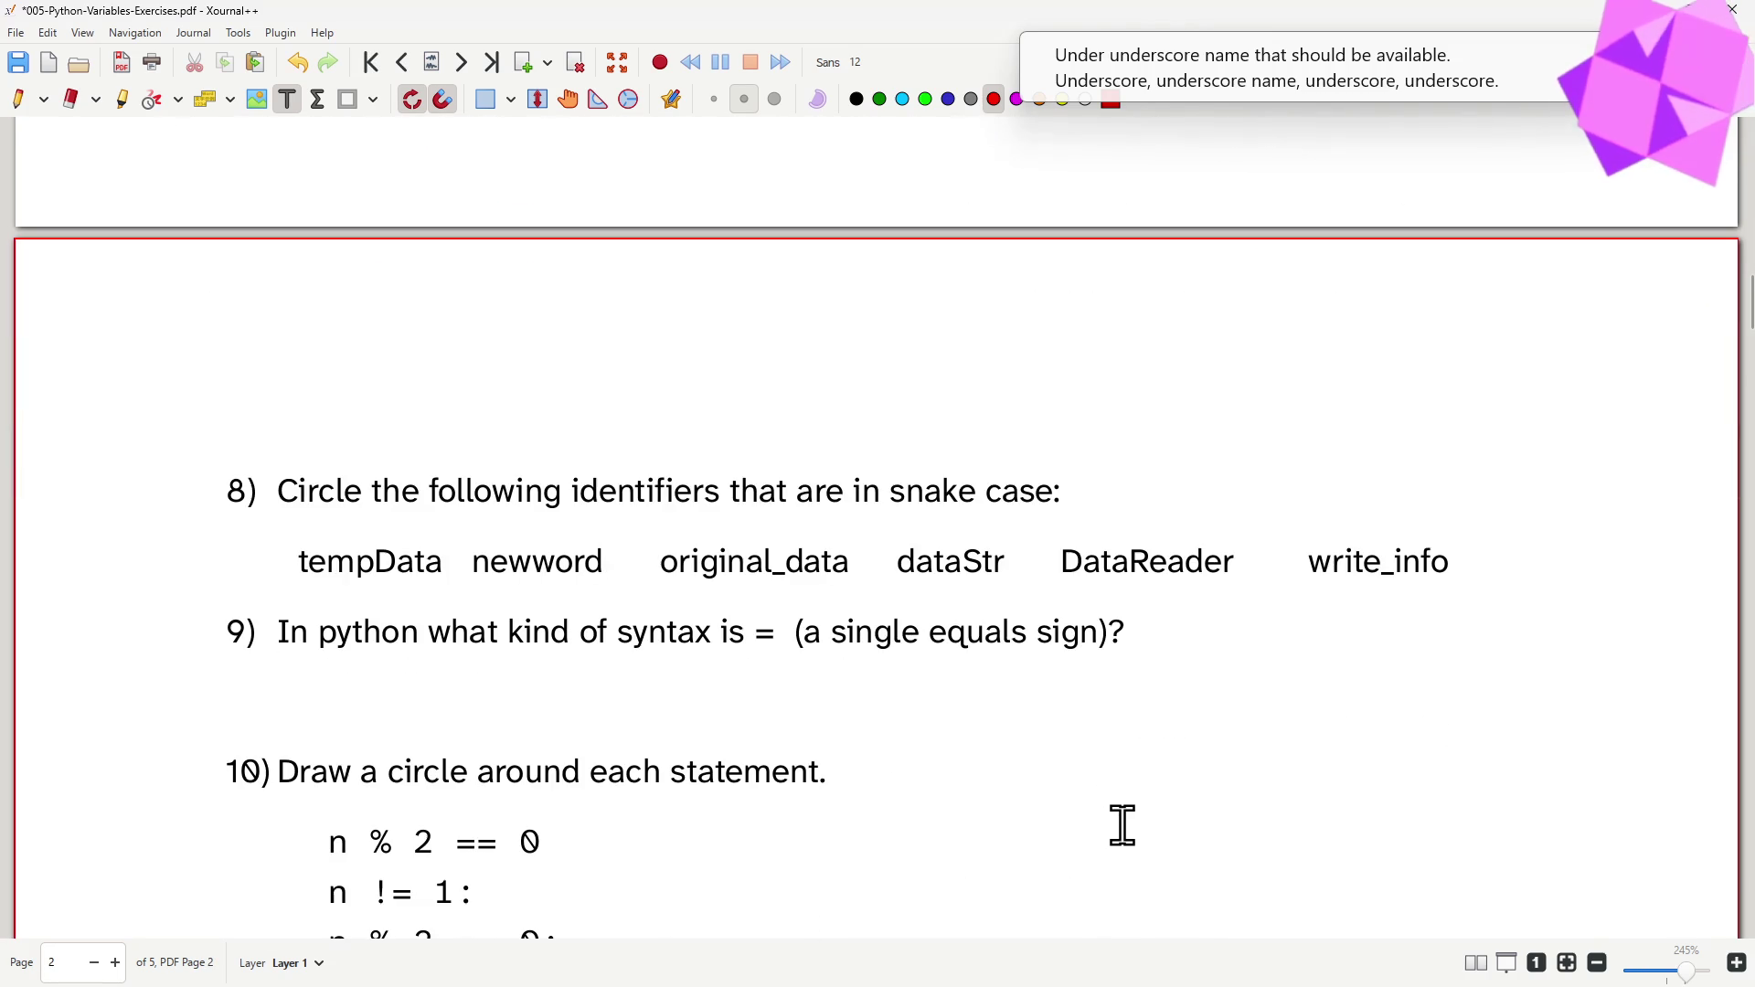
scroll(1121, 823, "down", 2)
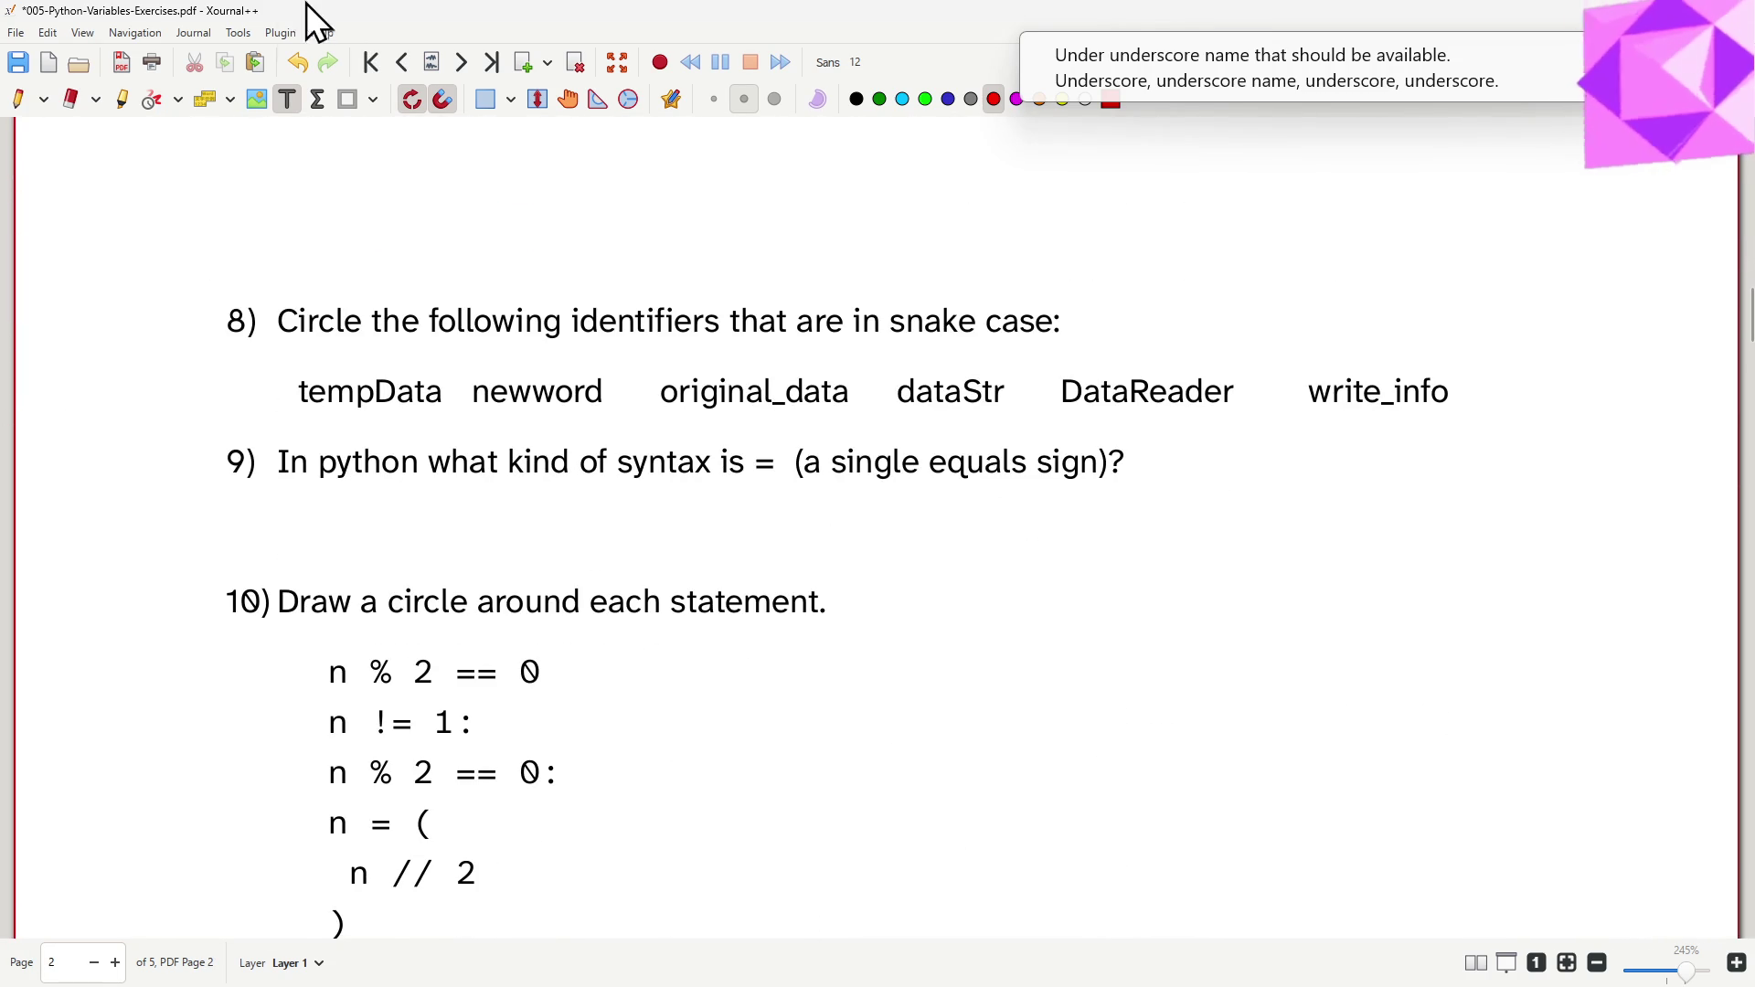
- Cross out tempData, newword, dataStr and DataReader in red pen for question 8
left_click(19, 99)
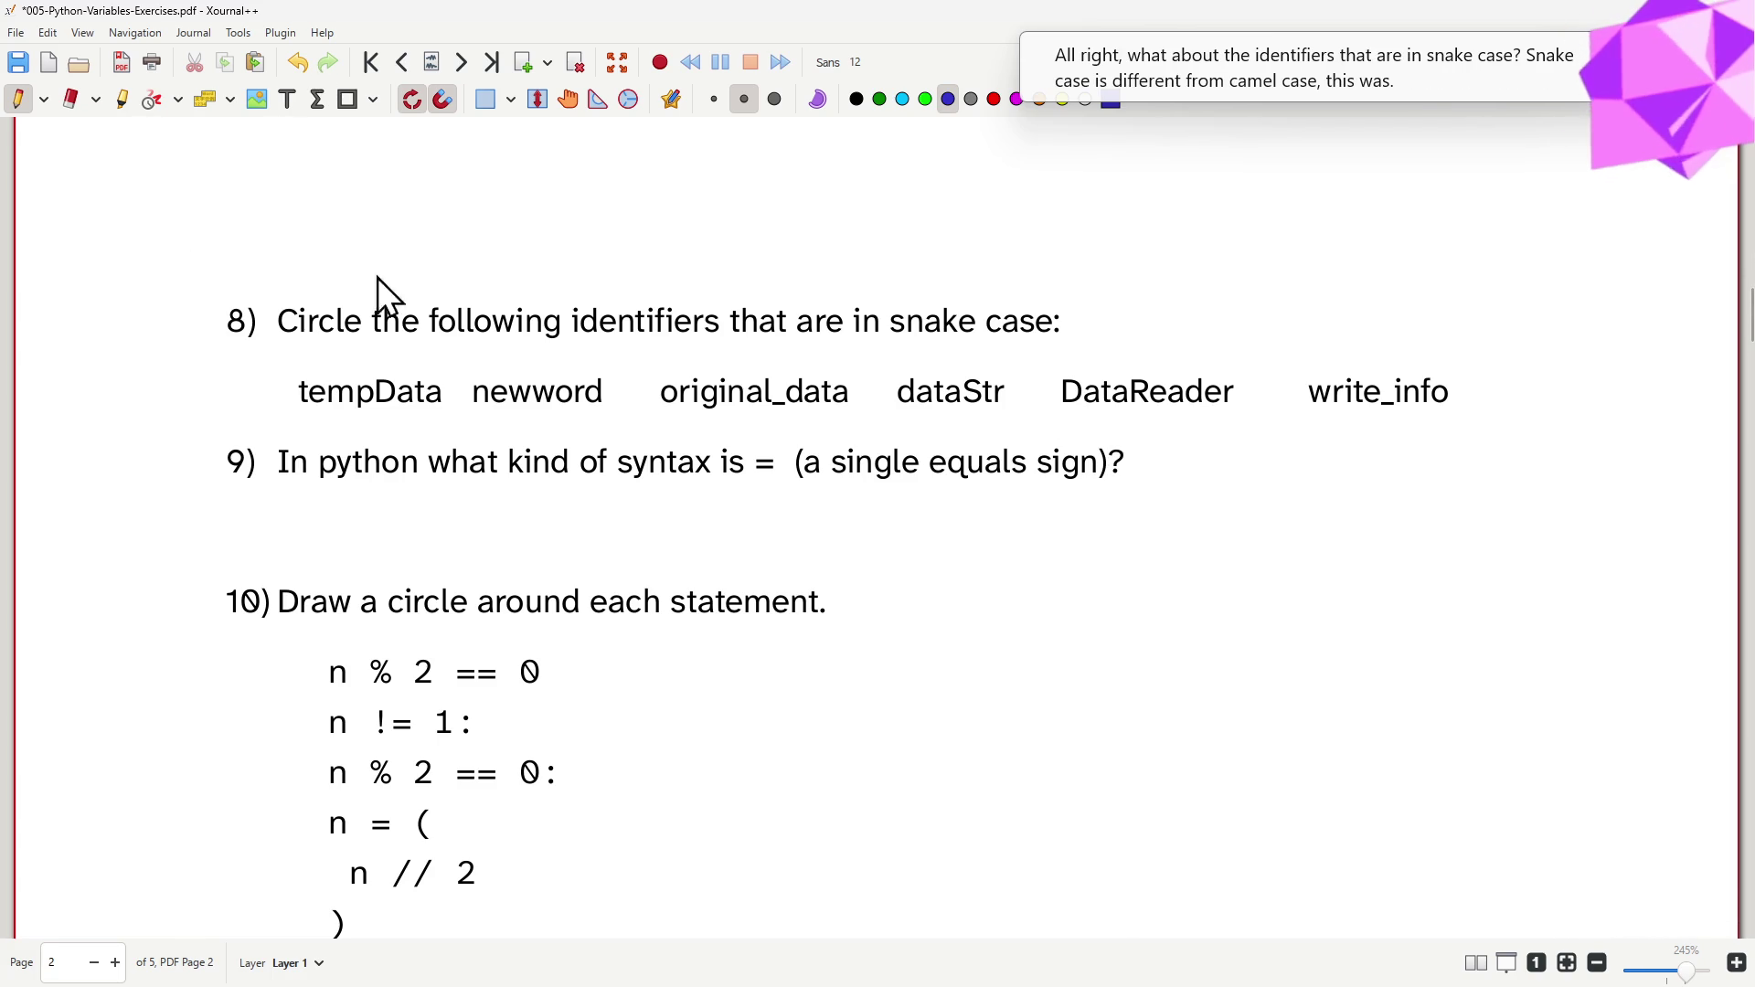
left_click(989, 102)
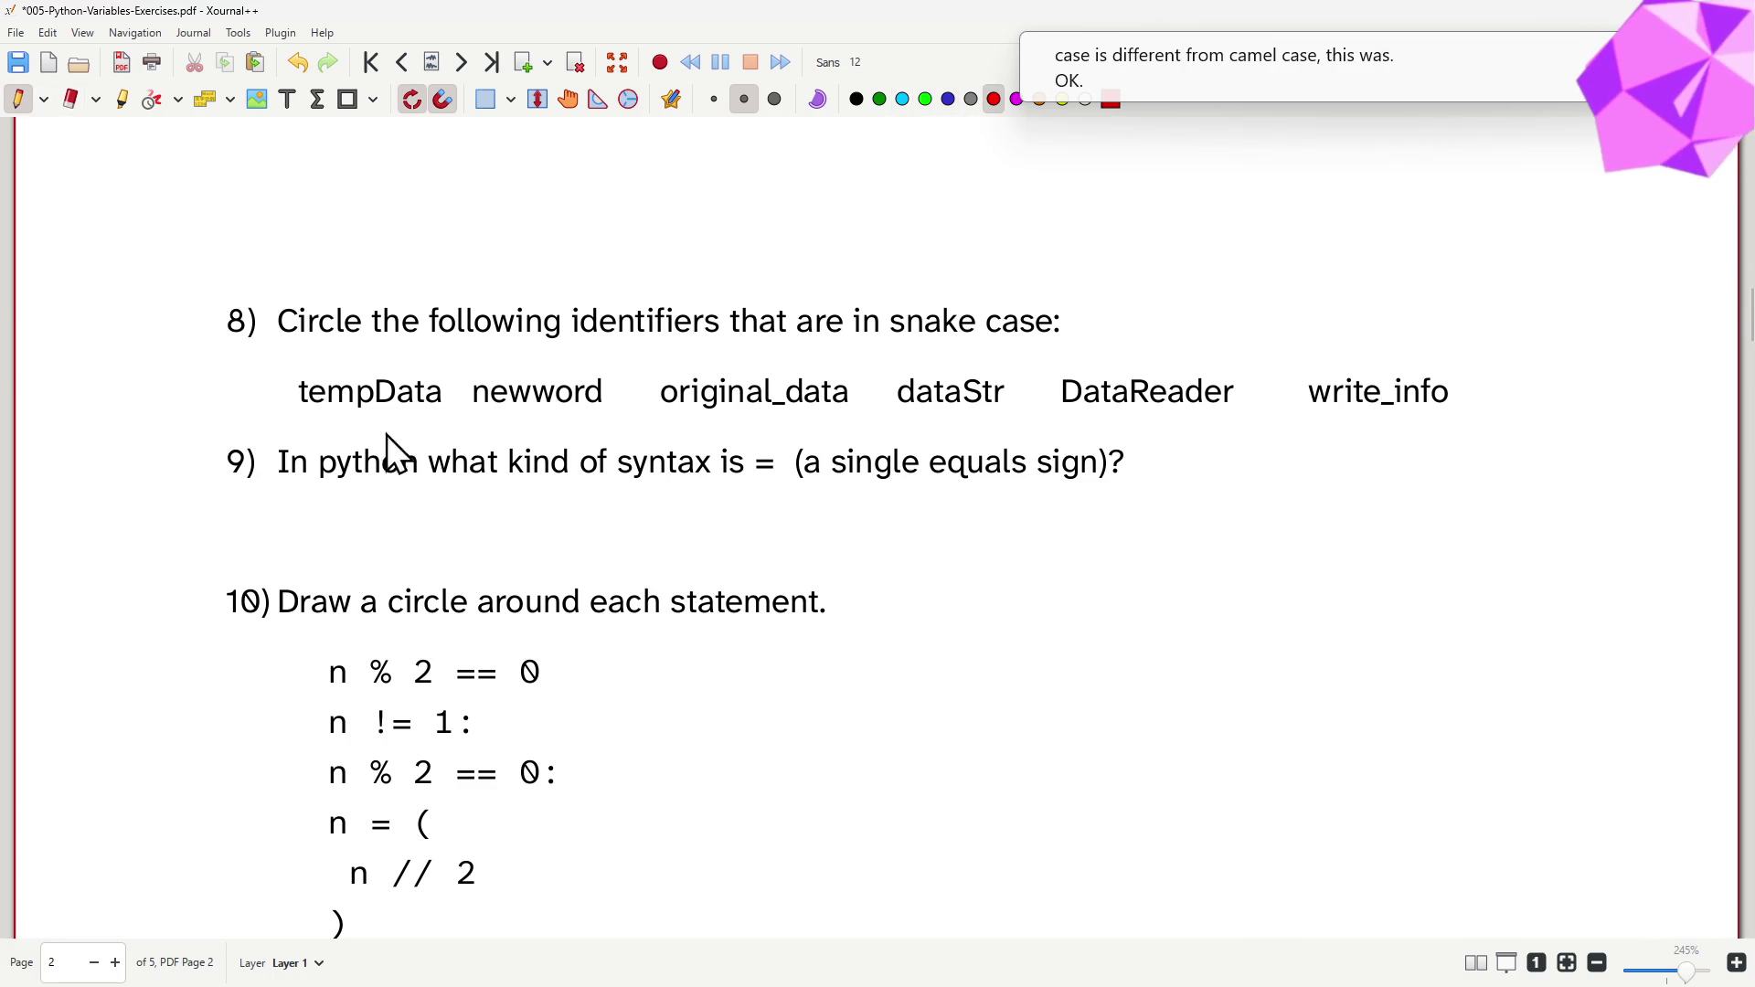
left_click_drag(346, 430, 412, 362)
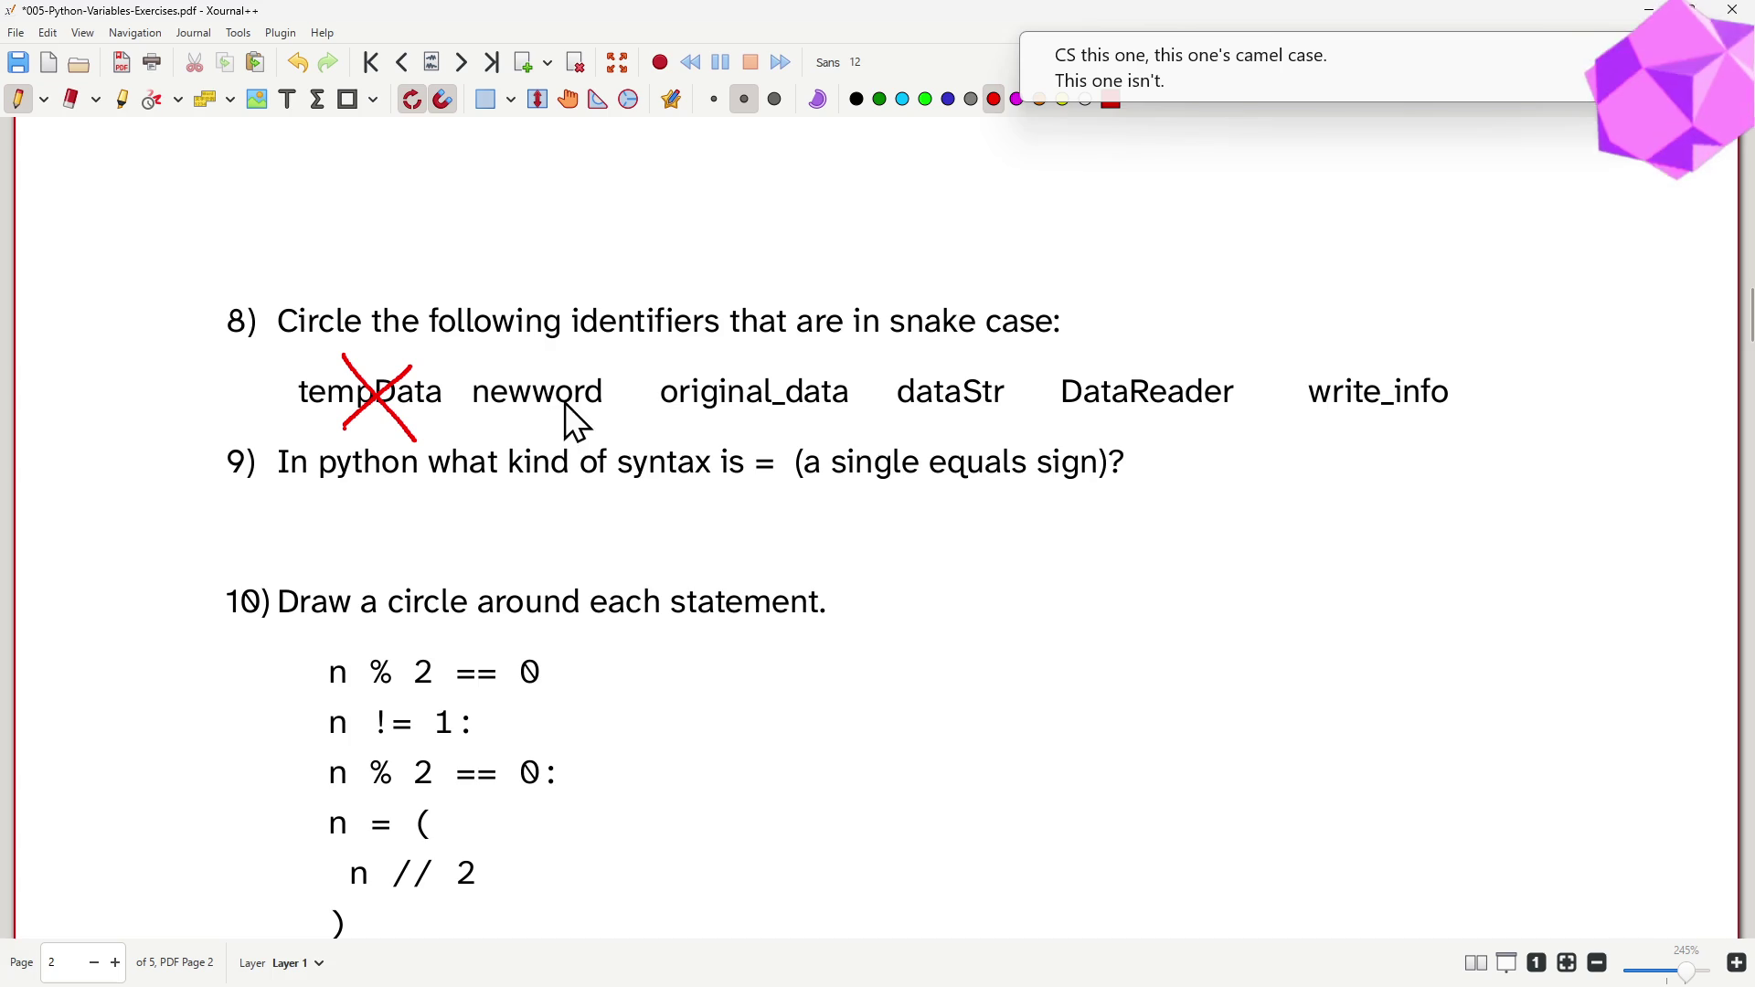
mouse_move(491, 346)
left_mouse_down()
mouse_move(584, 437)
mouse_move(619, 343)
left_mouse_up()
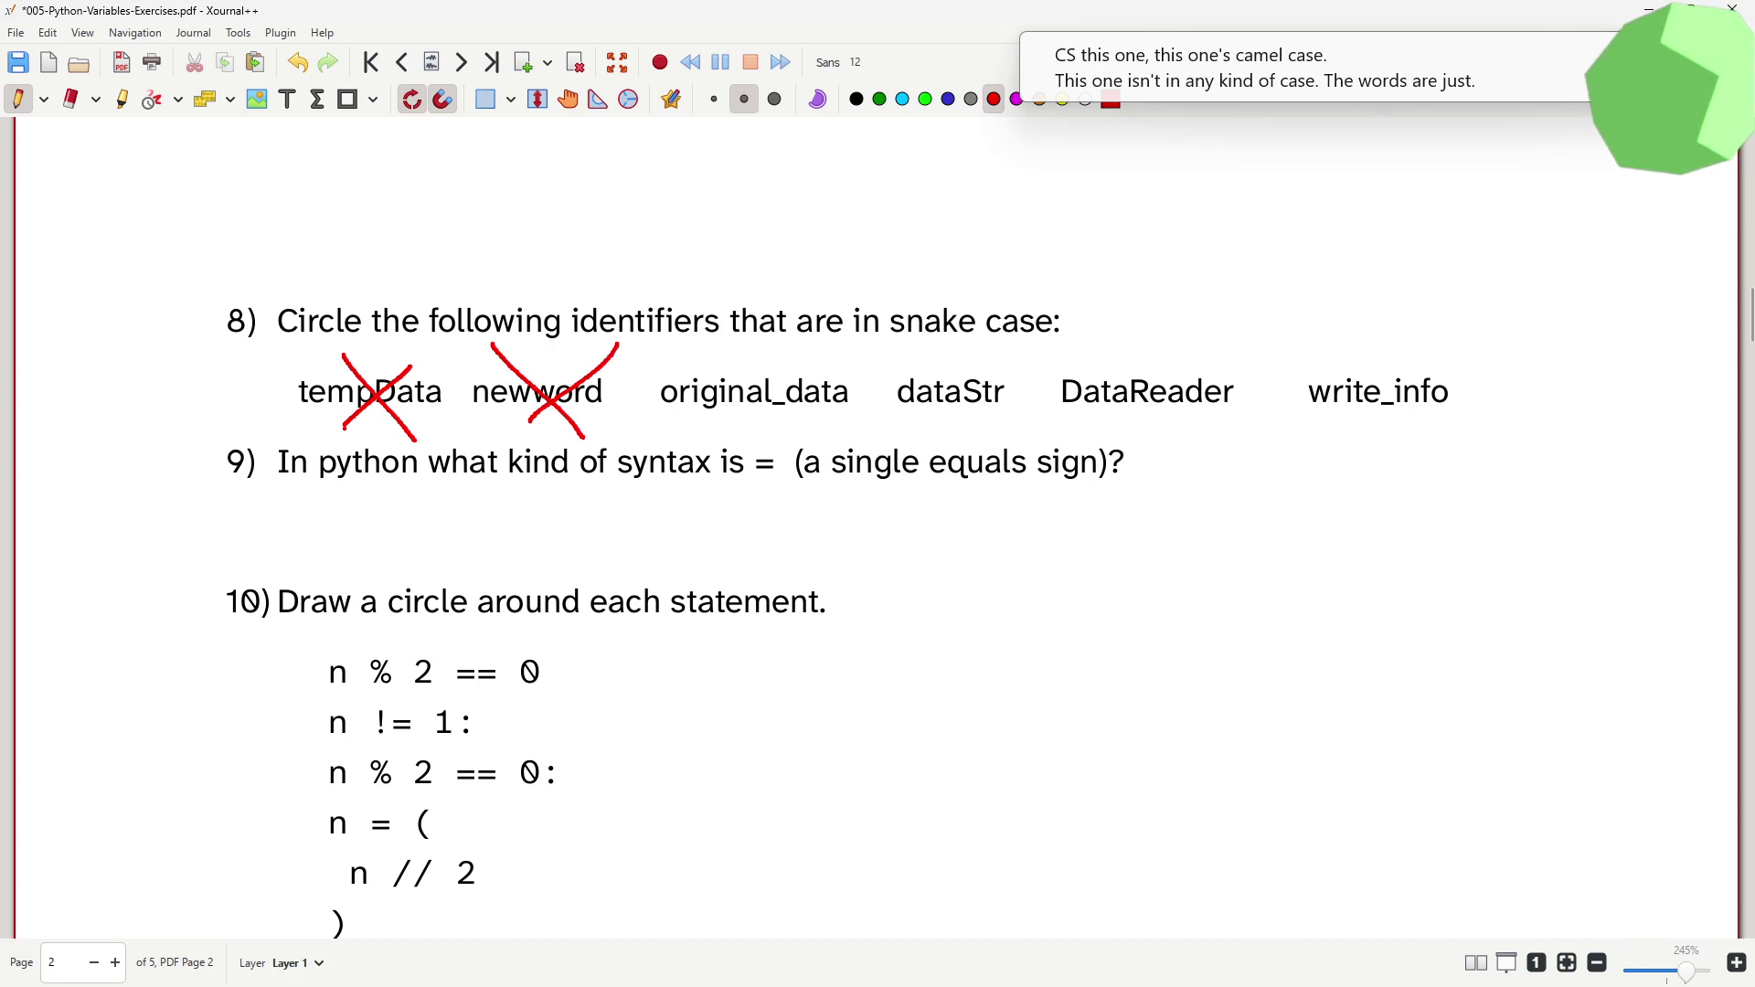
mouse_move(919, 359)
left_mouse_down()
mouse_move(990, 441)
mouse_move(968, 359)
left_mouse_up()
mouse_move(1101, 341)
left_mouse_down()
mouse_move(1201, 442)
mouse_move(1196, 312)
left_mouse_up()
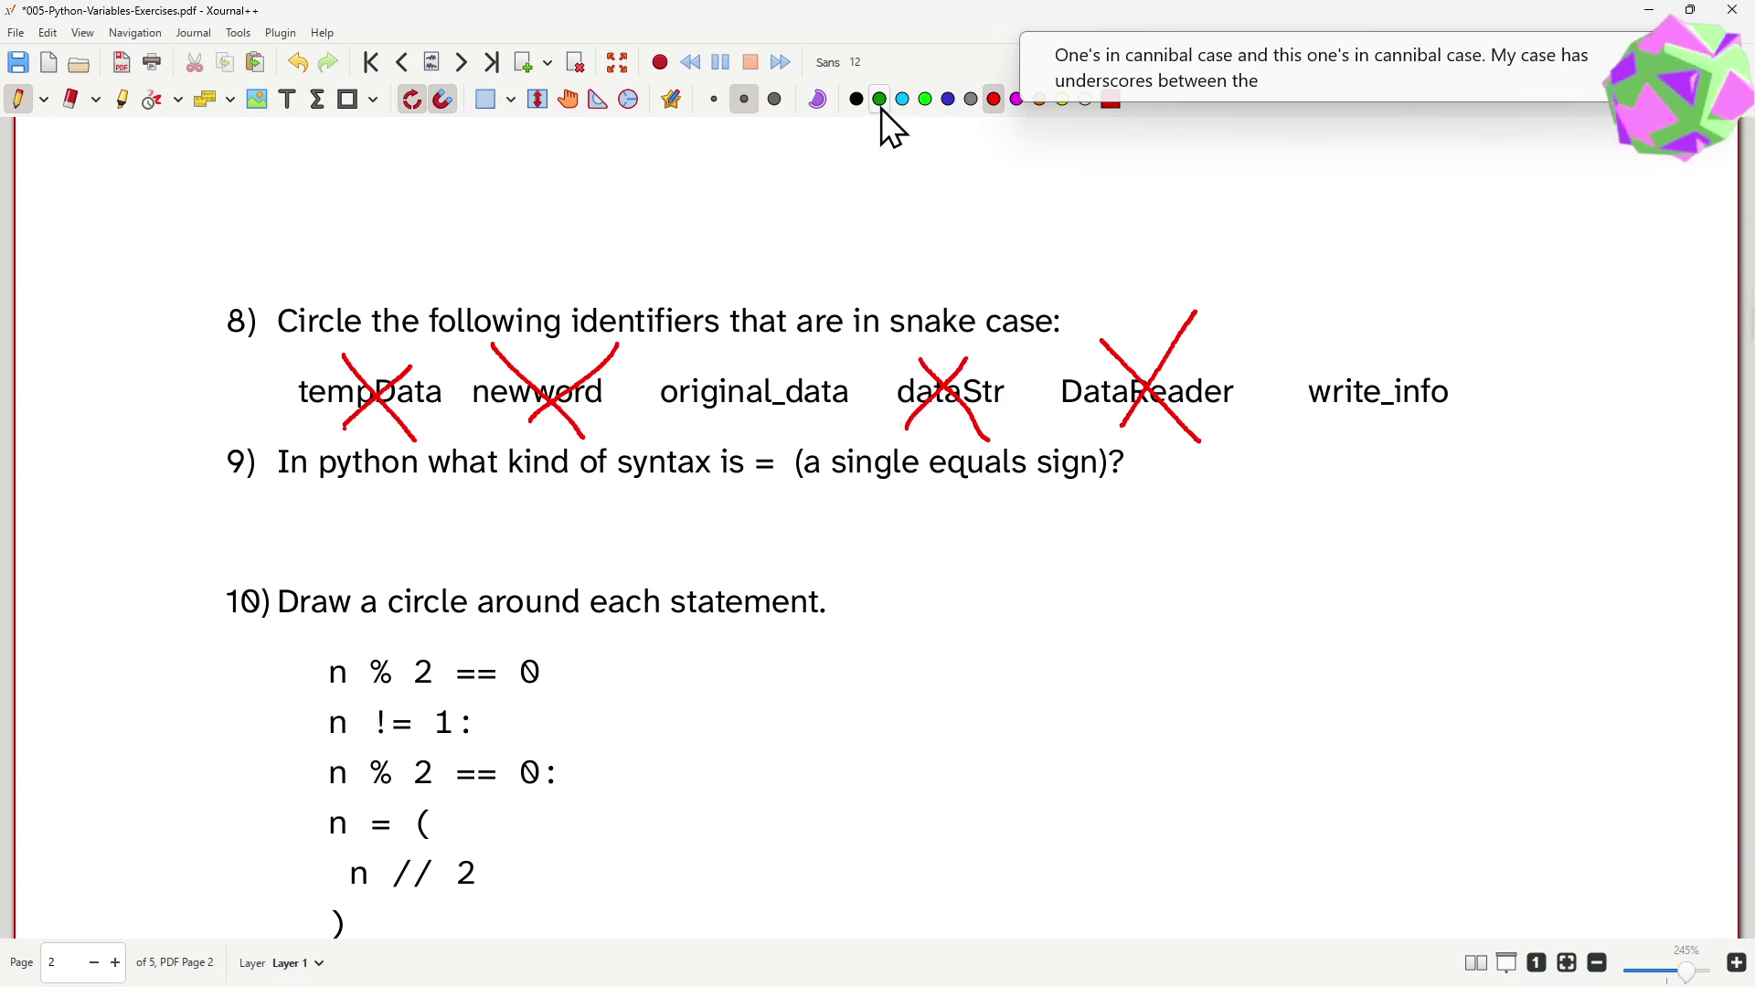
- Circle original_data and write_info in cyan as the snake-case names
left_click(903, 100)
mouse_move(777, 364)
left_mouse_down()
mouse_move(809, 451)
mouse_move(738, 355)
left_mouse_up()
mouse_move(1421, 354)
left_mouse_down()
mouse_move(1289, 401)
mouse_move(1426, 351)
mouse_move(1315, 342)
left_mouse_up()
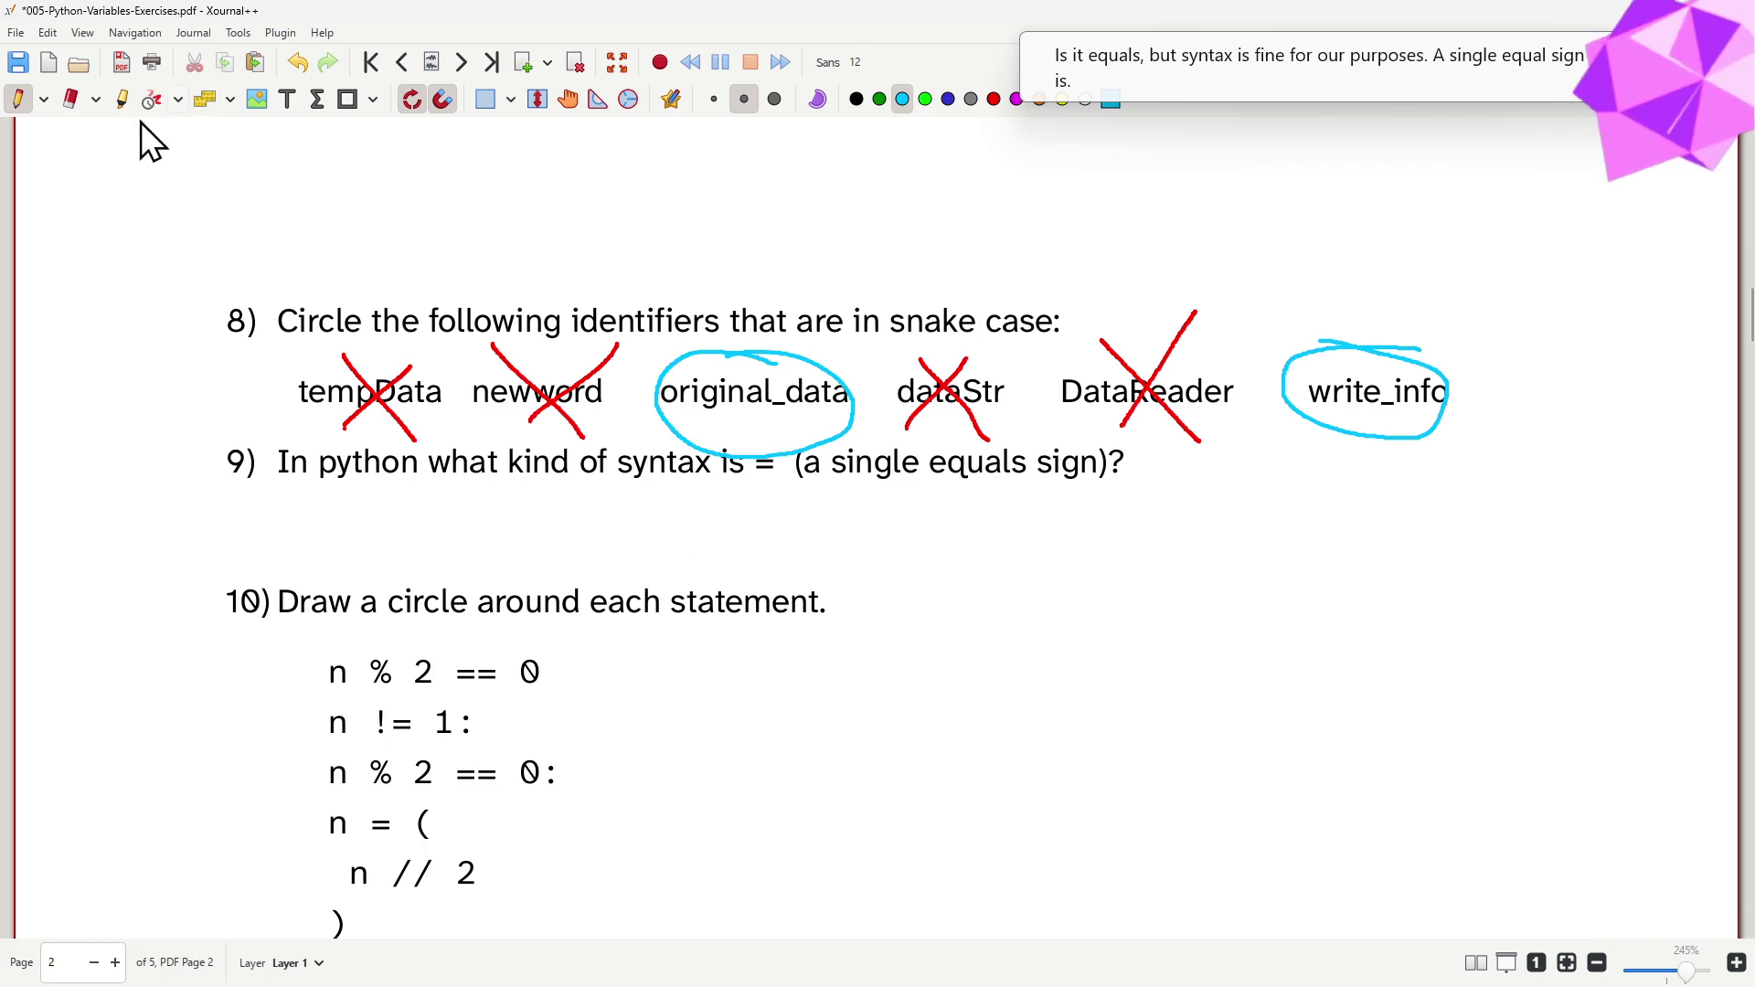
left_click(287, 98)
- Answer question 9 with the single red word delimiter, trimming the extra words
left_click(491, 535)
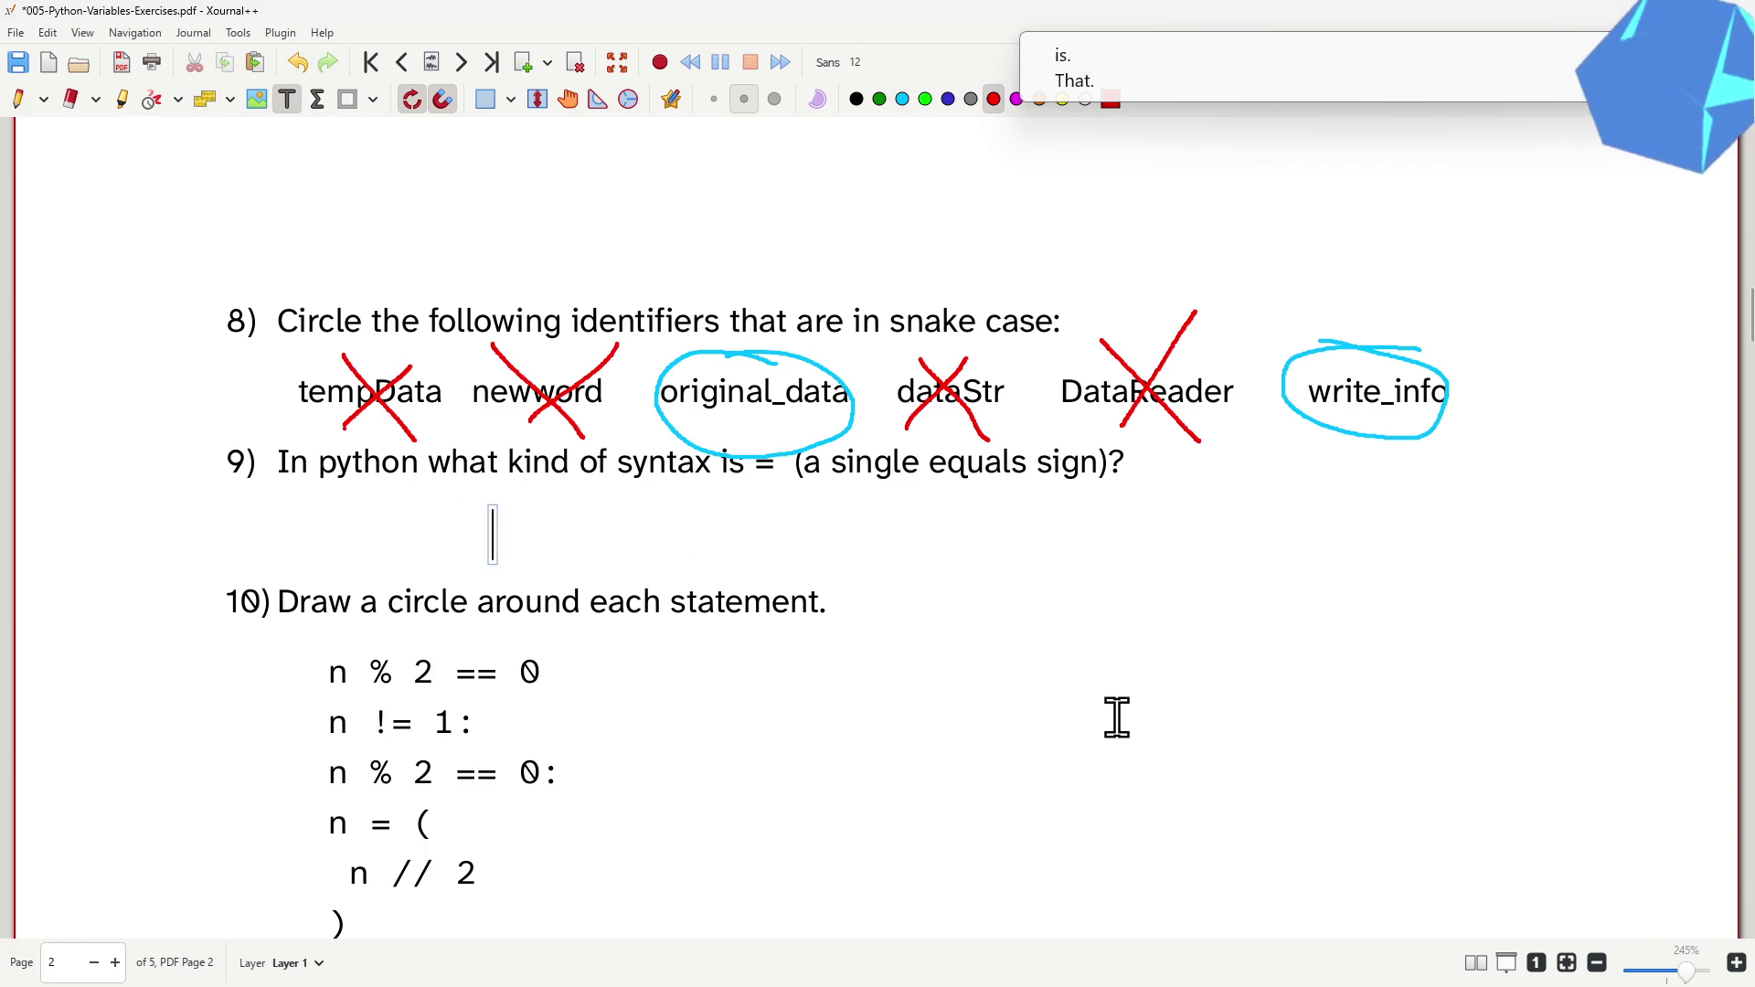
type("ye old")
key("BackSpace")
key("BackSpace")
key("BackSpace")
key("BackSpace")
key("BackSpace")
key("BackSpace")
type("be ")
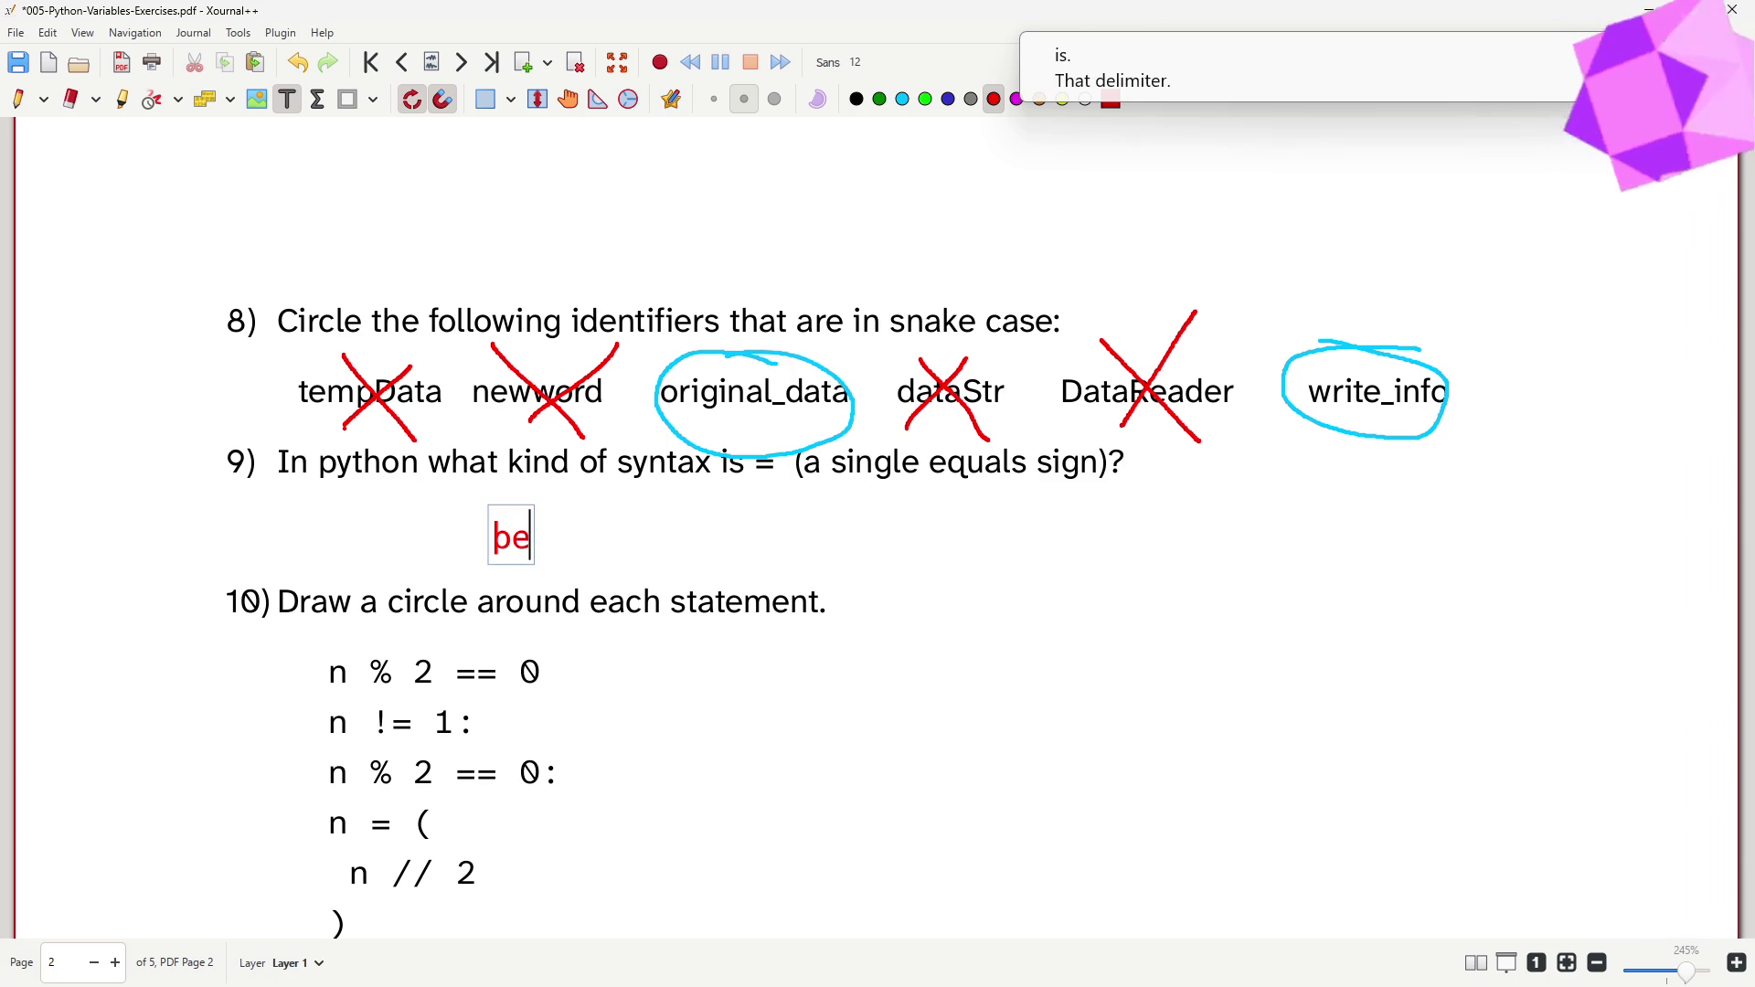
type("olde deli")
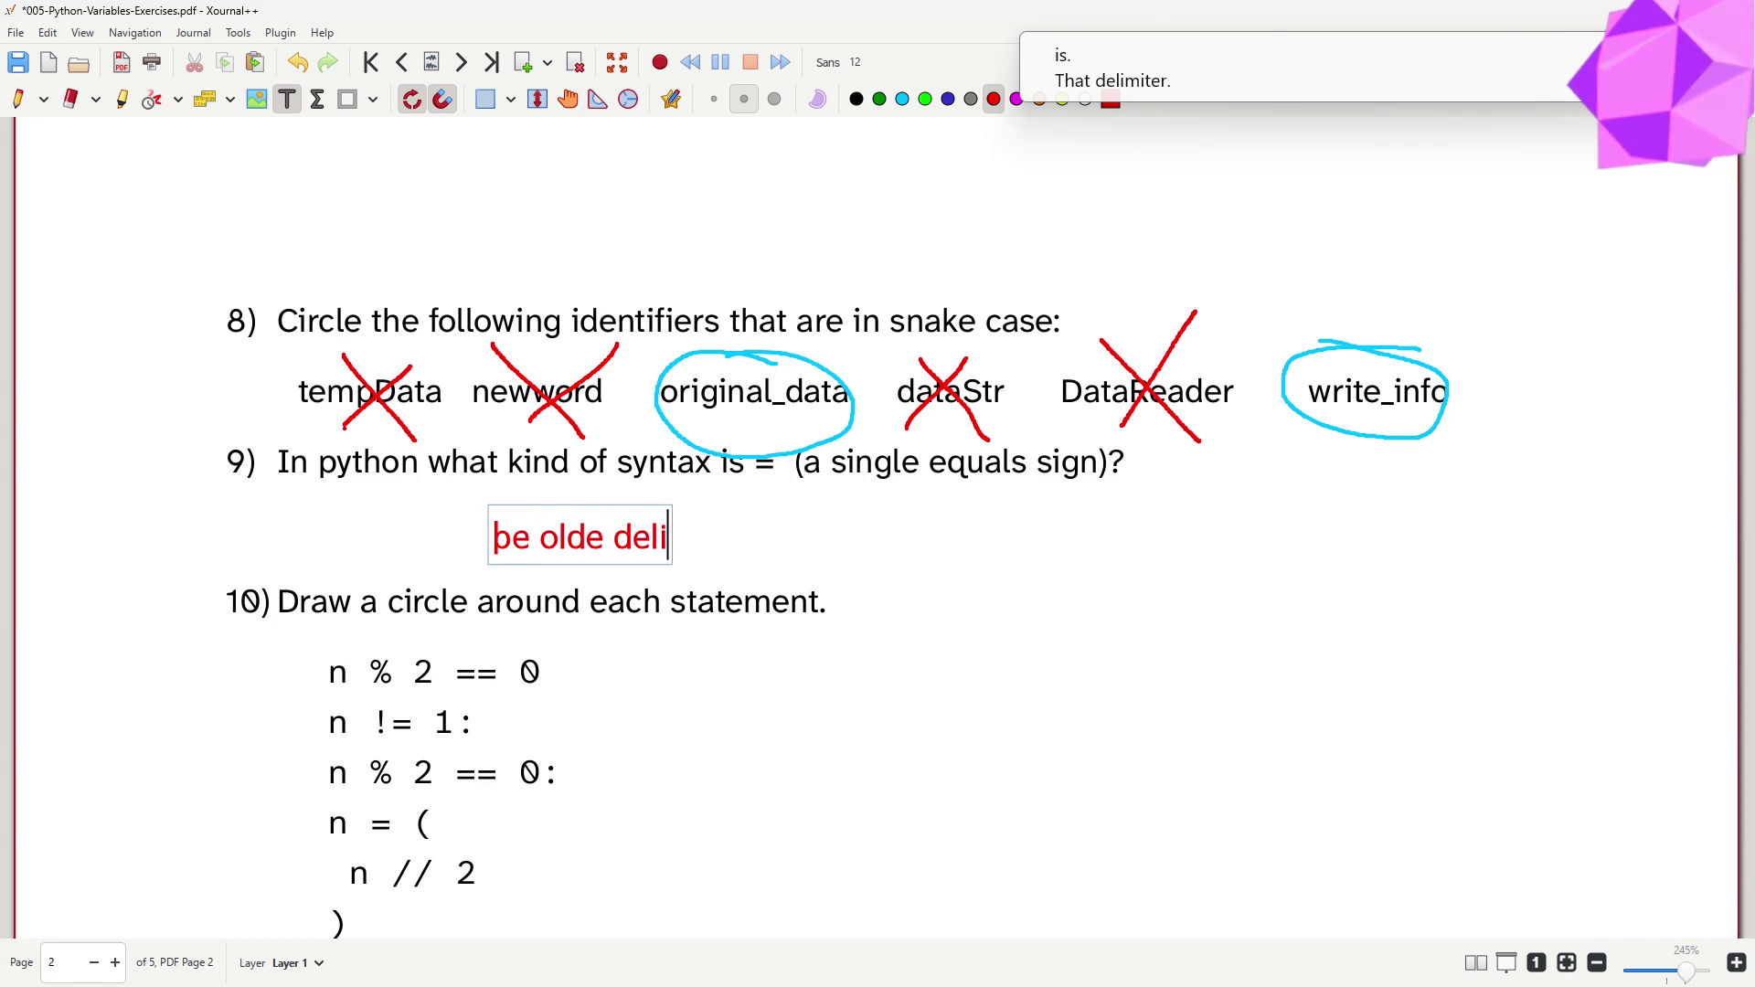
type("miter")
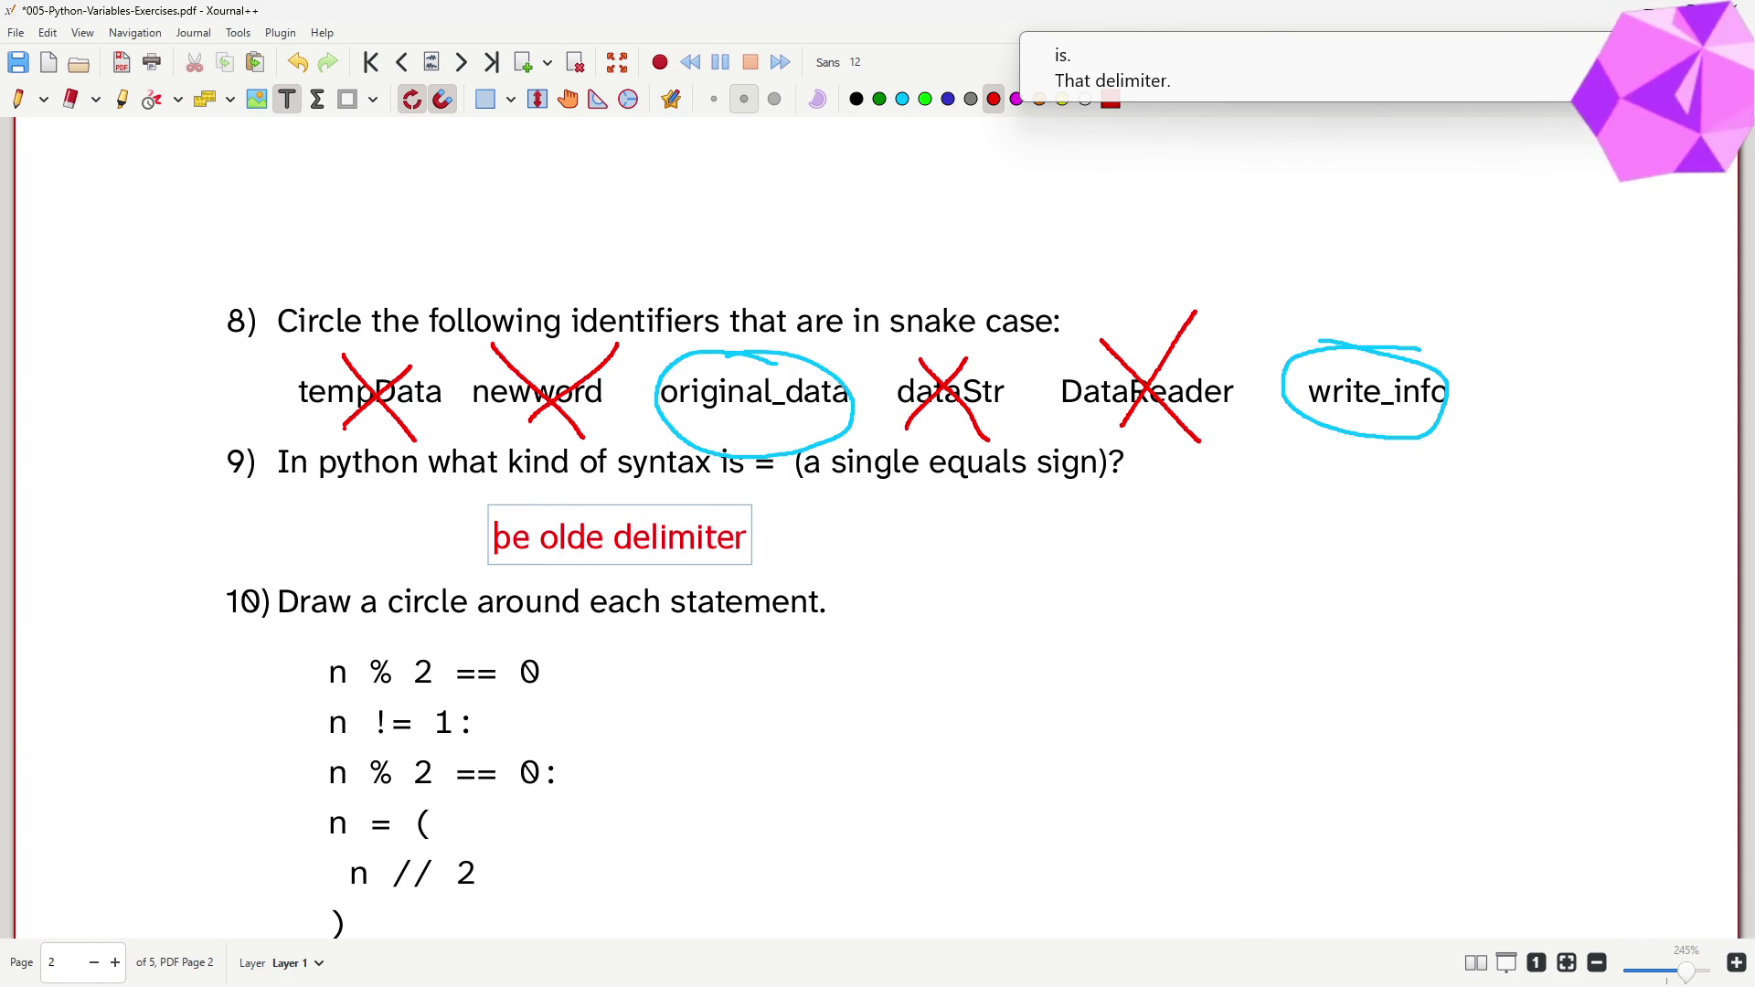
left_click(616, 535)
key("BackSpace")
key("BackSpace")
key("BackSpace")
key("BackSpace")
key("BackSpace")
key("BackSpace")
key("BackSpace")
left_click(1075, 695)
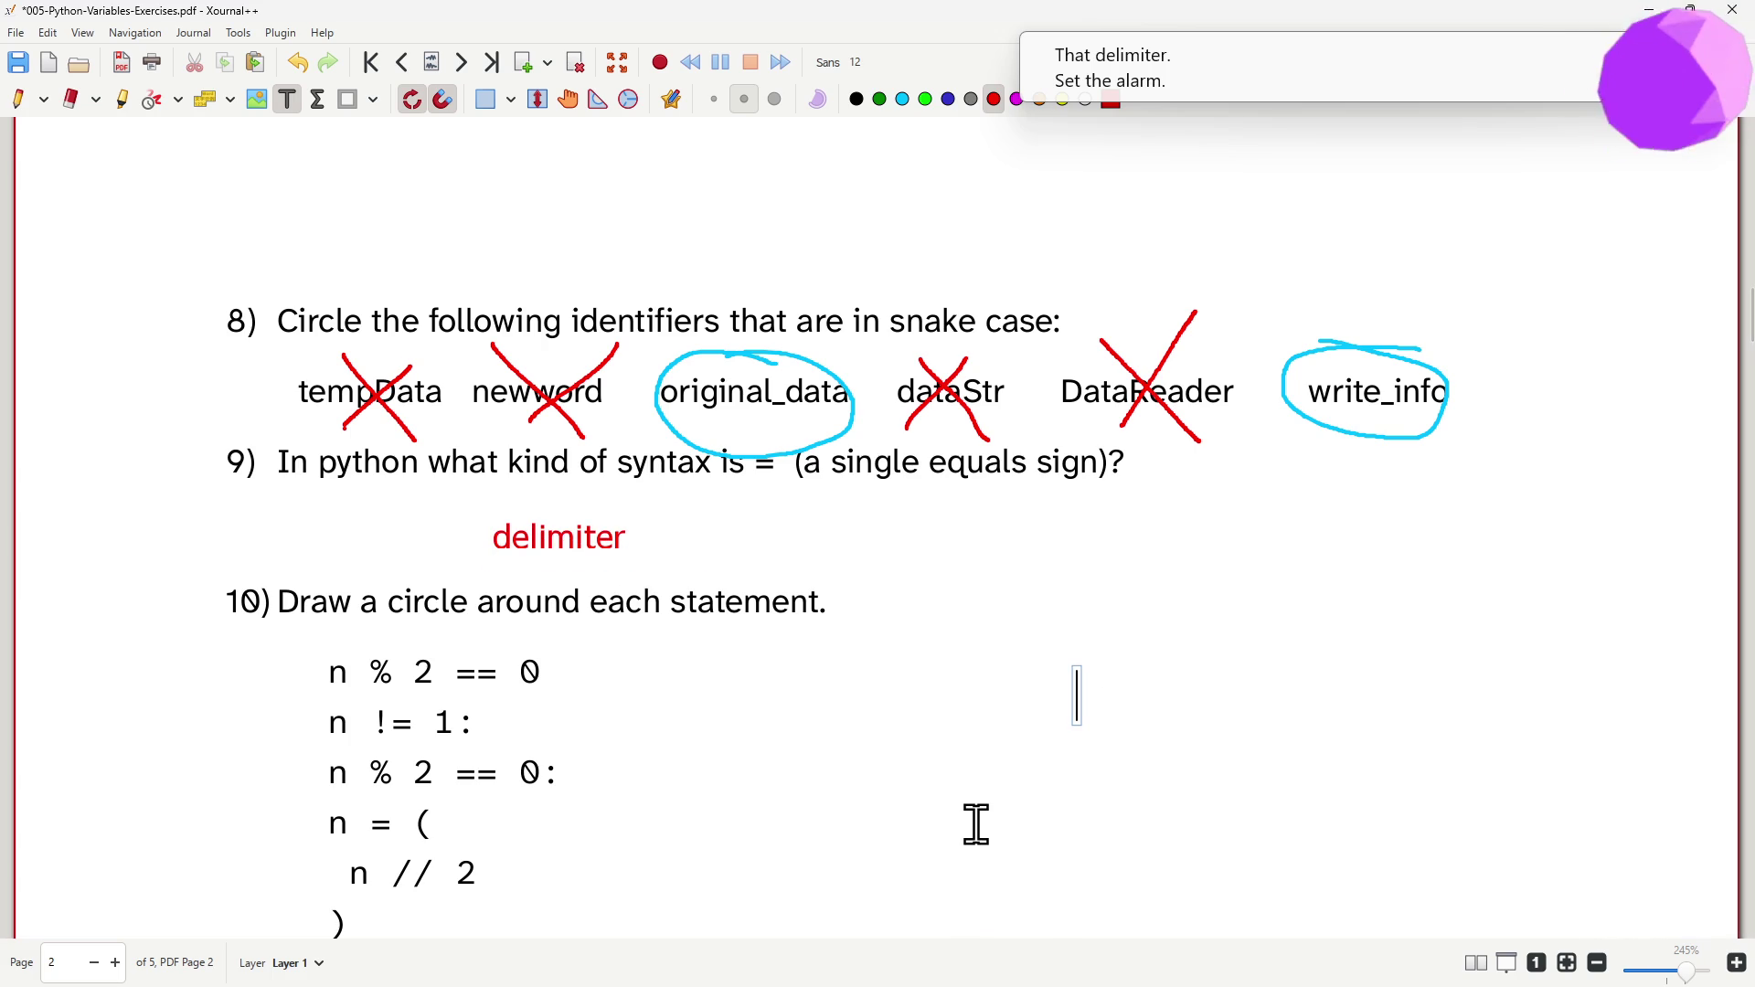
scroll(977, 824, "down", 3)
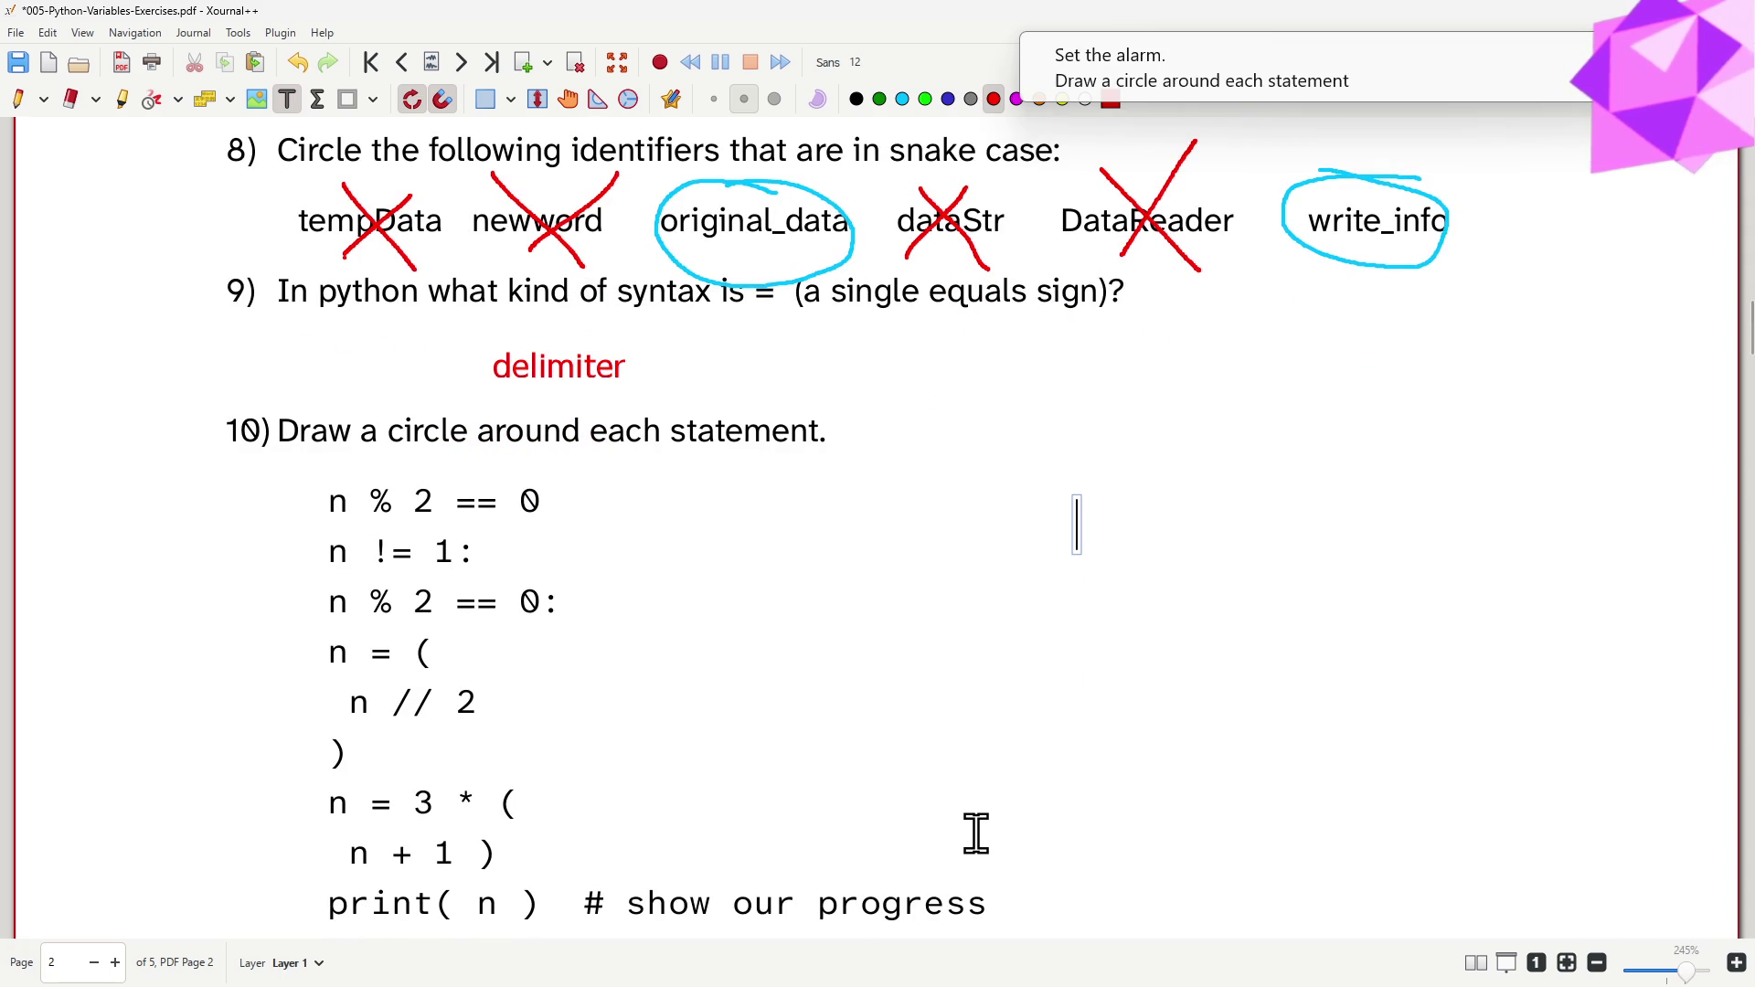
left_click(466, 551)
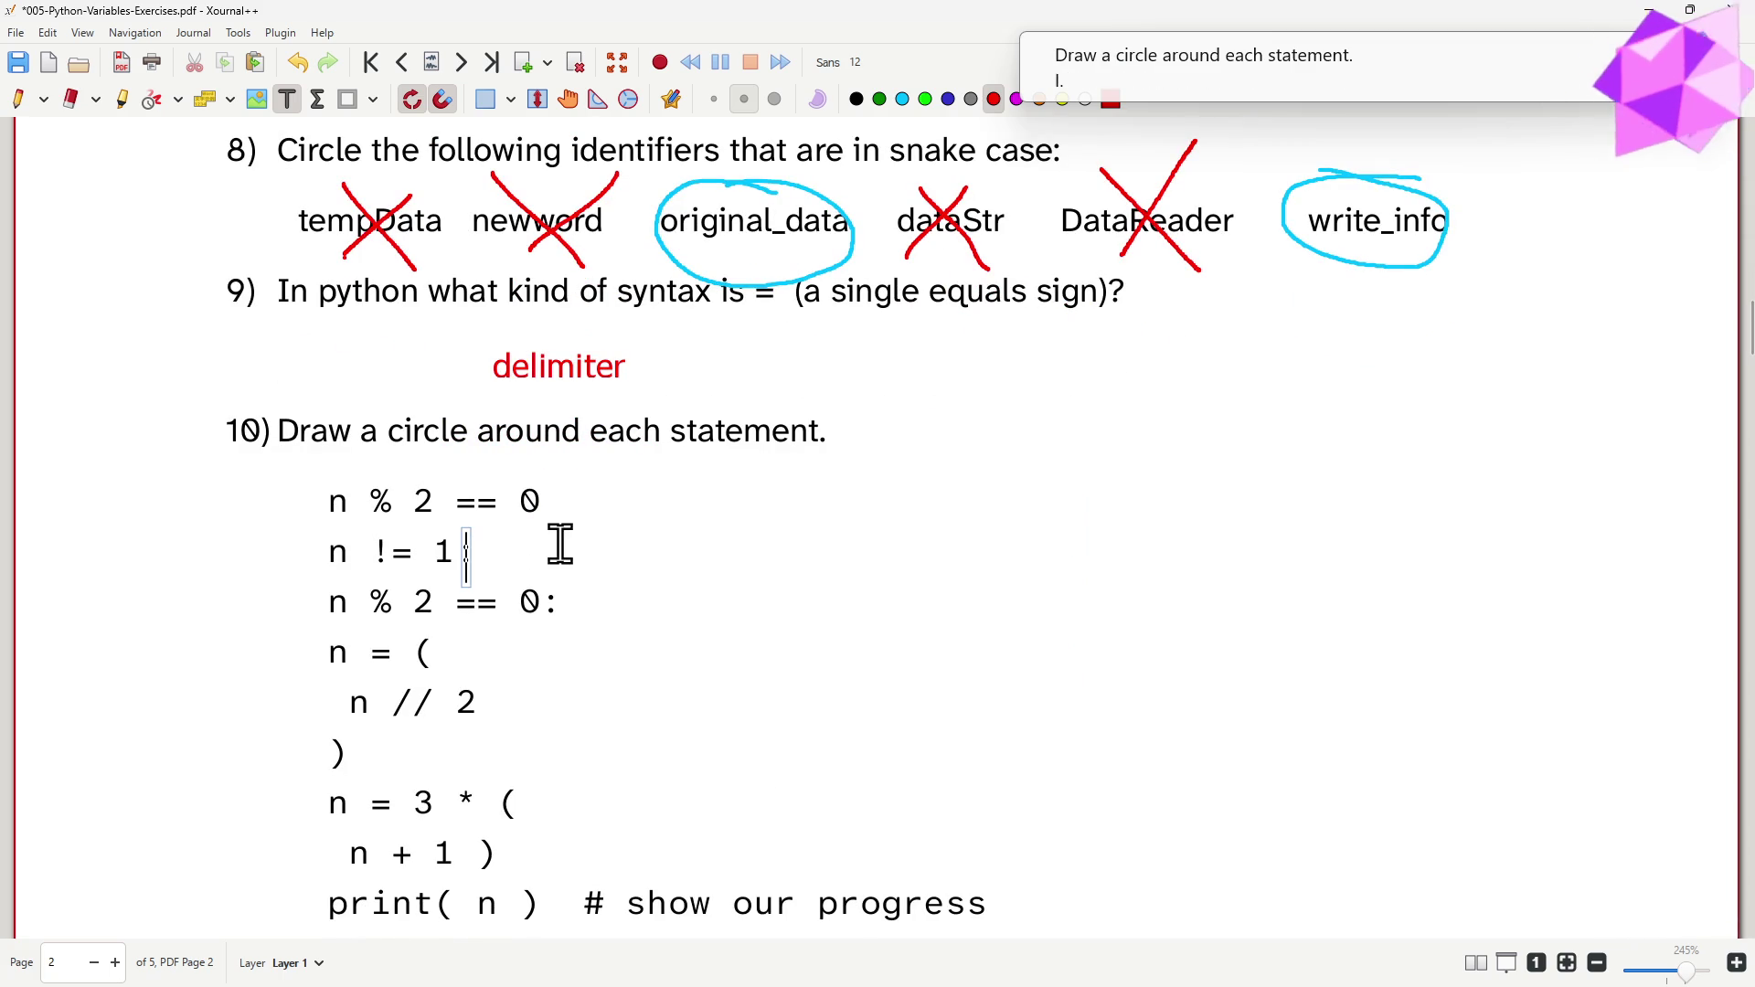
type(":")
left_click(745, 695)
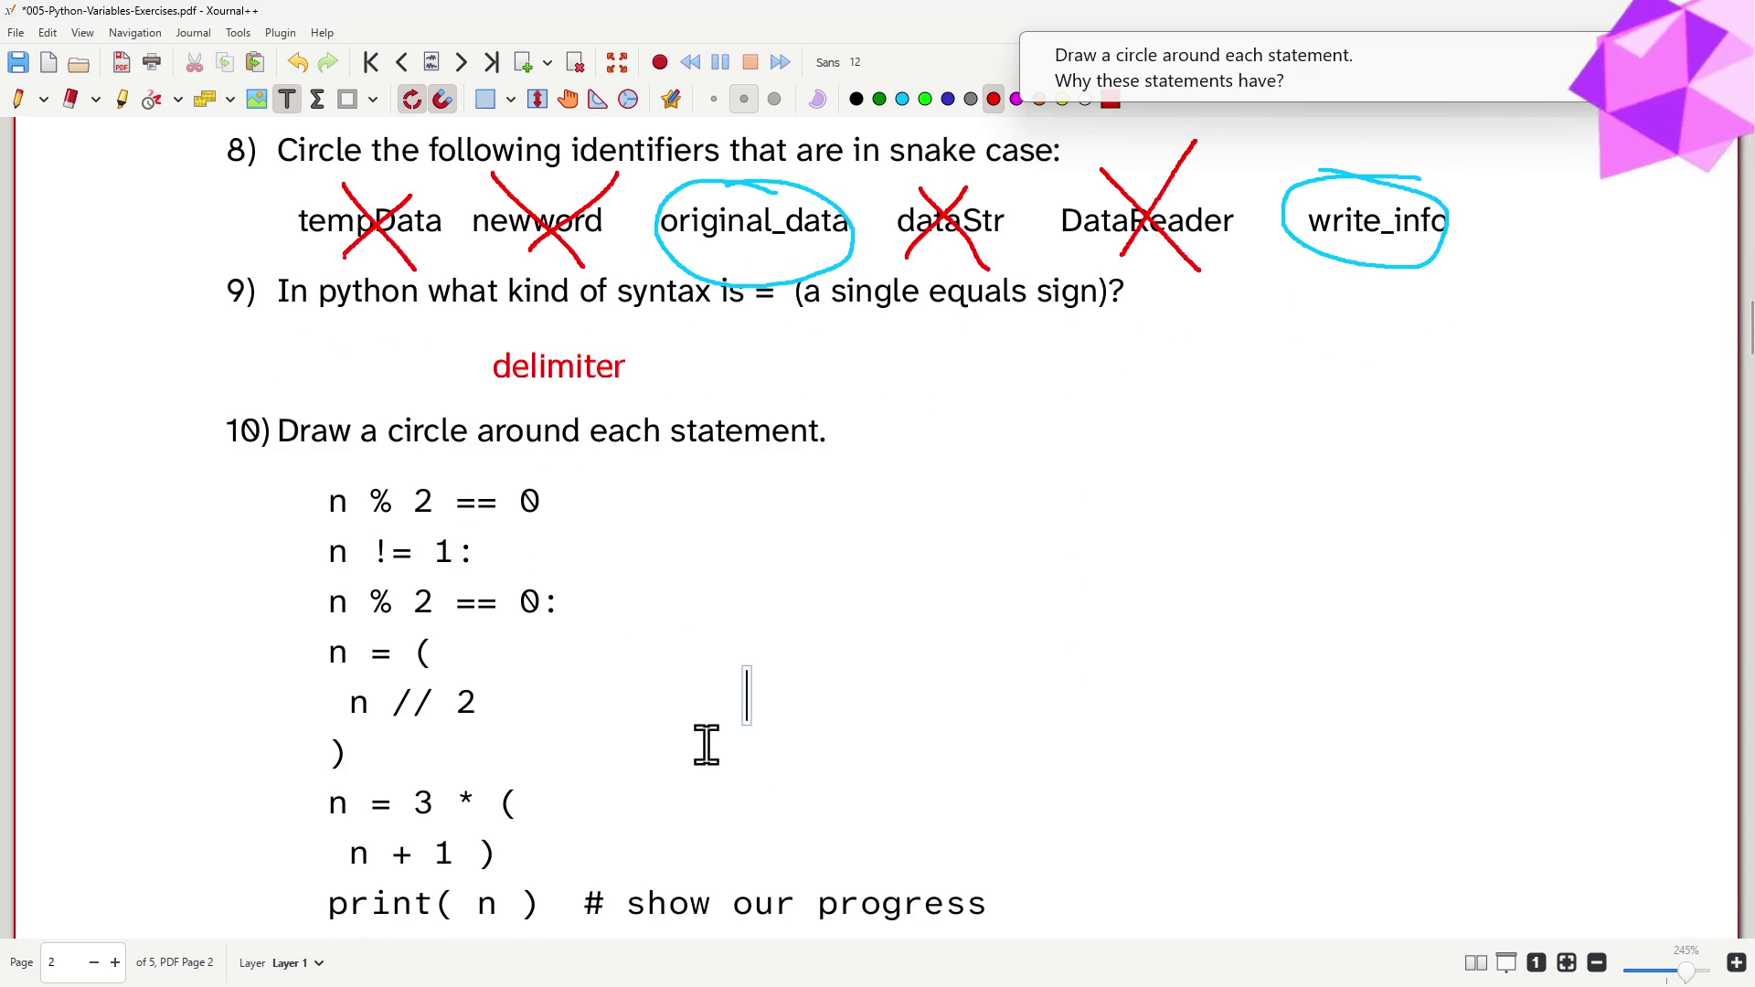
scroll(717, 752, "down", 3)
scroll(733, 800, "up", 3)
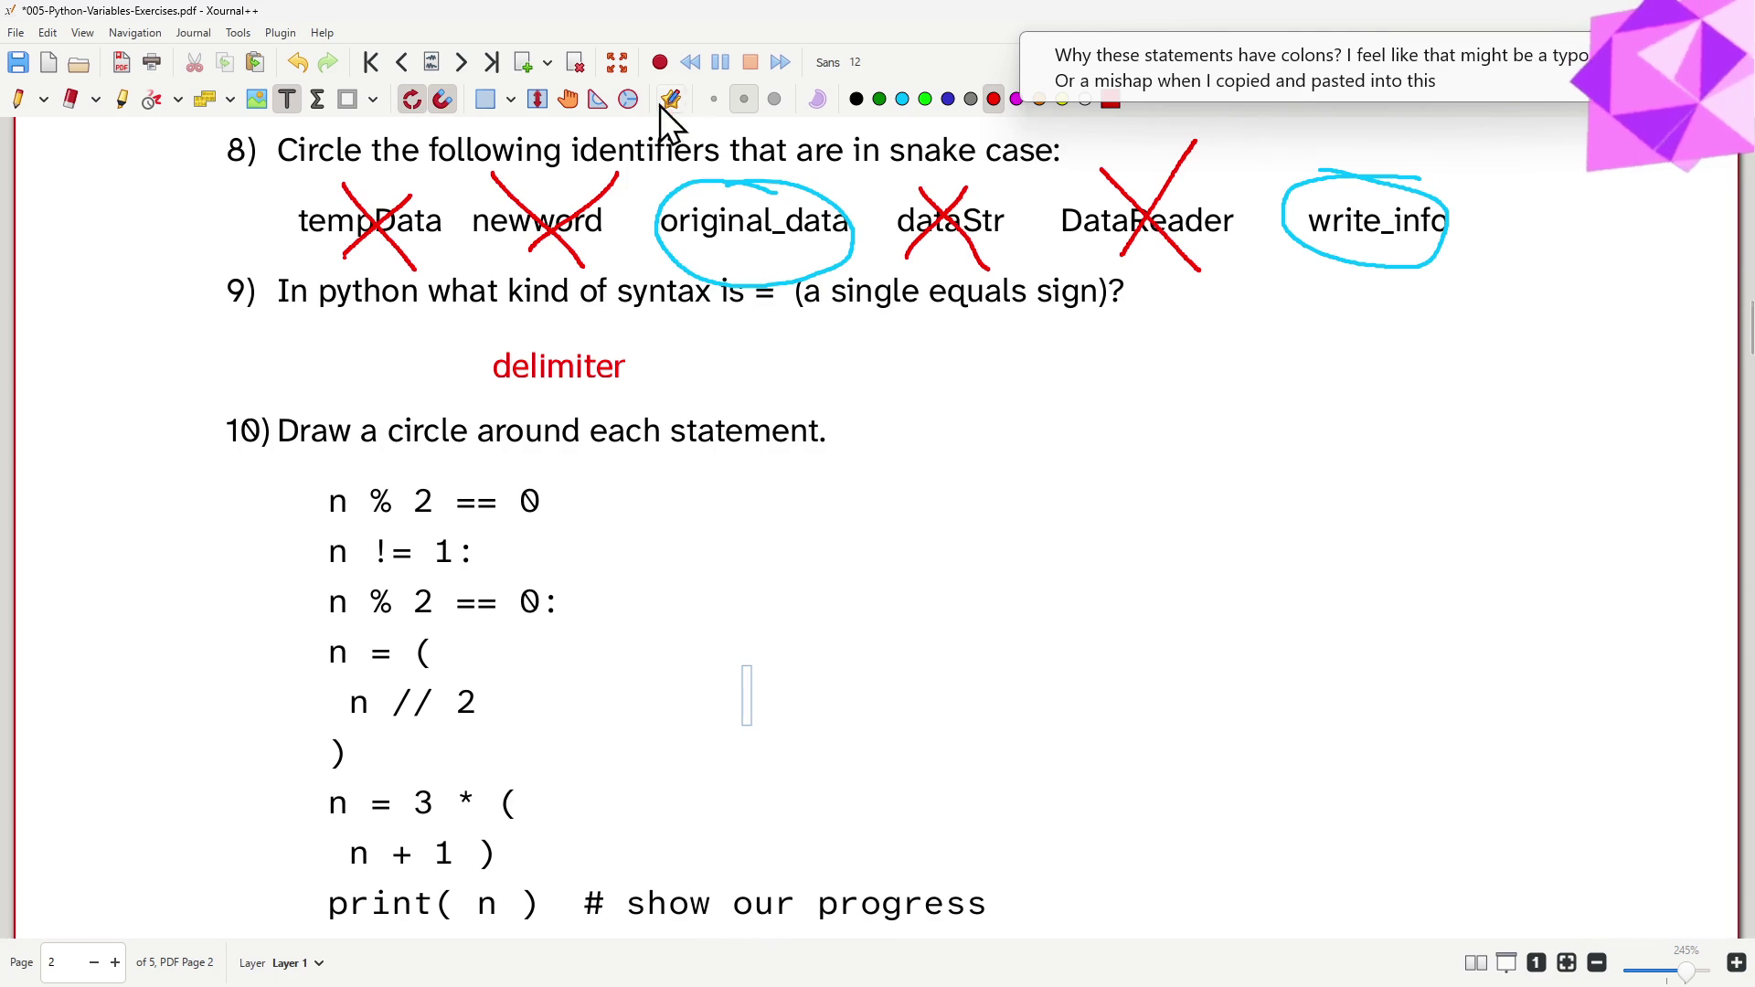
- Circle question 10's first two statements, n % 2 == 0 and n != 1, in cyan
left_click(20, 104)
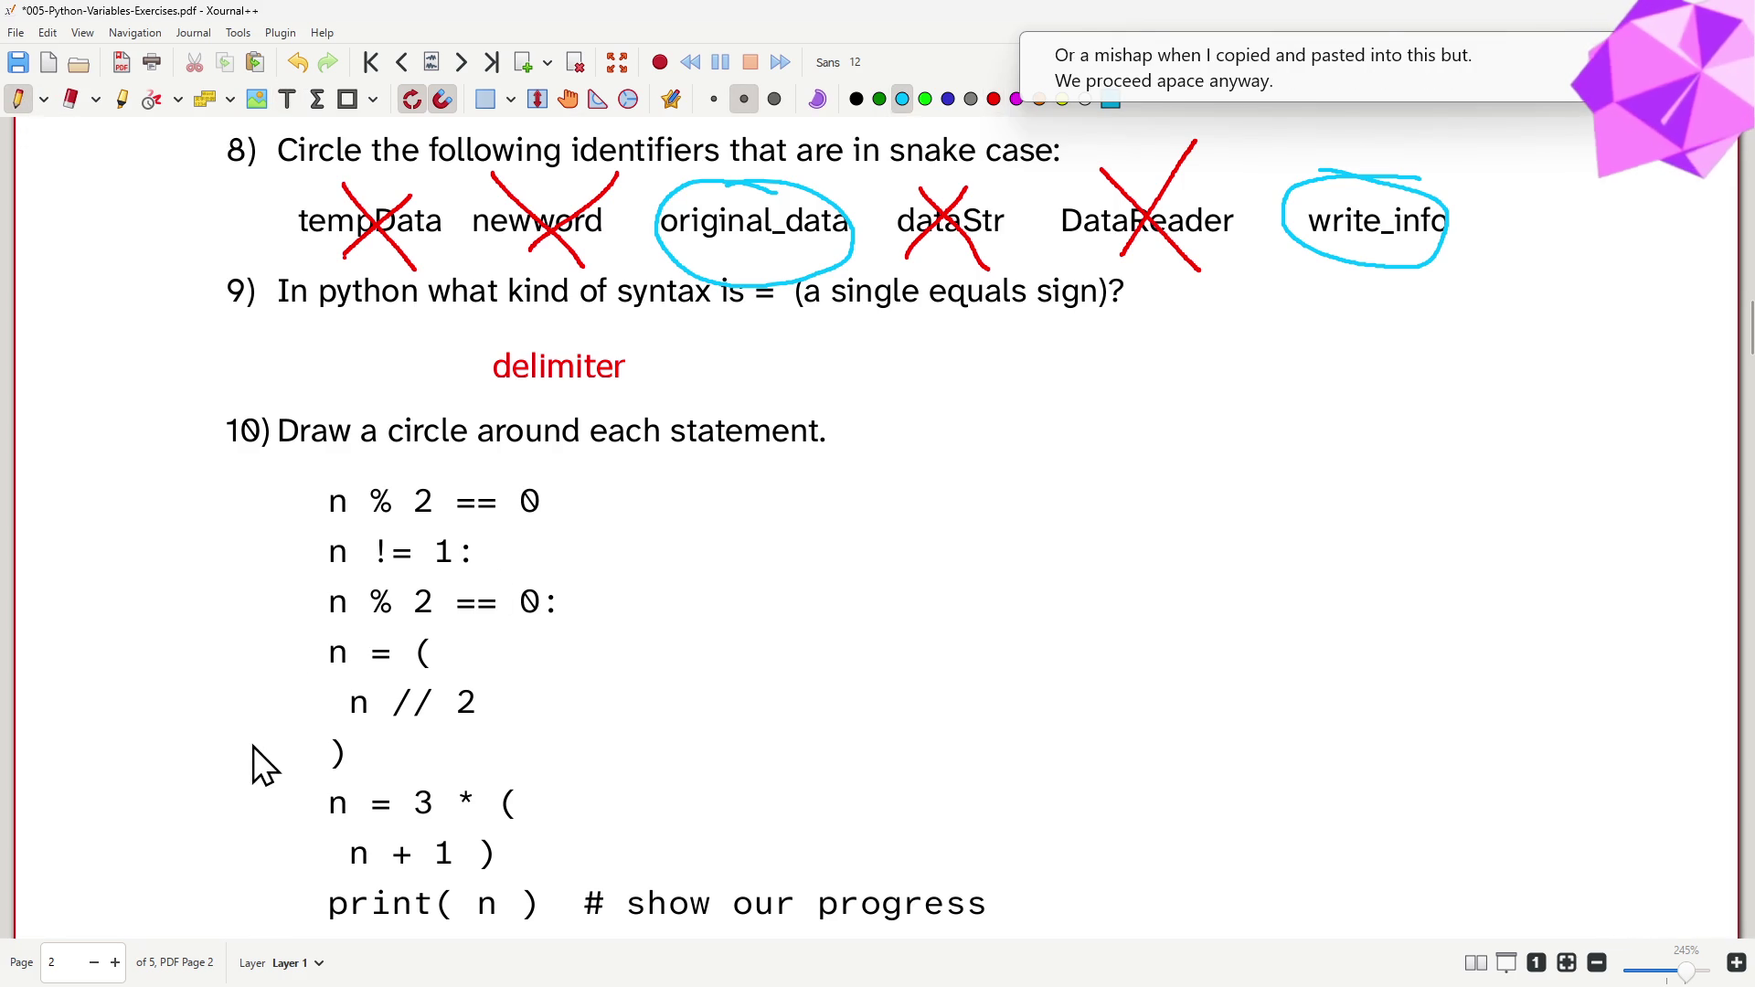
mouse_move(572, 483)
left_mouse_down()
mouse_move(411, 473)
mouse_move(337, 519)
mouse_move(501, 525)
left_mouse_up()
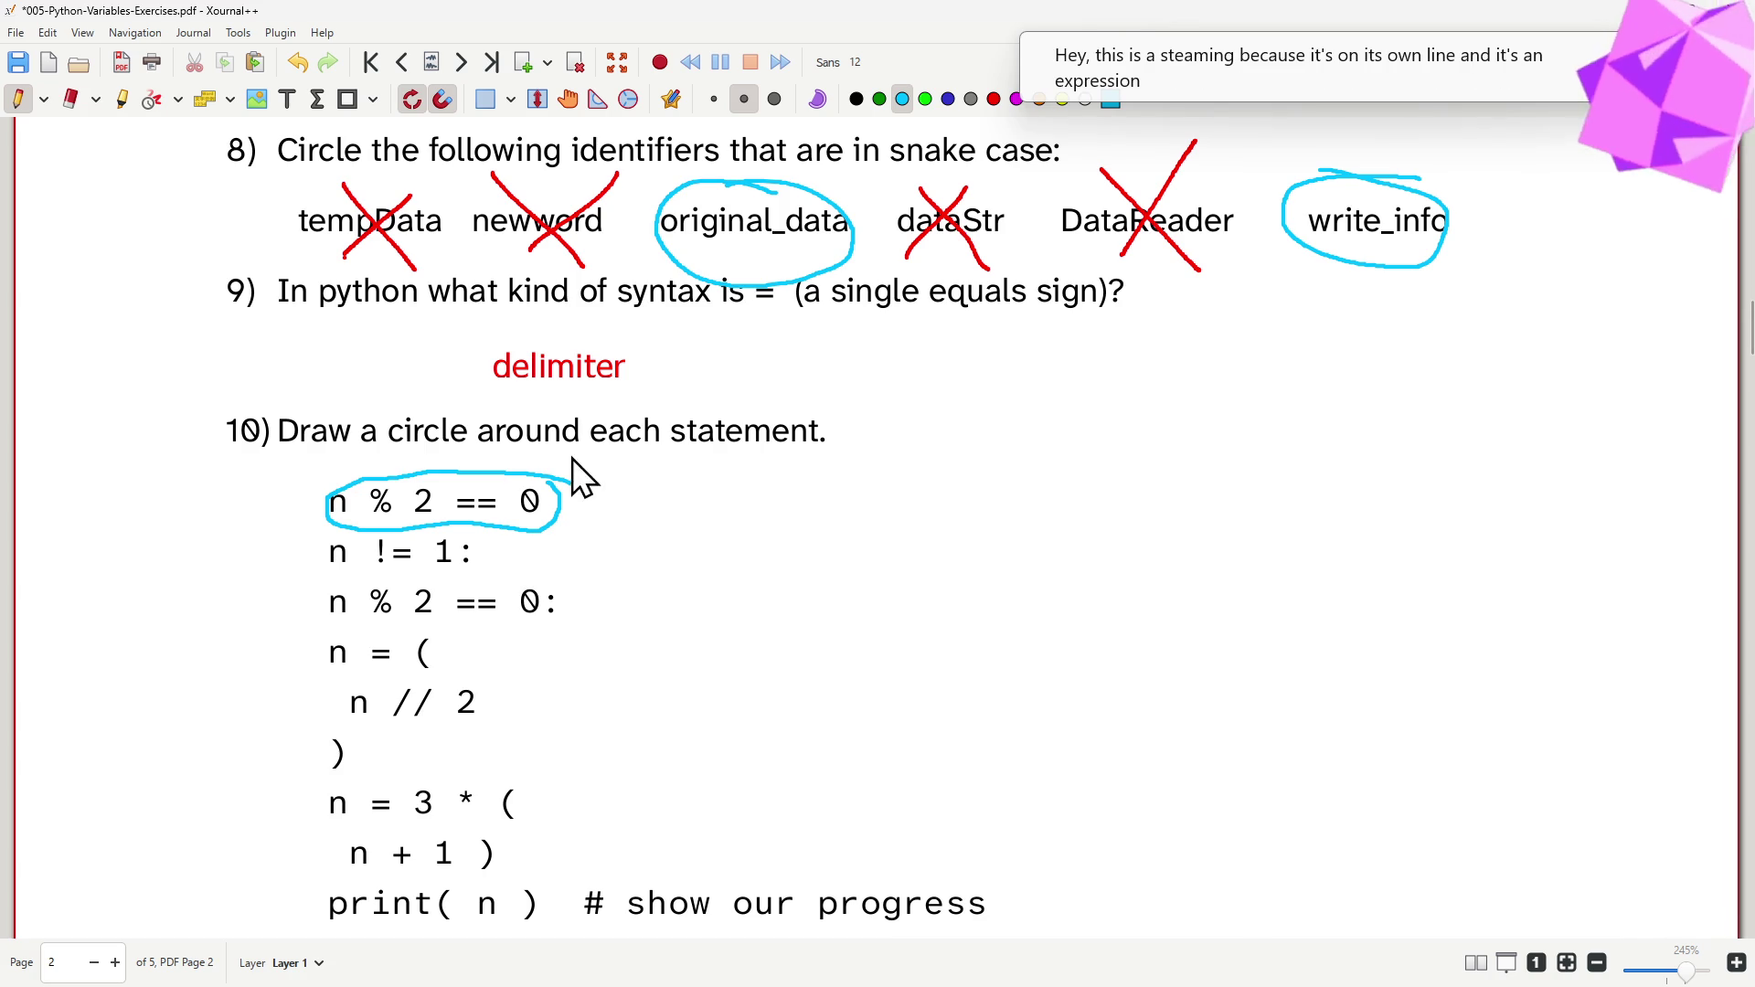
mouse_move(505, 539)
left_mouse_down()
mouse_move(319, 536)
mouse_move(474, 575)
mouse_move(480, 538)
left_mouse_up()
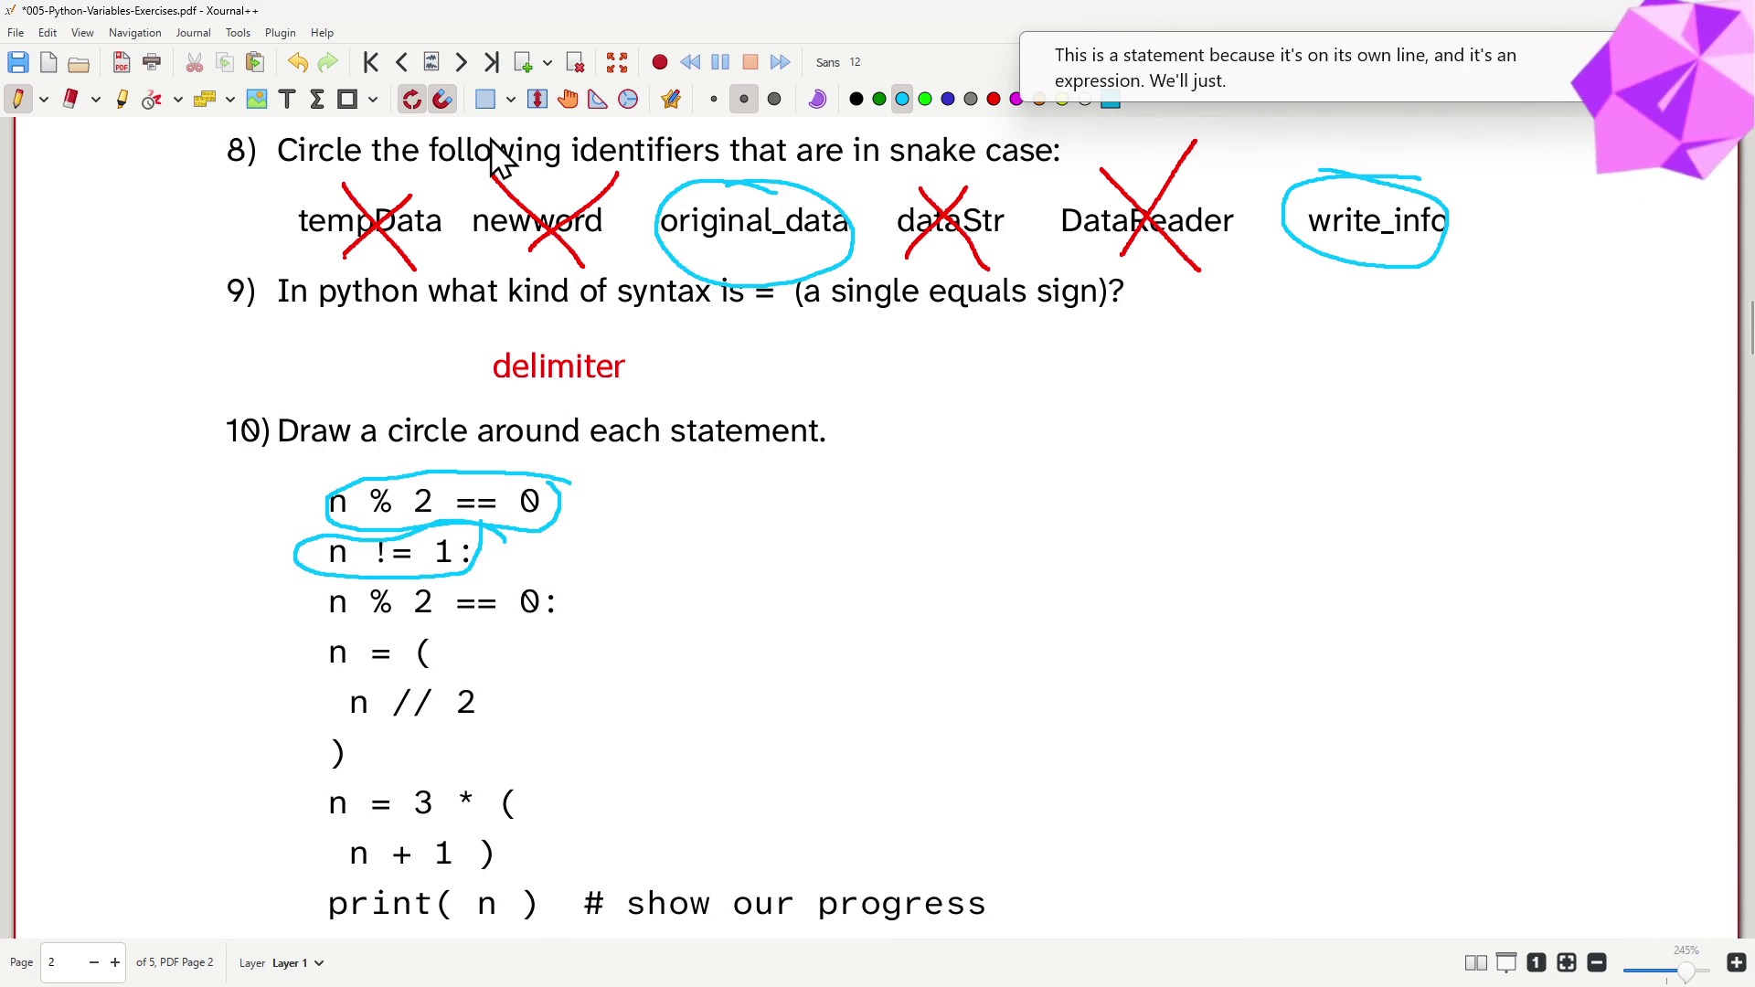
- Strike out the stray colons after n != 1 and the third statement in red
left_click(993, 99)
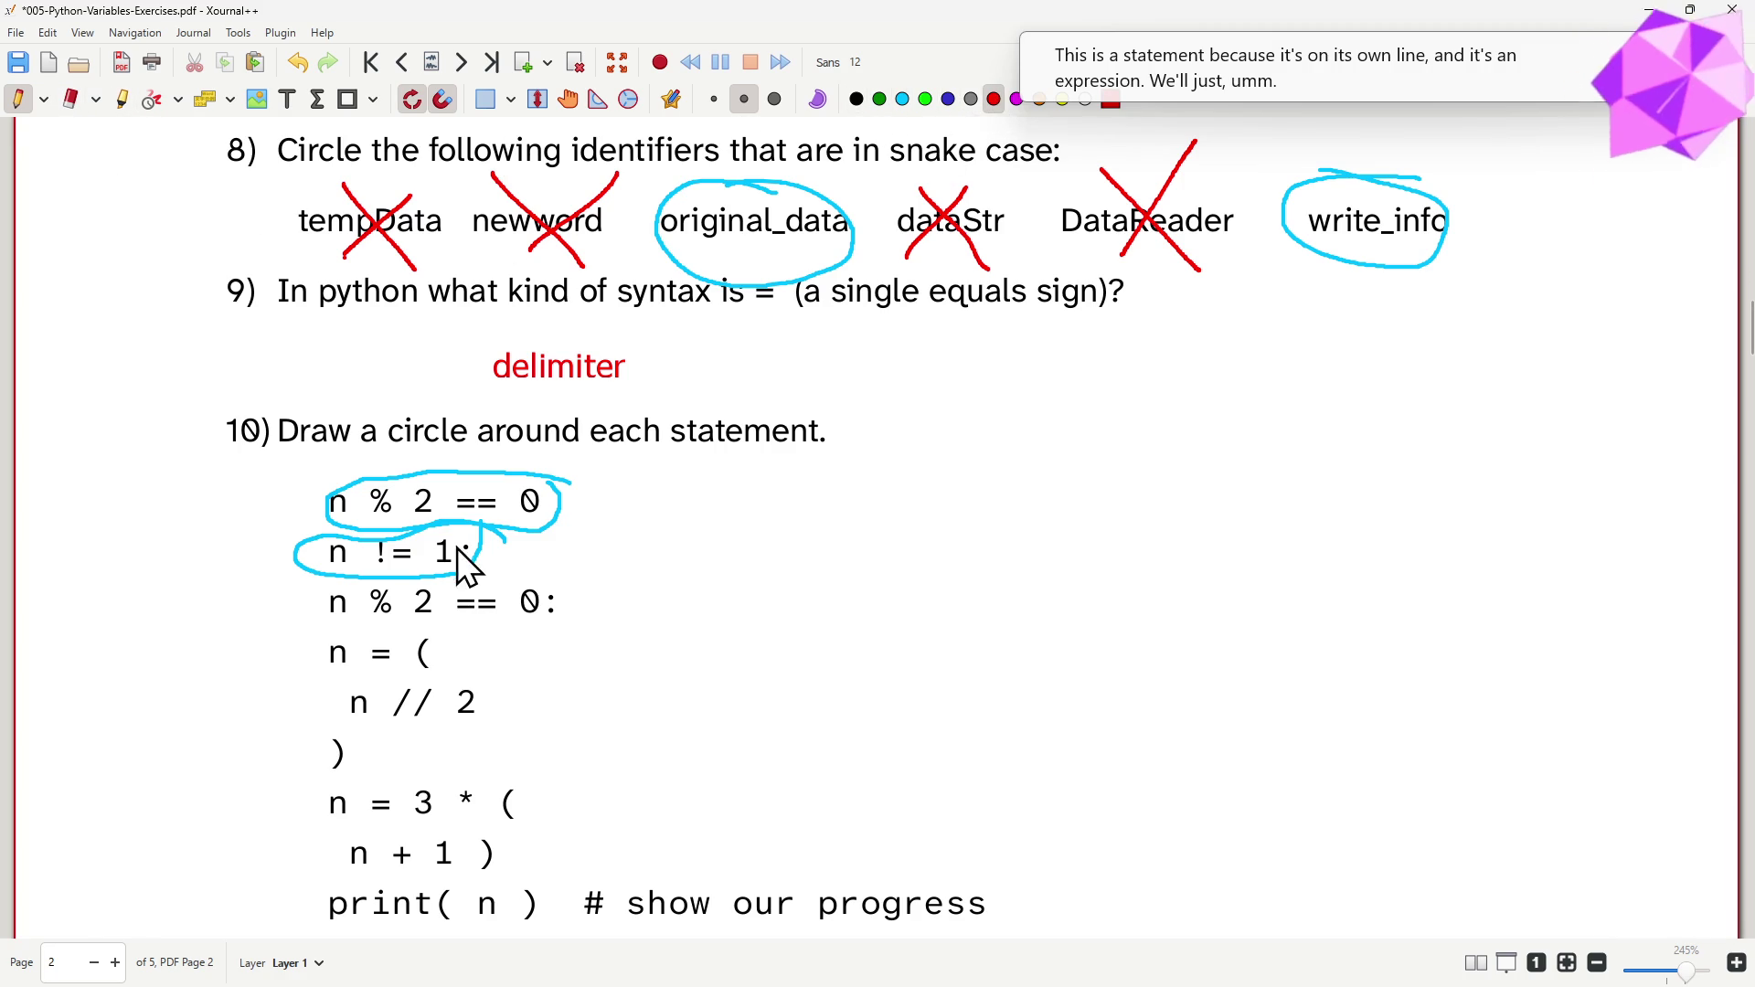
left_click_drag(464, 543, 463, 564)
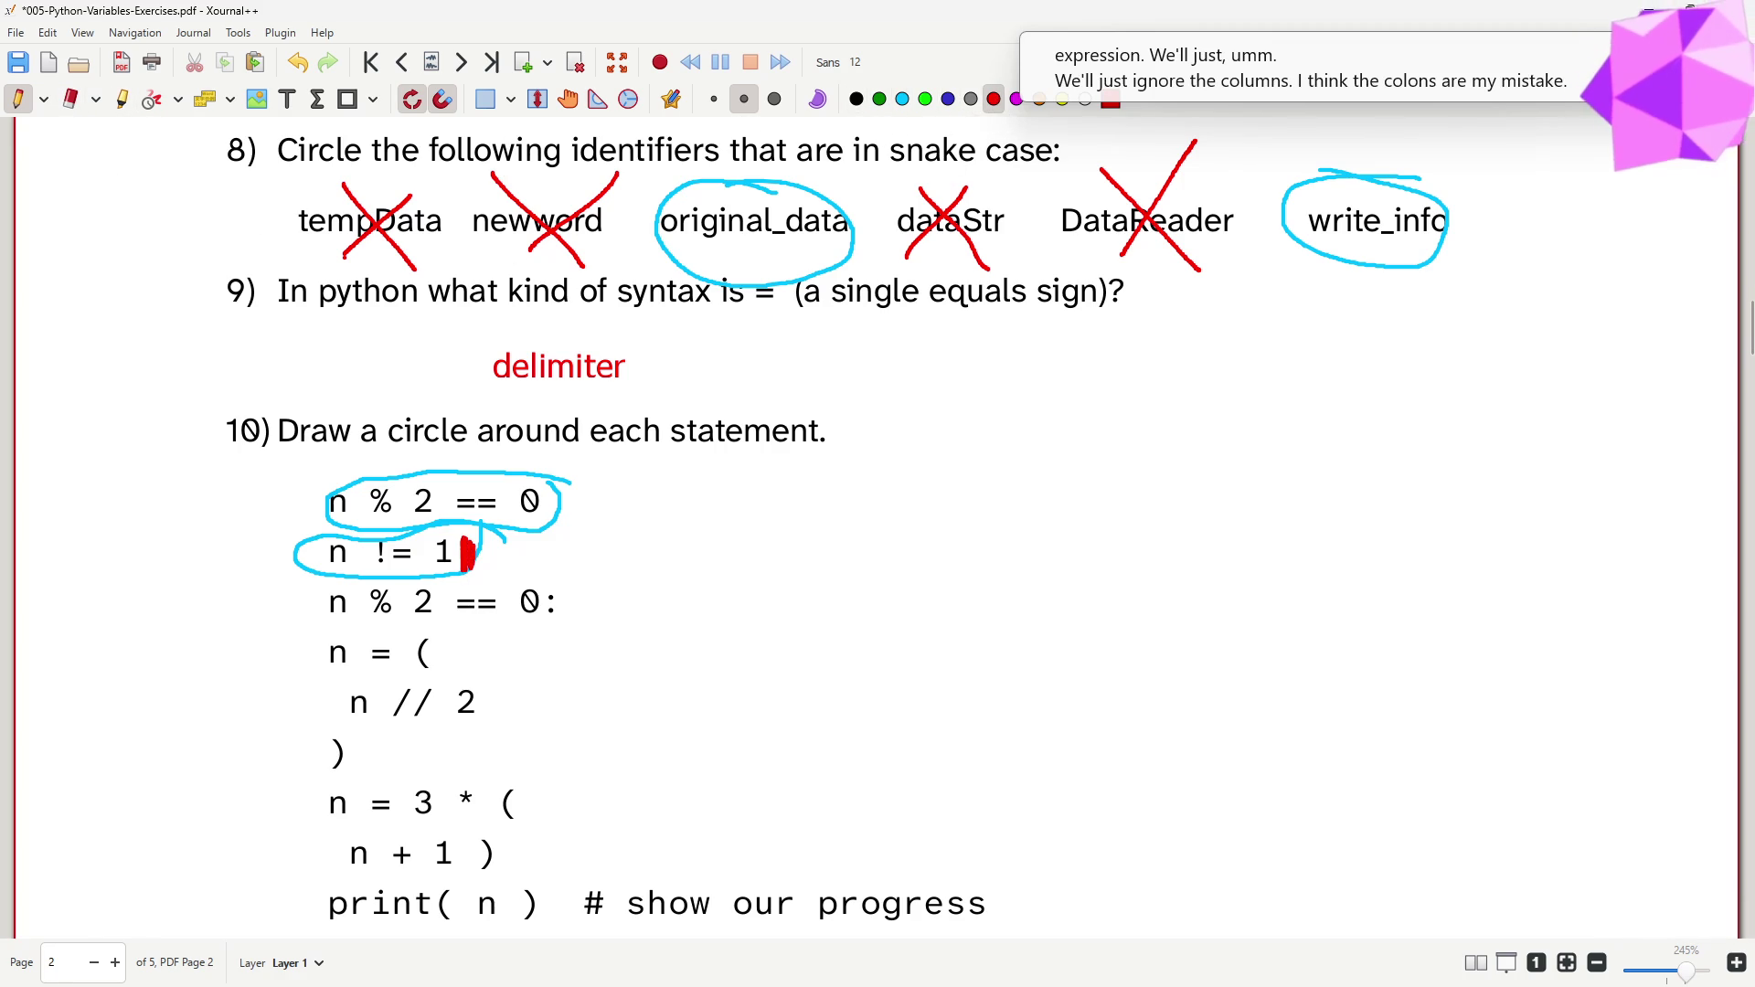
left_click_drag(550, 613, 552, 622)
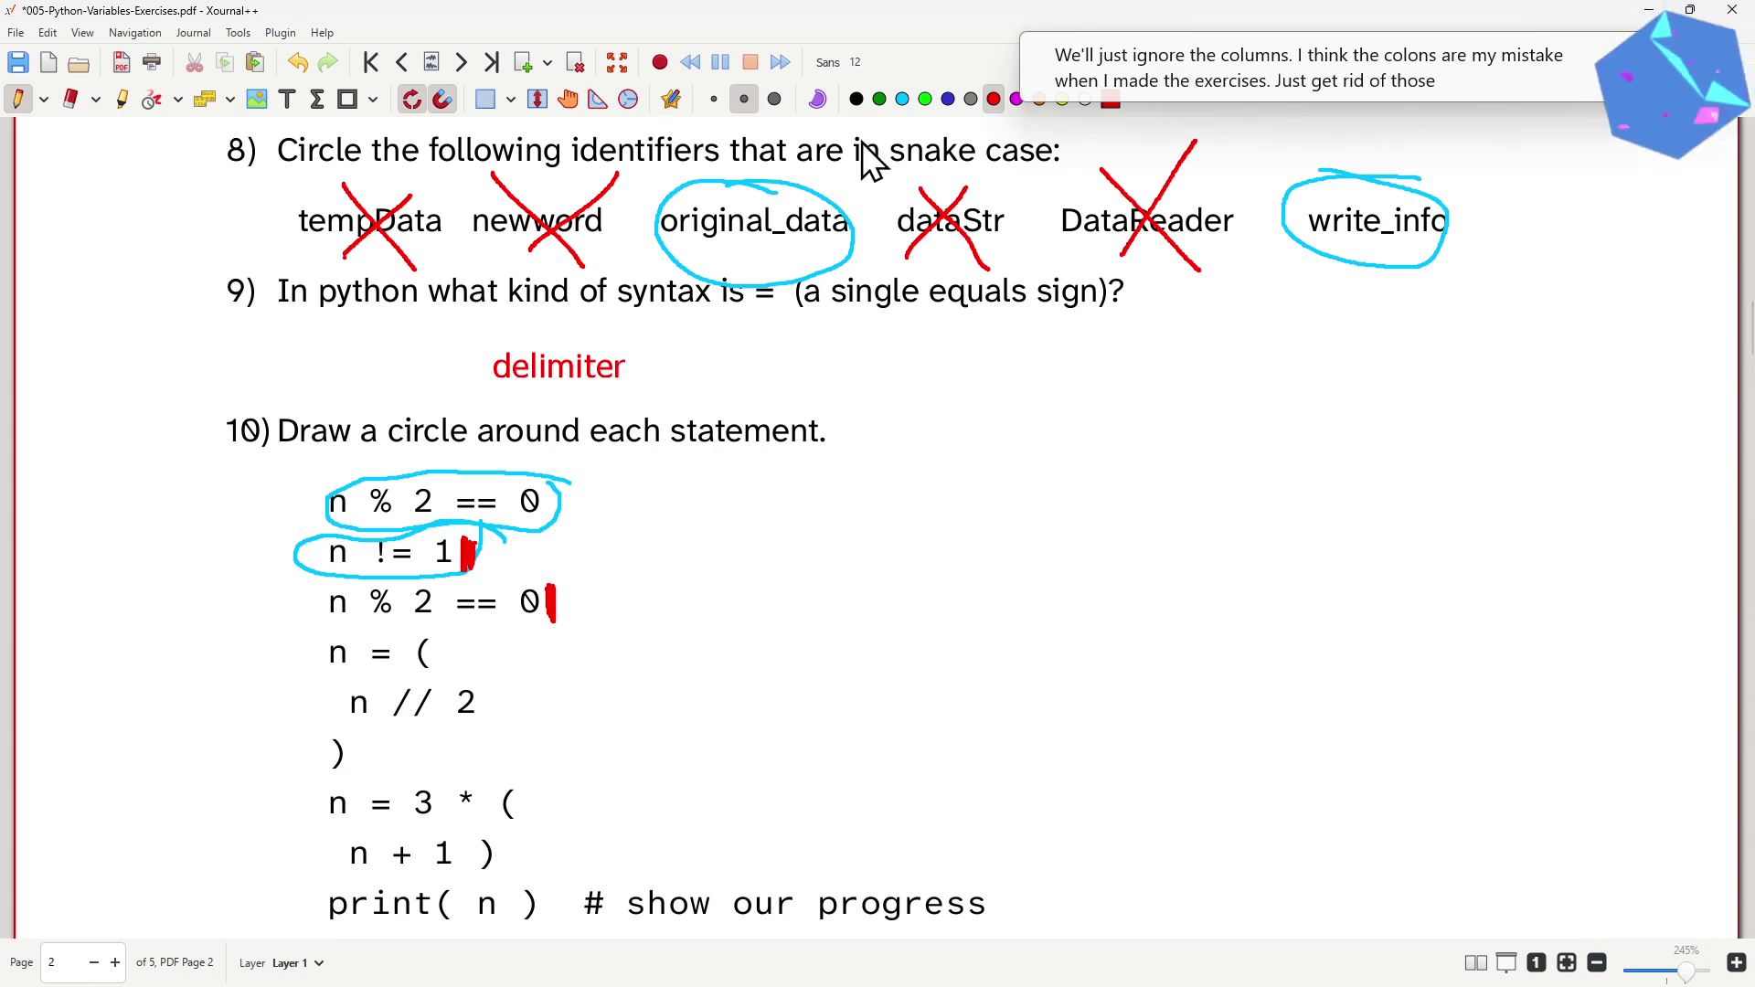
- Back in cyan, circle the third statement n % 2 == 0 and begin the n = ( line
left_click(902, 99)
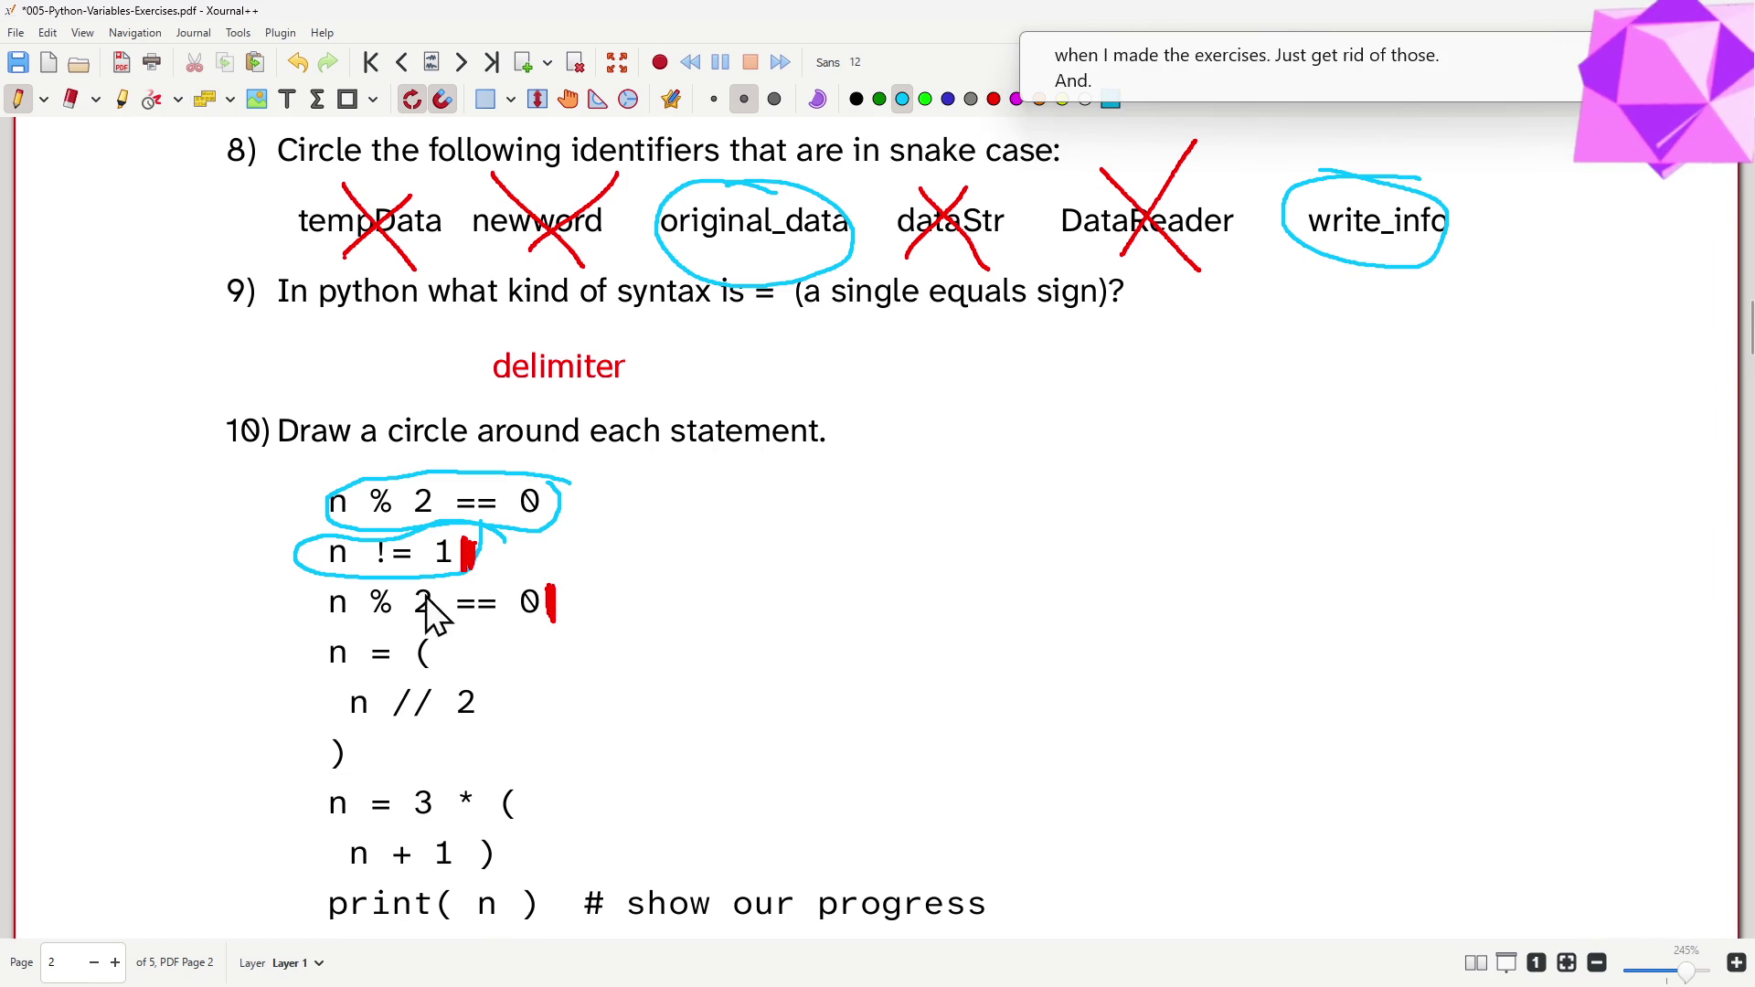
mouse_move(581, 577)
left_mouse_down()
mouse_move(357, 590)
mouse_move(587, 582)
left_mouse_up()
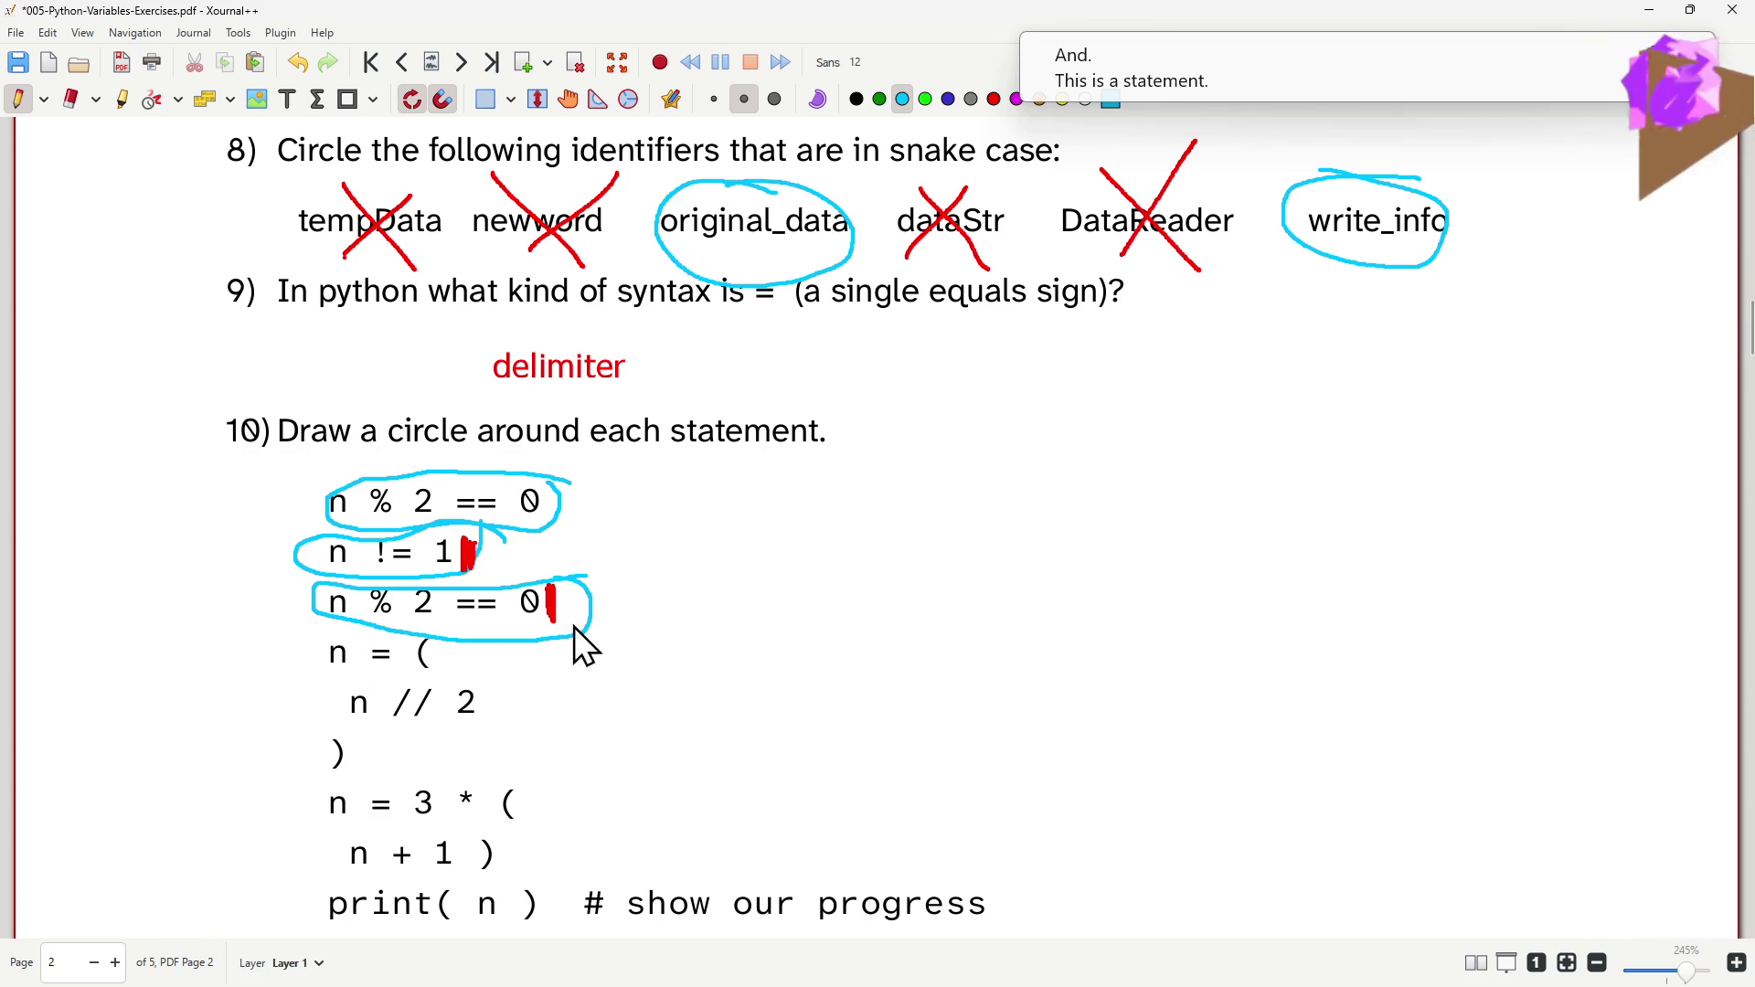
mouse_move(422, 619)
left_mouse_down()
mouse_move(418, 672)
mouse_move(446, 628)
left_mouse_up()
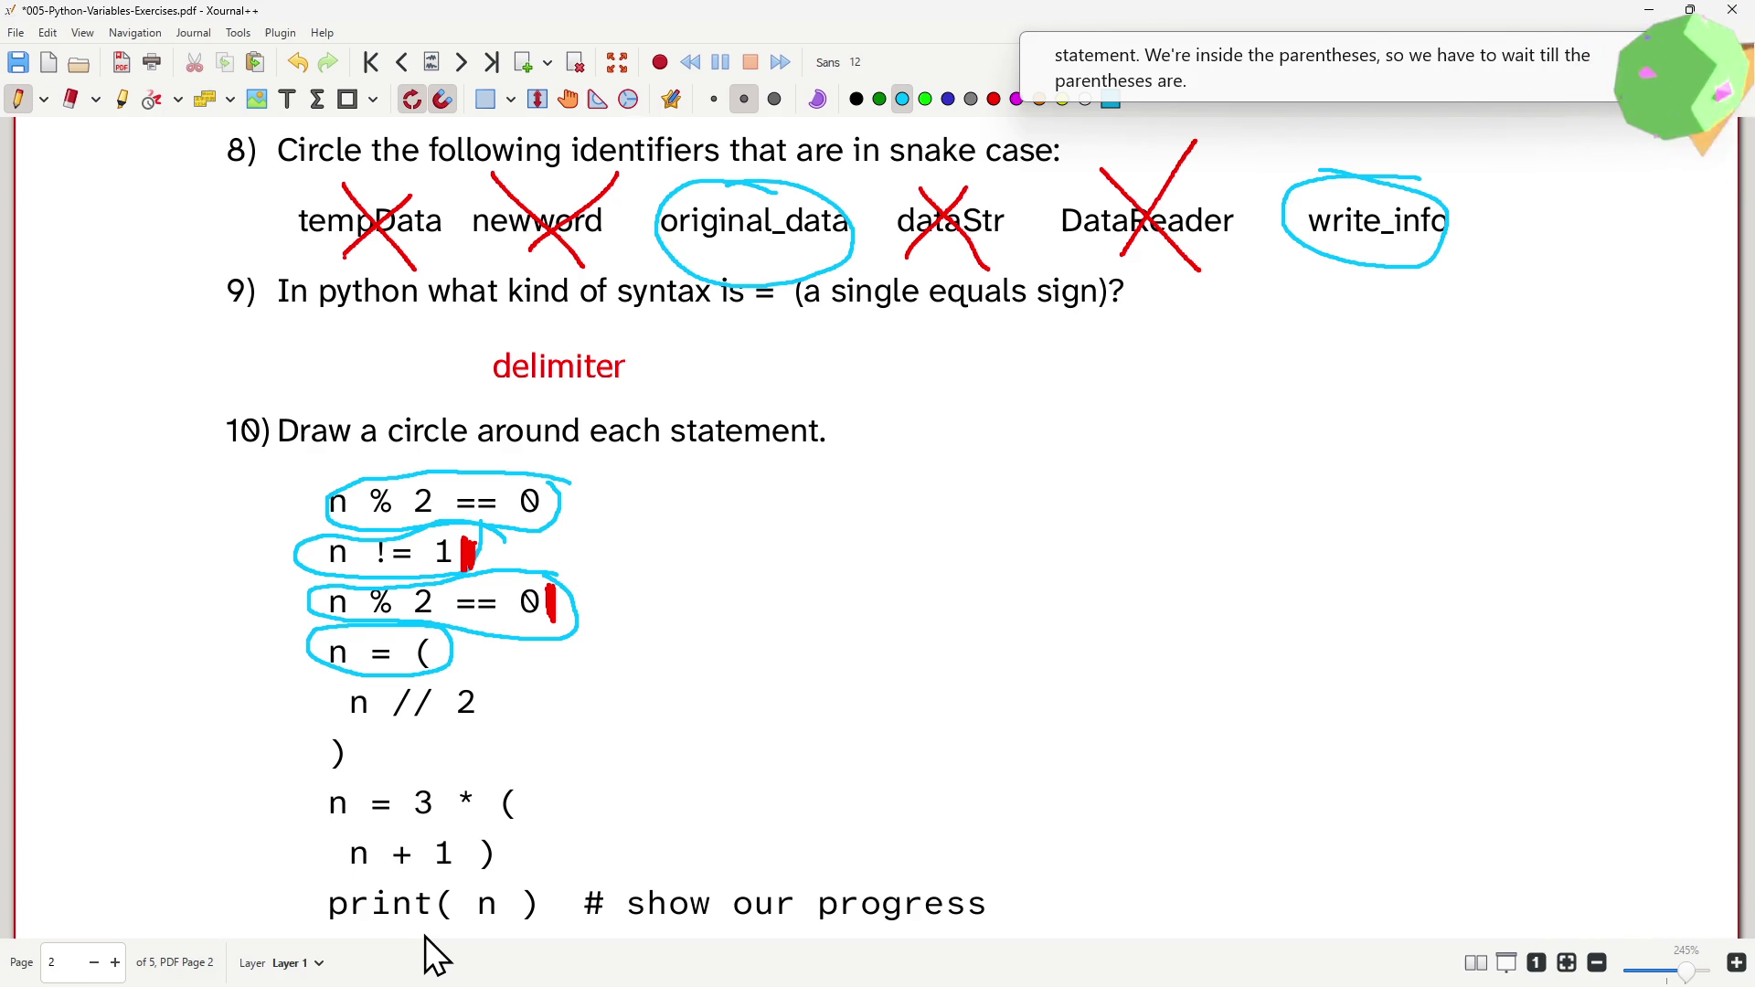
- Redo the loop until the three-line n = ( n // 2 ) statement is circled as one
key("ctrl+z")
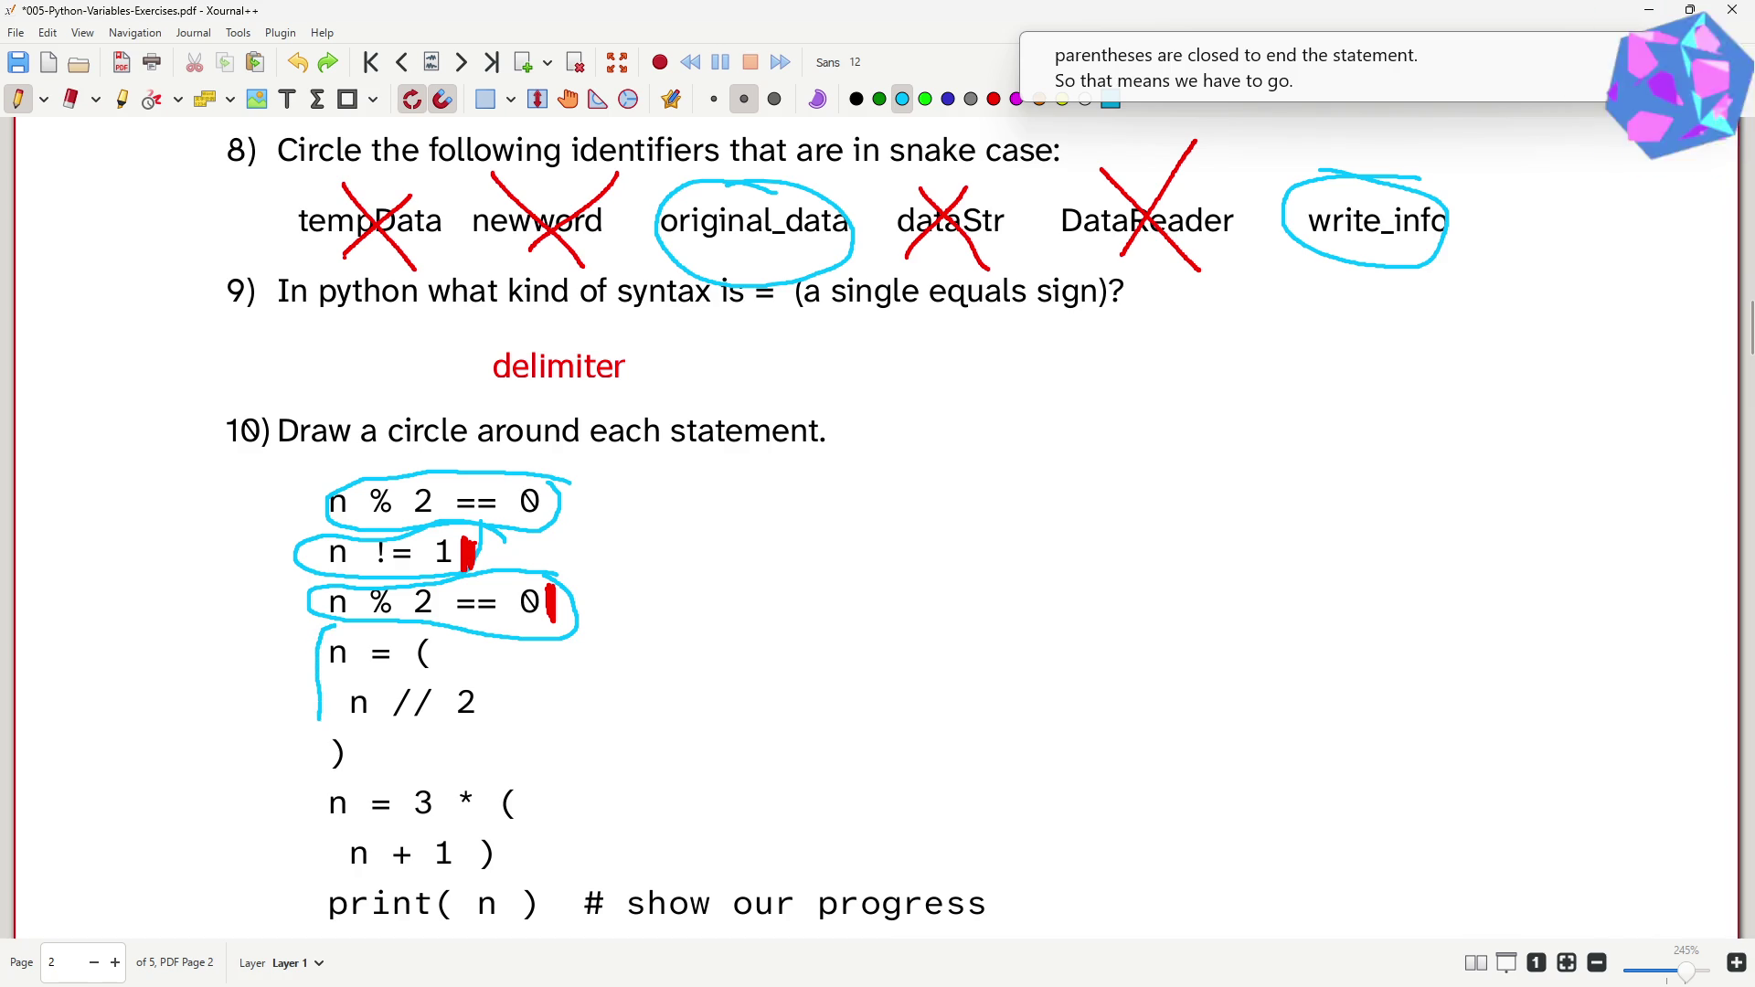
mouse_move(321, 783)
left_mouse_down()
mouse_move(367, 795)
mouse_move(459, 761)
left_mouse_up()
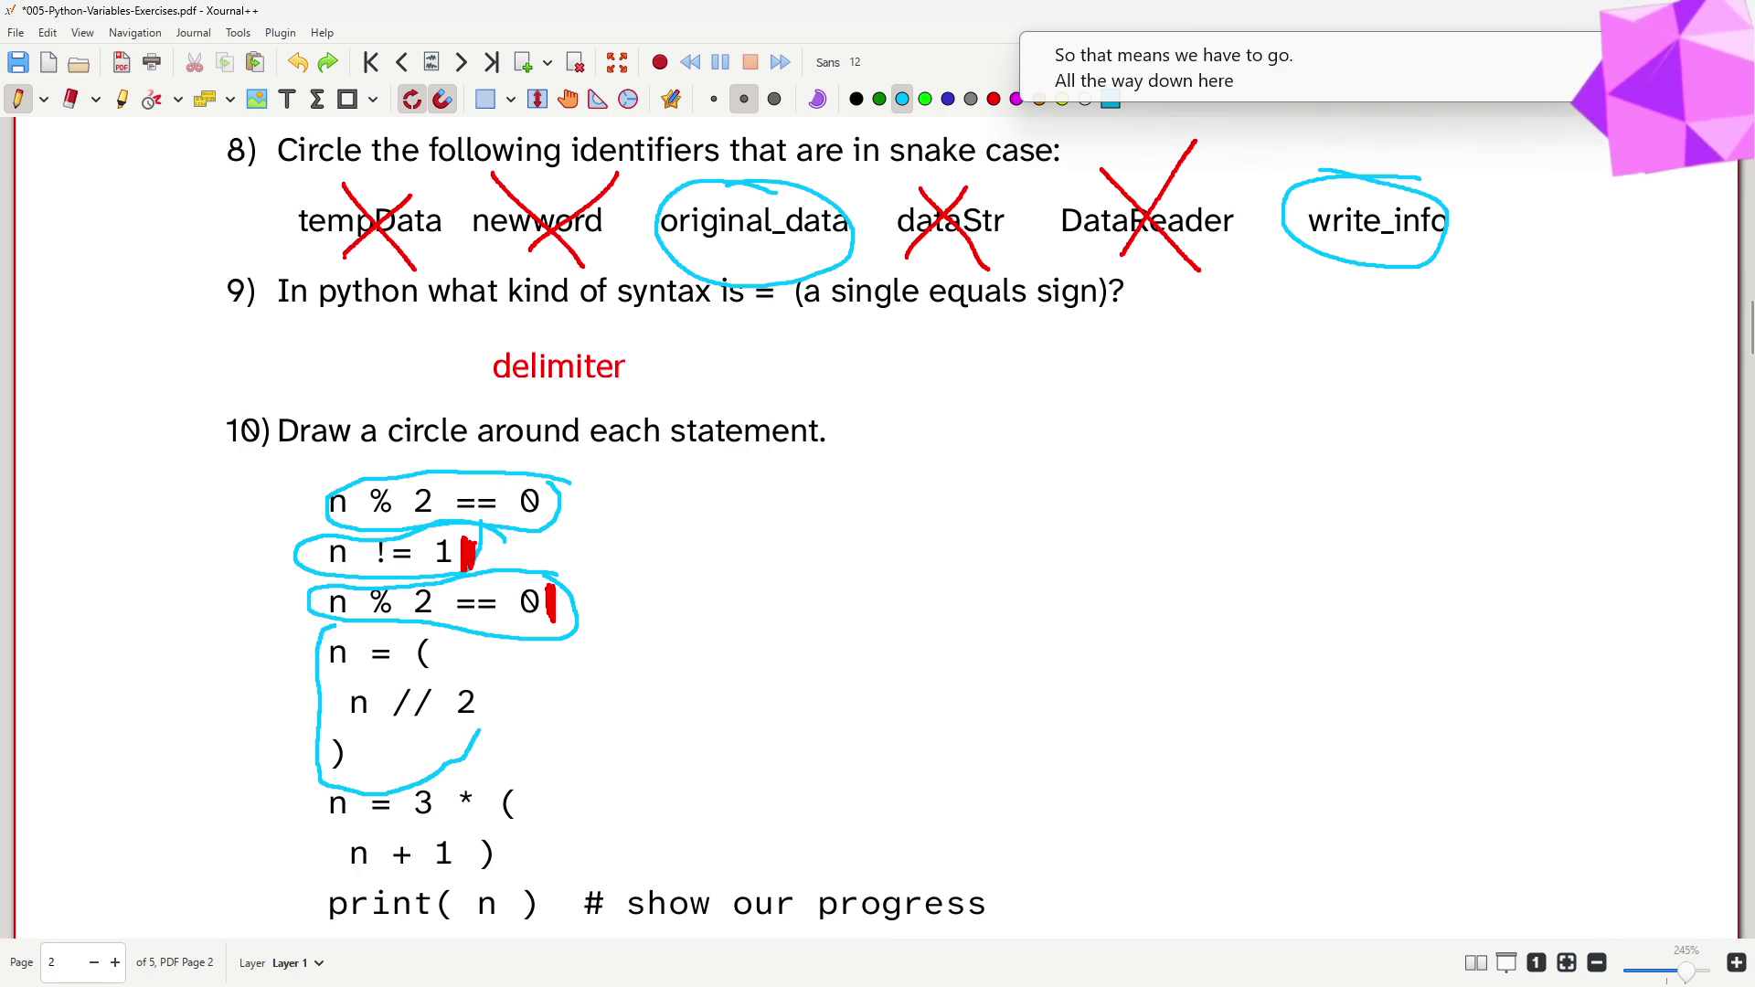
key("ctrl+z")
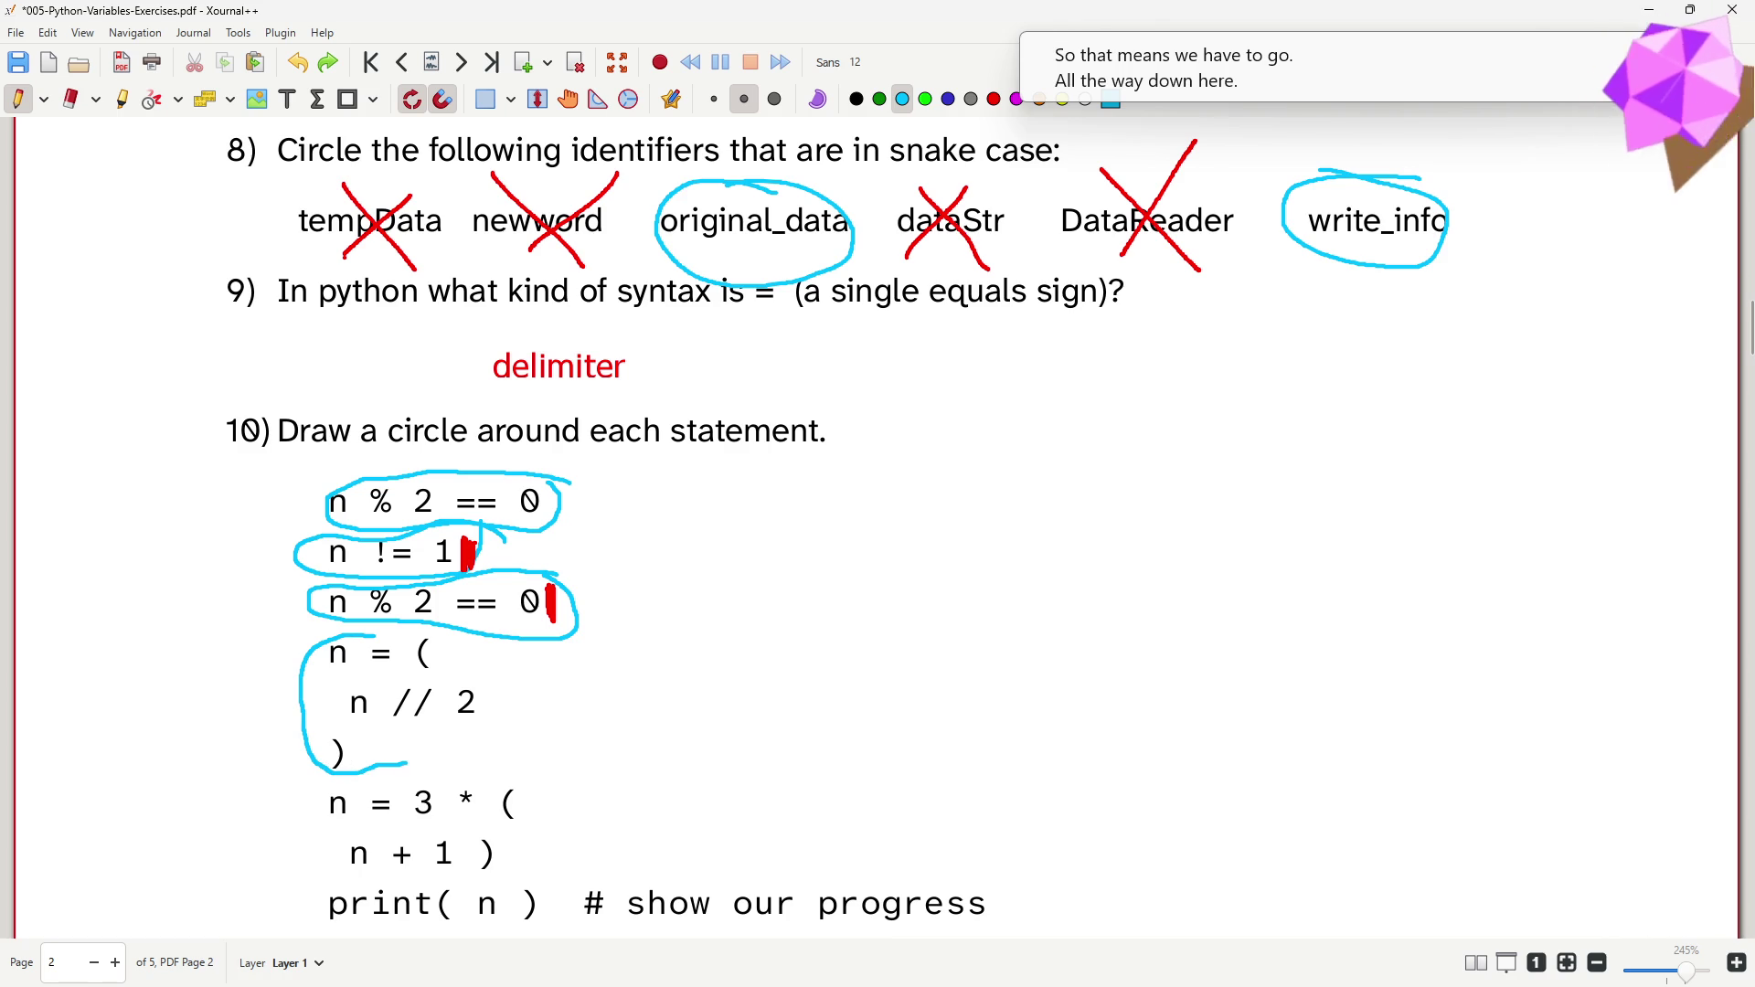
left_click_drag(407, 763, 482, 671)
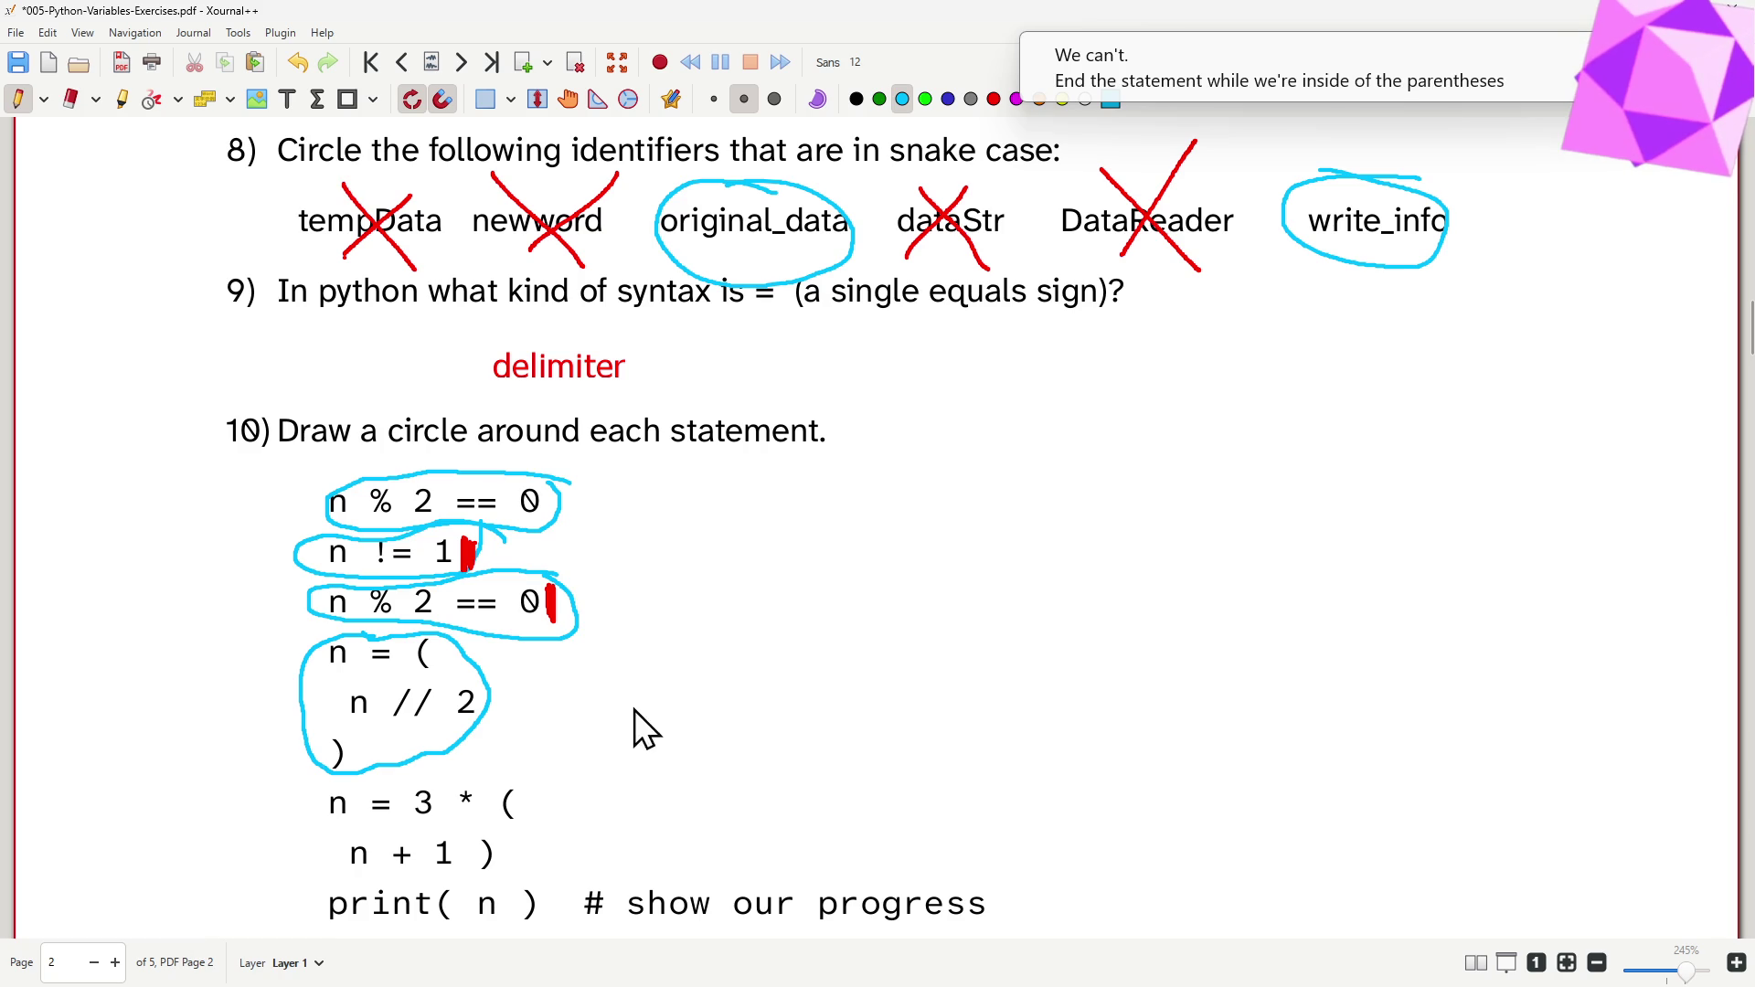
scroll(706, 622, "down", 2)
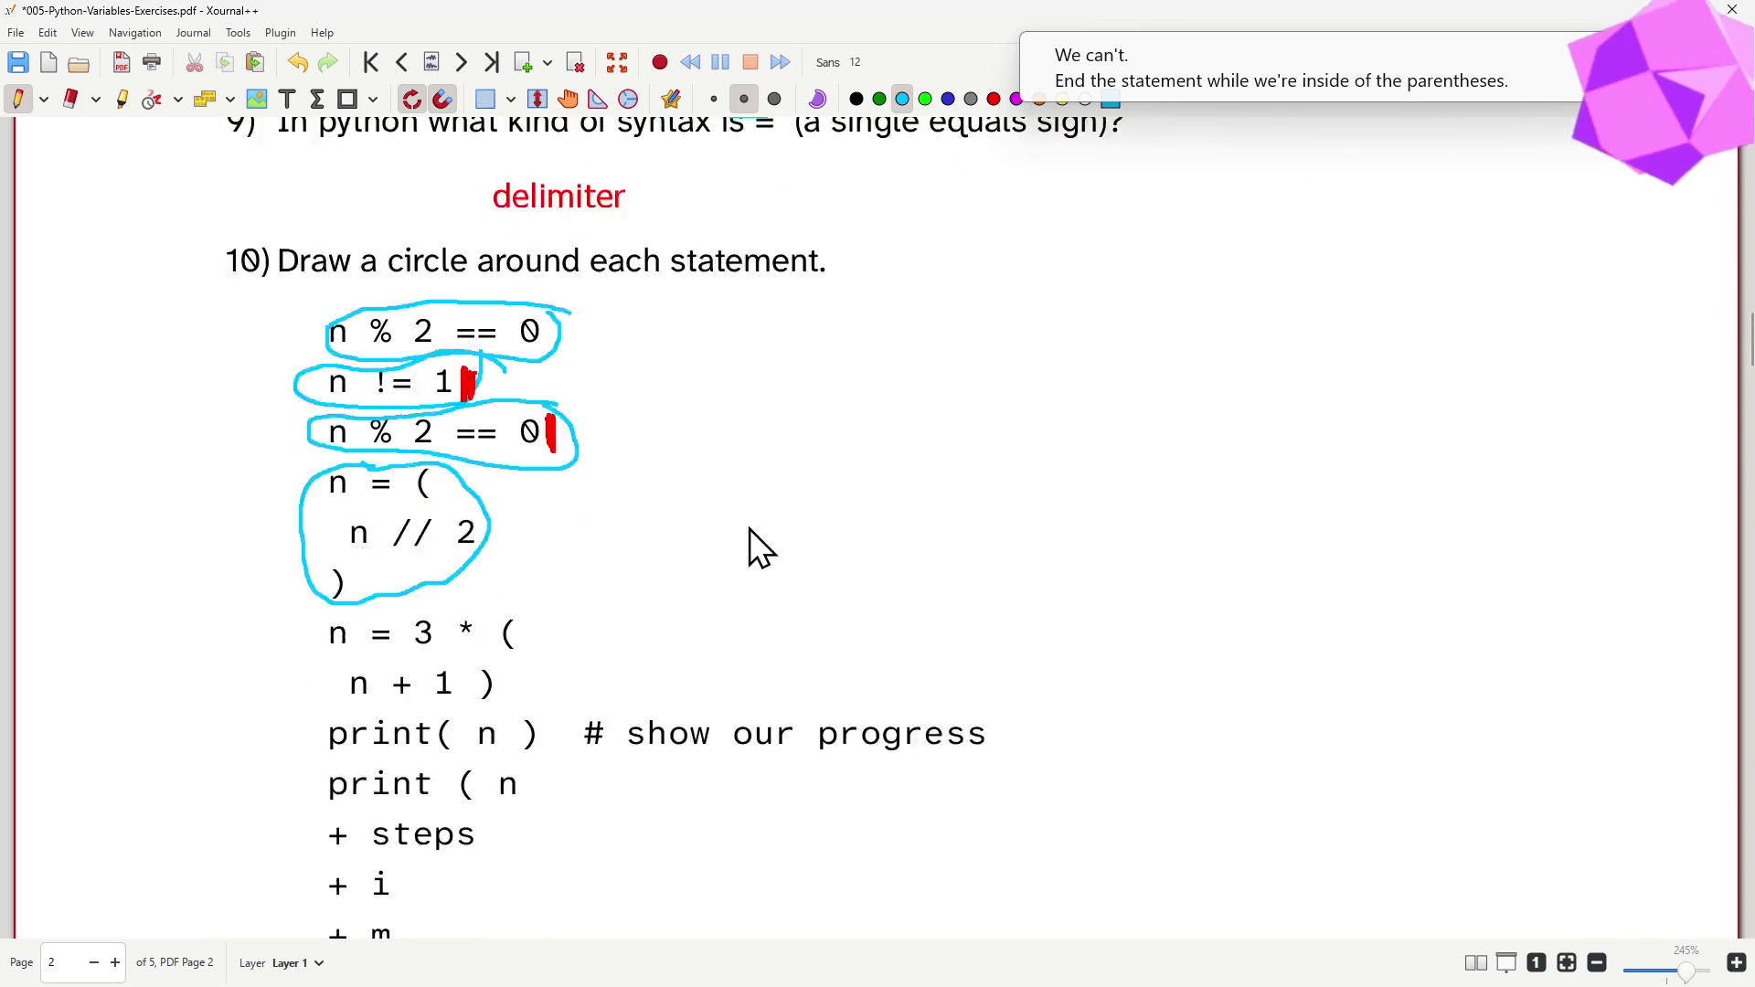
scroll(750, 528, "down", 2)
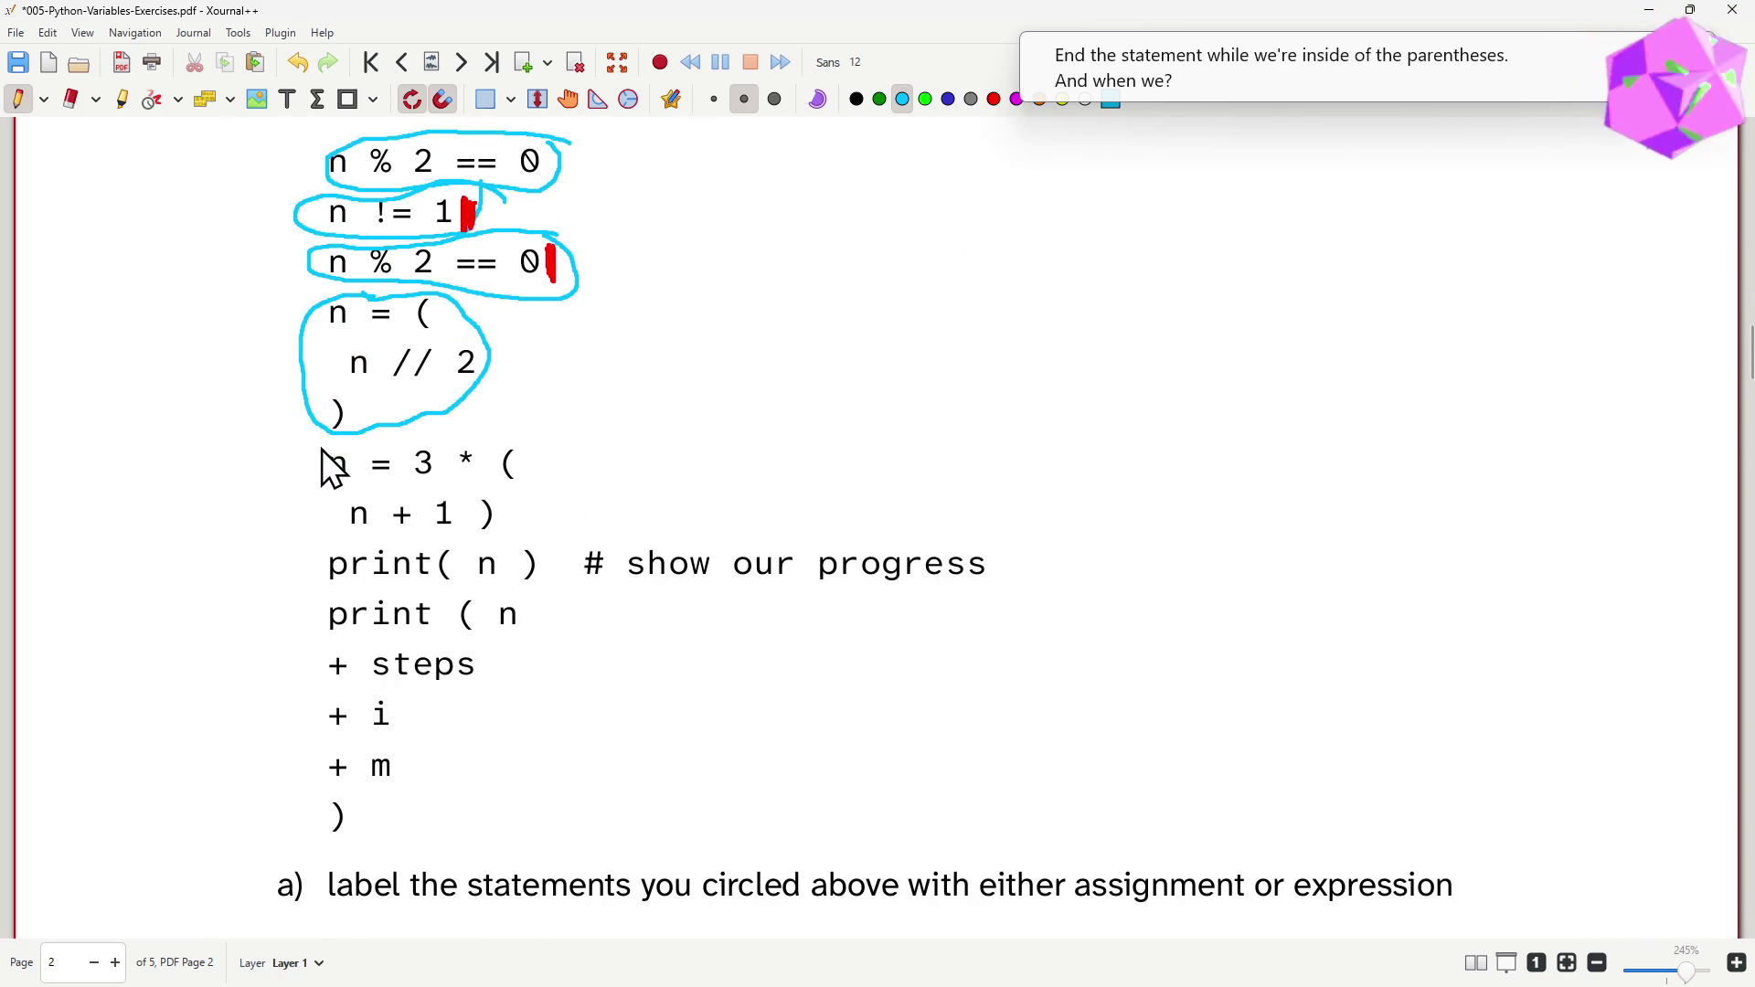
- Circle the n = 3 * ( n + 1 ) statement in cyan, retrying the first loop
left_click_drag(323, 449, 406, 440)
left_click_drag(527, 470, 308, 455)
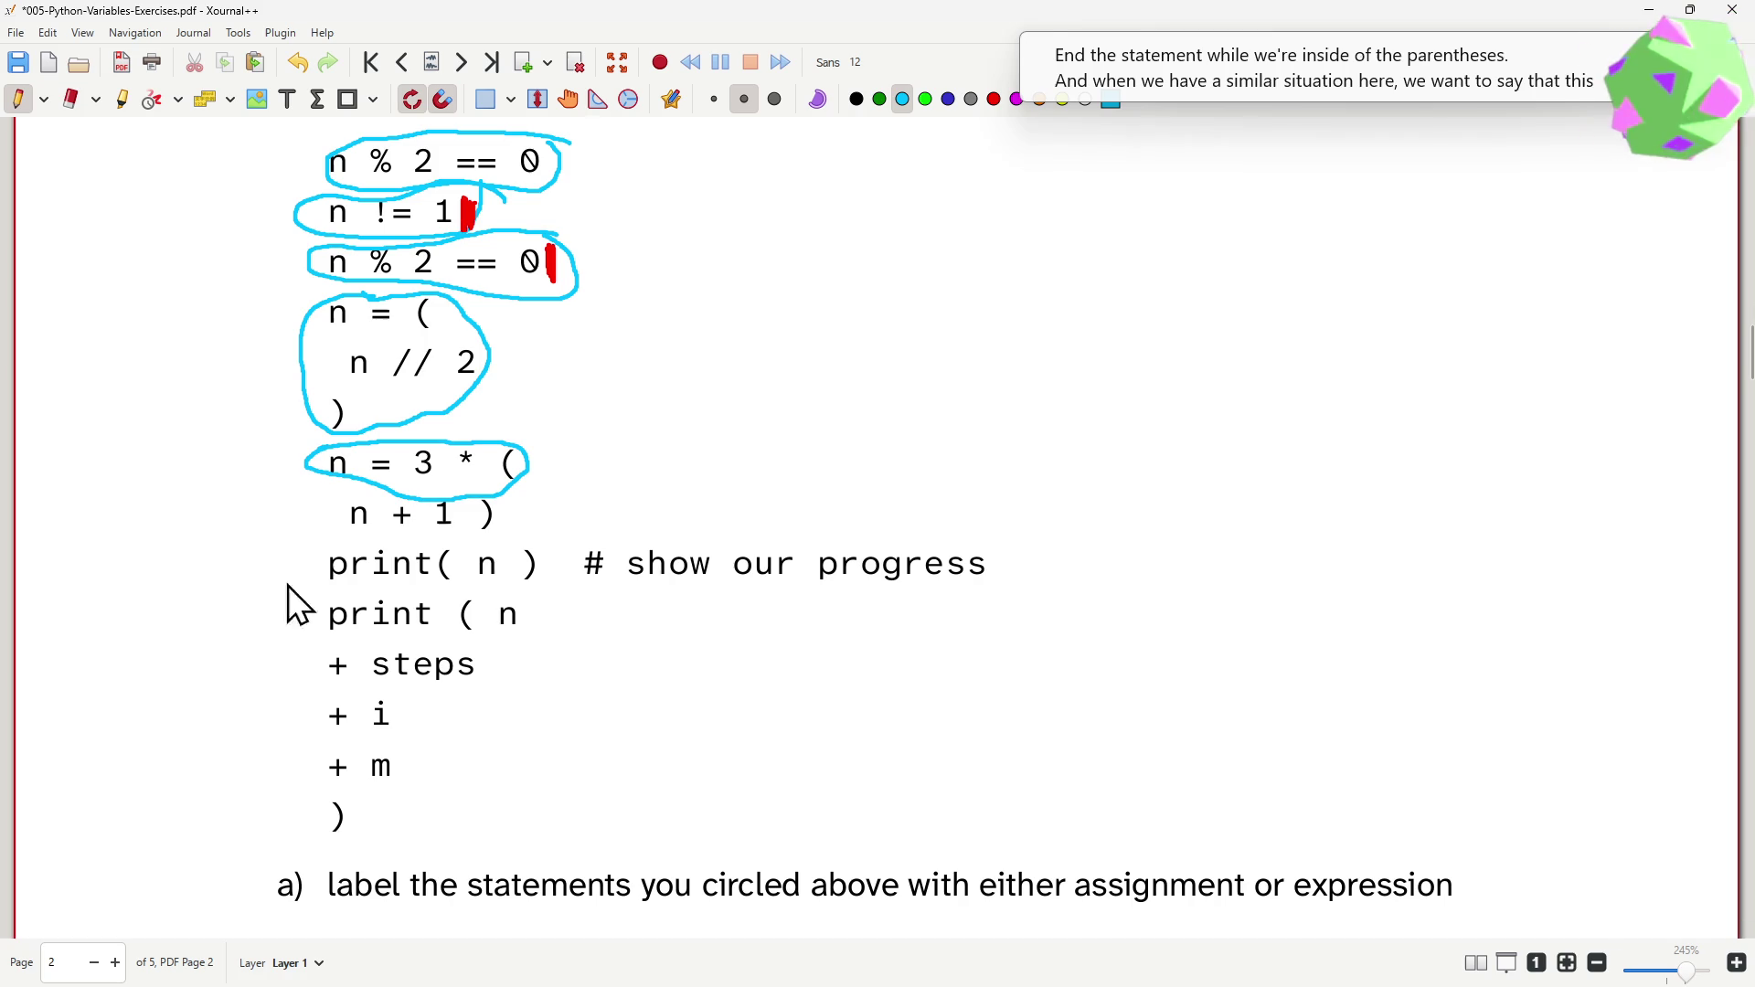
key("ctrl+z")
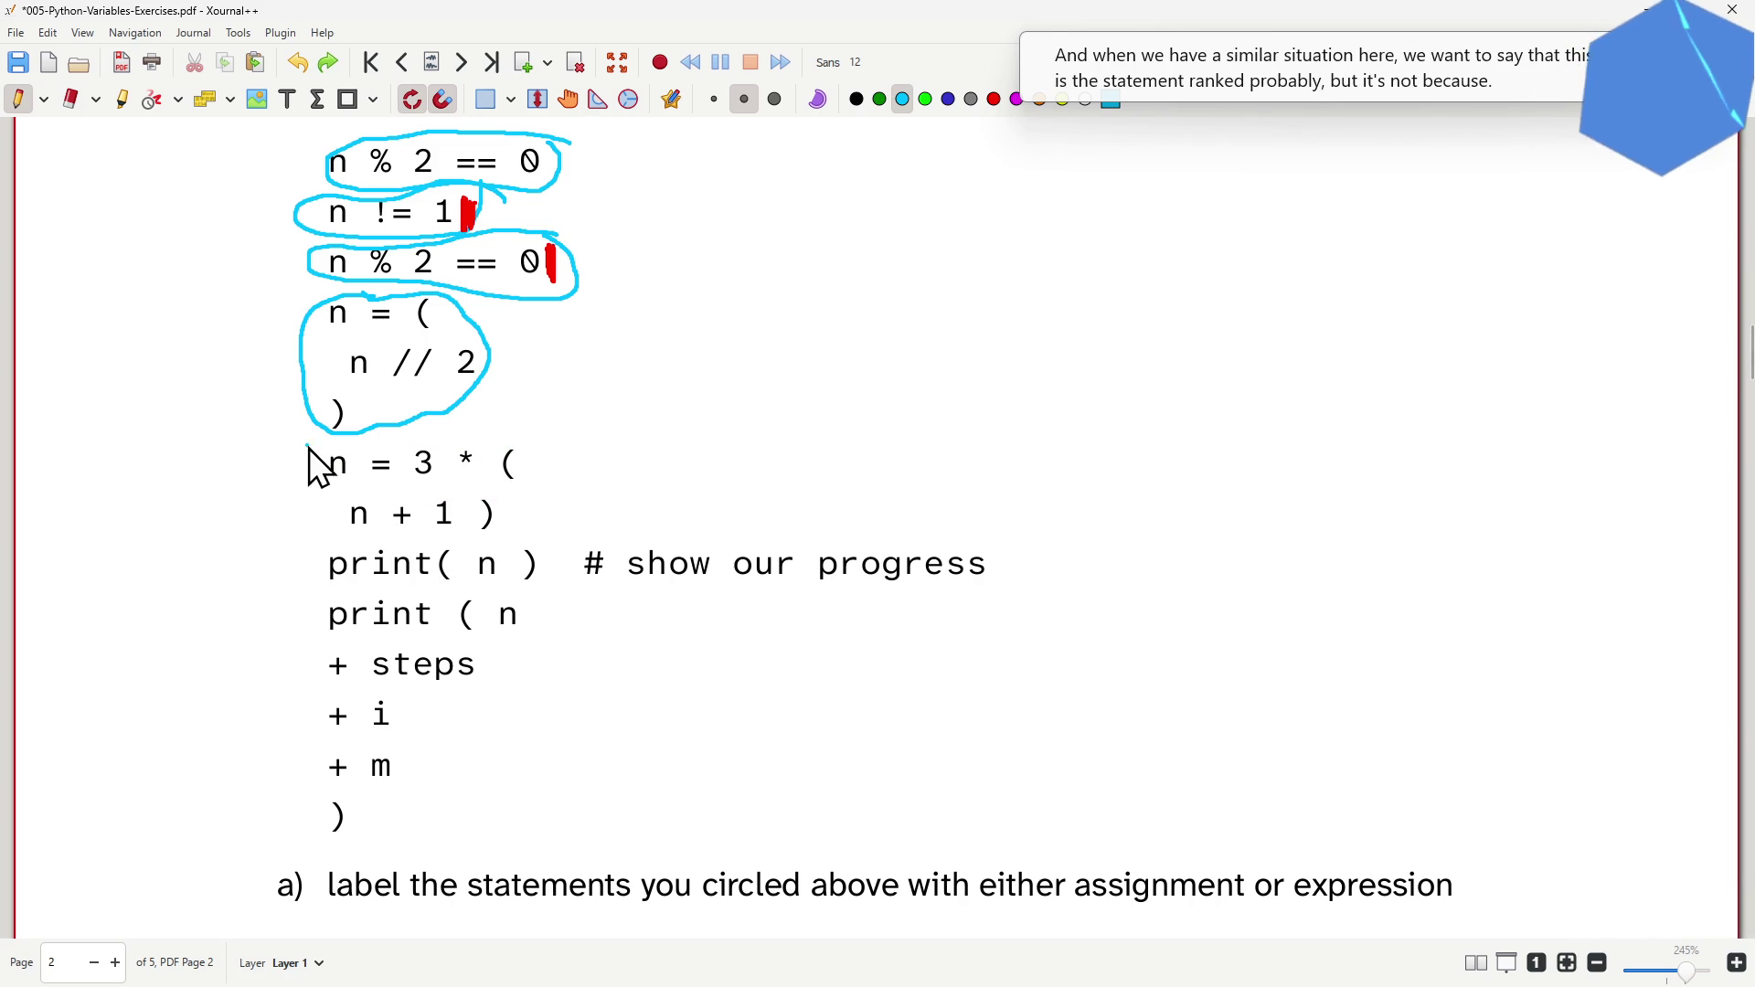
mouse_move(313, 440)
left_mouse_down()
mouse_move(538, 453)
mouse_move(385, 538)
mouse_move(294, 454)
left_mouse_up()
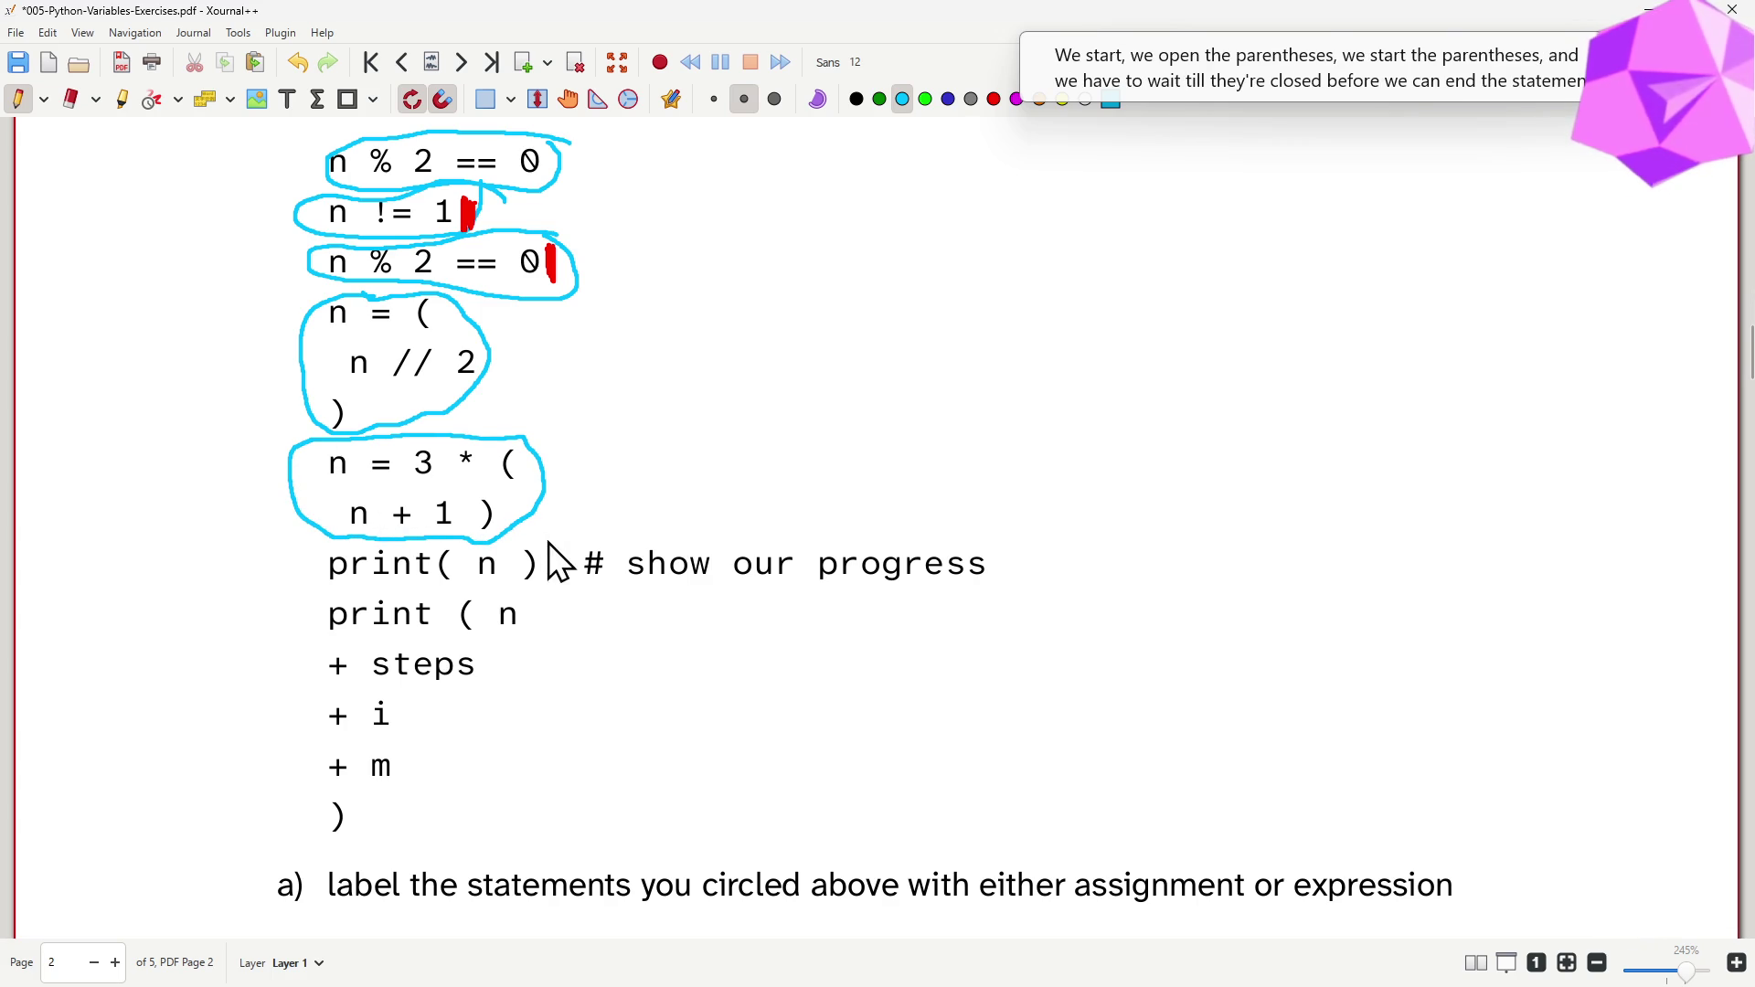
left_click_drag(549, 539, 499, 544)
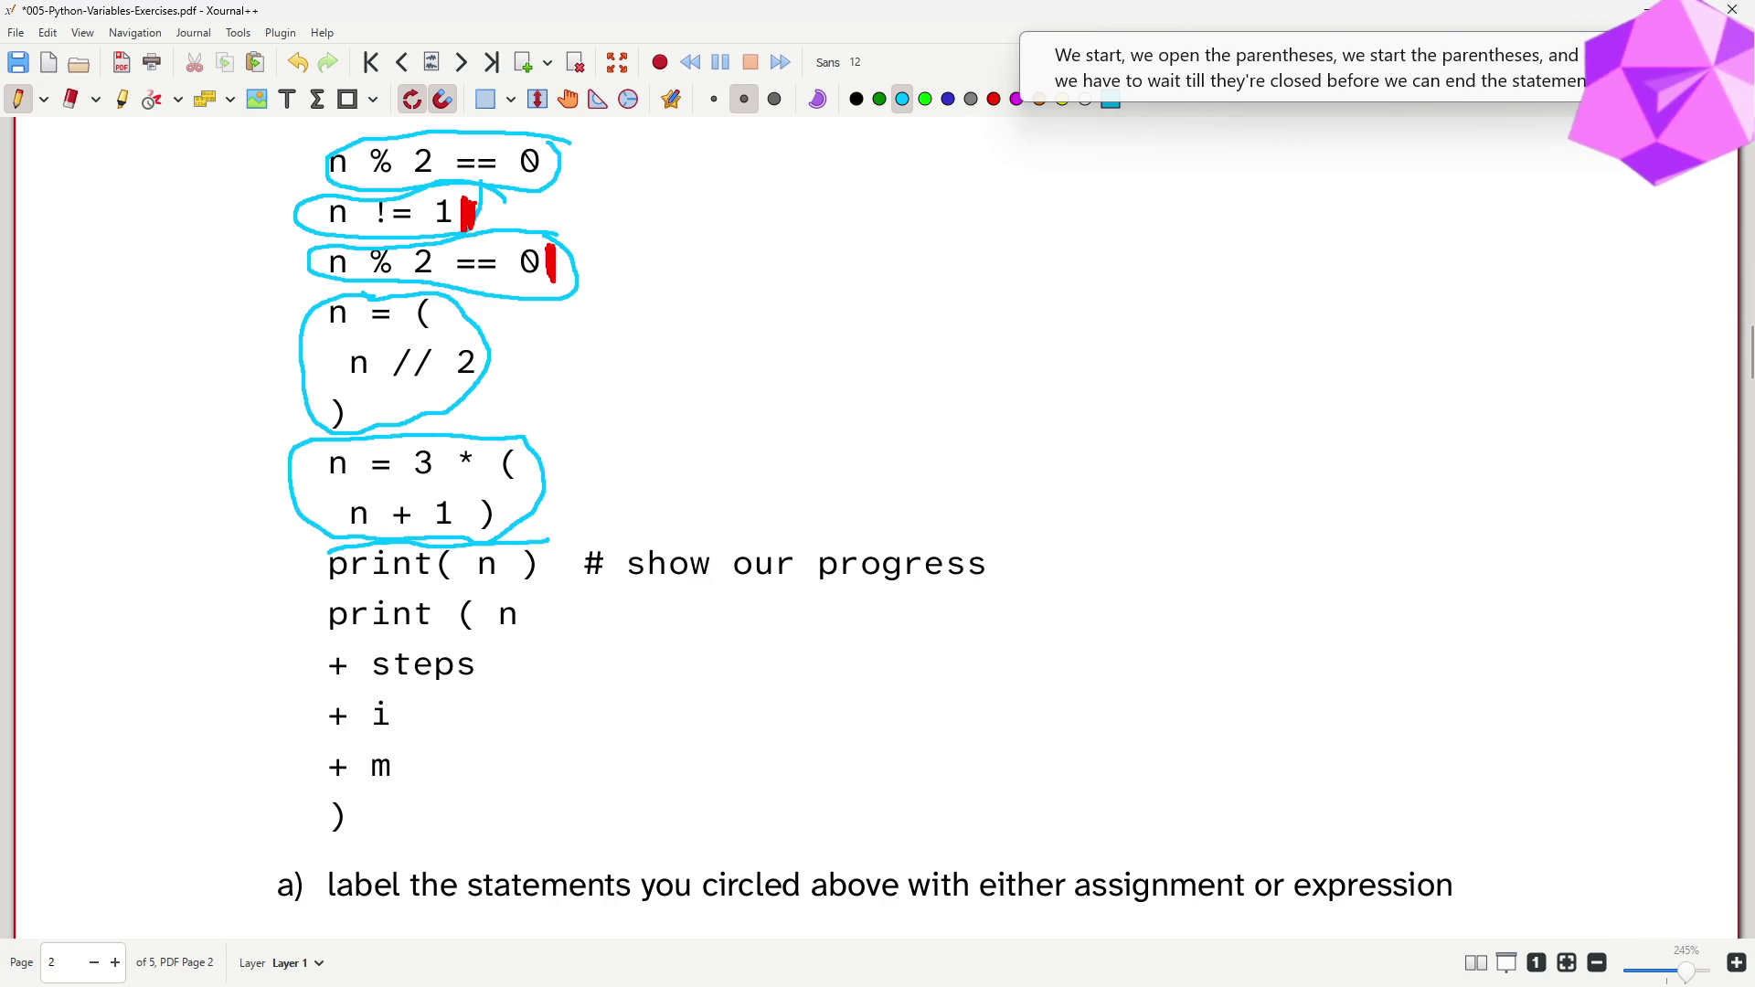
- Circle the print( n ) call, undoing the loop that took in the comment
left_click_drag(324, 583, 400, 595)
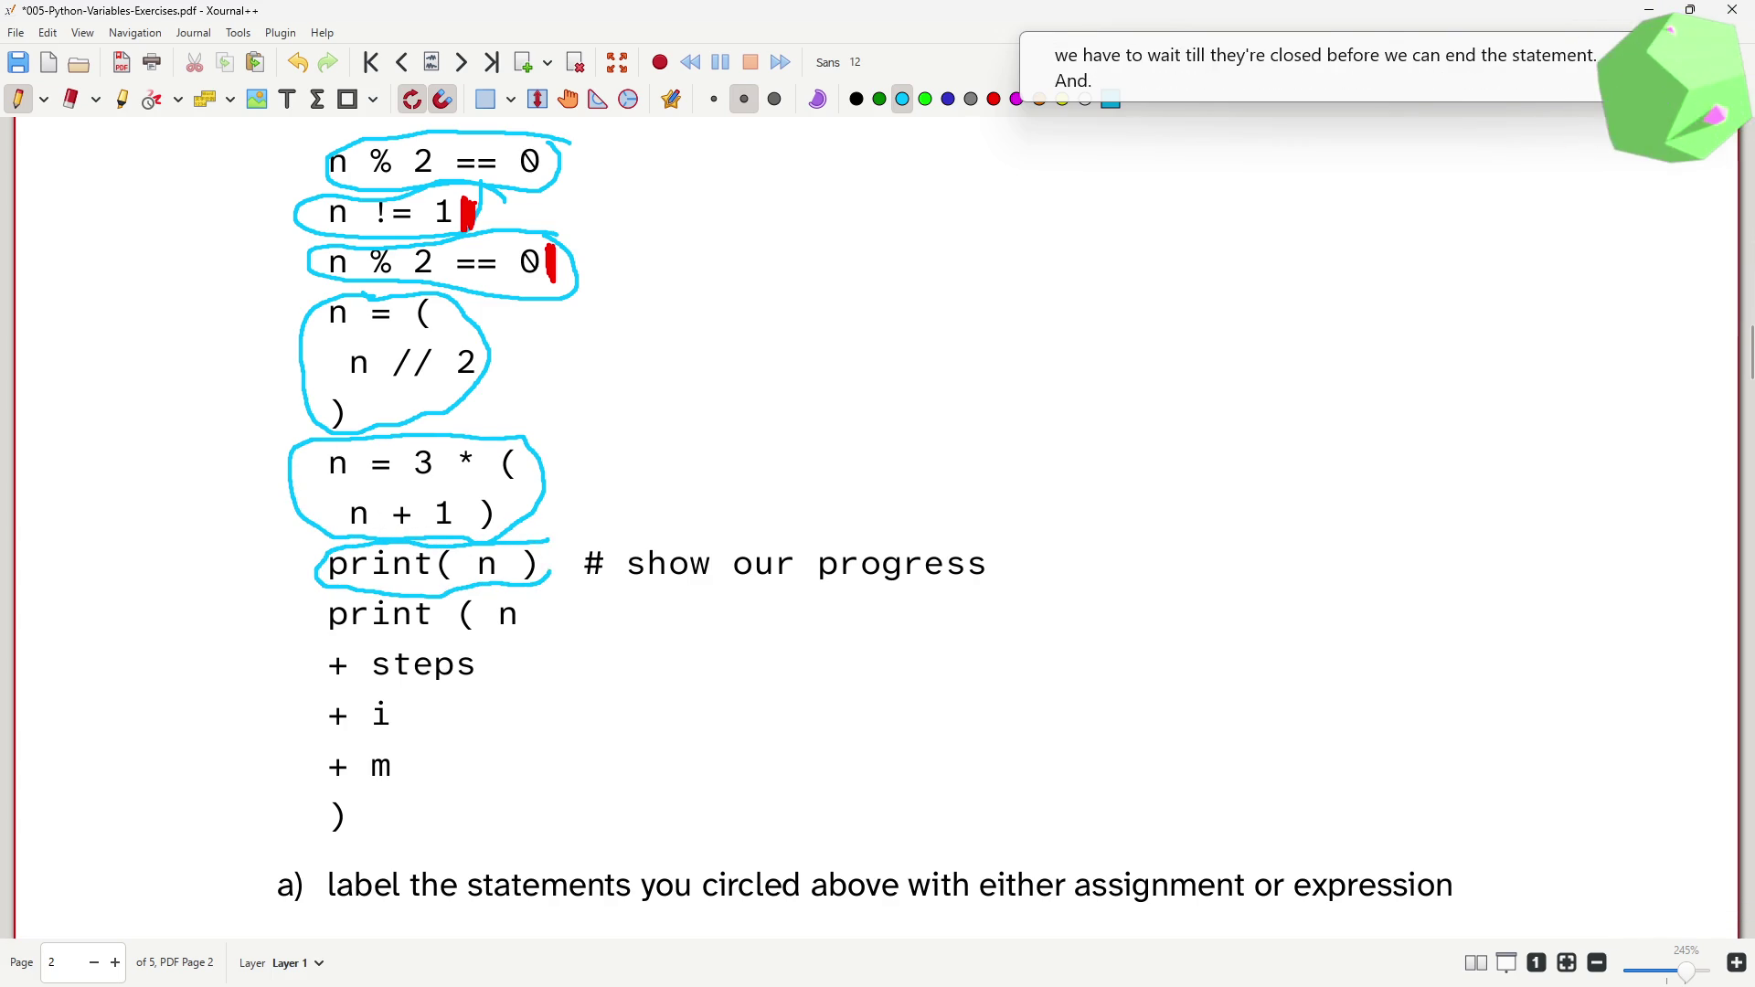
mouse_move(548, 542)
left_mouse_down()
mouse_move(755, 530)
mouse_move(551, 586)
left_mouse_up()
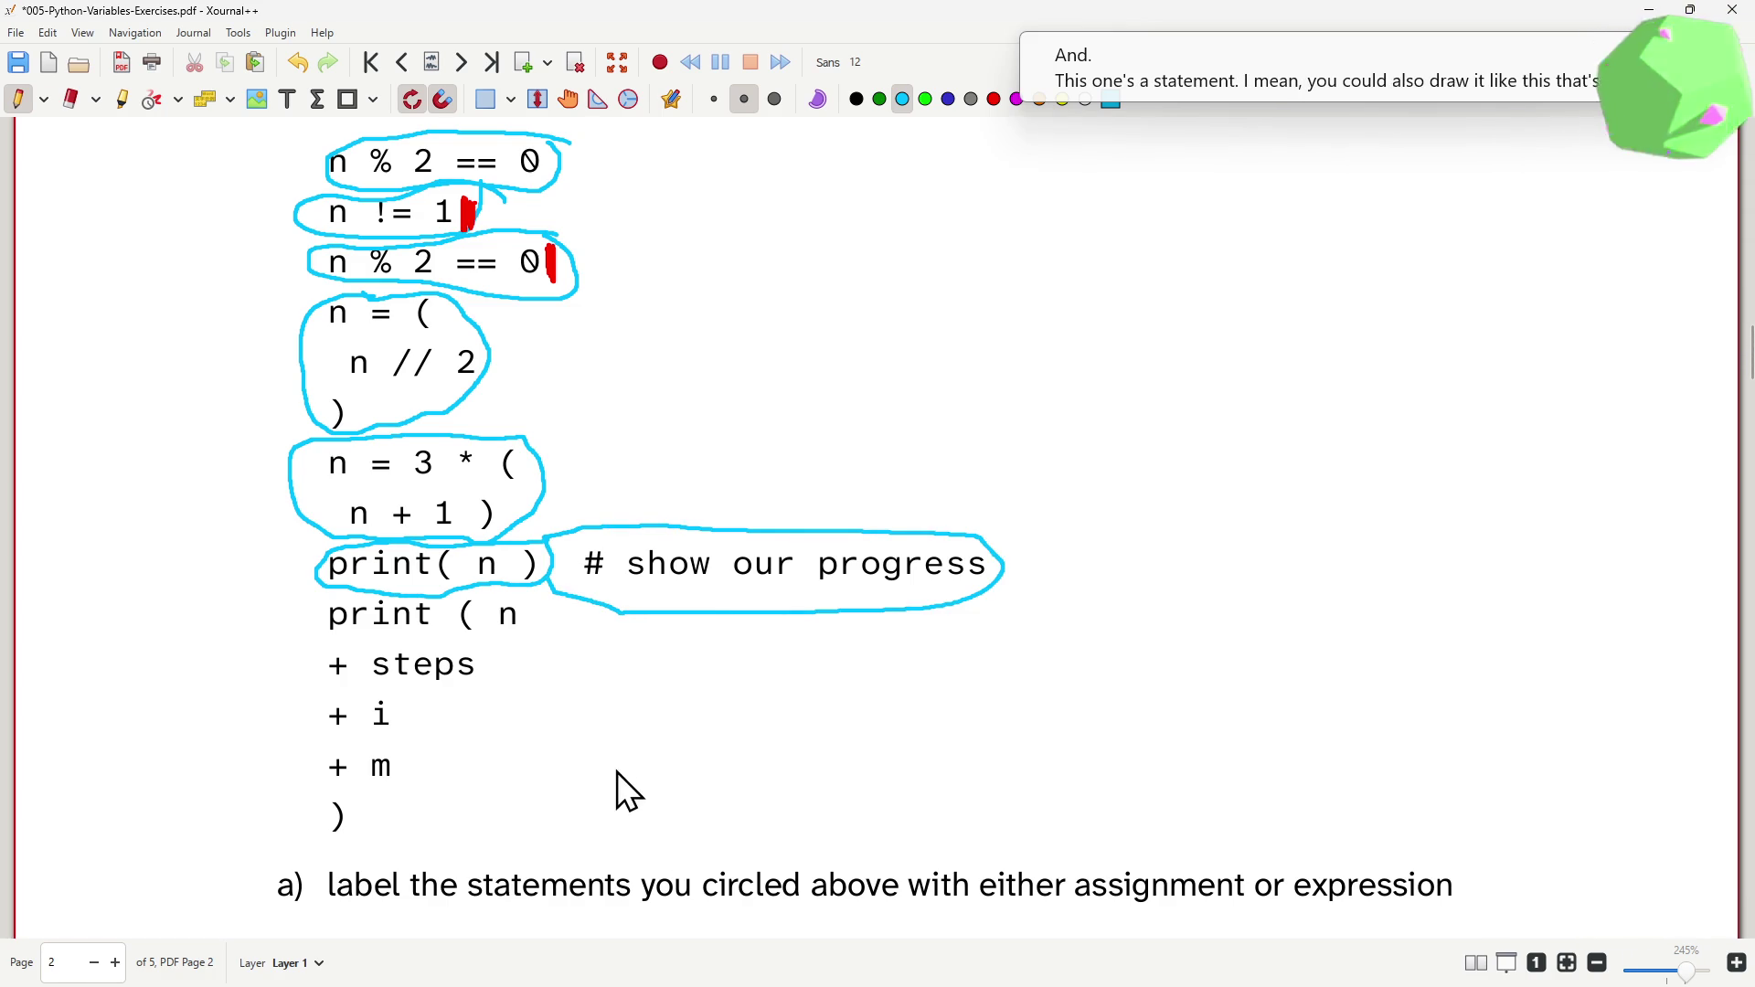
key("ctrl+z")
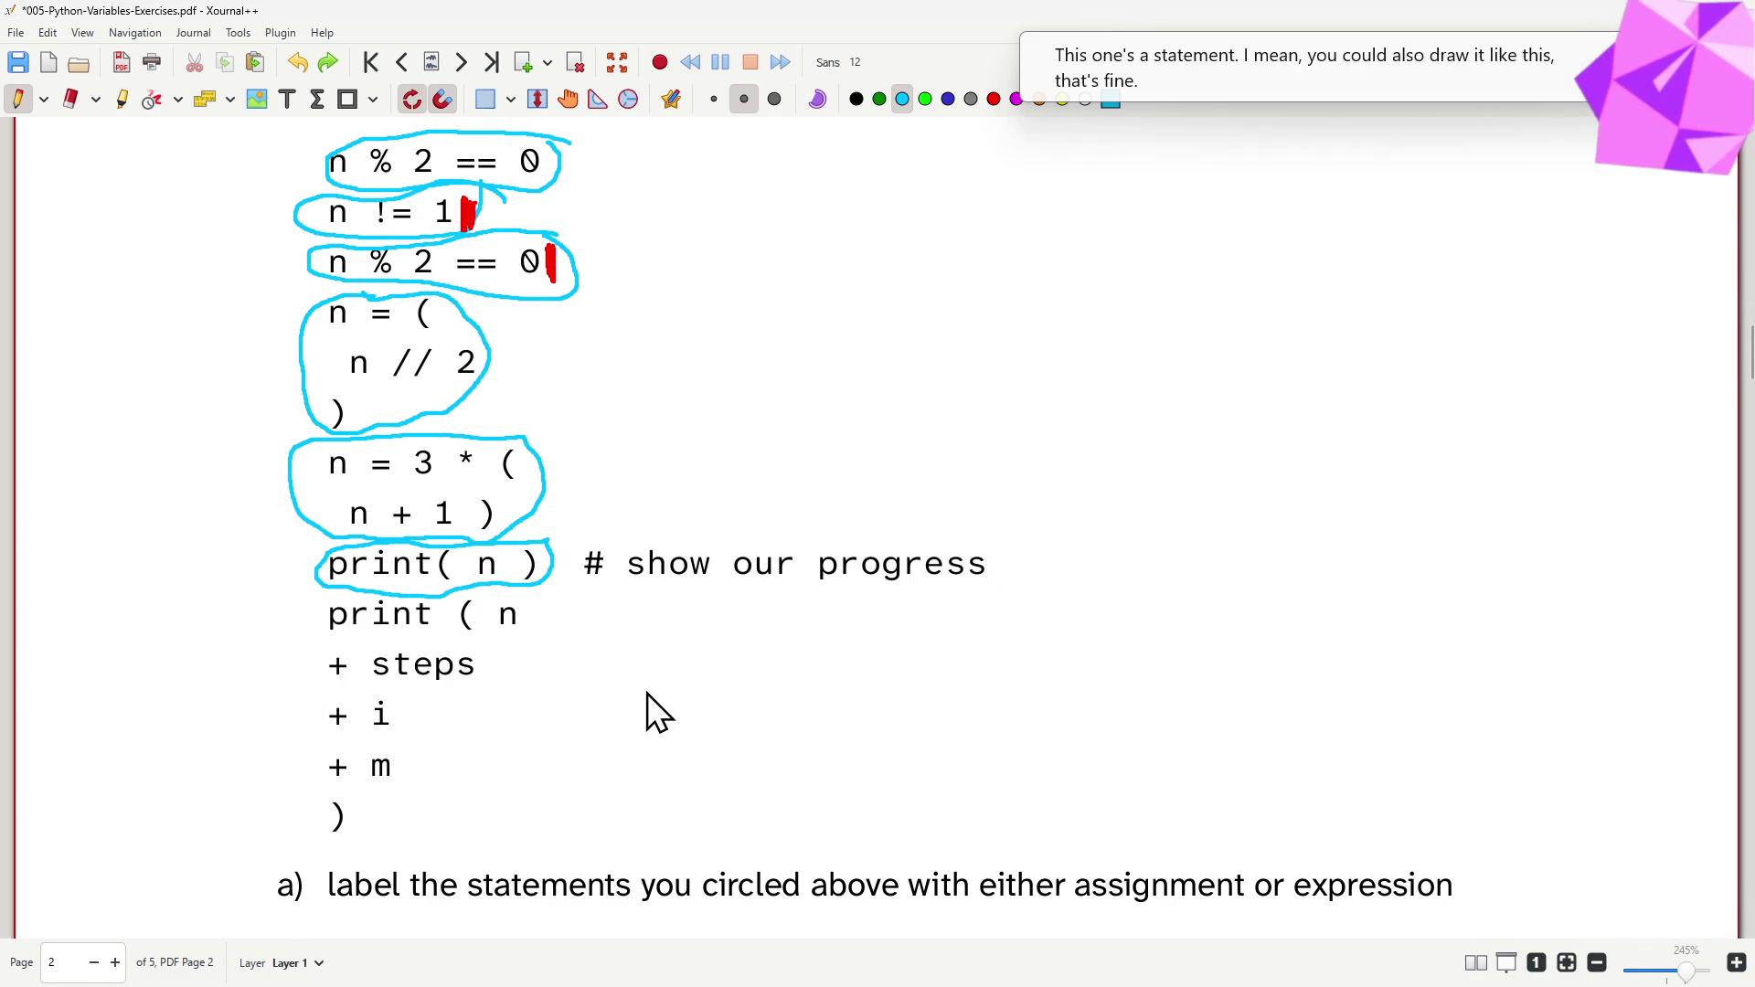
key("ctrl+z")
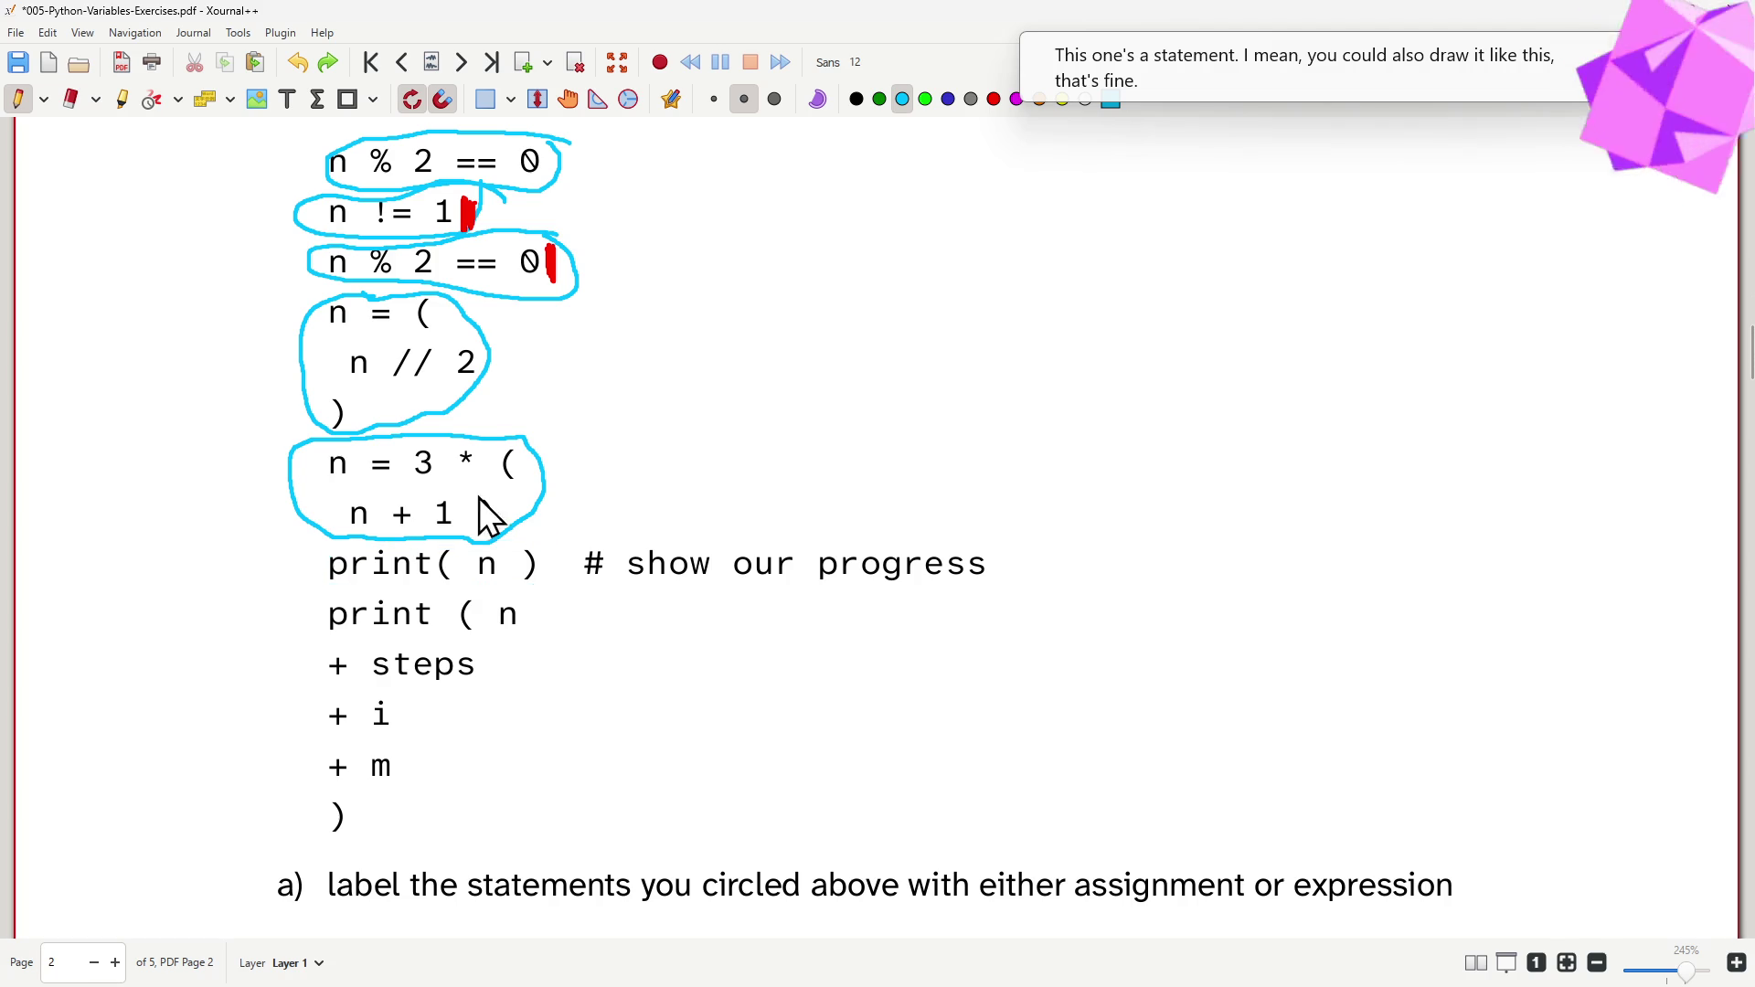
mouse_move(512, 550)
left_mouse_down()
mouse_move(408, 549)
mouse_move(542, 574)
left_mouse_up()
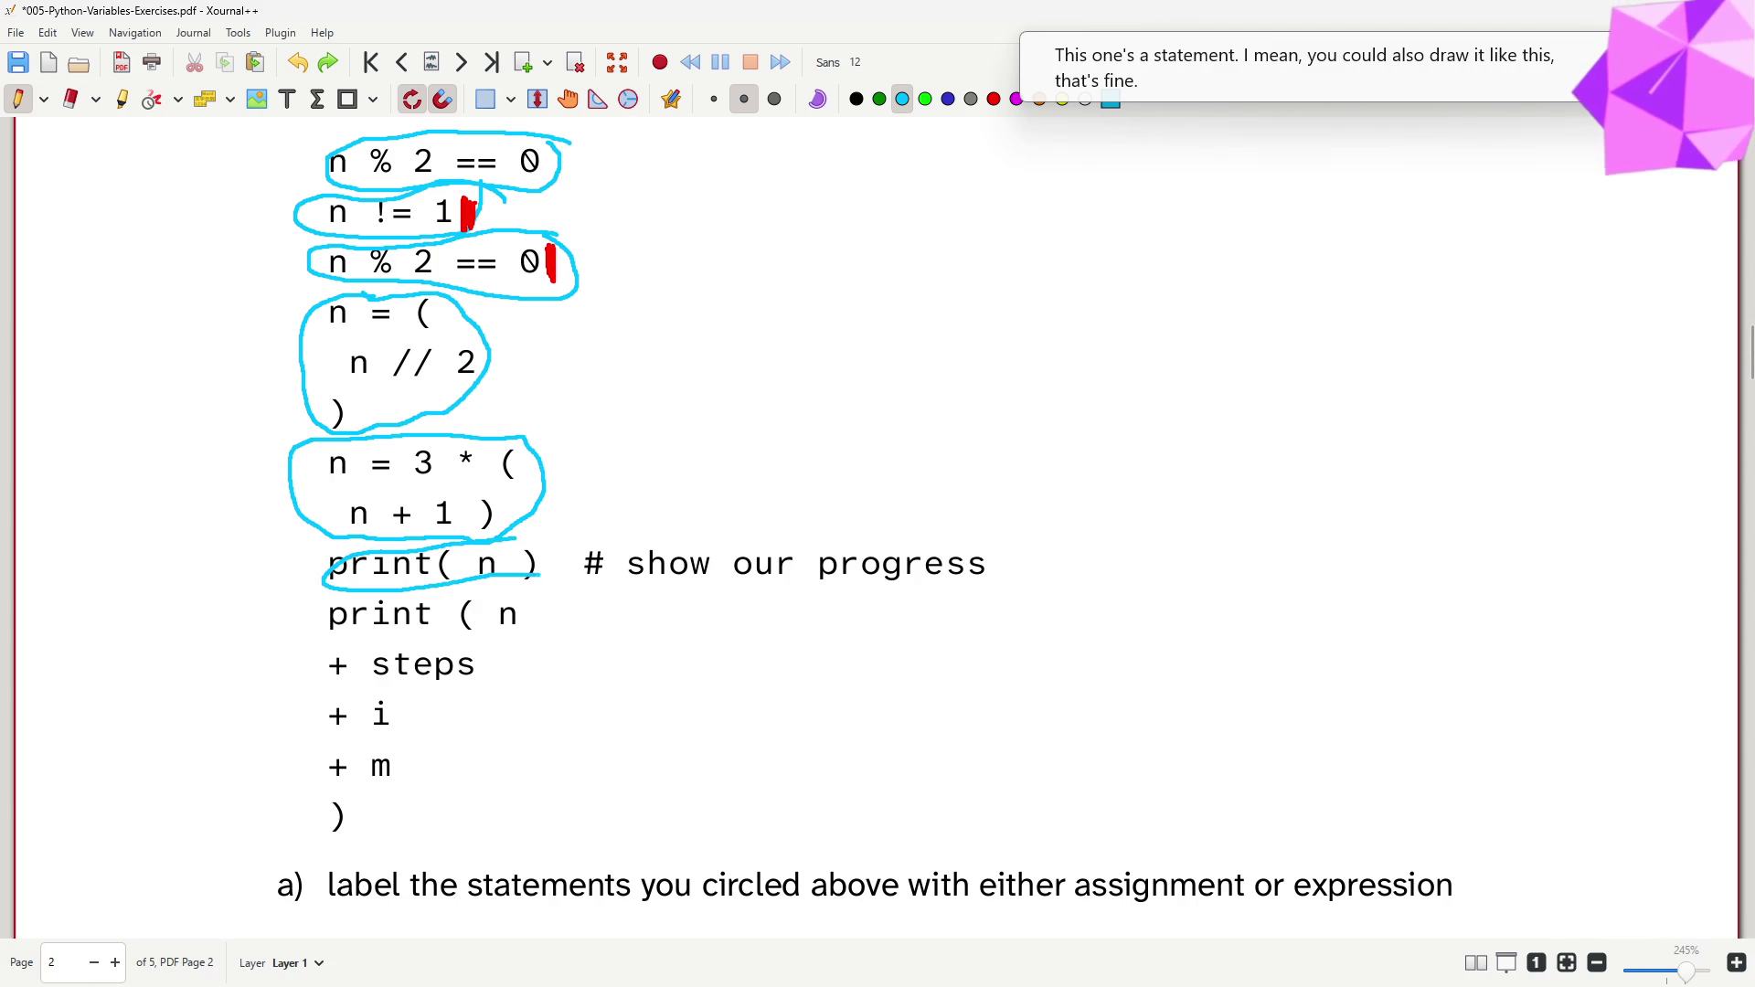
- Fit the page to width and circle the multi-line print statement adding steps, i and m
left_click(1567, 965)
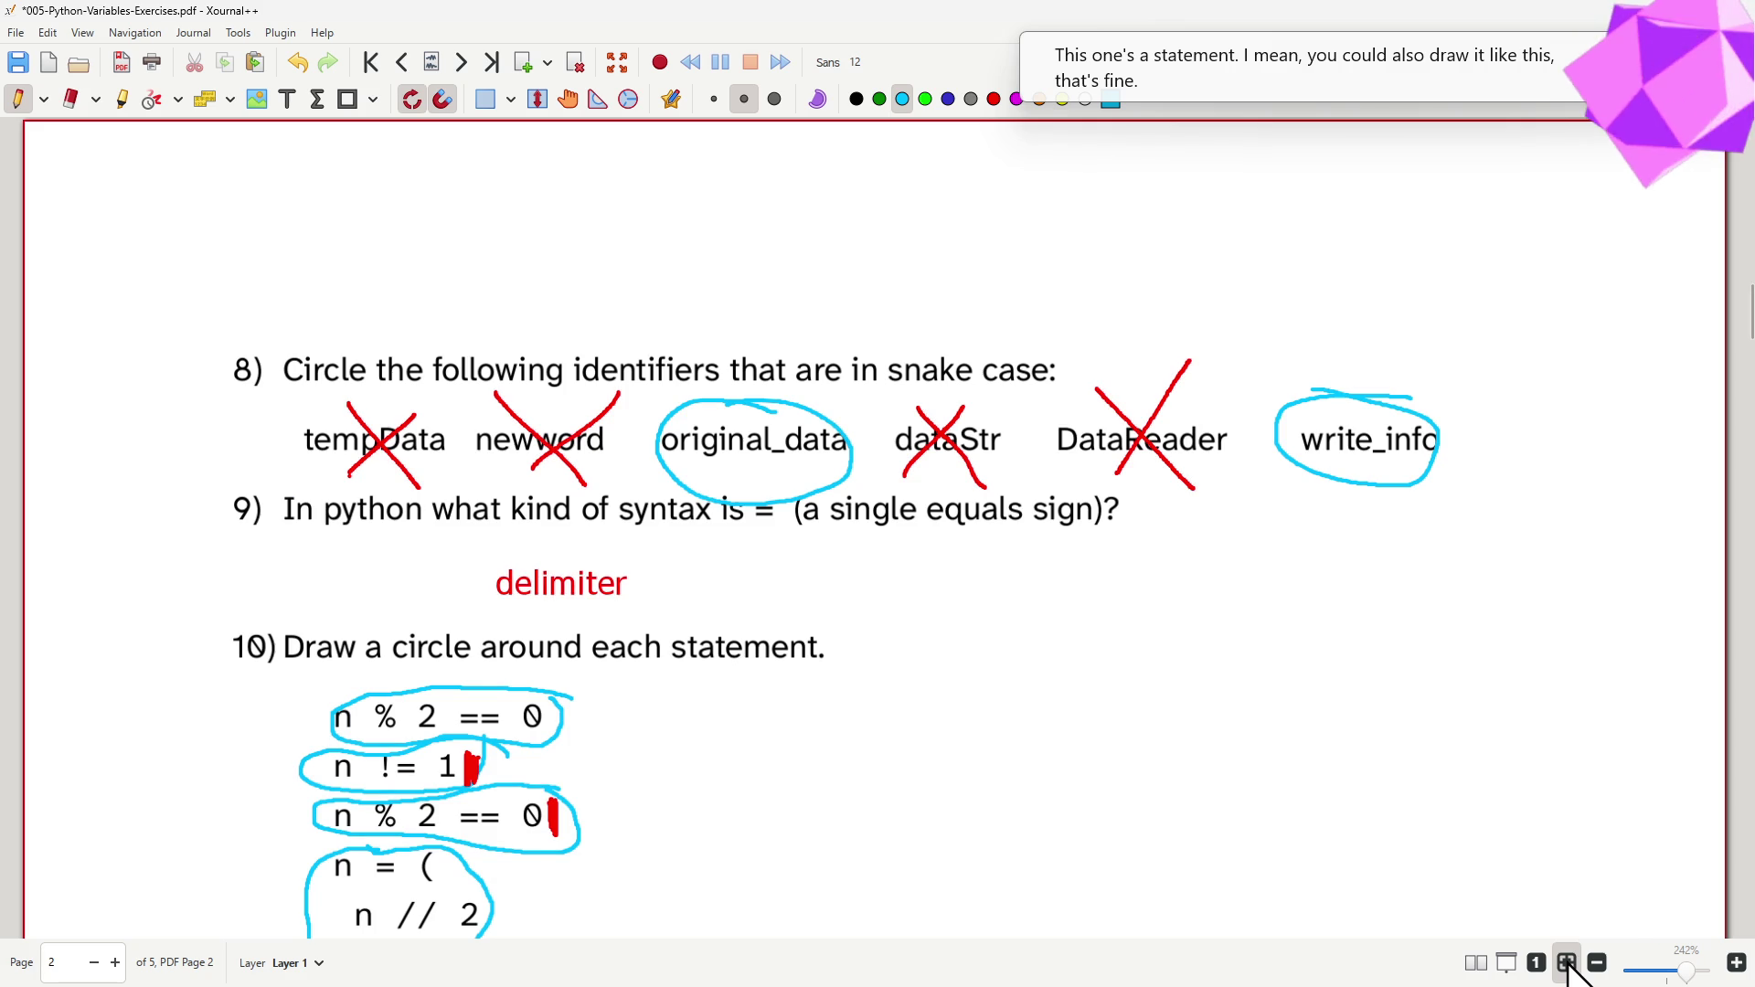
scroll(1225, 681, "down", 5)
scroll(1224, 681, "up", 3)
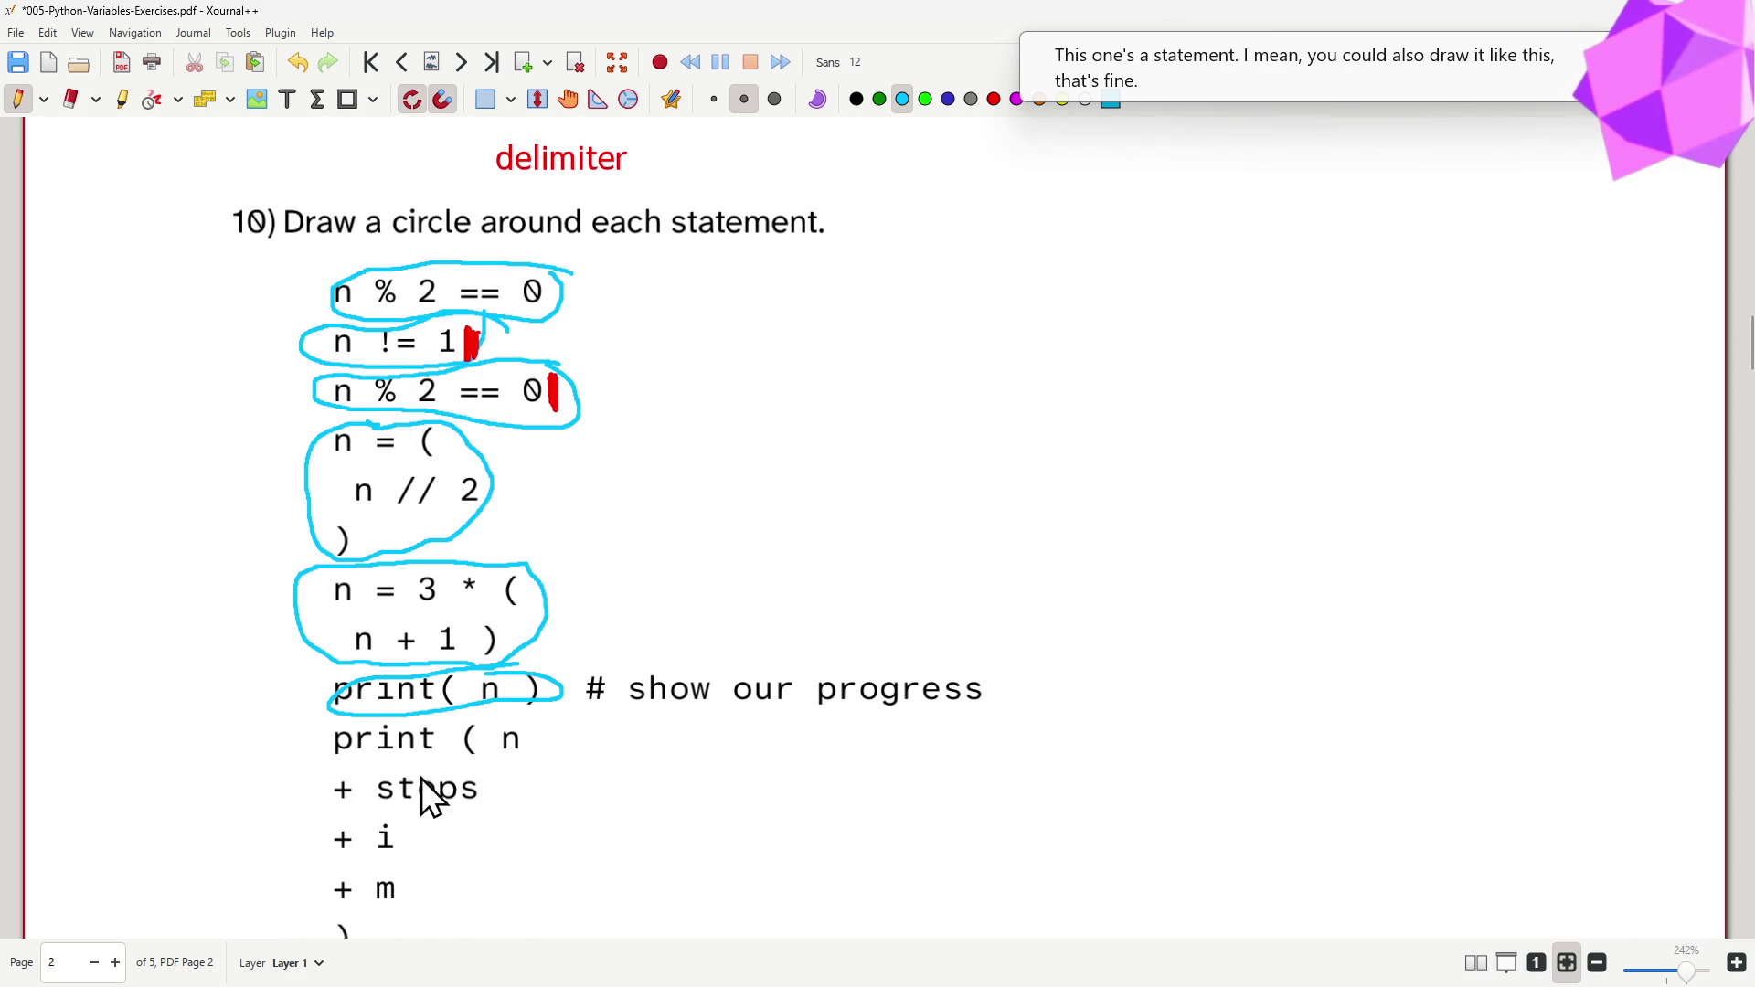
scroll(539, 764, "down", 1)
mouse_move(374, 635)
left_mouse_down()
mouse_move(319, 811)
mouse_move(470, 798)
left_mouse_up()
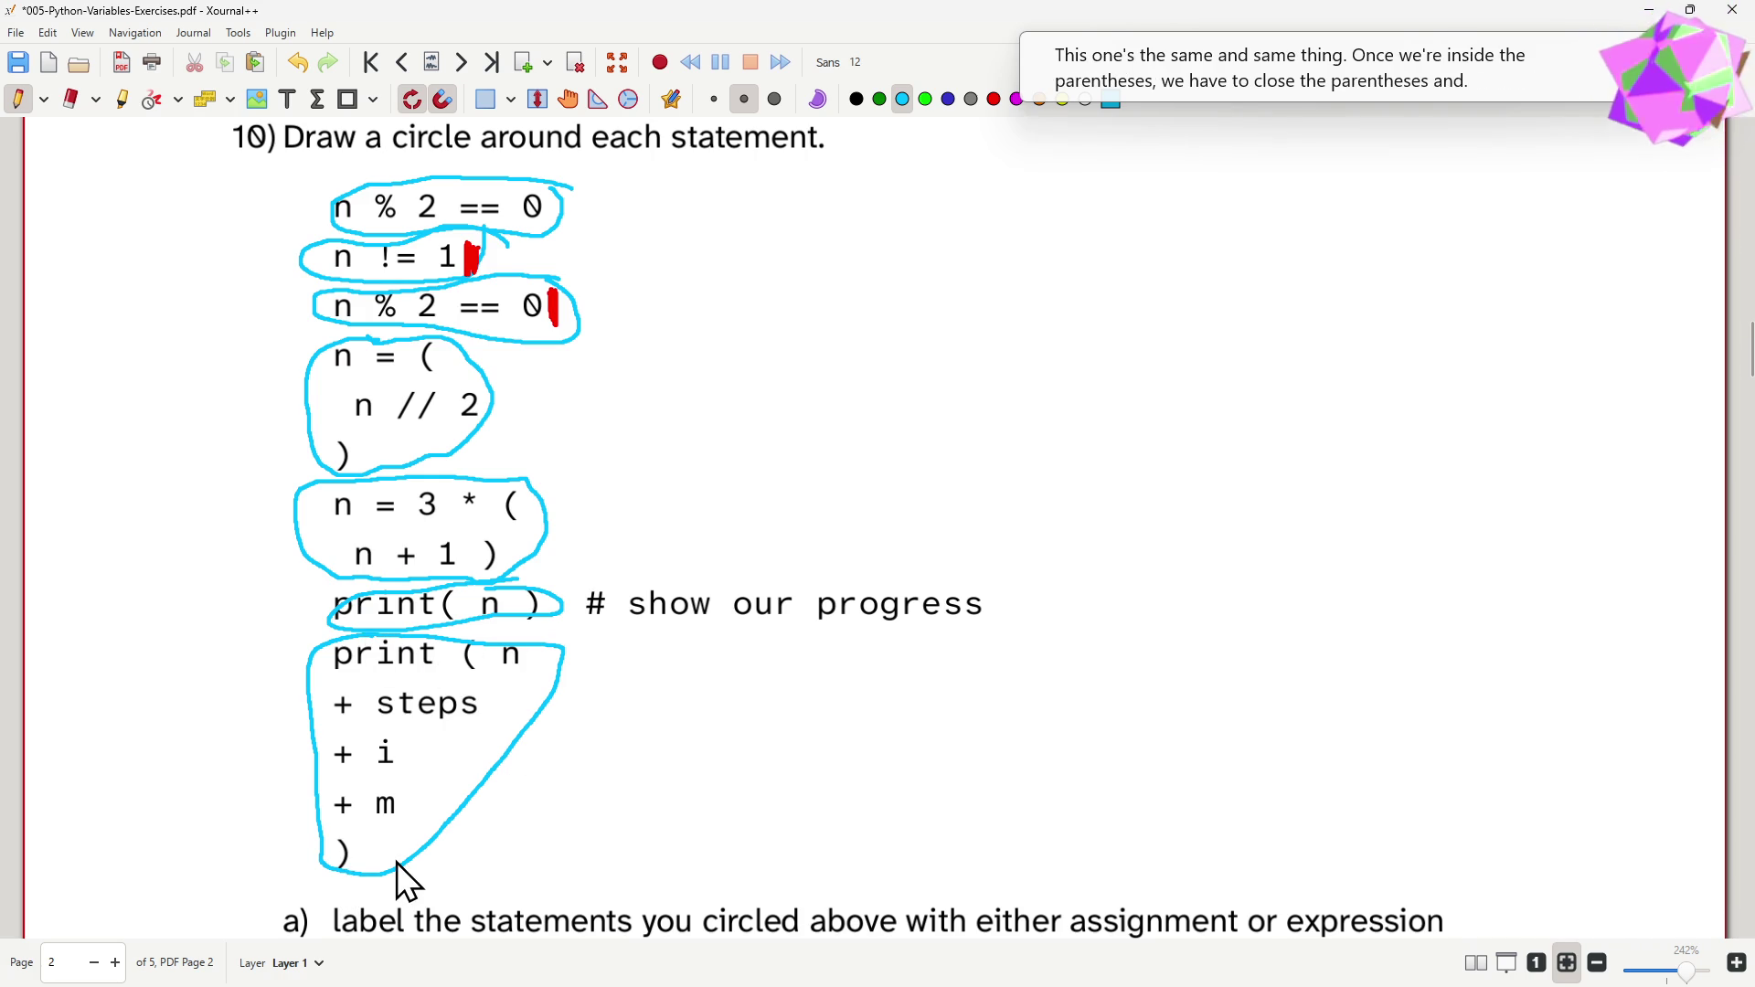
left_click_drag(385, 859, 386, 857)
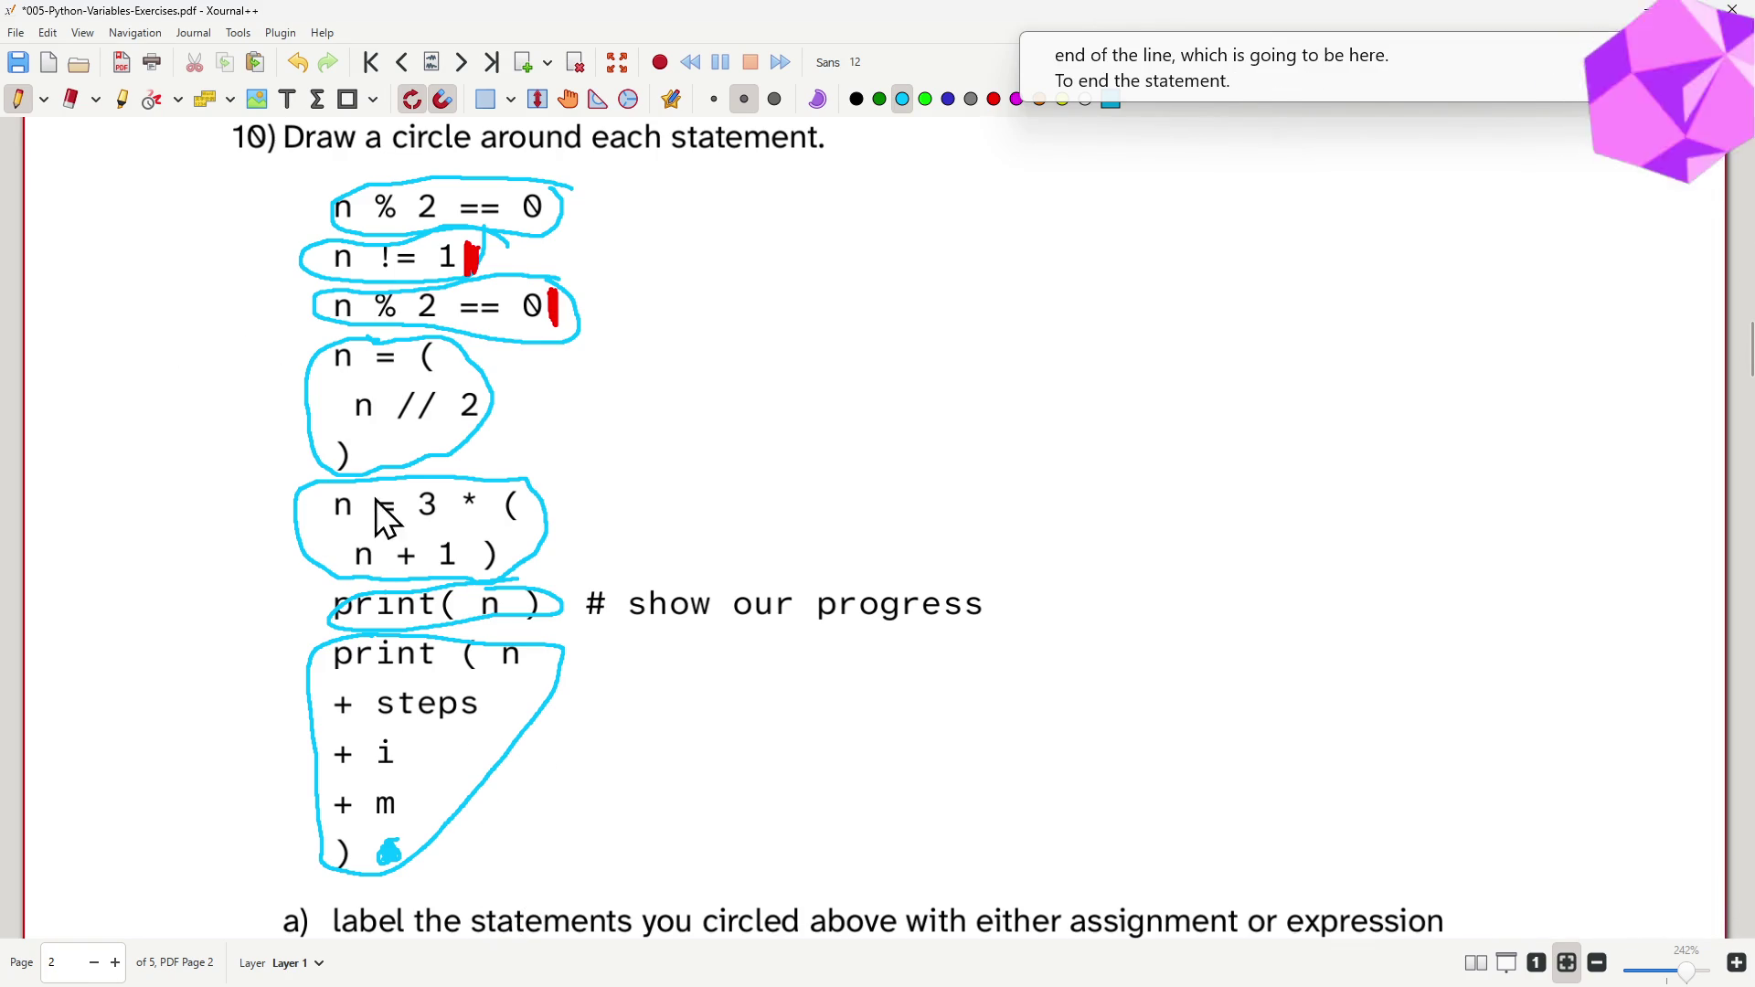
- Draw cyan margin arrows toward the first statements and undo the stray ones
mouse_move(275, 174)
left_mouse_down()
mouse_move(300, 254)
mouse_move(285, 290)
left_mouse_up()
left_click_drag(190, 411, 298, 400)
left_click_drag(261, 374, 251, 418)
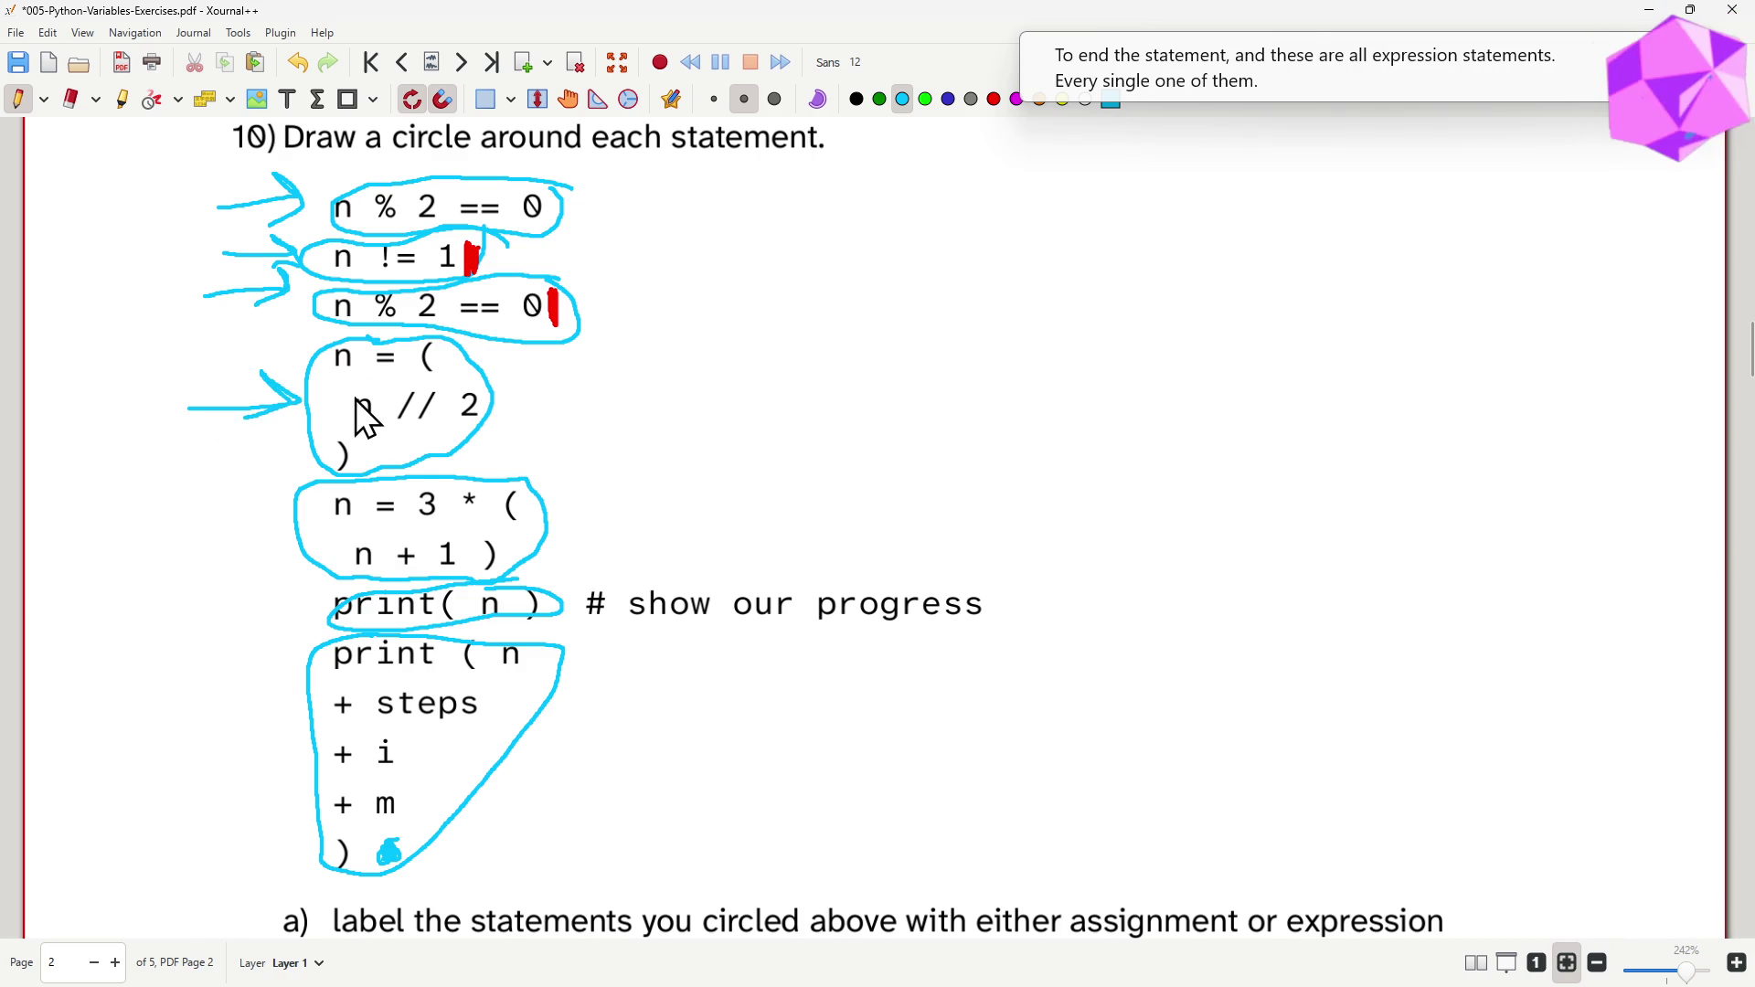
key("ctrl+z")
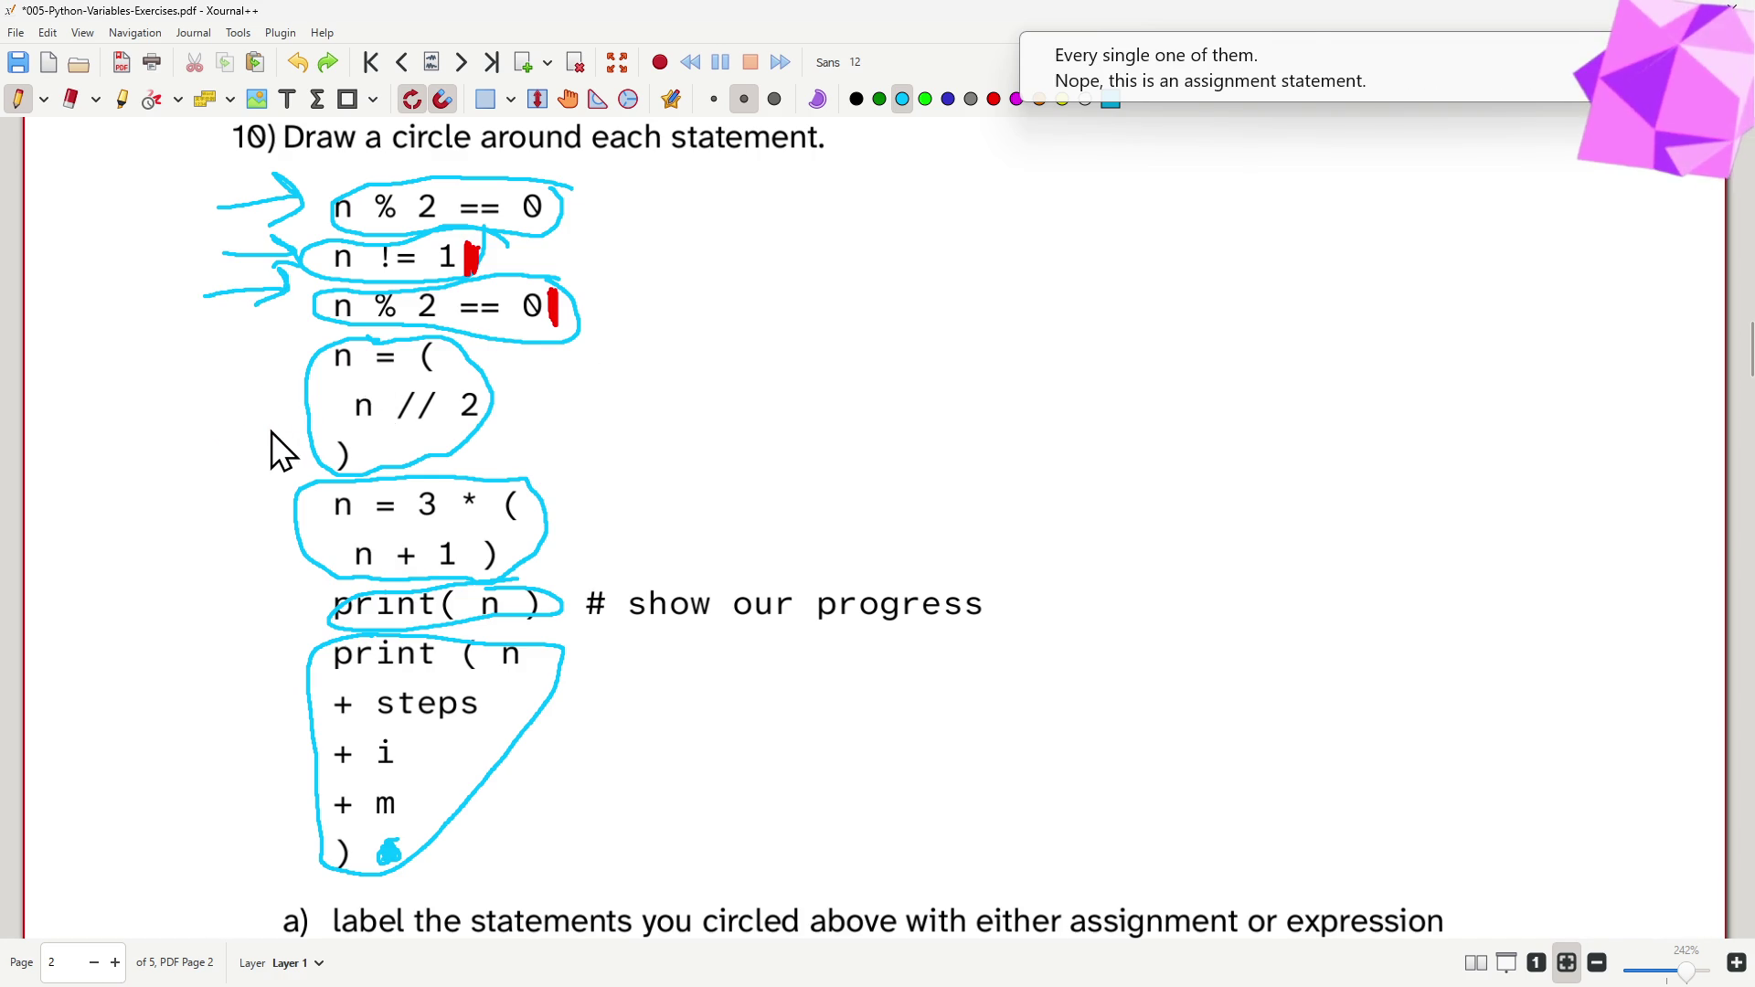
key("ctrl+z")
key("ctrl+z")
key("ctrl+z")
scroll(429, 446, "down", 5)
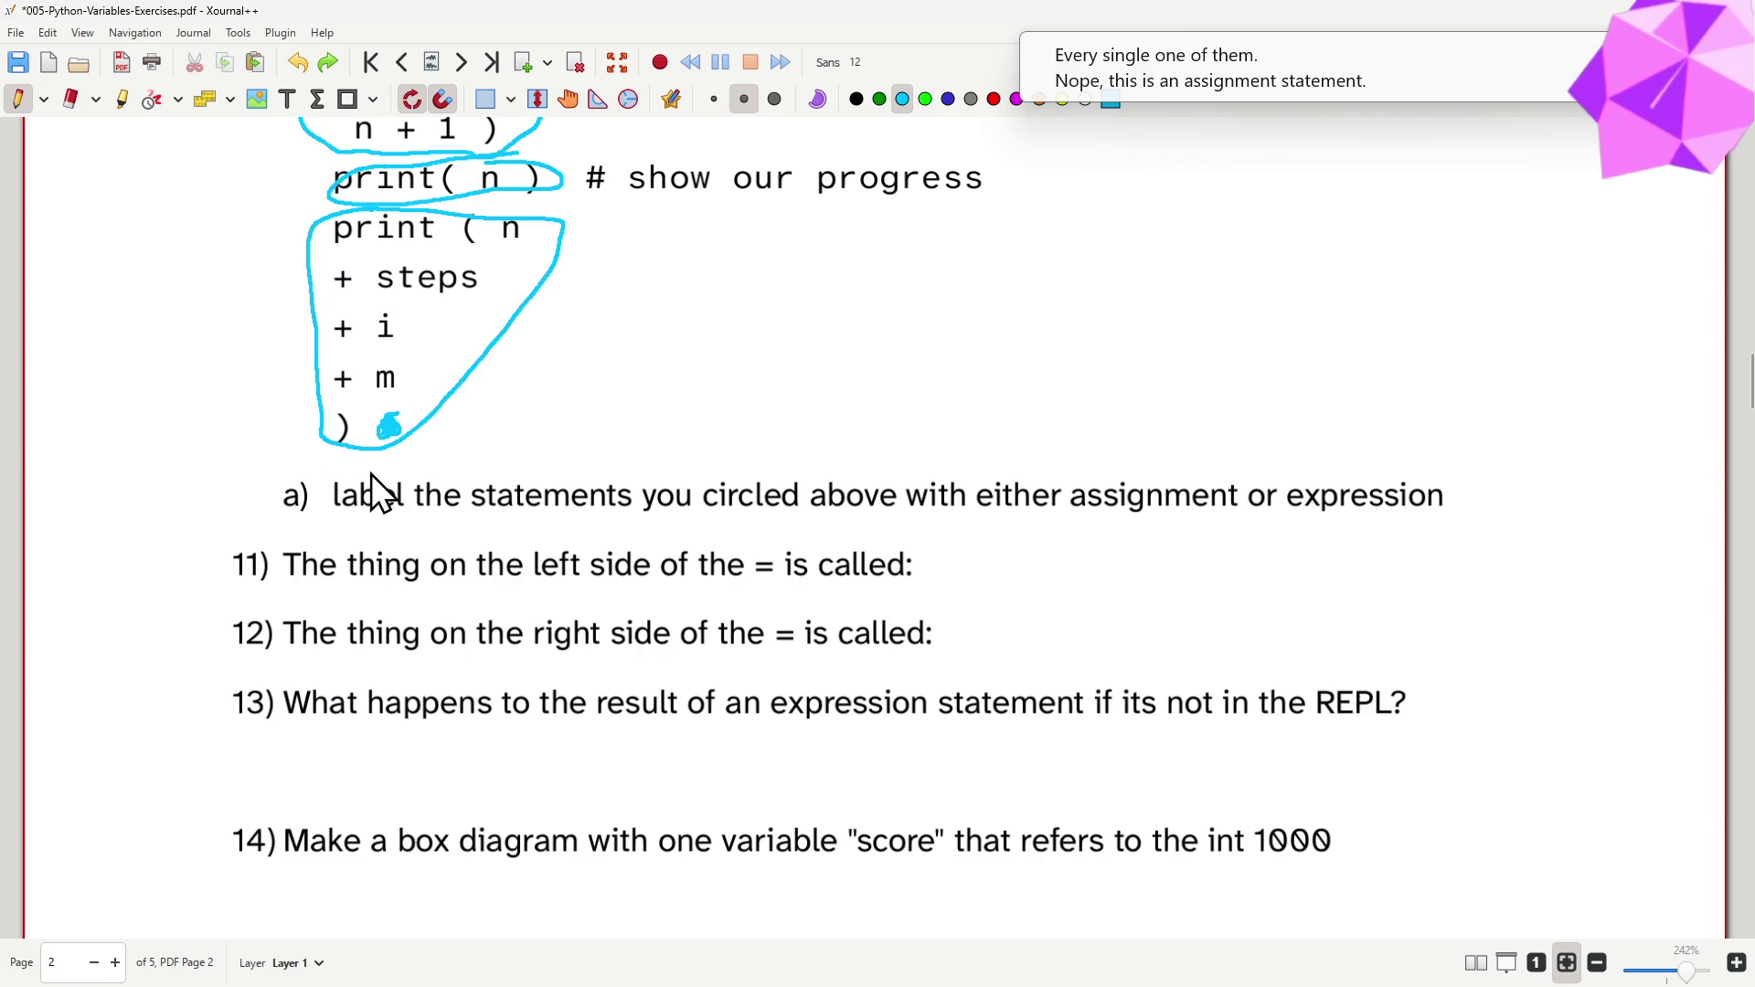
scroll(370, 468, "up", 4)
scroll(370, 468, "up", 1)
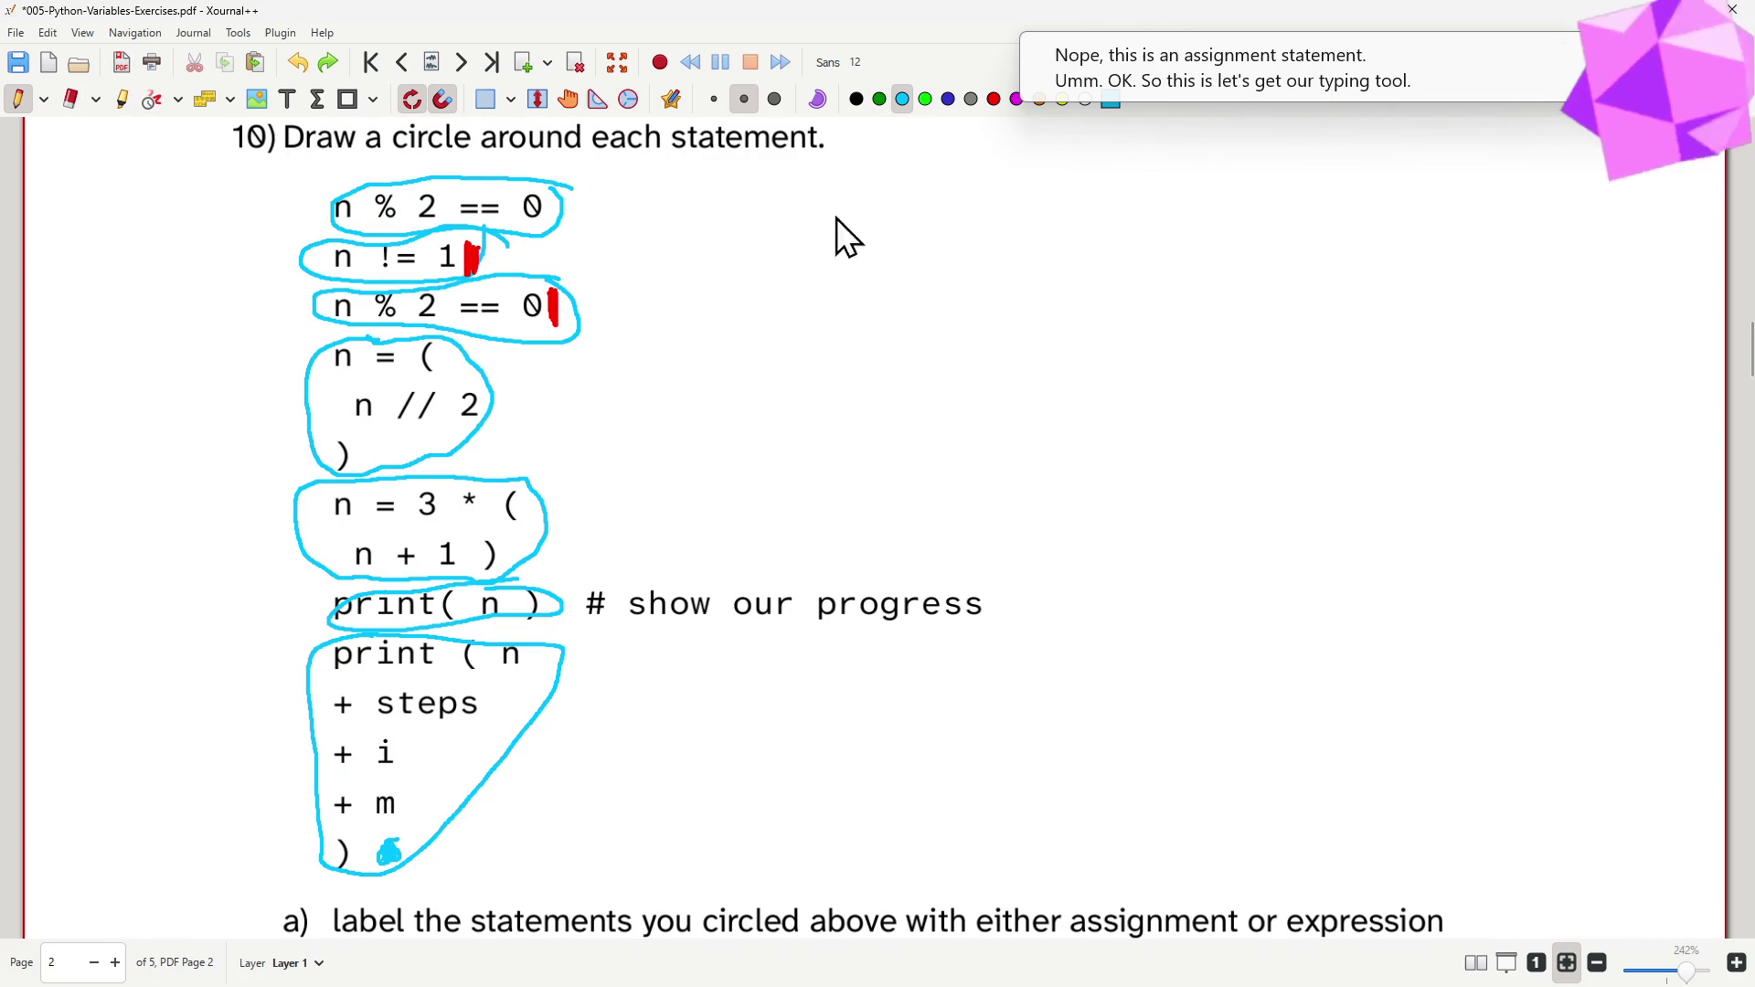
- Label the first three circled comparisons 'expression' in red, redoing the misplaced third
left_click(287, 99)
left_click(166, 206)
type("expresion")
key("BackSpace")
key("BackSpace")
key("BackSpace")
type("sion")
left_click(170, 267)
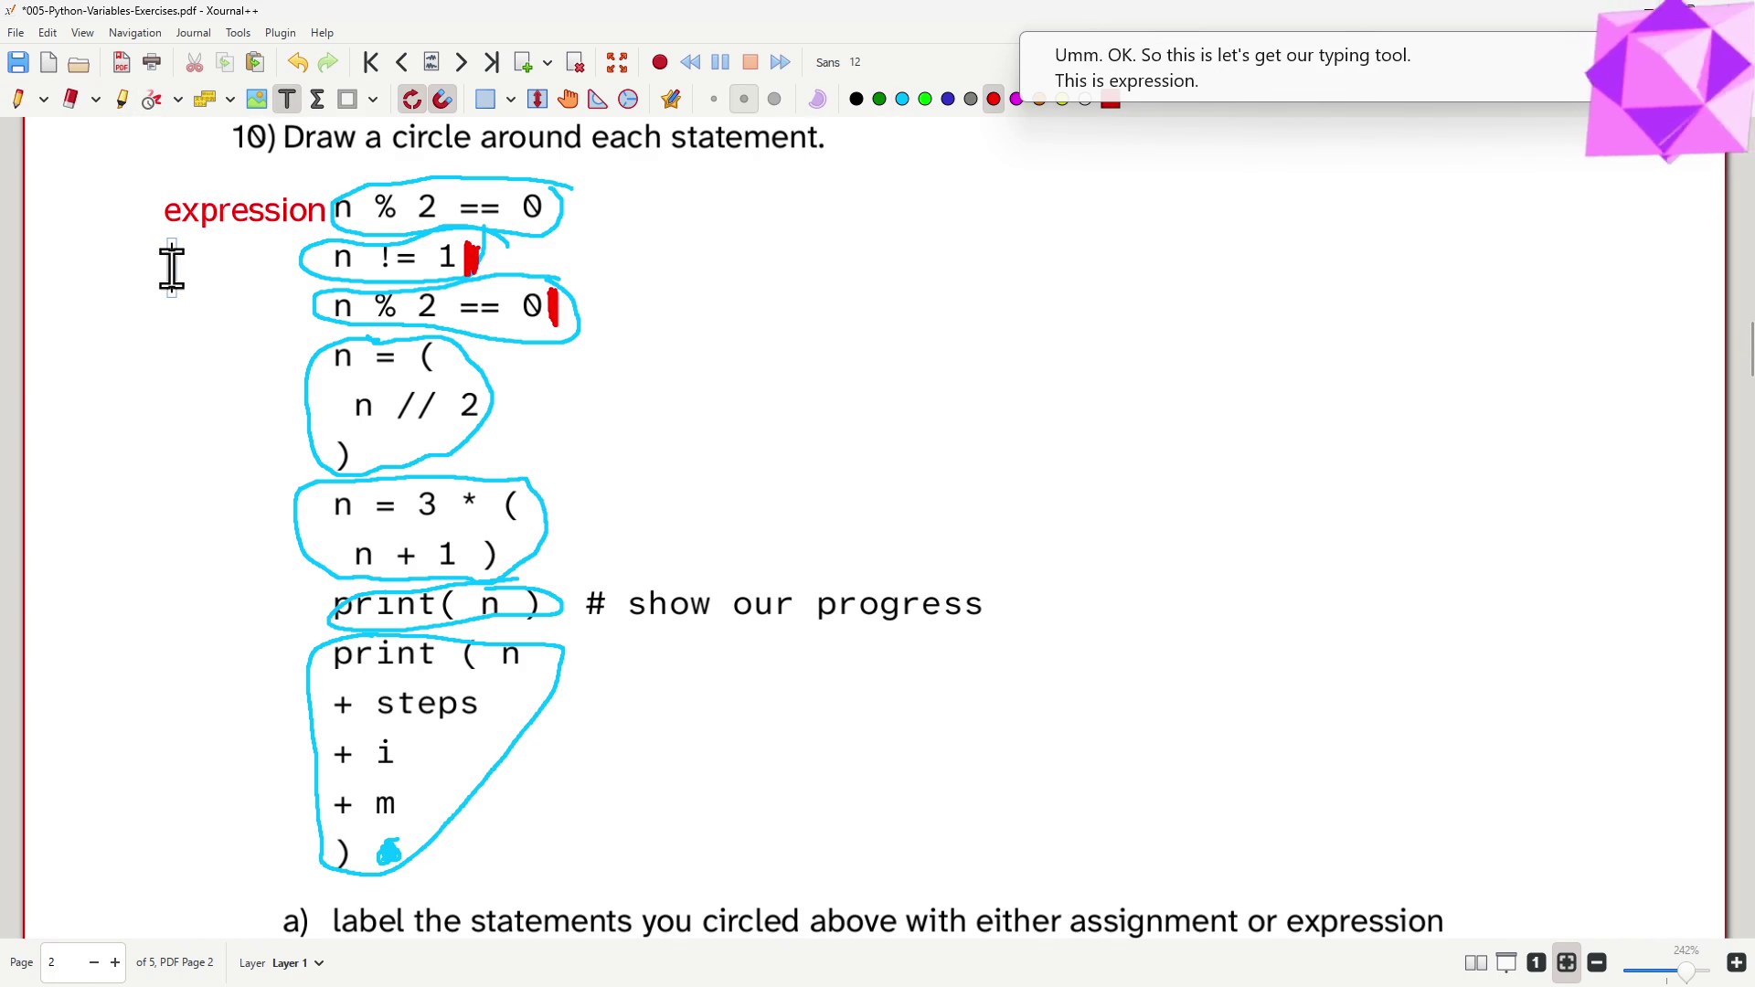
type("expression")
left_click(186, 321)
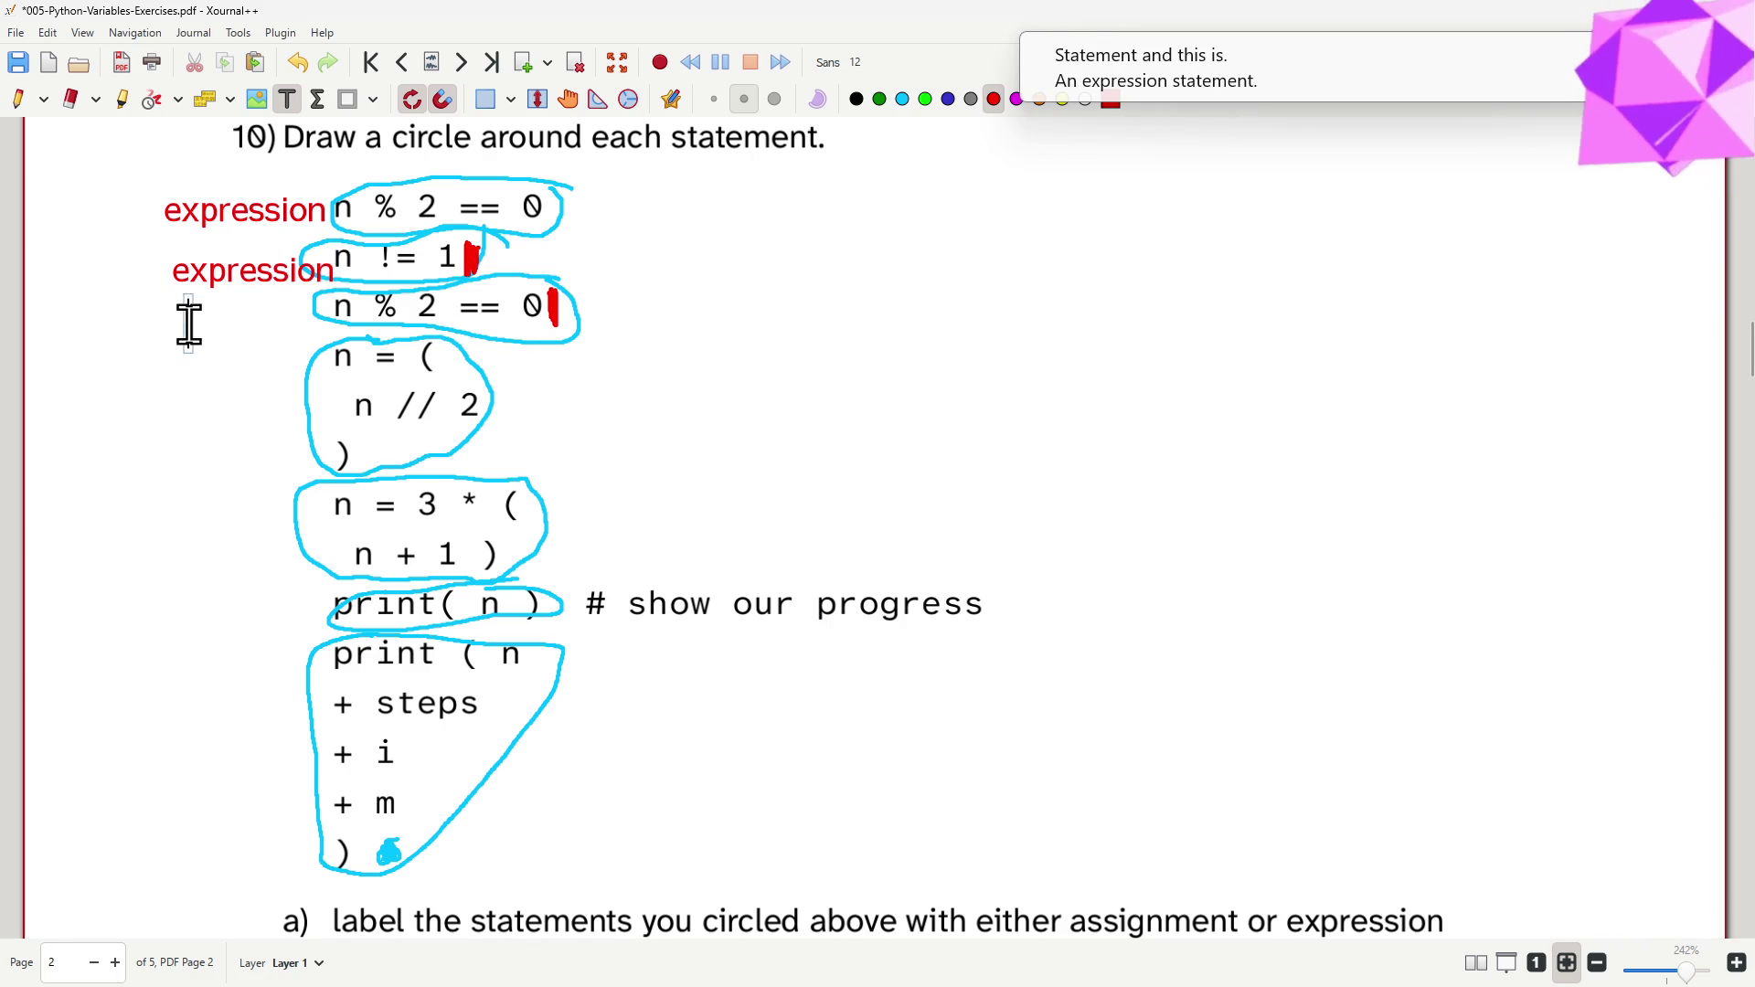
type("expression")
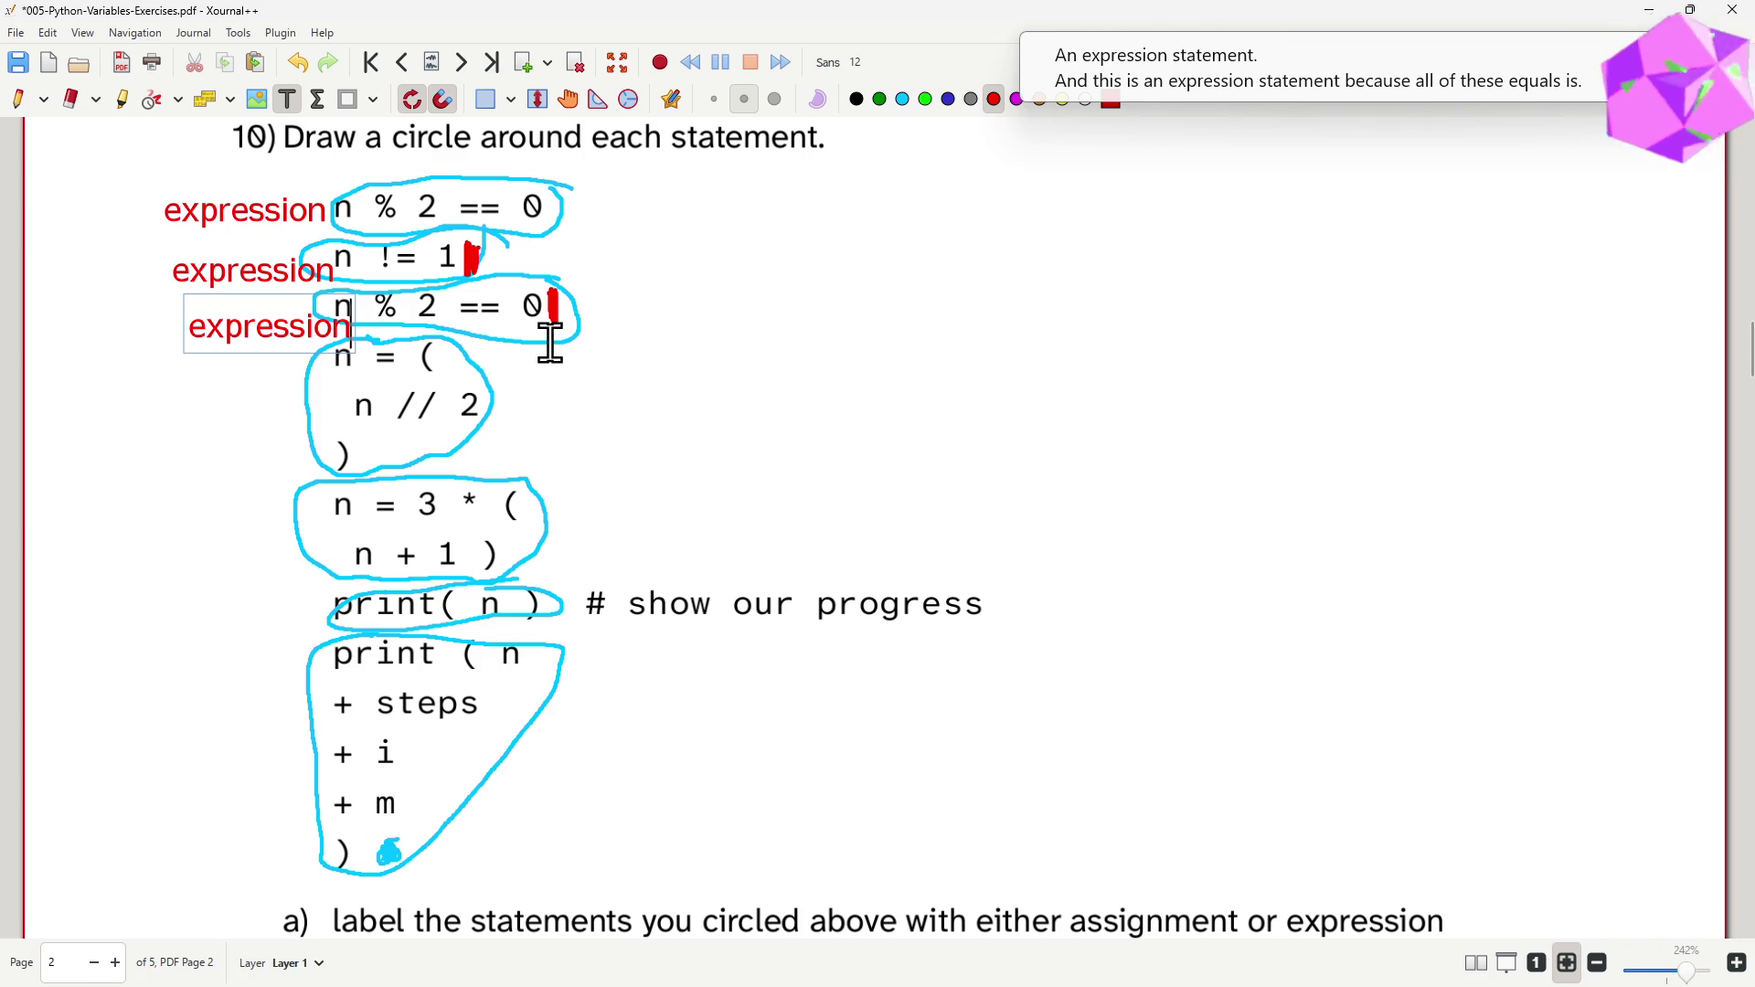
key("Escape")
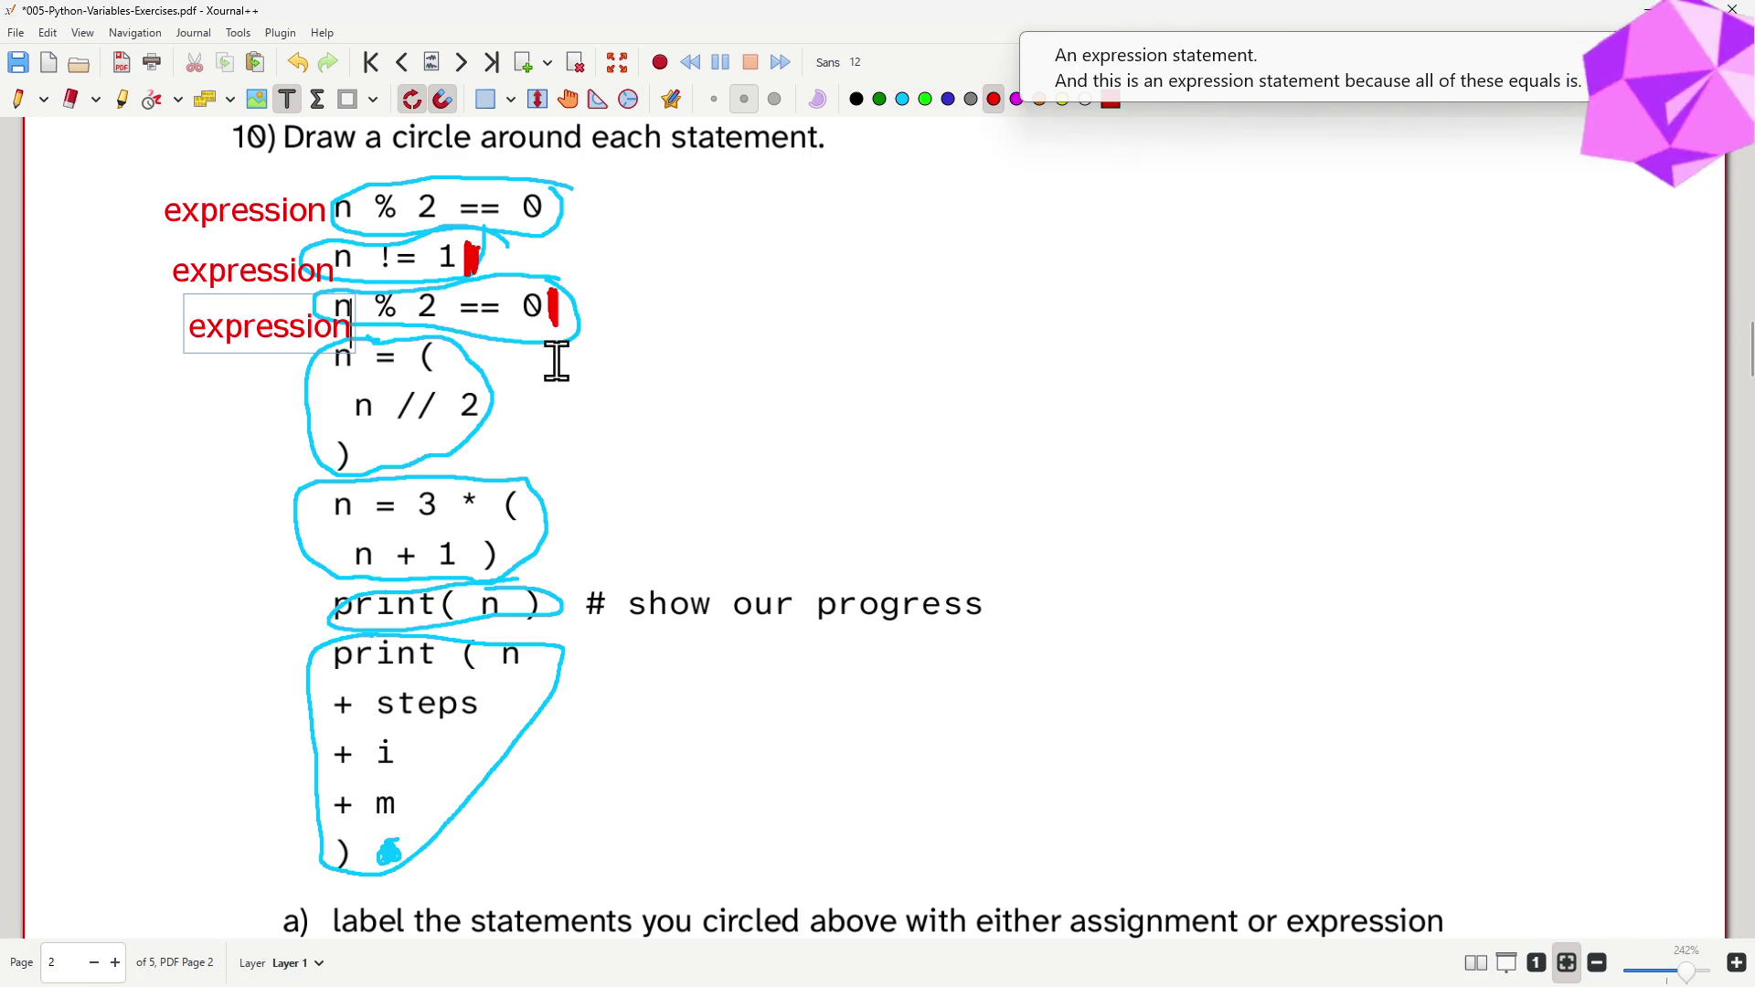
key("ctrl+z")
left_click(159, 309)
type("expression")
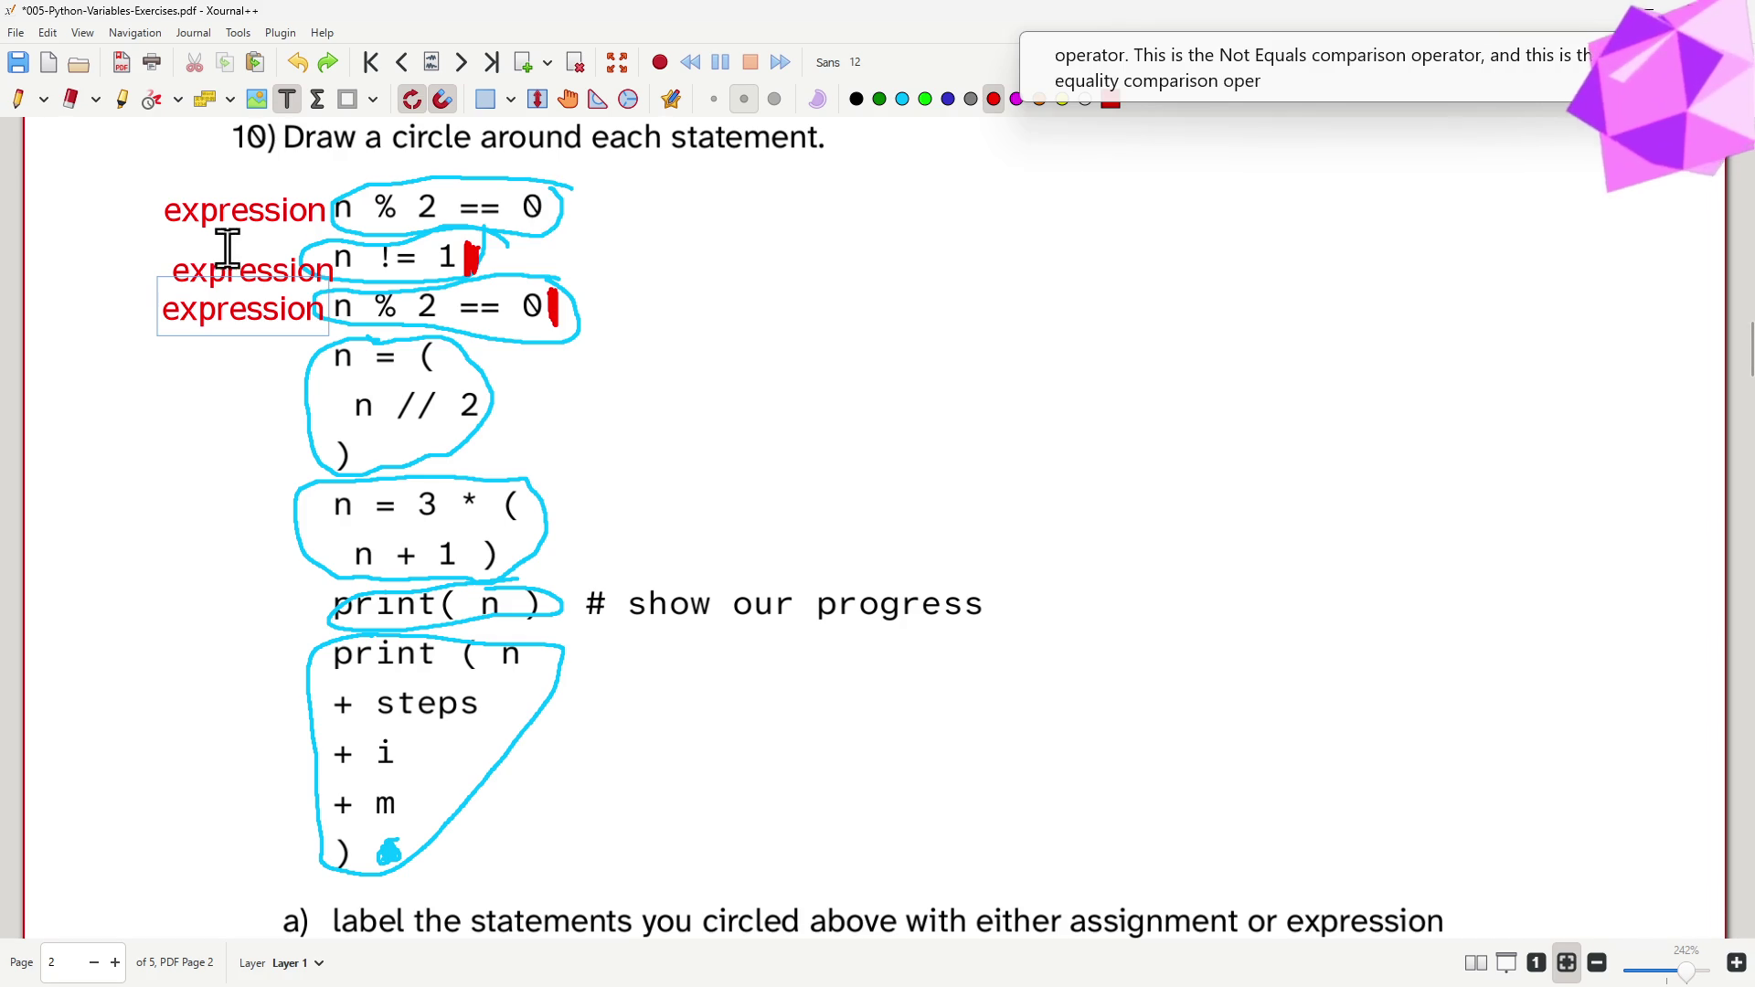
- Label the two n = statements 'assignment' and both print calls 'expression' in red
left_click(166, 399)
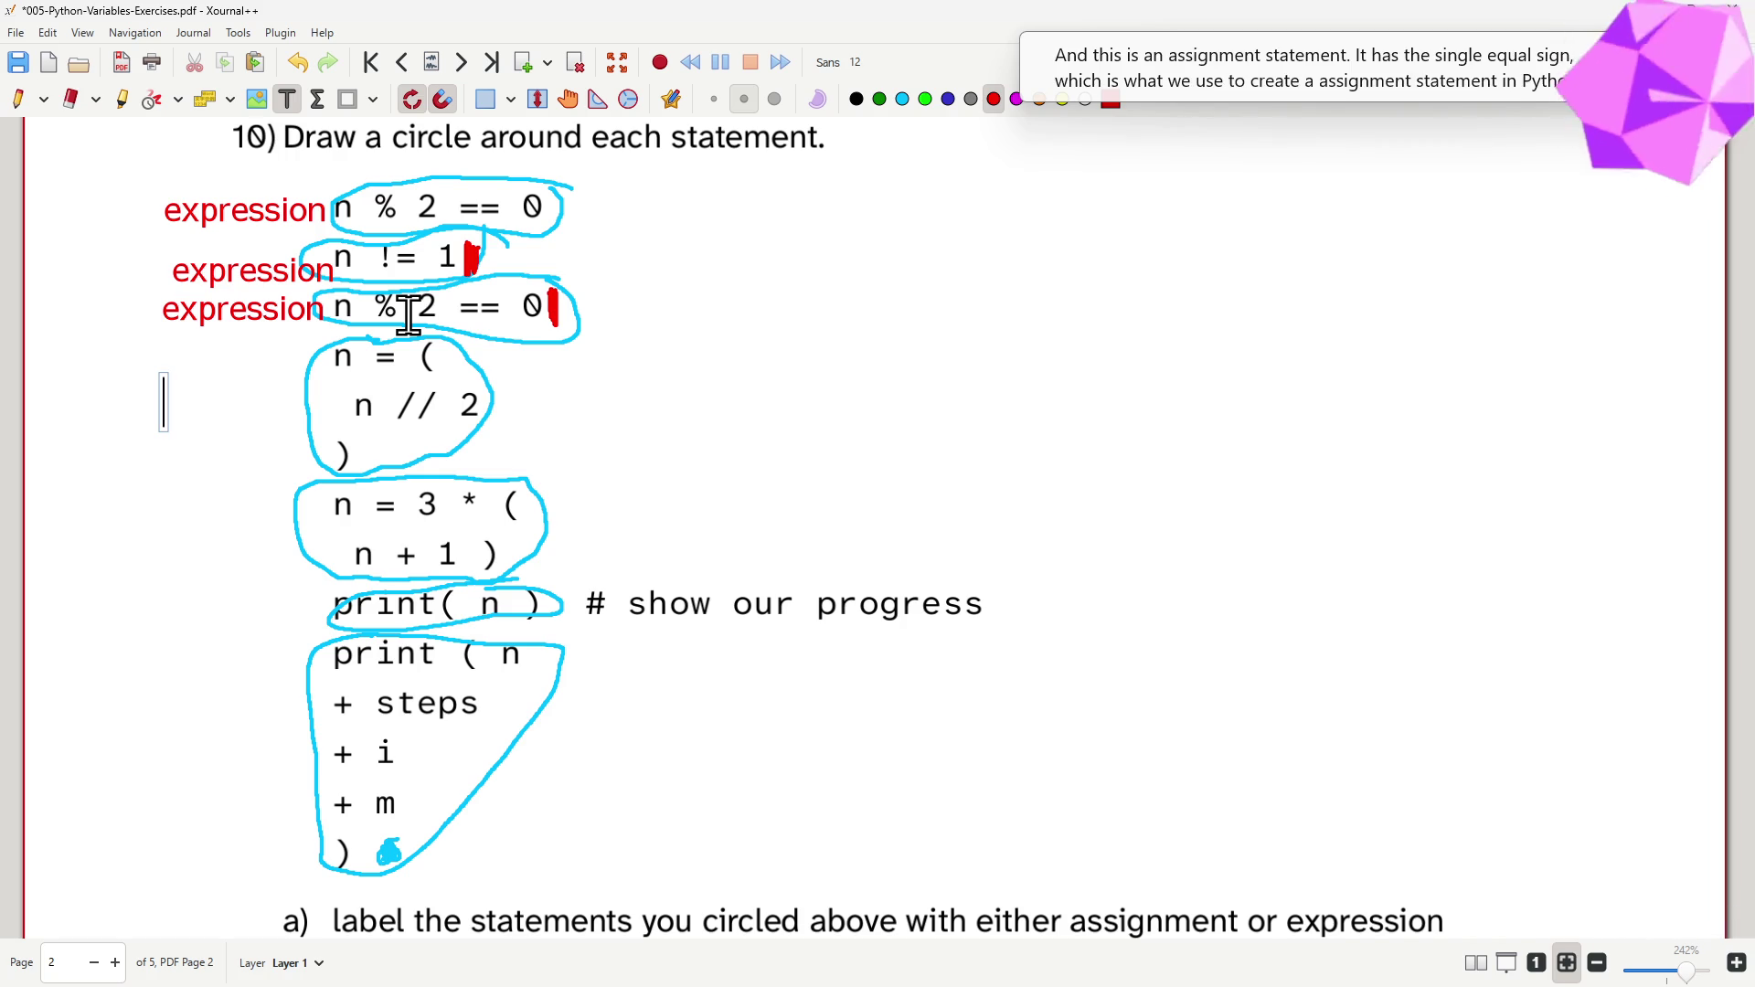
type("assignment")
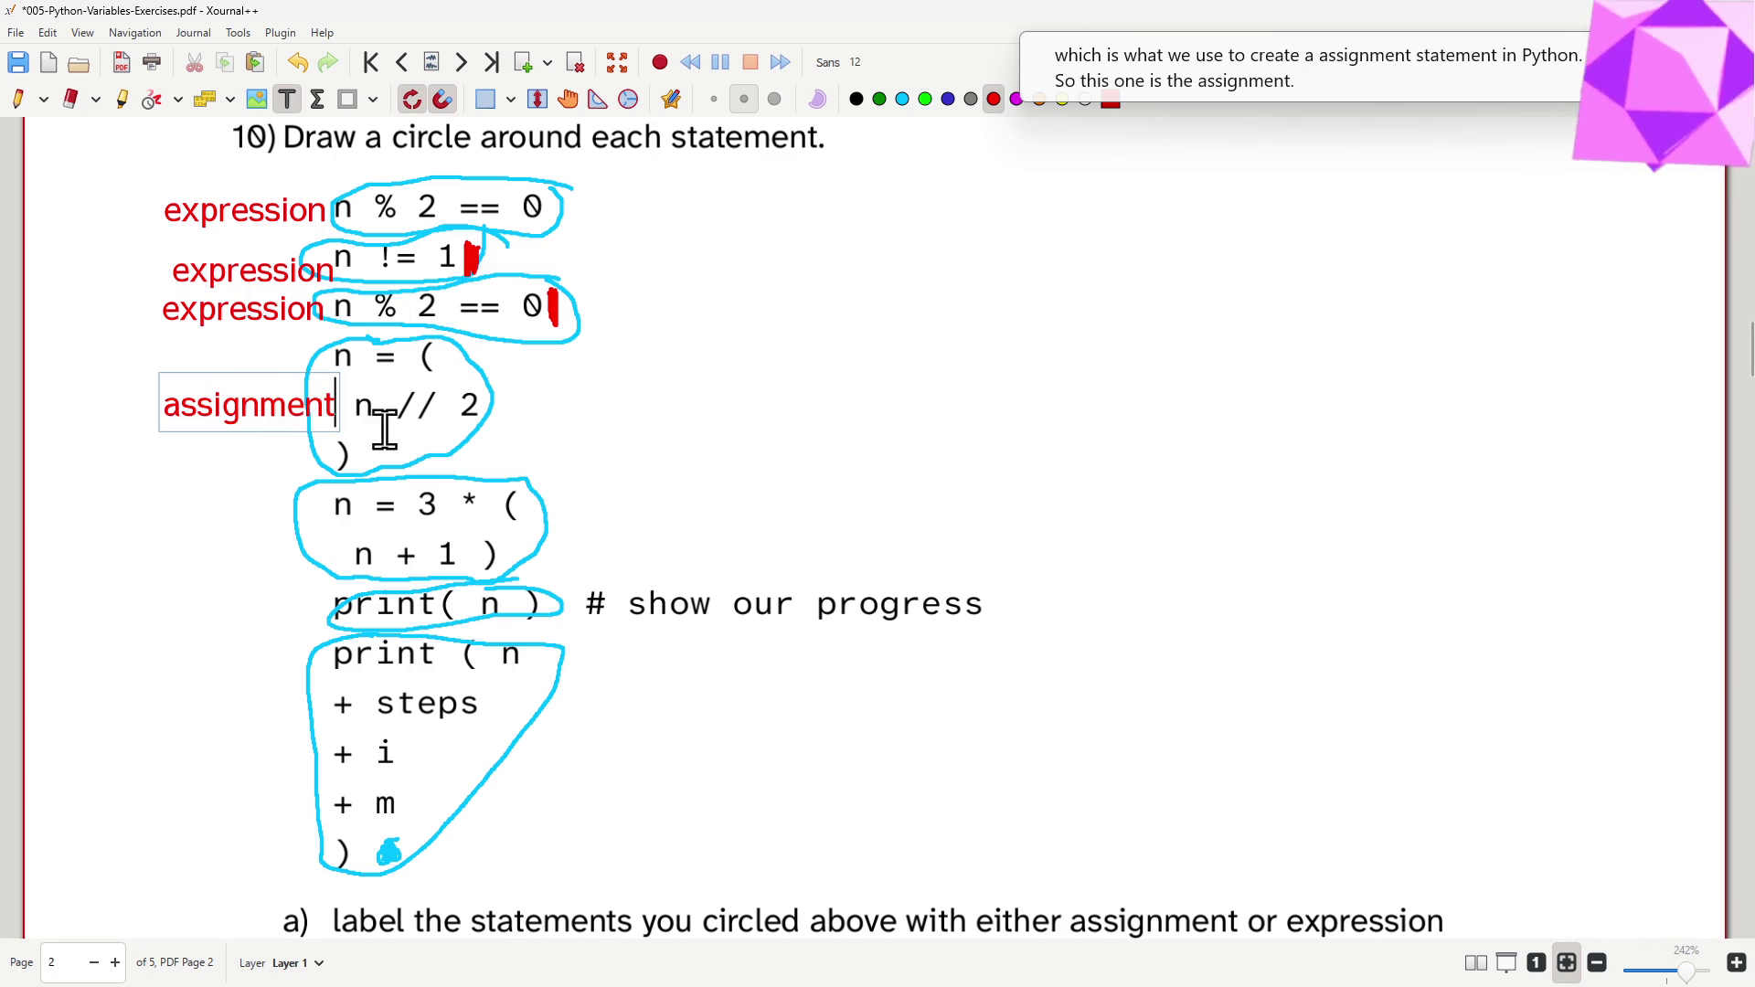
left_click(381, 506)
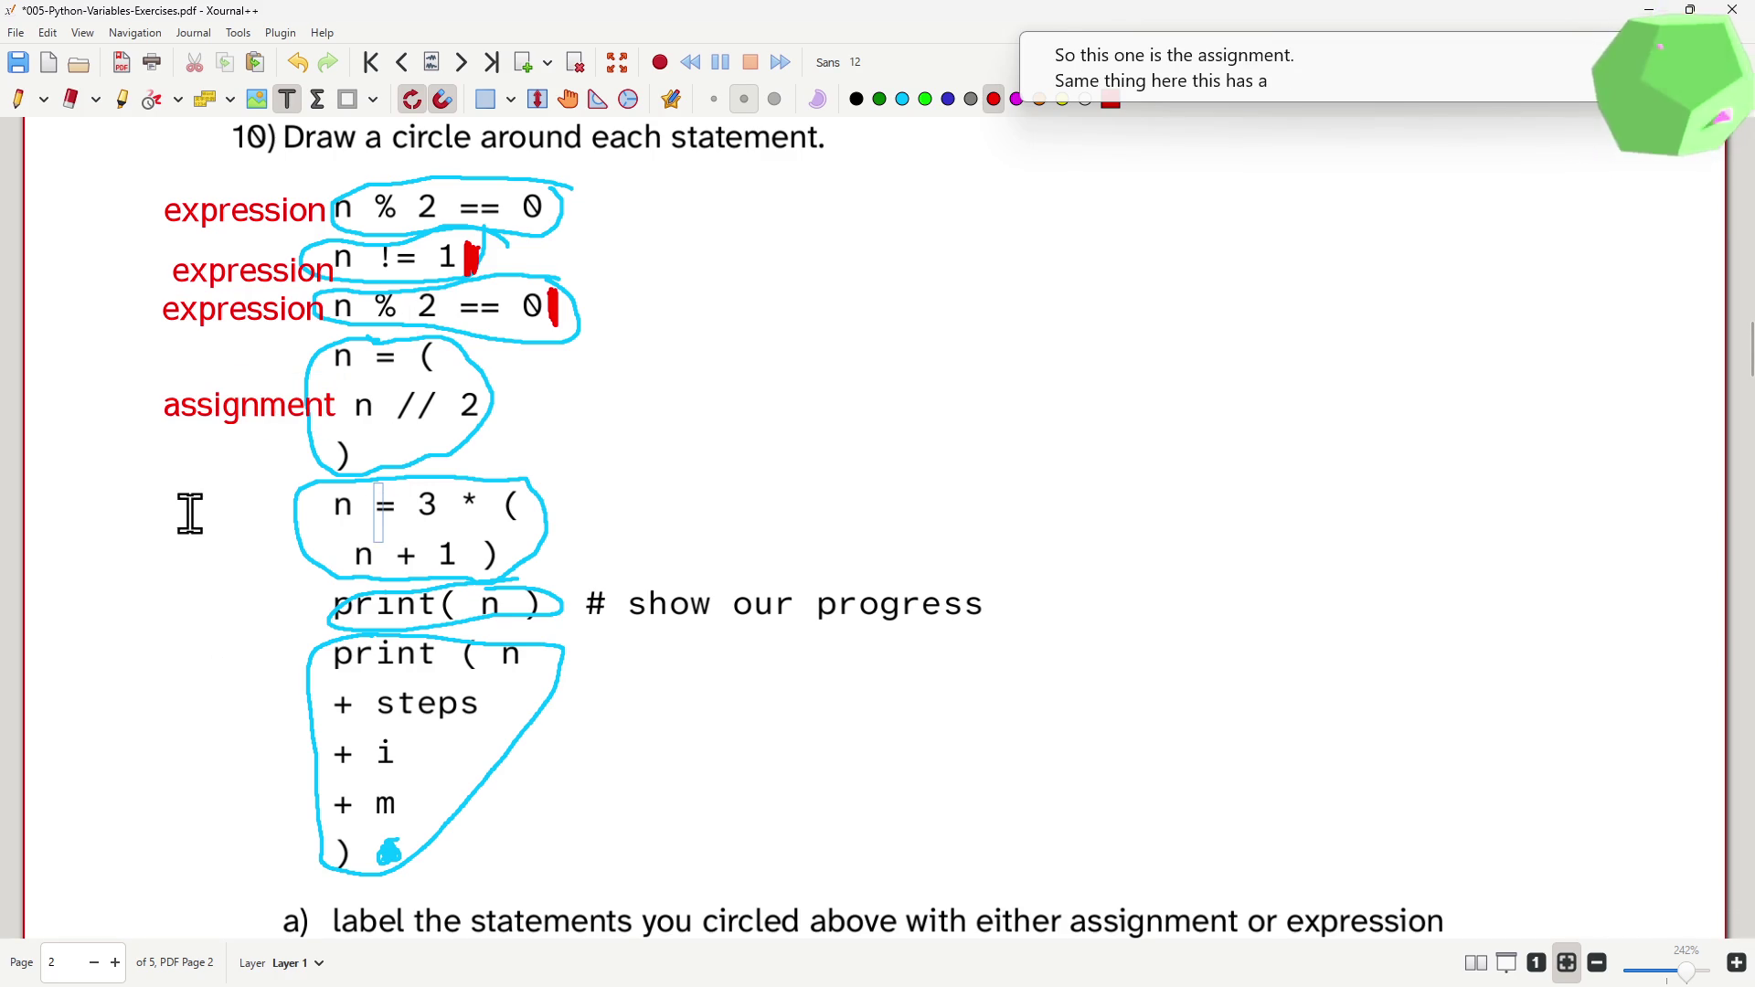
left_click(172, 539)
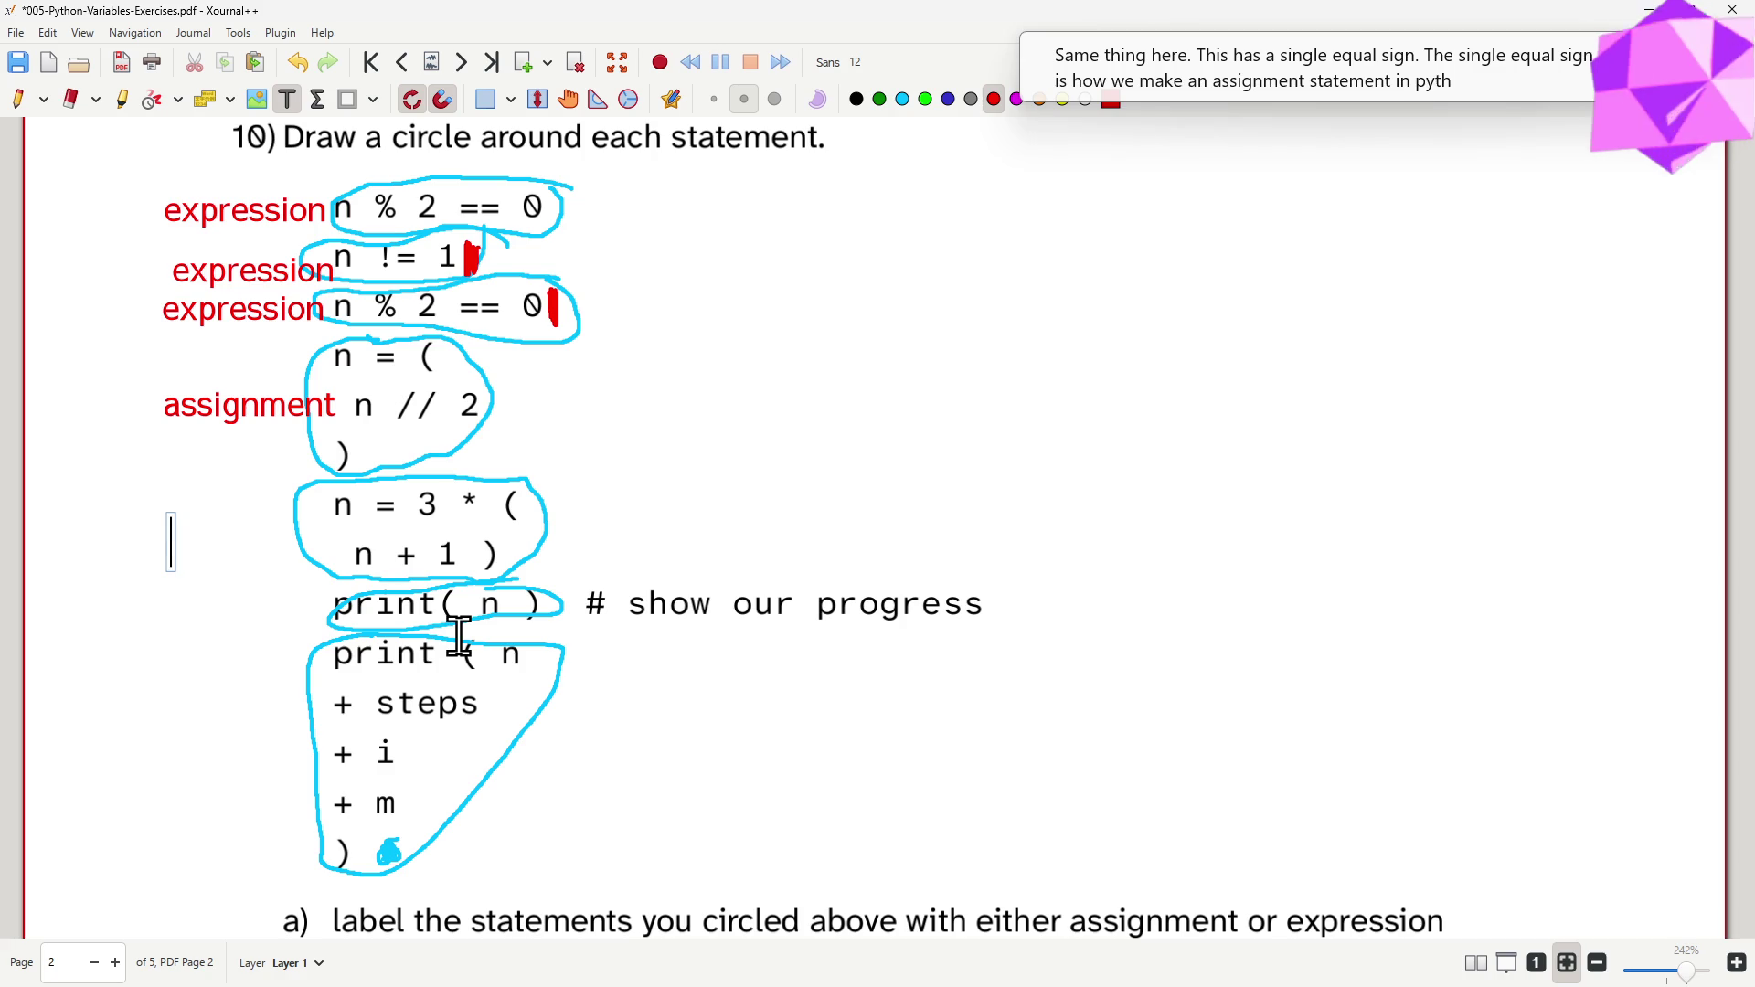
type("assignment")
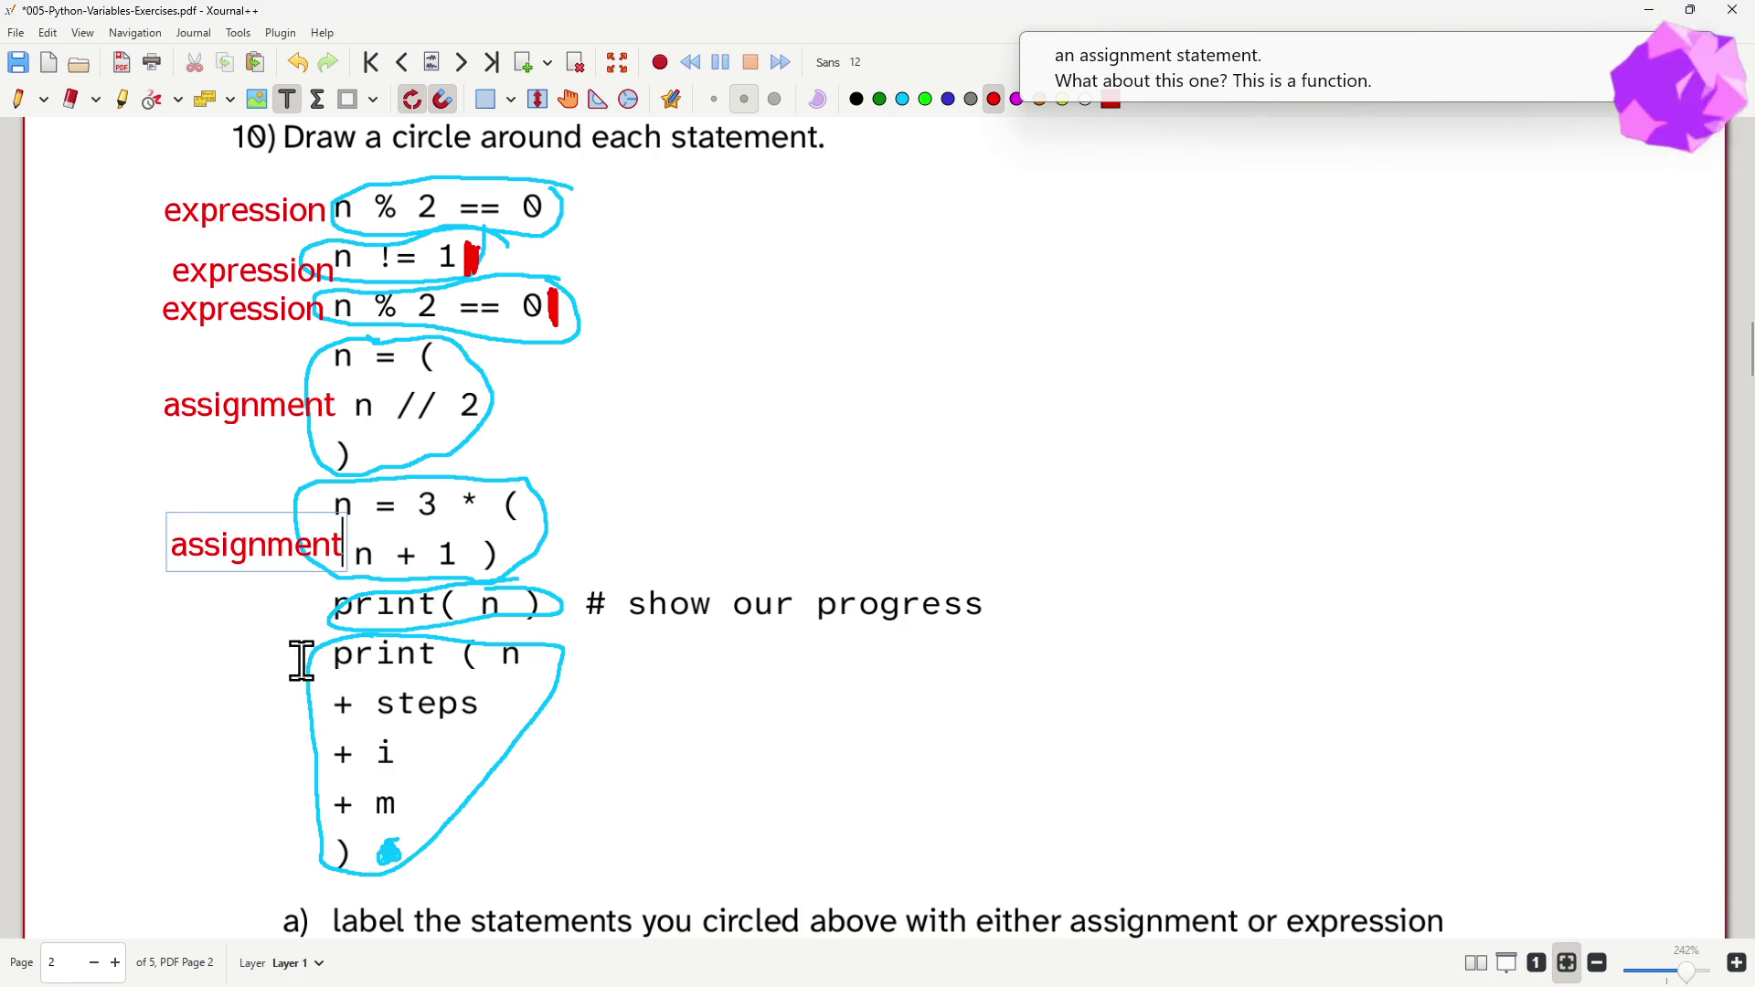
left_click(156, 609)
type("exper")
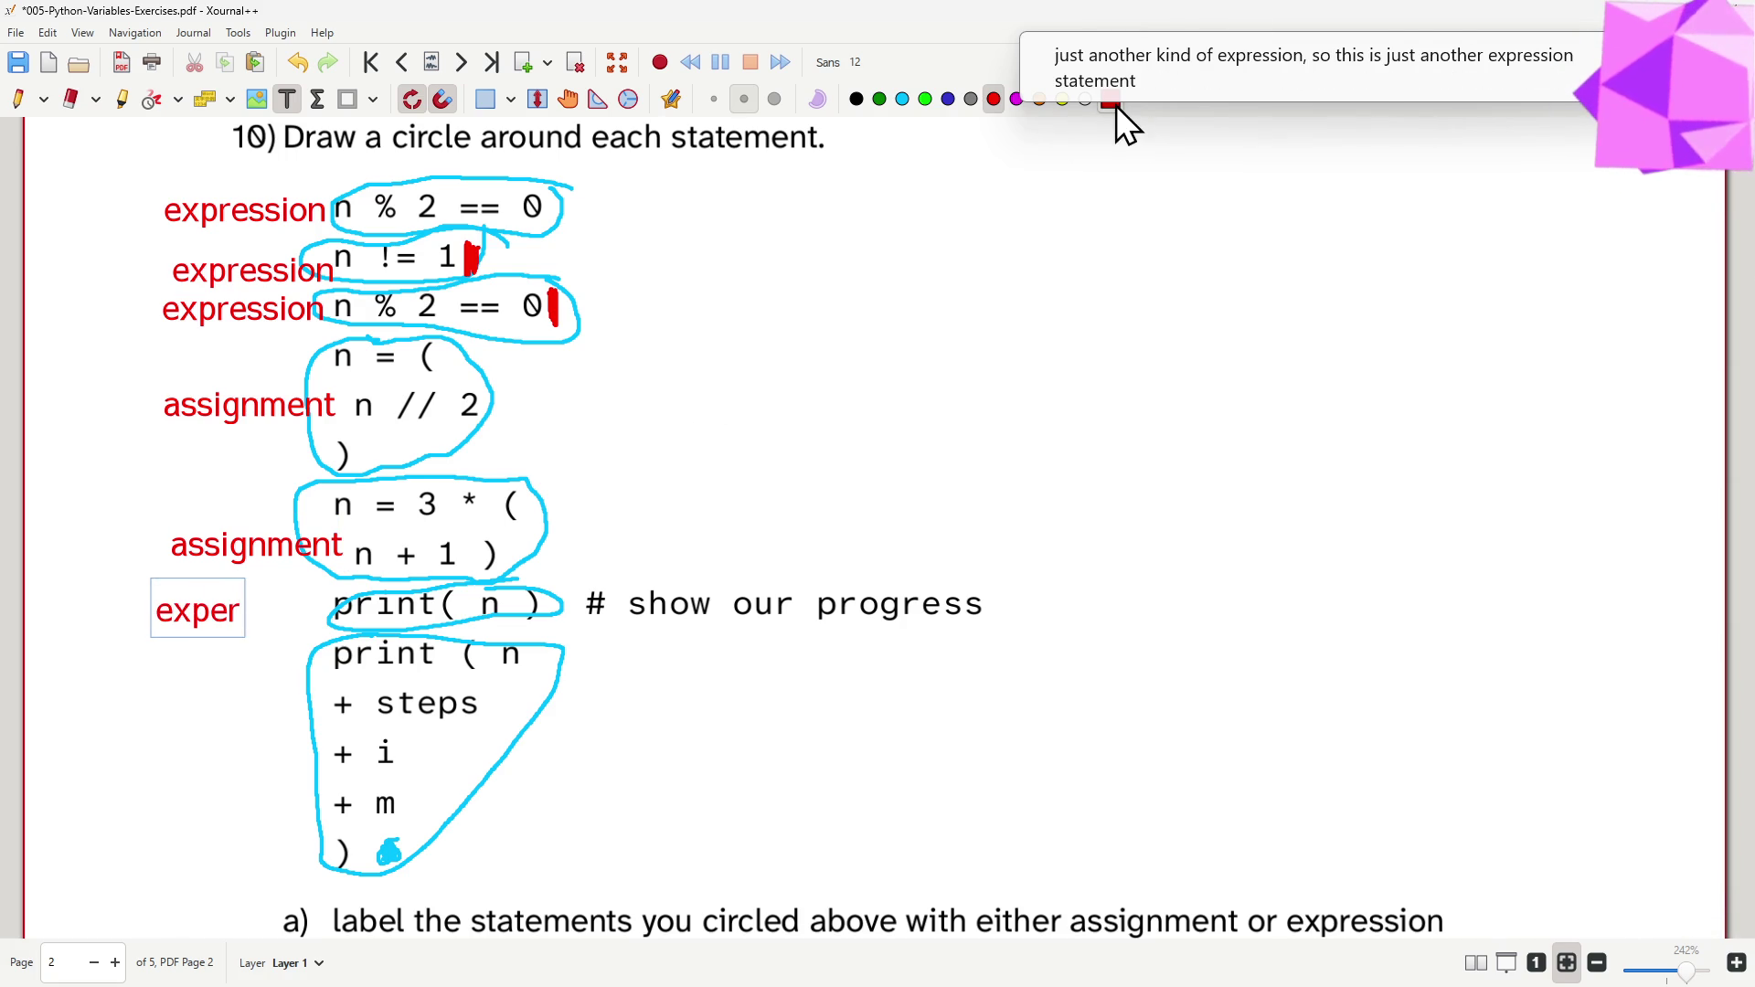
key("BackSpace")
key("BackSpace")
type("ression")
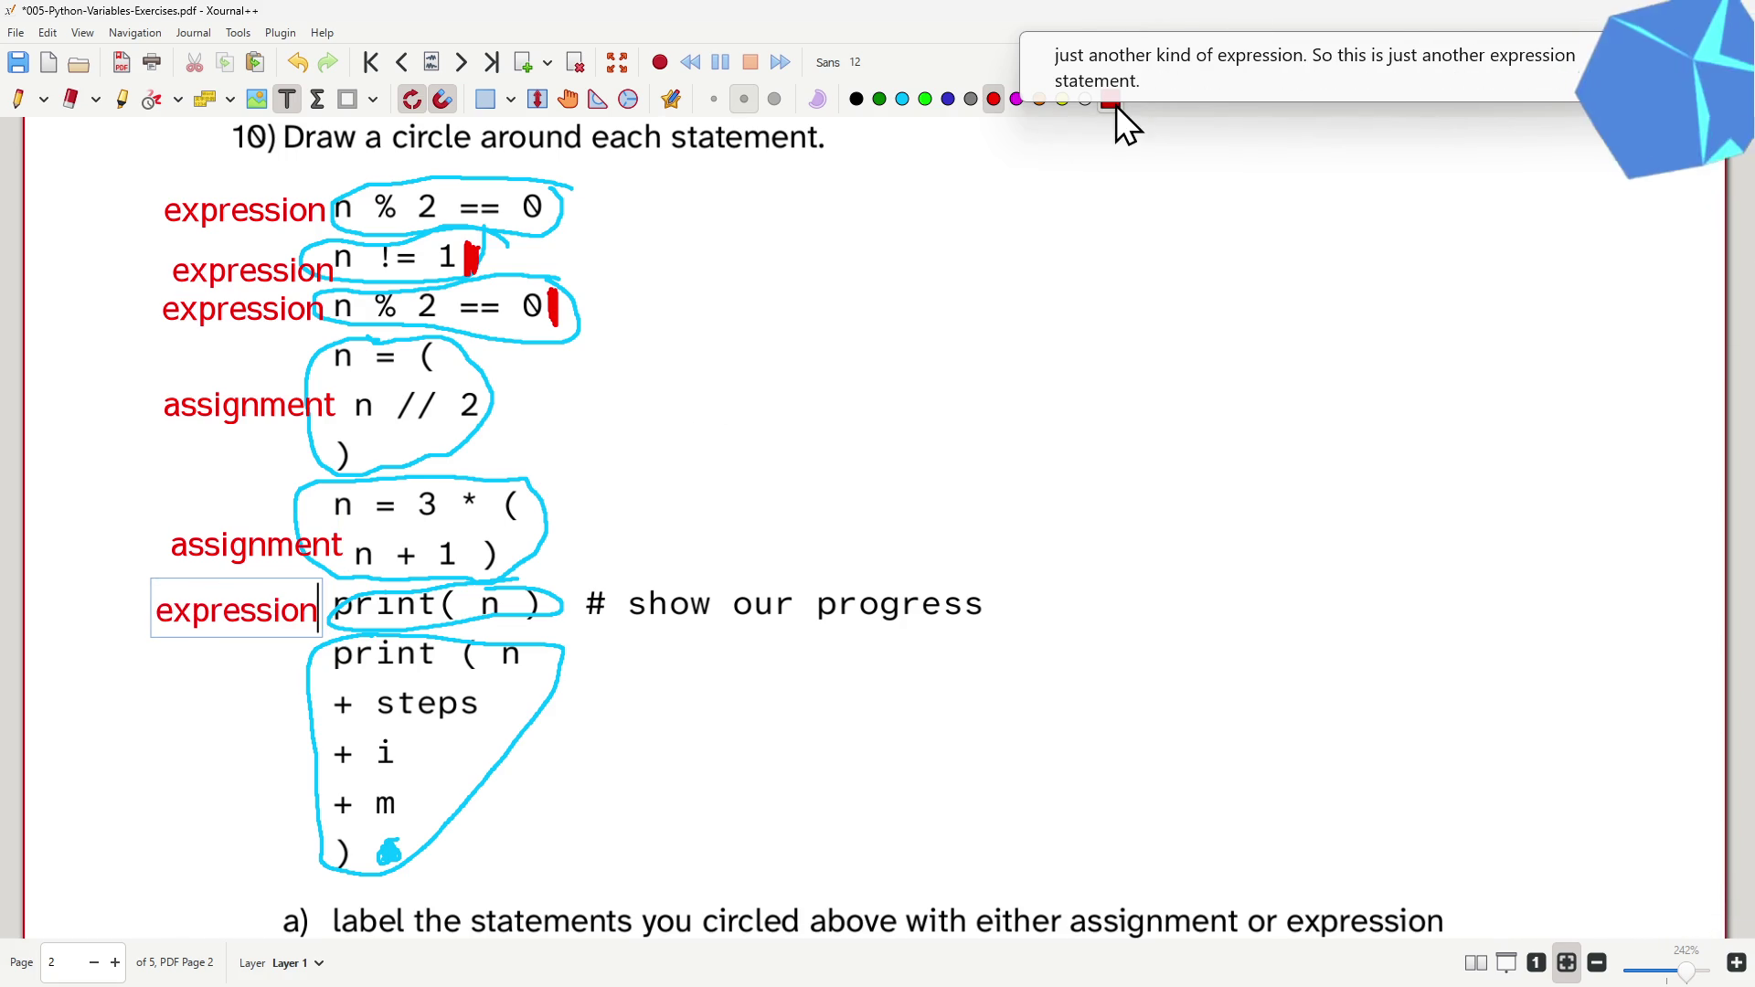
left_click(167, 754)
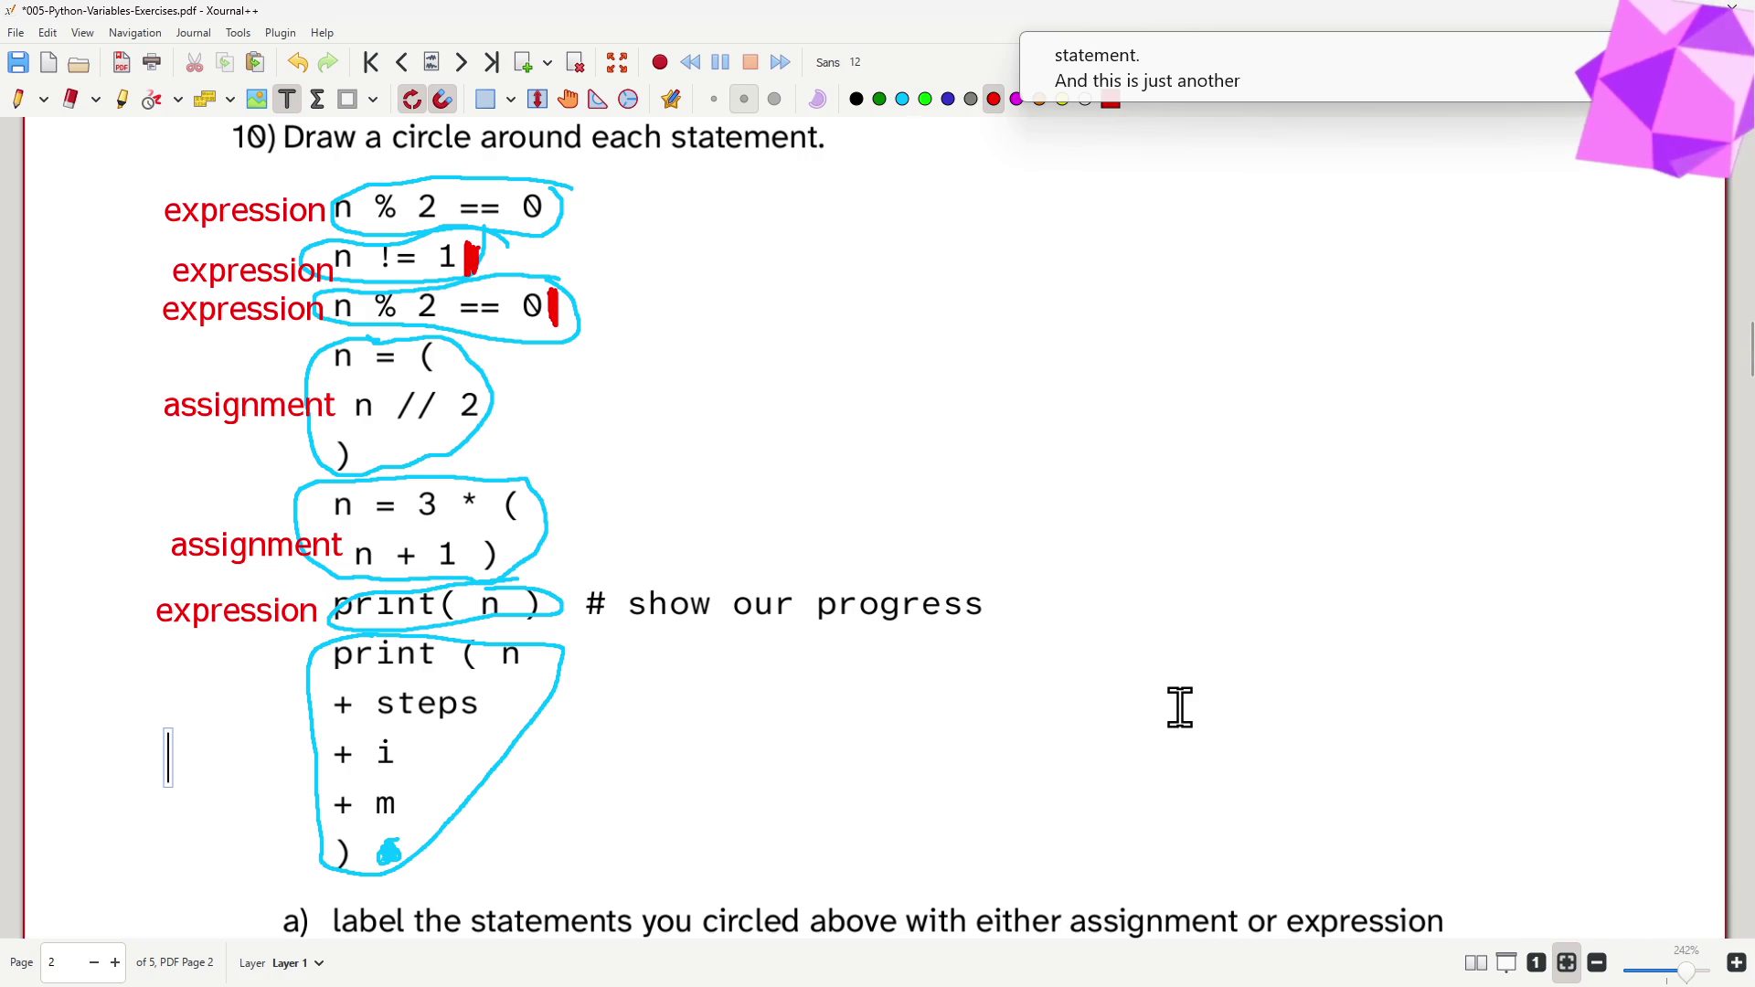
type("expression")
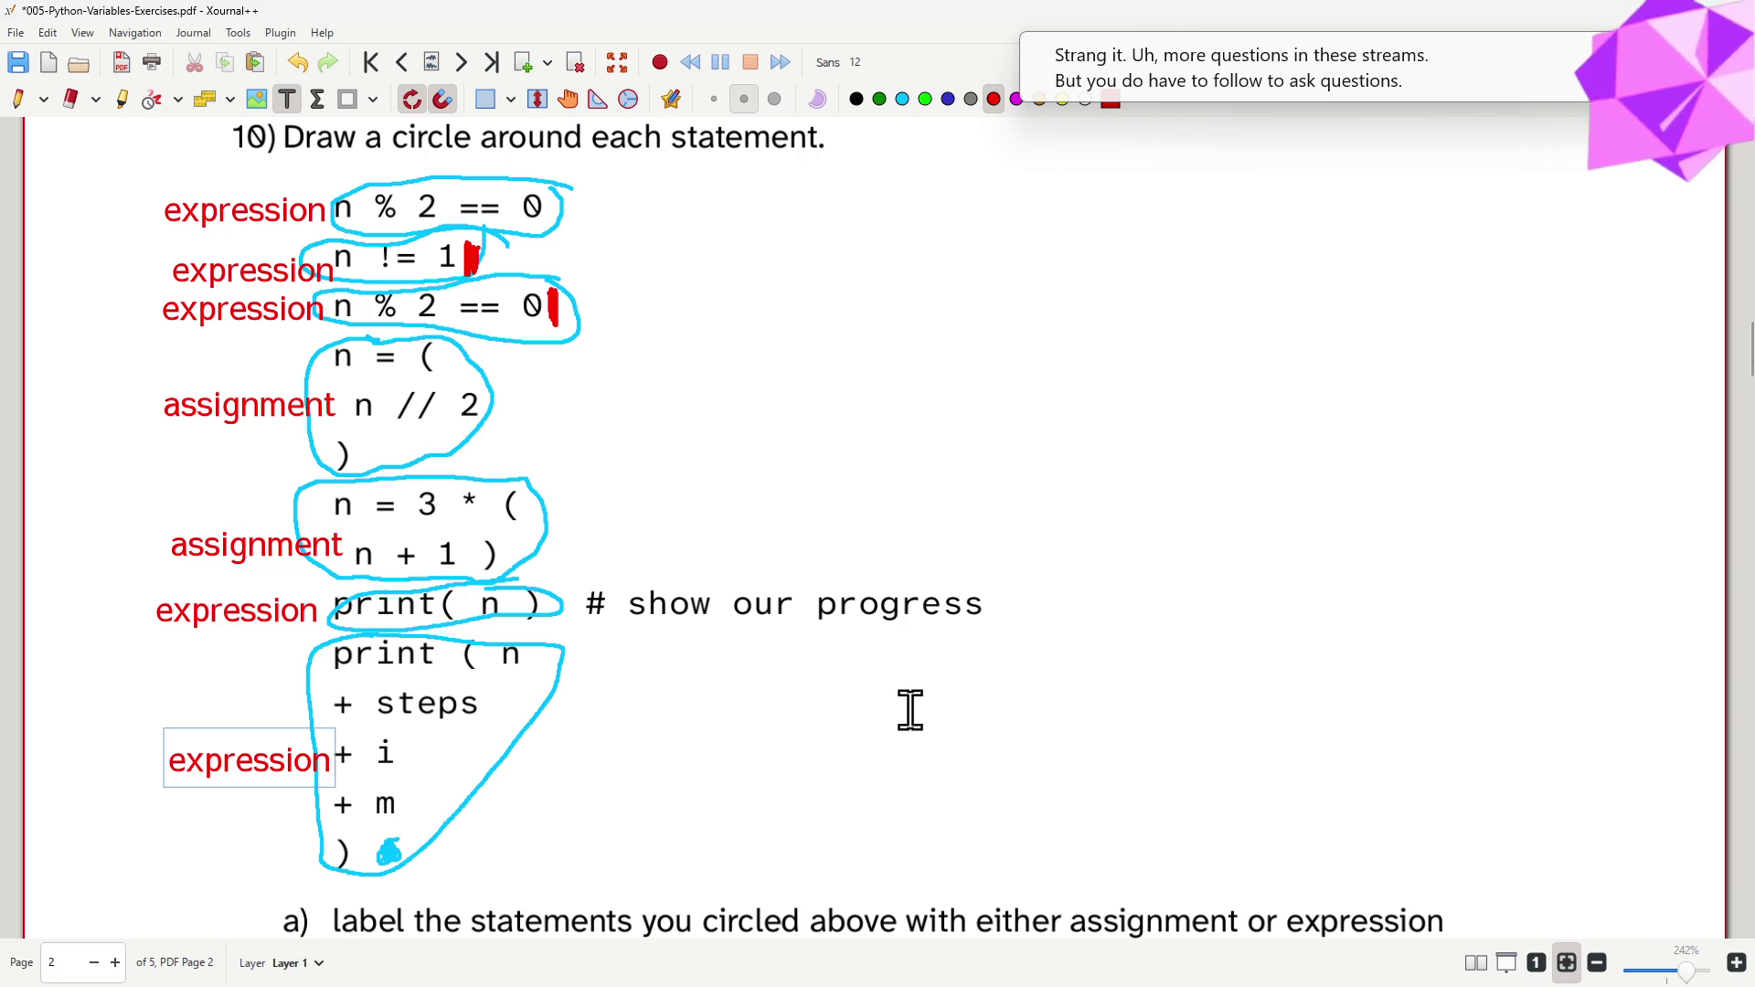
scroll(911, 709, "down", 5)
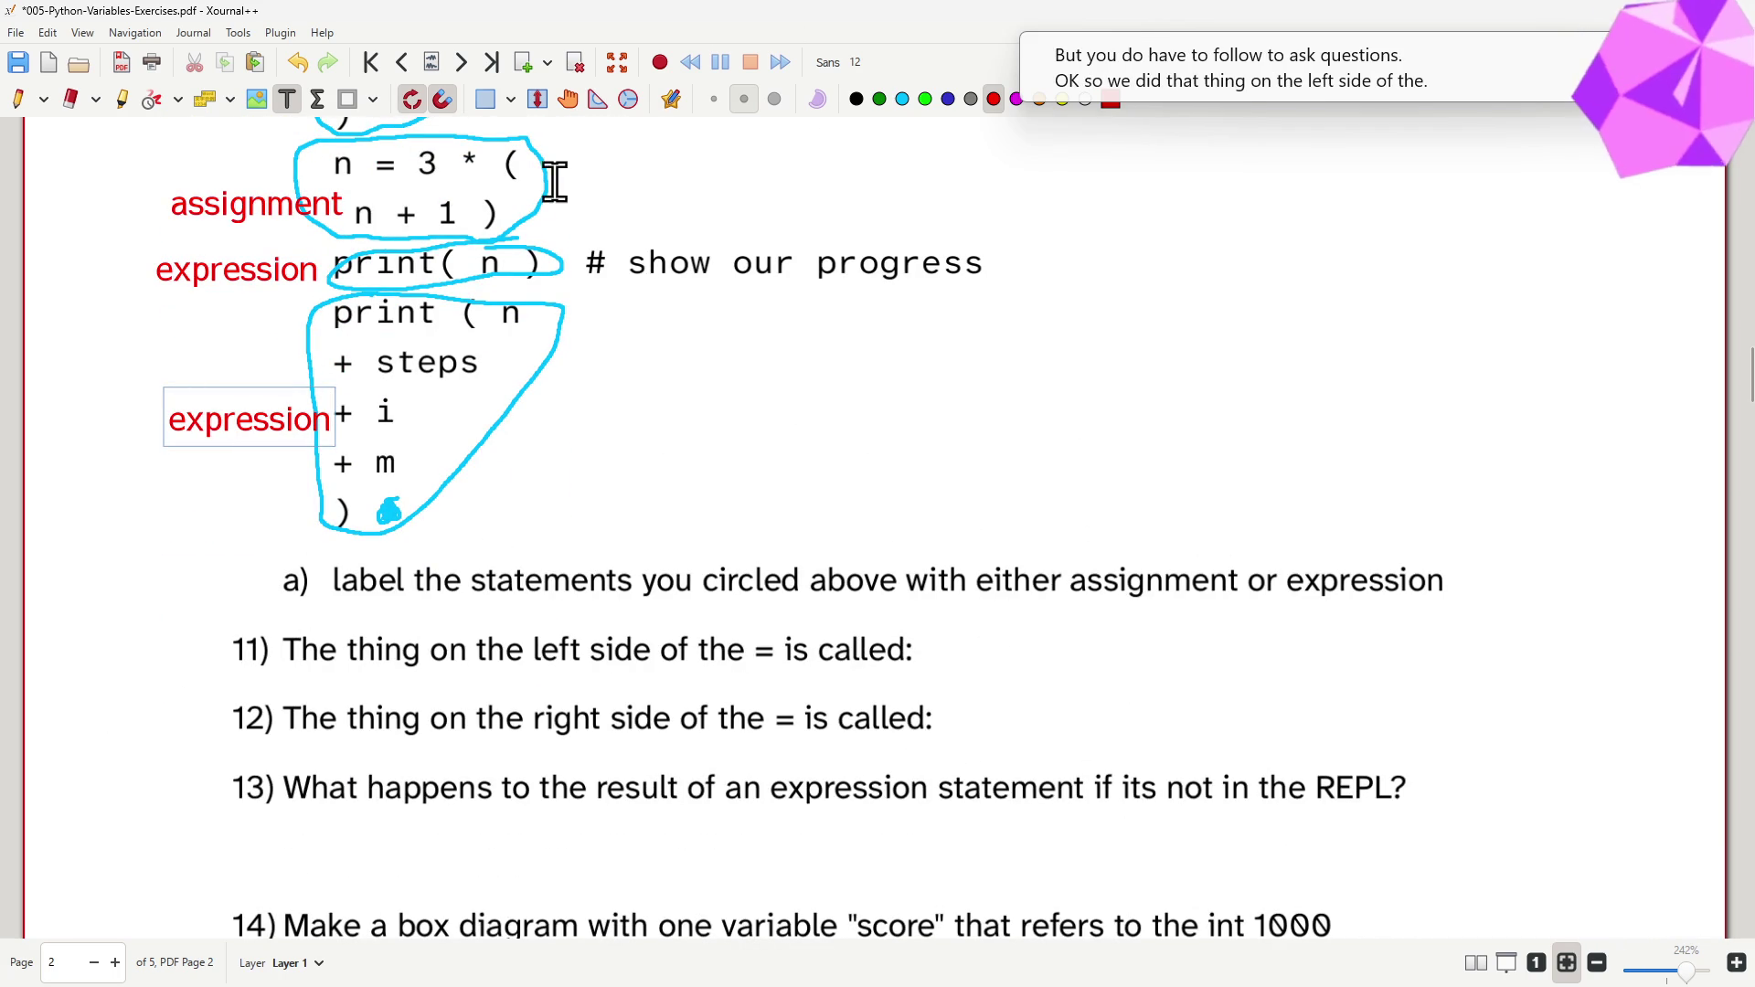
- Answer Q11 'l-value or l-expression' and Q12 'r-value or r-expression' in red
left_click(994, 644)
type("l-")
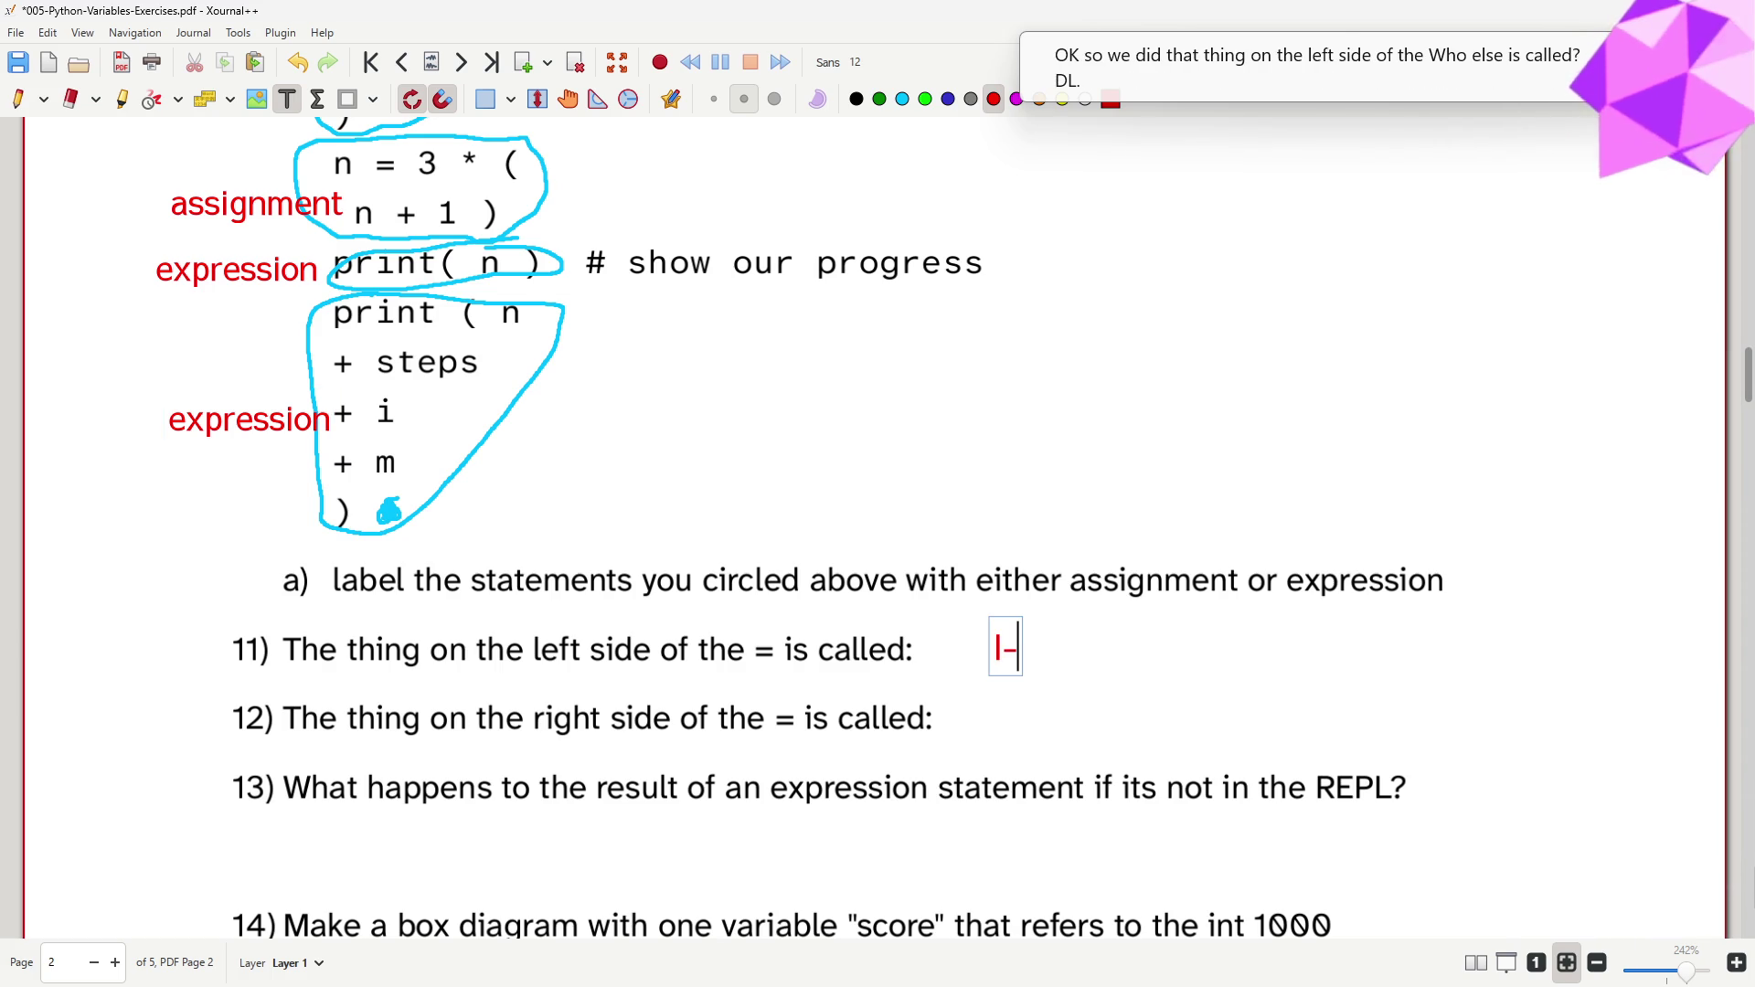
type("value")
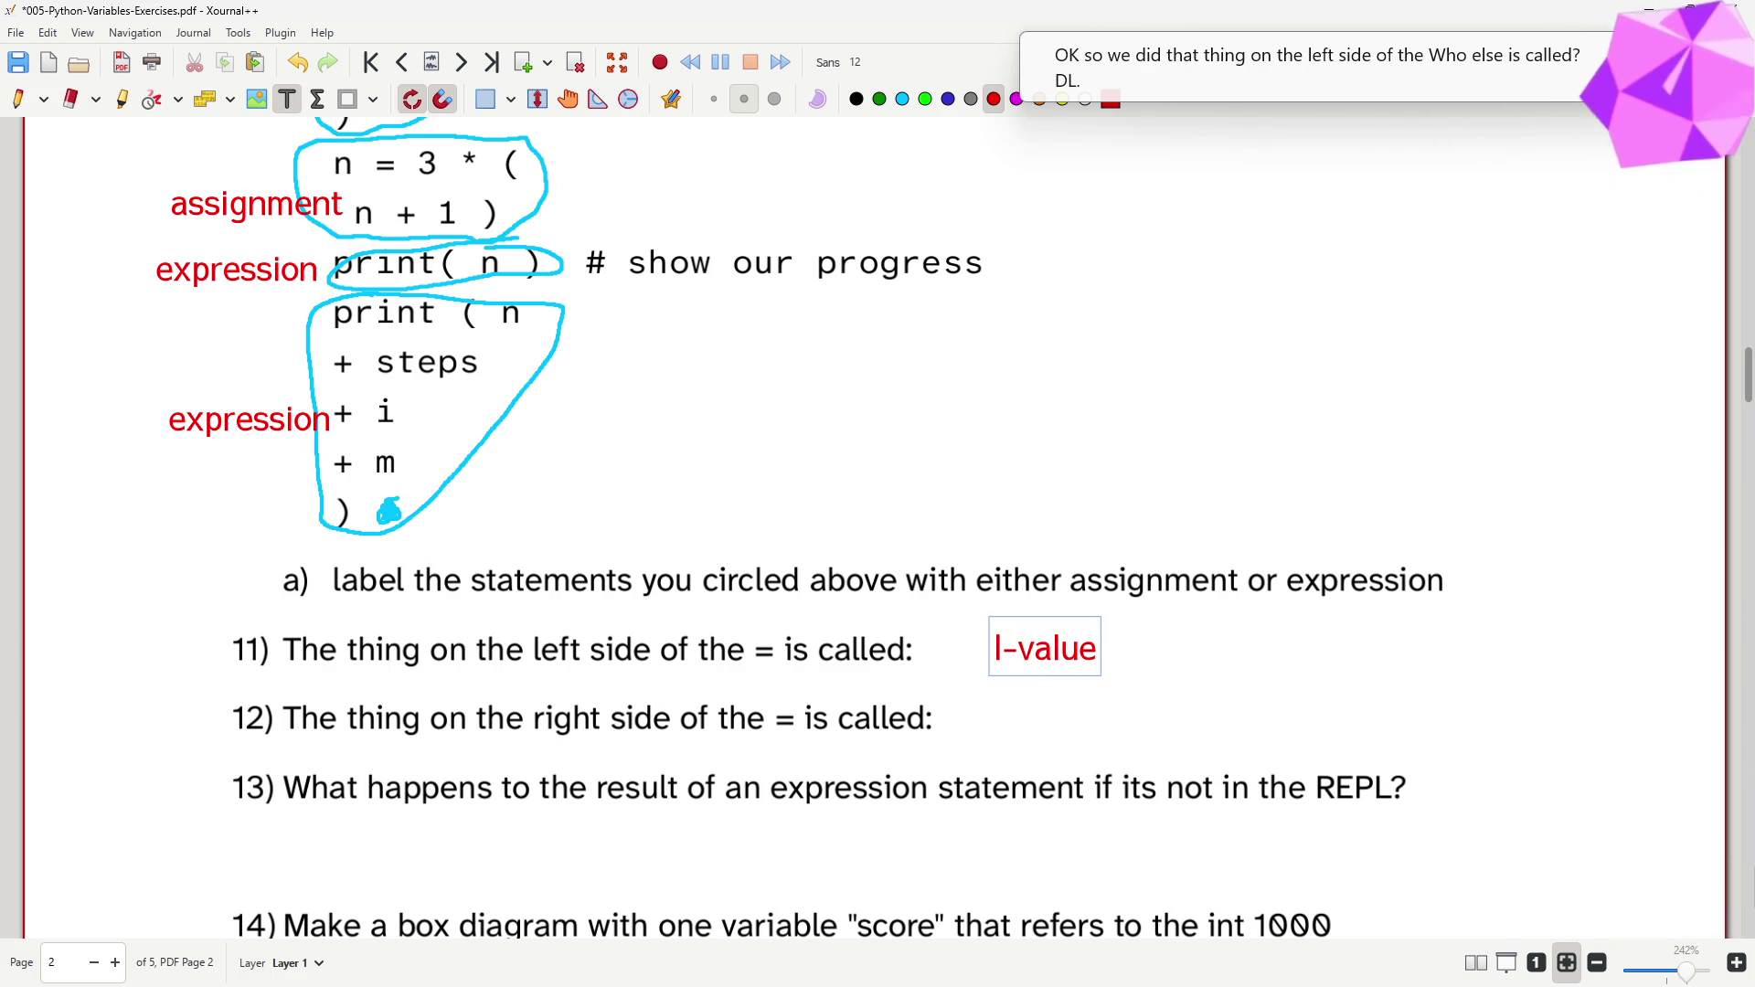
type(" or ")
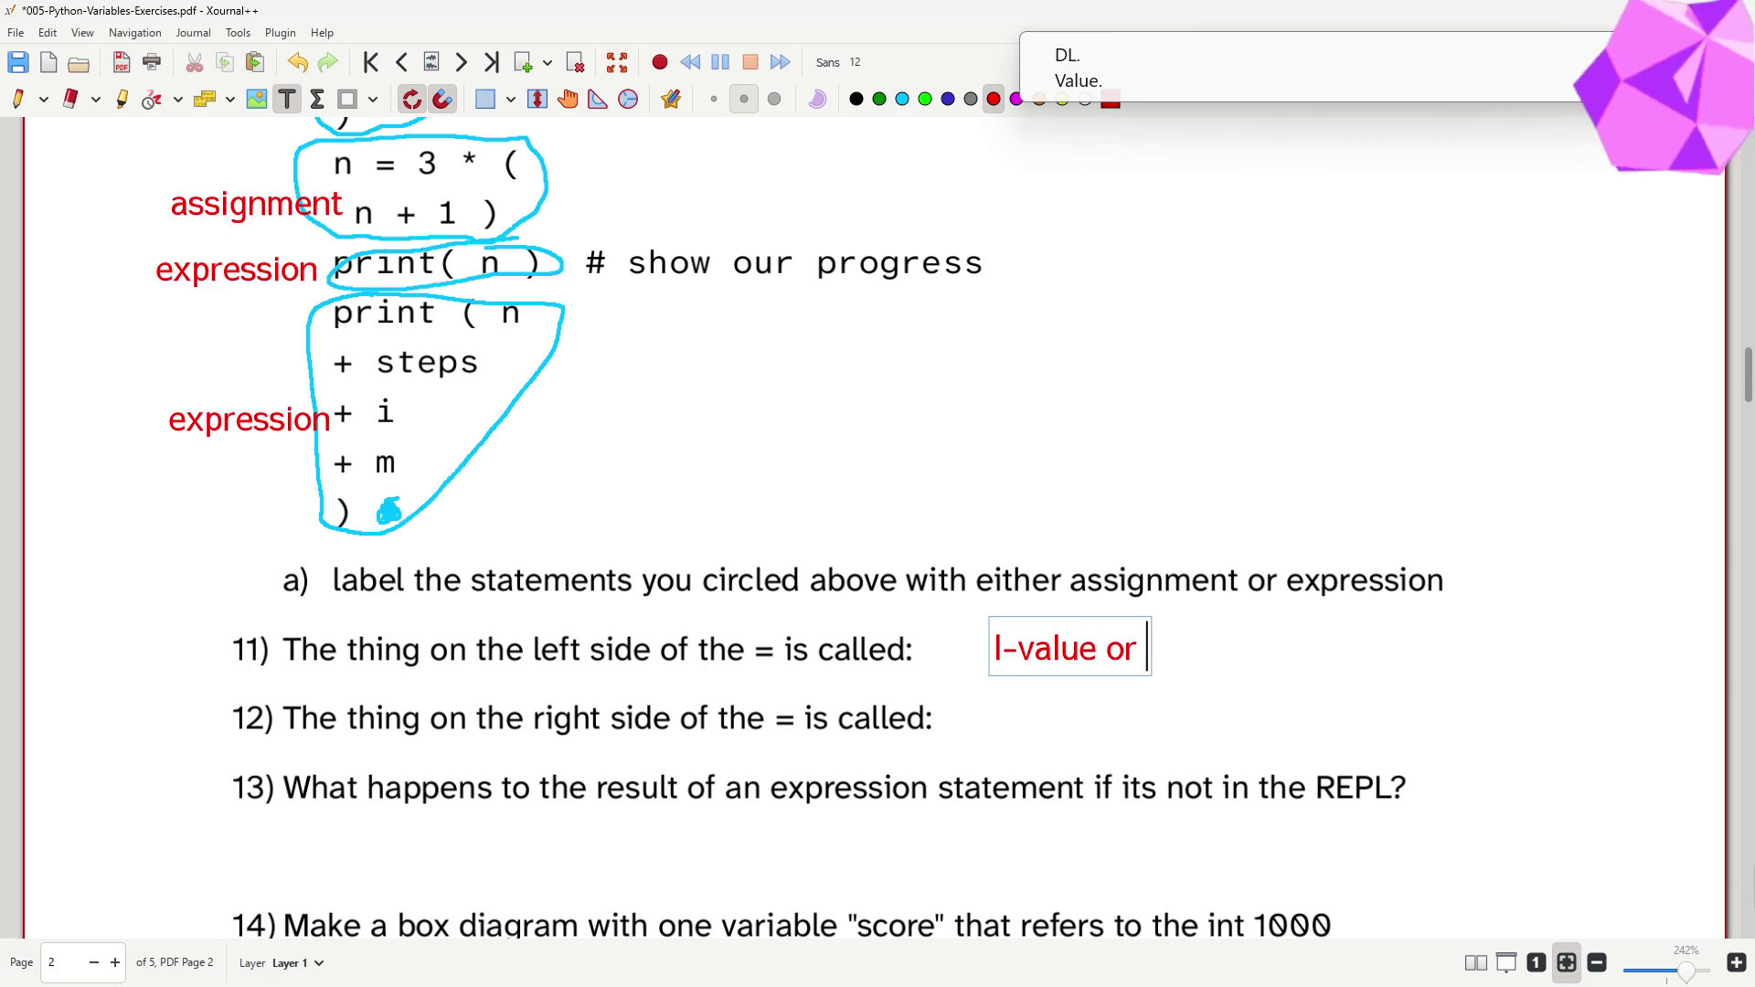
type("l-ep")
type("pression")
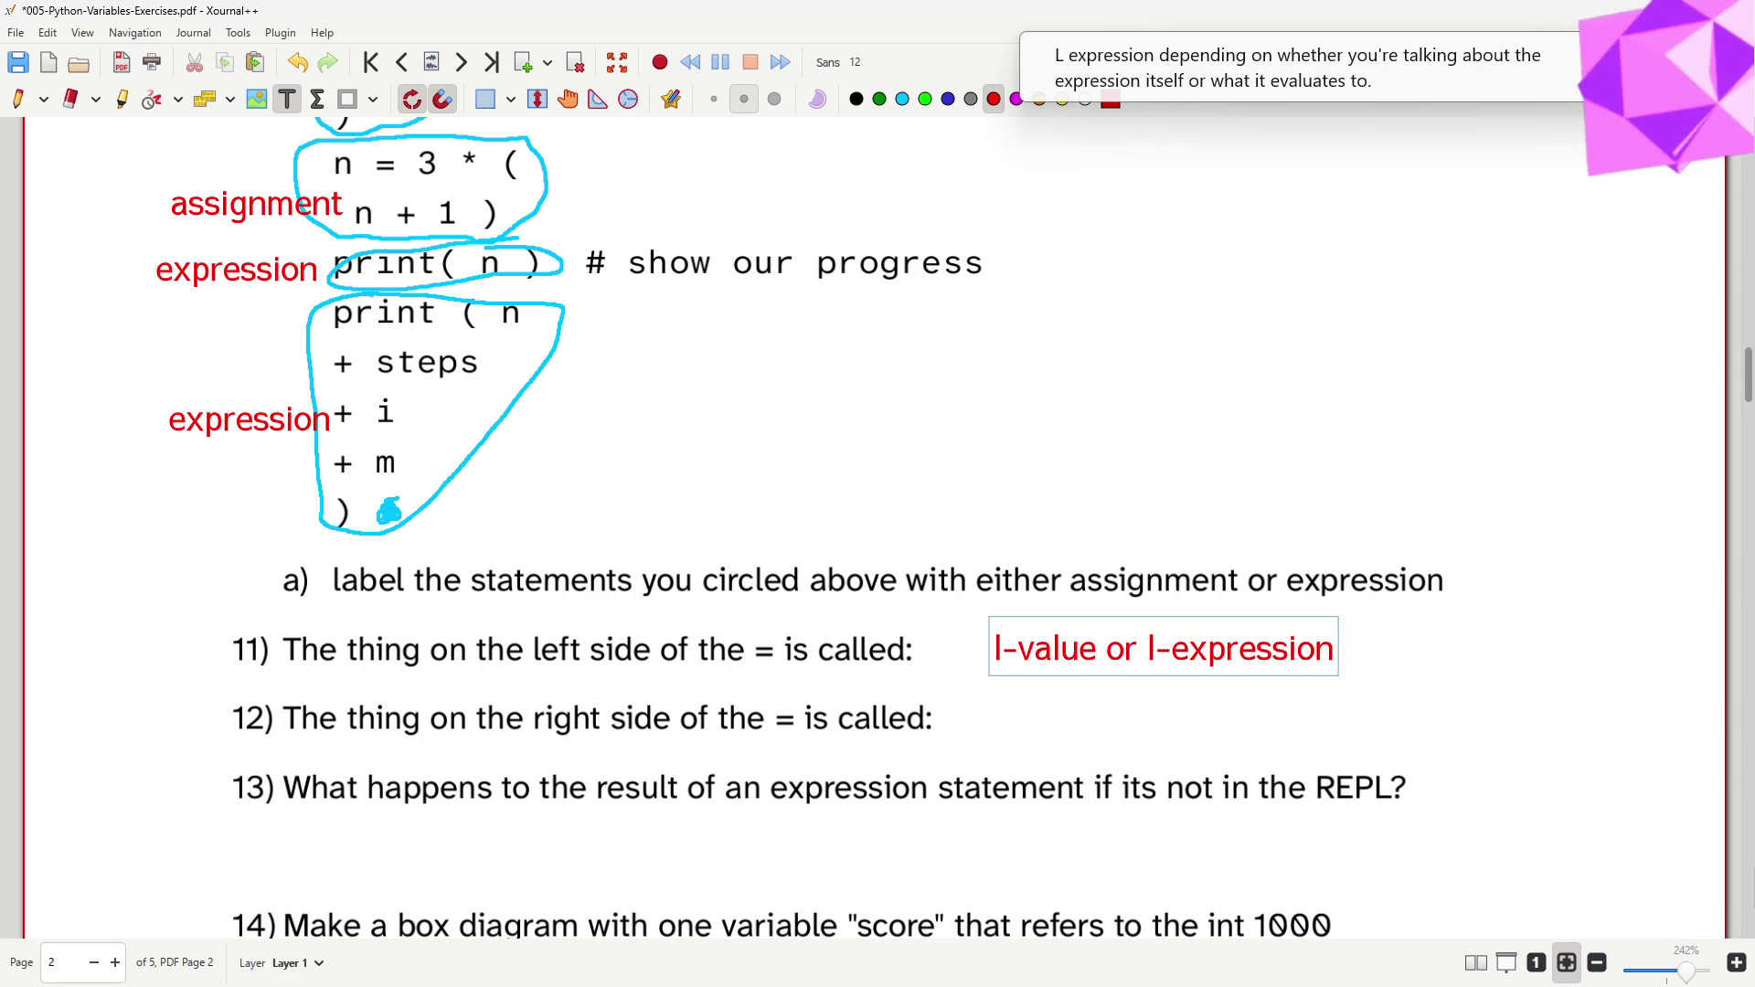
left_click(988, 721)
type("r-")
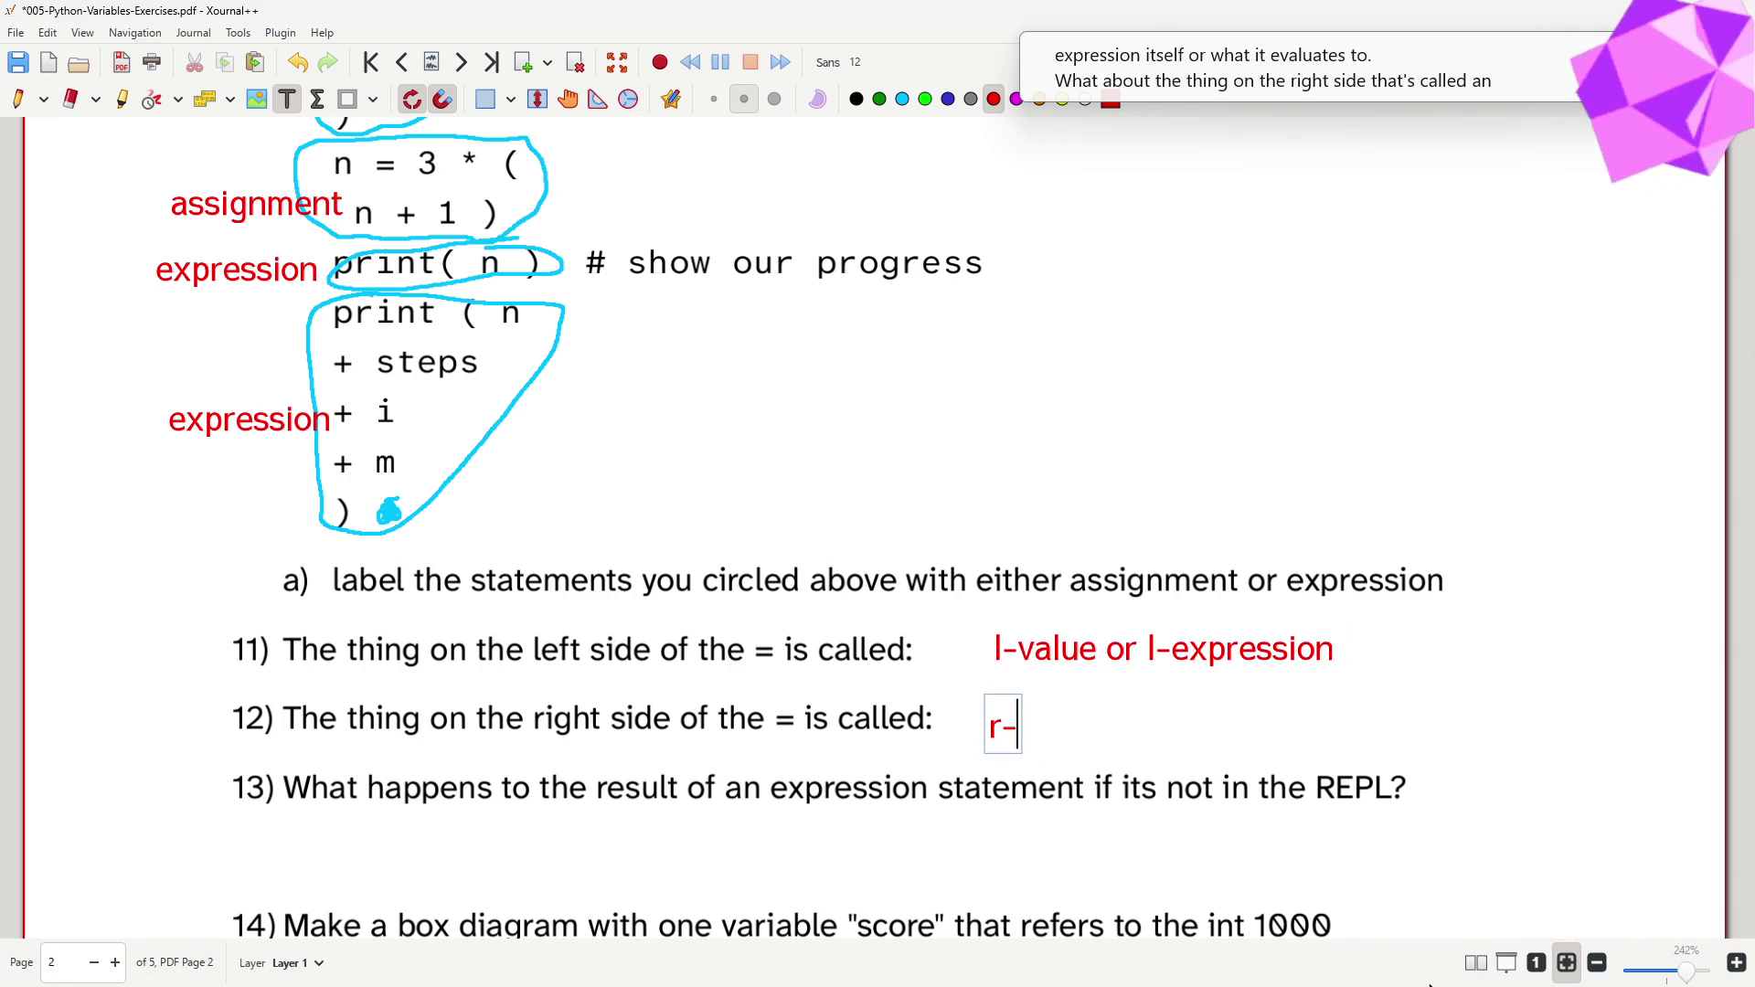
type("value or r-")
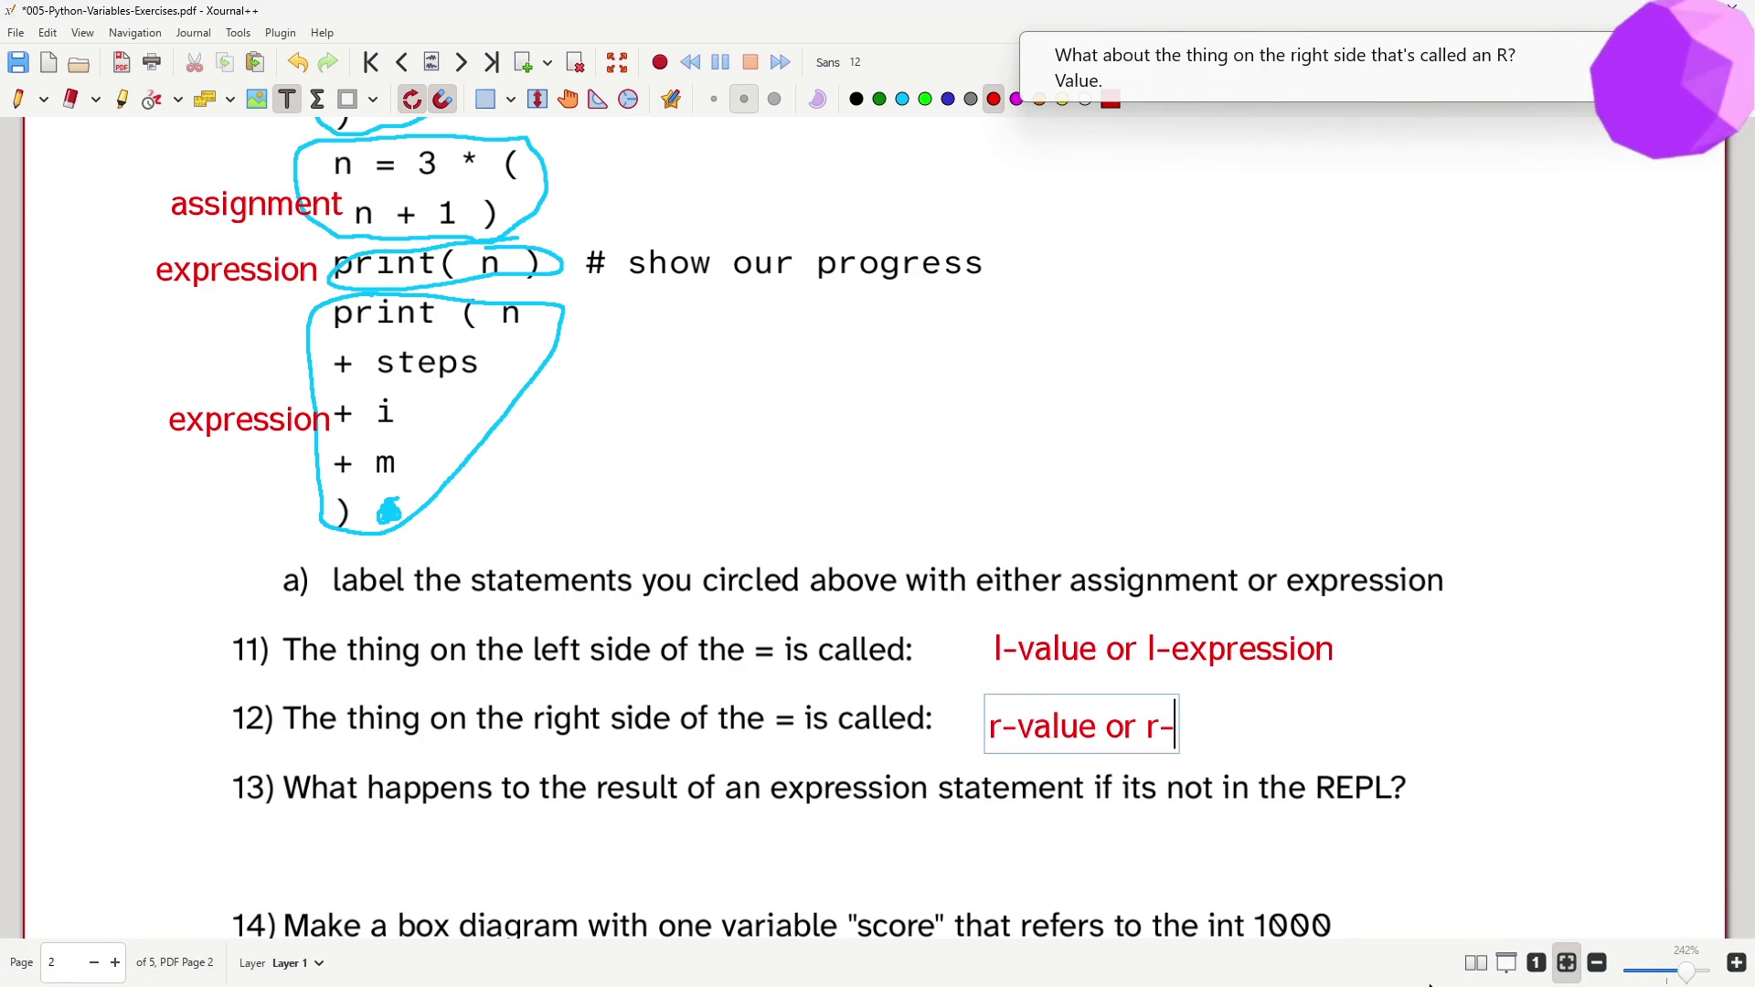
type("expression")
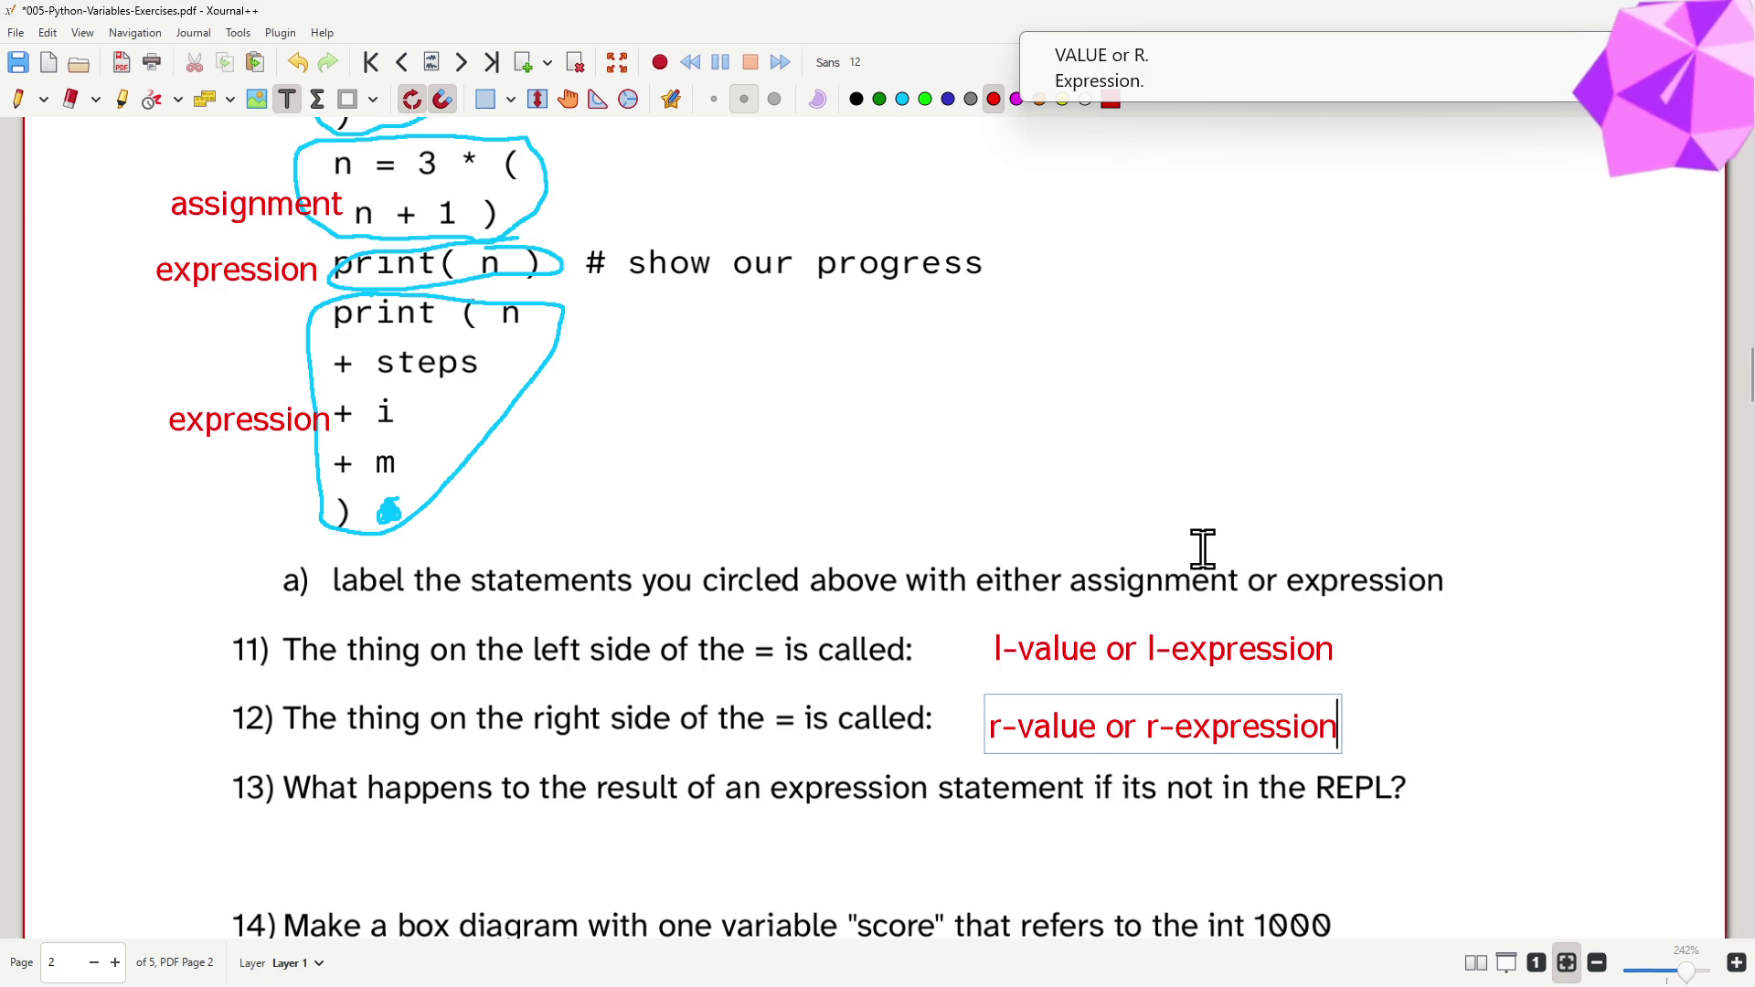
scroll(1201, 545, "down", 1)
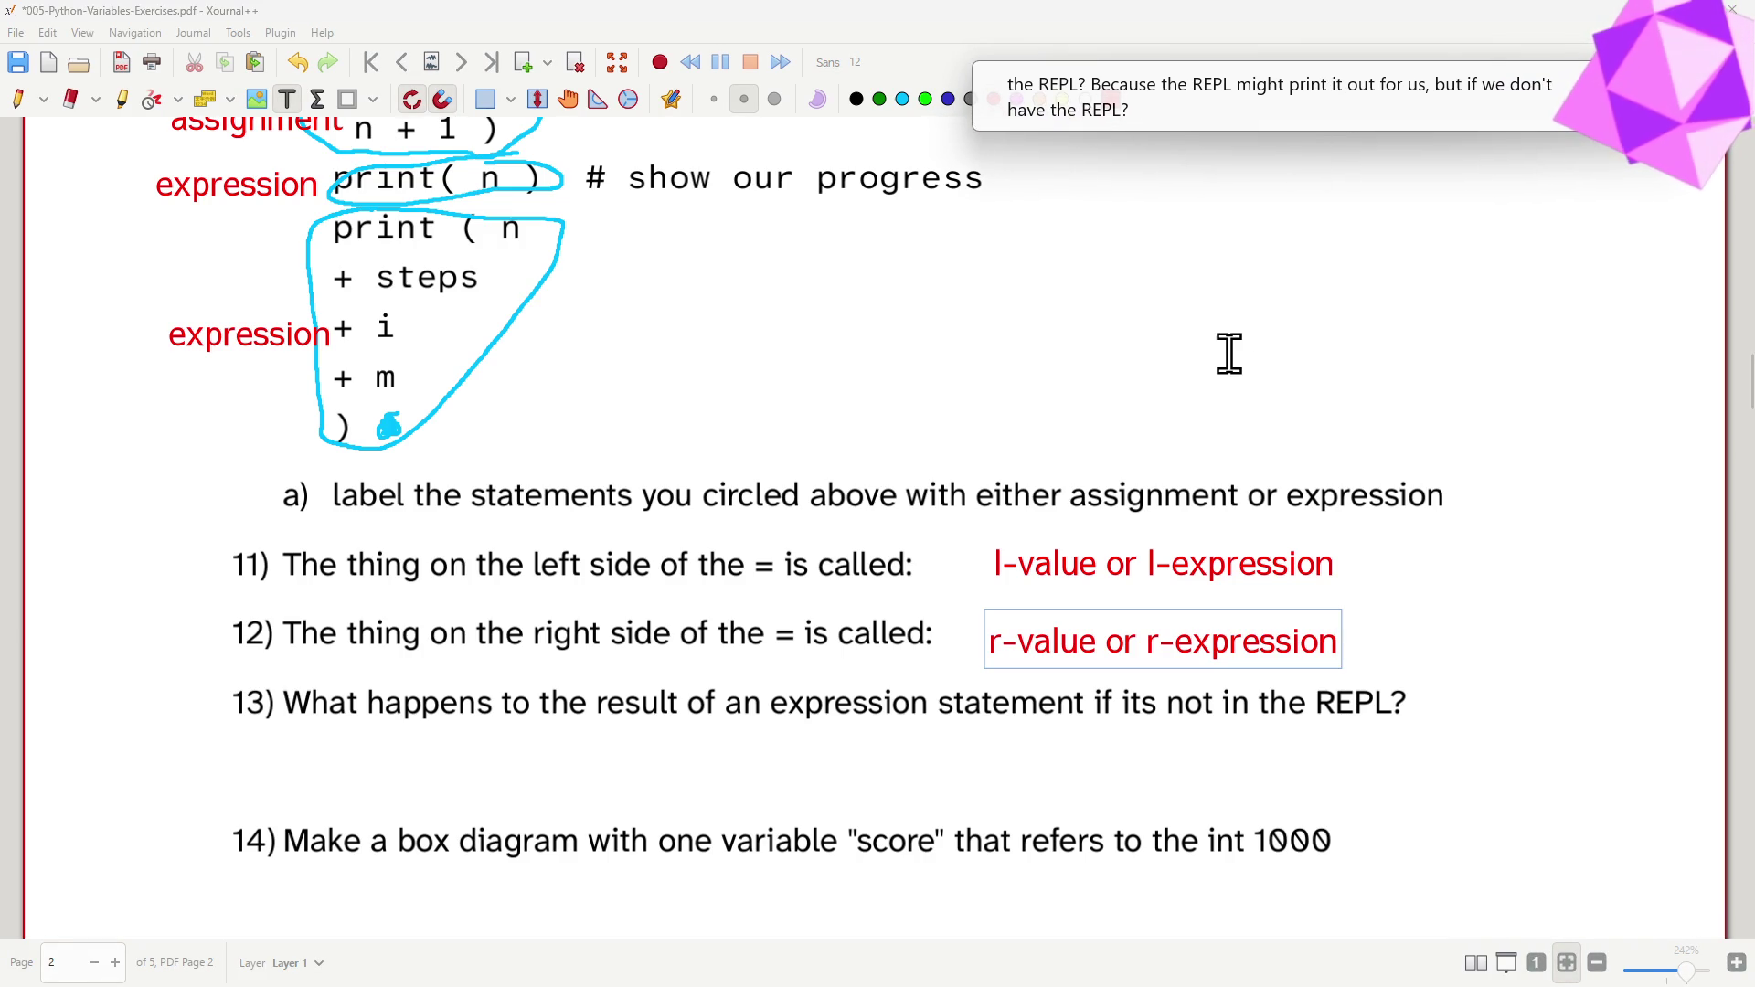
- Retype Q13's answer 'its just discarded' in blue and add a blue 'score' label below Q14
left_click(592, 760)
type("it'")
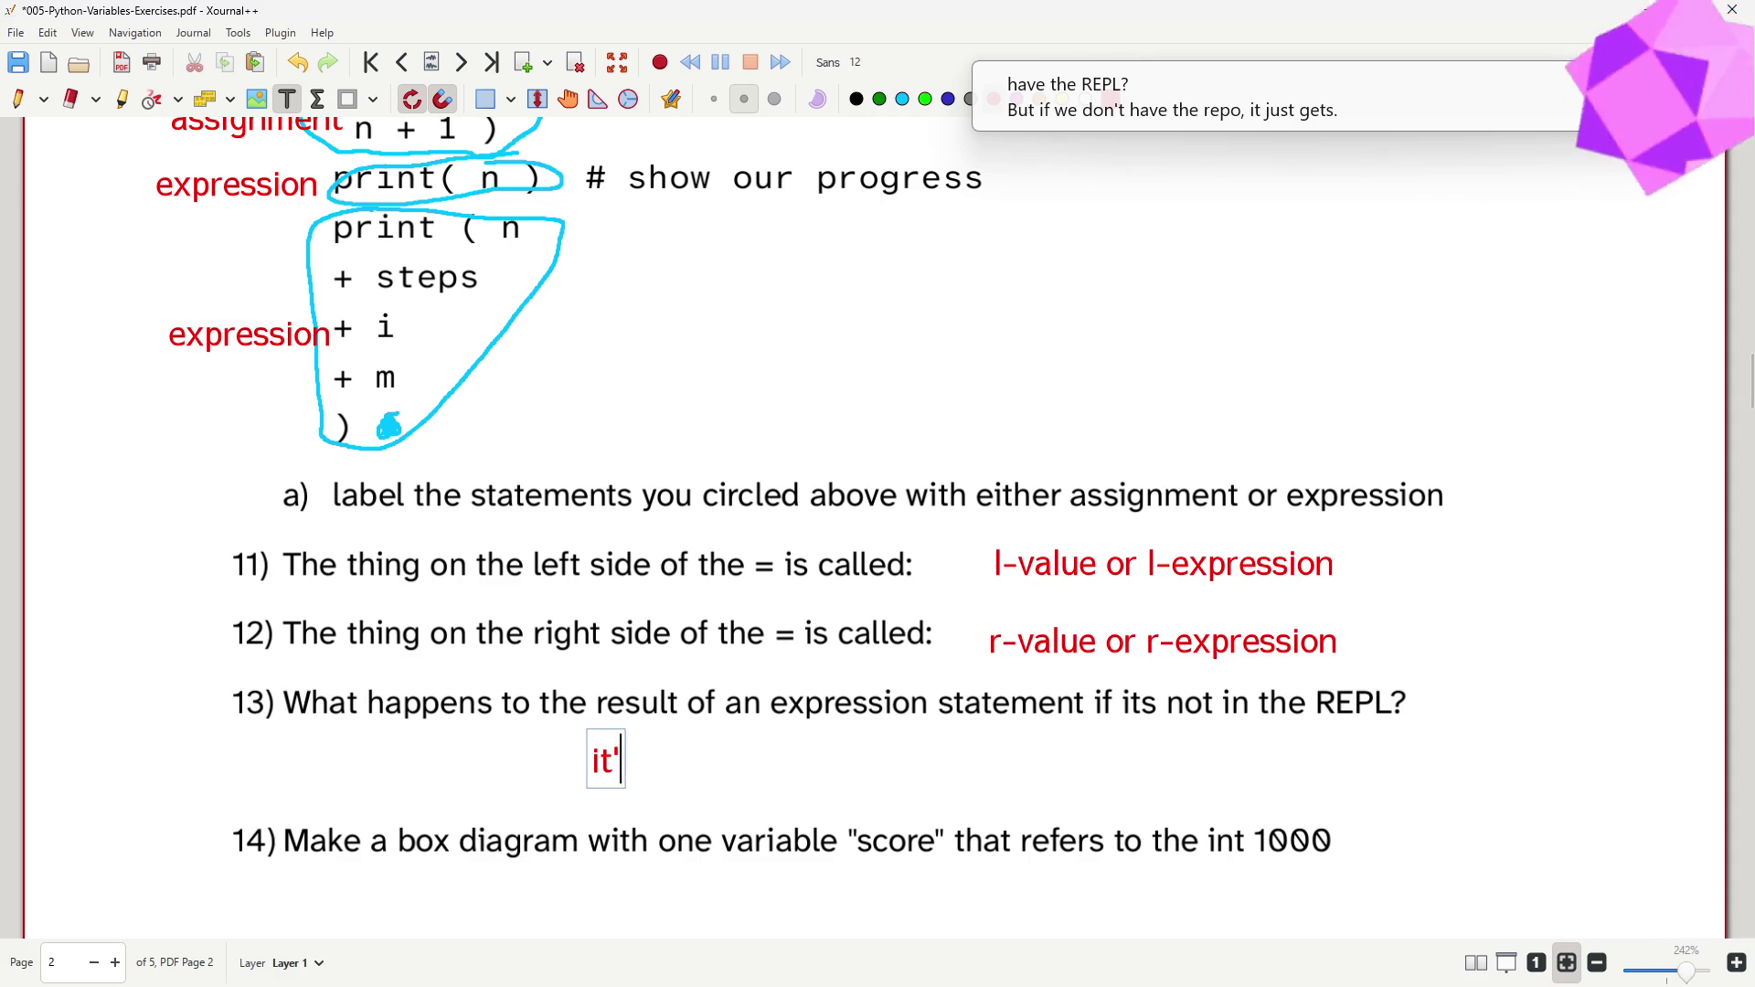
type("s just discarded if")
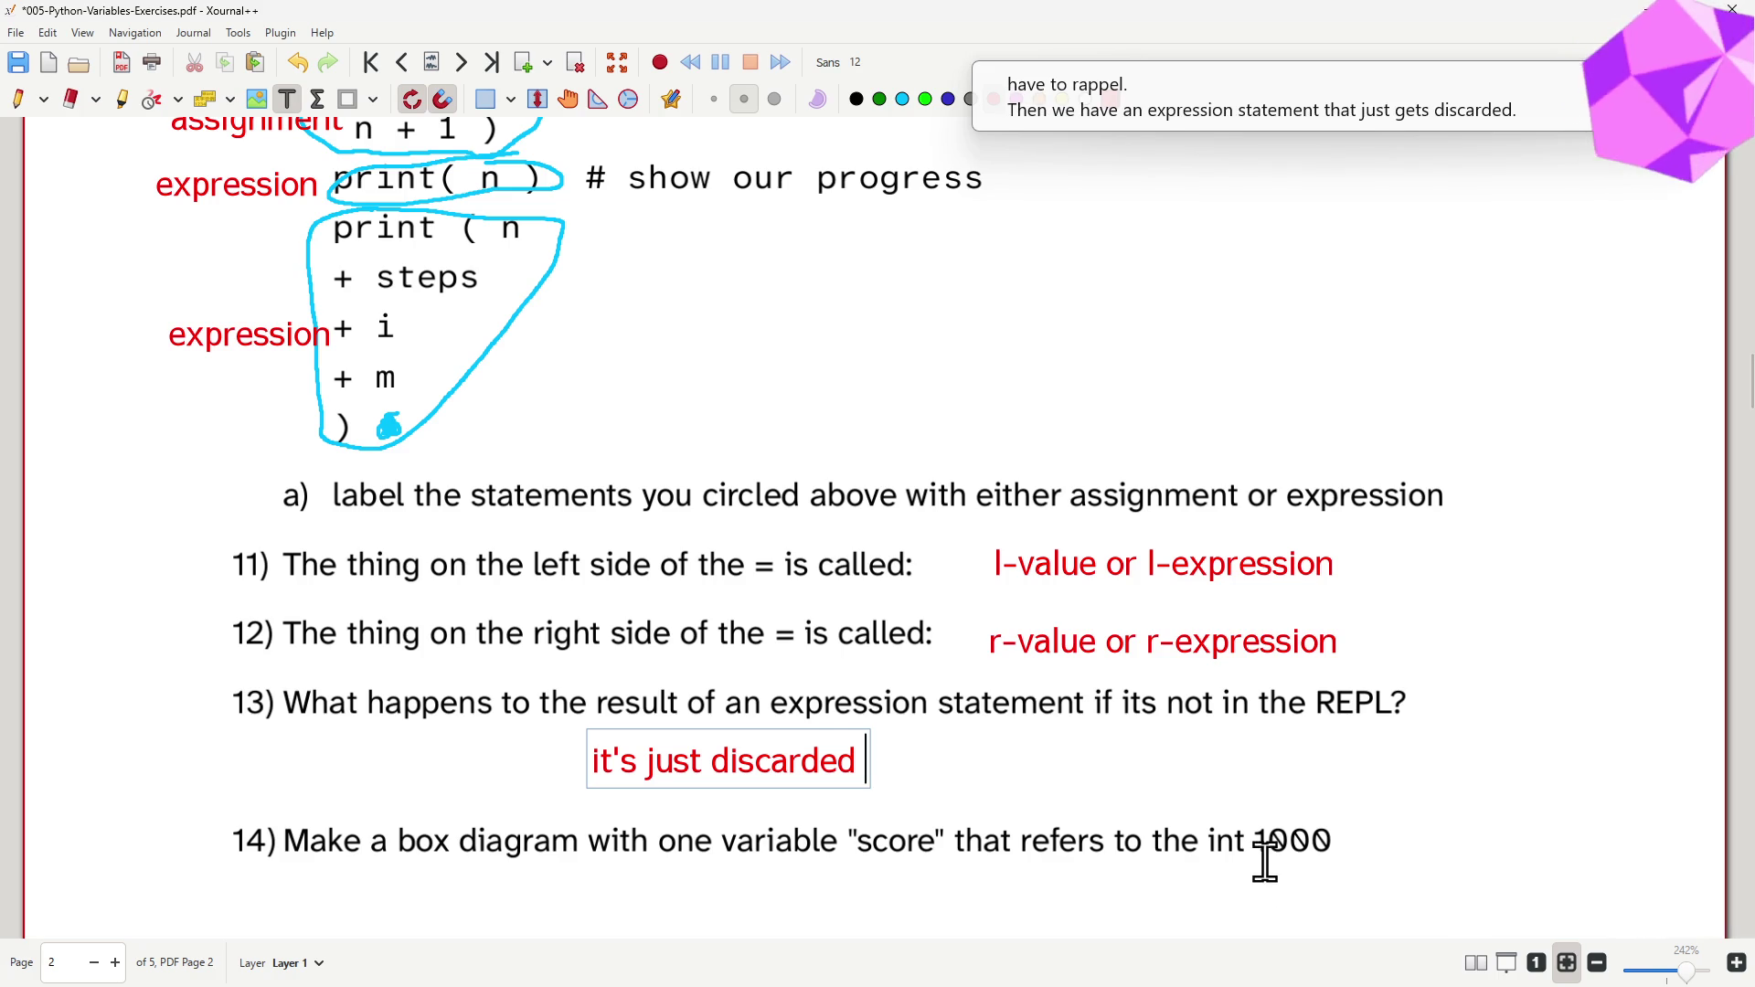
scroll(1263, 850, "down", 3)
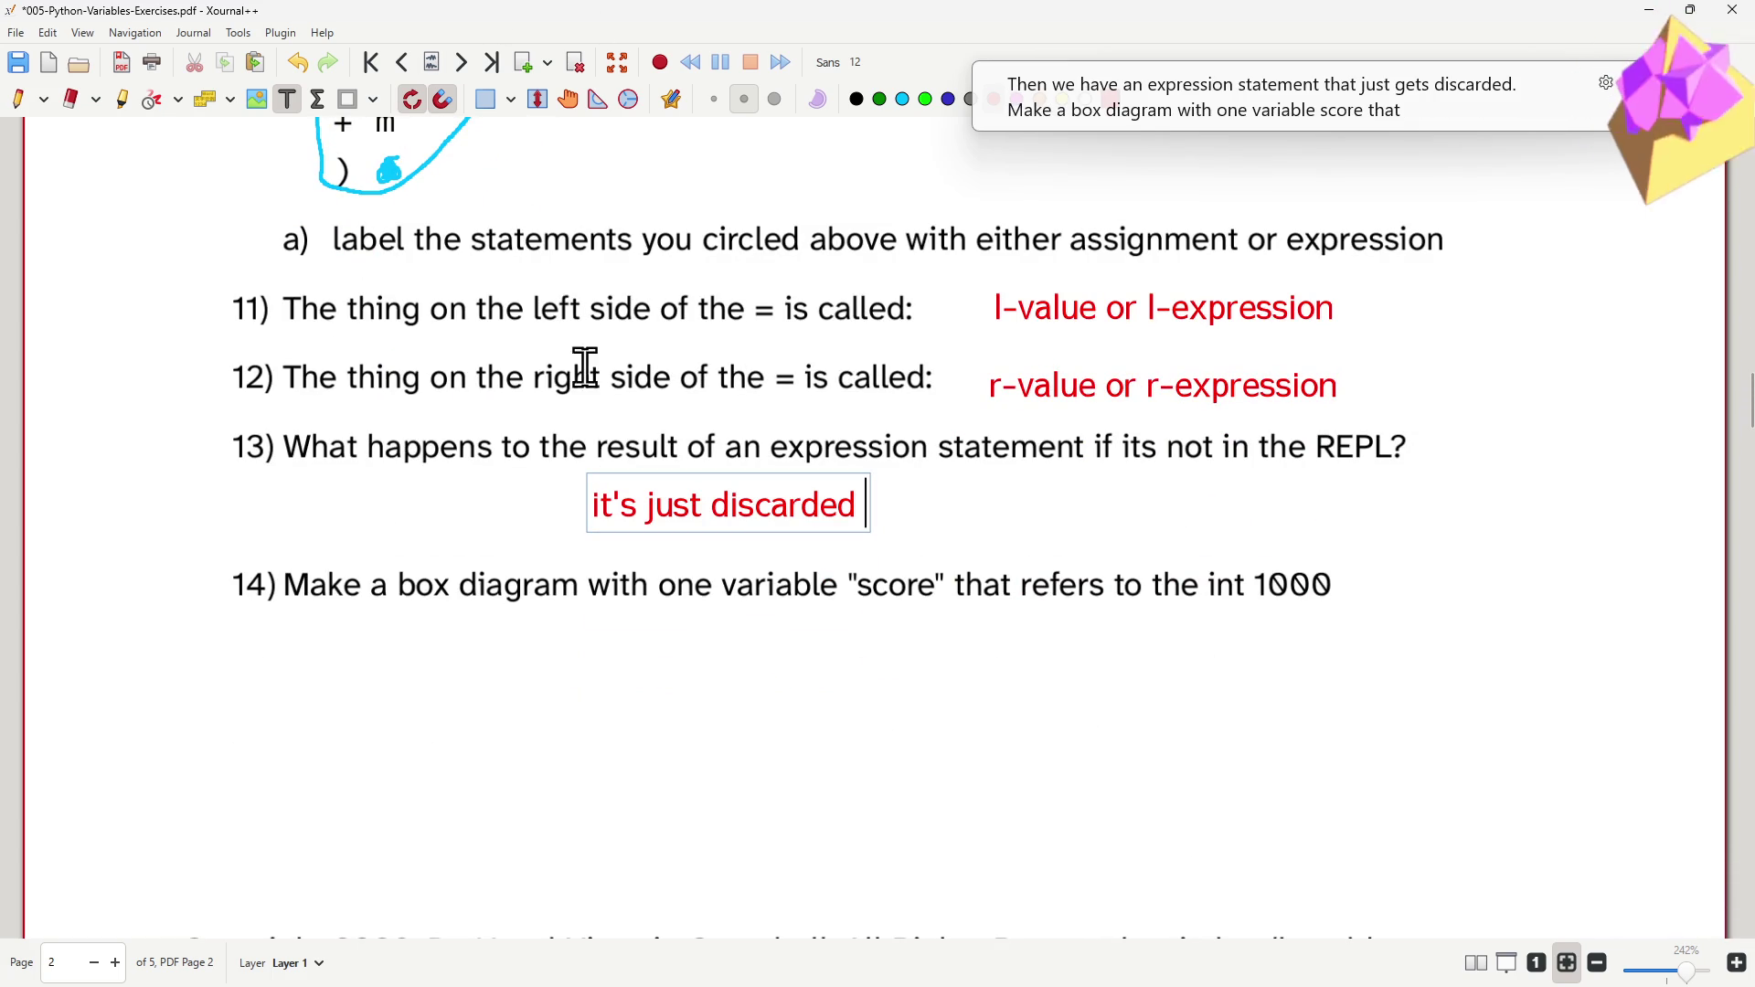
left_click(855, 99)
left_click(265, 669)
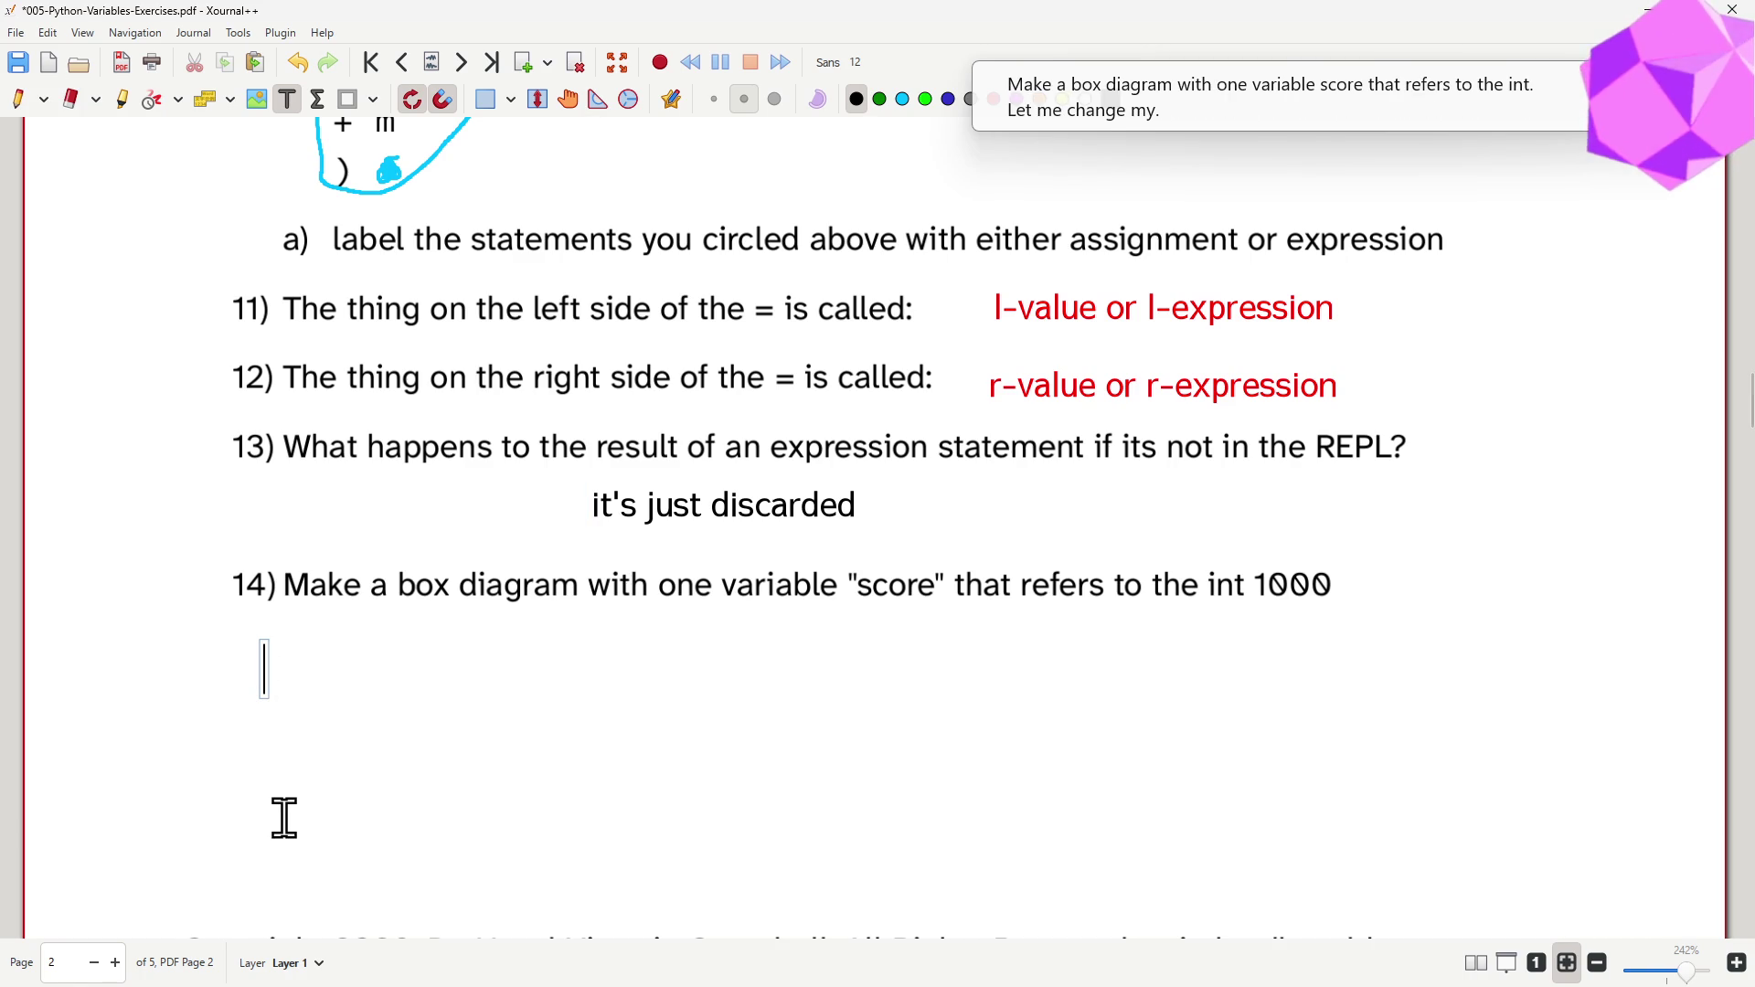
key("ctrl+z")
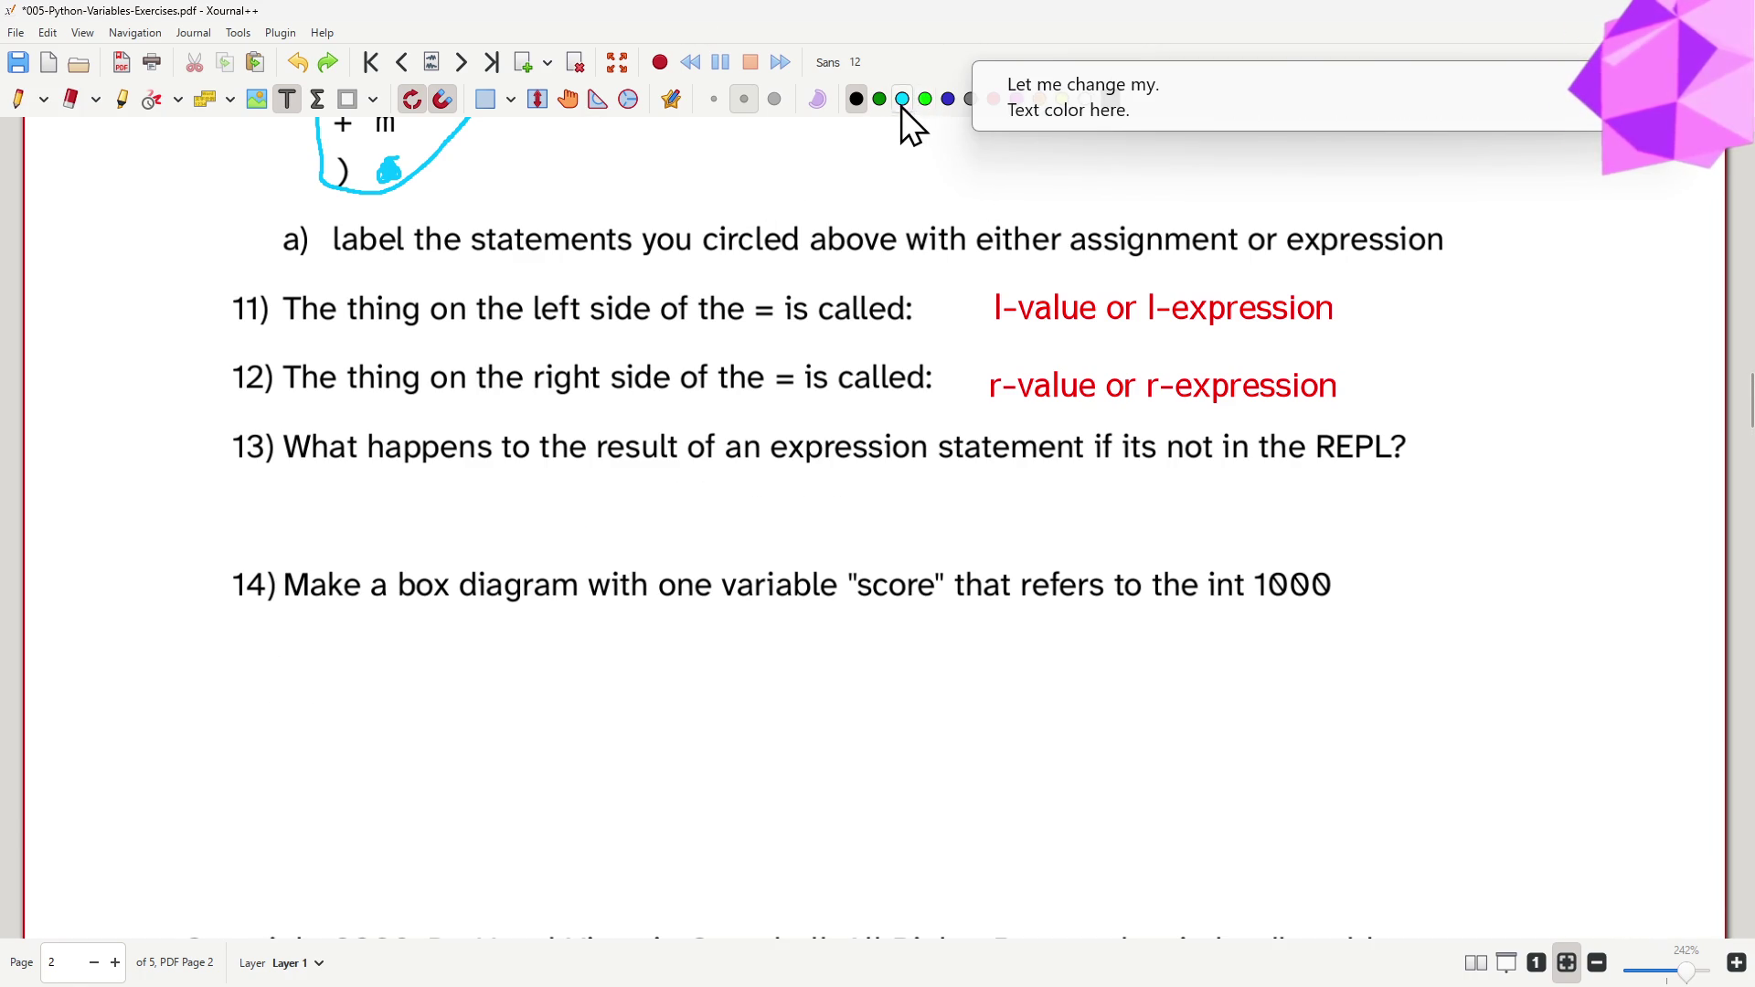
left_click(948, 101)
left_click(594, 506)
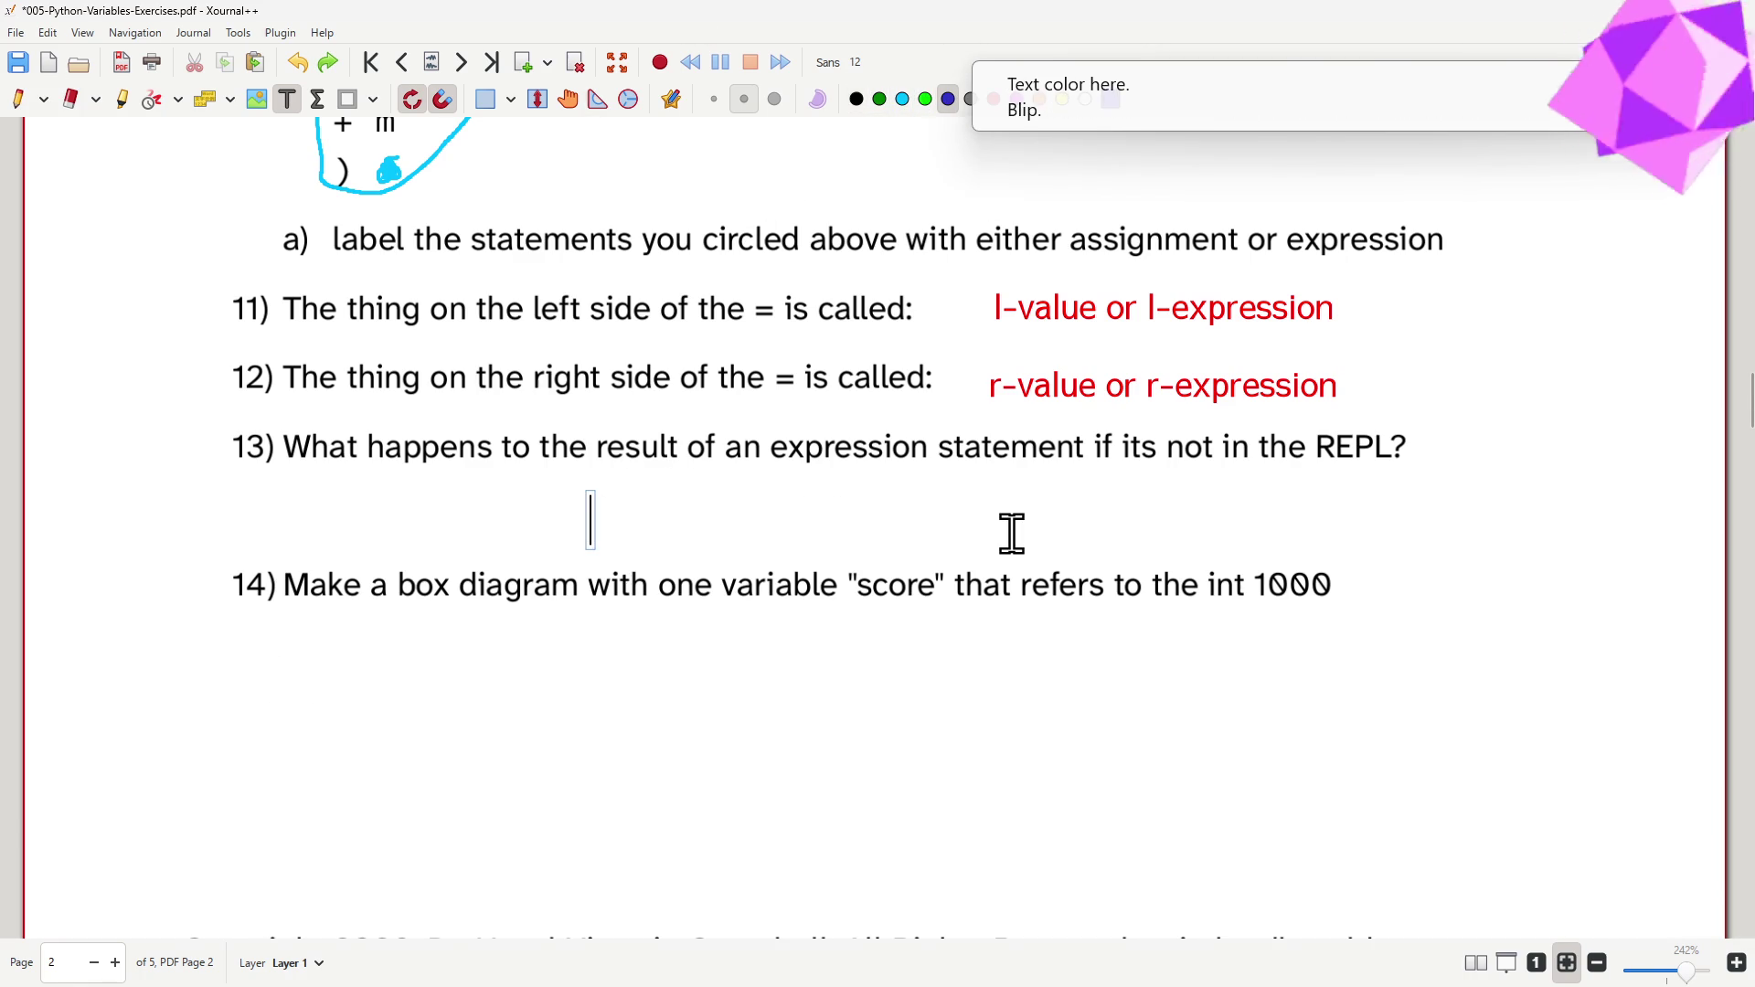
type("its just discarded")
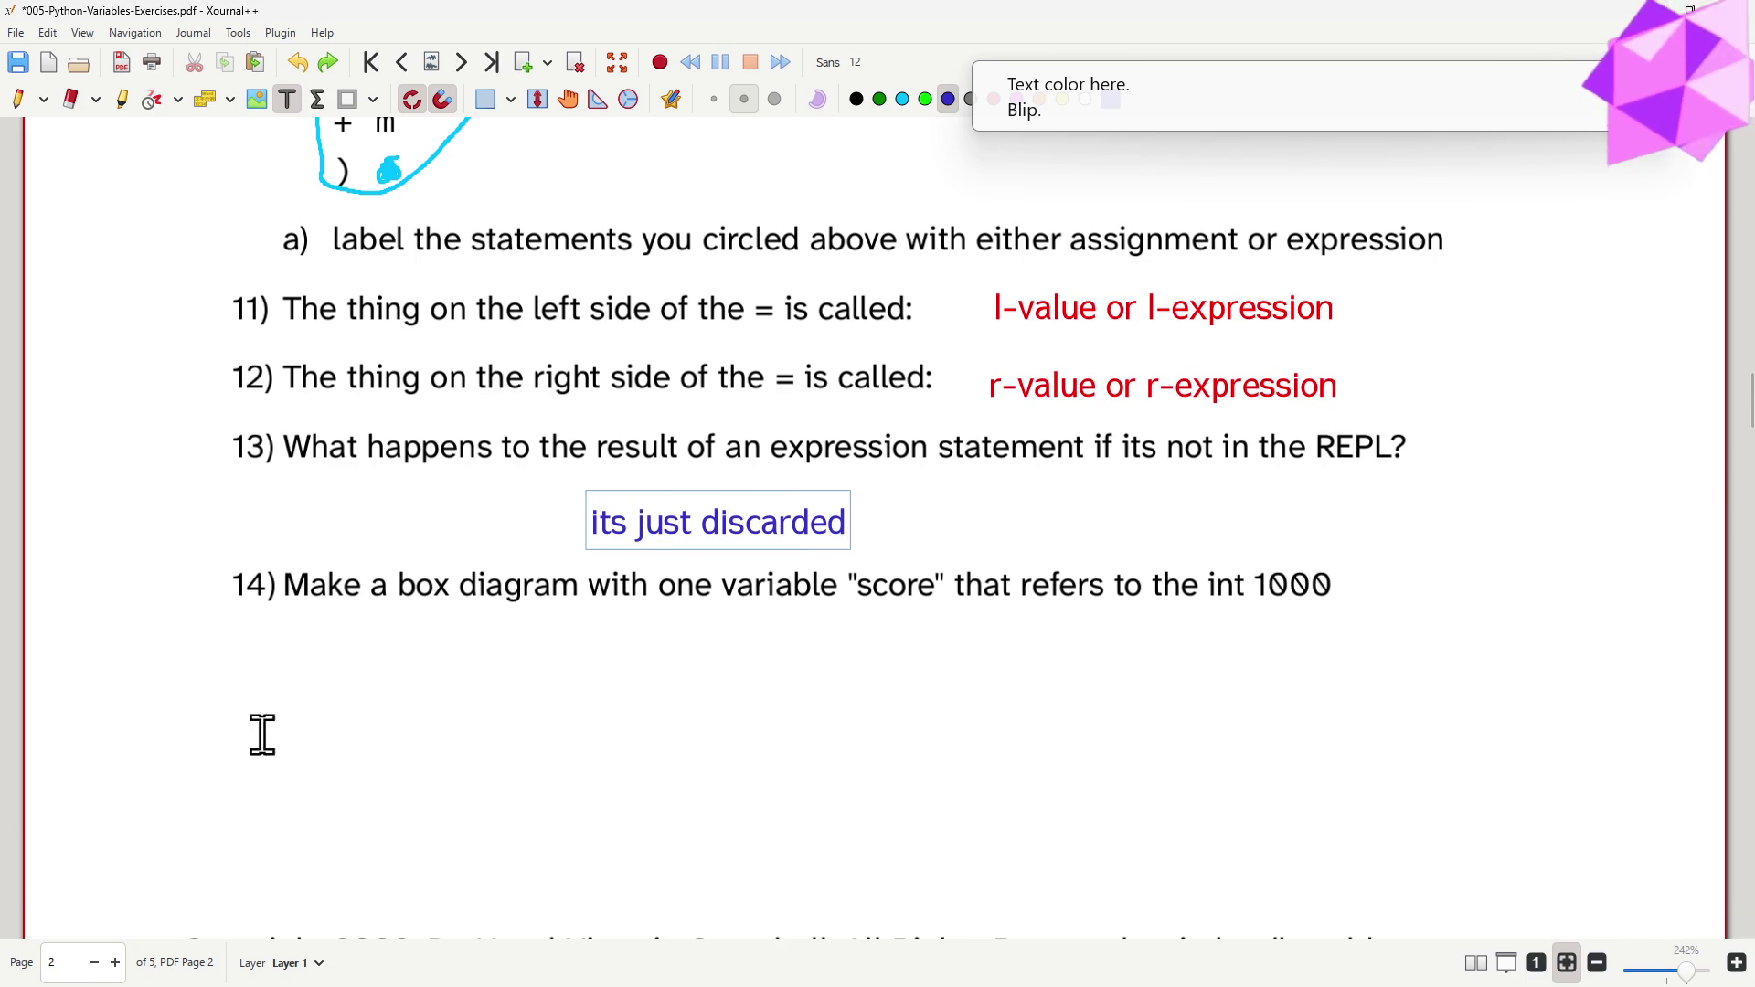
left_click(412, 700)
type("score")
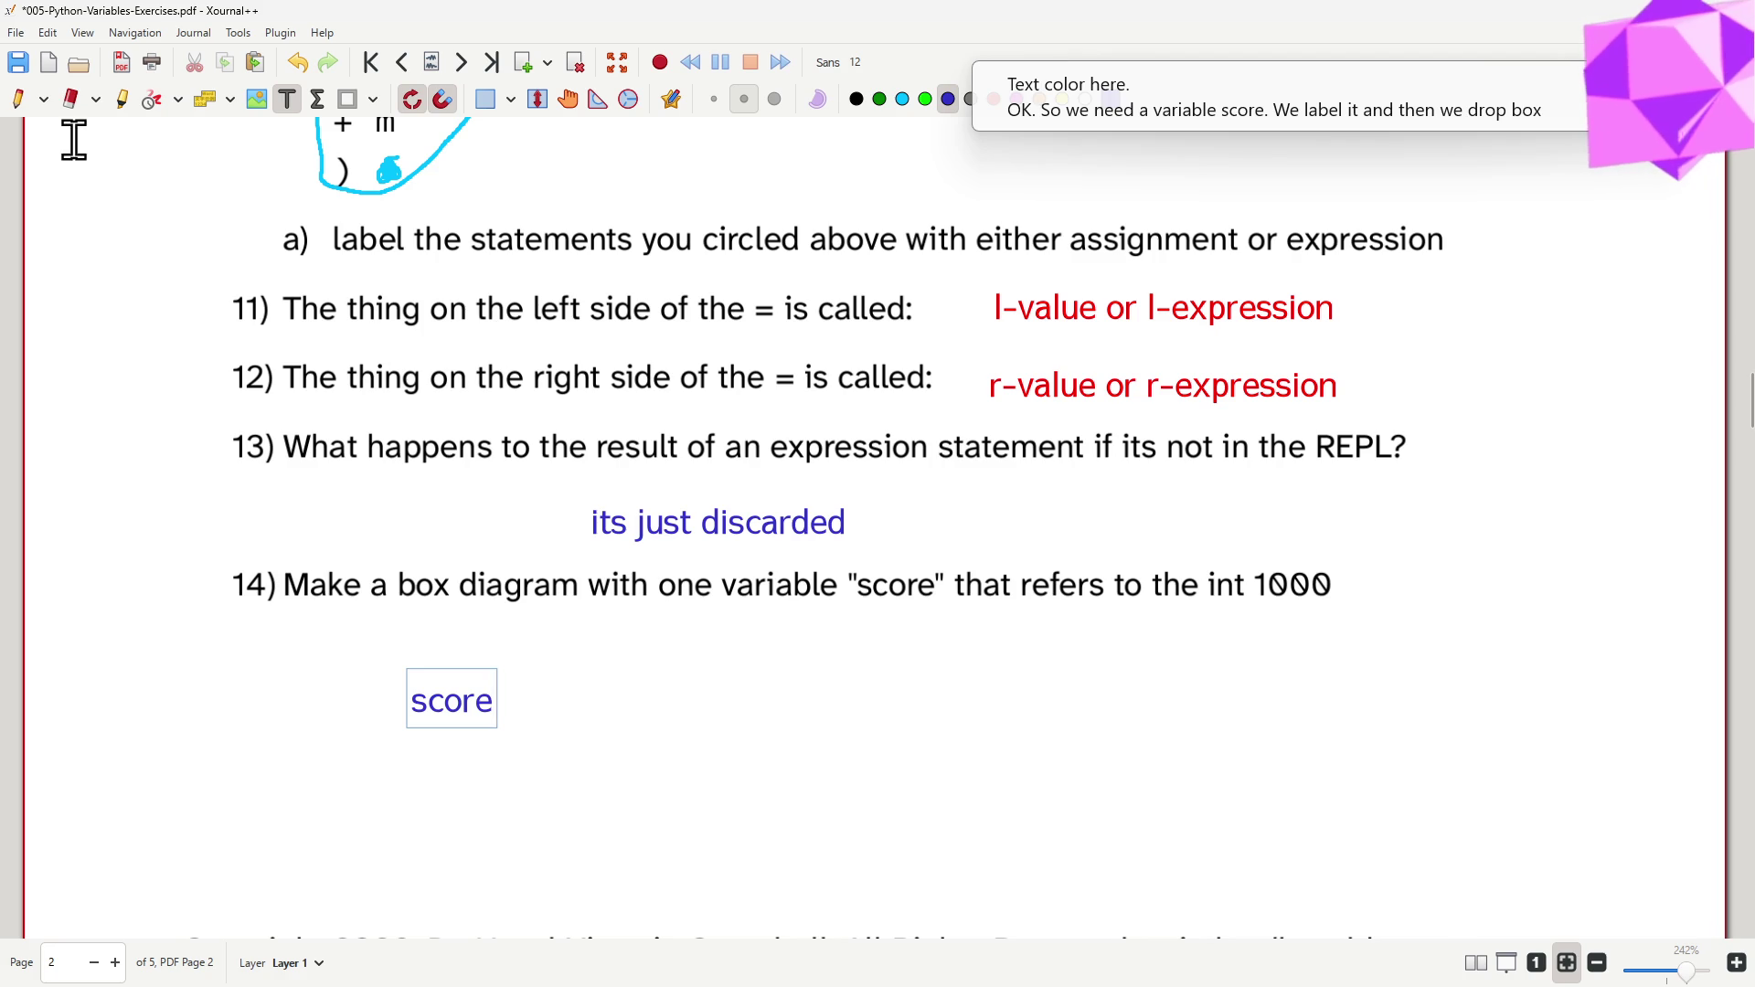
- Draw a small dark-blue box beside score and a larger box to its right
left_click(18, 101)
left_click(407, 93)
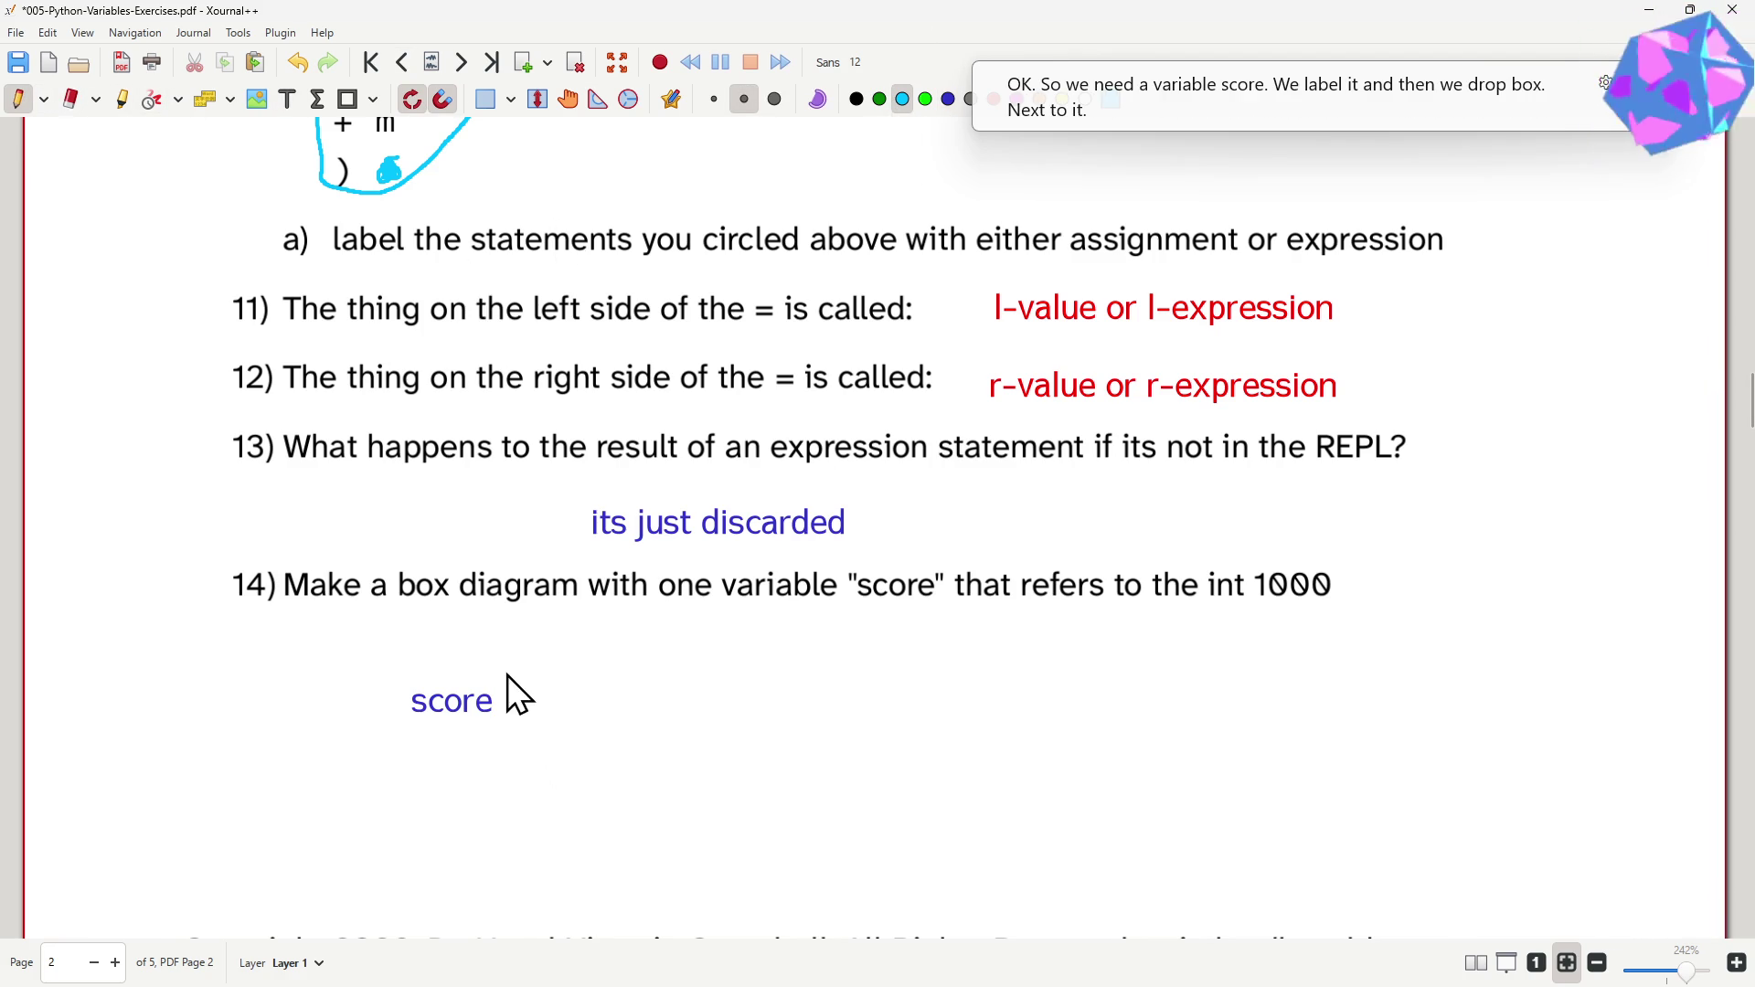
left_click(946, 101)
mouse_move(509, 669)
left_mouse_down()
mouse_move(508, 727)
mouse_move(555, 728)
mouse_move(564, 716)
mouse_move(509, 669)
left_mouse_up()
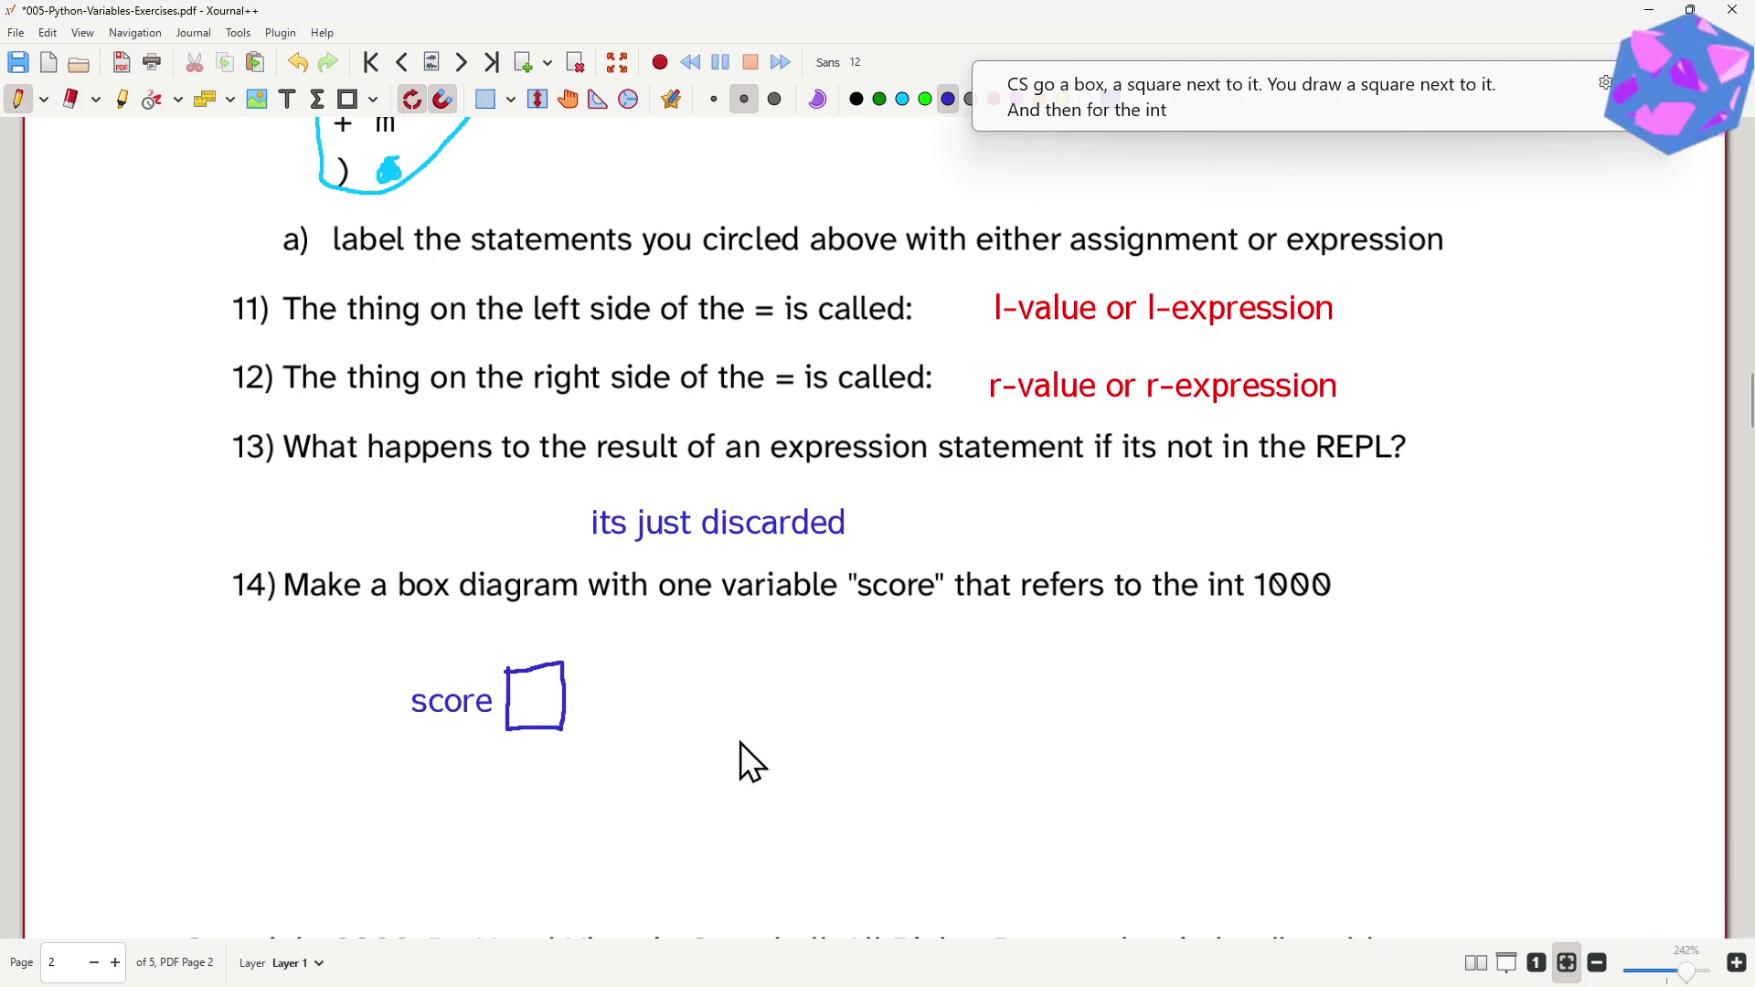
mouse_move(780, 656)
left_mouse_down()
mouse_move(778, 723)
mouse_move(1048, 718)
left_mouse_up()
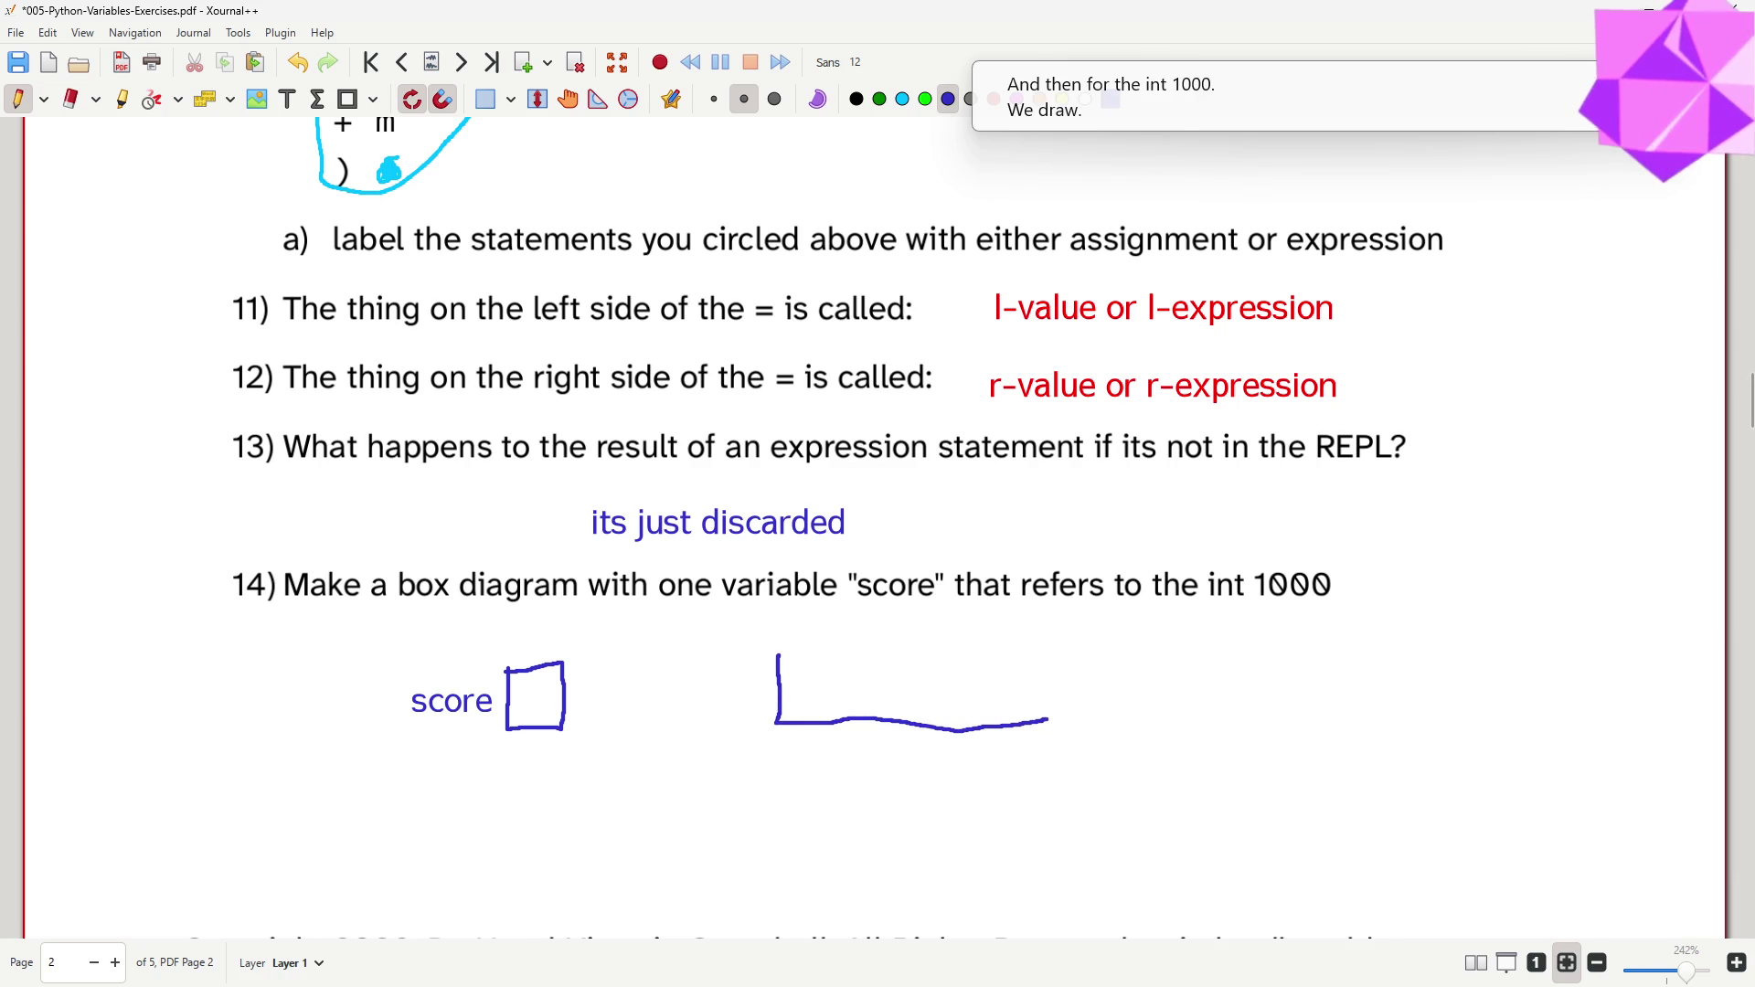
left_click_drag(1044, 648, 943, 655)
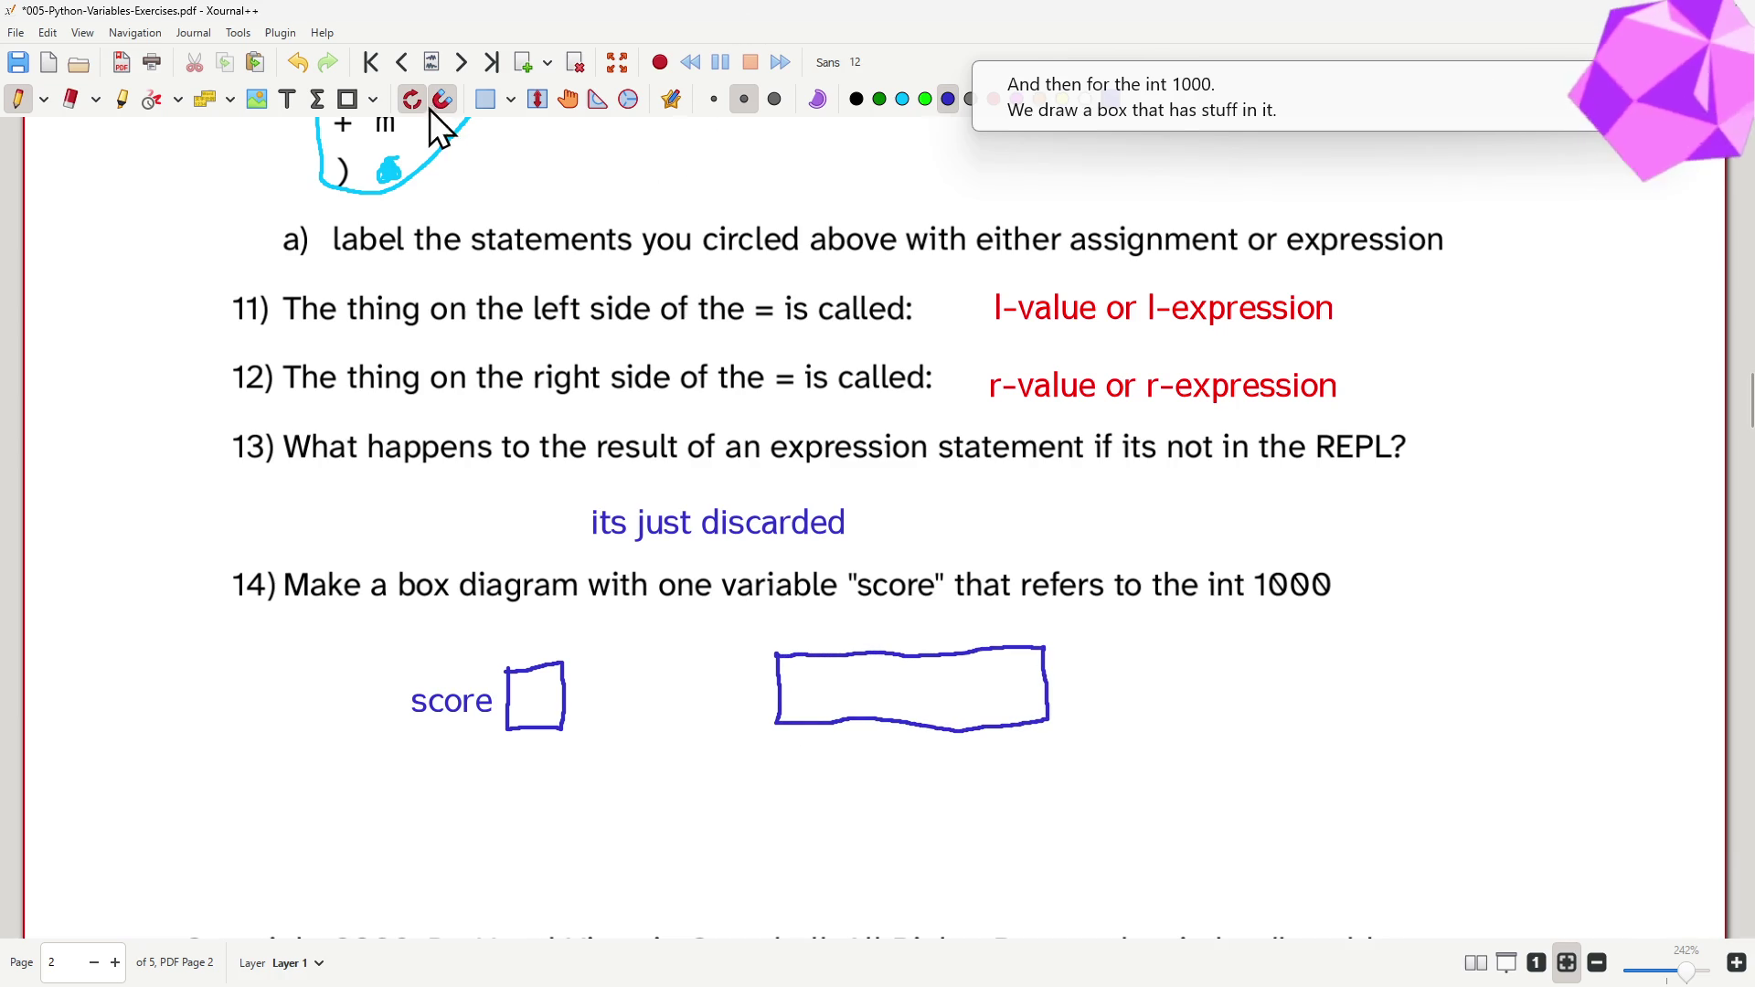
- Type 'int 1000' inside the larger box
left_click(287, 99)
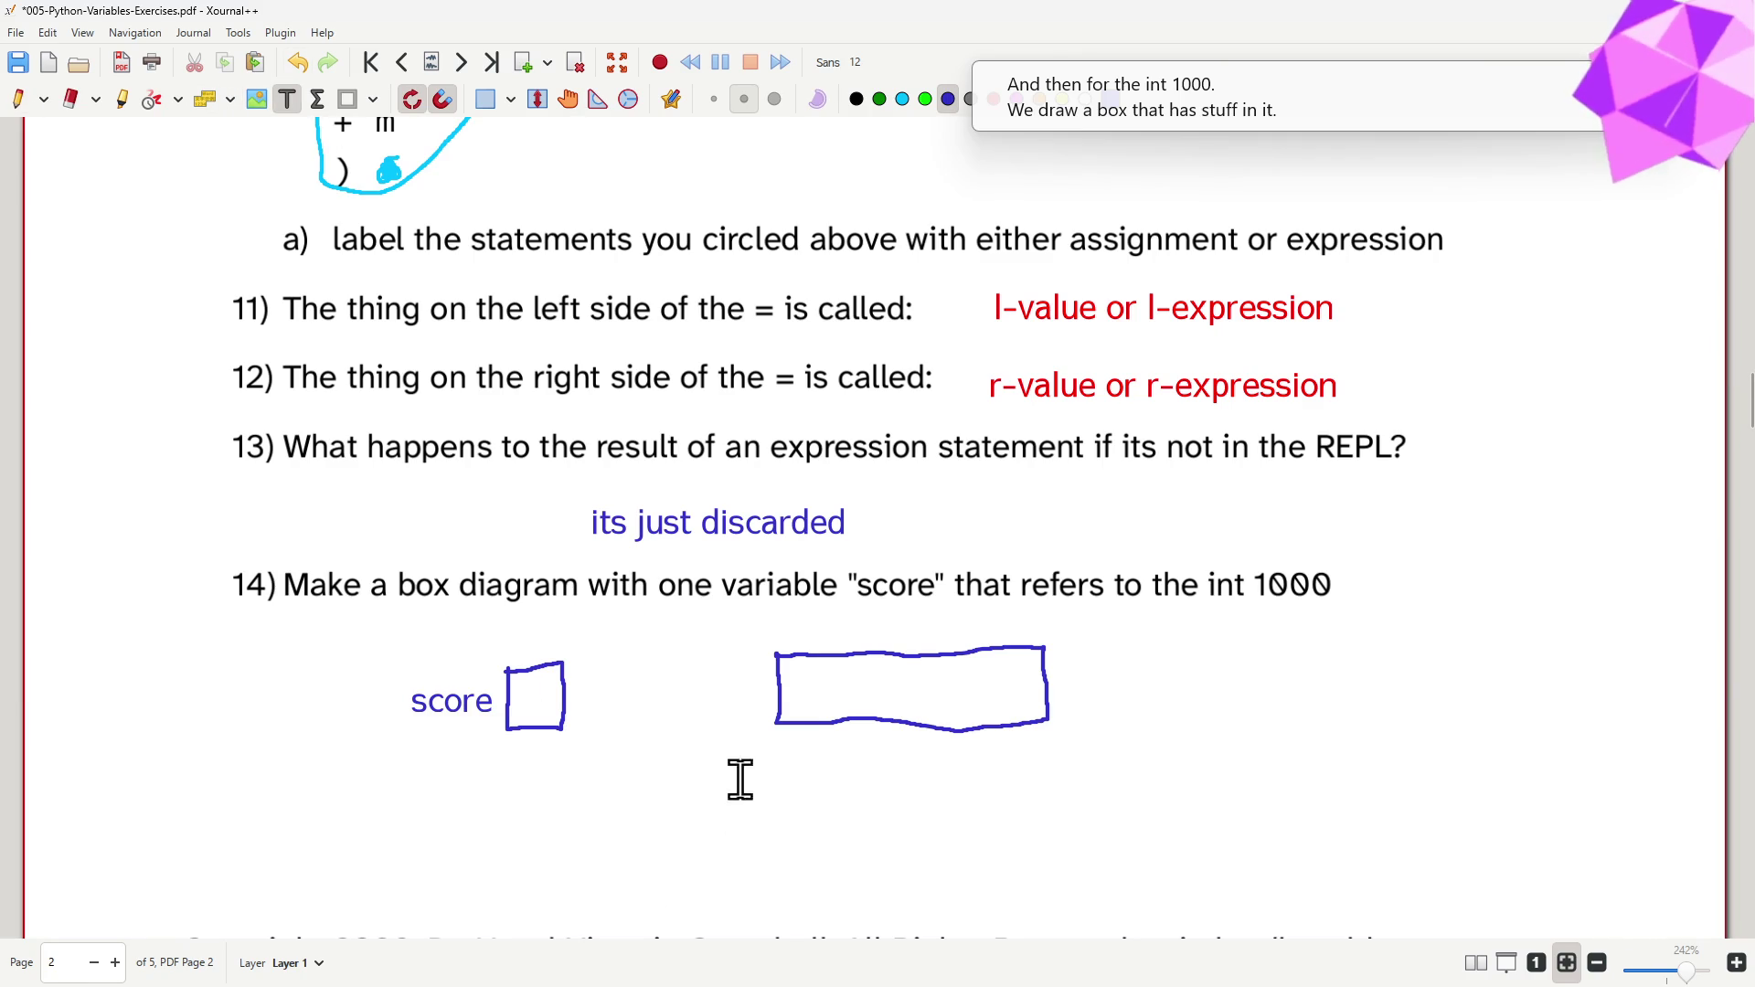
left_click(803, 683)
type("int 1000")
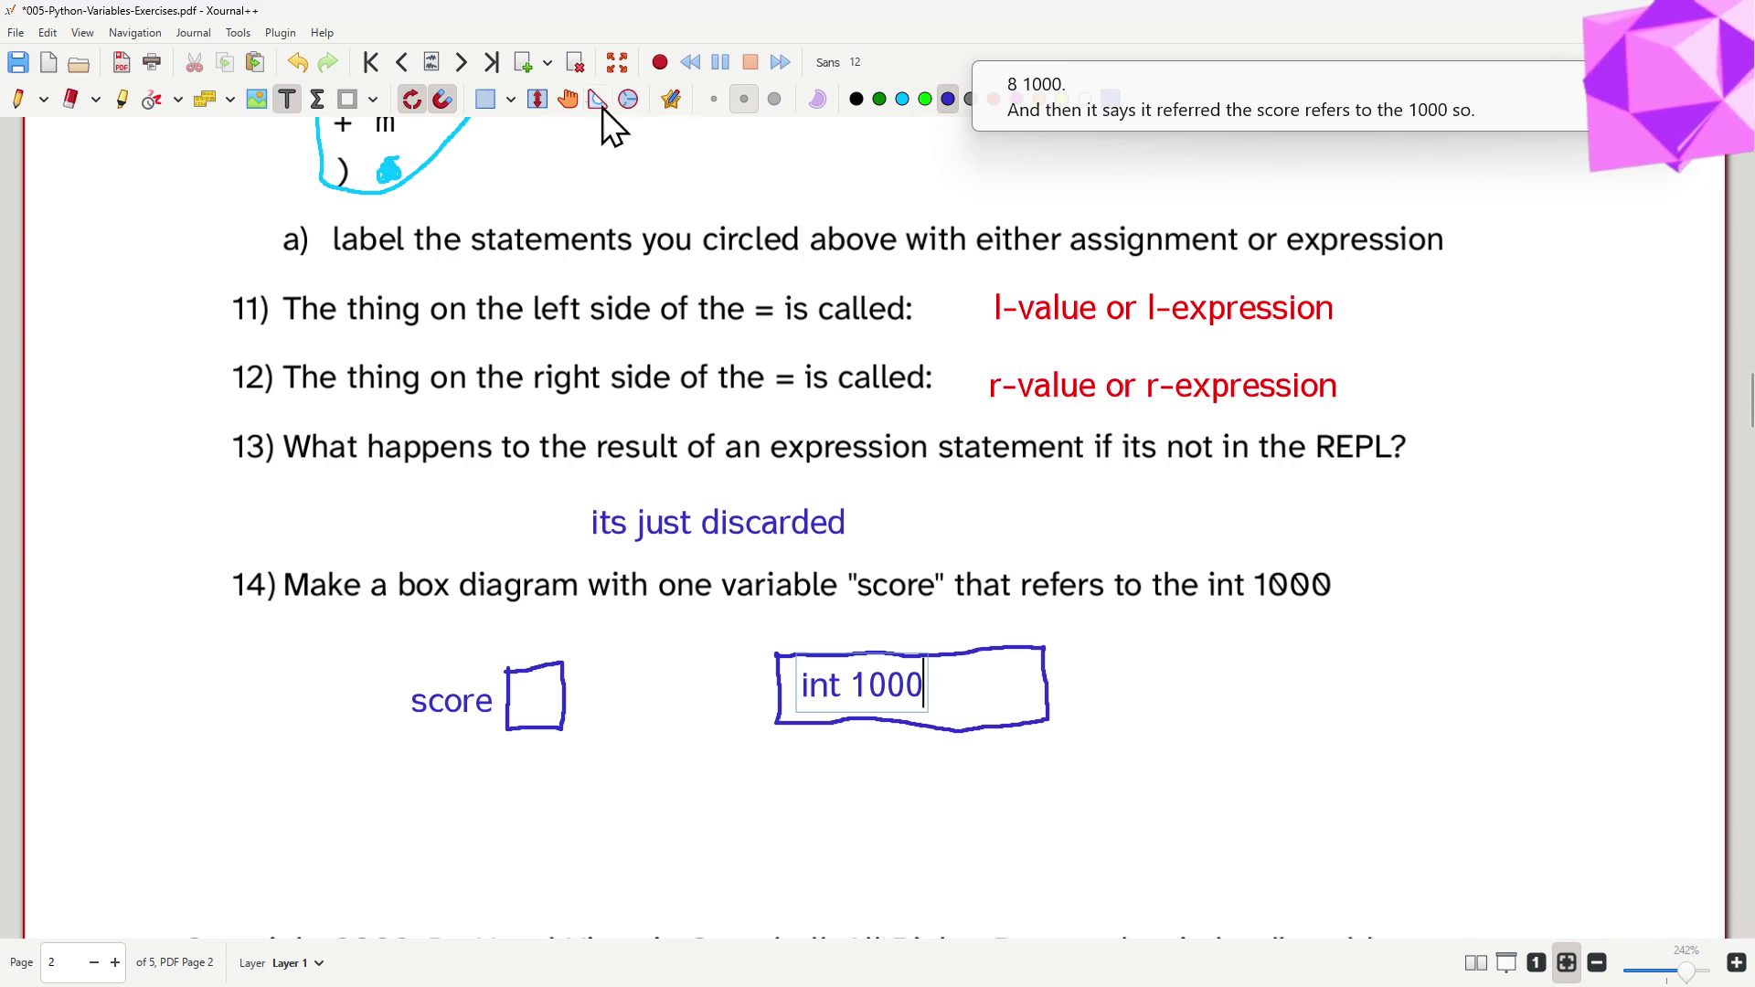
left_click(19, 102)
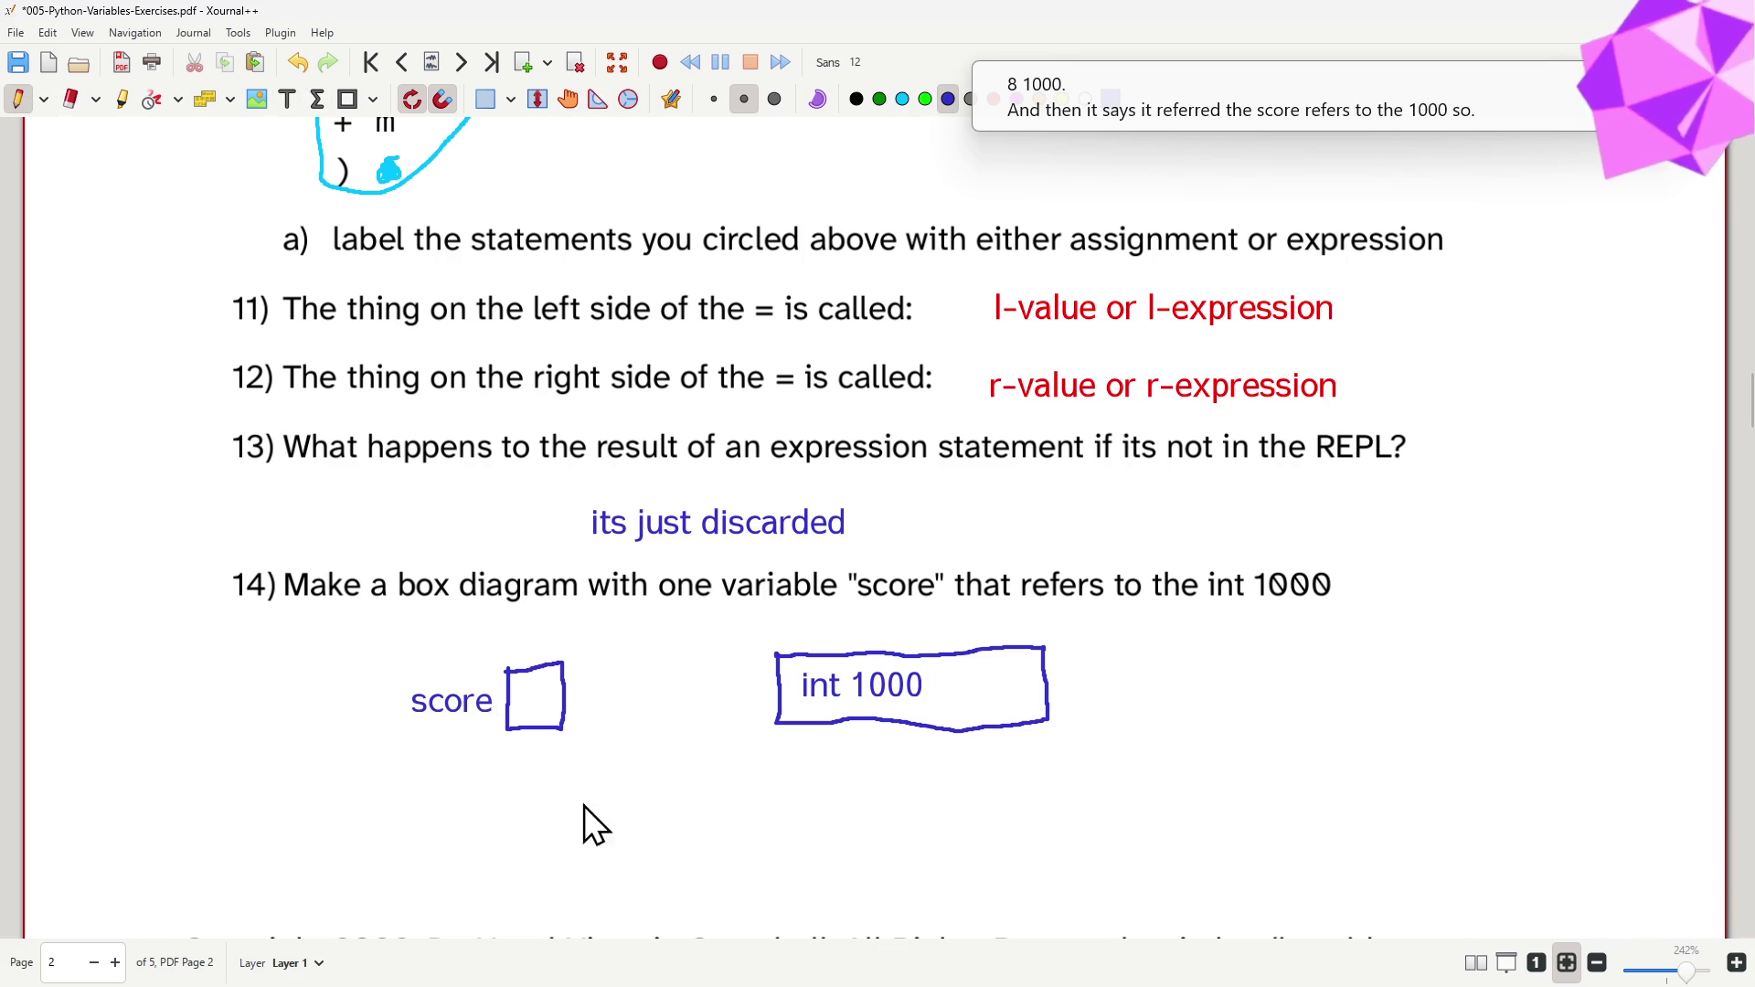
- Draw an arrow from the score box to int 1000 and bracket-label score's part 'variable'
mouse_move(534, 696)
left_mouse_down()
mouse_move(778, 687)
mouse_move(744, 709)
left_mouse_up()
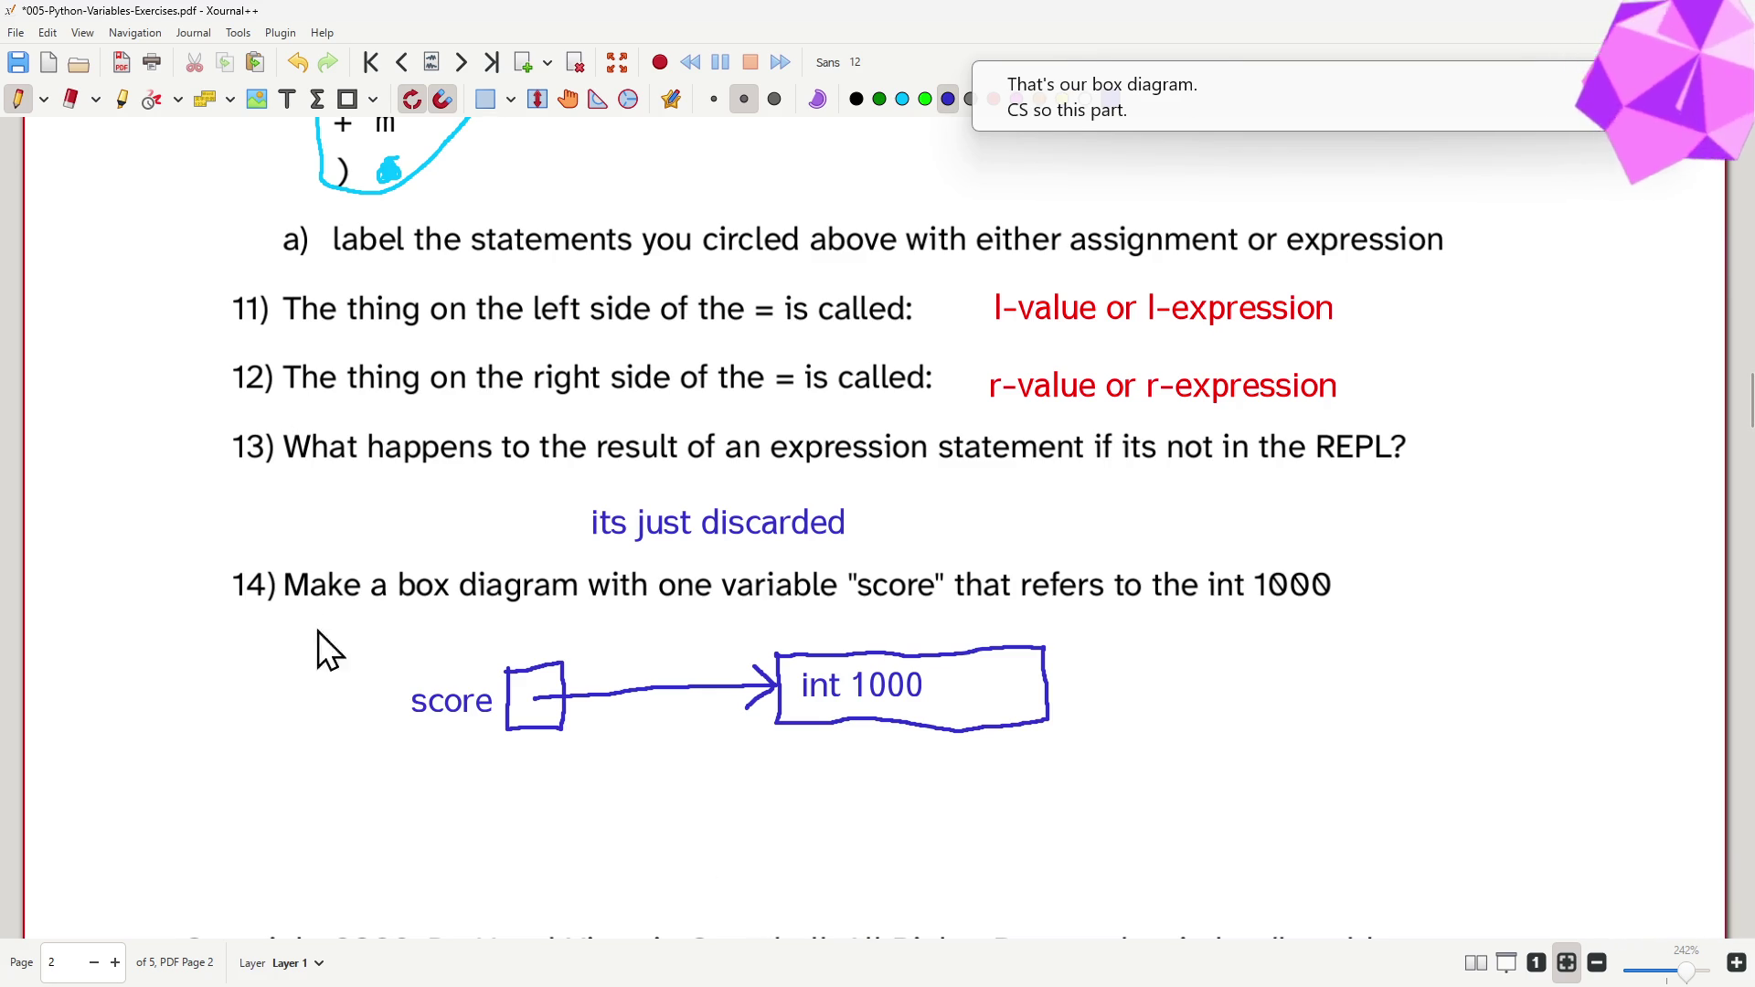
mouse_move(402, 727)
left_mouse_down()
mouse_move(455, 759)
mouse_move(561, 739)
left_mouse_up()
mouse_move(386, 777)
left_mouse_down()
mouse_move(408, 763)
mouse_move(435, 793)
left_mouse_up()
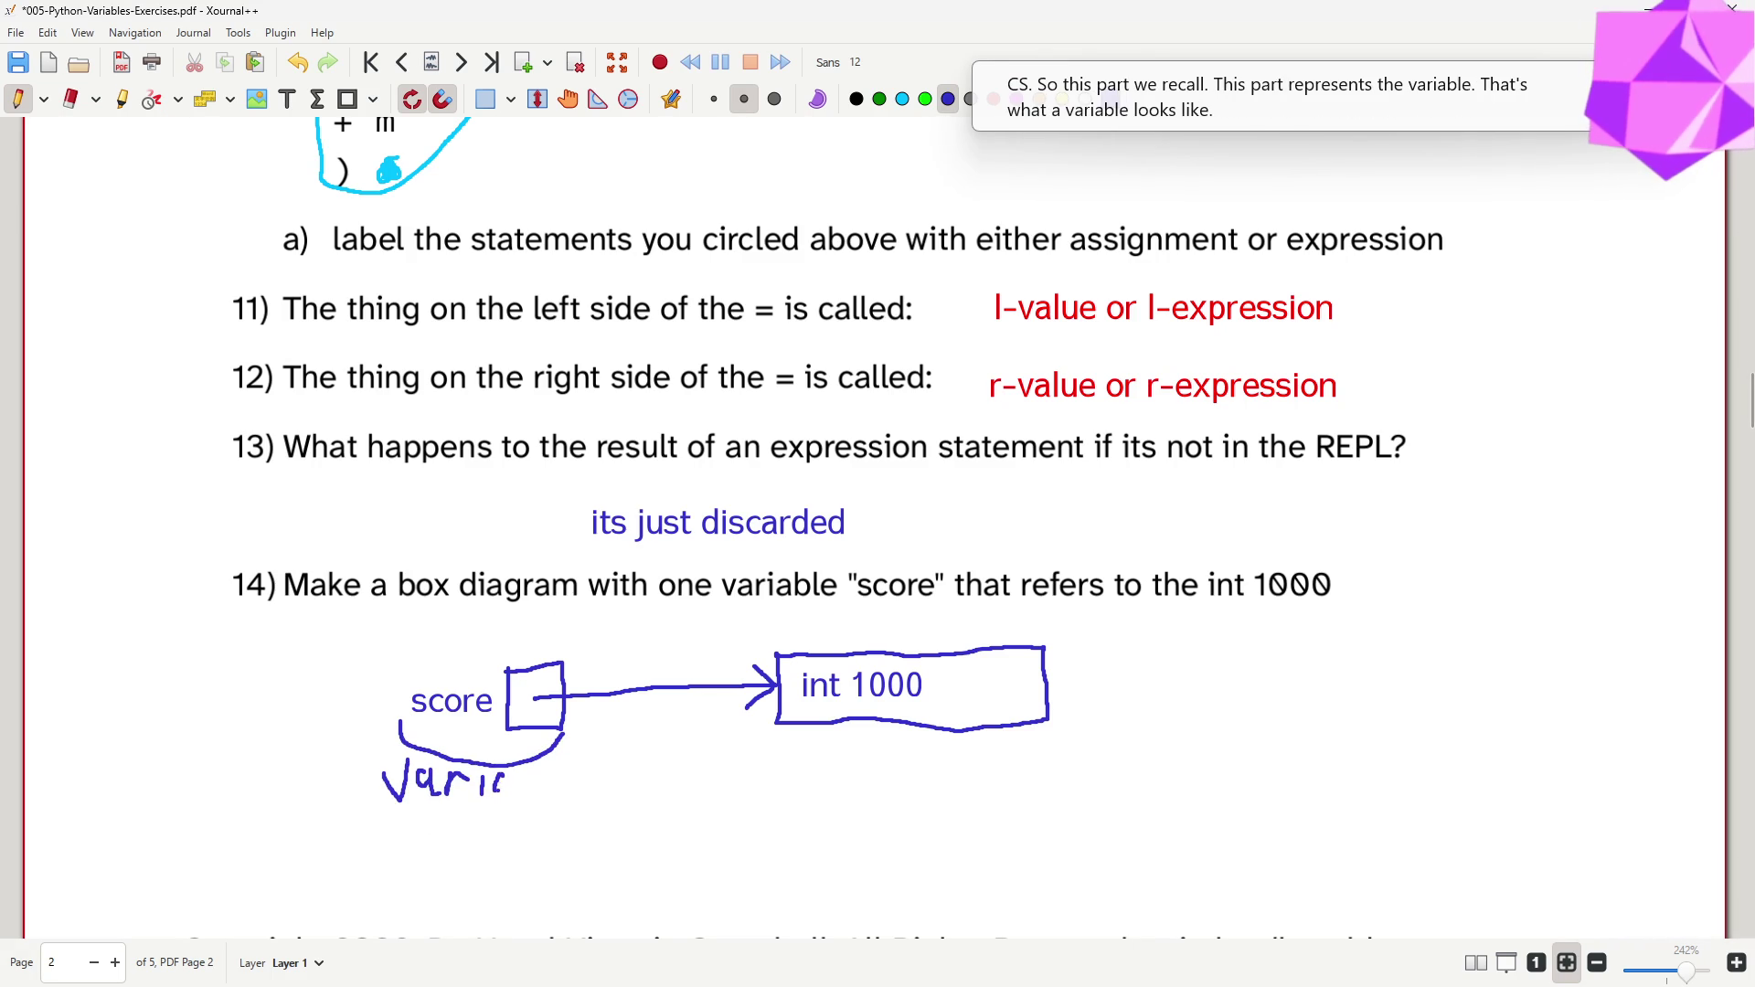
mouse_move(522, 764)
left_mouse_down()
mouse_move(520, 792)
mouse_move(540, 796)
left_mouse_up()
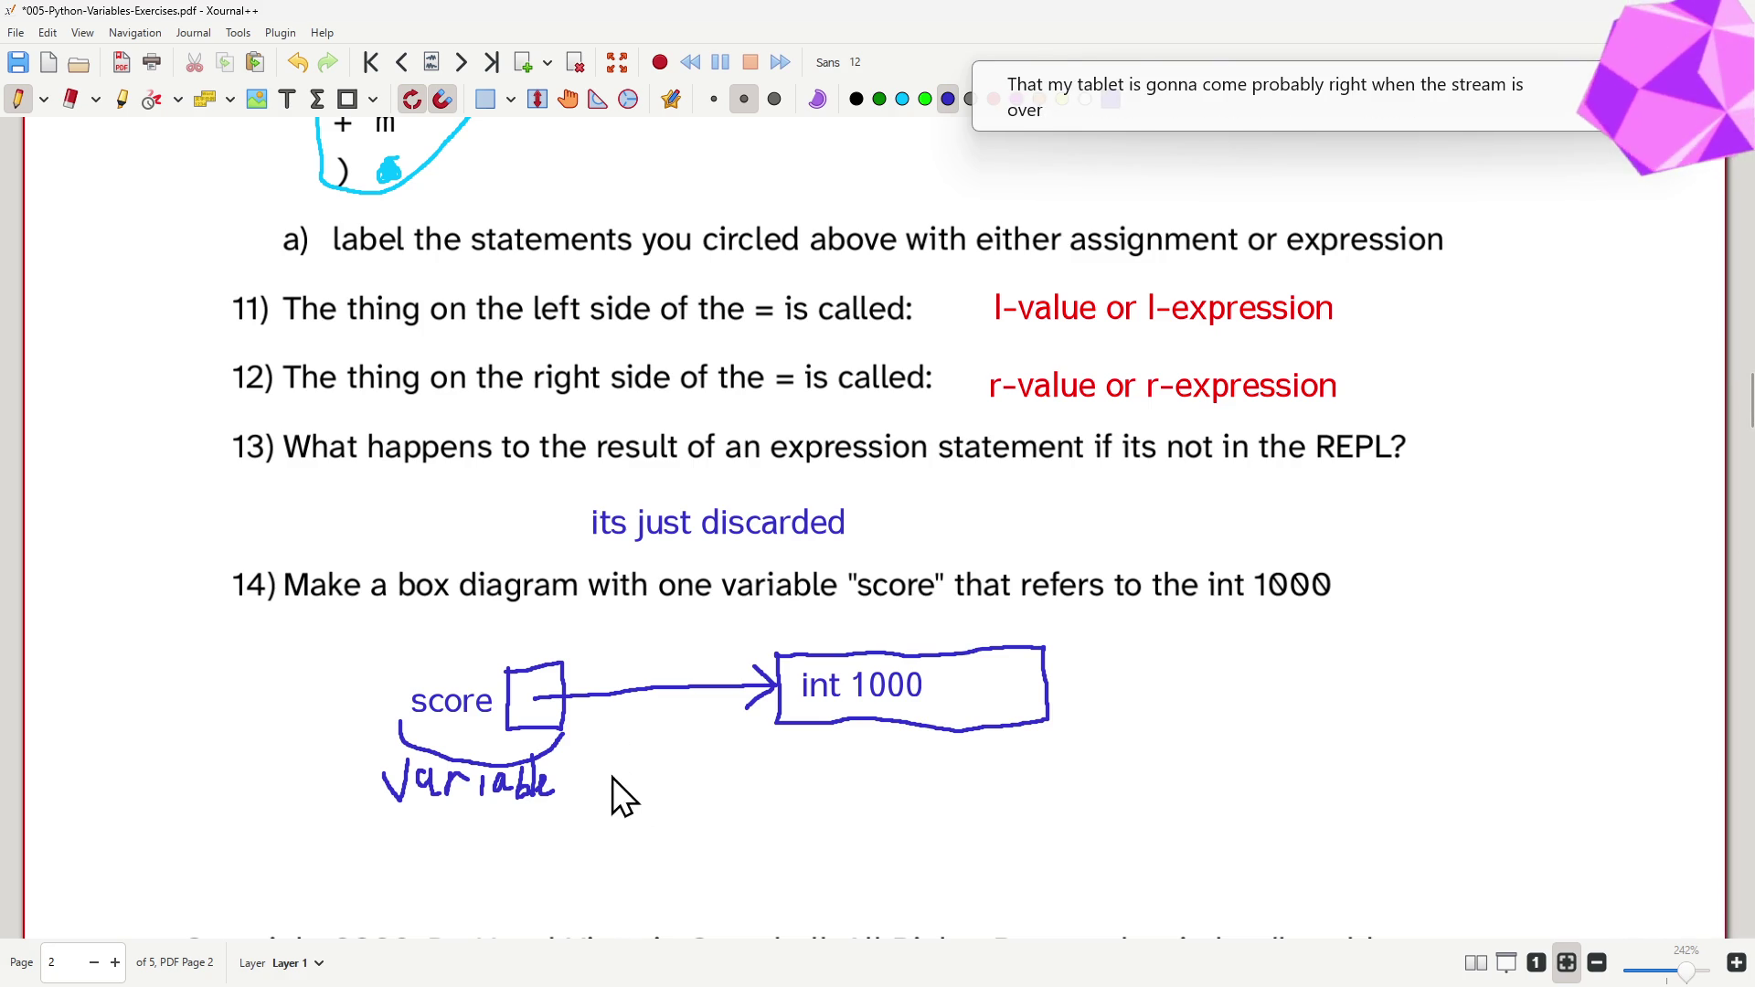
- Bracket-label the arrow 'reference' and the int 1000 box 'object'
mouse_move(561, 732)
left_mouse_down()
mouse_move(686, 772)
mouse_move(782, 734)
left_mouse_up()
left_click_drag(607, 811, 627, 785)
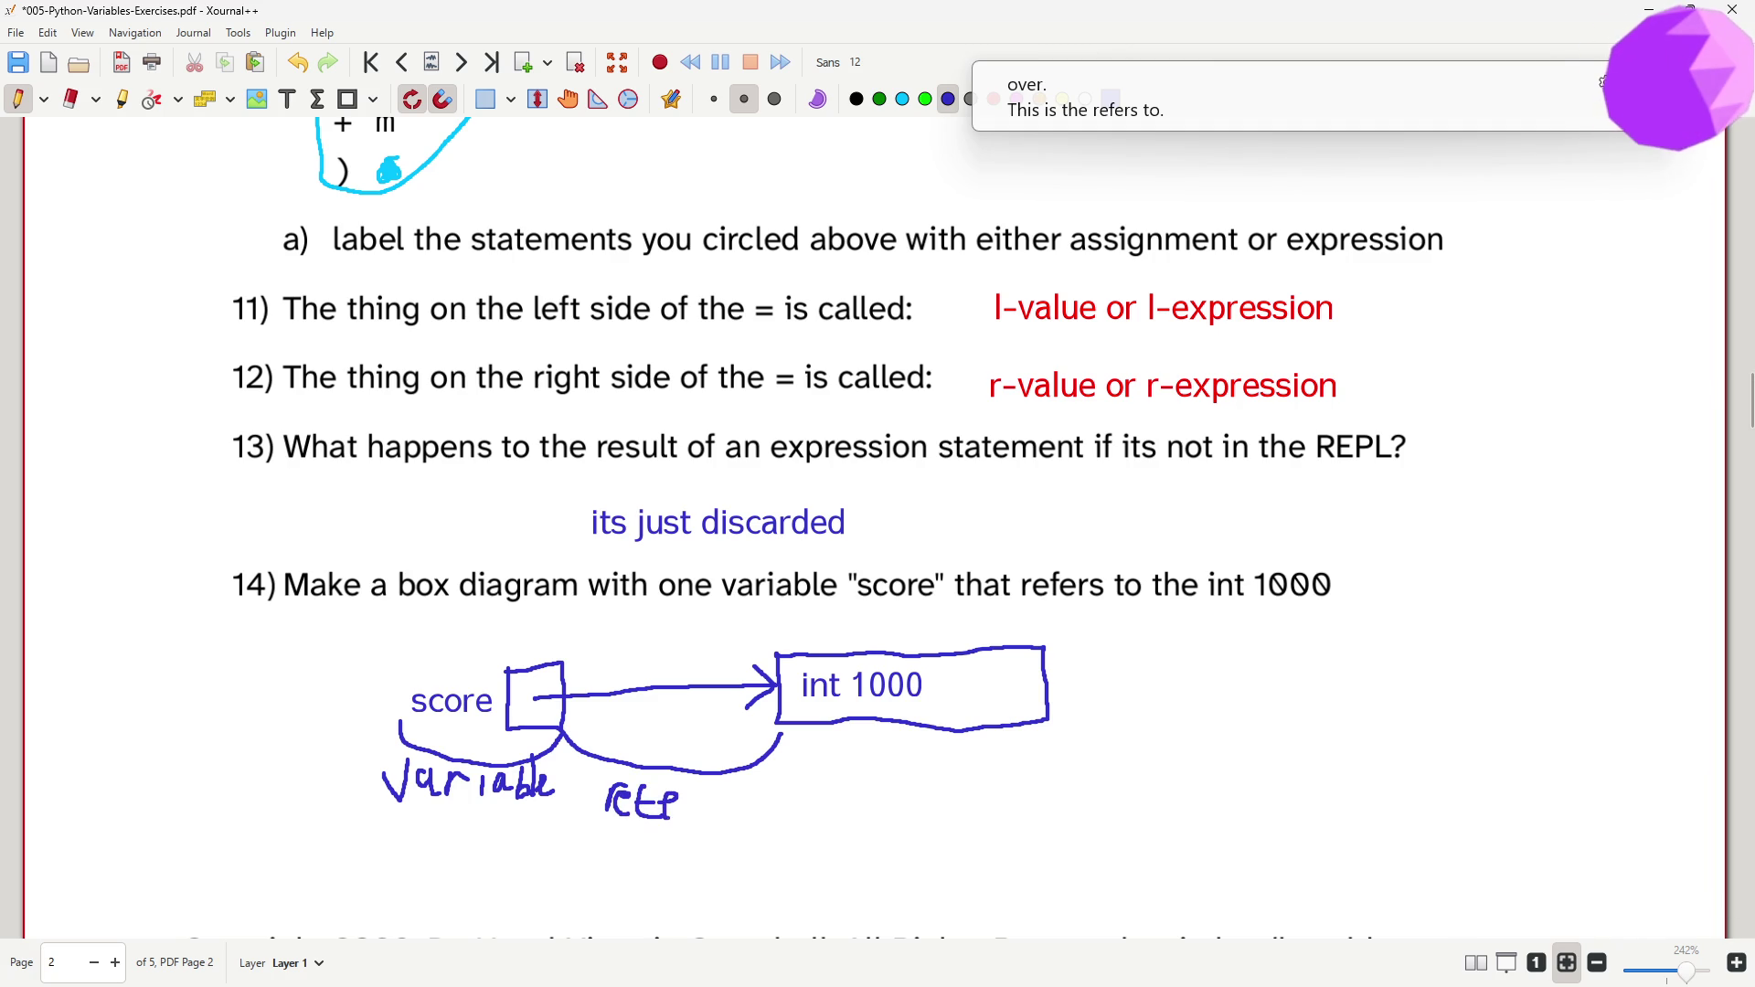
mouse_move(689, 794)
left_mouse_down()
mouse_move(691, 816)
mouse_move(708, 790)
mouse_move(735, 817)
mouse_move(783, 796)
left_mouse_up()
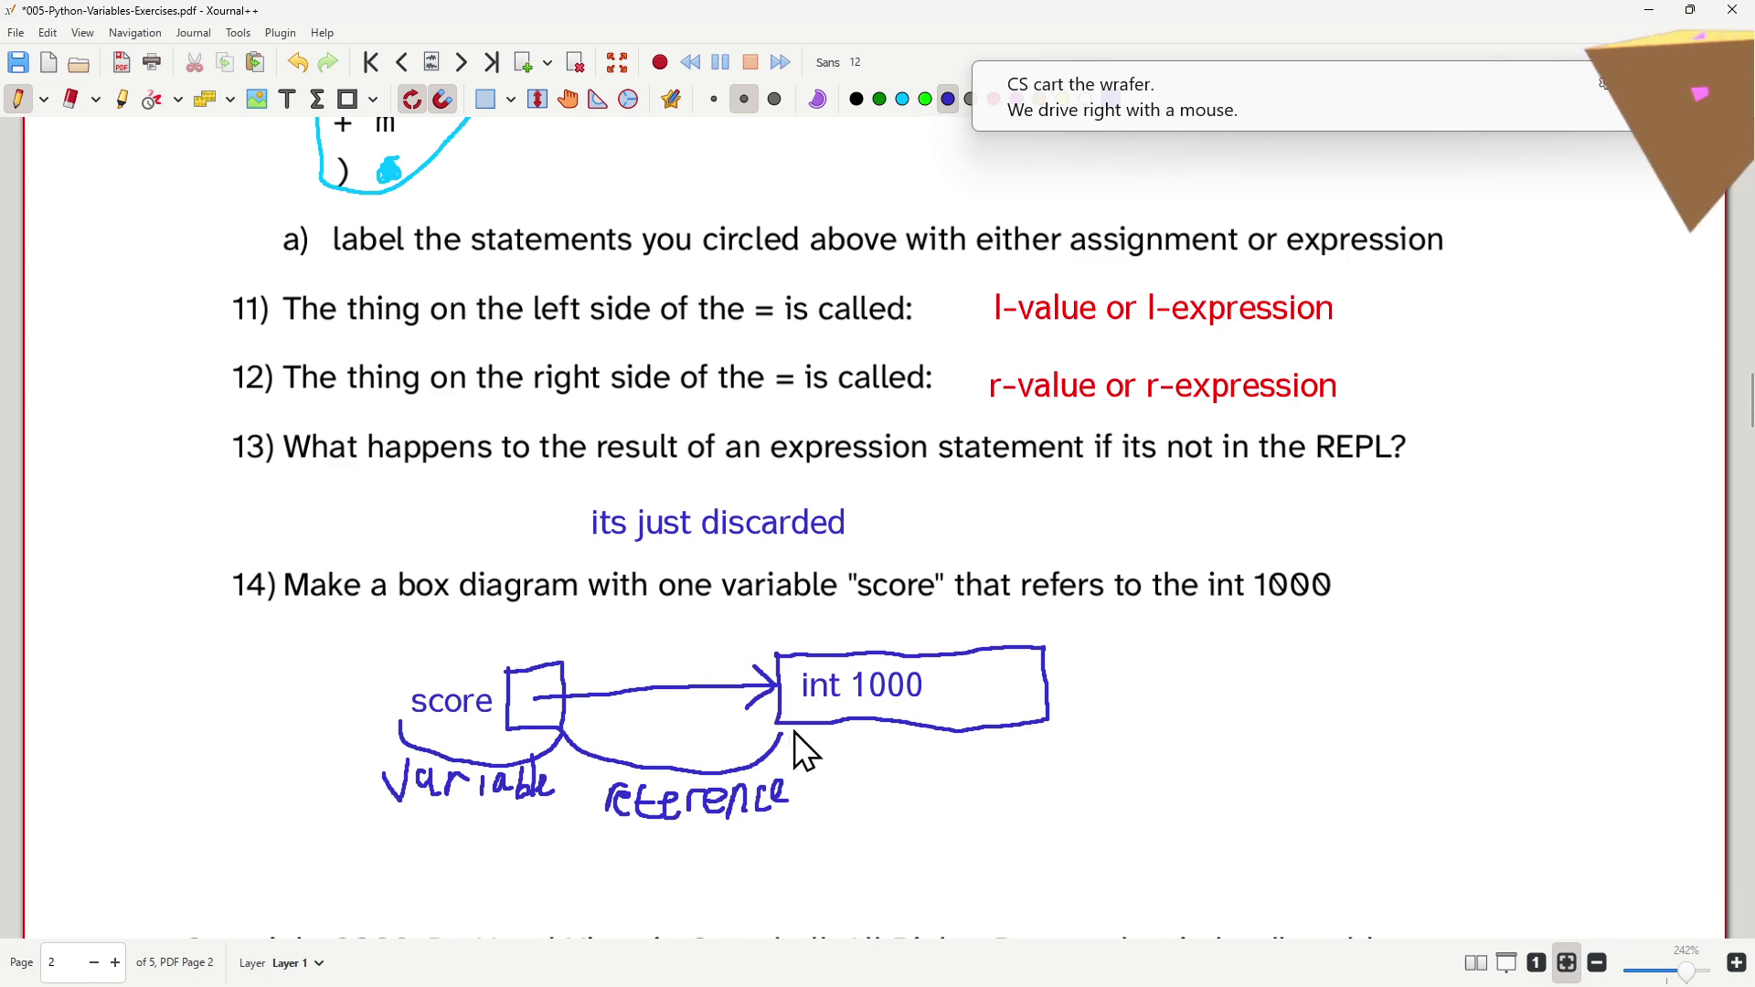
mouse_move(782, 736)
left_mouse_down()
mouse_move(836, 786)
mouse_move(1007, 792)
left_mouse_up()
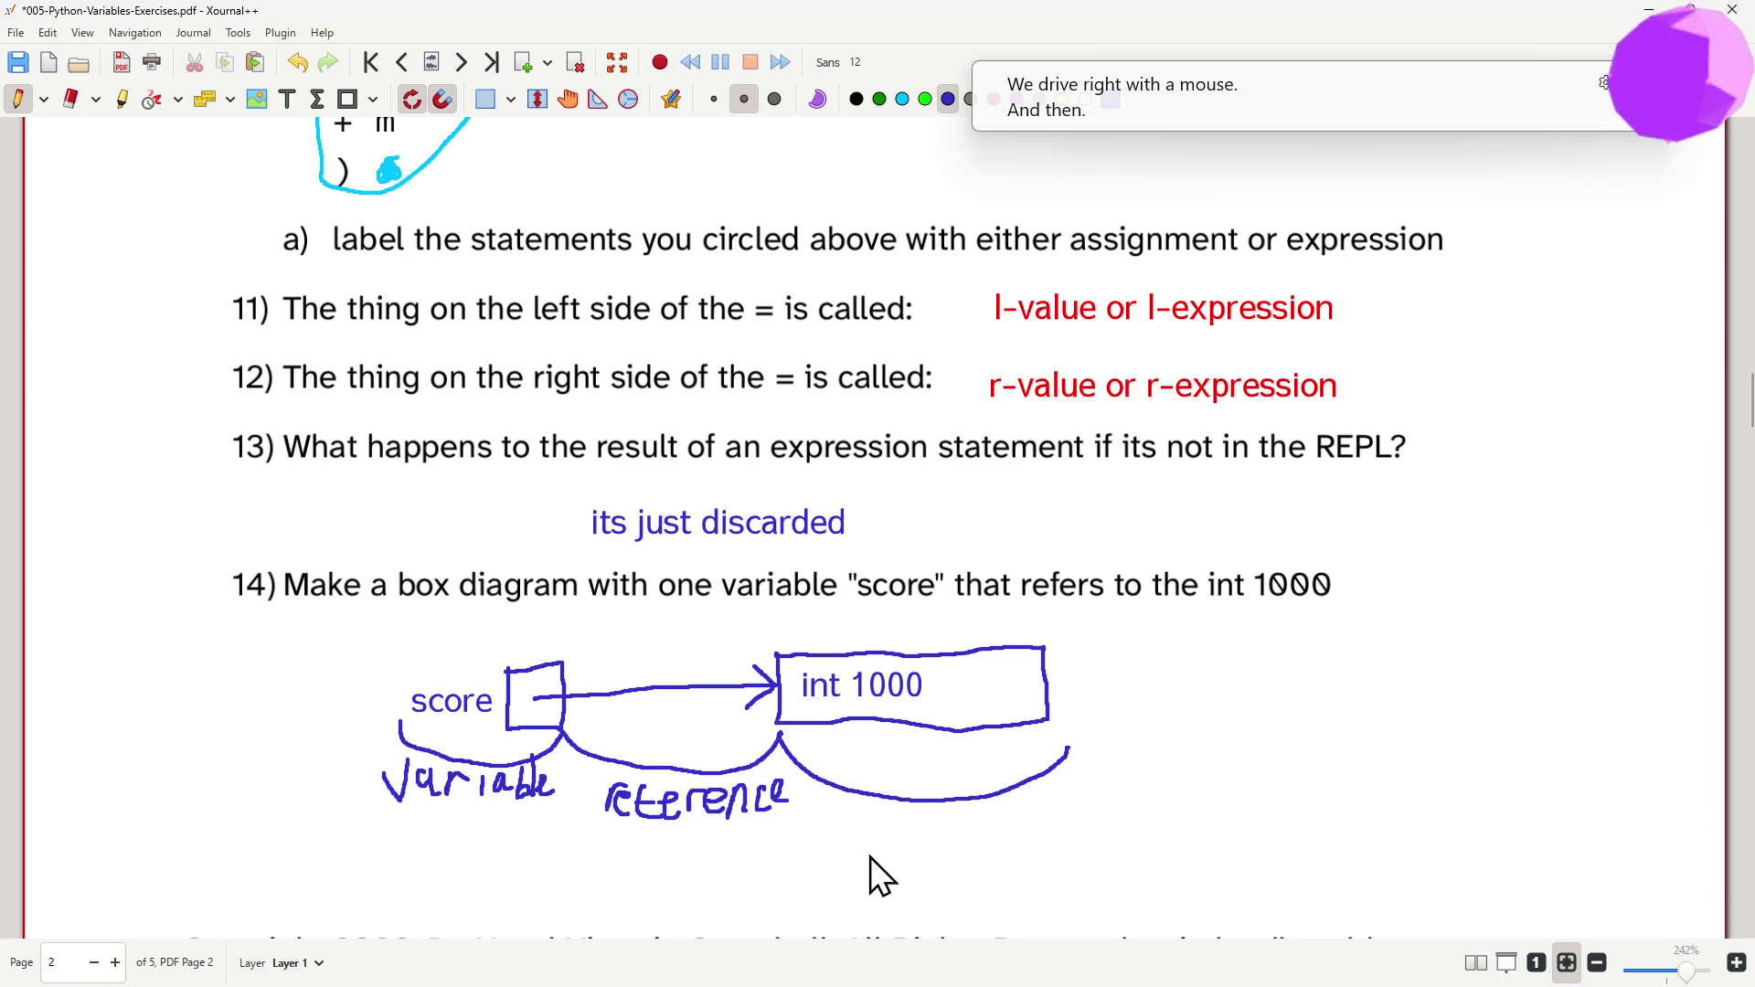
mouse_move(889, 817)
left_mouse_down()
mouse_move(874, 819)
mouse_move(918, 851)
mouse_move(1011, 831)
left_mouse_up()
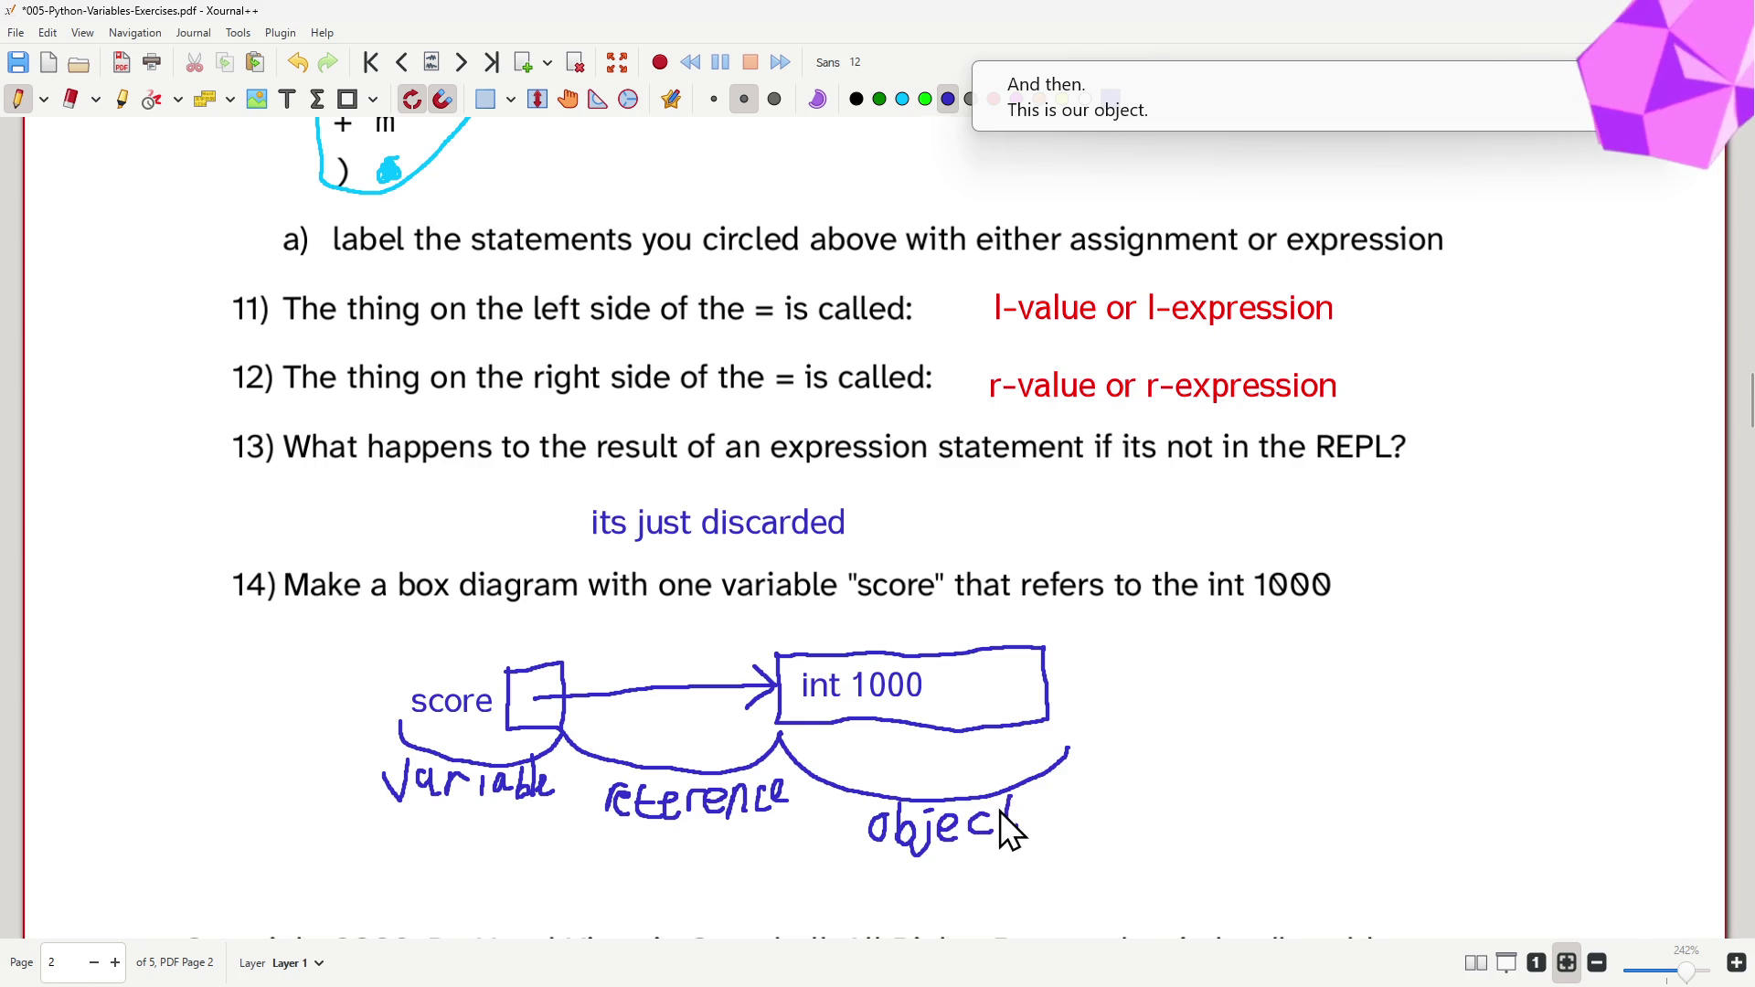
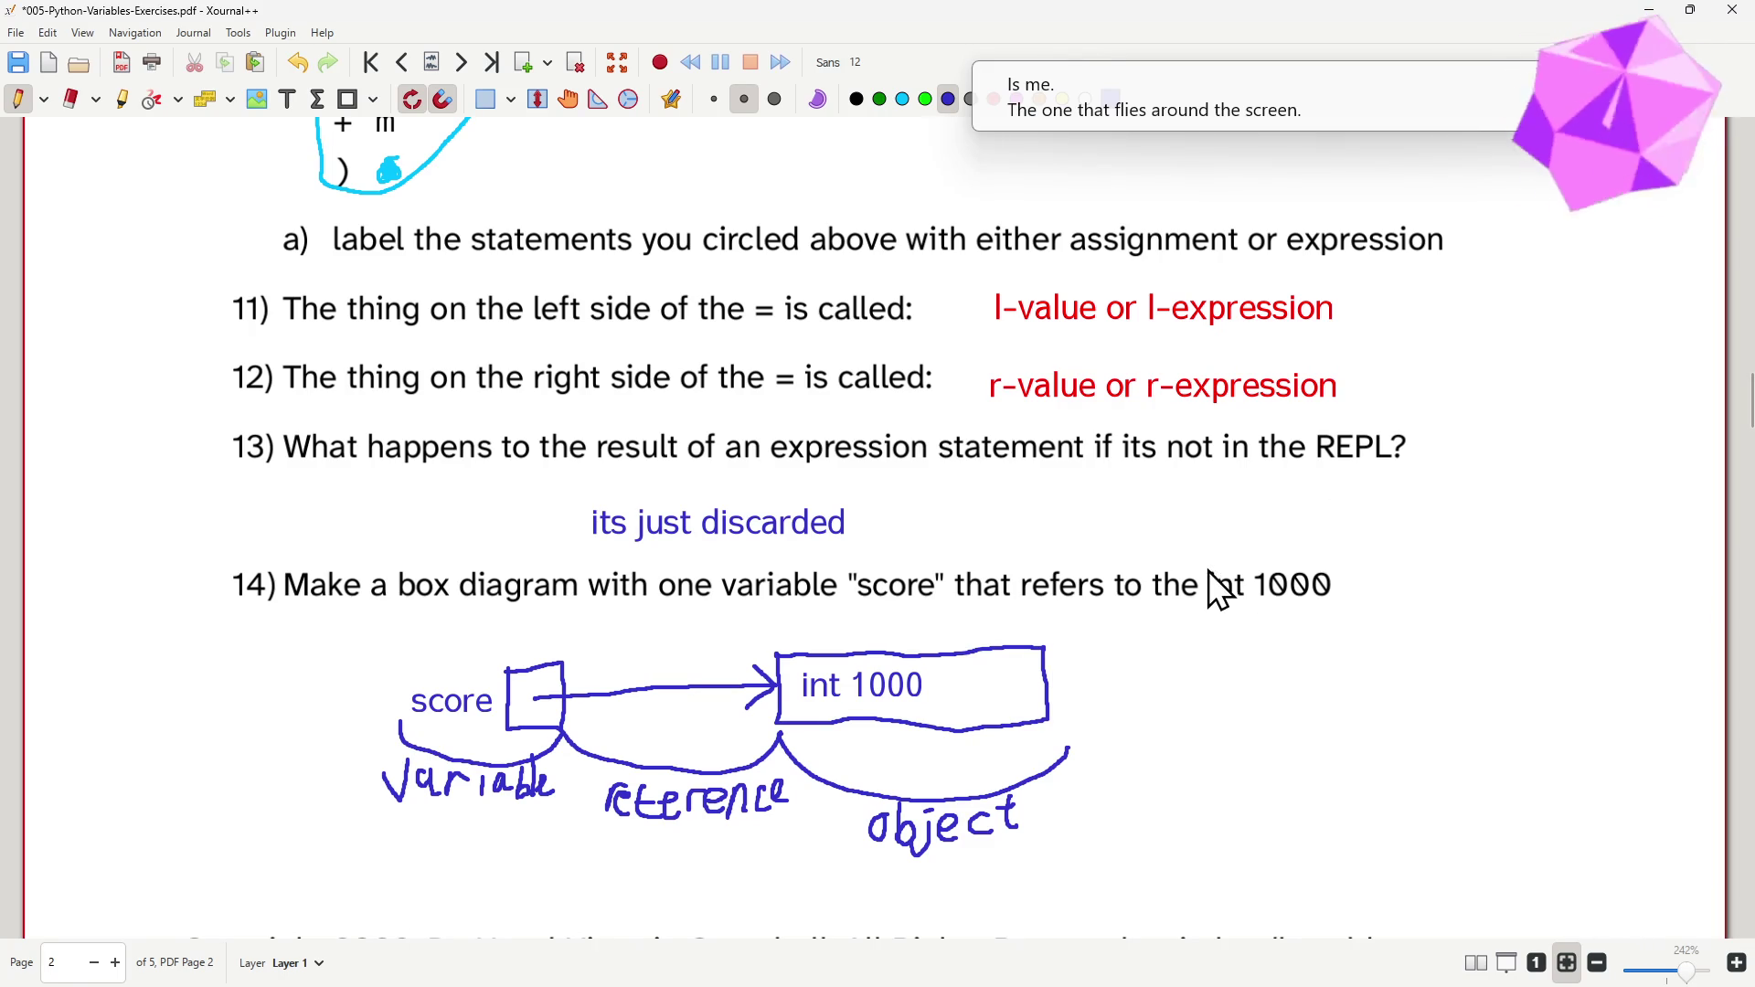
- Undo the handwritten variable, reference and object label strokes under the score diagram
key("ctrl+z")
key("ctrl+z")
key("ctrl+z")
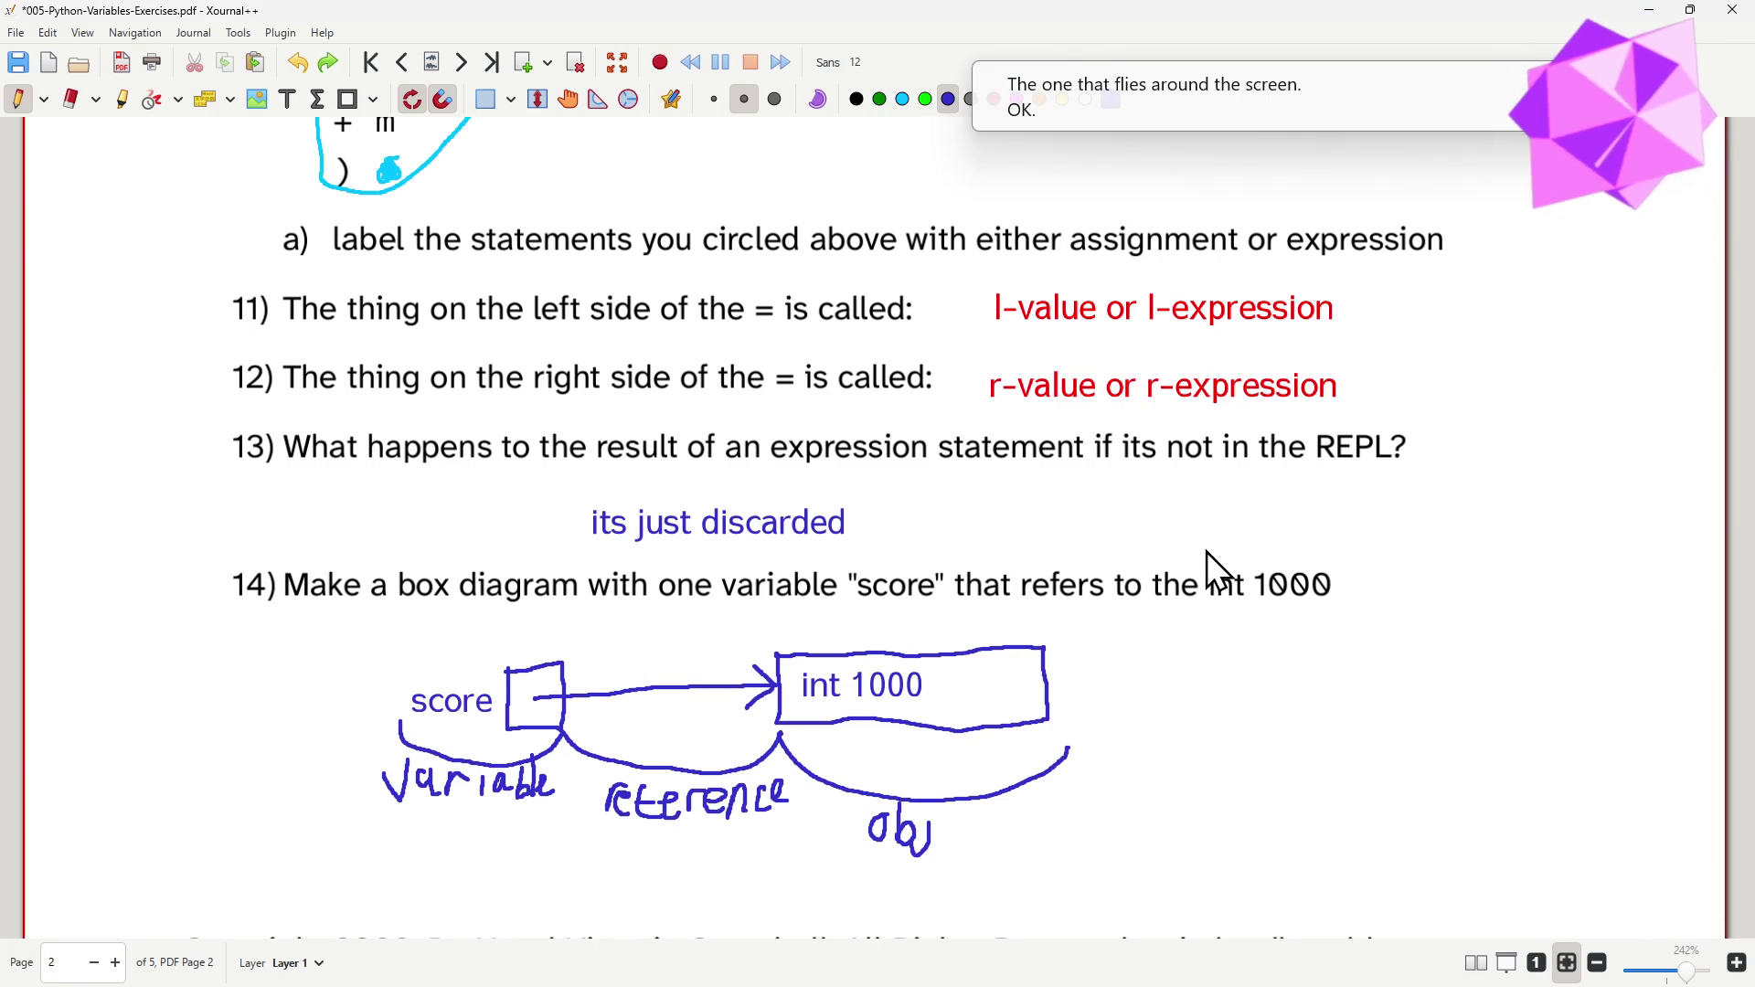
key("ctrl+z")
key("ctrl+z")
key("ctrl+z")
key("ctrl+z")
key("ctrl+z")
key("ctrl+z")
key("ctrl+z")
key("ctrl+z")
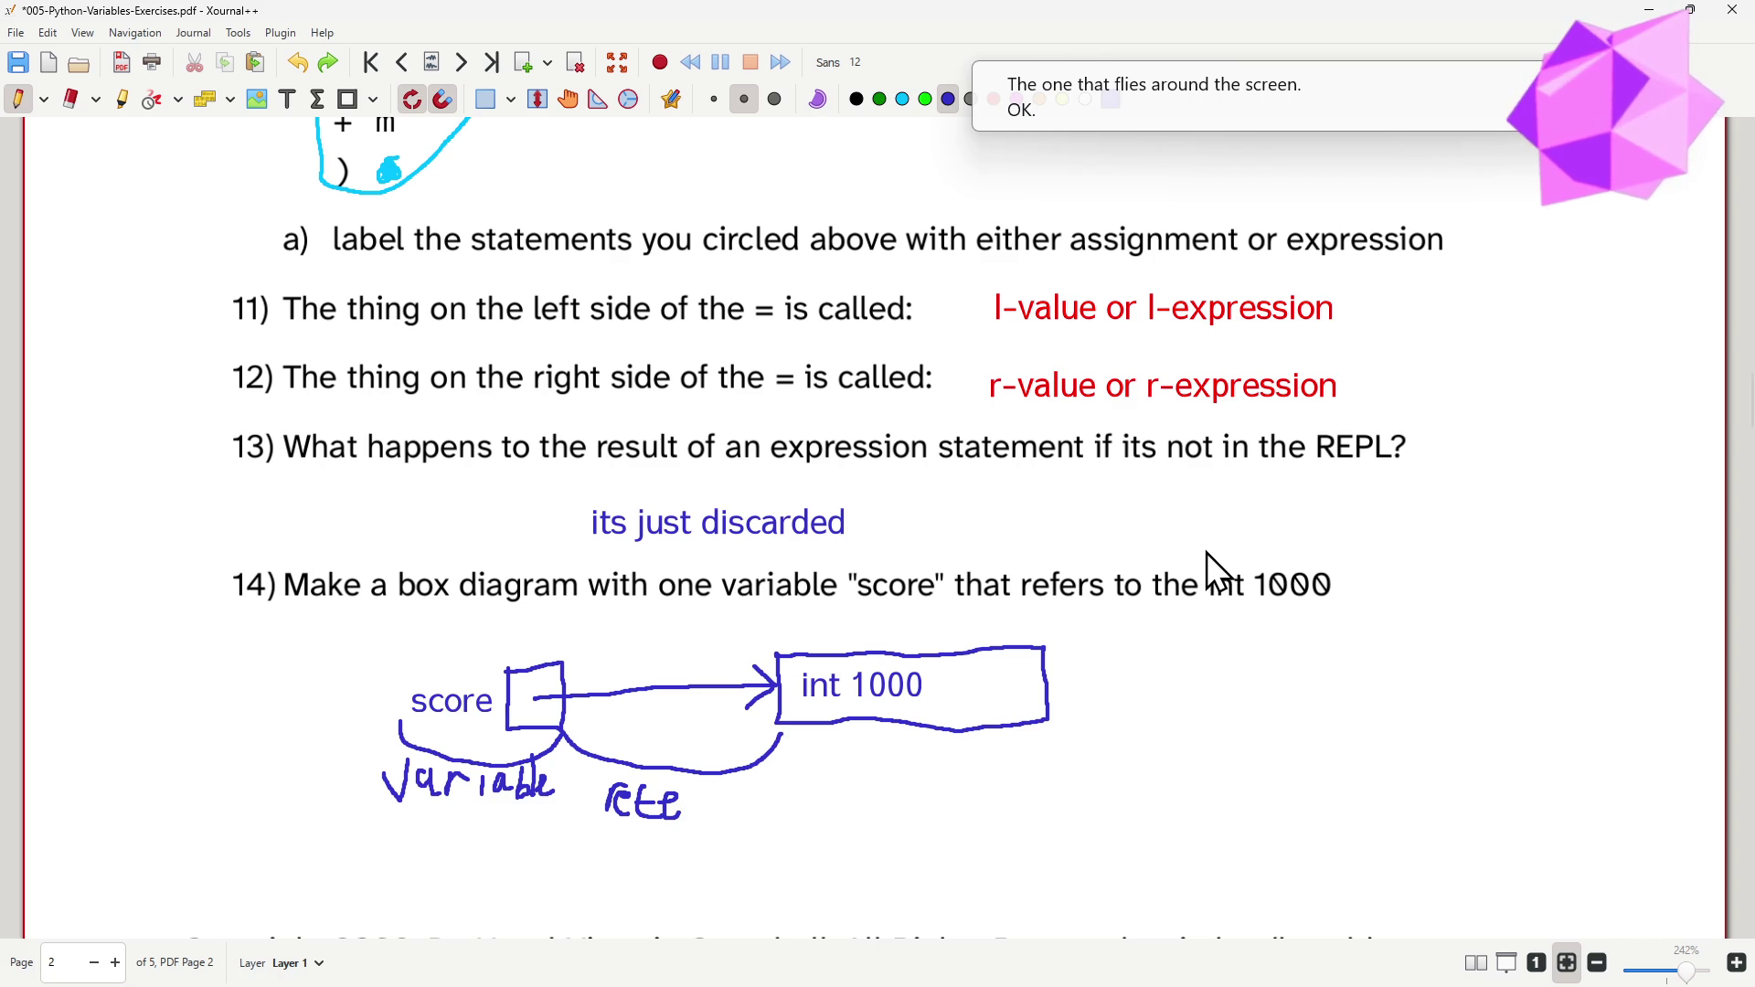
key("ctrl+z")
key("ctrl+z")
key("ctrl+z")
key("ctrl+z")
key("ctrl+z")
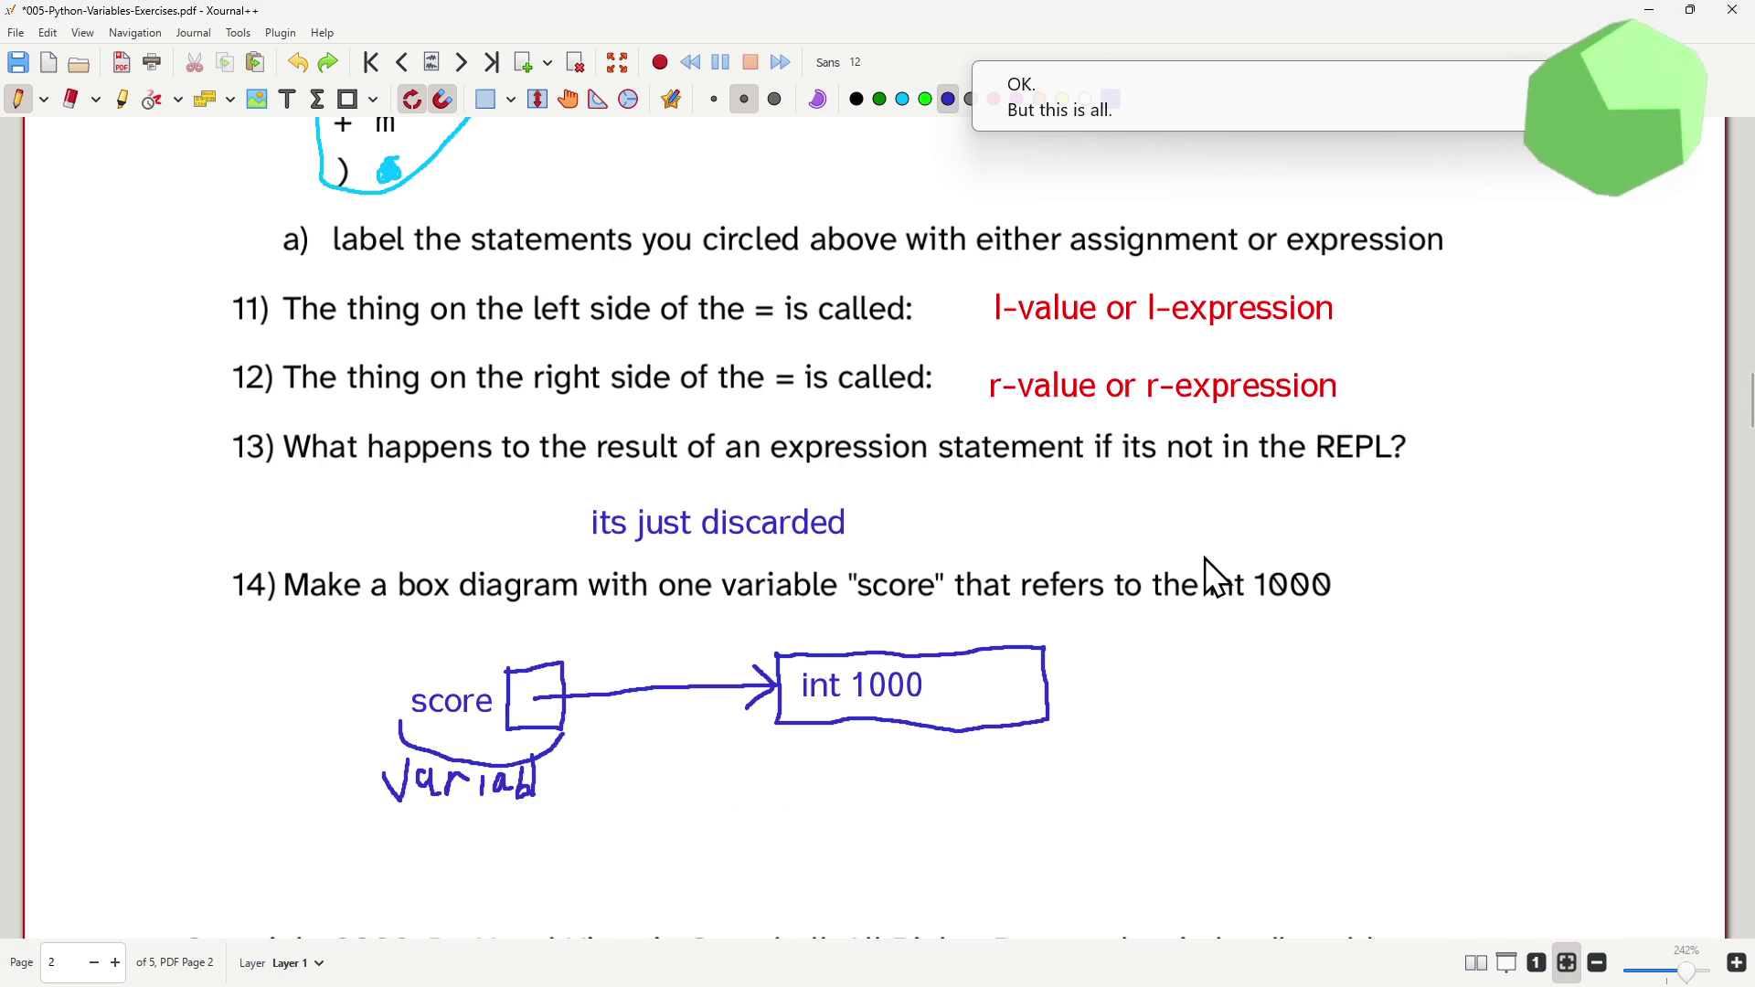
key("ctrl+z")
key("ctrl+z")
key("ctrl+z")
key("ctrl+z")
key("ctrl+z")
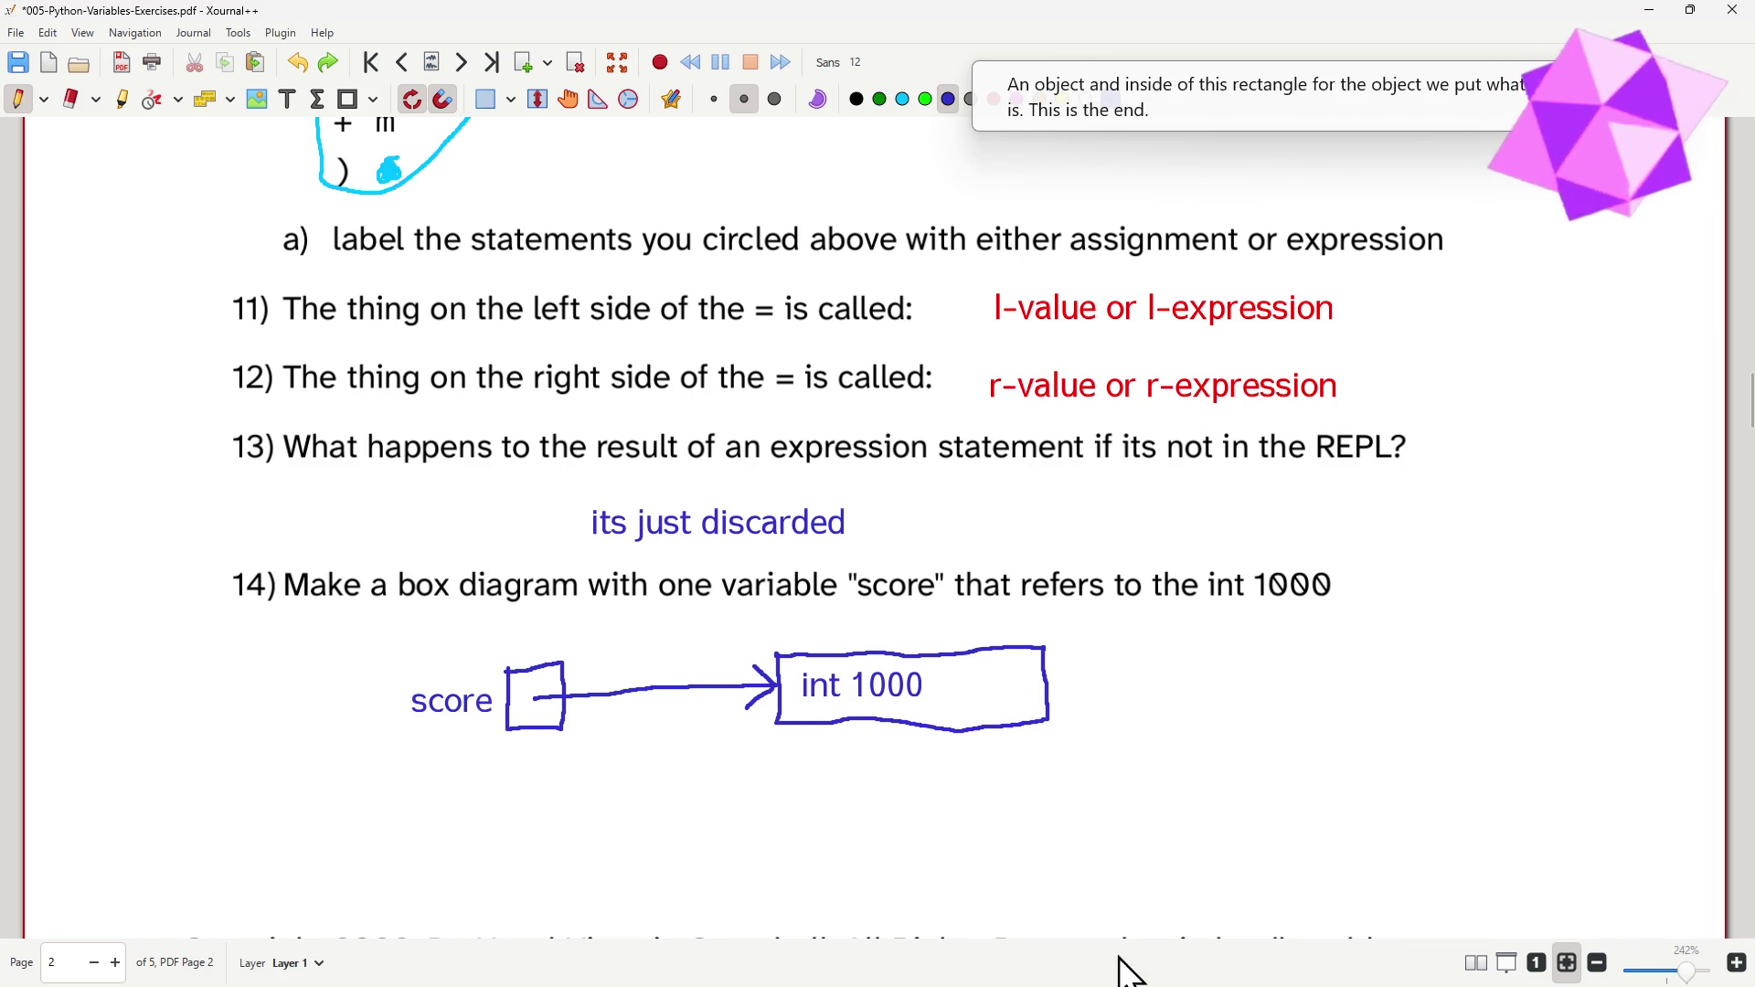
scroll(1181, 740, "down", 2)
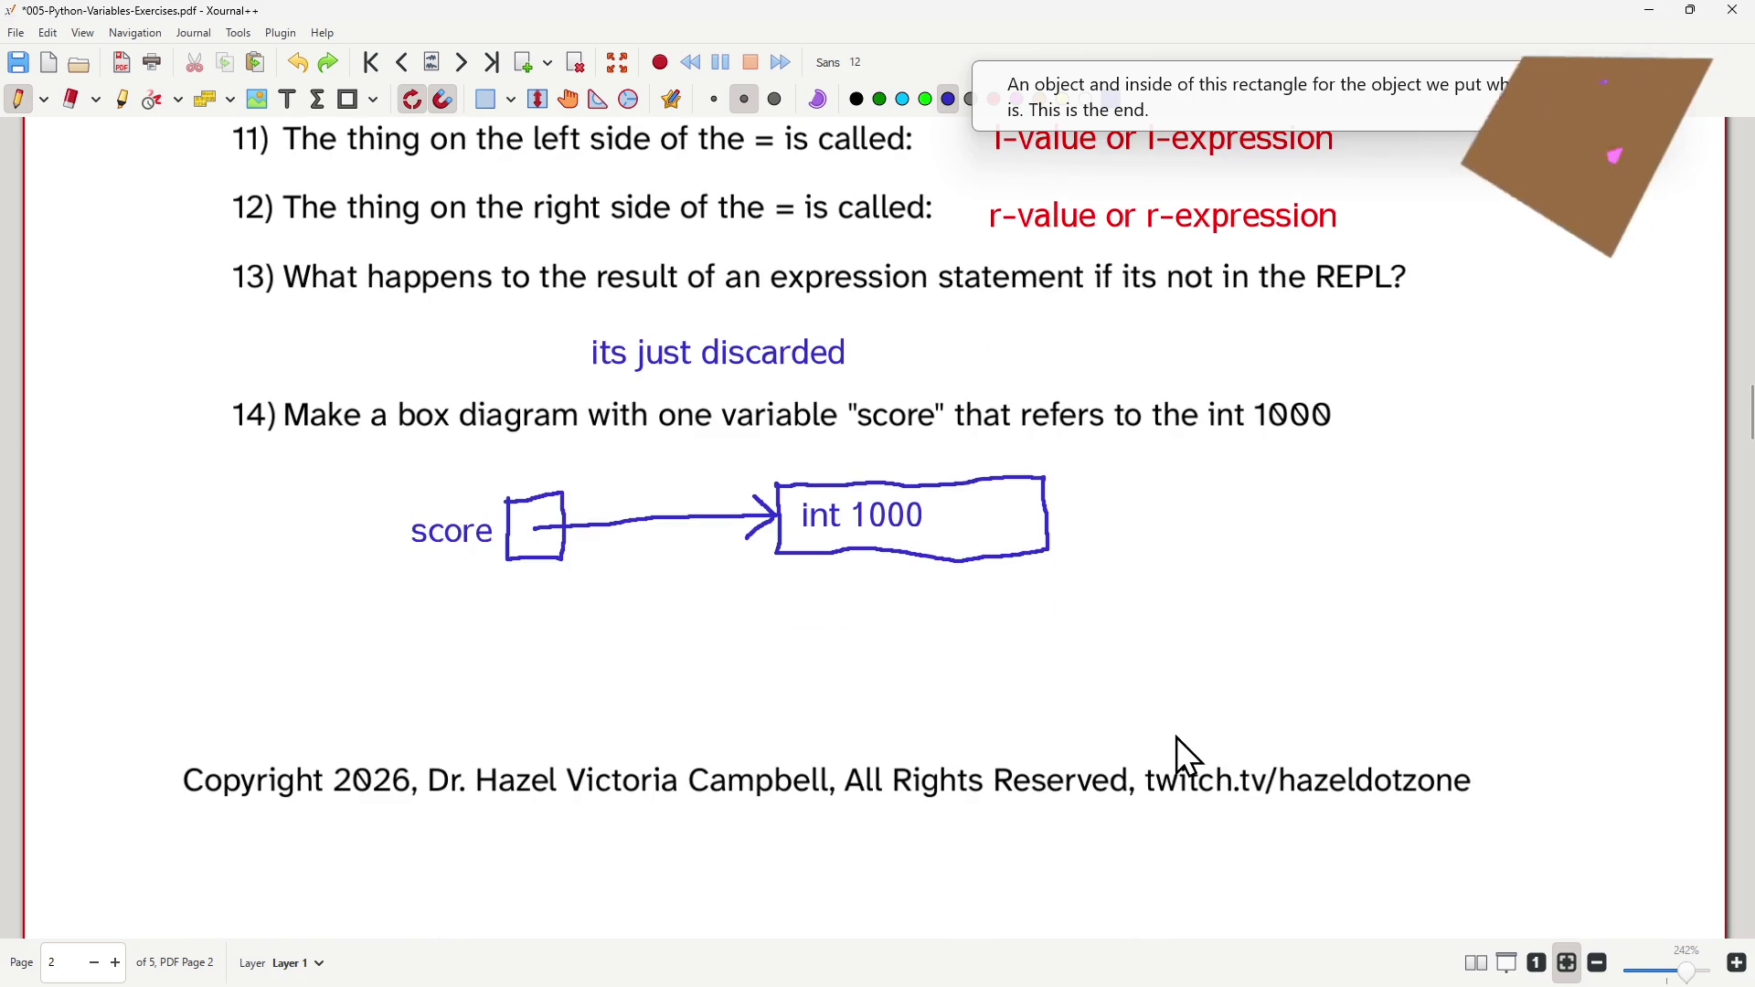
scroll(1193, 728, "down", 3)
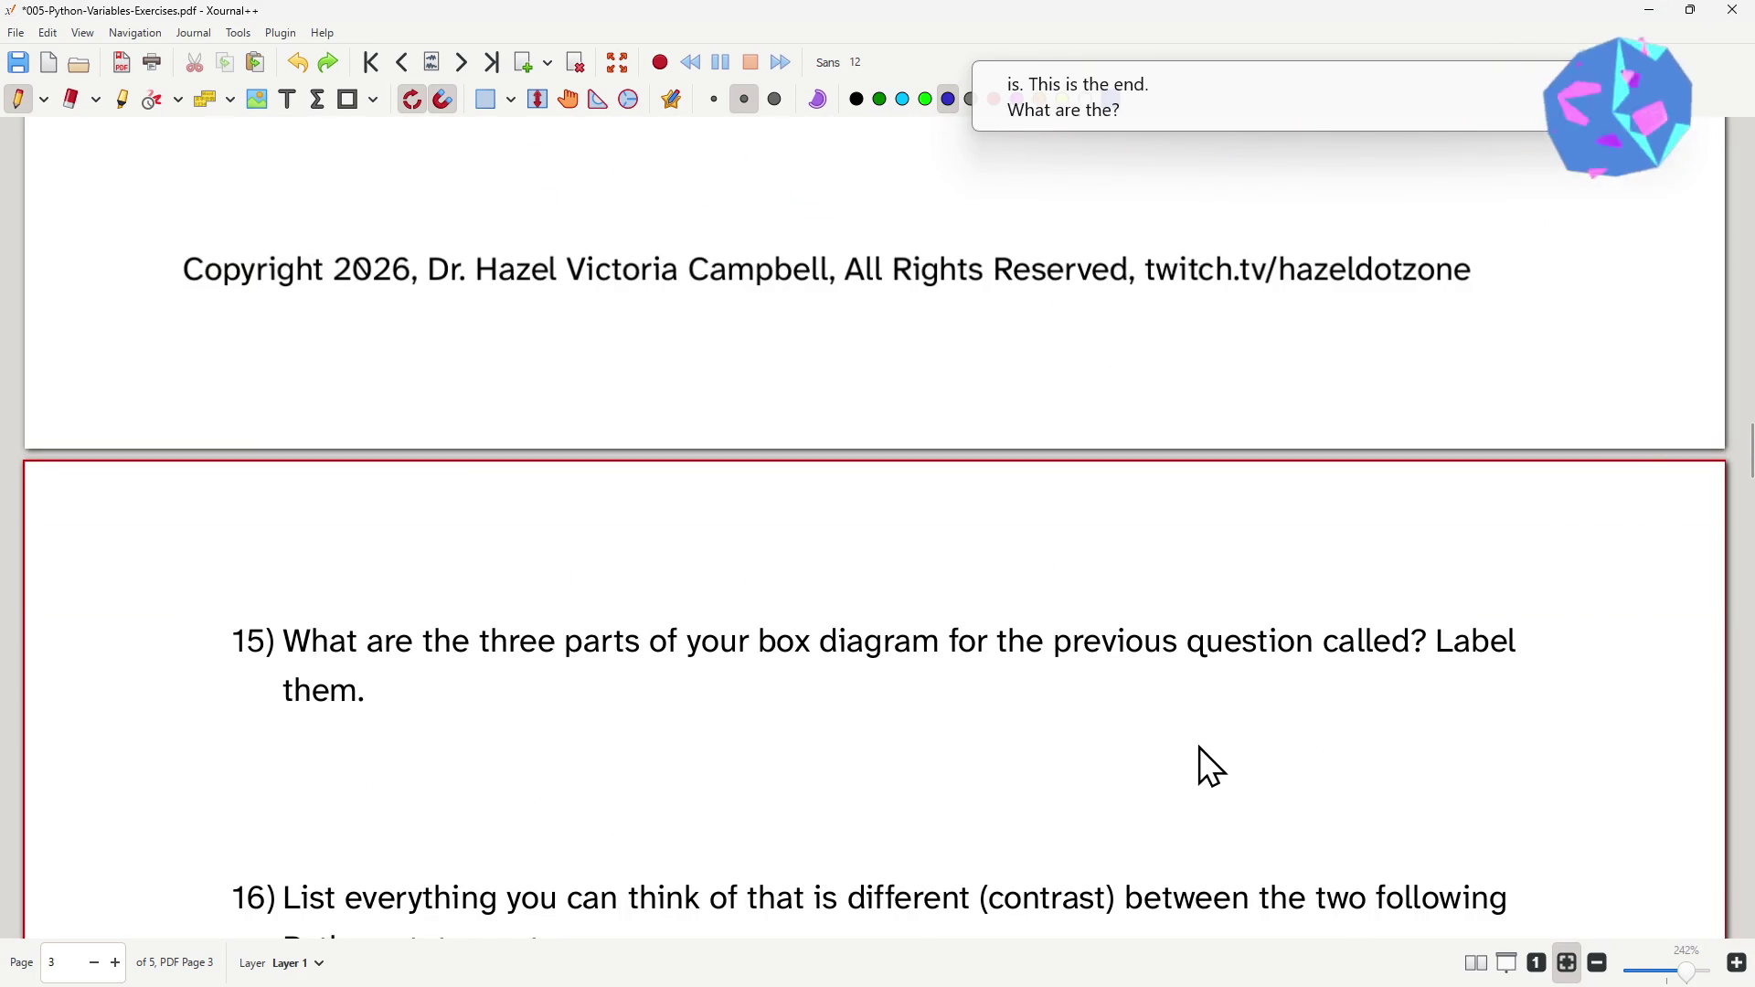
scroll(471, 741, "up", 2)
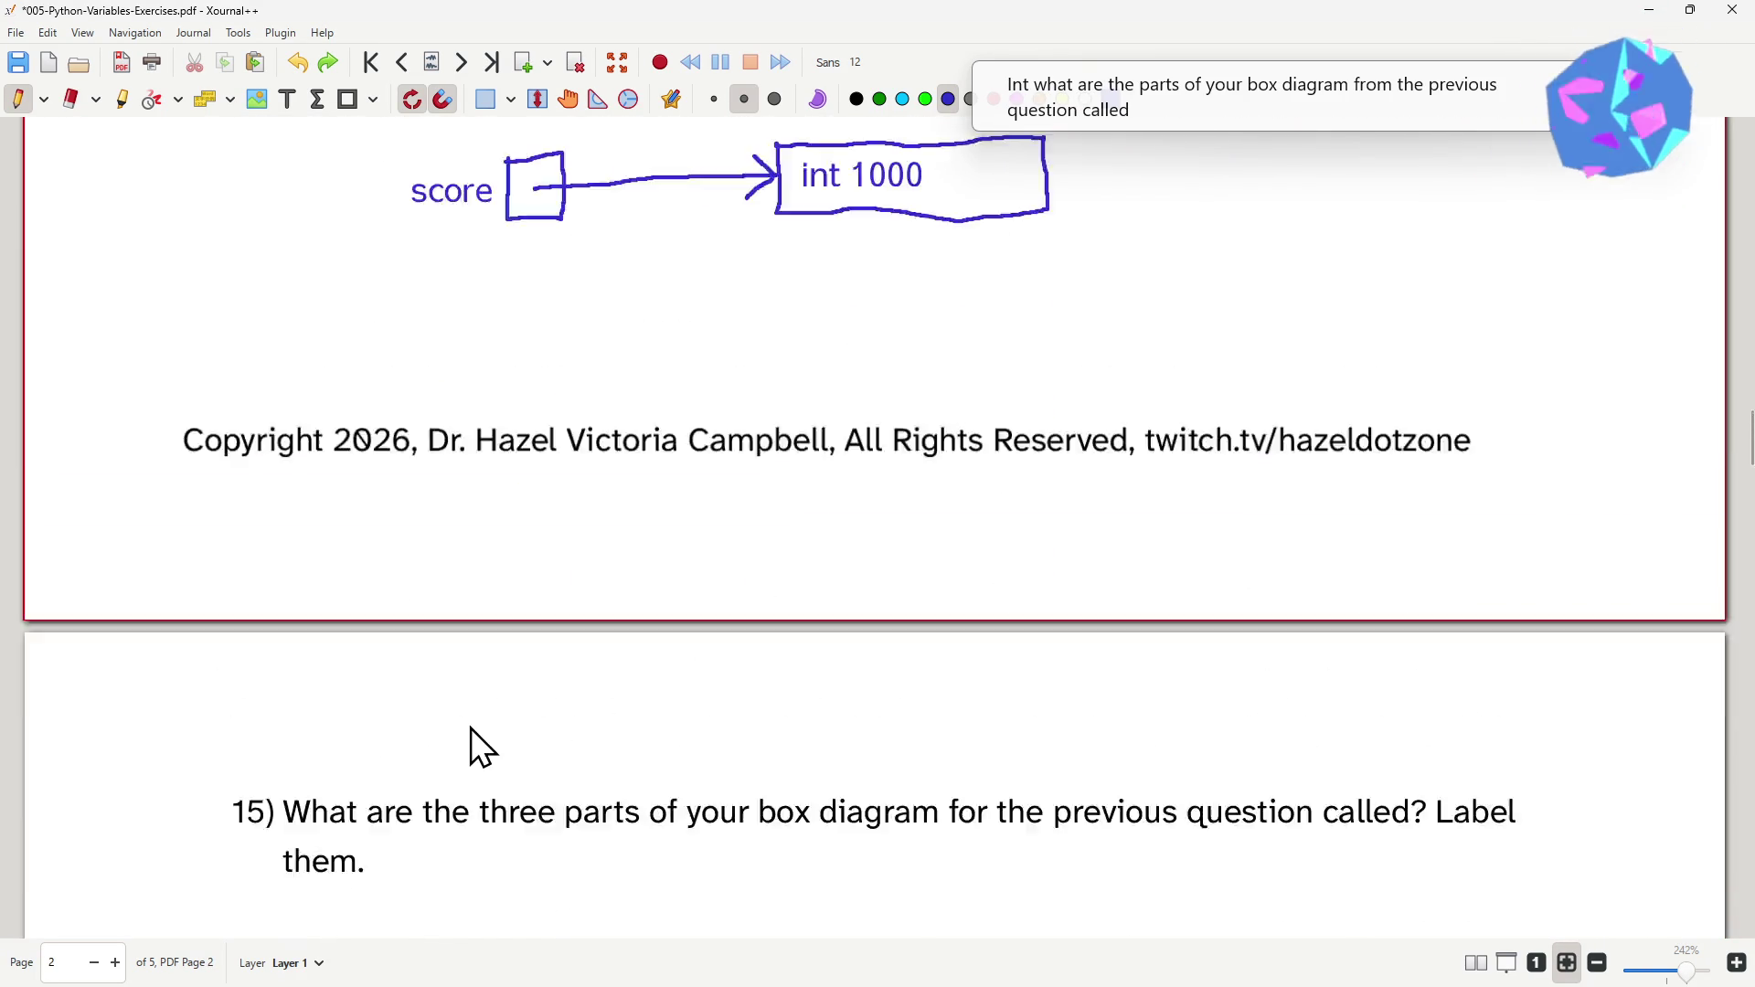
scroll(471, 718, "up", 3)
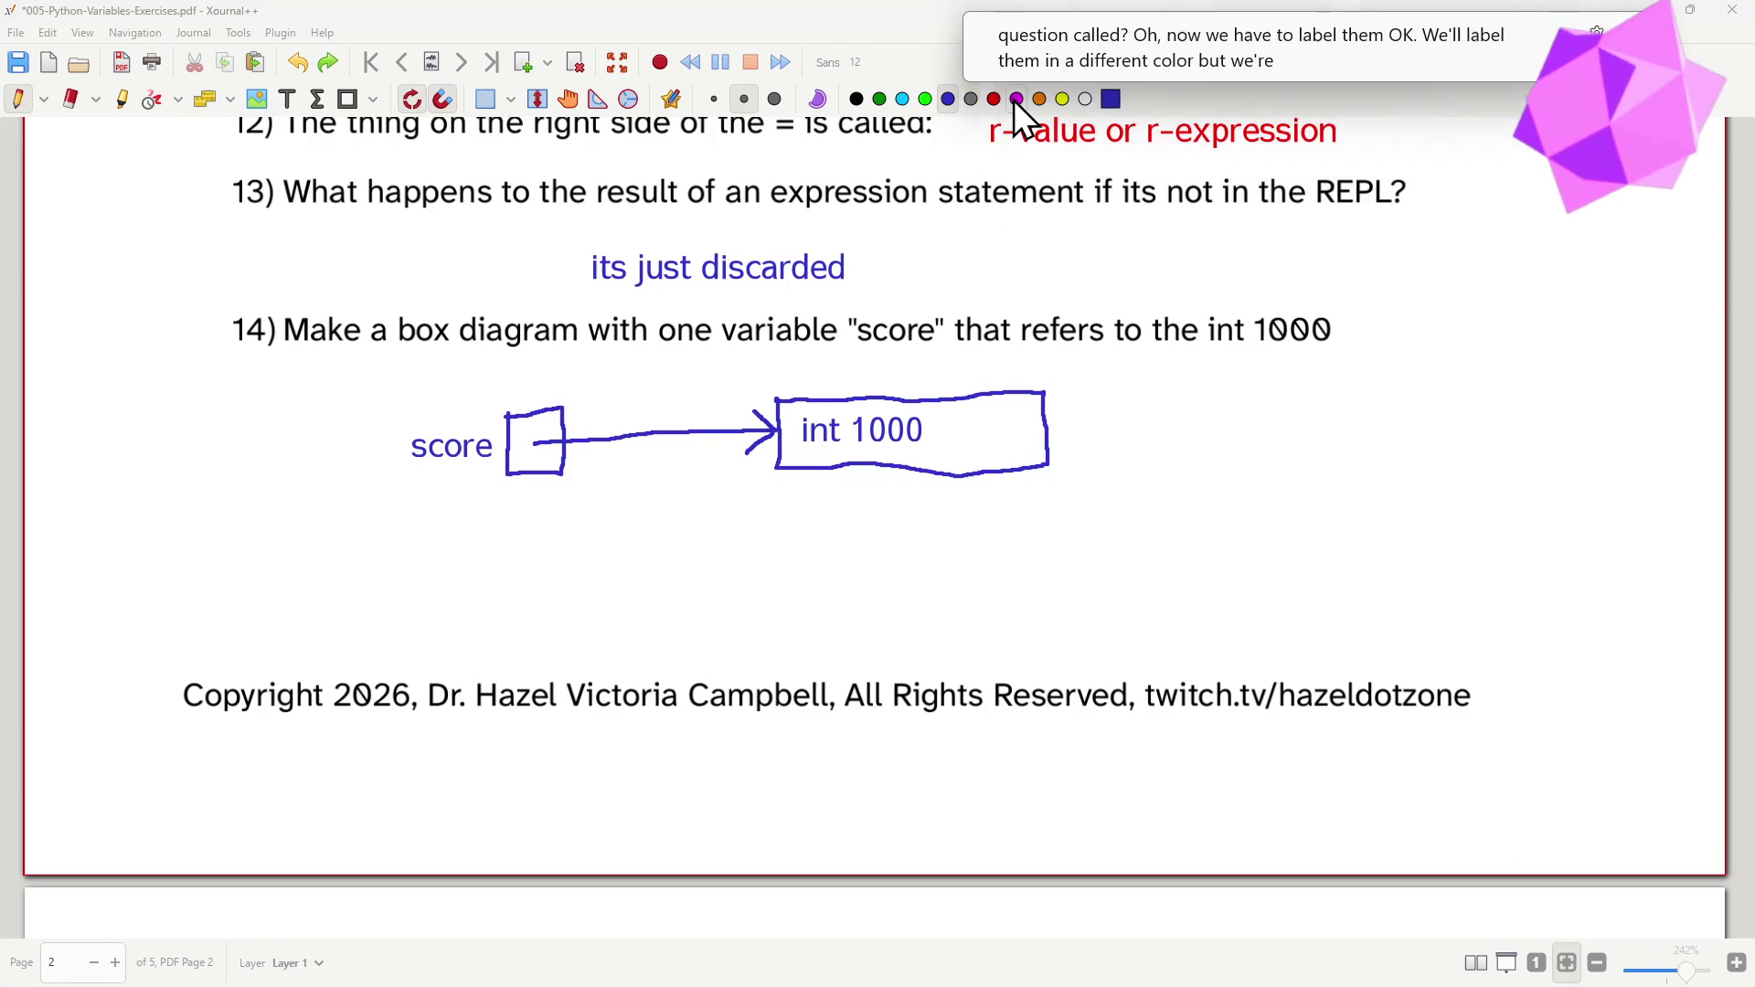
- Pick the red pen, write 15) and draw a brace under score
left_click(1017, 105)
left_click(991, 97)
left_click_drag(400, 476, 533, 513)
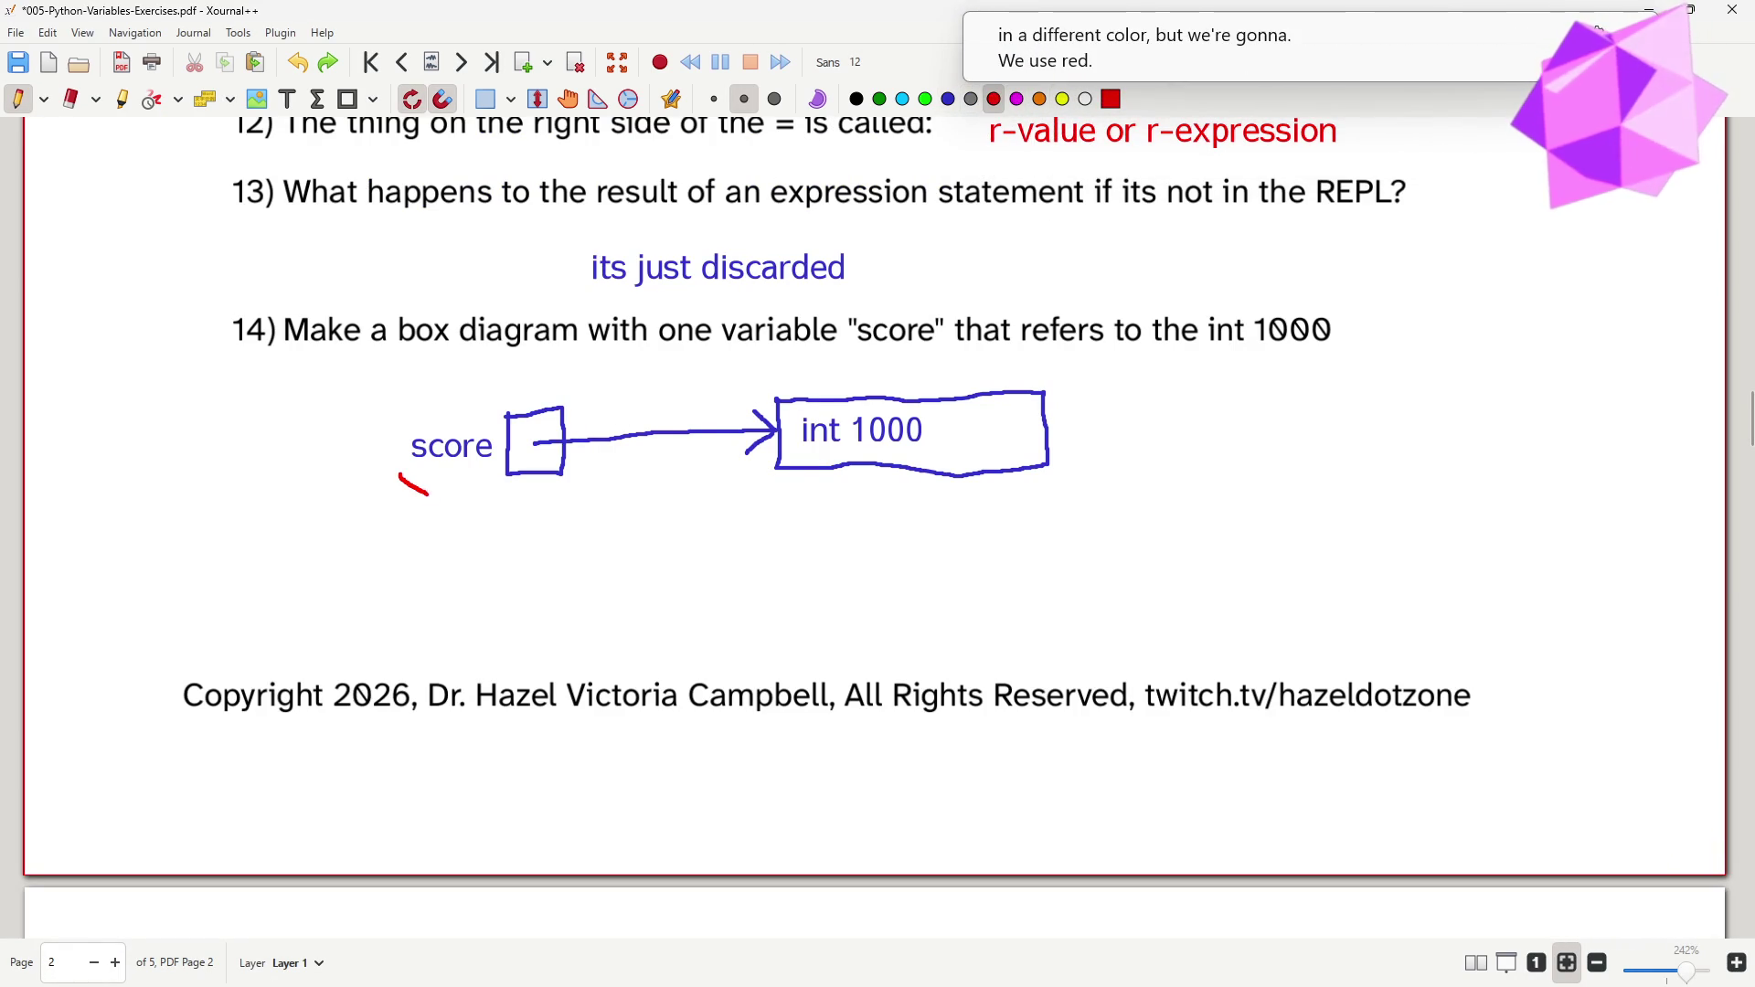
mouse_move(253, 497)
left_mouse_down()
mouse_move(253, 531)
mouse_move(292, 494)
mouse_move(275, 527)
left_mouse_up()
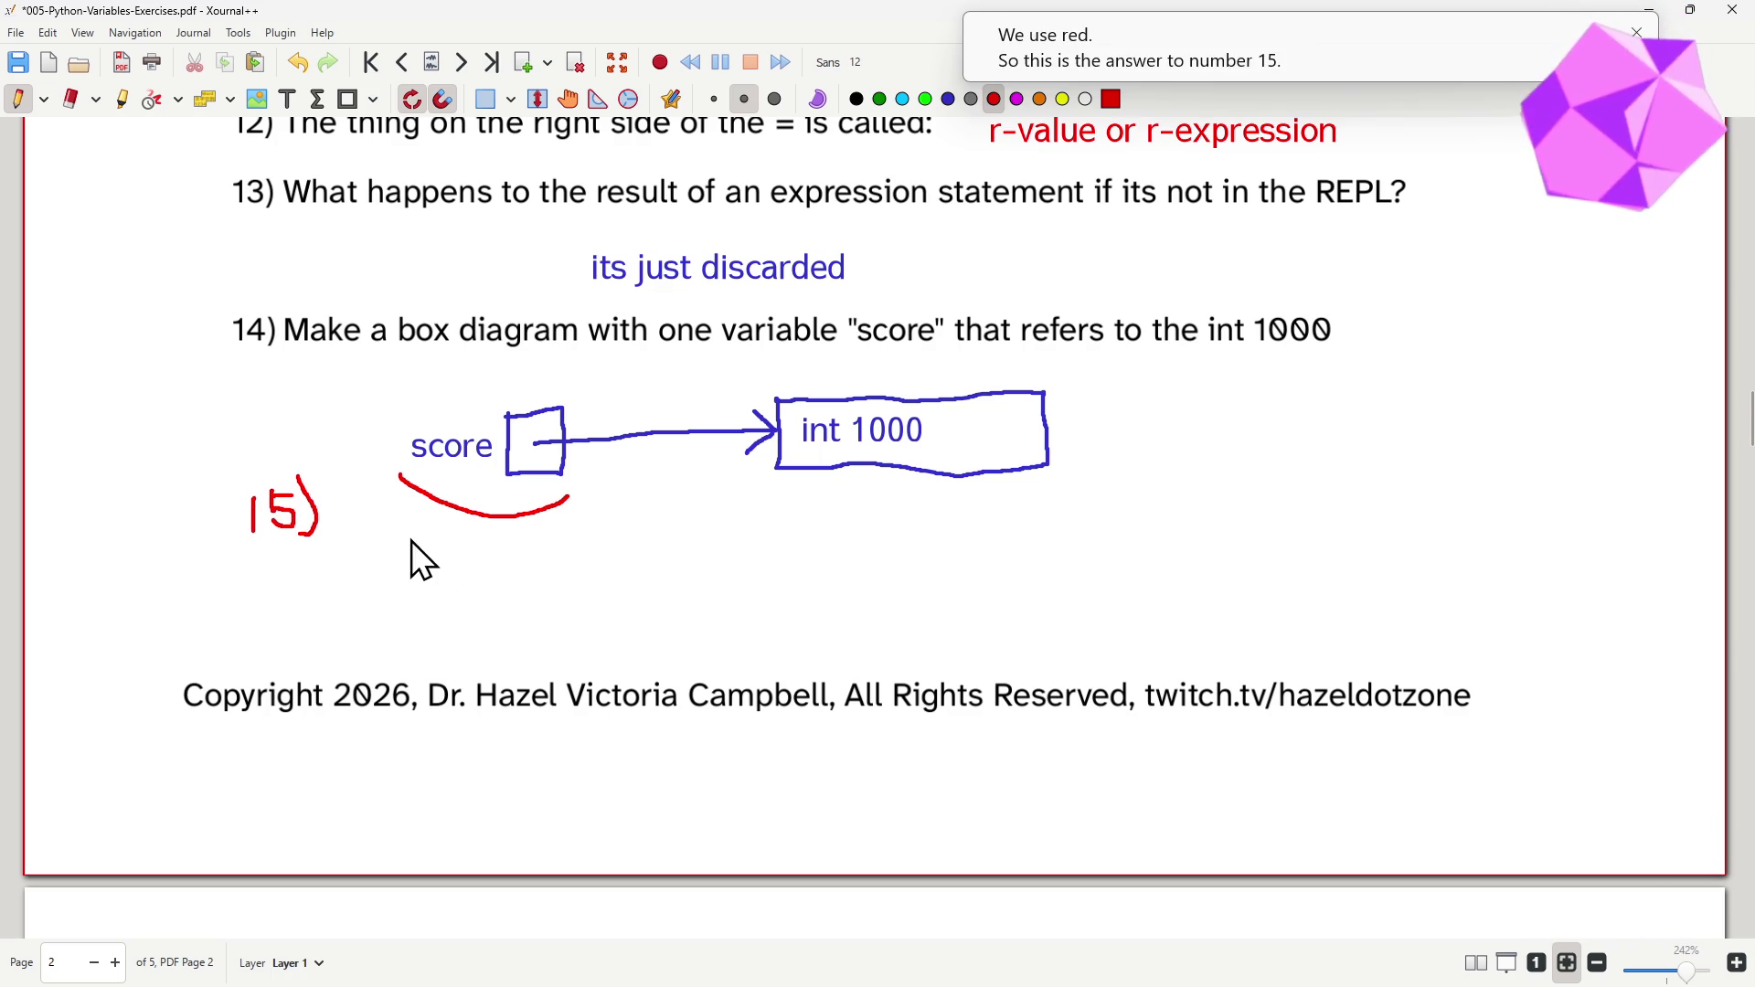
- Label the diagram parts in red: variable, reference, and object with a brace under the int 1000 box
mouse_move(409, 523)
left_mouse_down()
mouse_move(421, 552)
mouse_move(426, 520)
mouse_move(447, 554)
mouse_move(554, 555)
left_mouse_up()
left_click_drag(560, 546, 714, 520)
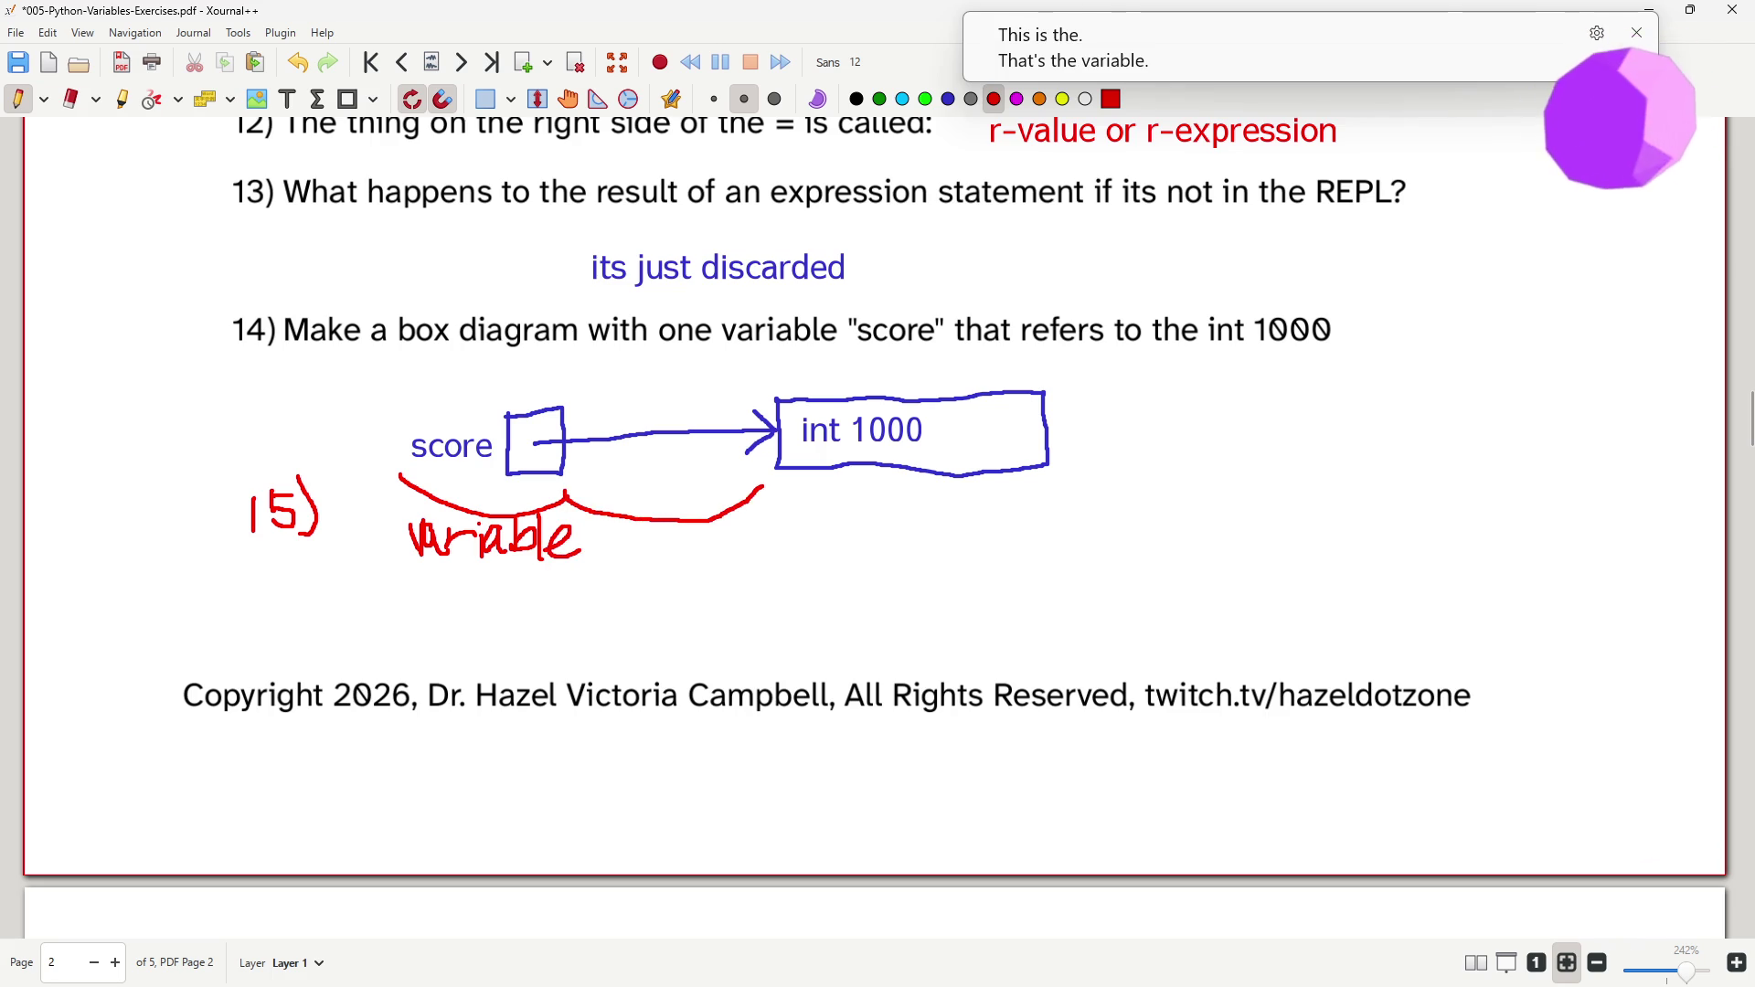
mouse_move(599, 540)
left_mouse_down()
mouse_move(600, 560)
mouse_move(617, 540)
mouse_move(655, 568)
mouse_move(711, 552)
mouse_move(733, 573)
left_mouse_up()
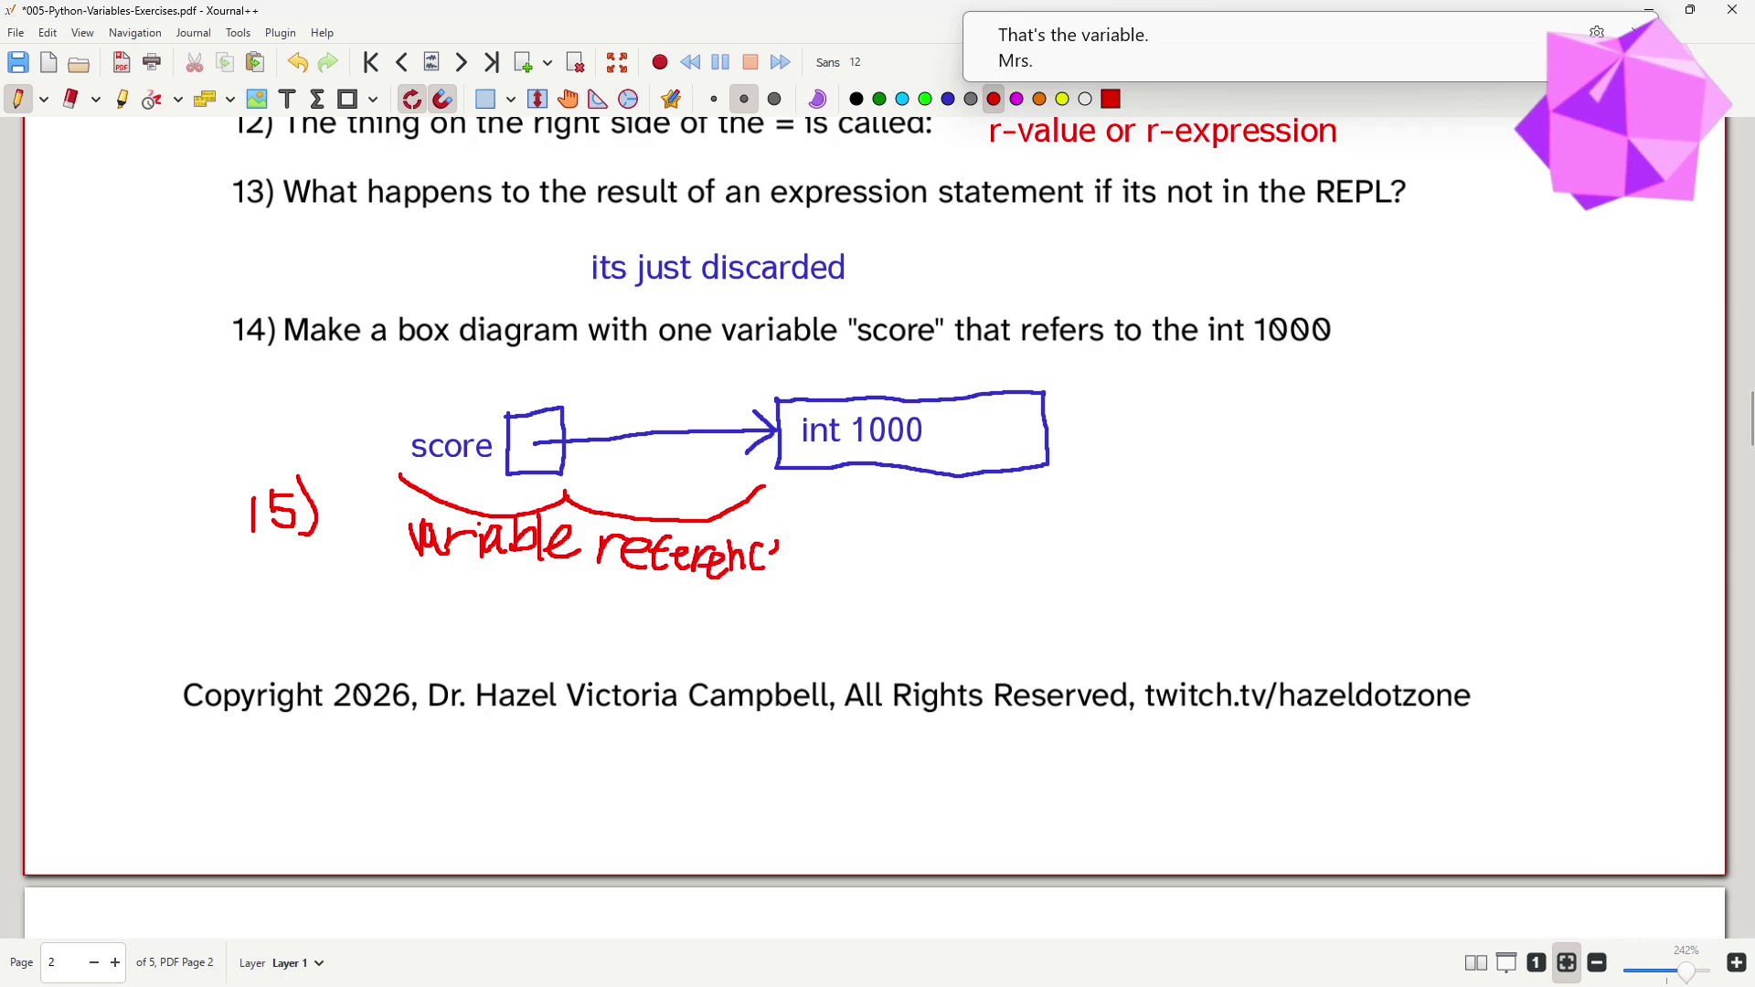
left_click_drag(767, 487, 1081, 502)
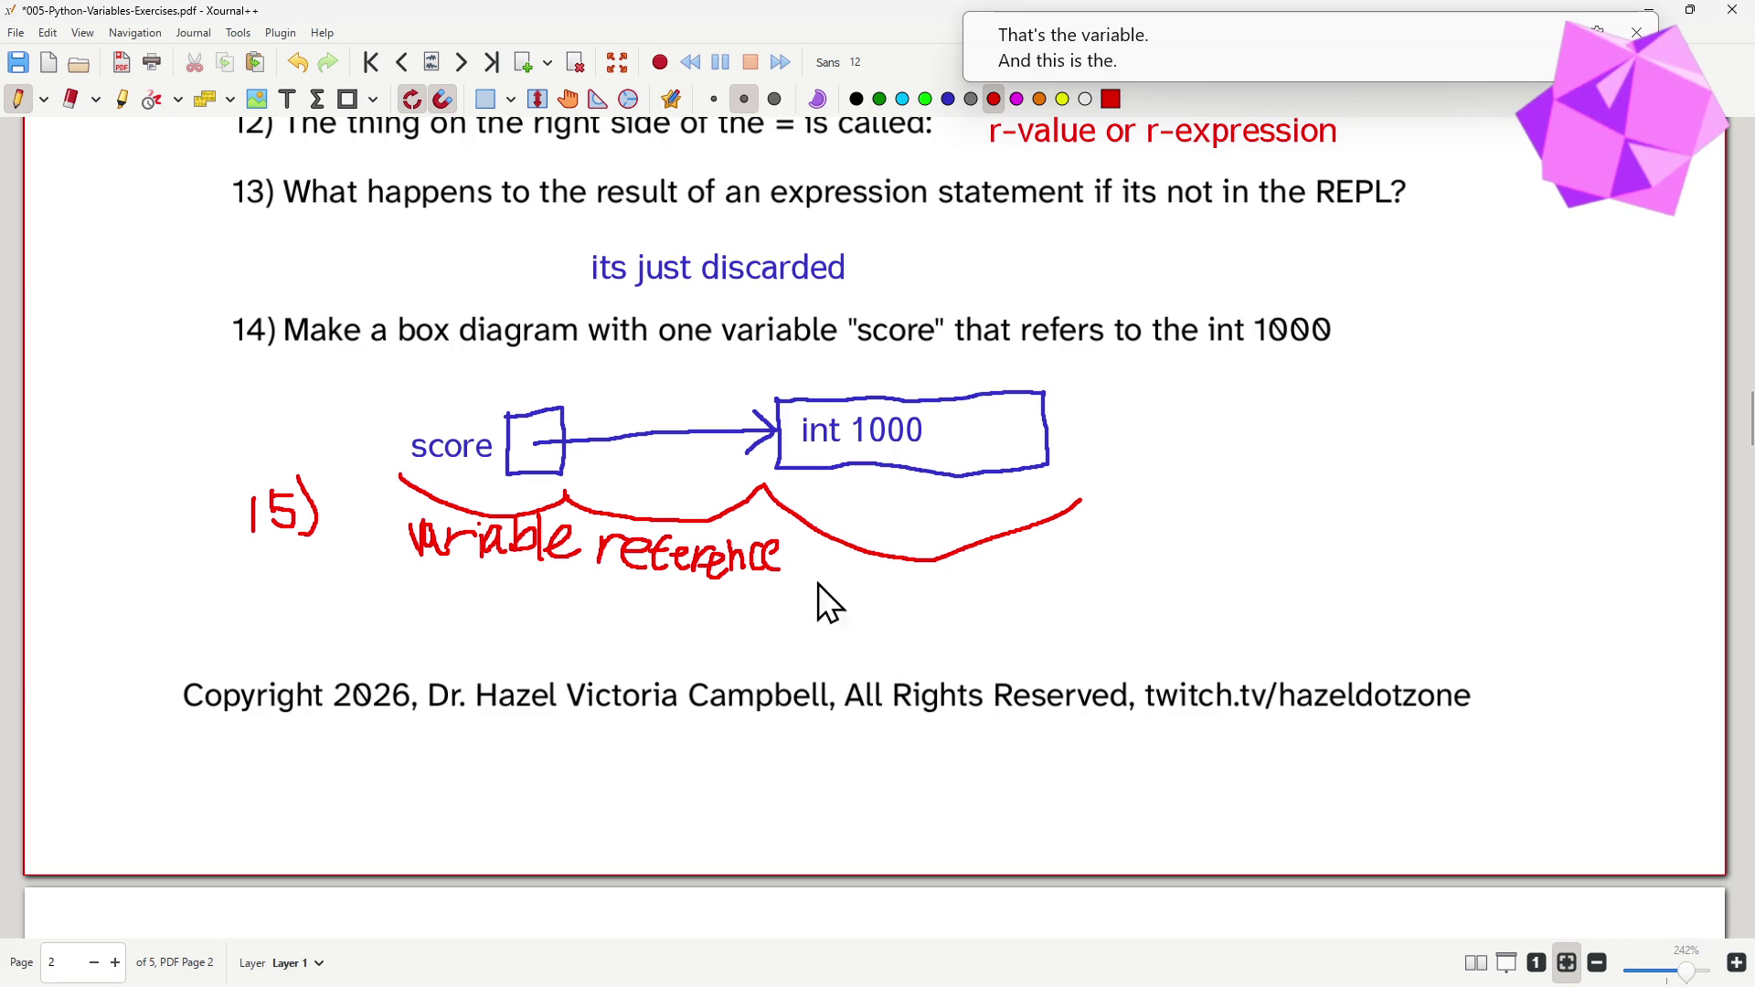
mouse_move(875, 586)
left_mouse_down()
mouse_move(897, 625)
mouse_move(946, 582)
mouse_move(952, 612)
mouse_move(968, 605)
left_mouse_up()
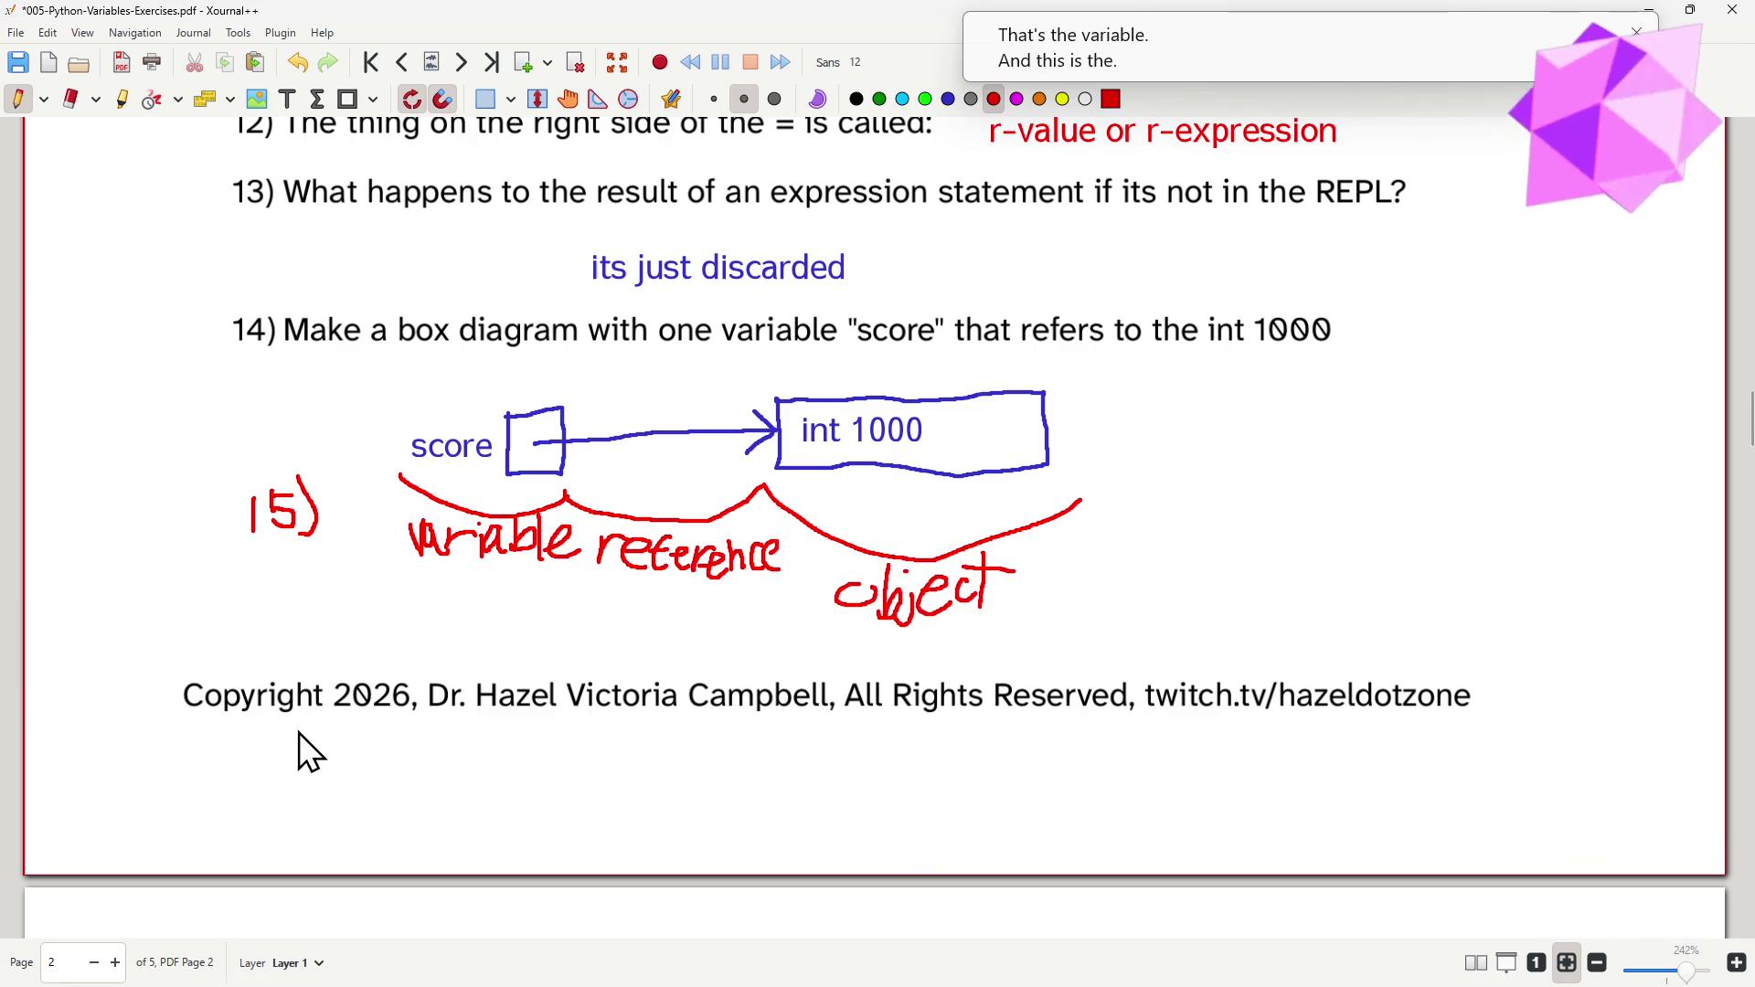
scroll(435, 616, "down", 5)
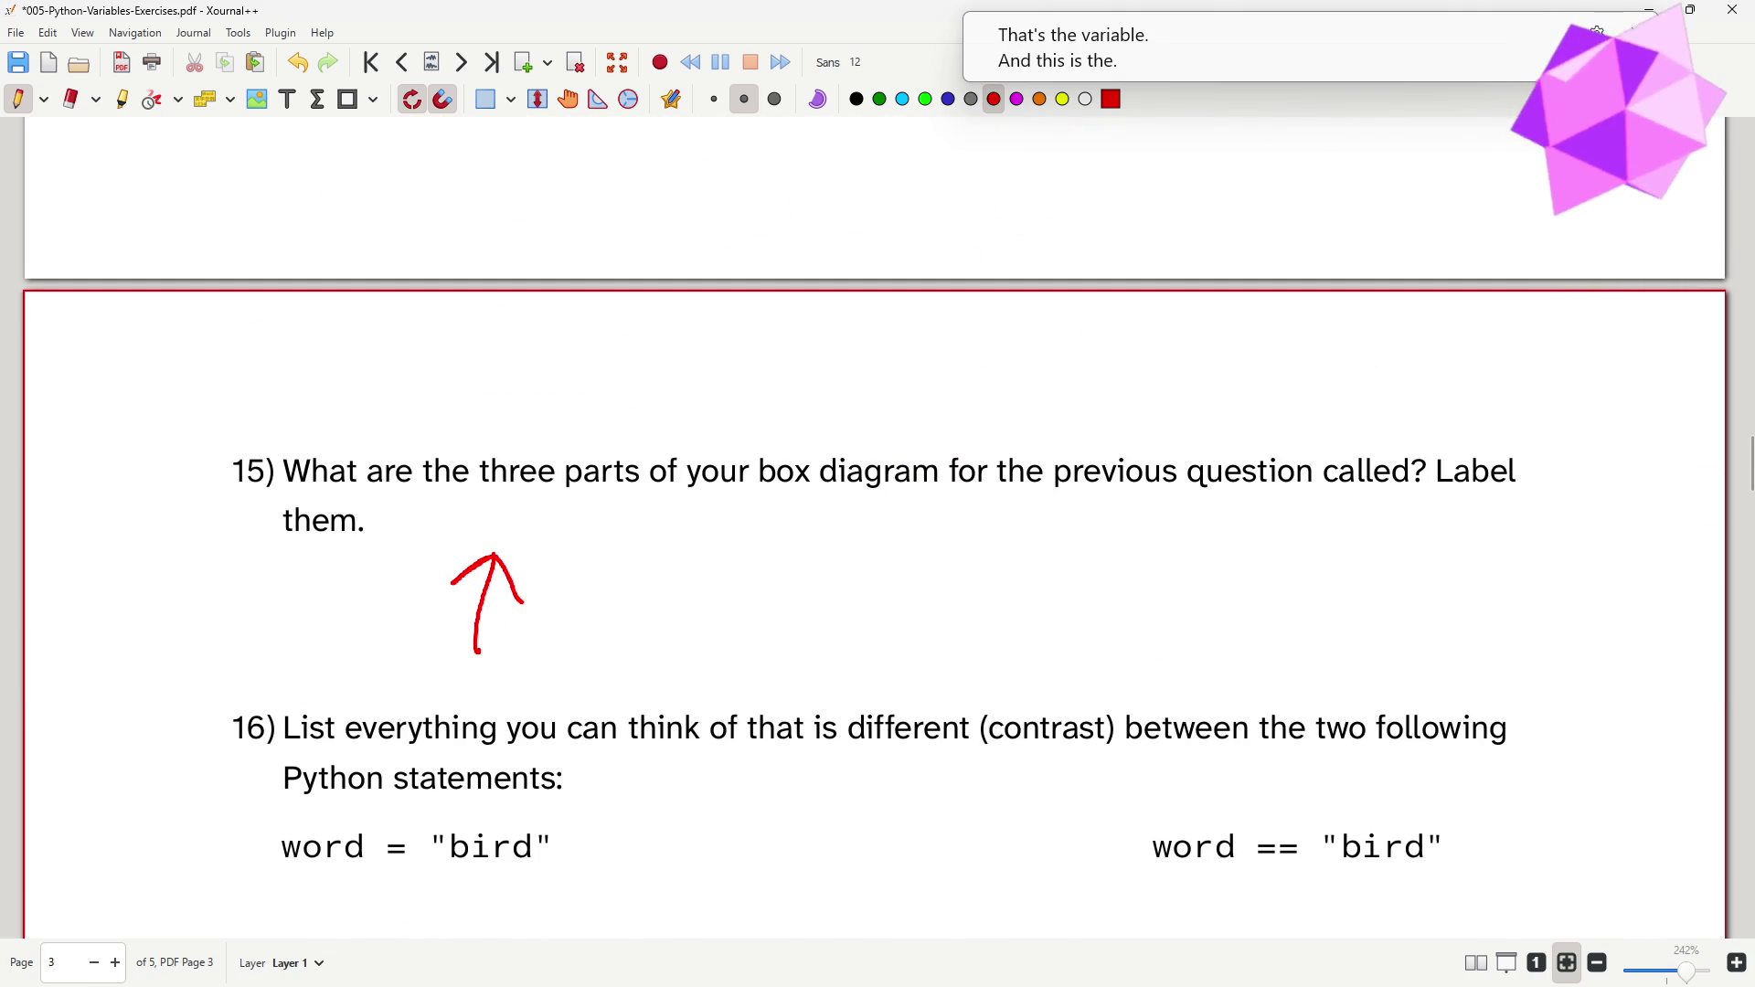
scroll(624, 801, "down", 1)
scroll(498, 819, "down", 2)
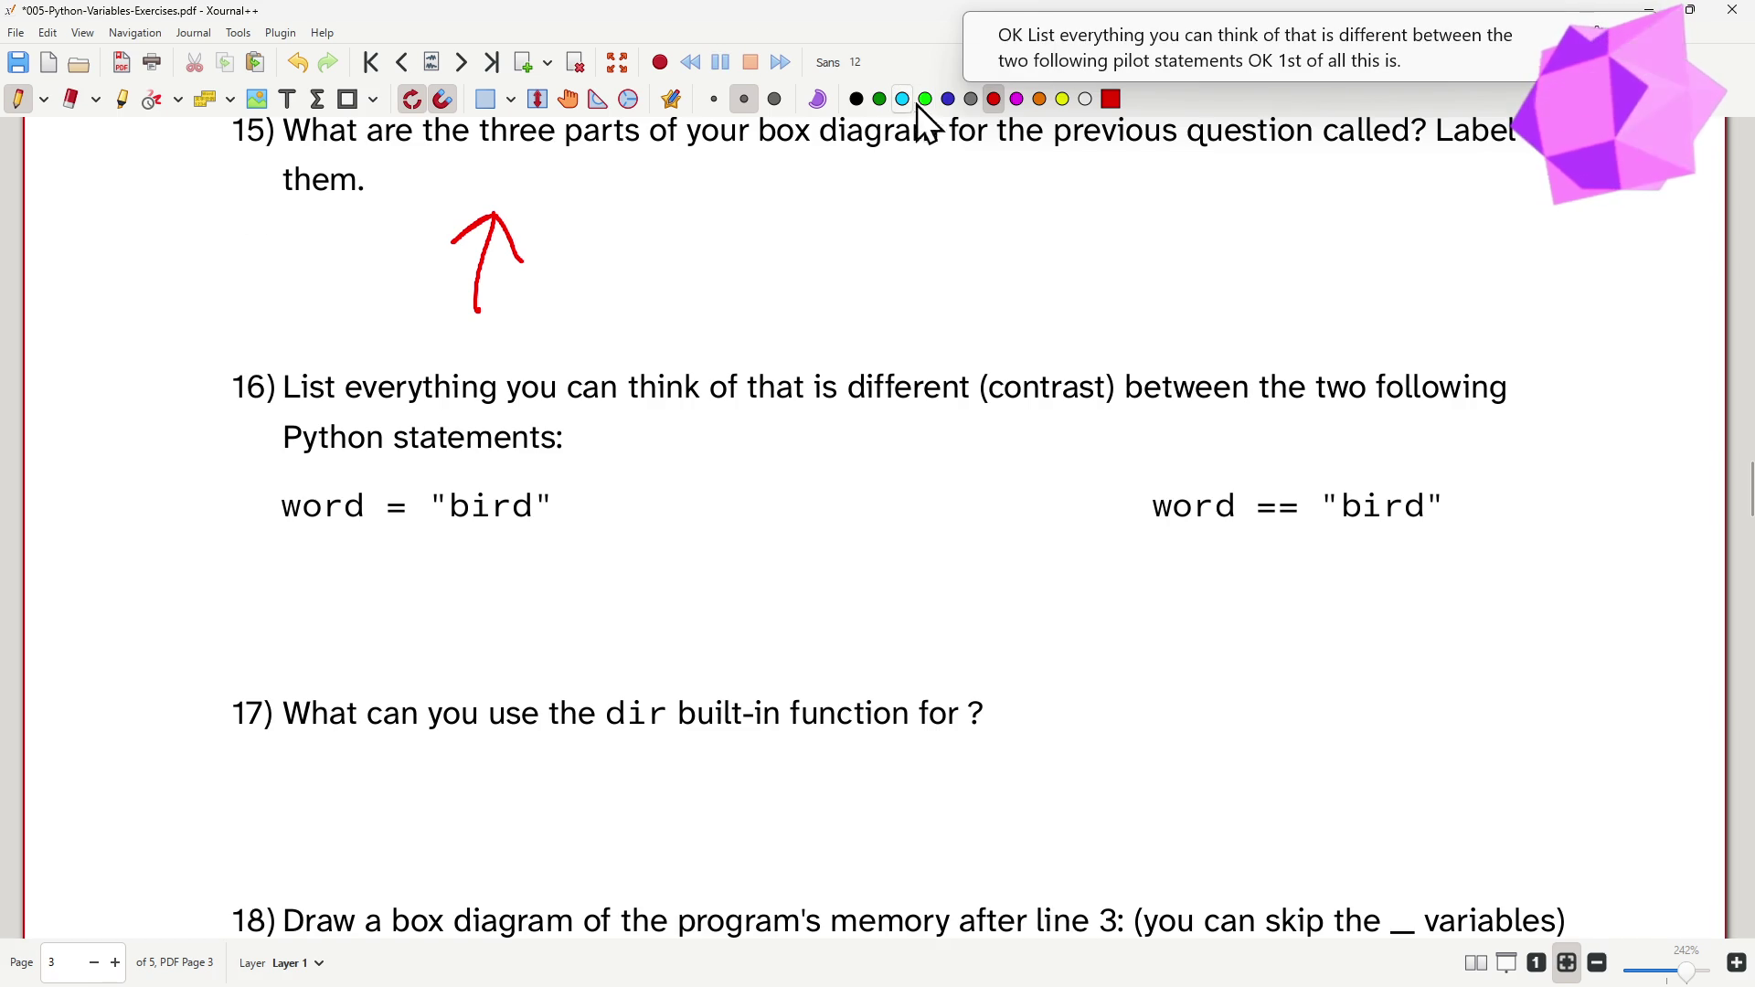
- Add text notes under word = "bird" and word == "bird" naming assignment and expression statements
left_click(289, 101)
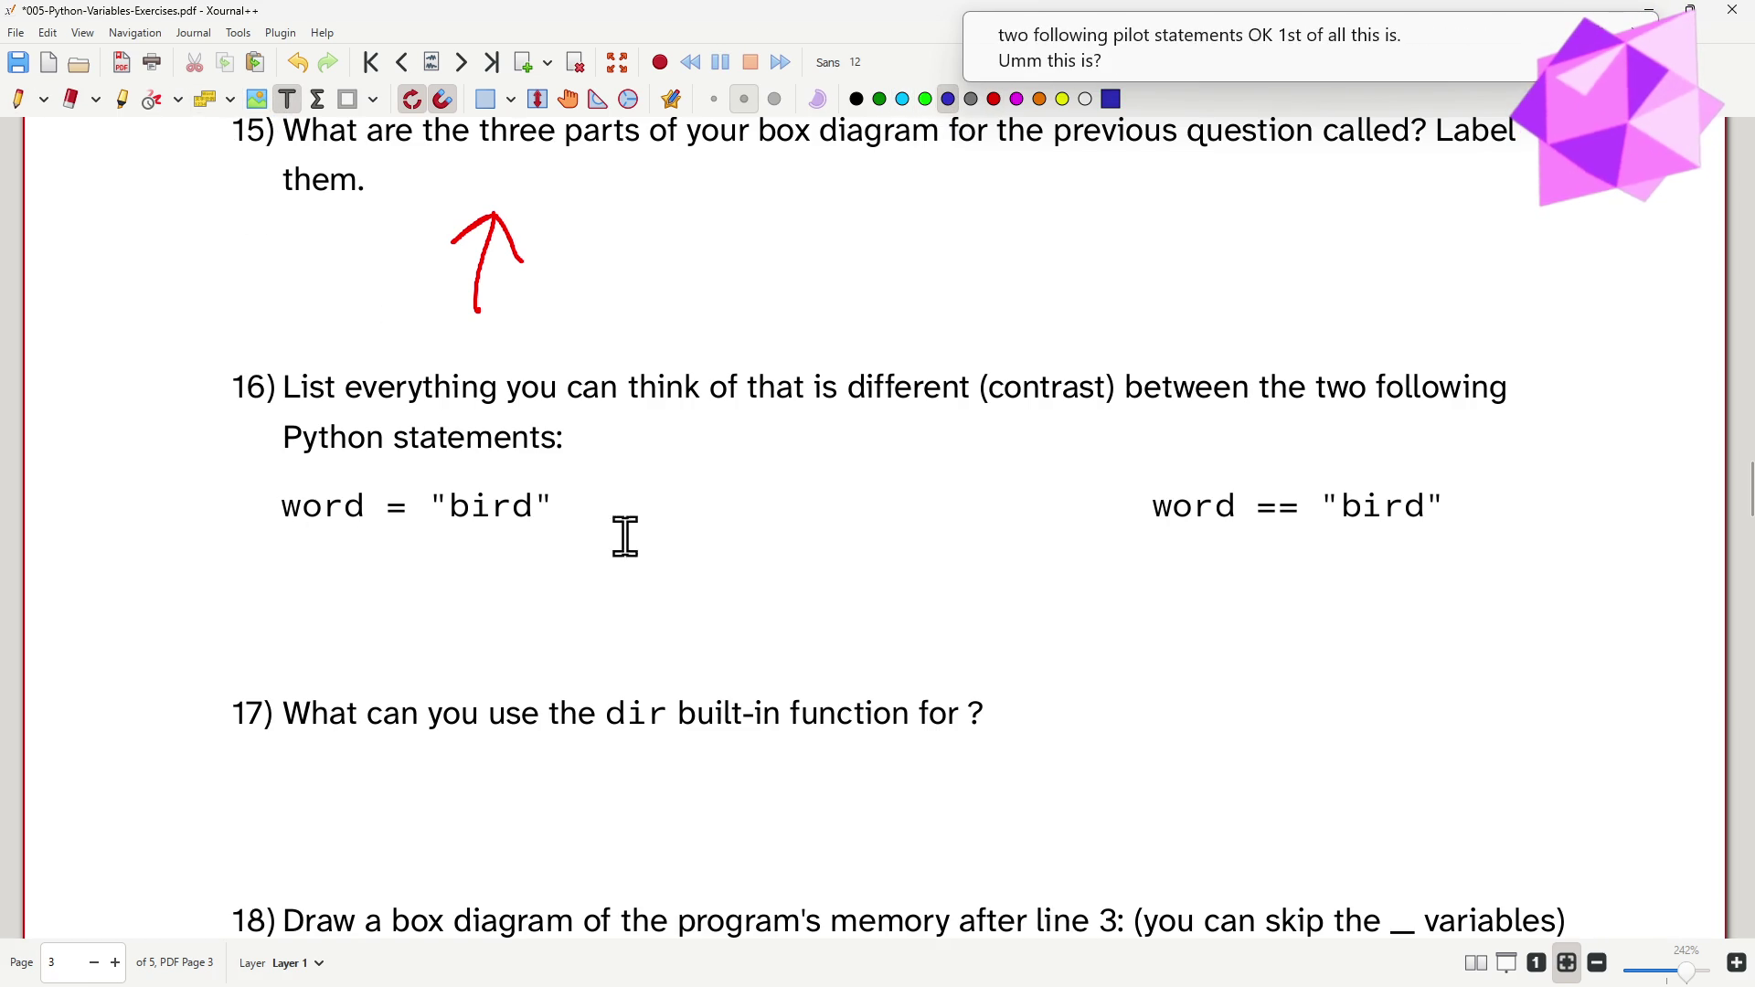
left_click(236, 555)
type("assignment state")
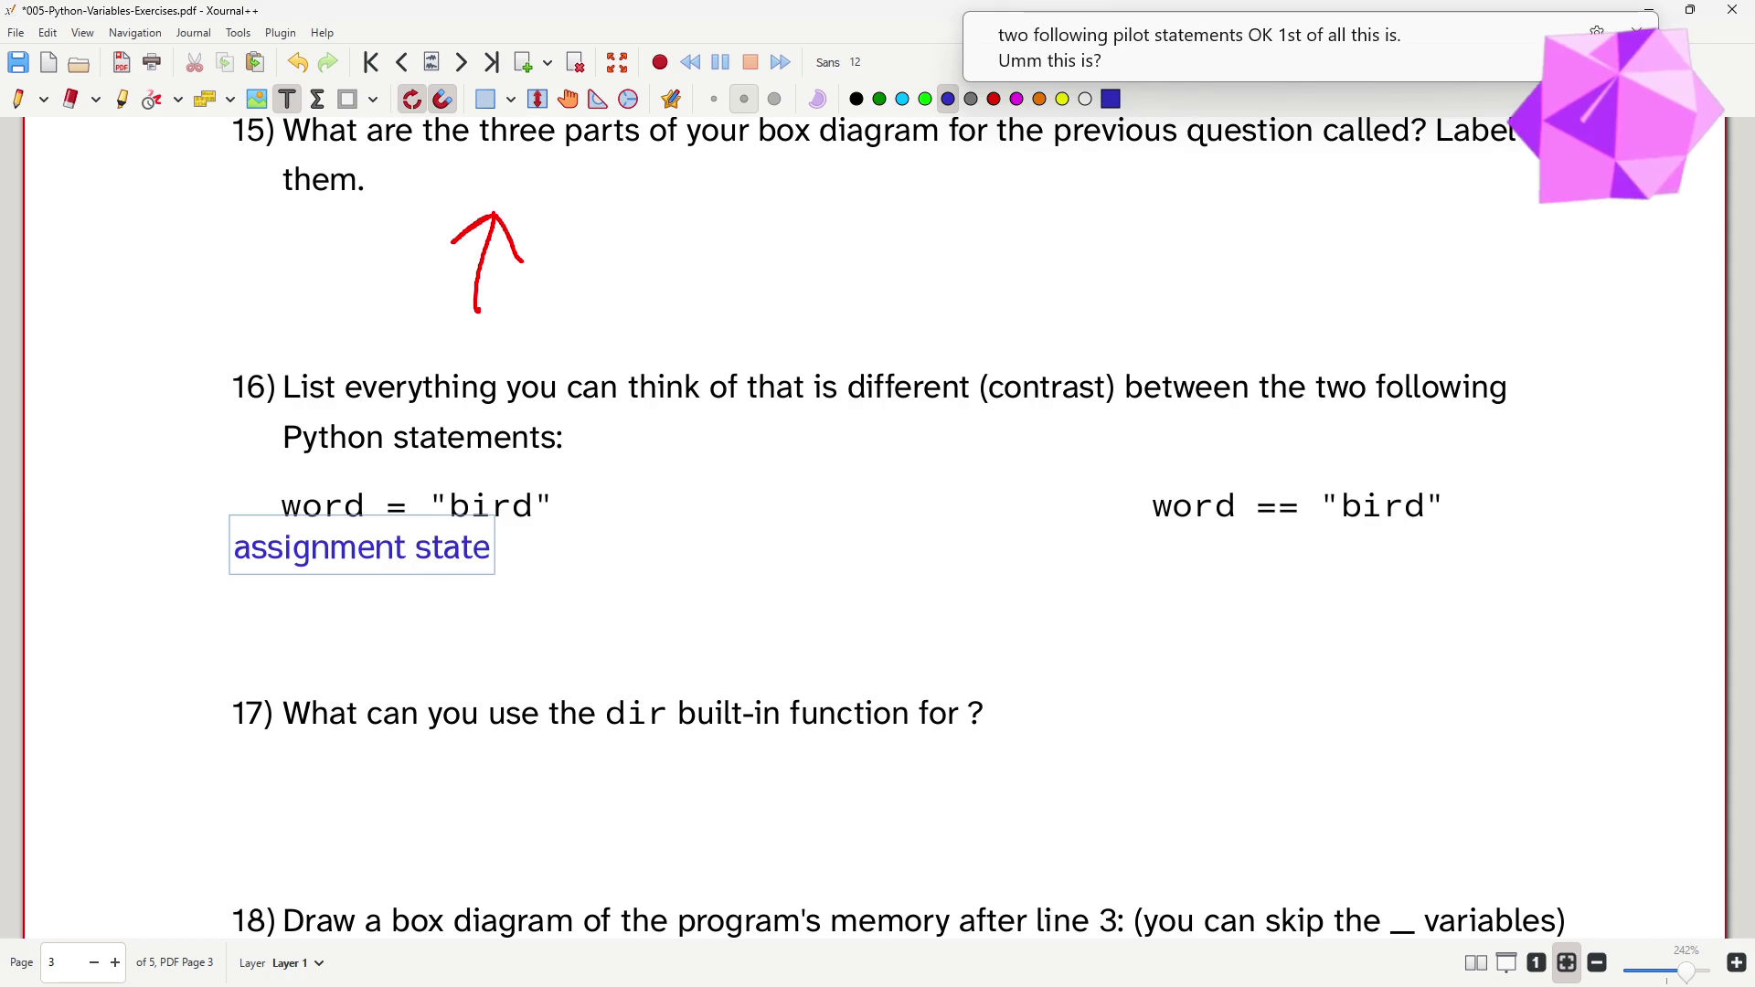
type("ment")
left_click(1132, 535)
type("e")
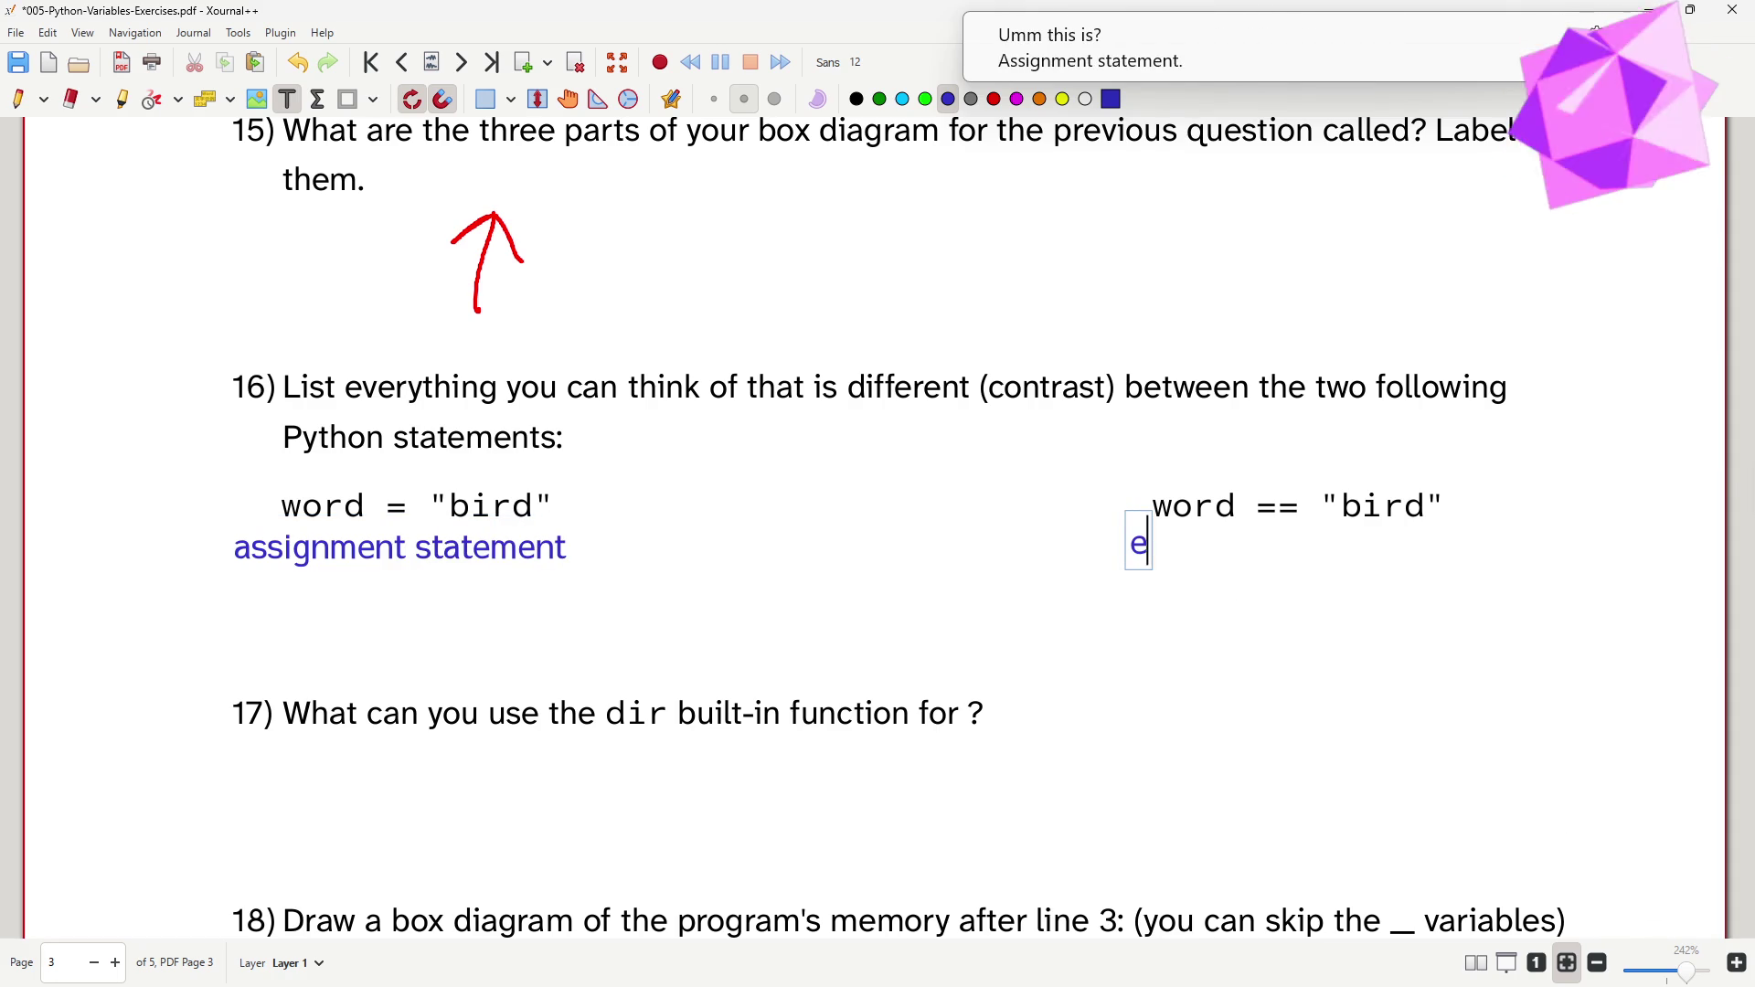
type("xpression stat")
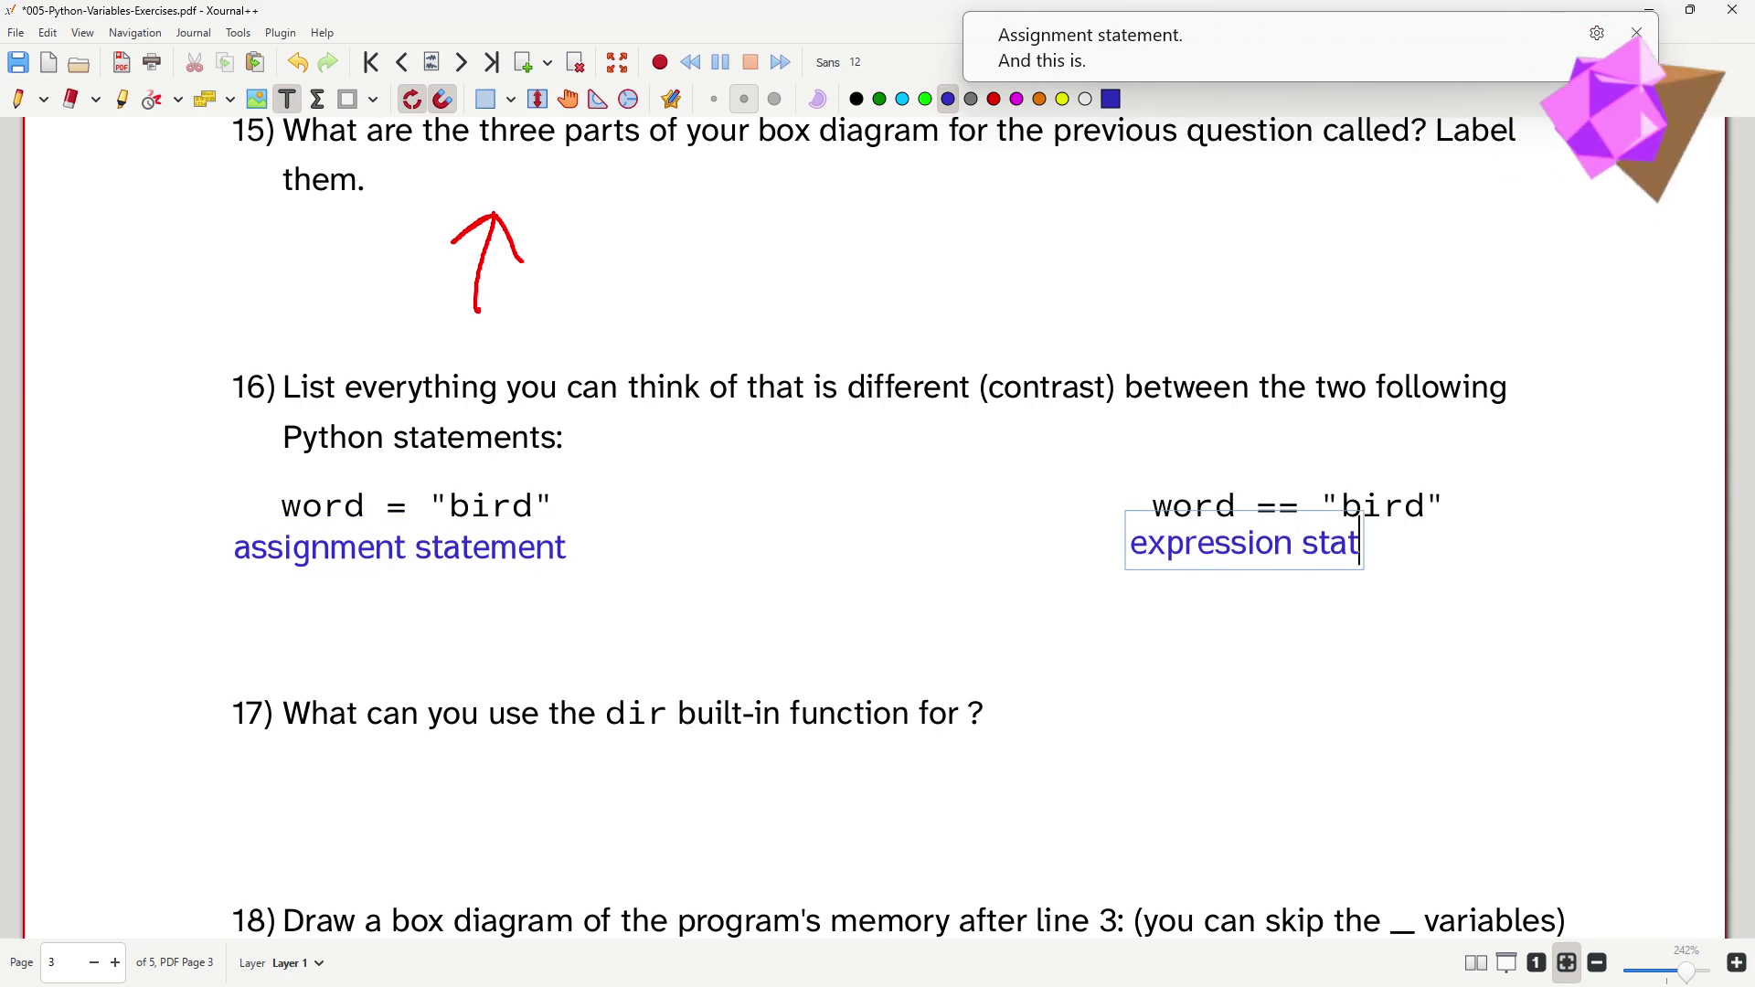
type("ement")
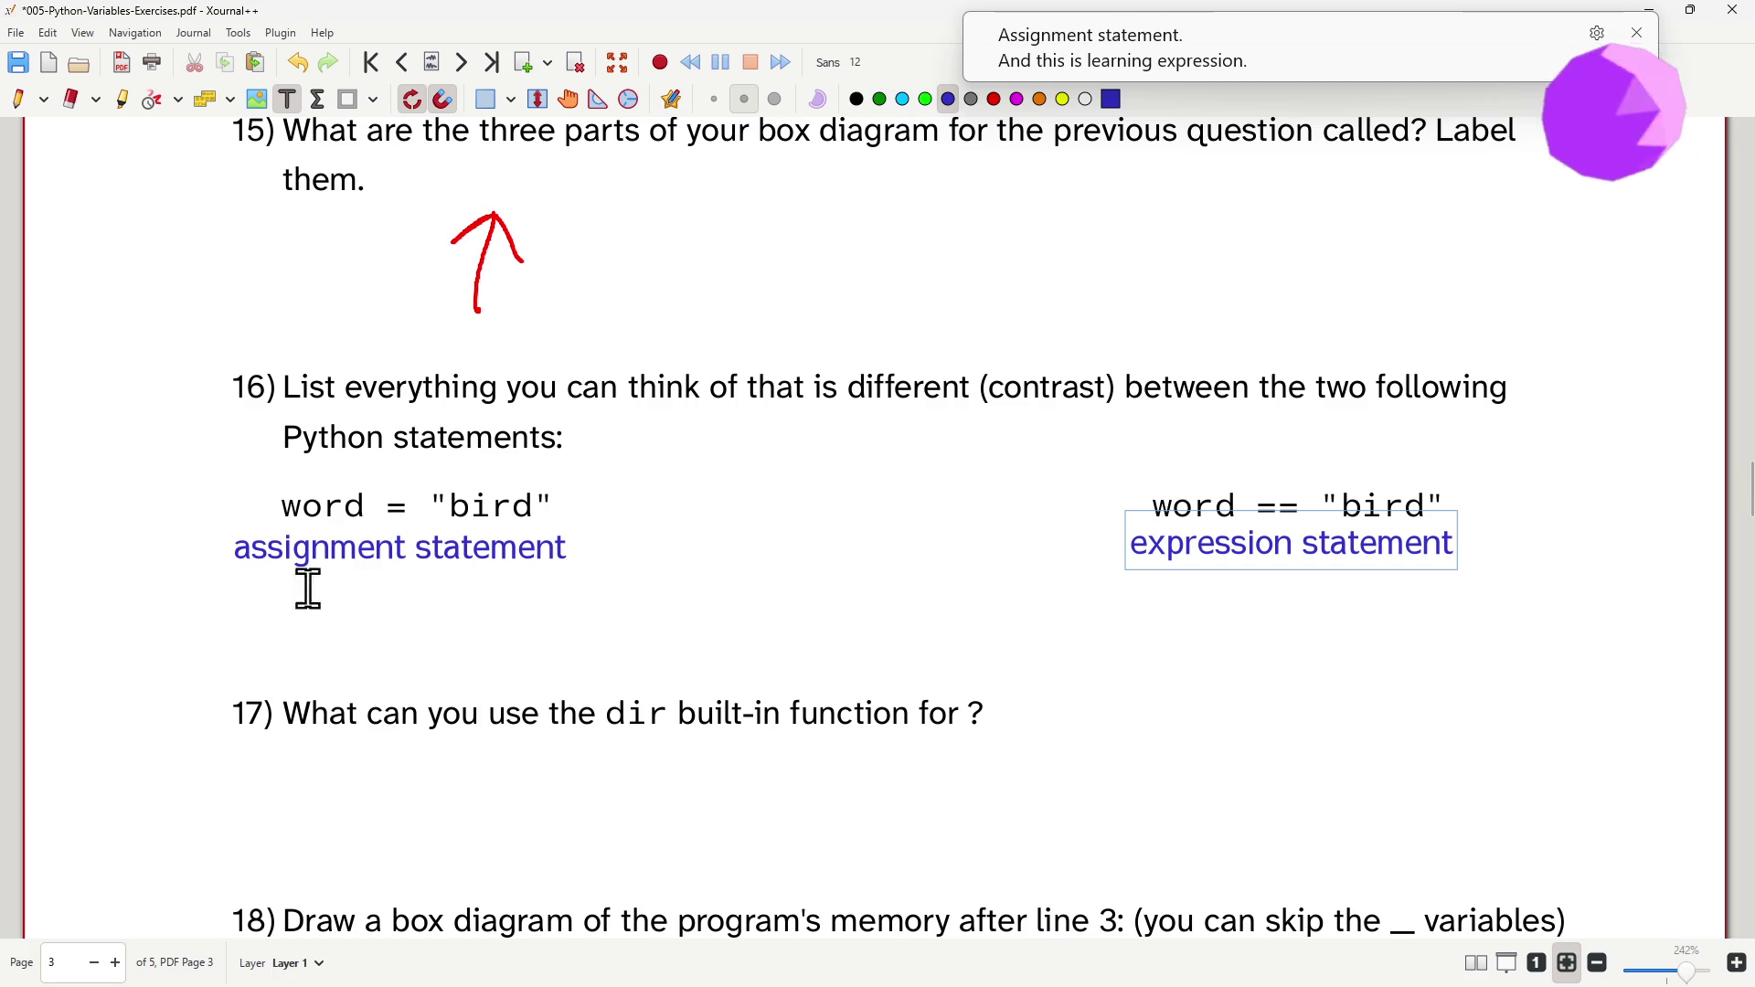
- Add the contrast notes 'makes a change' and 'asks a question' below each statement
left_click(236, 589)
type("makes a change")
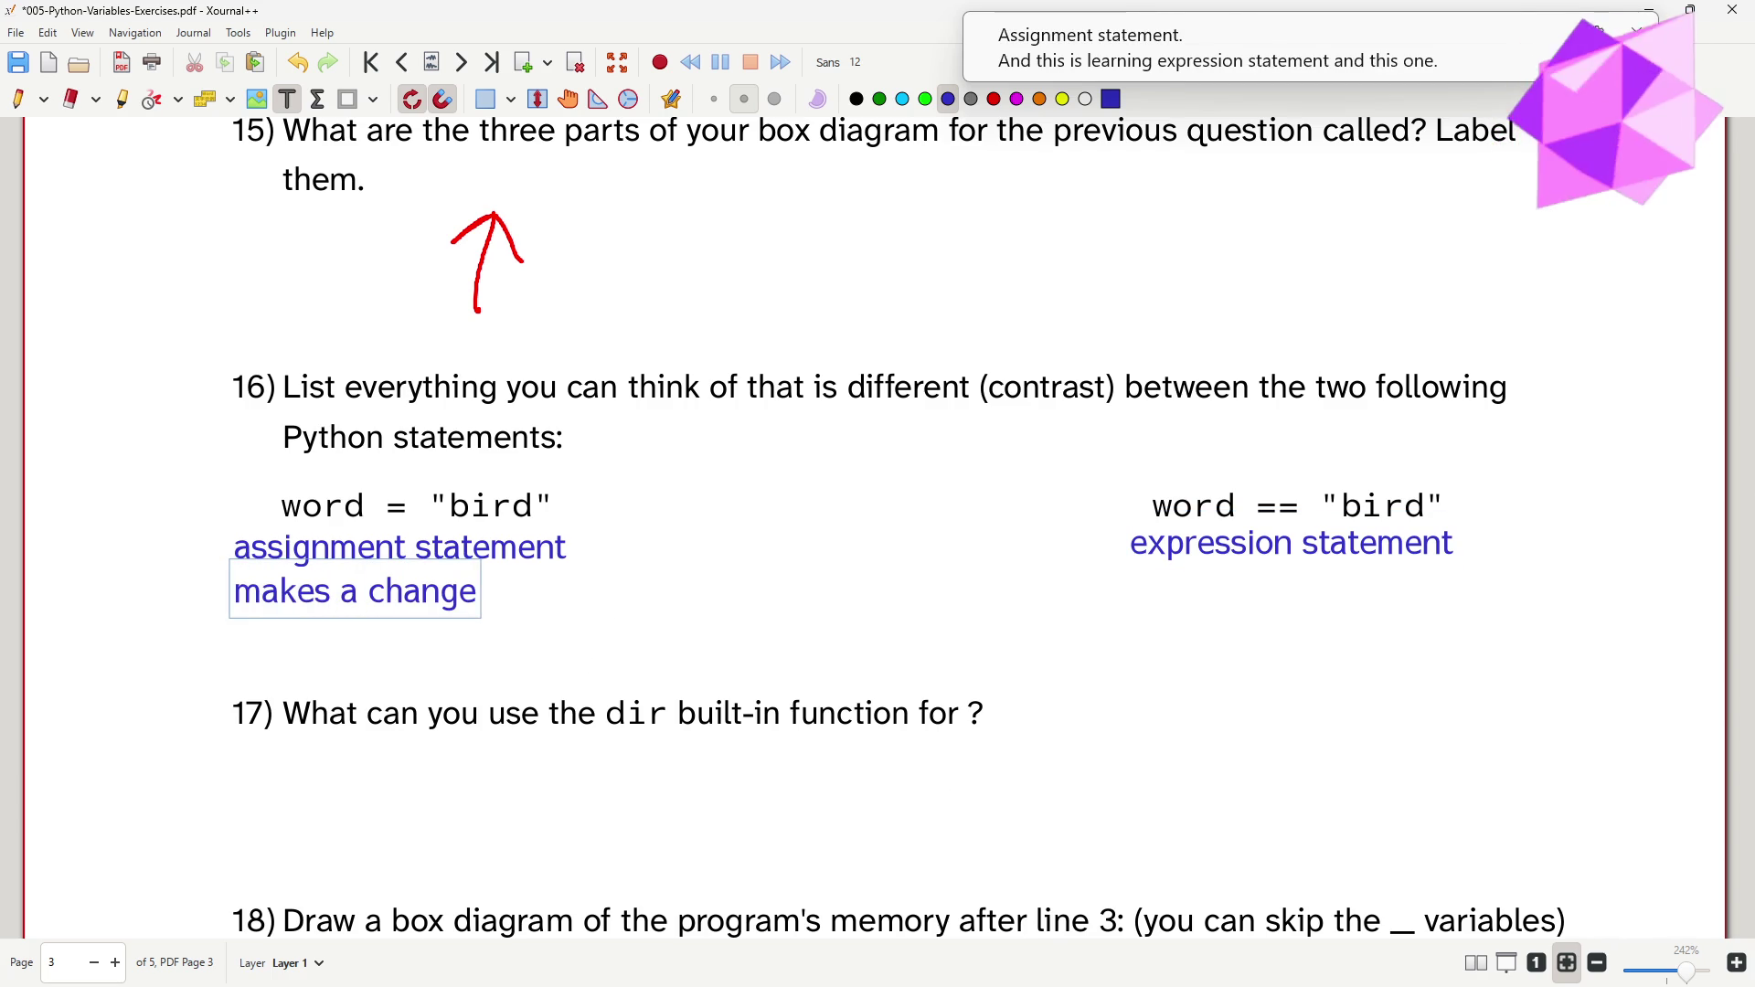
left_click(1143, 587)
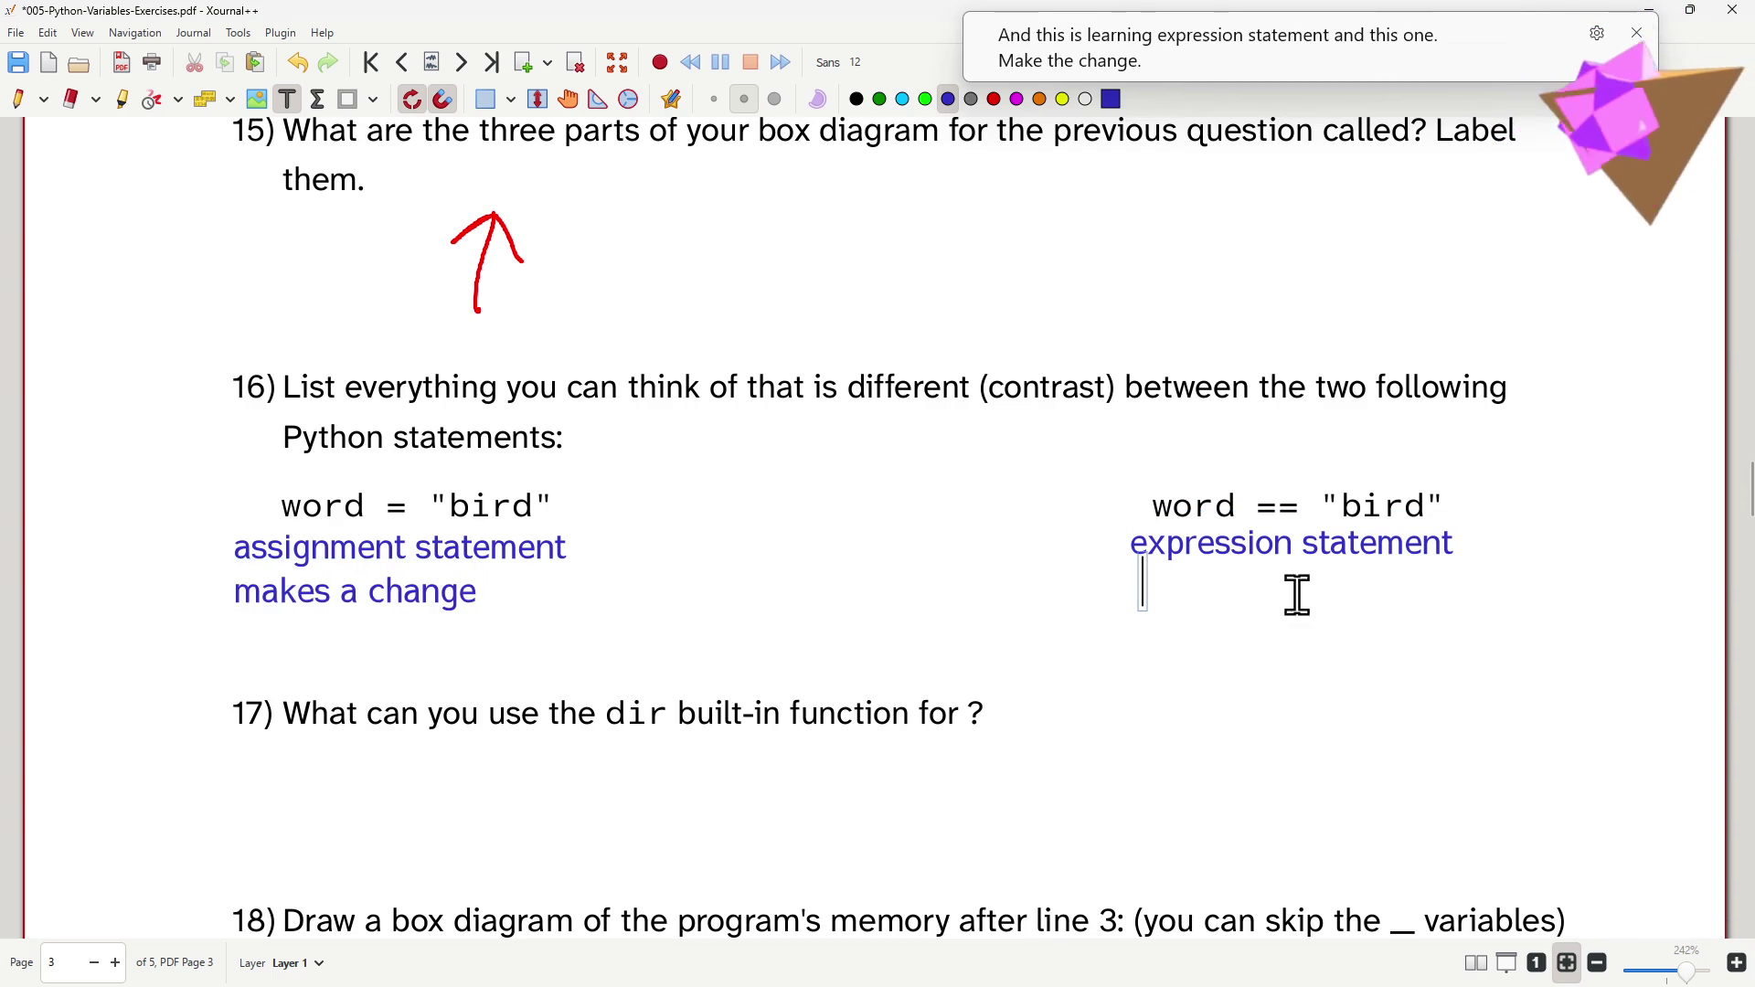
type("ass")
key("BackSpace")
type("ks")
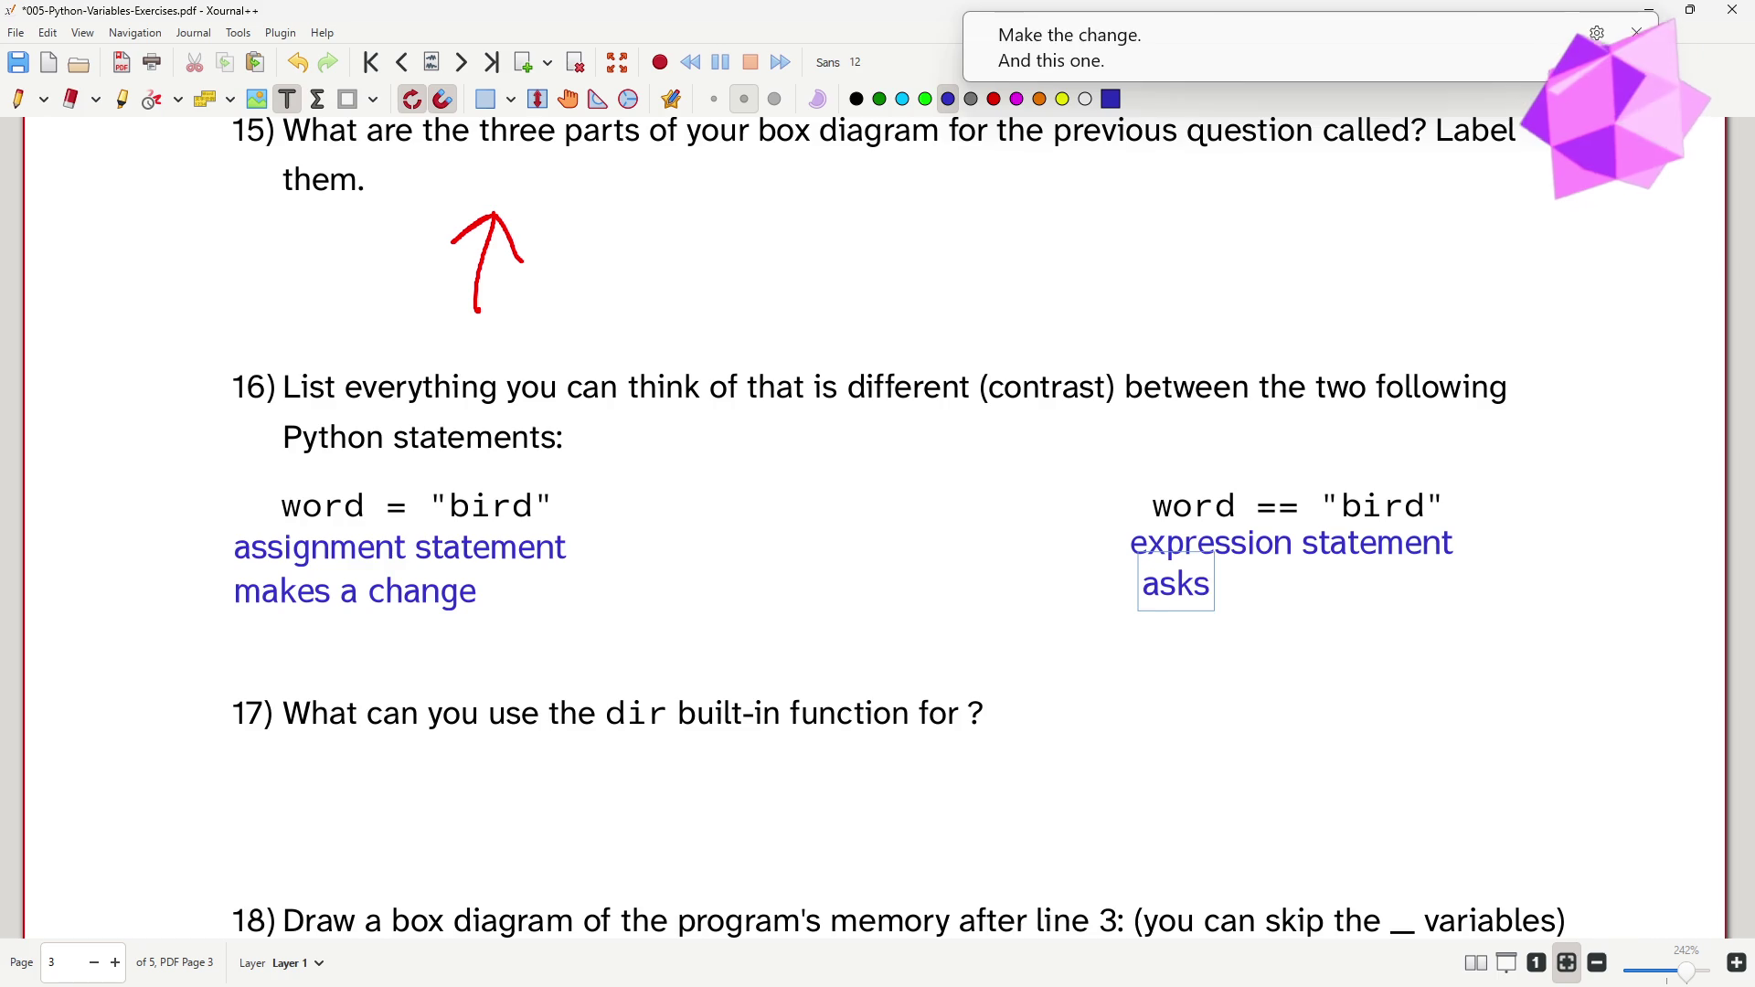
type(" a question")
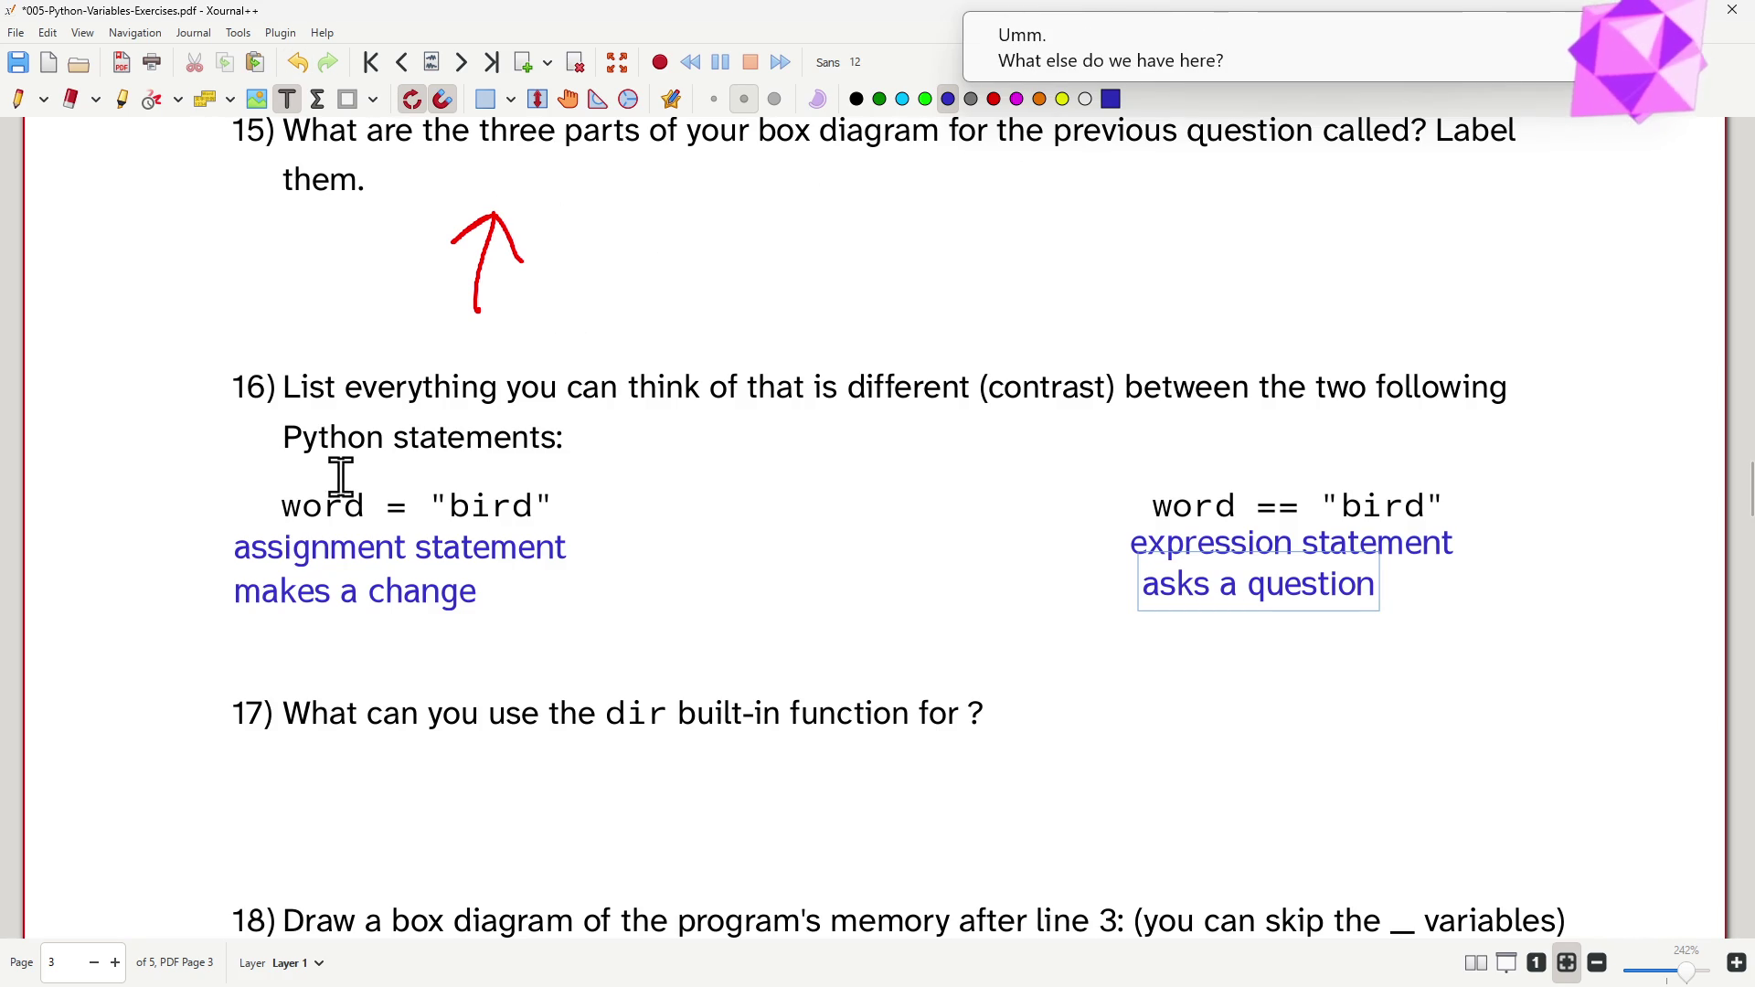
left_click(21, 103)
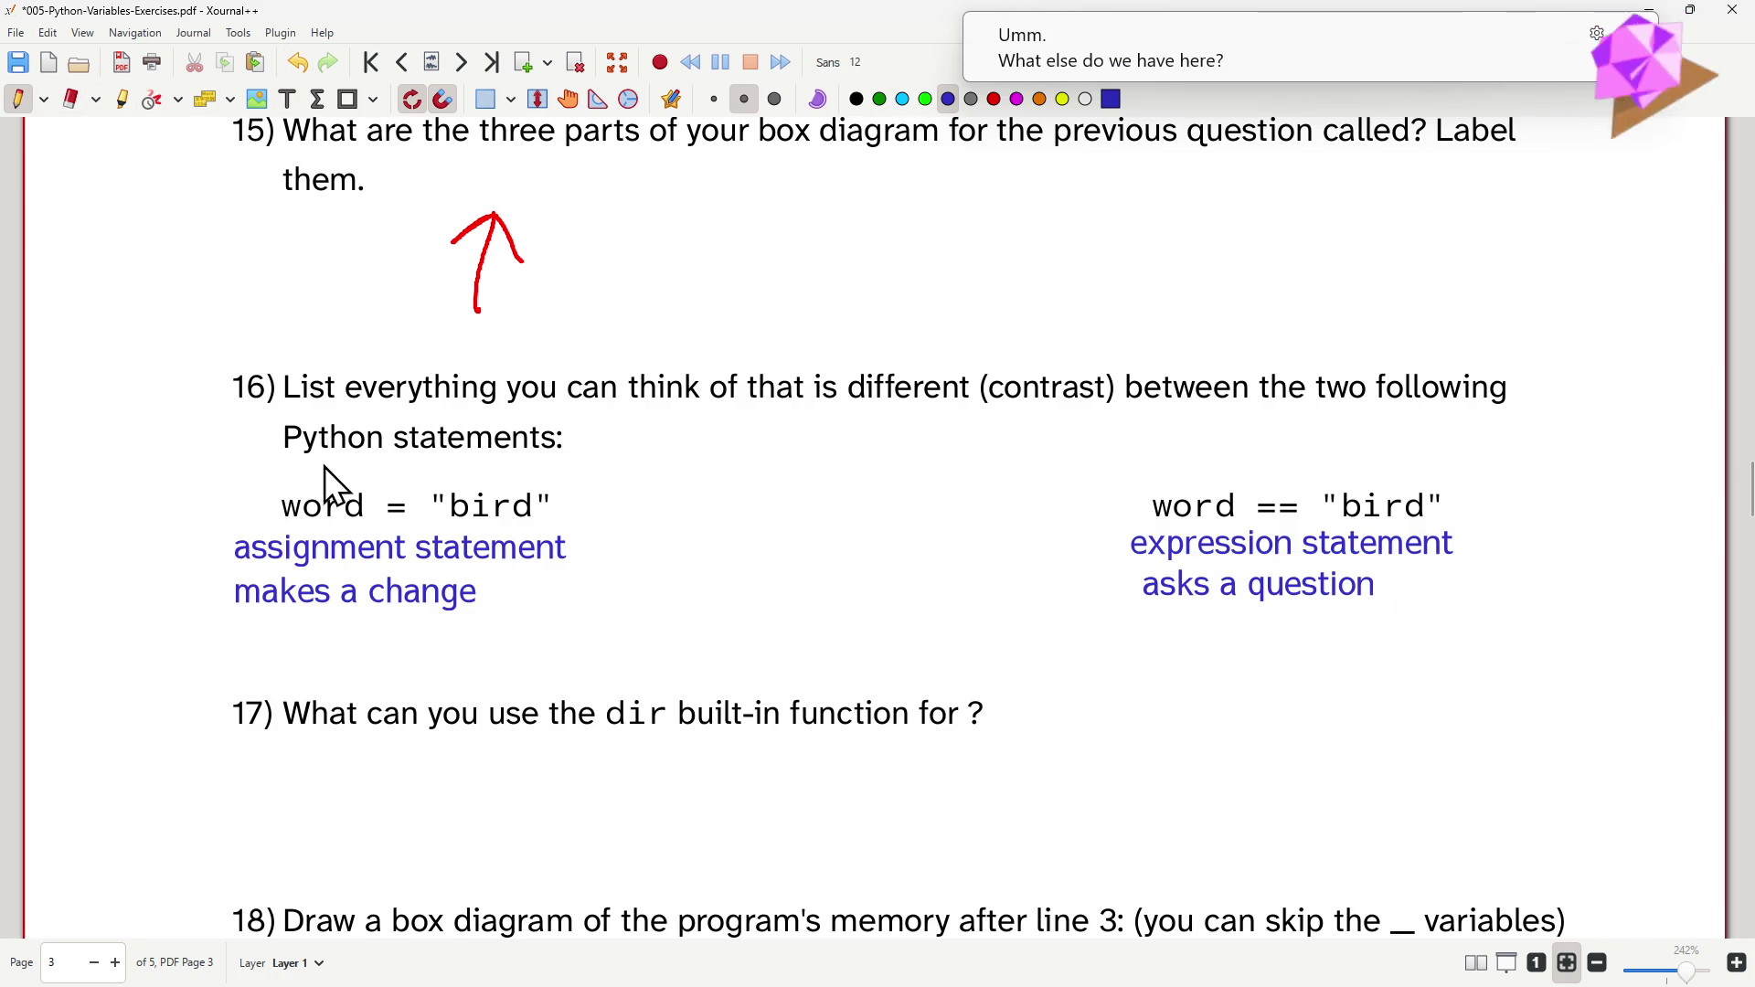
- Circle word in the first statement and label it L-expr in the margin
left_click_drag(284, 467, 325, 467)
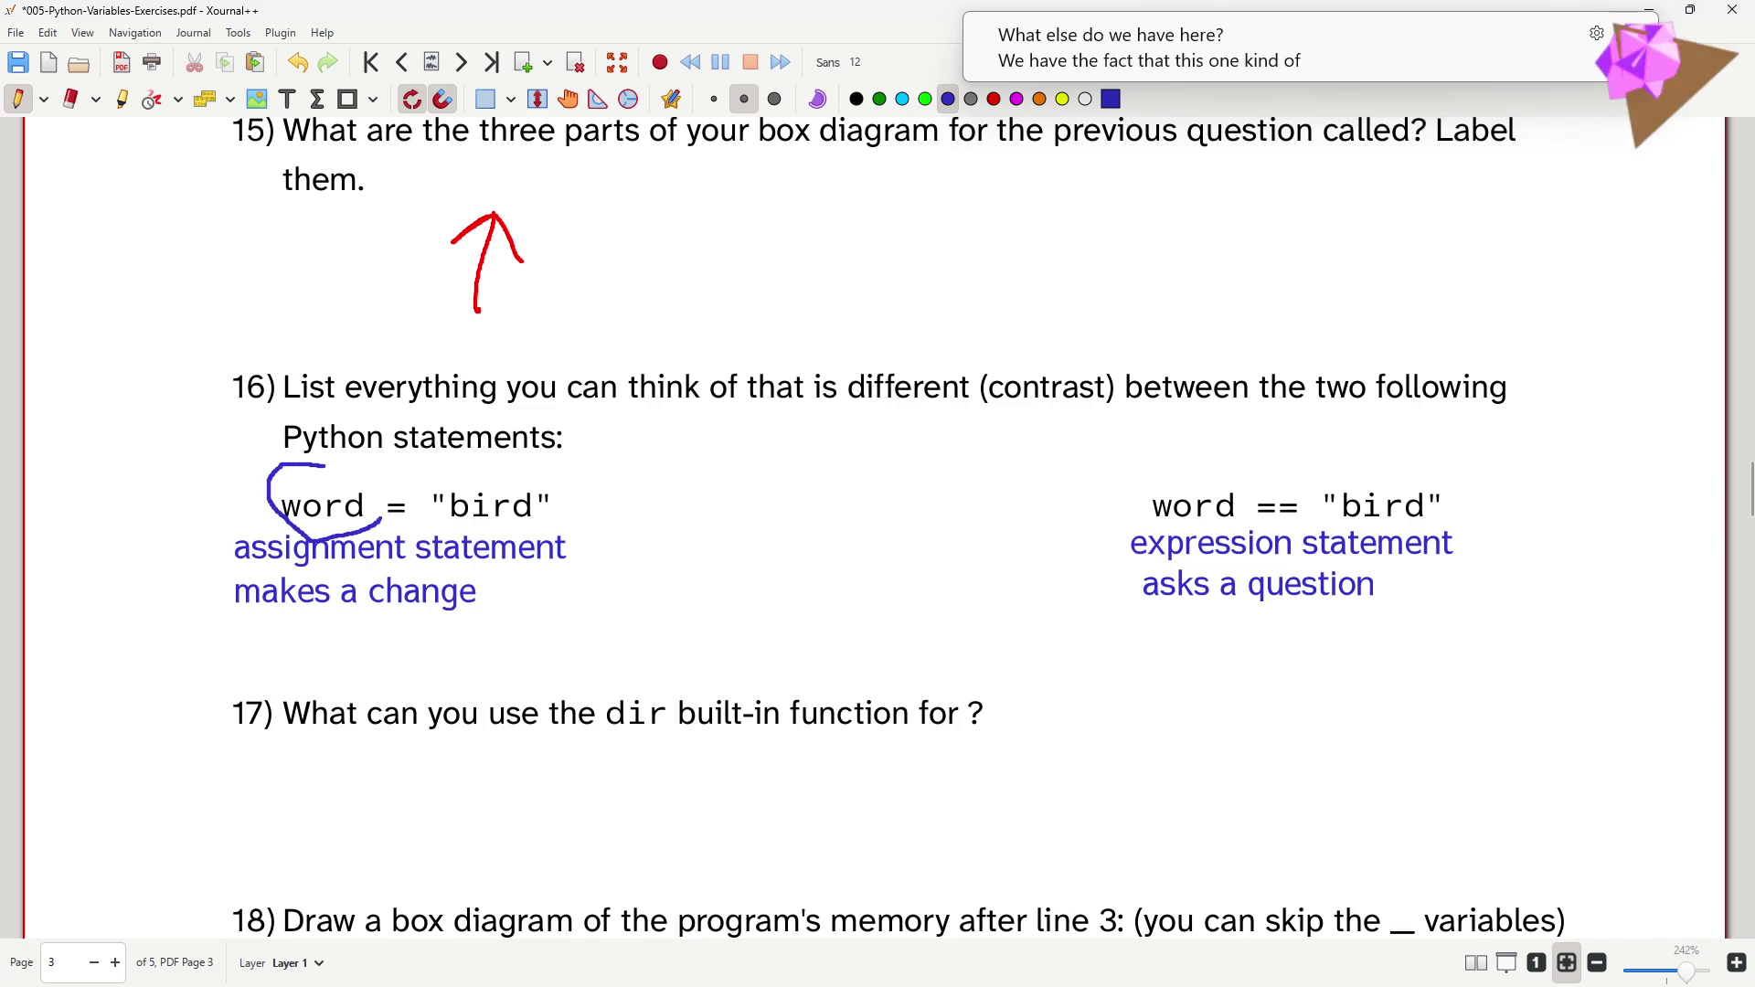
left_click_drag(316, 541, 237, 447)
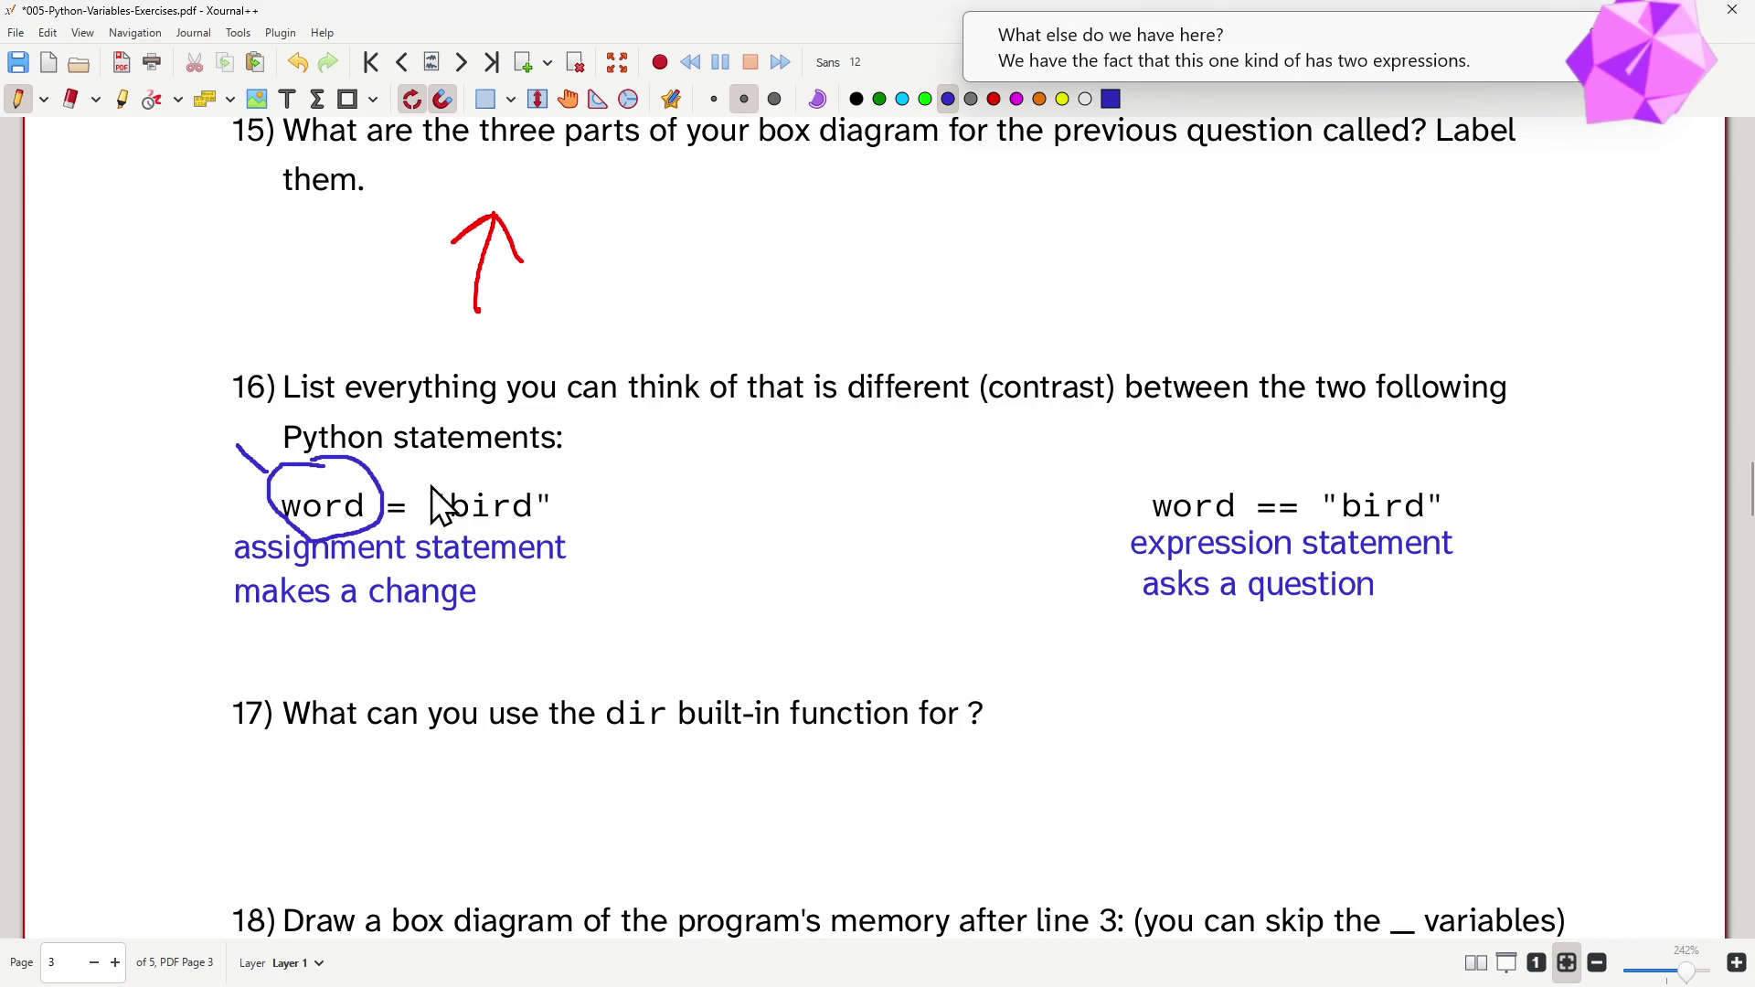
mouse_move(123, 452)
left_mouse_down()
mouse_move(166, 411)
mouse_move(223, 428)
mouse_move(238, 398)
left_mouse_up()
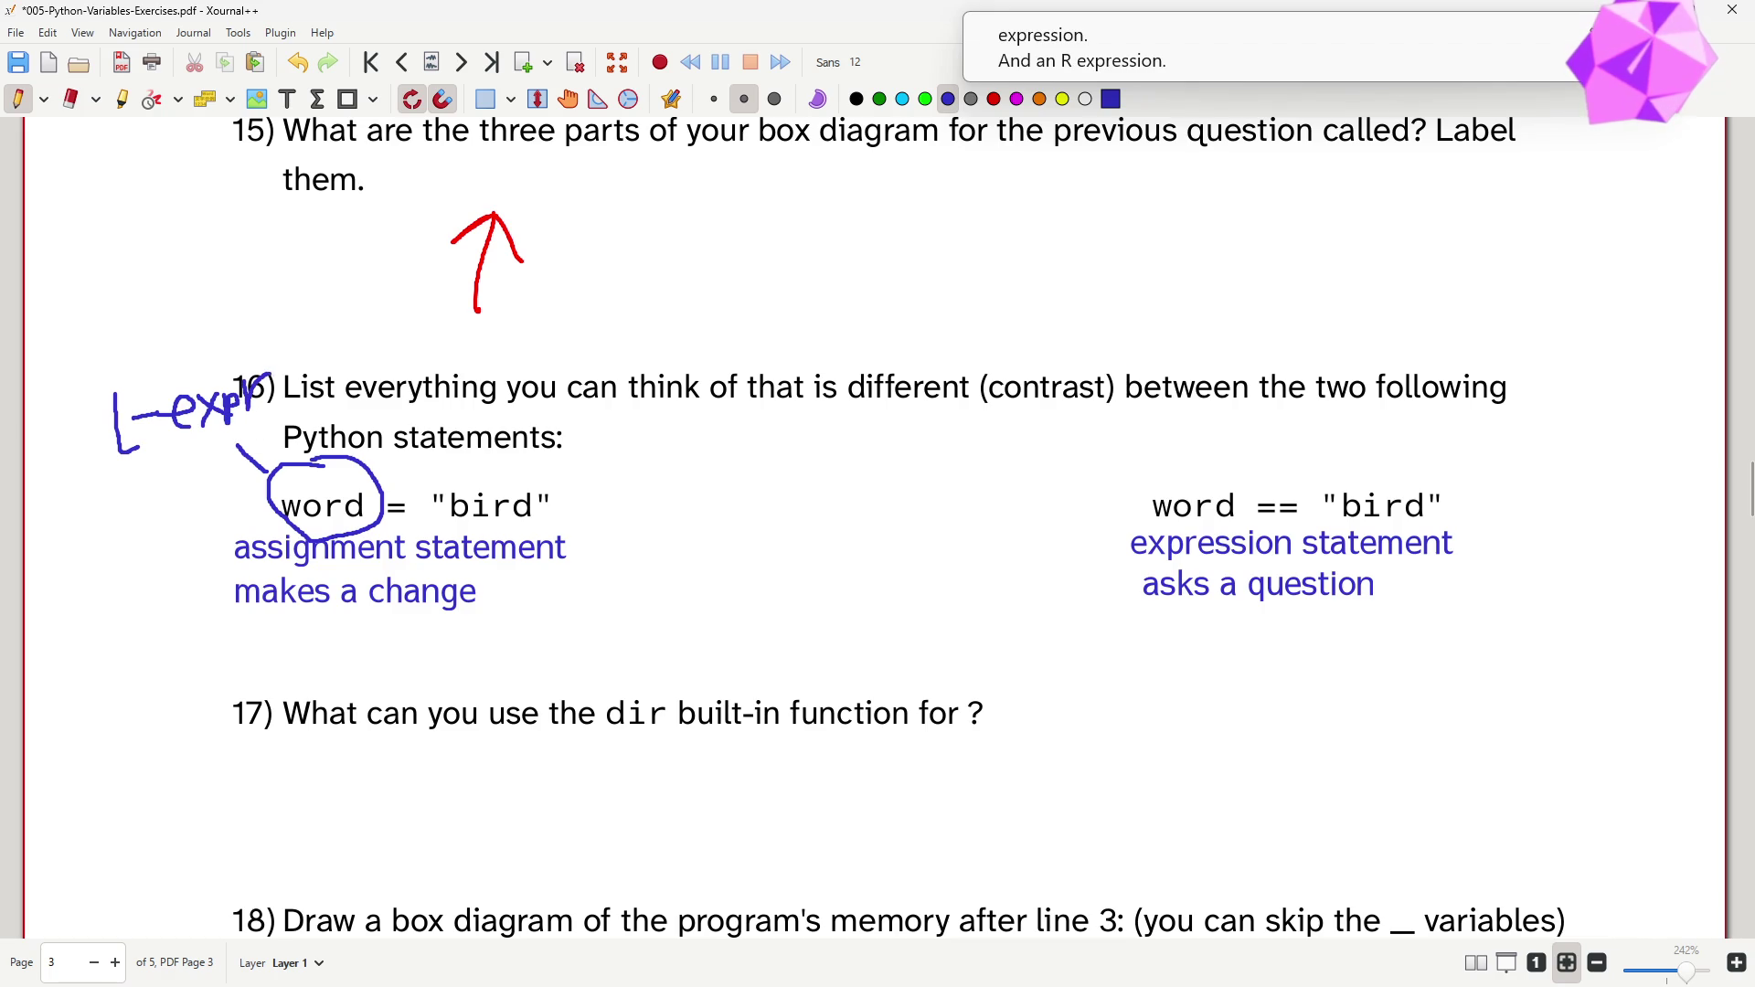
- Circle 'bird' labelled r-expression, then circle the whole word == "bird" comparison
left_click_drag(474, 467, 439, 506)
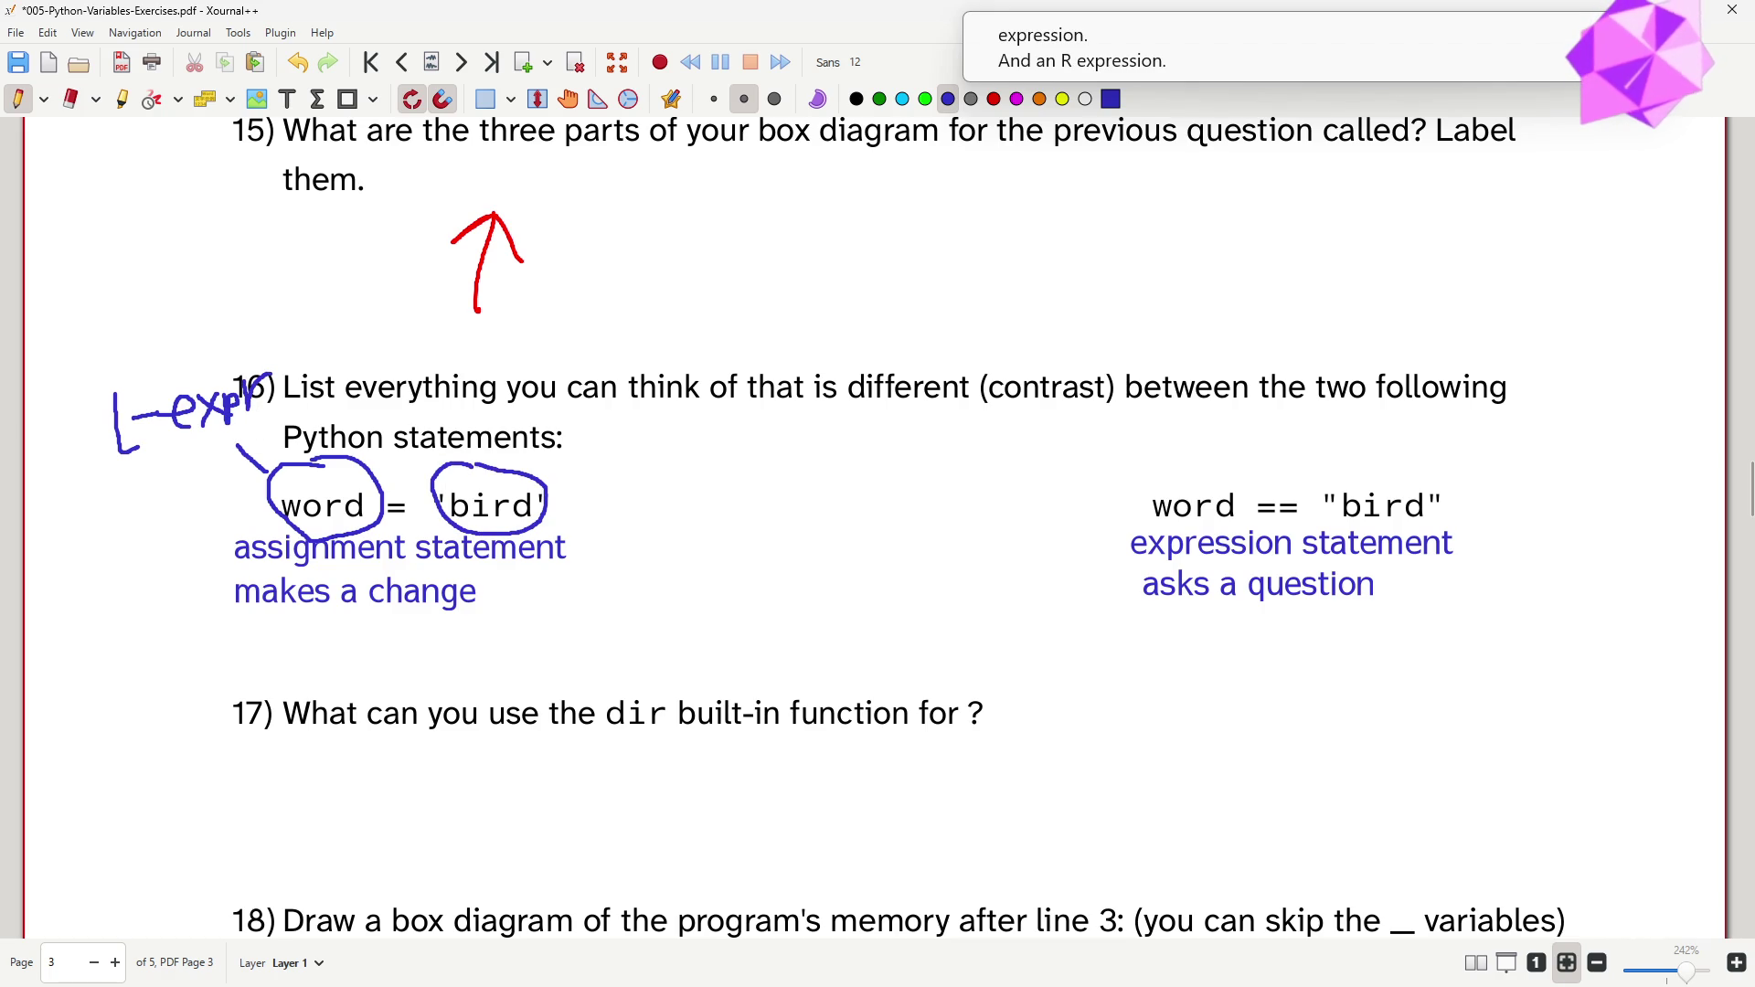
mouse_move(549, 479)
left_mouse_down()
mouse_move(623, 436)
mouse_move(685, 433)
mouse_move(732, 472)
mouse_move(702, 474)
mouse_move(767, 436)
mouse_move(864, 461)
left_mouse_up()
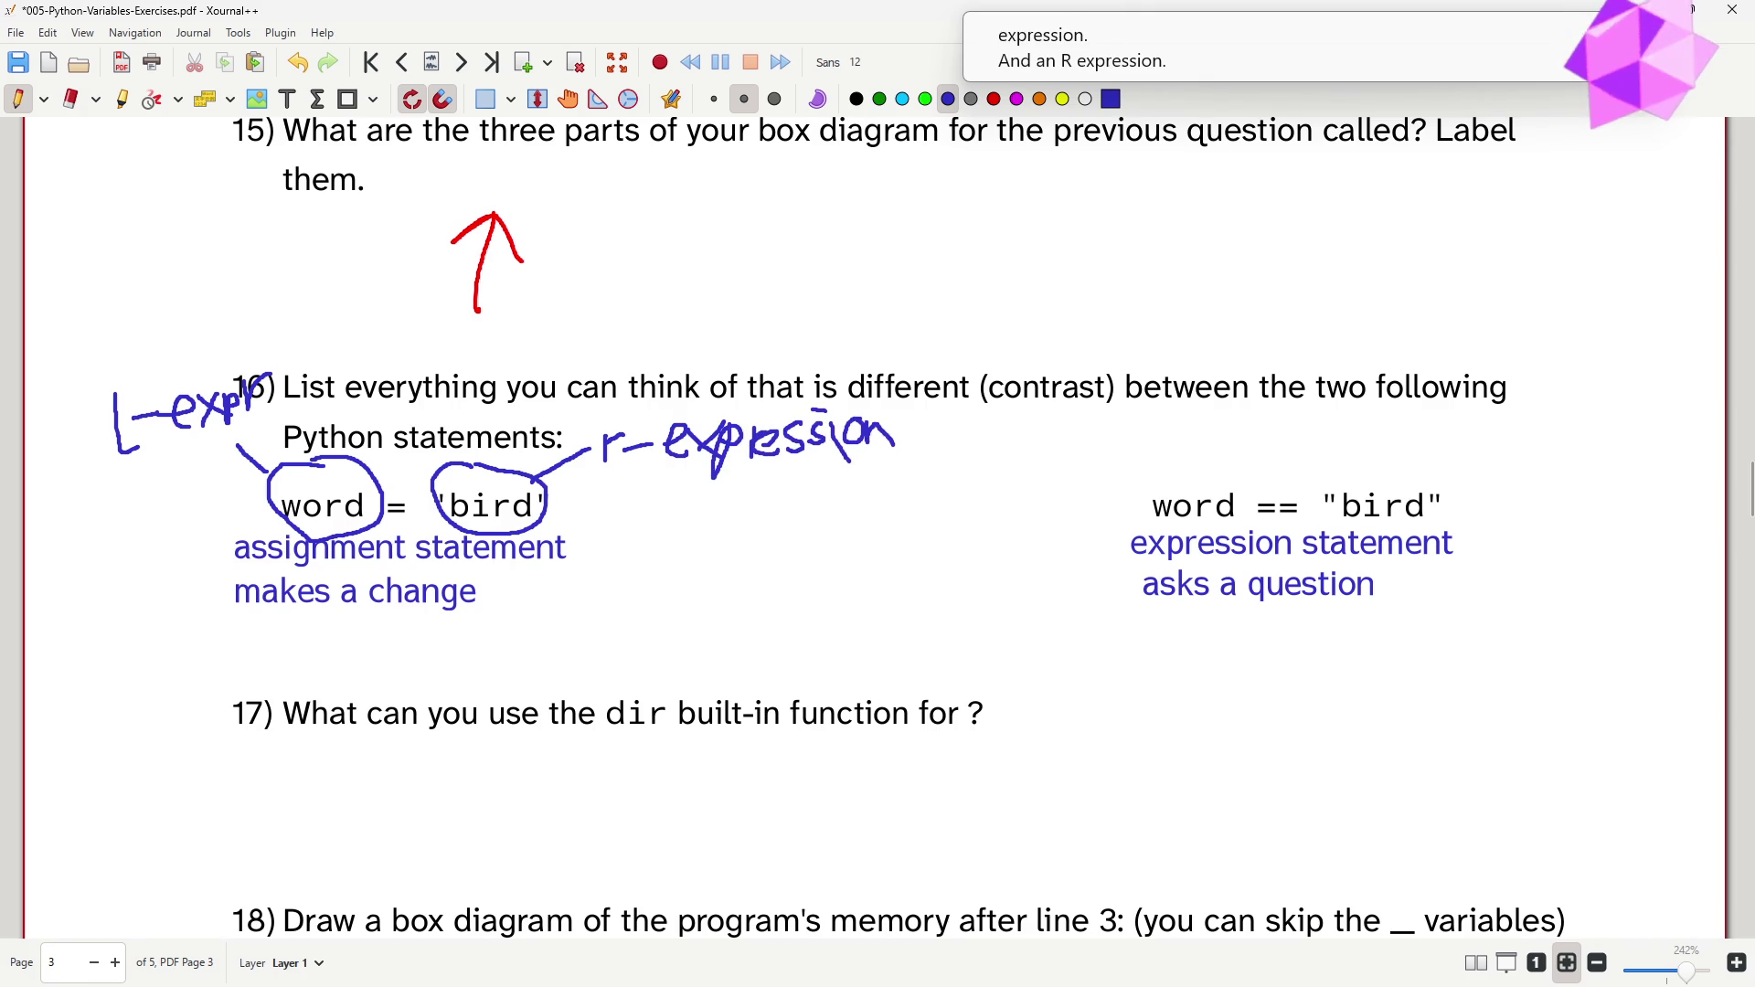
mouse_move(1391, 470)
left_mouse_down()
mouse_move(1180, 483)
mouse_move(1442, 491)
mouse_move(1478, 445)
mouse_move(1613, 444)
mouse_move(1645, 466)
mouse_move(1627, 474)
mouse_move(1671, 448)
left_mouse_up()
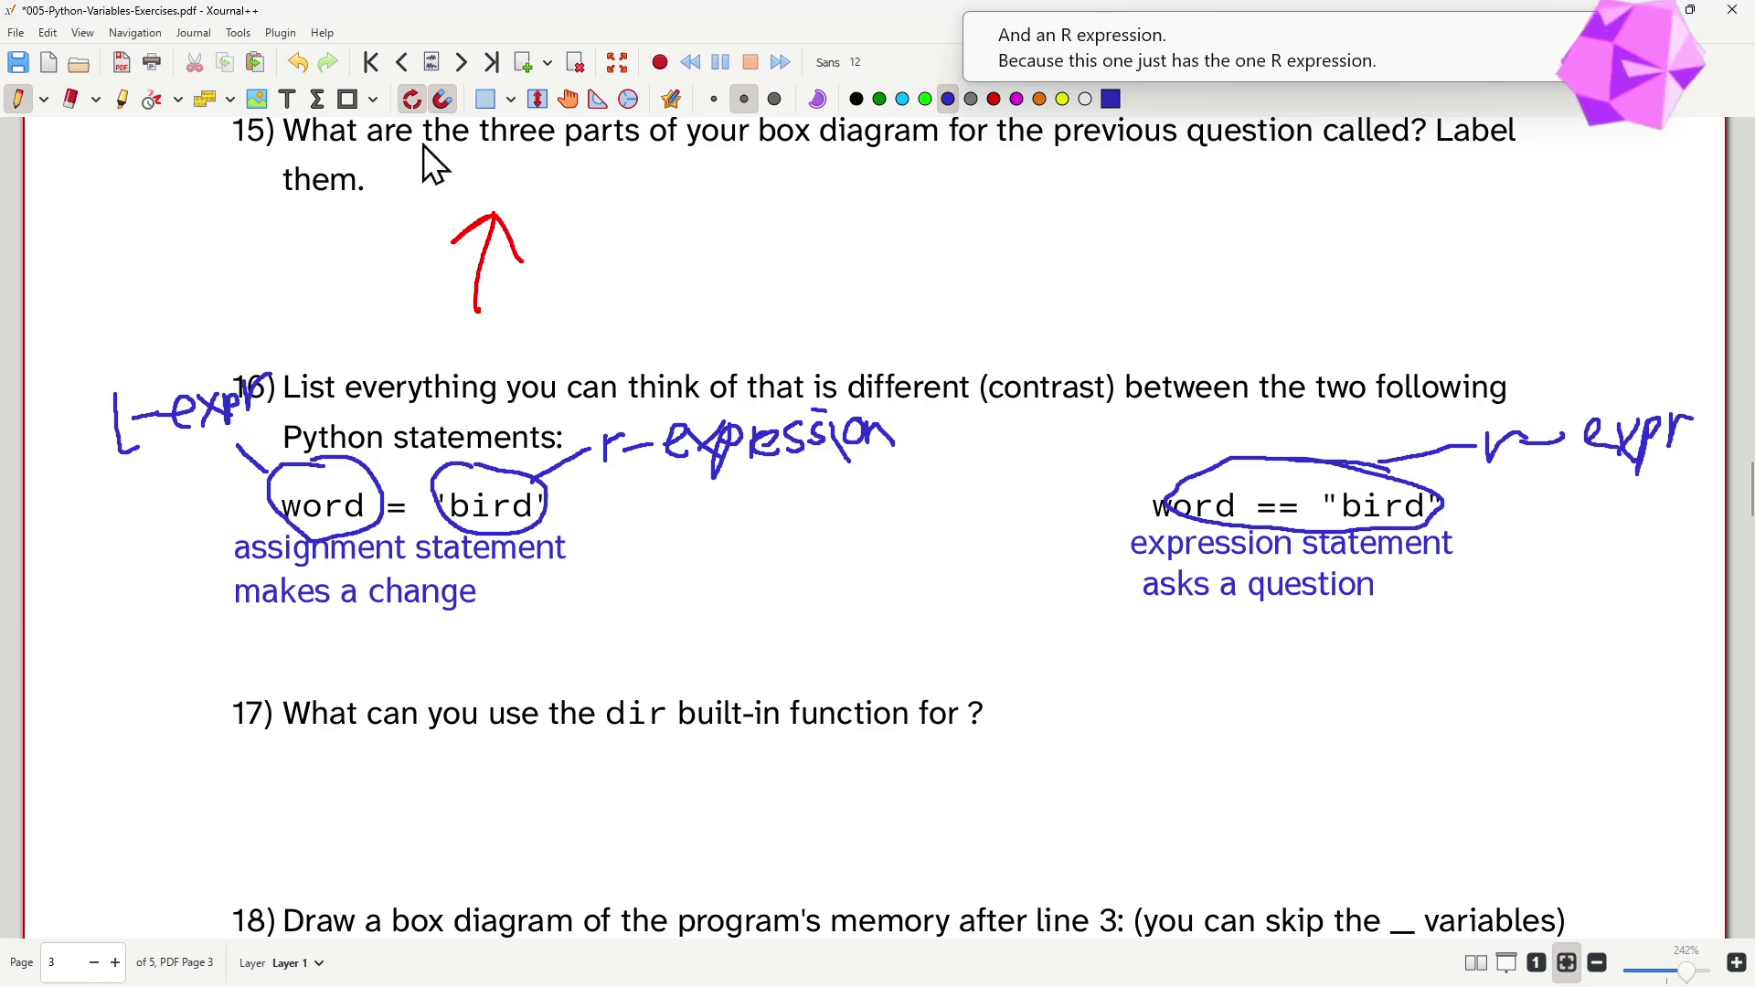
- Add text answers: two expressions under the assignment, one expression under the comparison
left_click(291, 98)
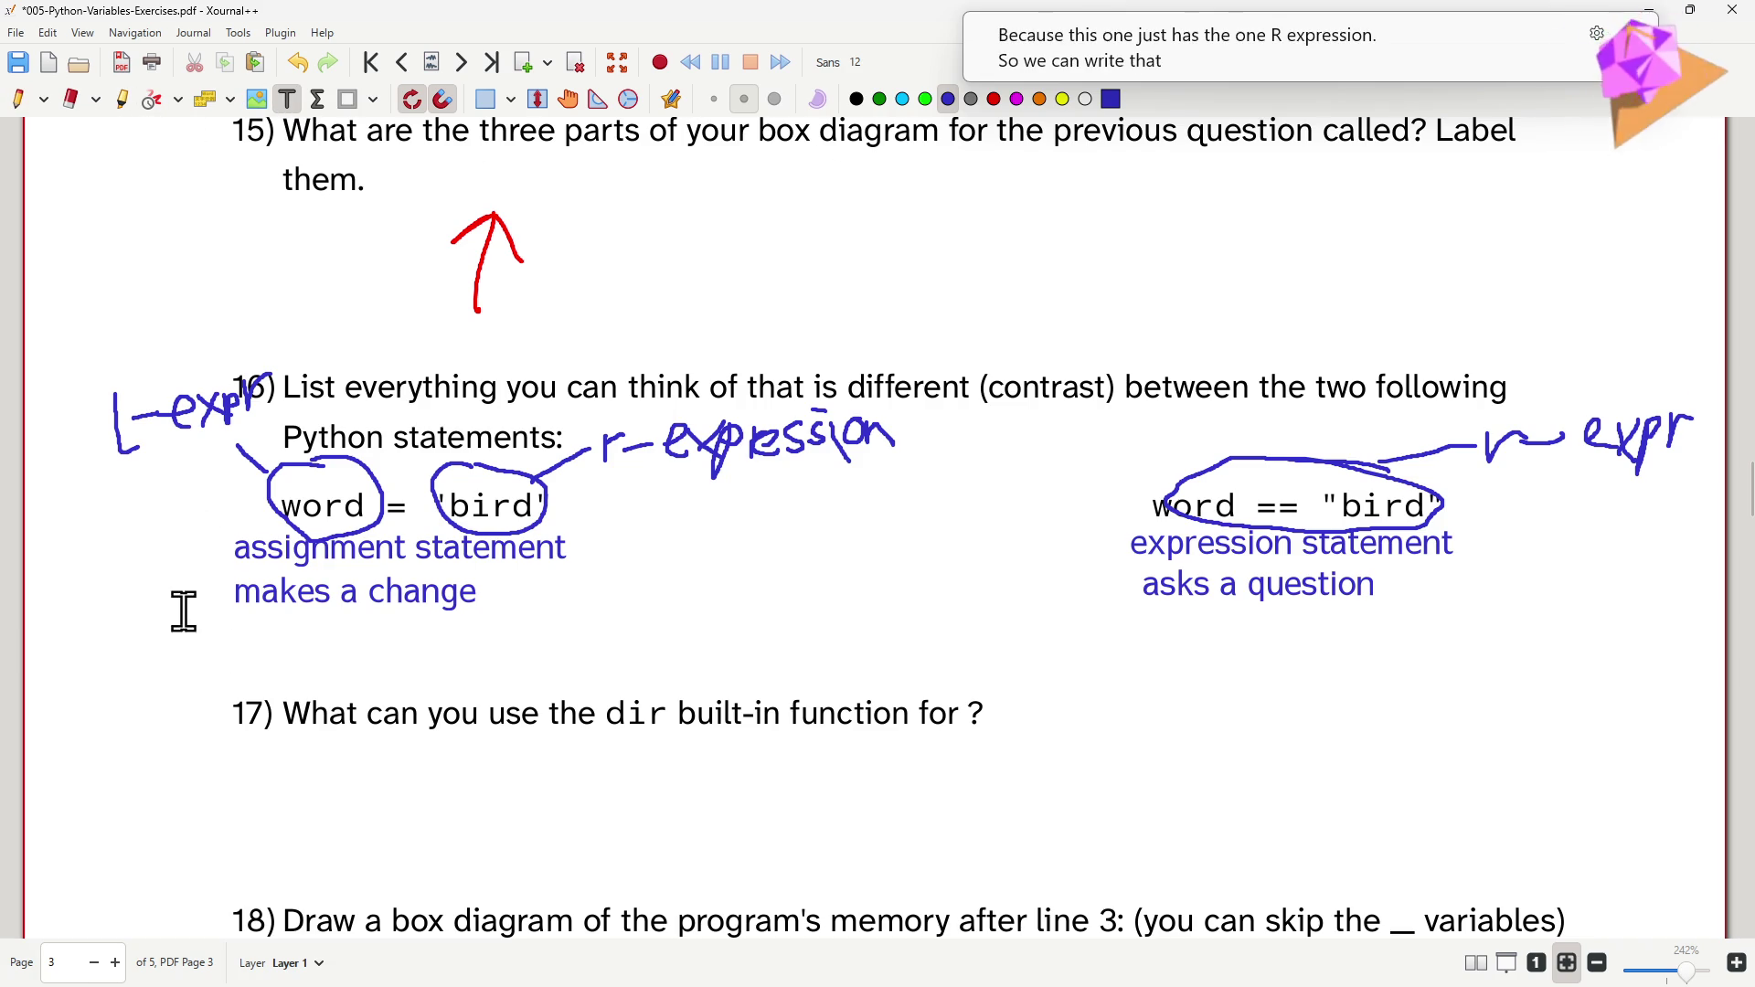
left_click(243, 620)
type("2 expresions an l-expressiona n")
key("BackSpace")
key("BackSpace")
key("BackSpace")
type("and an r-expression")
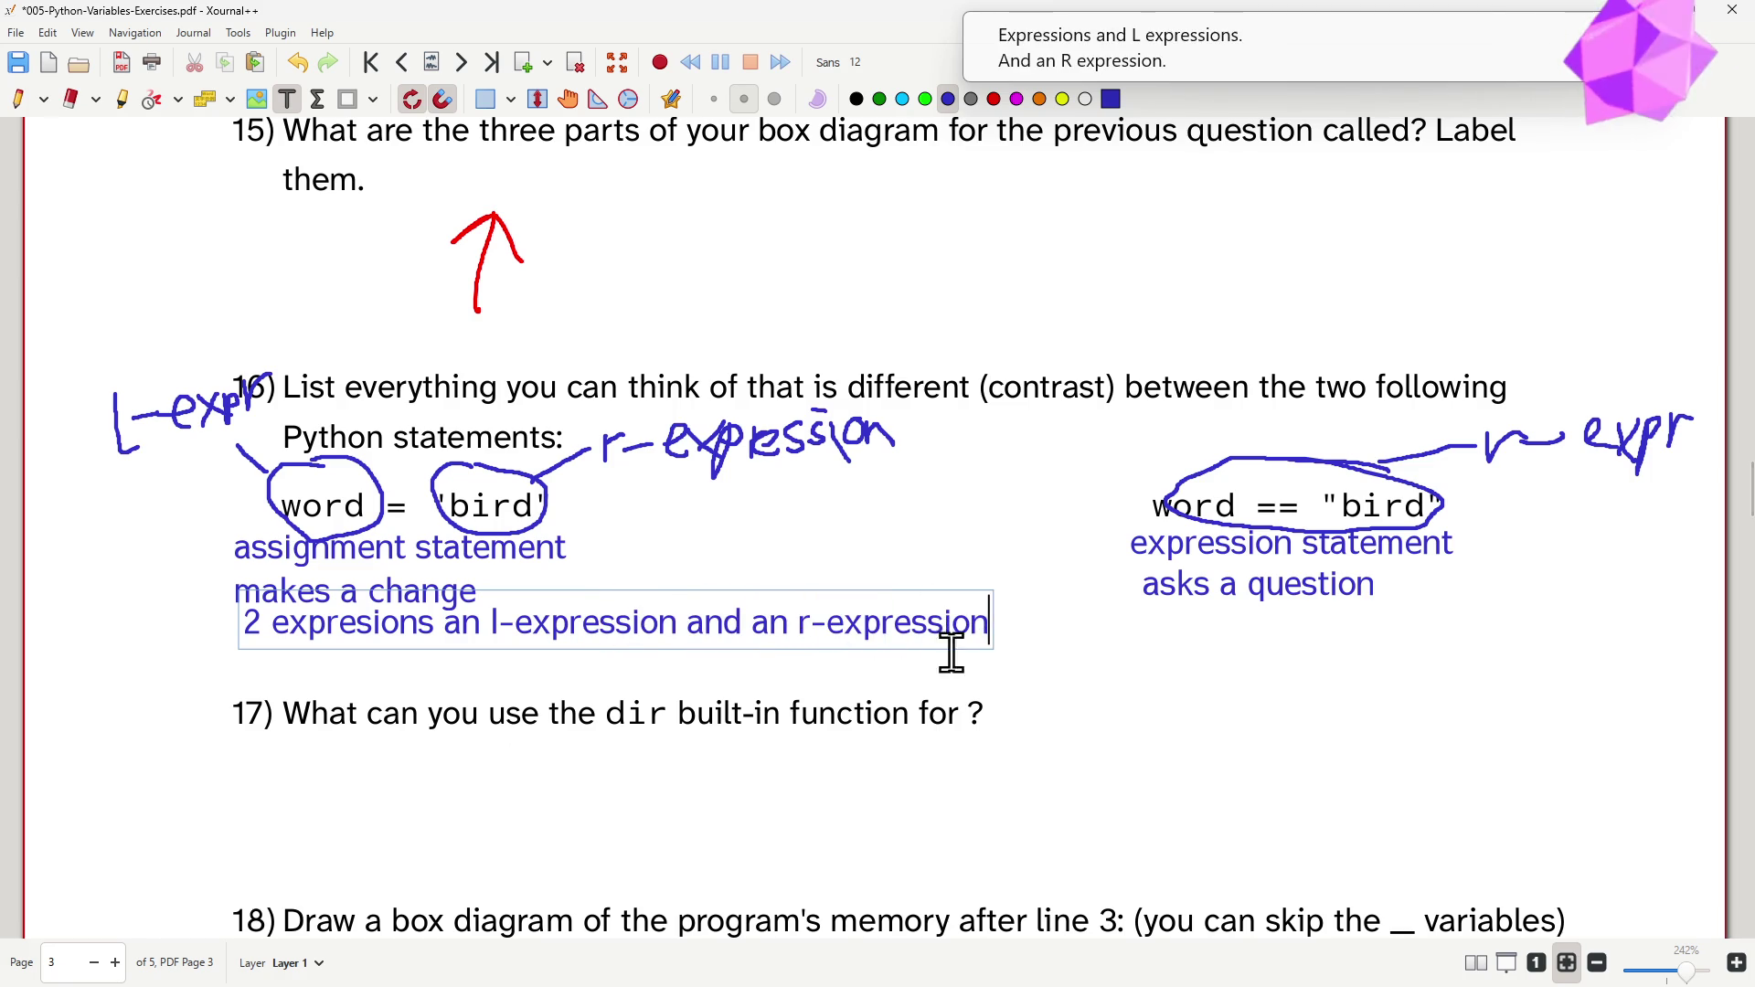
left_click(1112, 608)
type("1 expression just an r-expression")
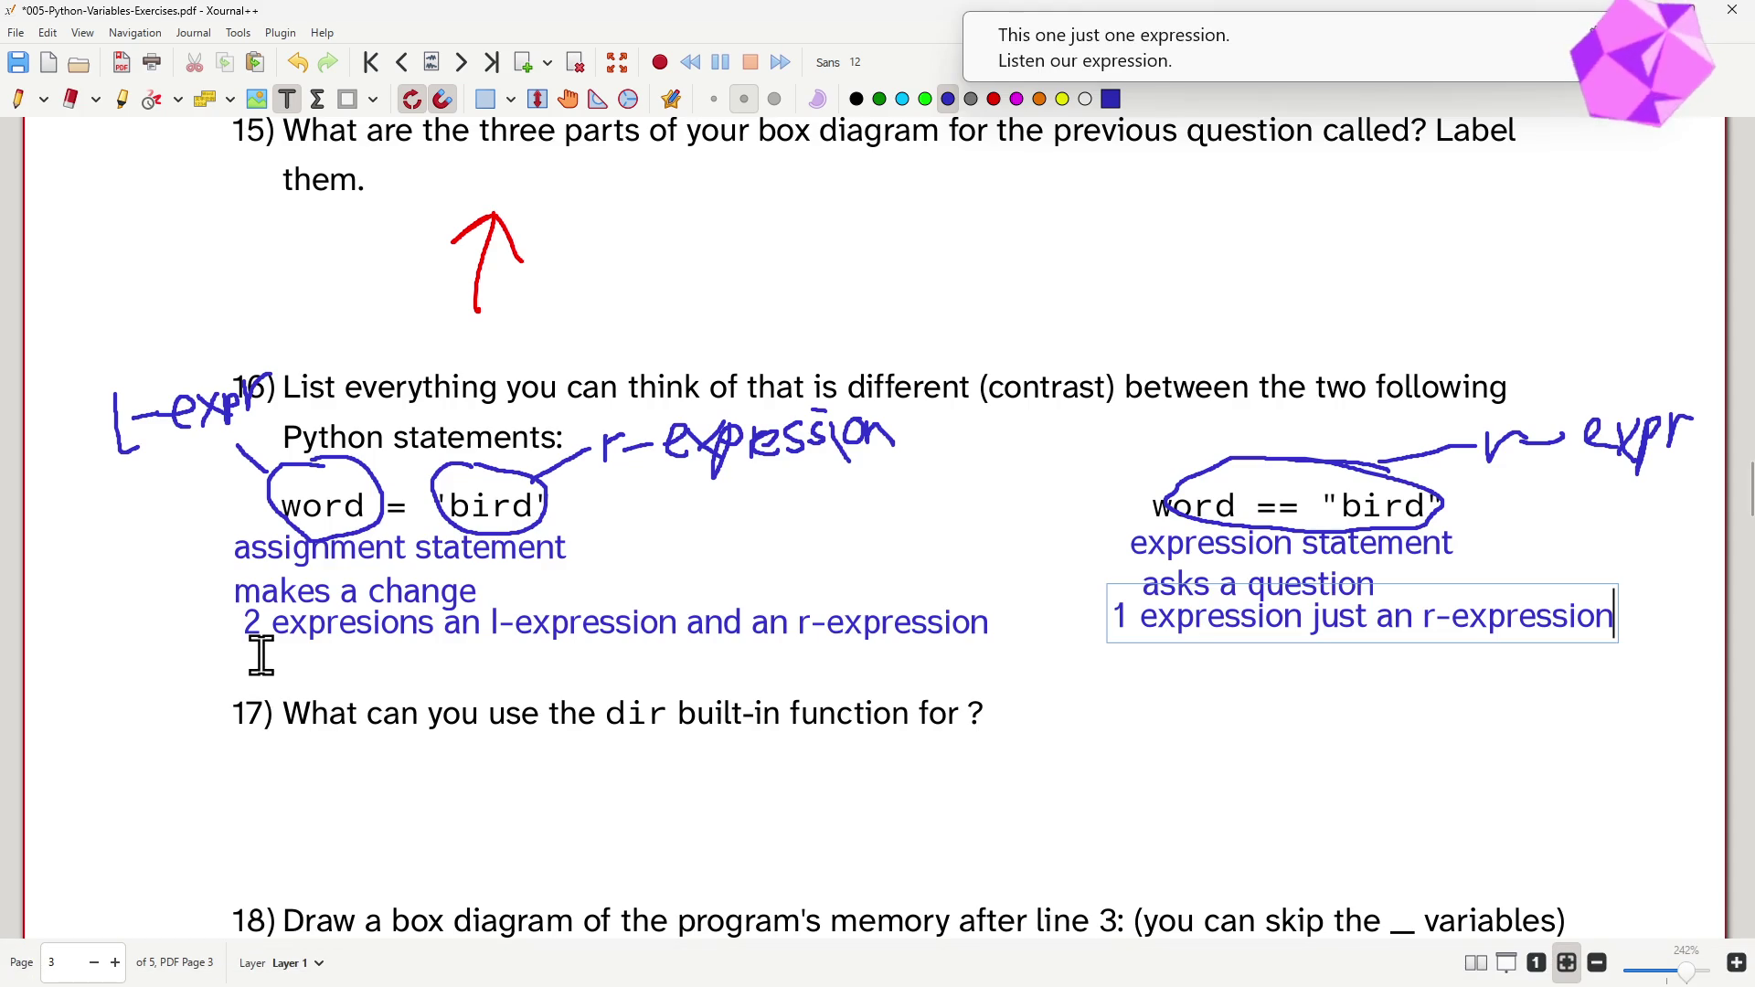
- Add the notes 'requires word to already exist' on the right and 'can create word' on the left
left_click(1139, 658)
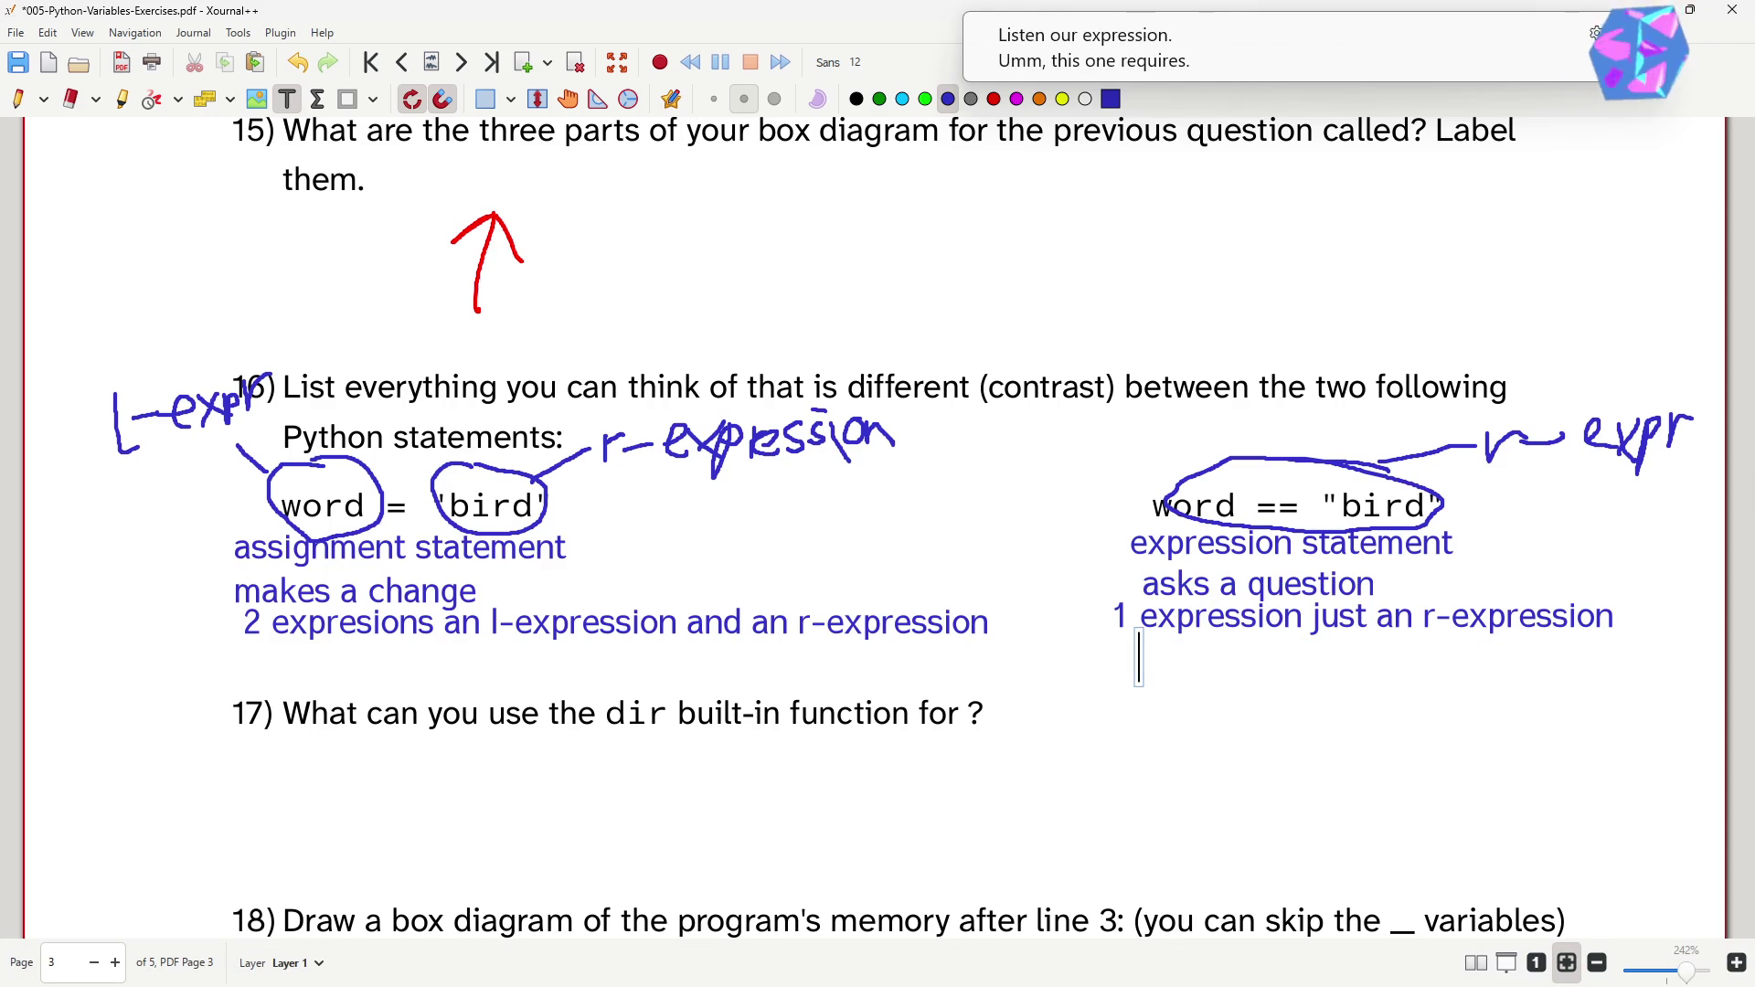
type("requires word to already exist")
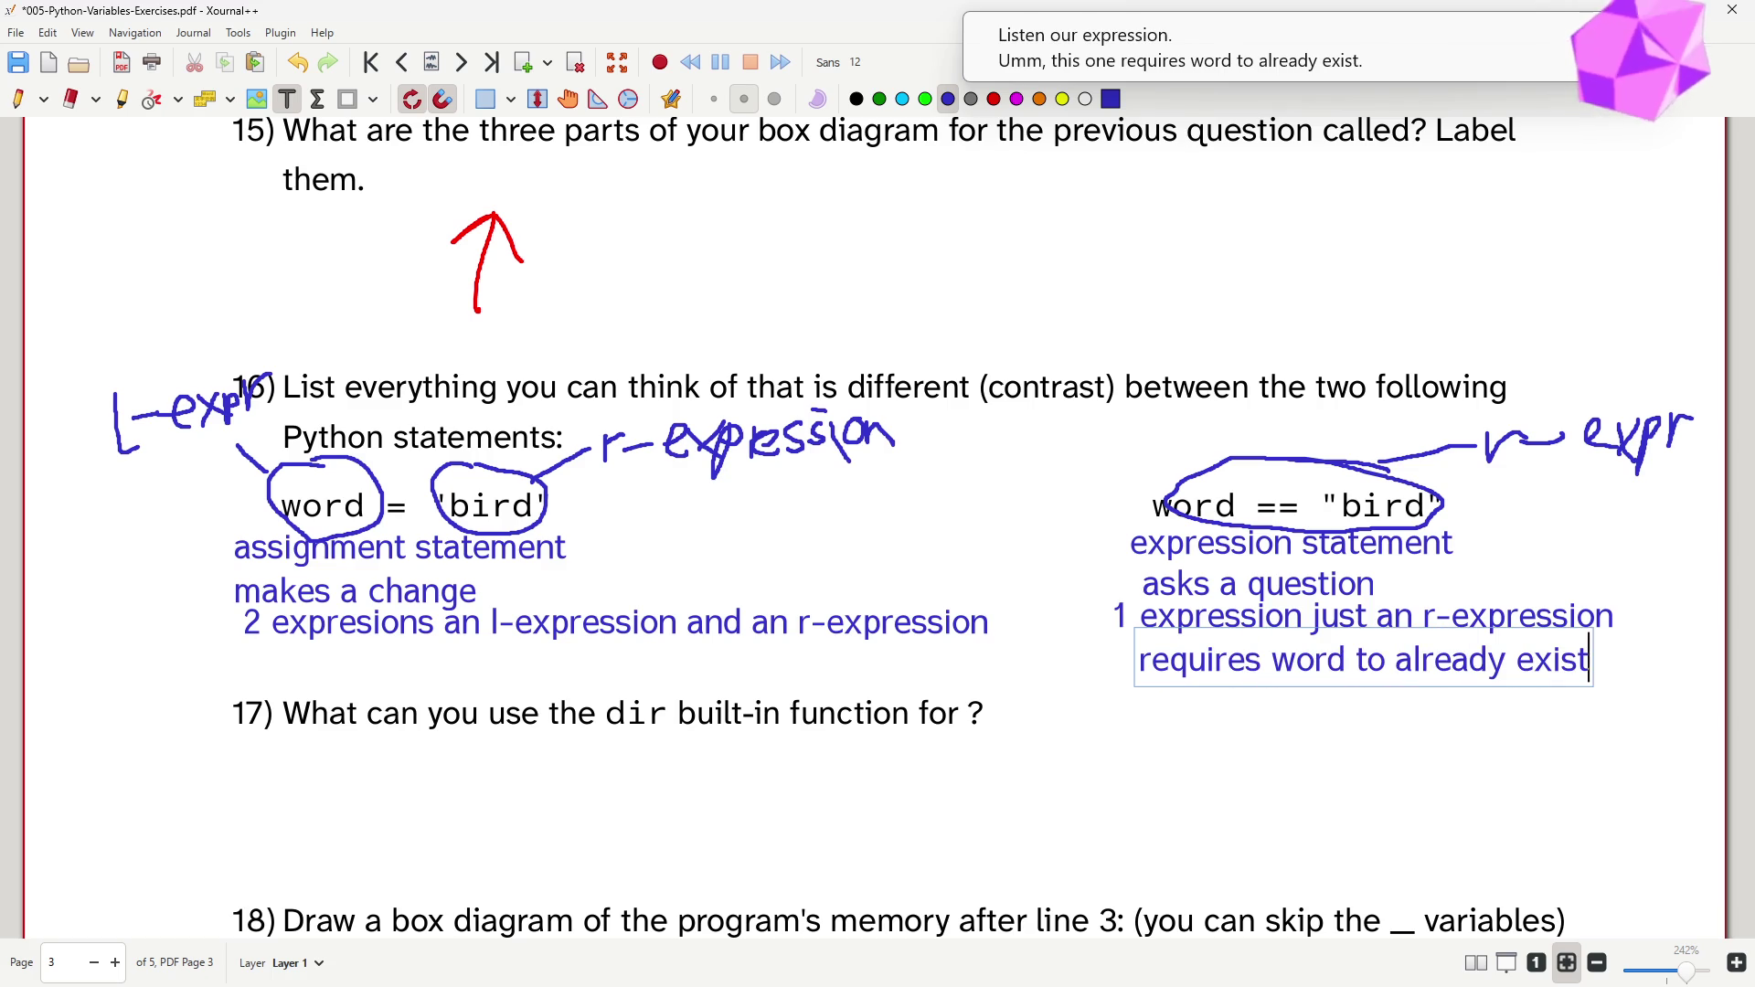
left_click(234, 663)
type("can create word")
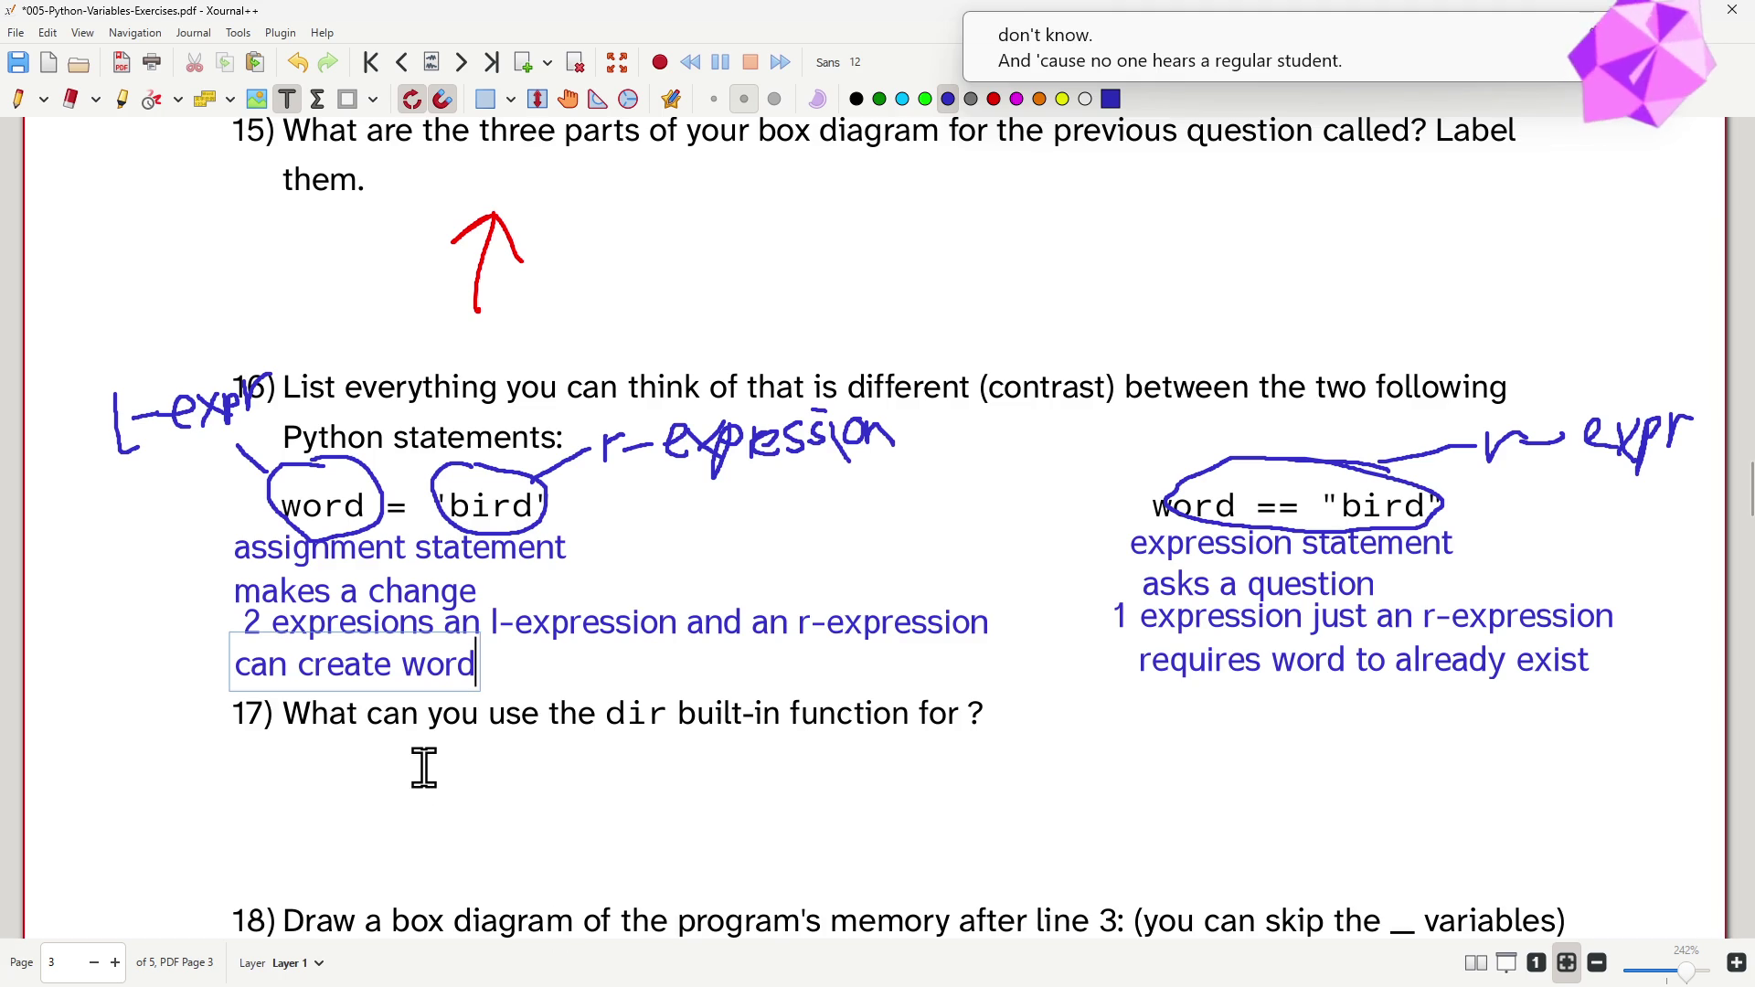
- Type the question 17 answer that dir finds out what names are available, then switch to VS Code
left_click(283, 767)
type("Find")
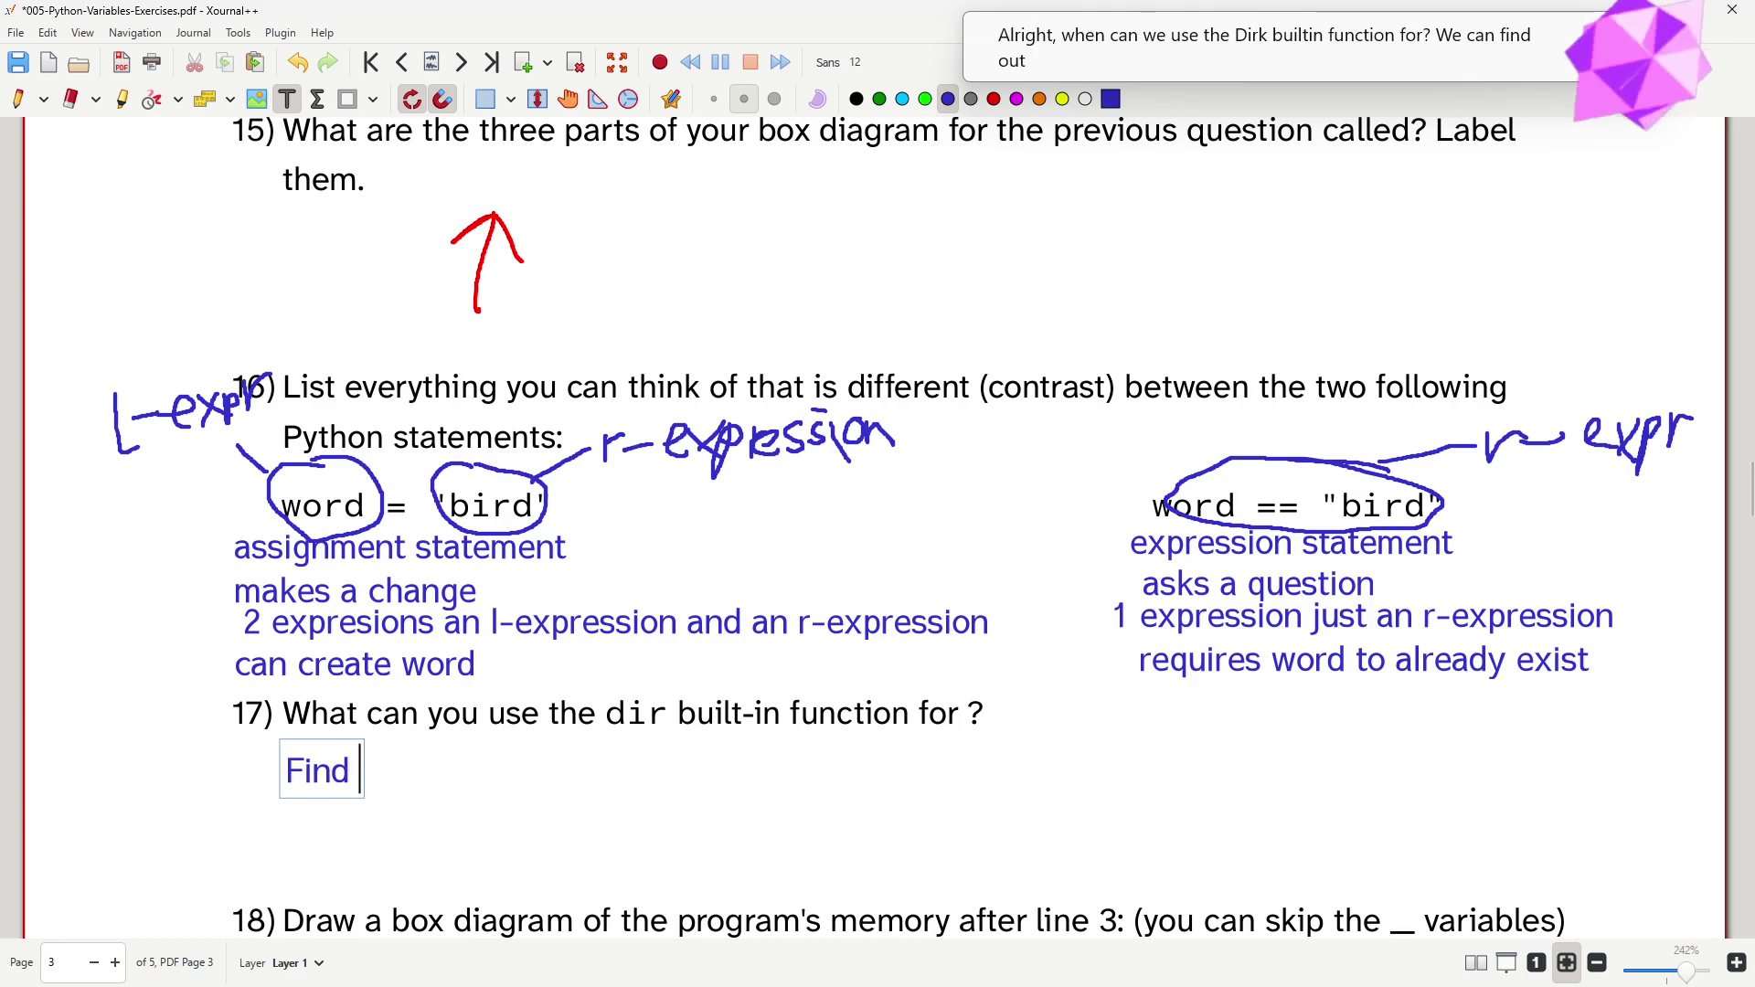
type(" out what naems")
key("BackSpace")
key("BackSpace")
key("BackSpace")
type("mes")
key("BackSpace")
type("s are currently available.")
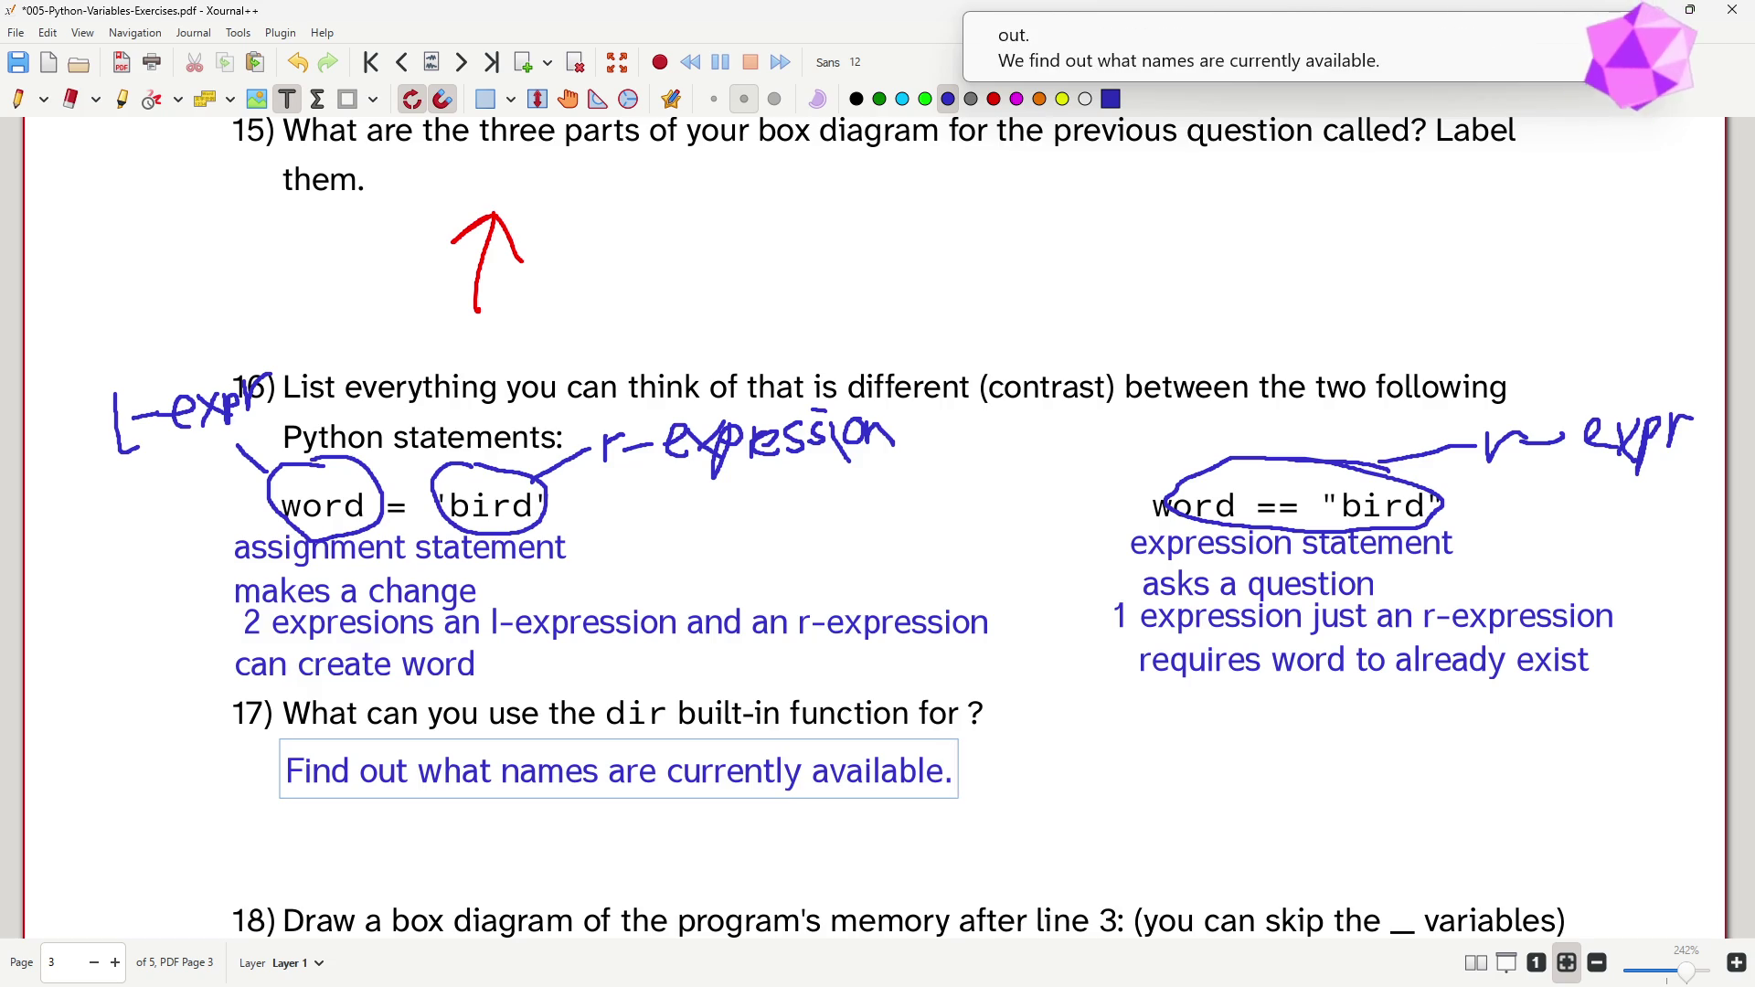
key("alt+Tab")
key("alt+Tab")
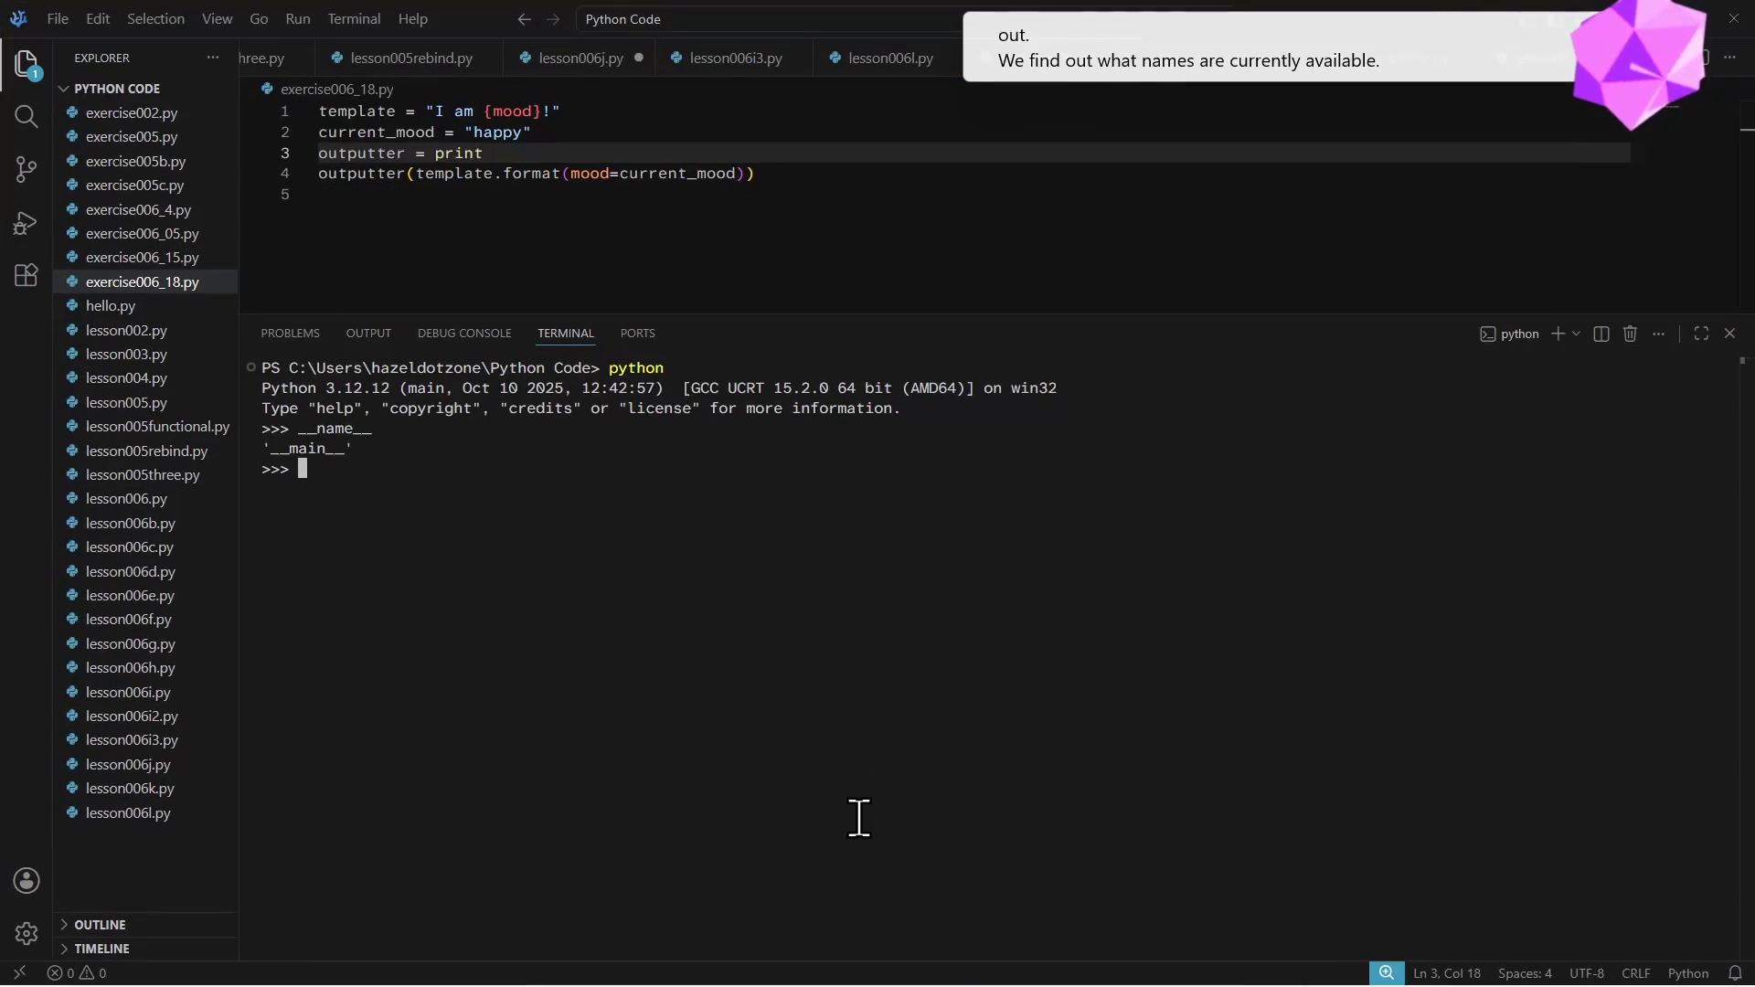
type("()")
- Run dir(), x = 2 and dir() again in the Python REPL and point out the new 'x'
key("Return")
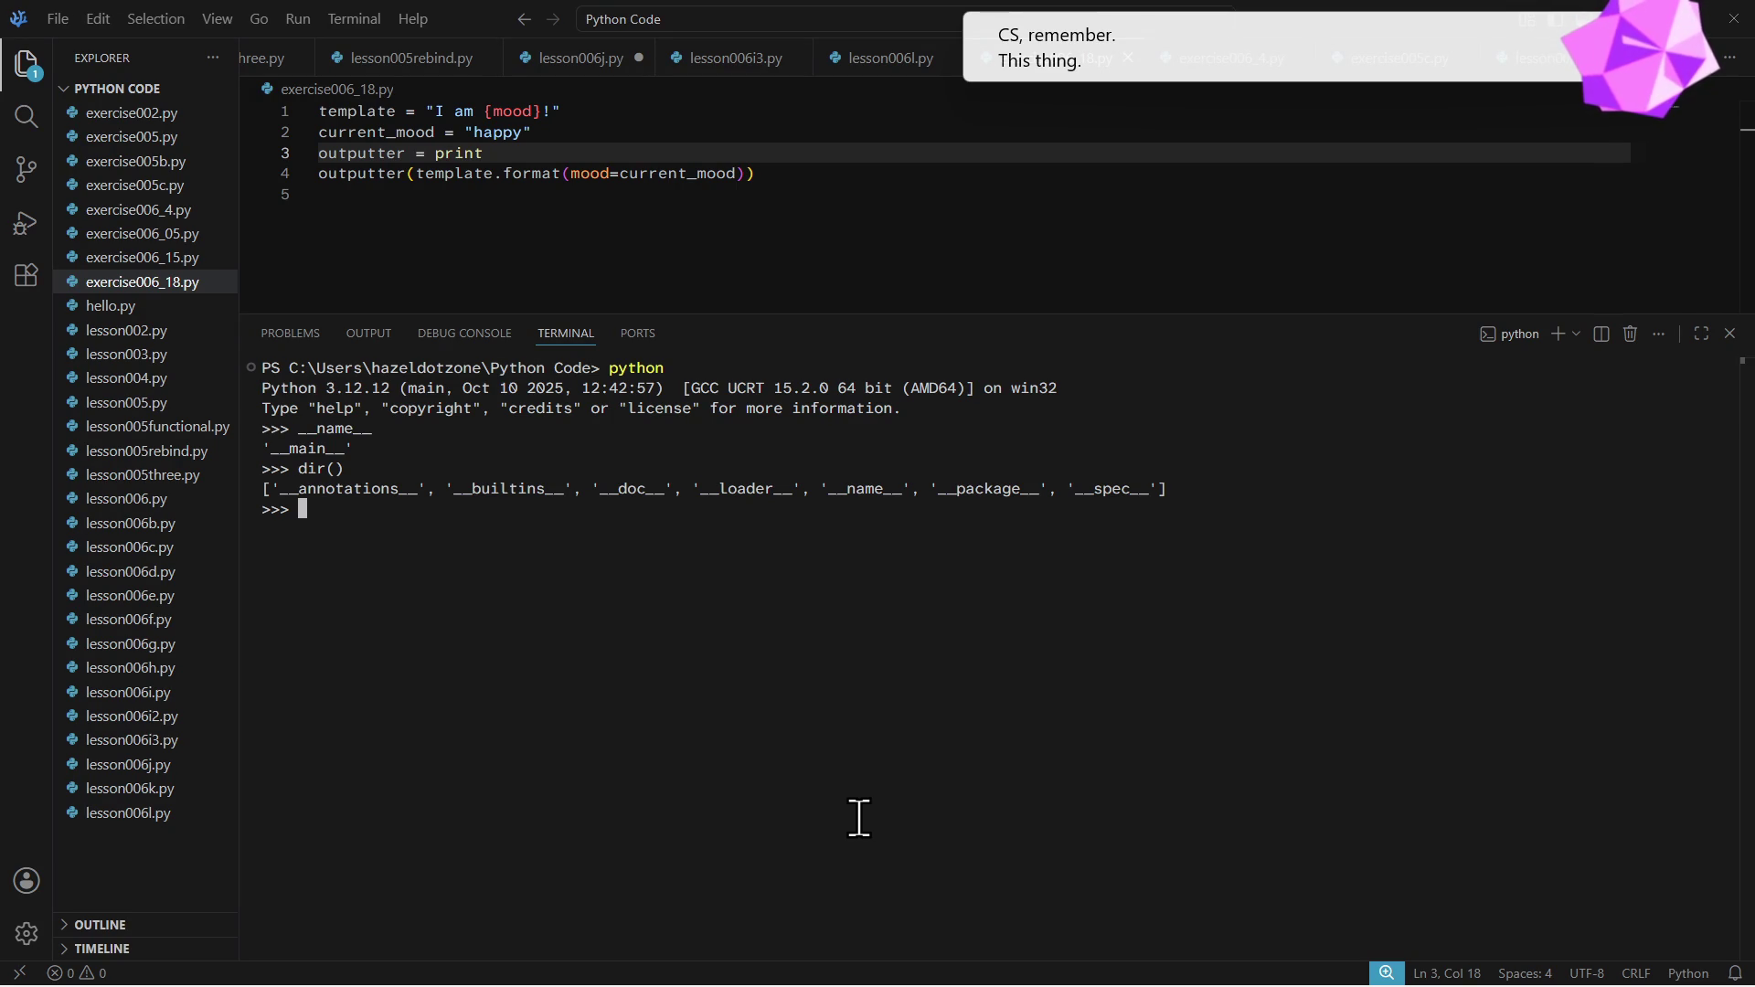
type("x =2")
key("Return")
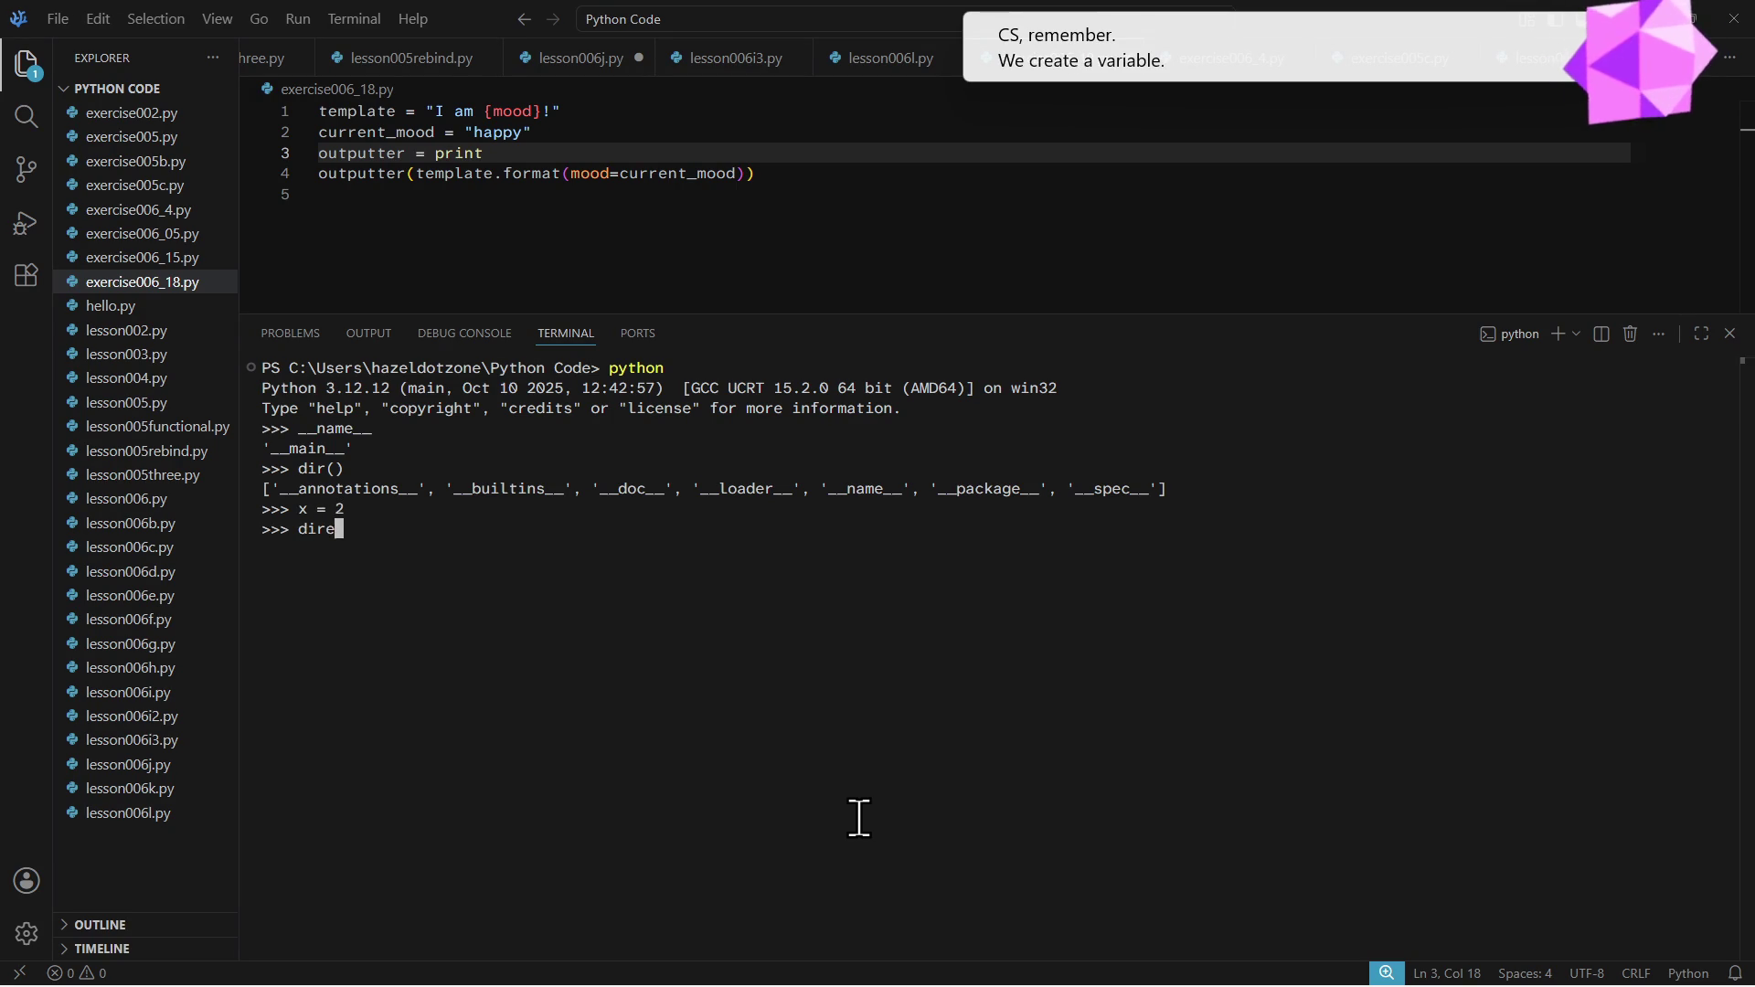
type("()")
key("Return")
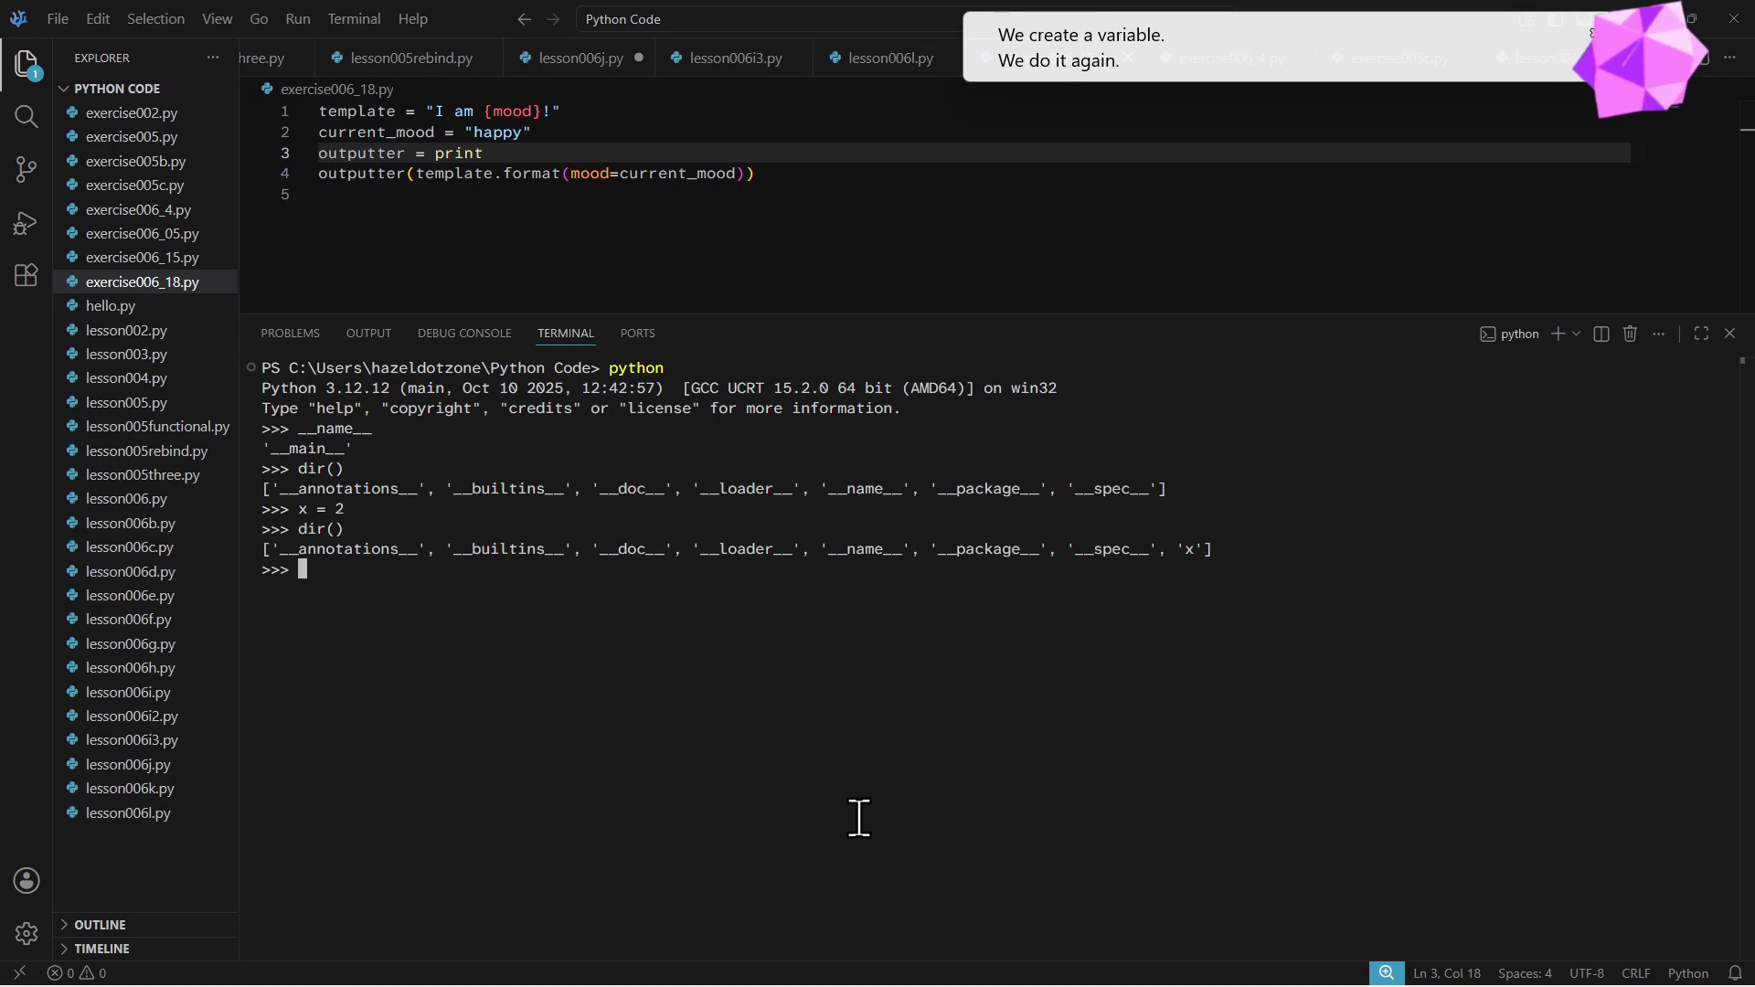
left_click_drag(1174, 550, 1249, 548)
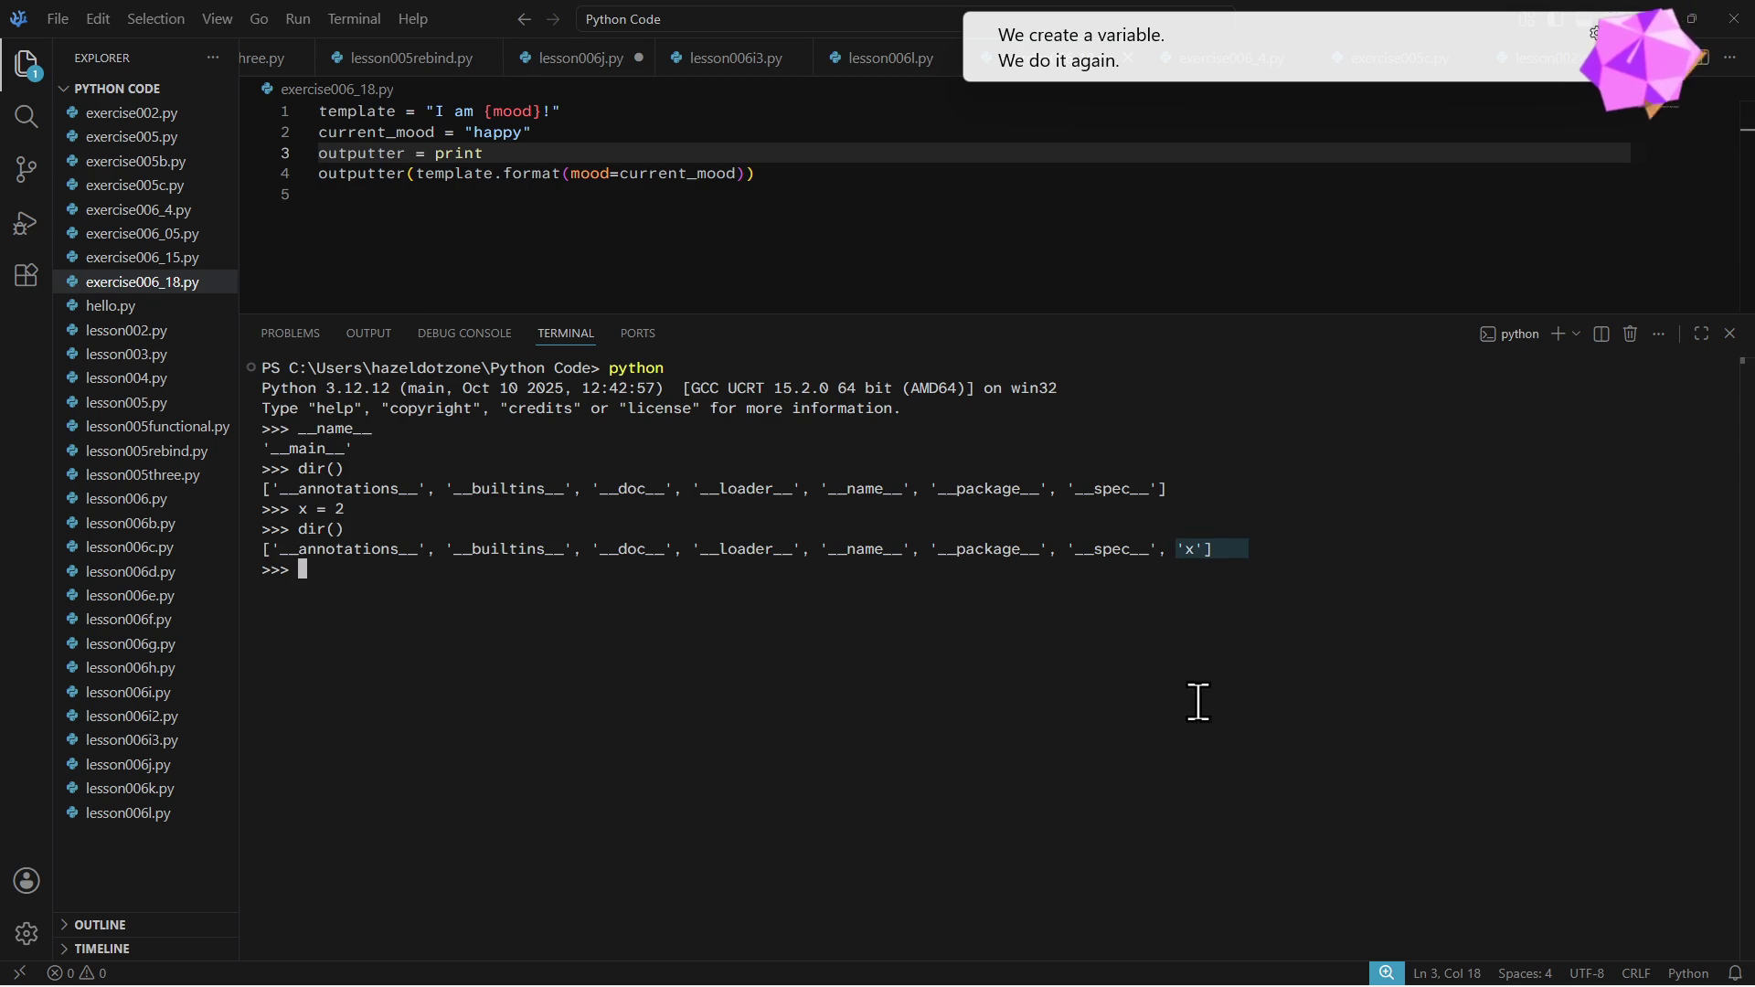
left_click(1163, 682)
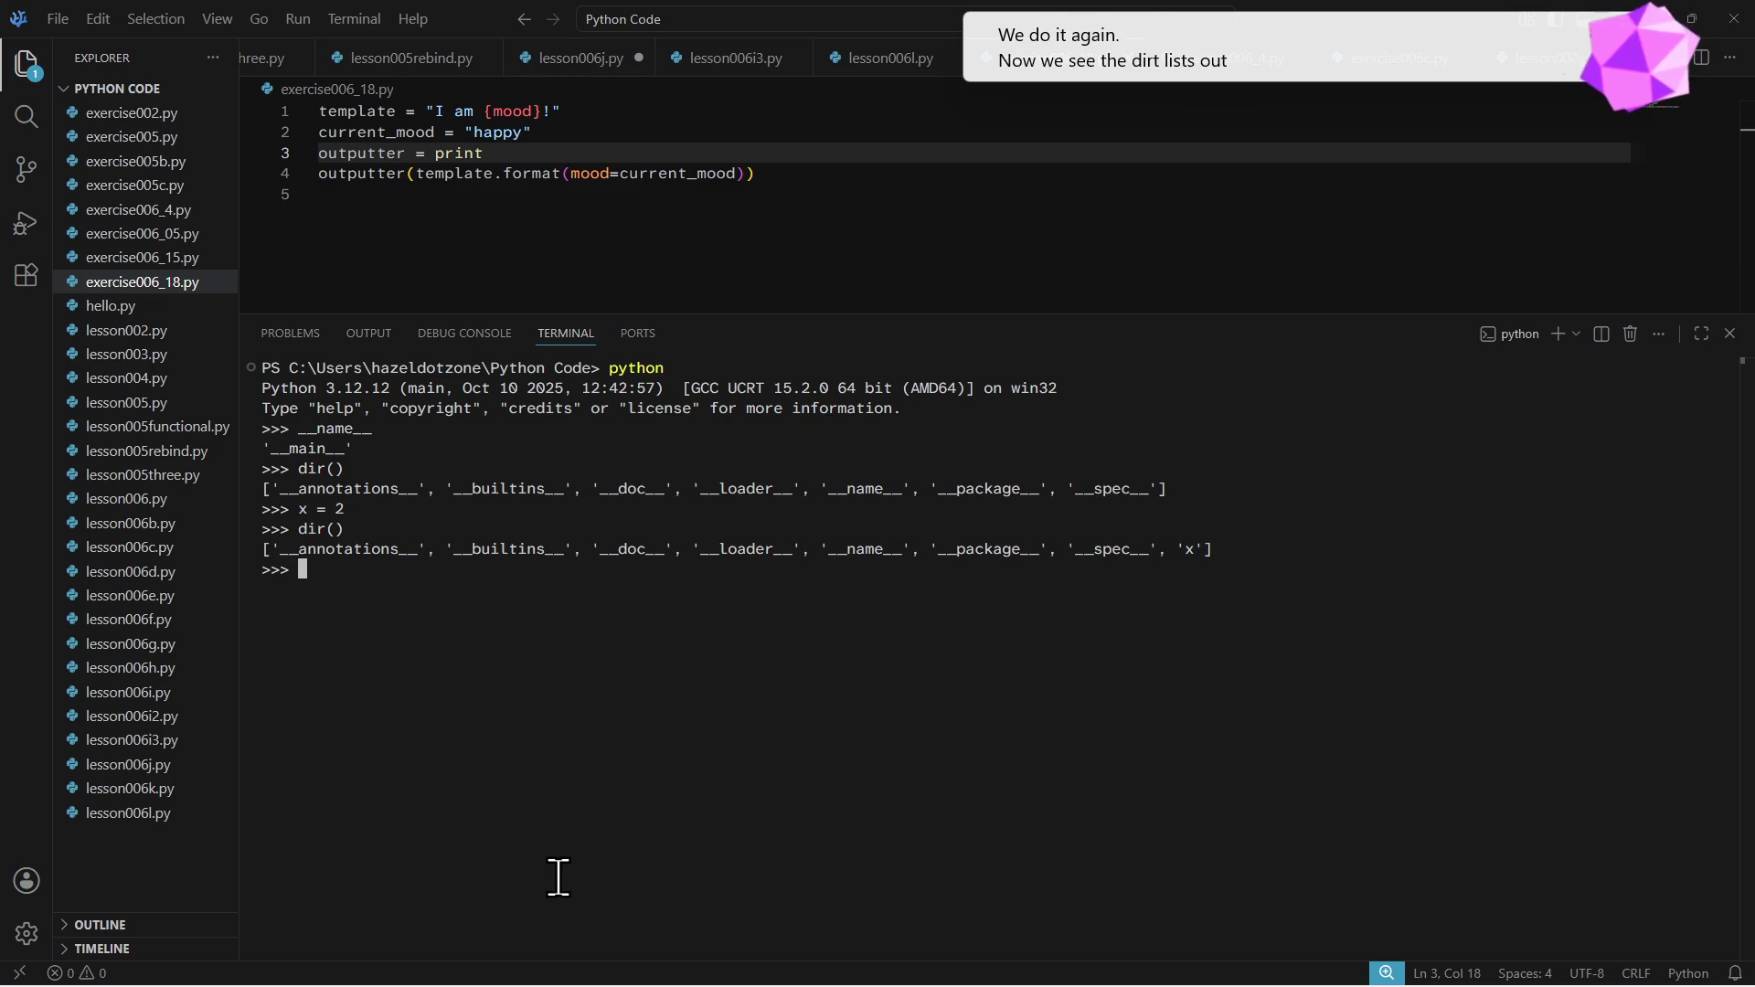
- Highlight the x = 2 line, the second dir() call and 'x' in its names list, then return to the worksheet
left_click_drag(313, 509, 509, 520)
left_click(330, 529)
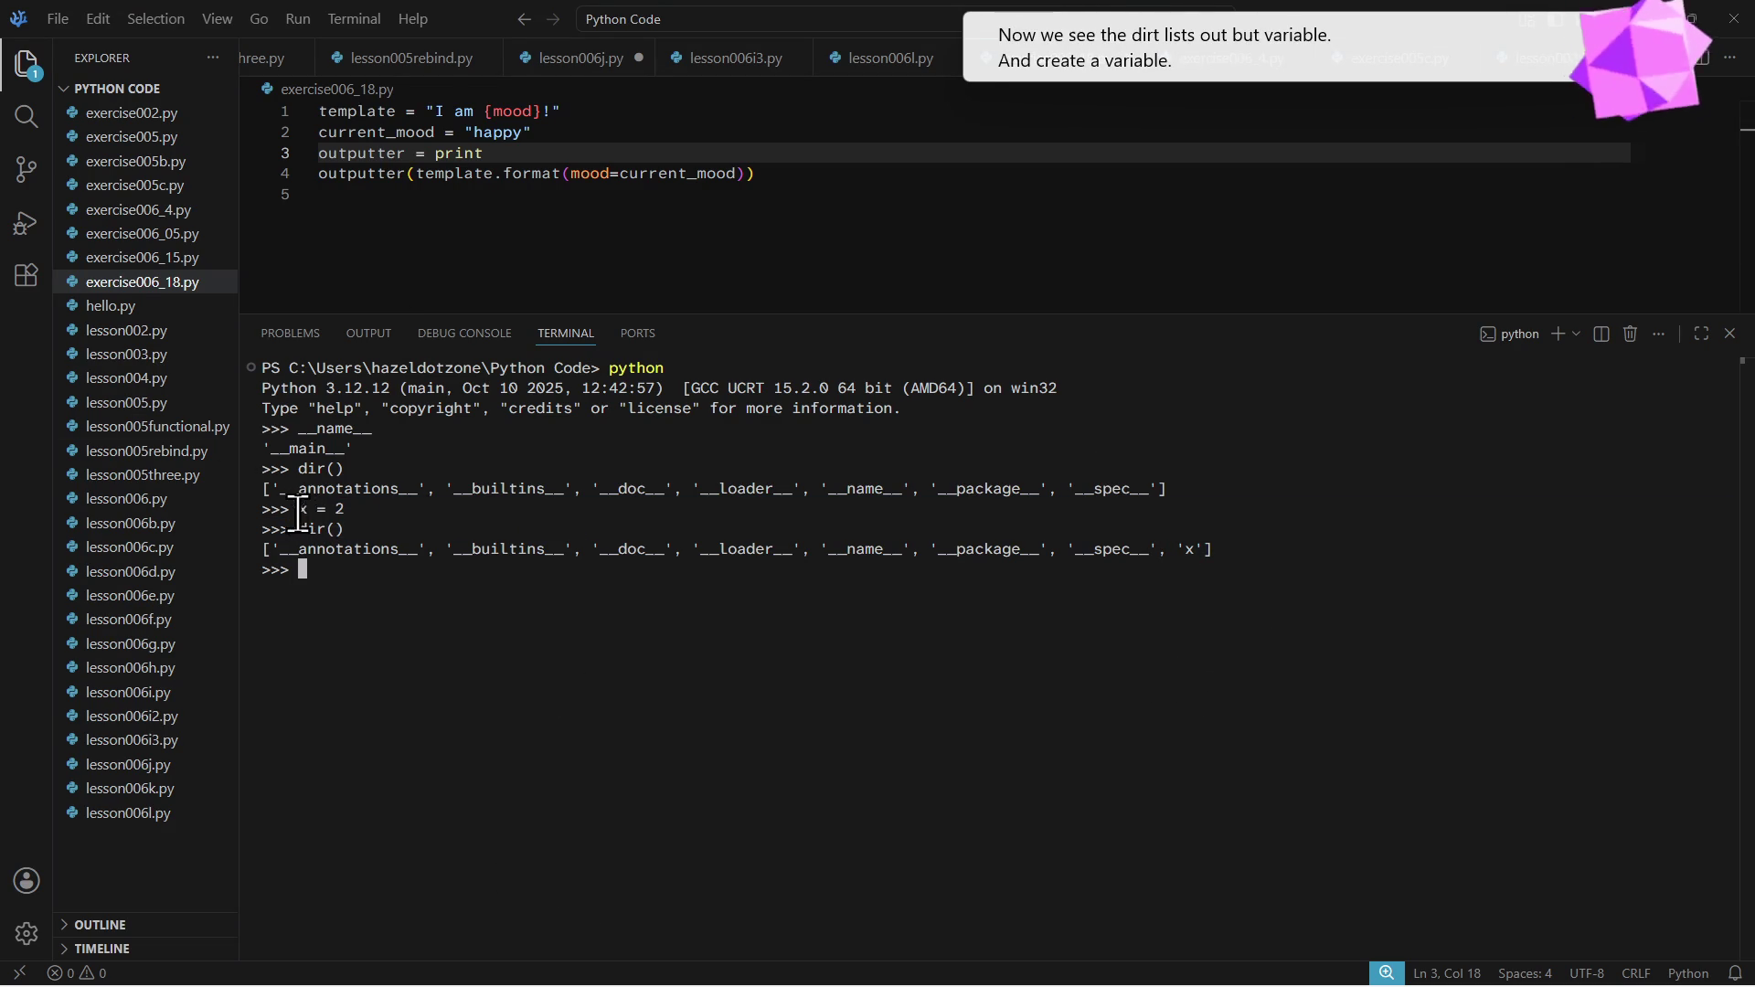
left_click_drag(298, 509, 388, 512)
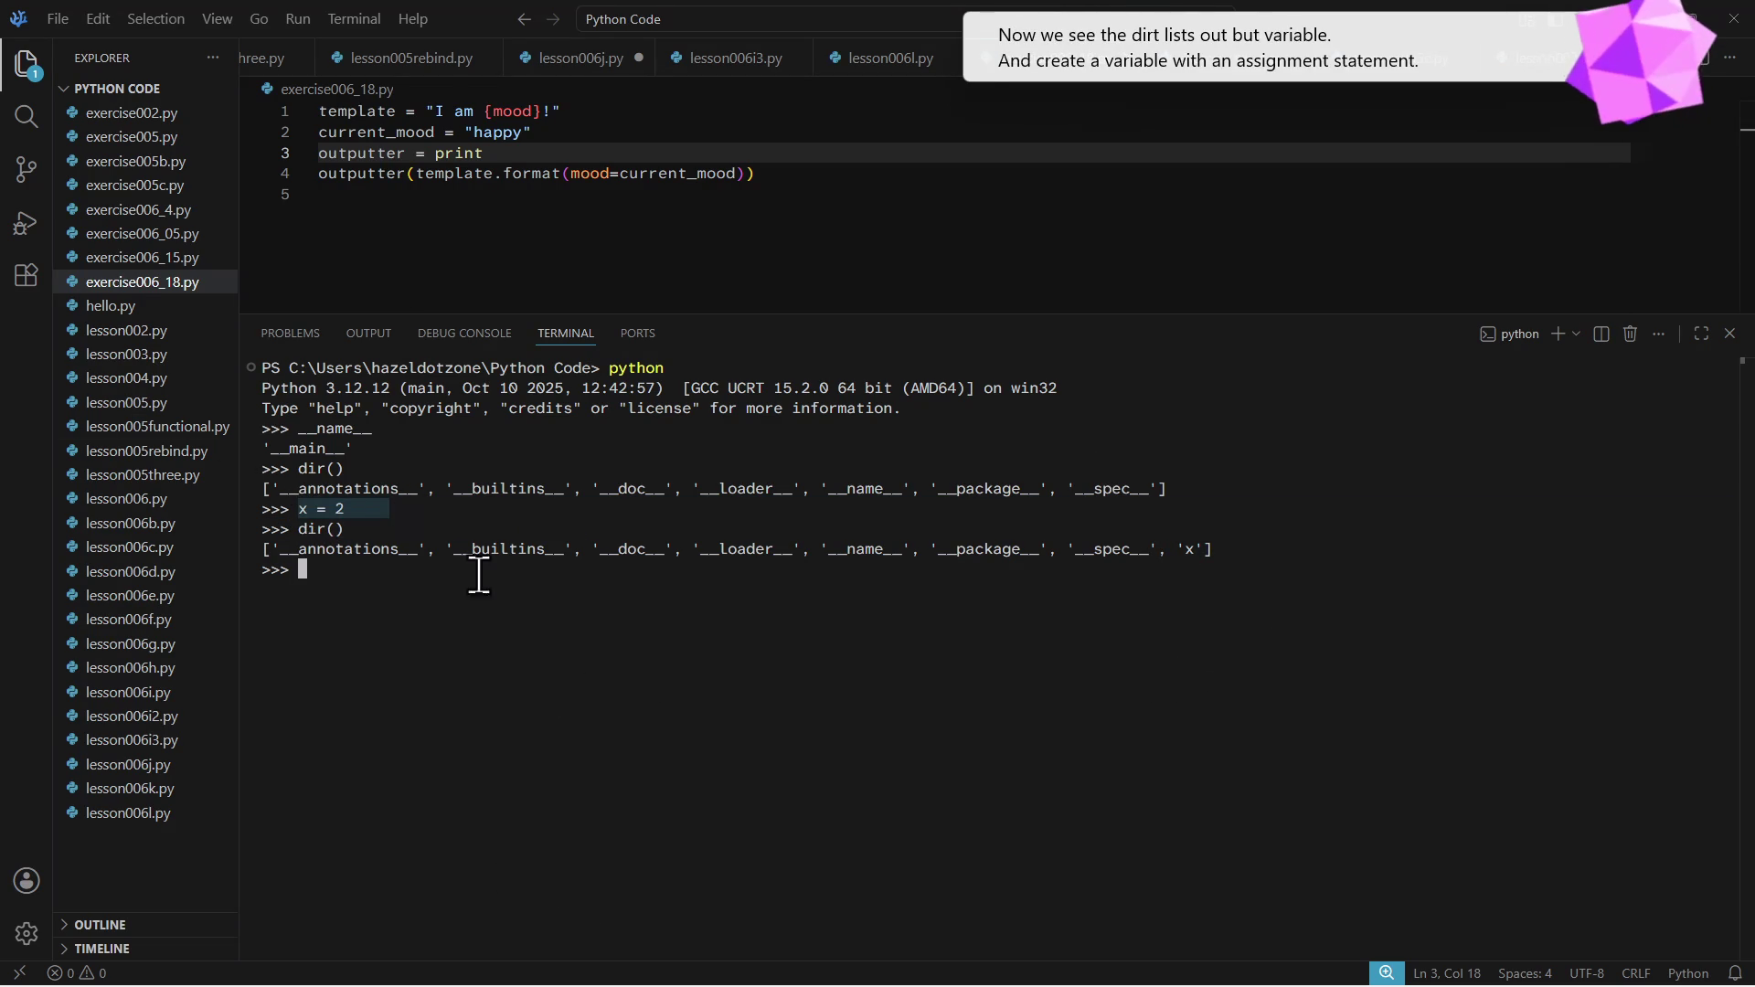
left_click(716, 809)
left_click_drag(298, 529, 442, 527)
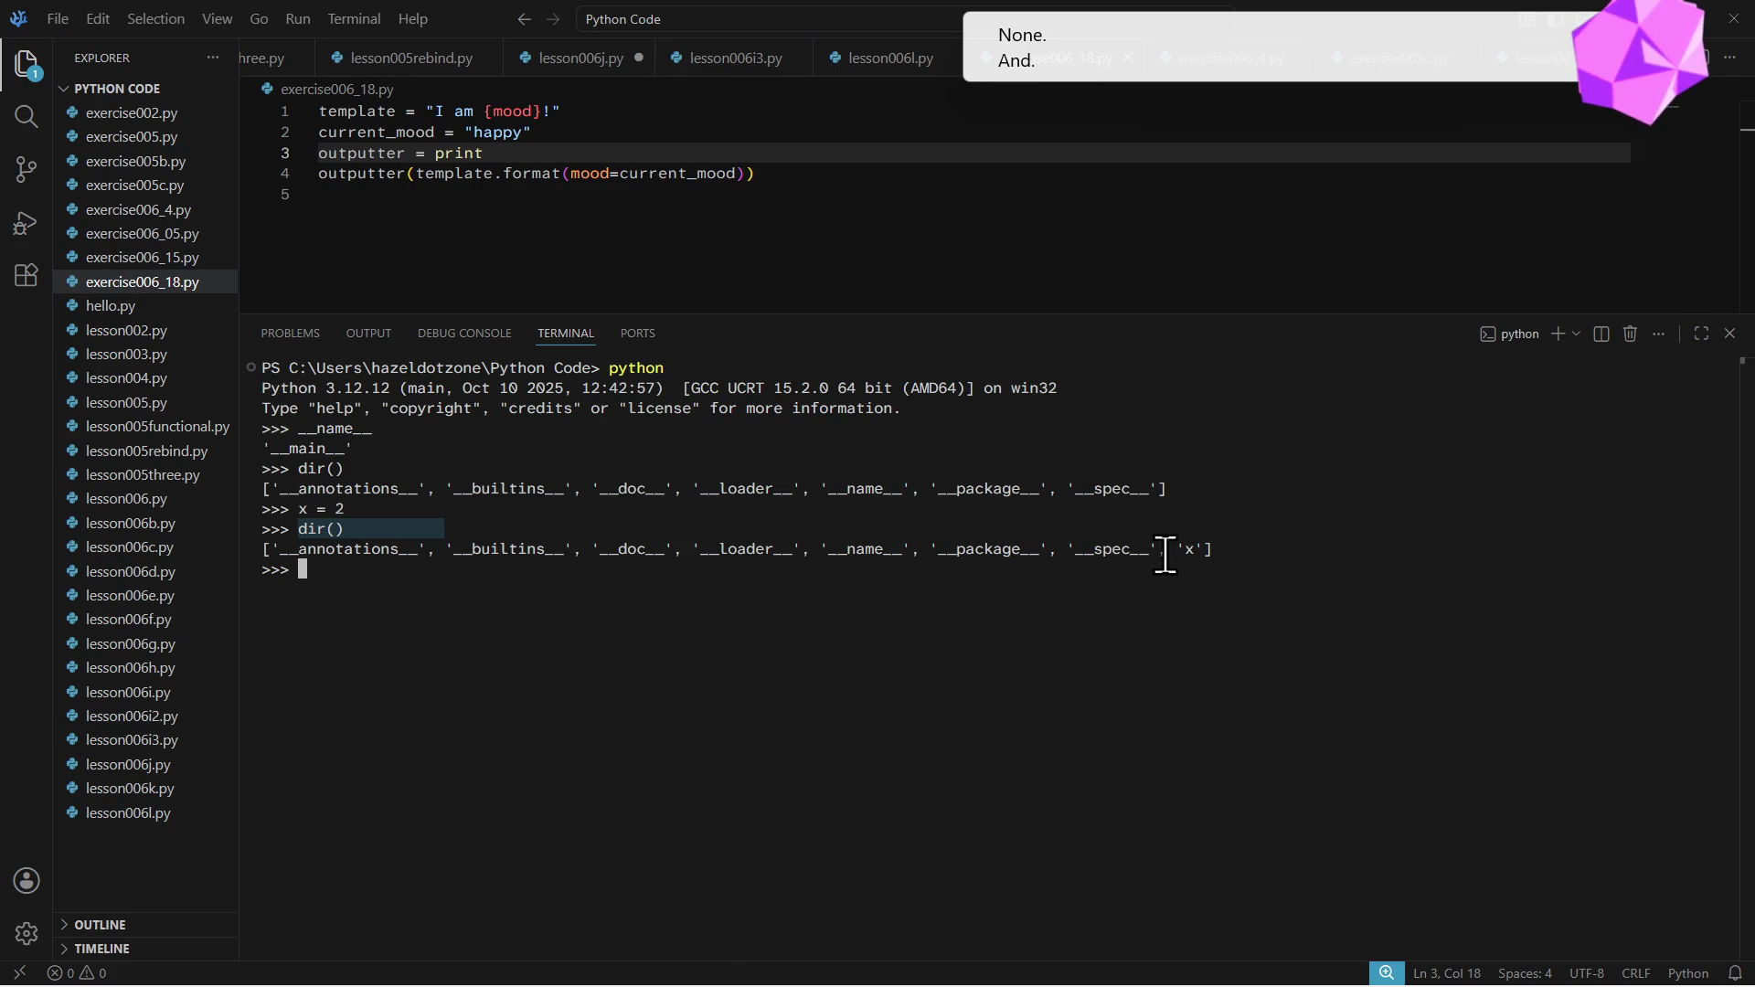
left_click_drag(260, 549, 1255, 548)
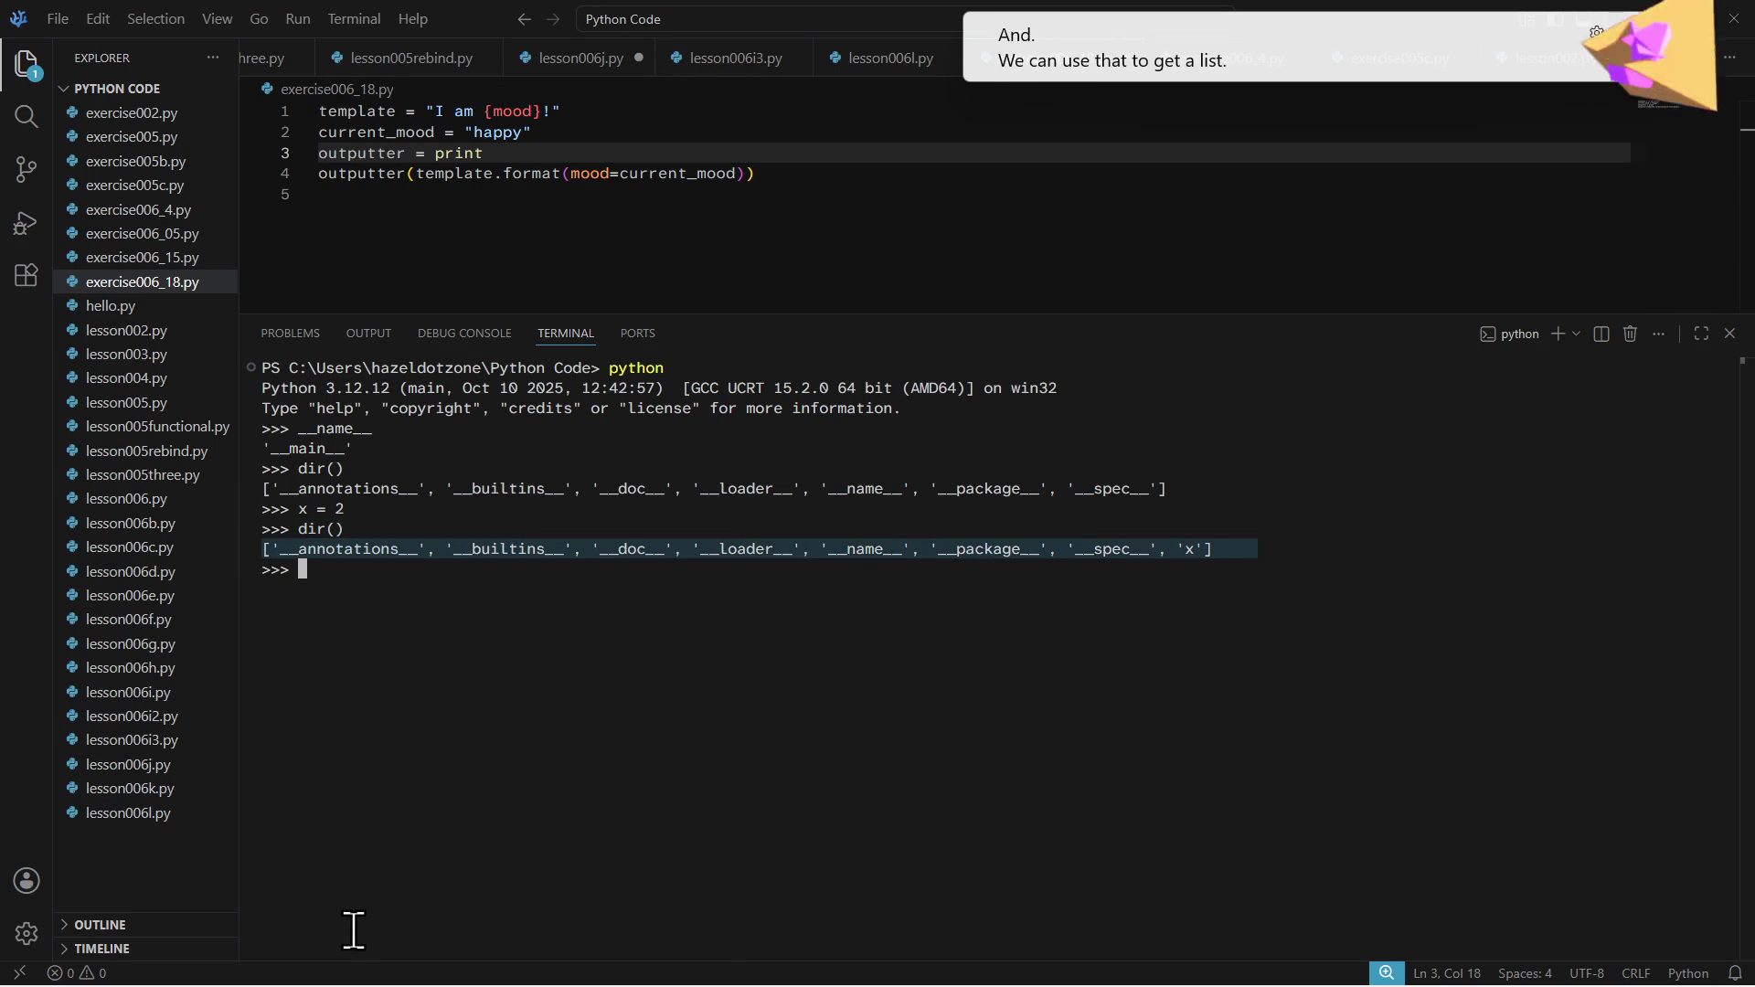
left_click(300, 508)
left_click_drag(301, 508, 346, 507)
left_click_drag(1163, 549, 1330, 549)
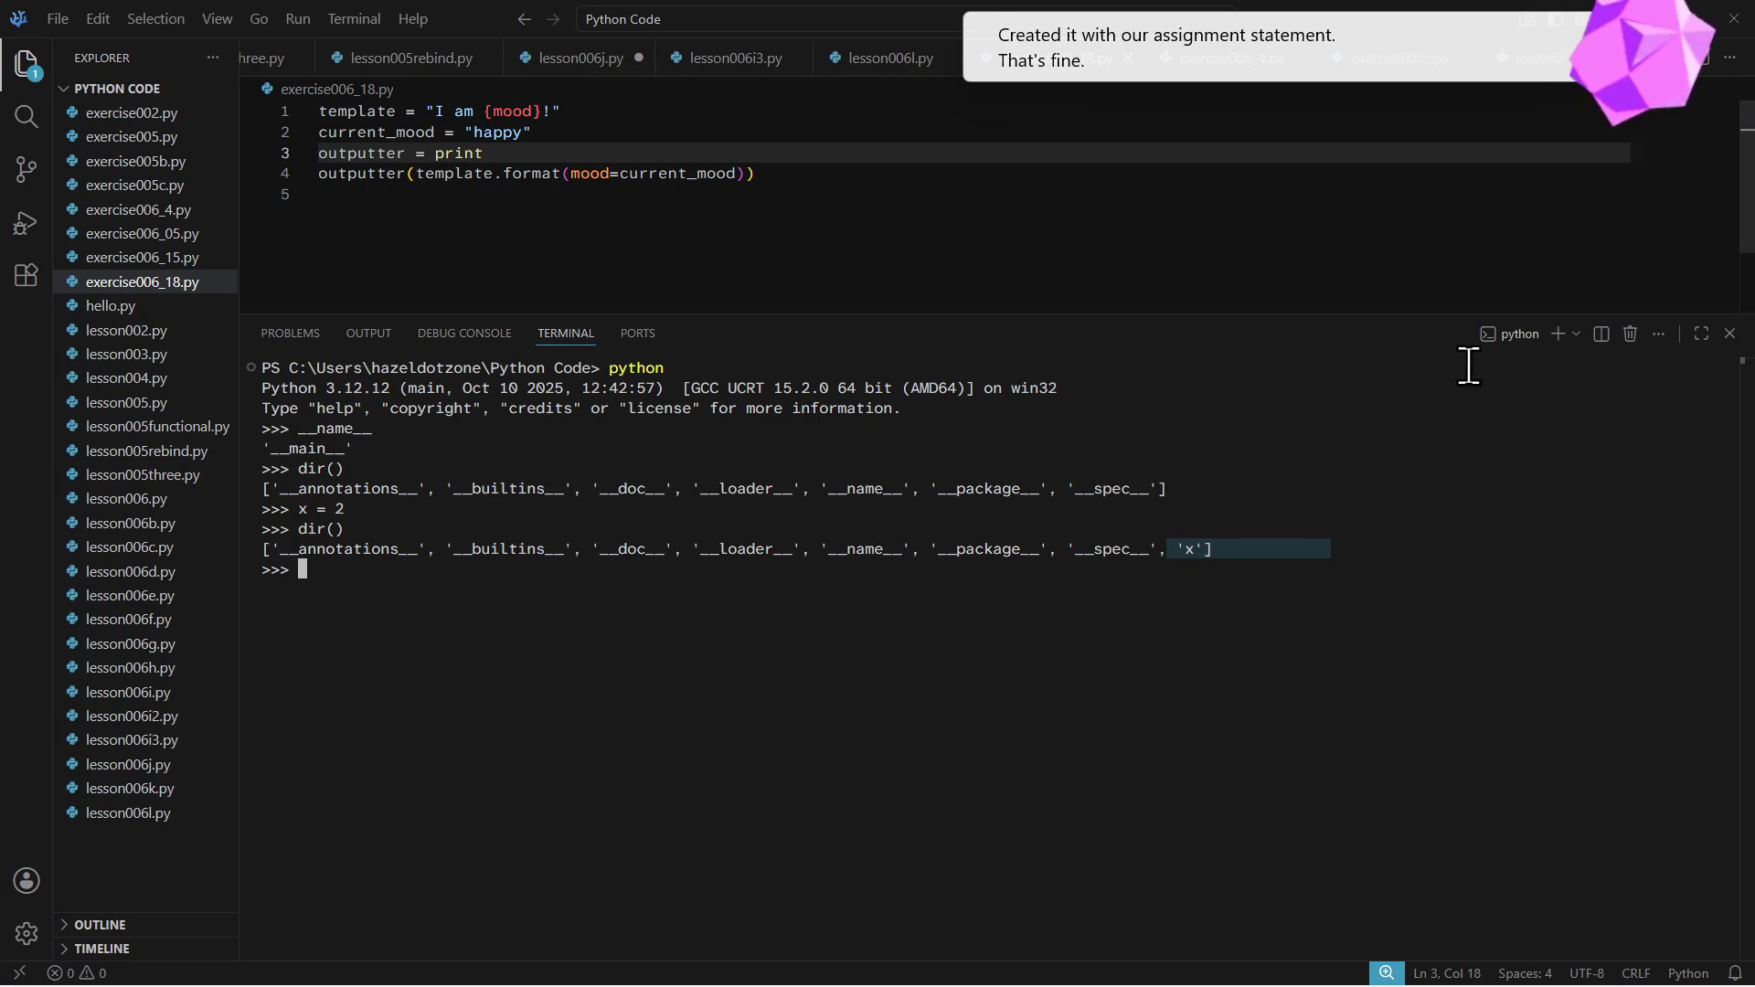
key("alt+Tab")
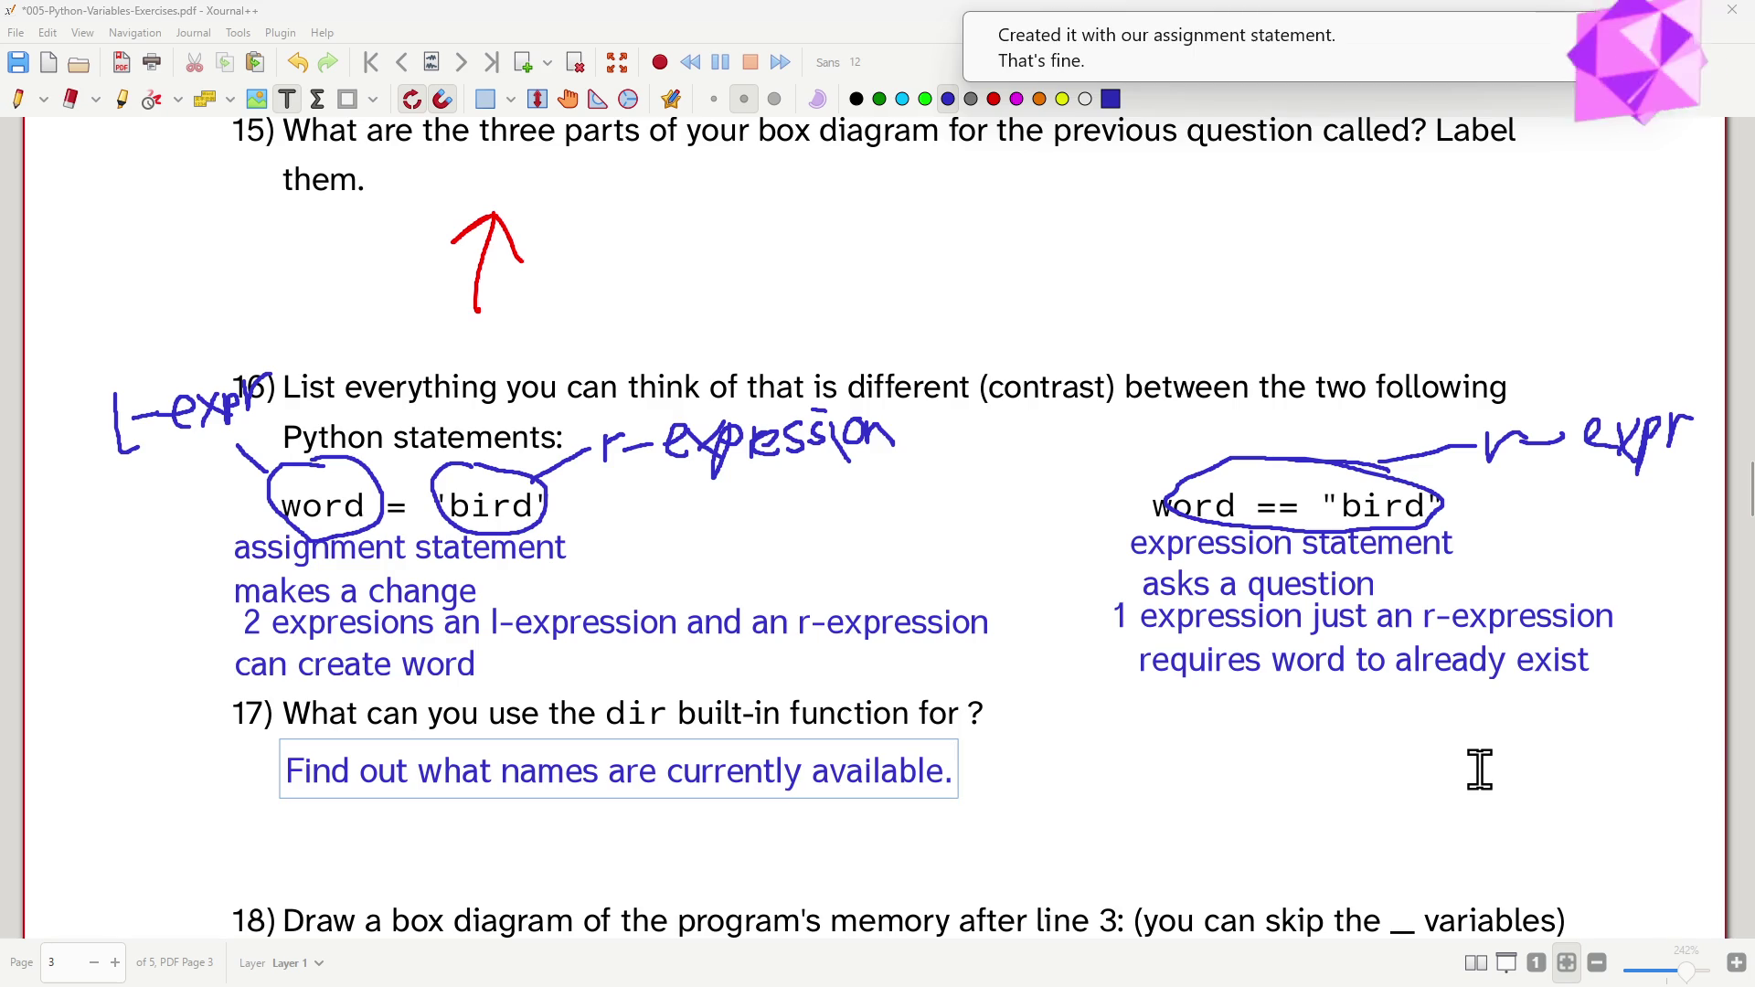
scroll(1521, 762, "down", 3)
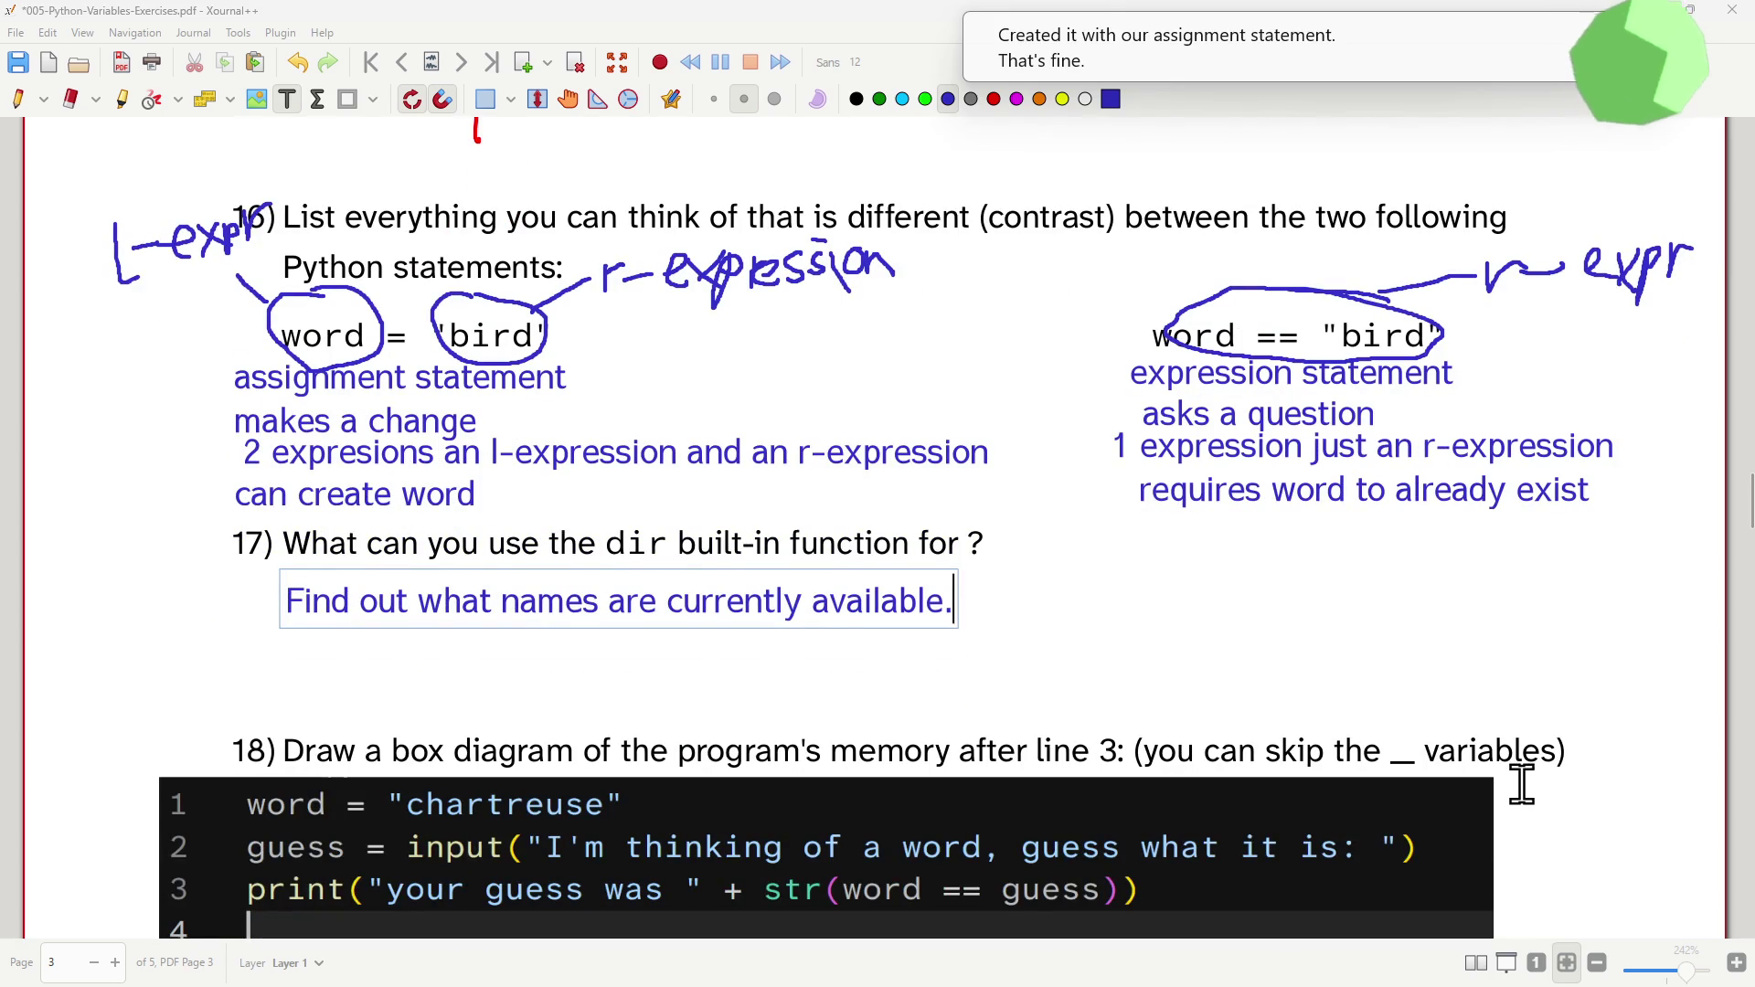
scroll(1521, 788, "down", 3)
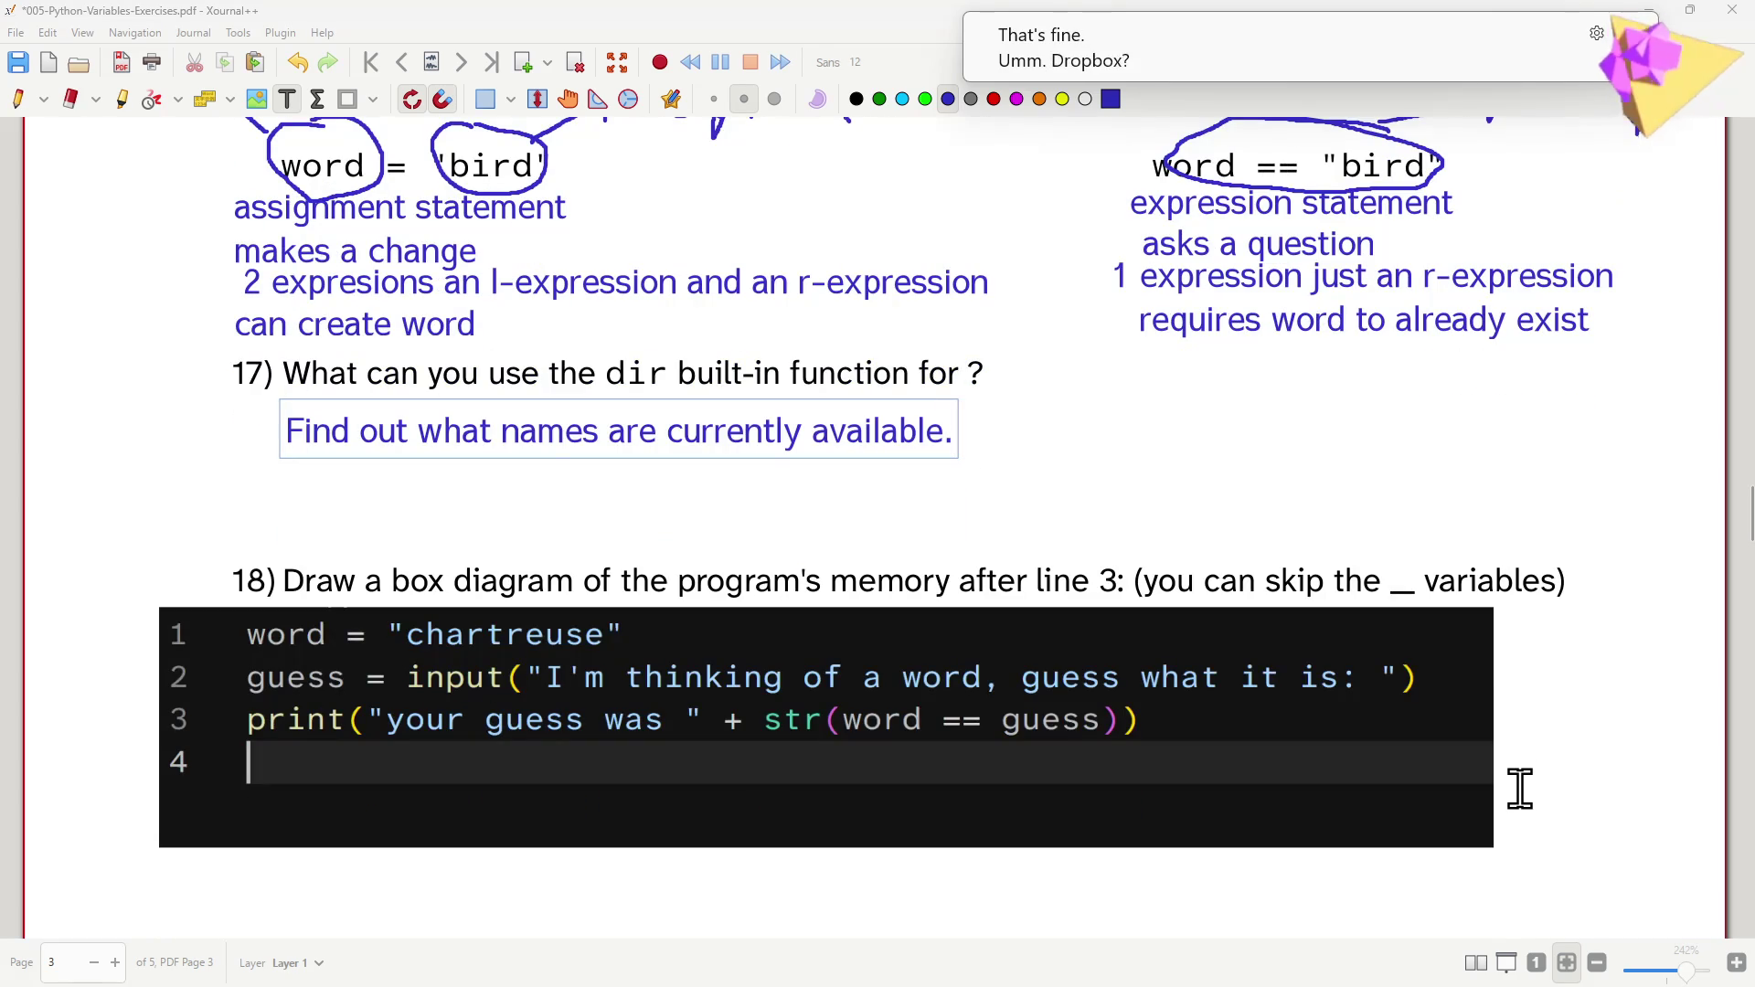
scroll(1521, 788, "down", 6)
scroll(1509, 786, "up", 2)
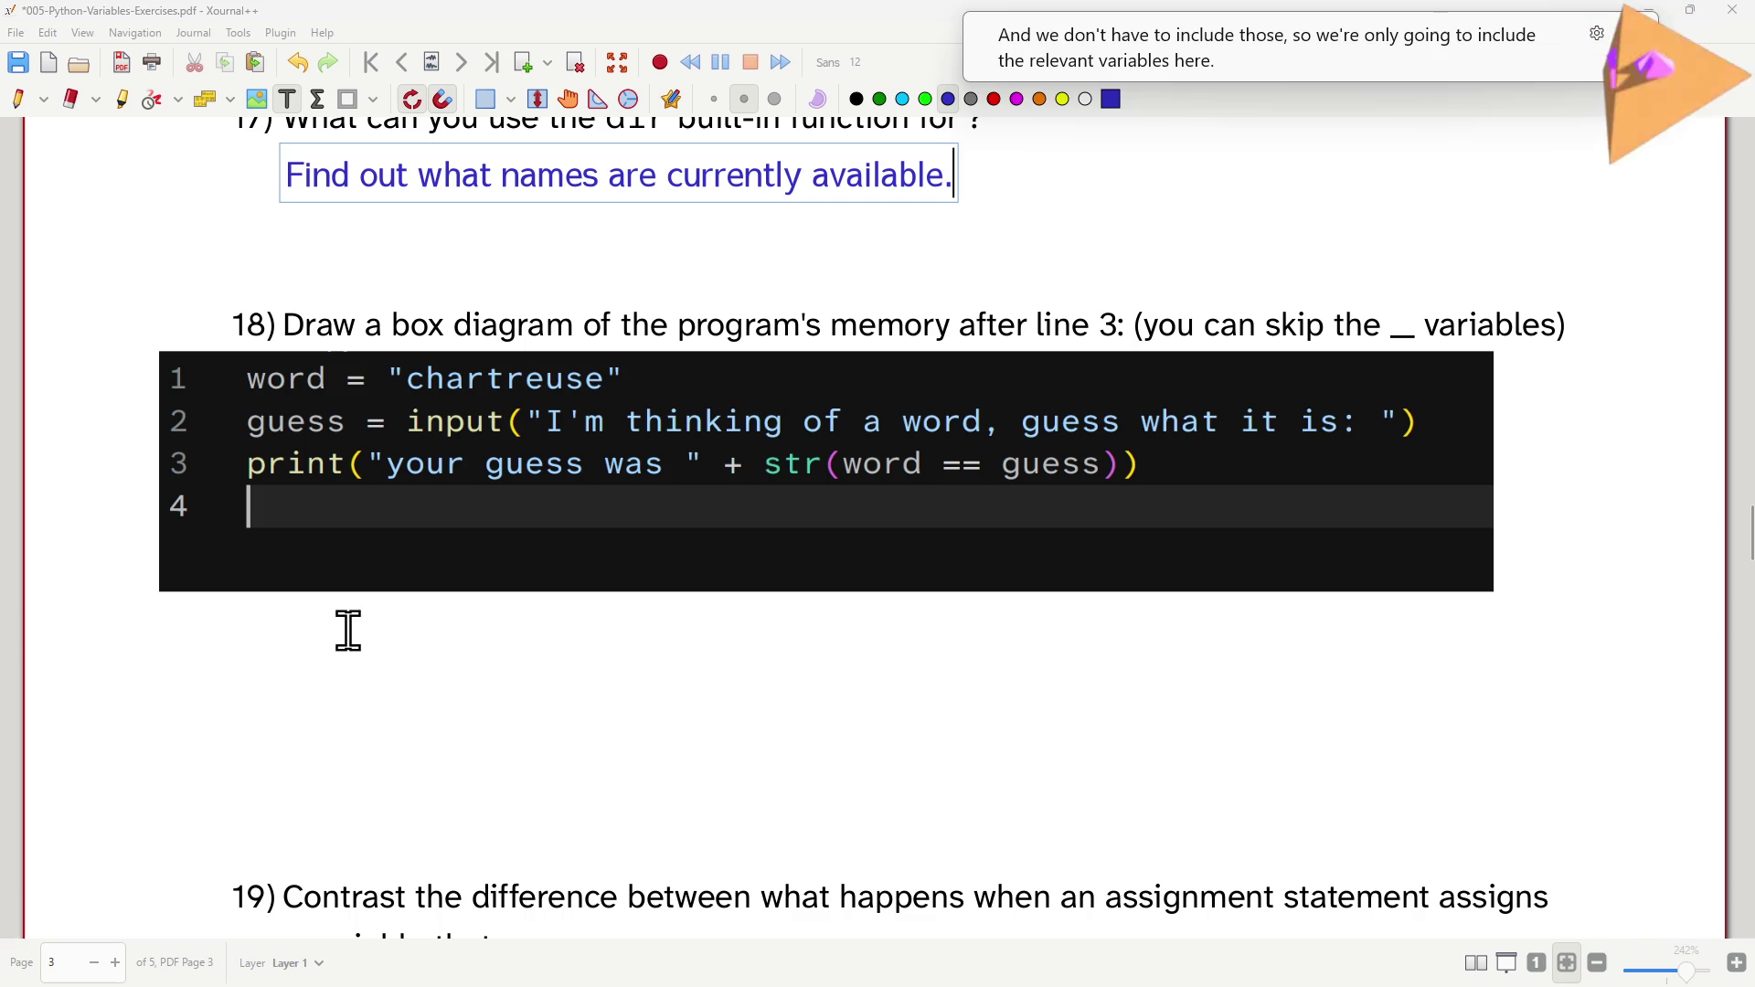
- Start a text label in the answer space under the question 18 code
left_click(288, 624)
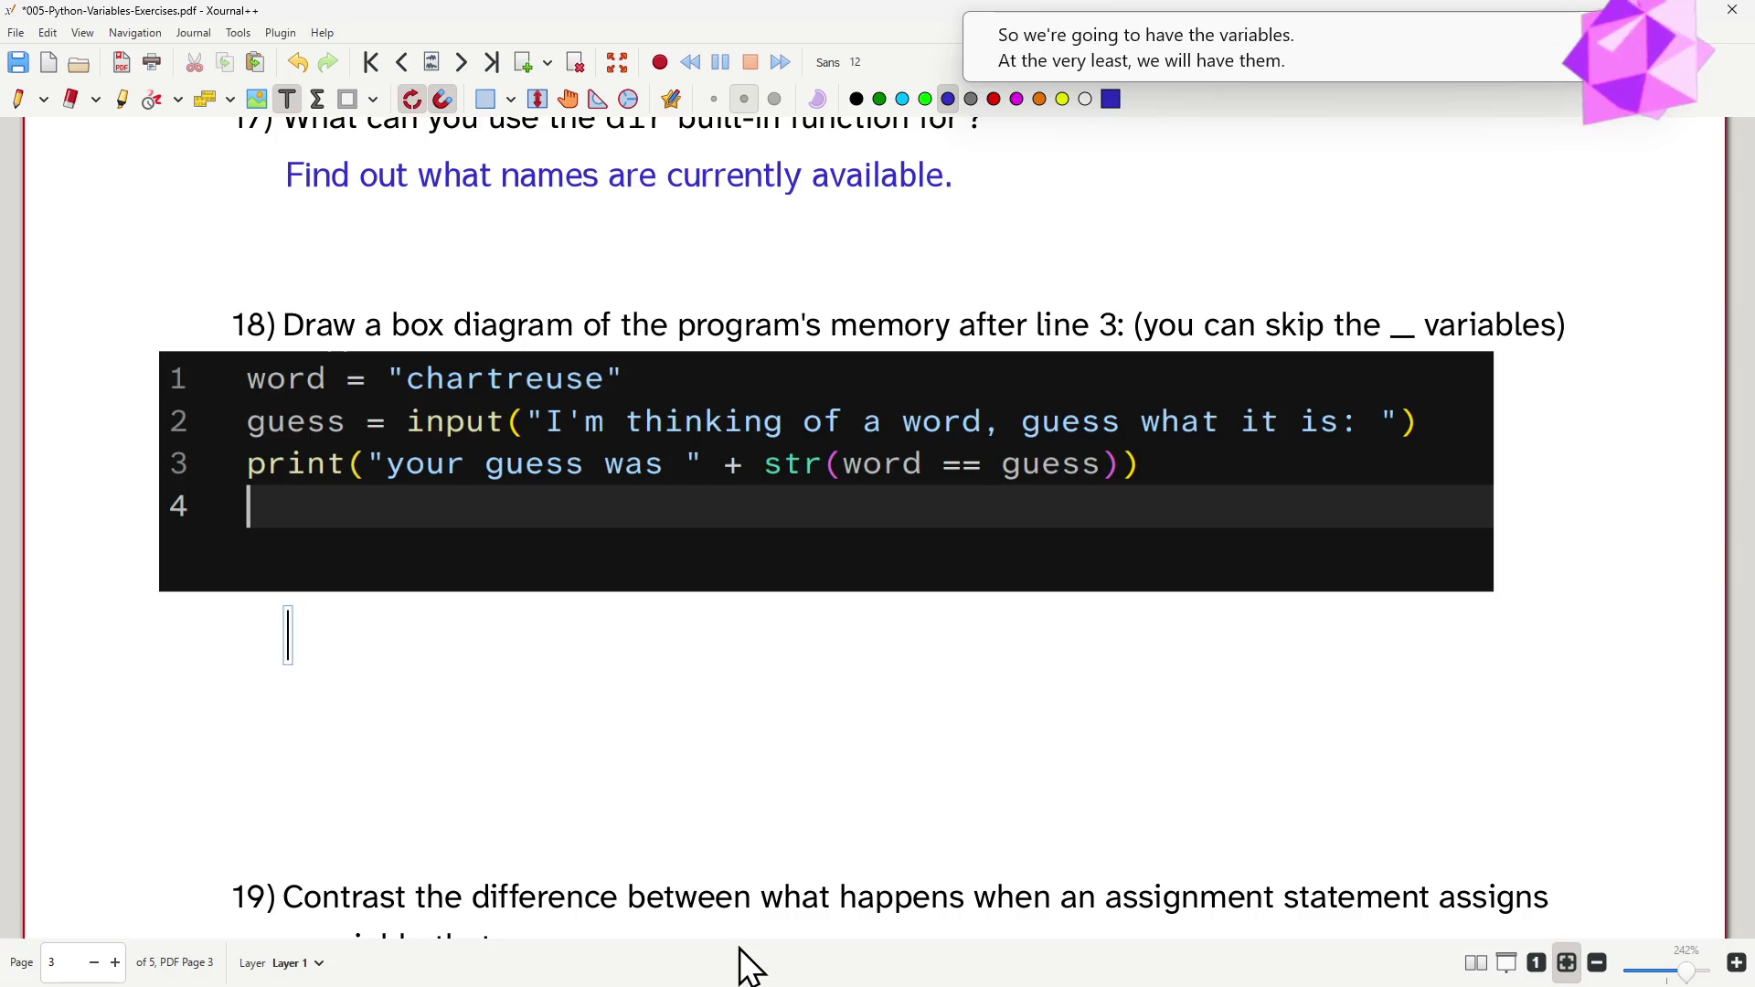
type("word")
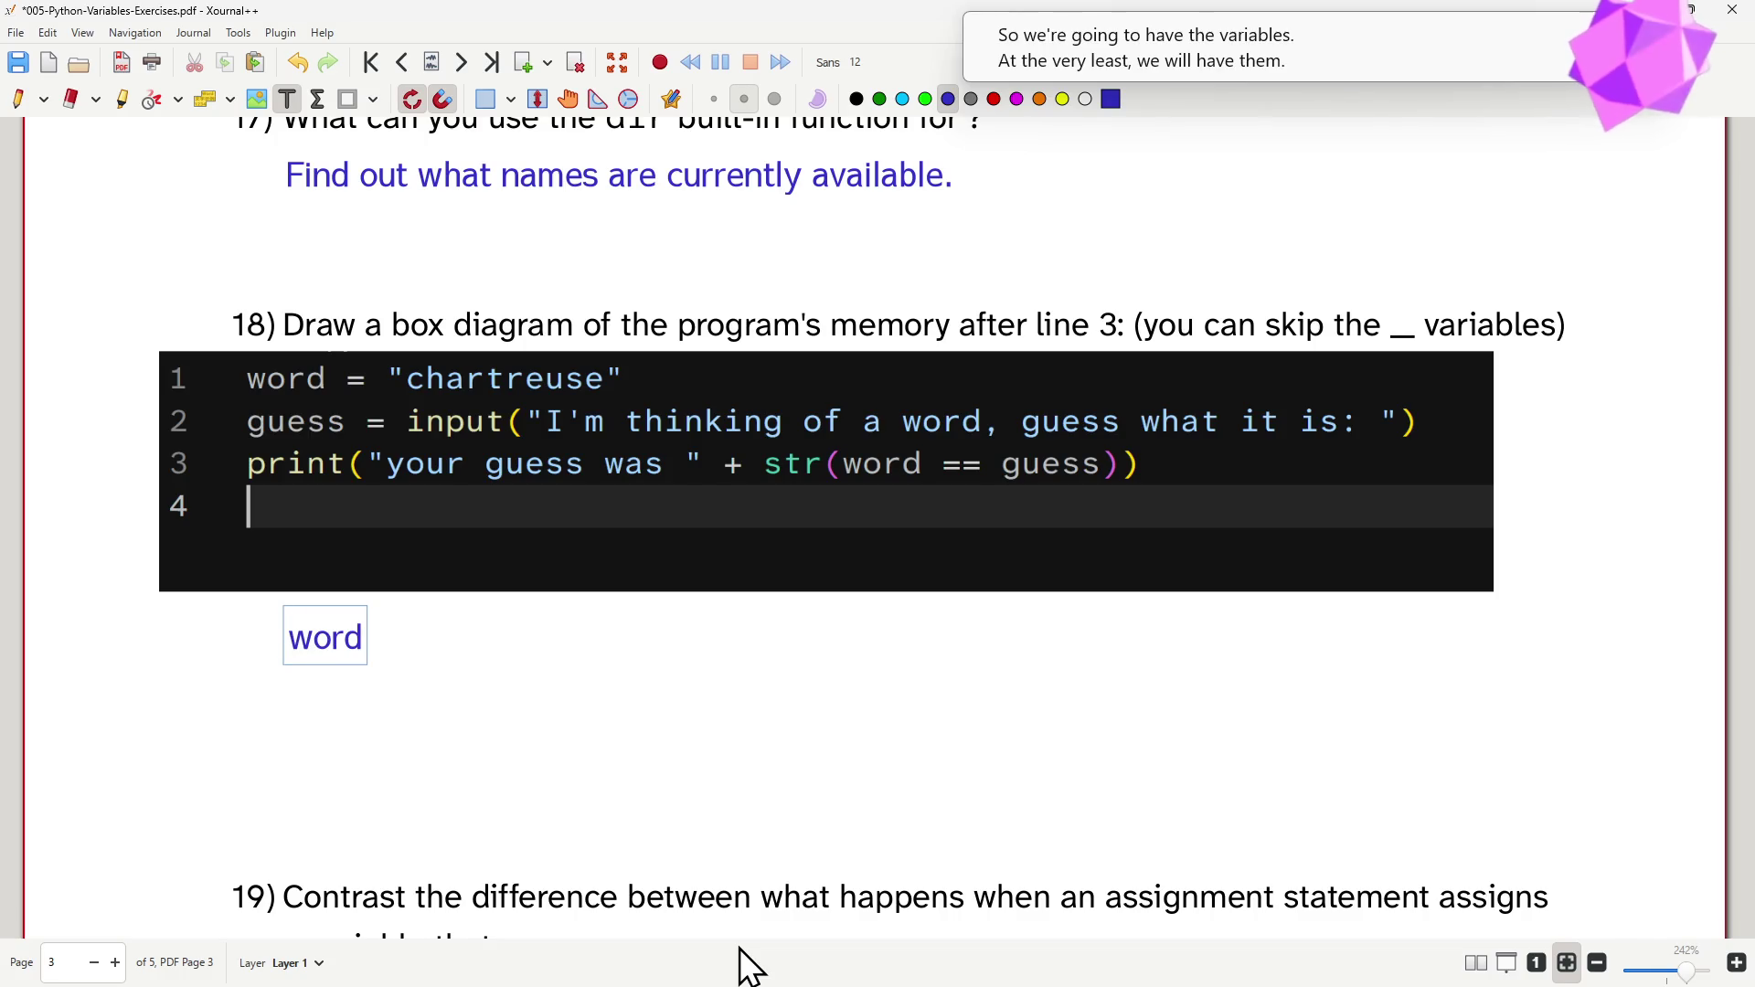
- Type the names word, guess, input, print and str in a column of text boxes
left_click(282, 692)
type("guess")
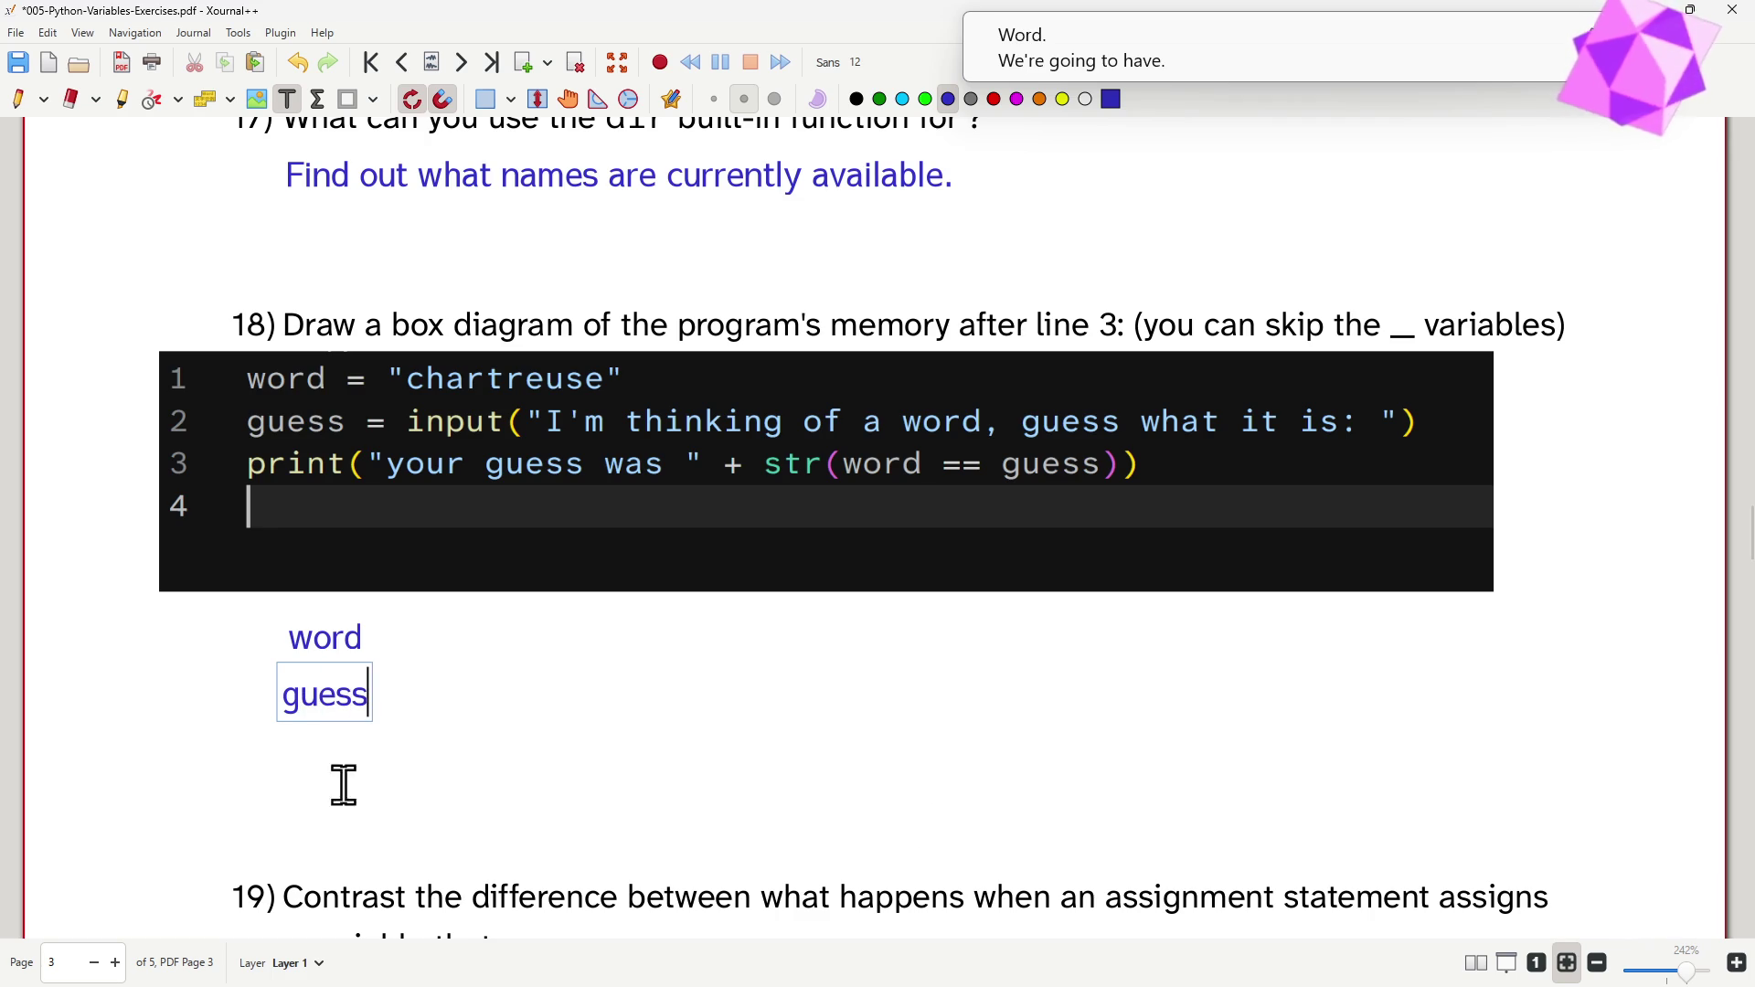
left_click(272, 748)
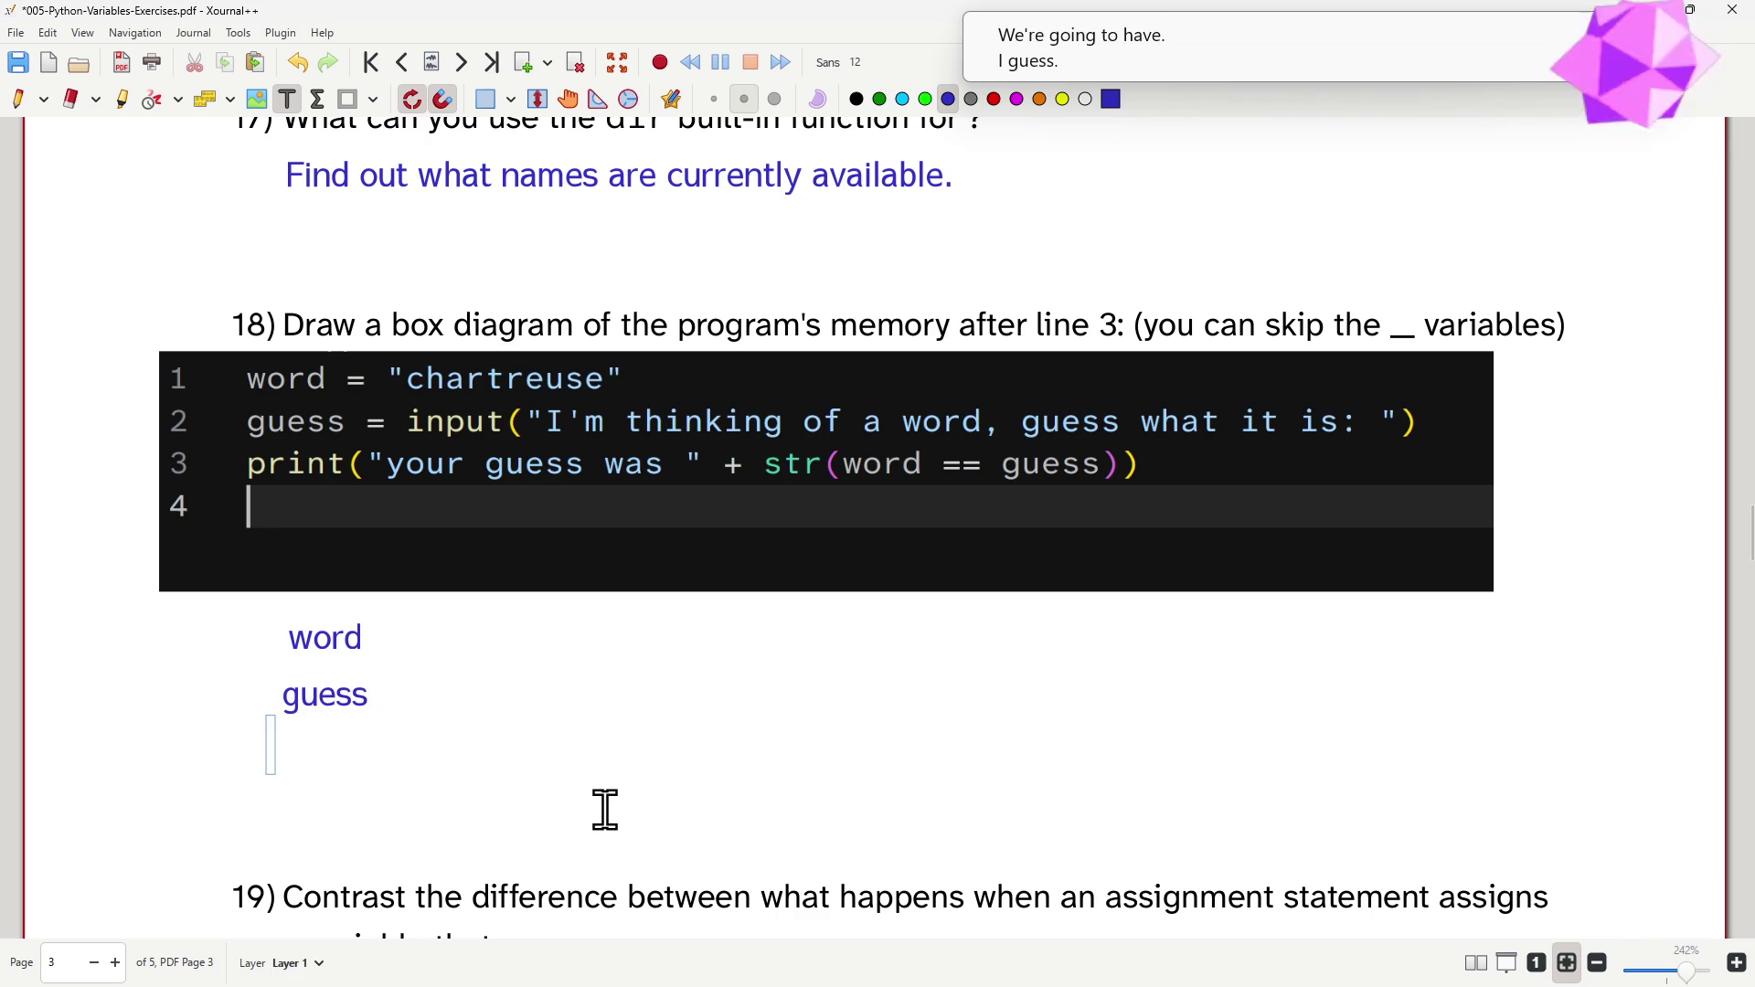
type("input")
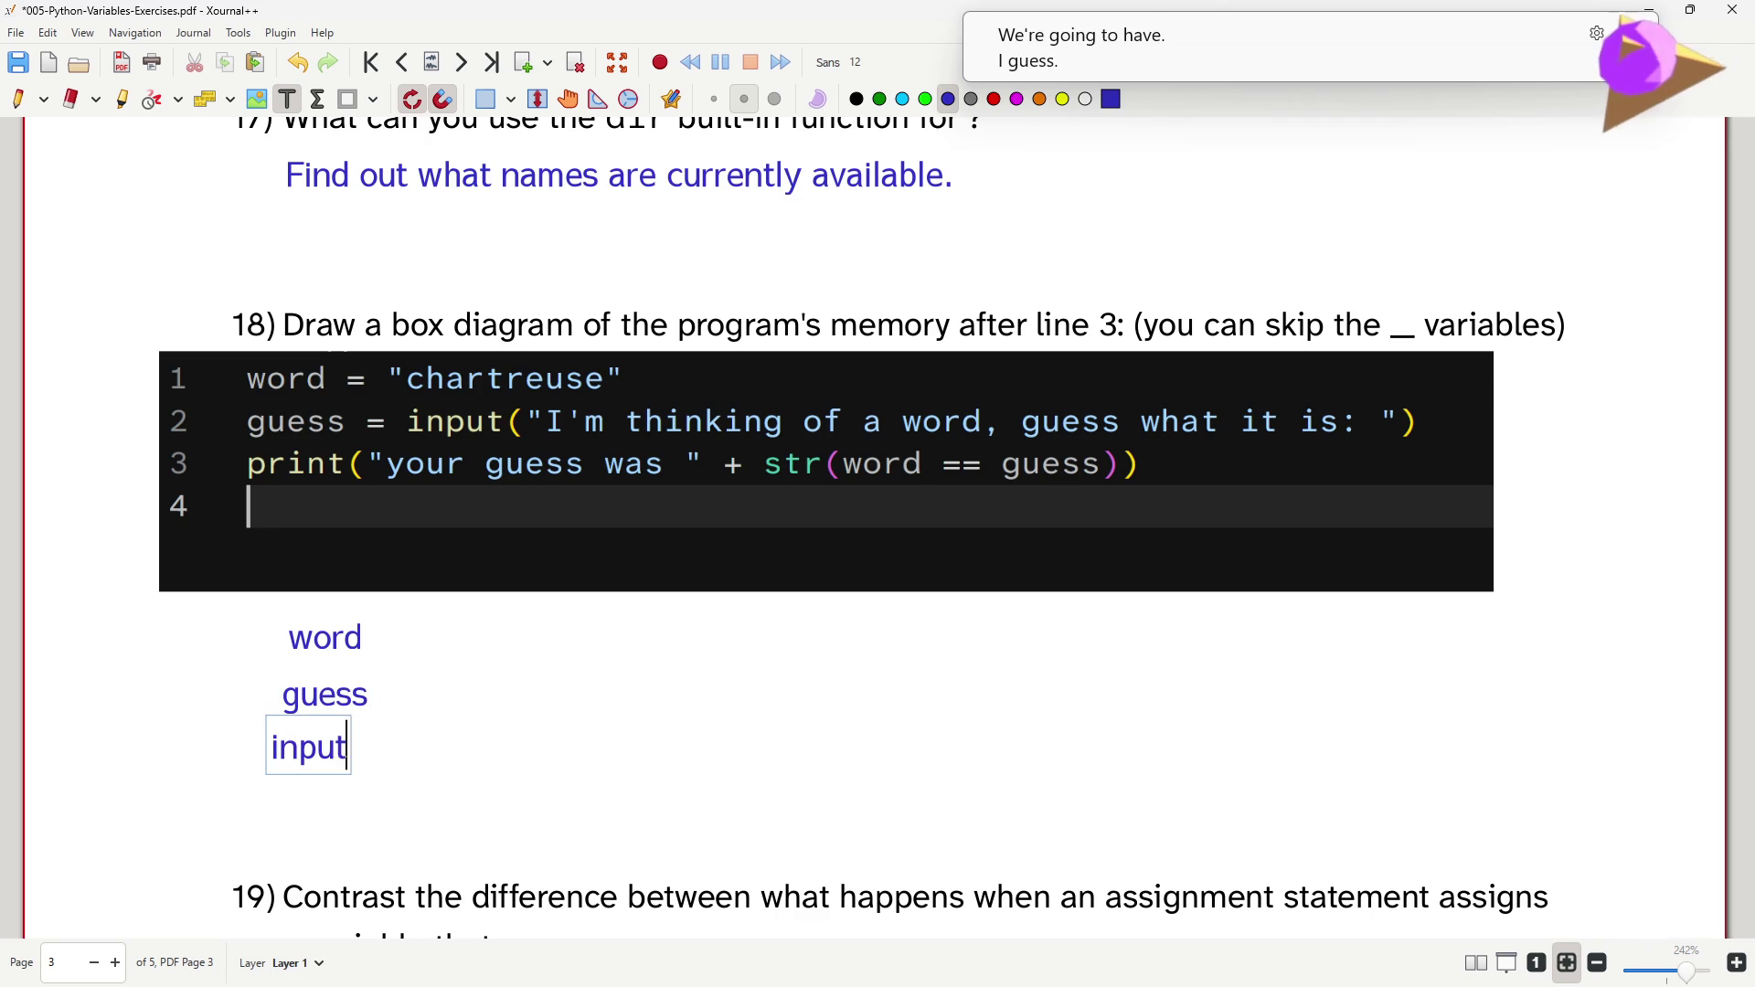
left_click(267, 800)
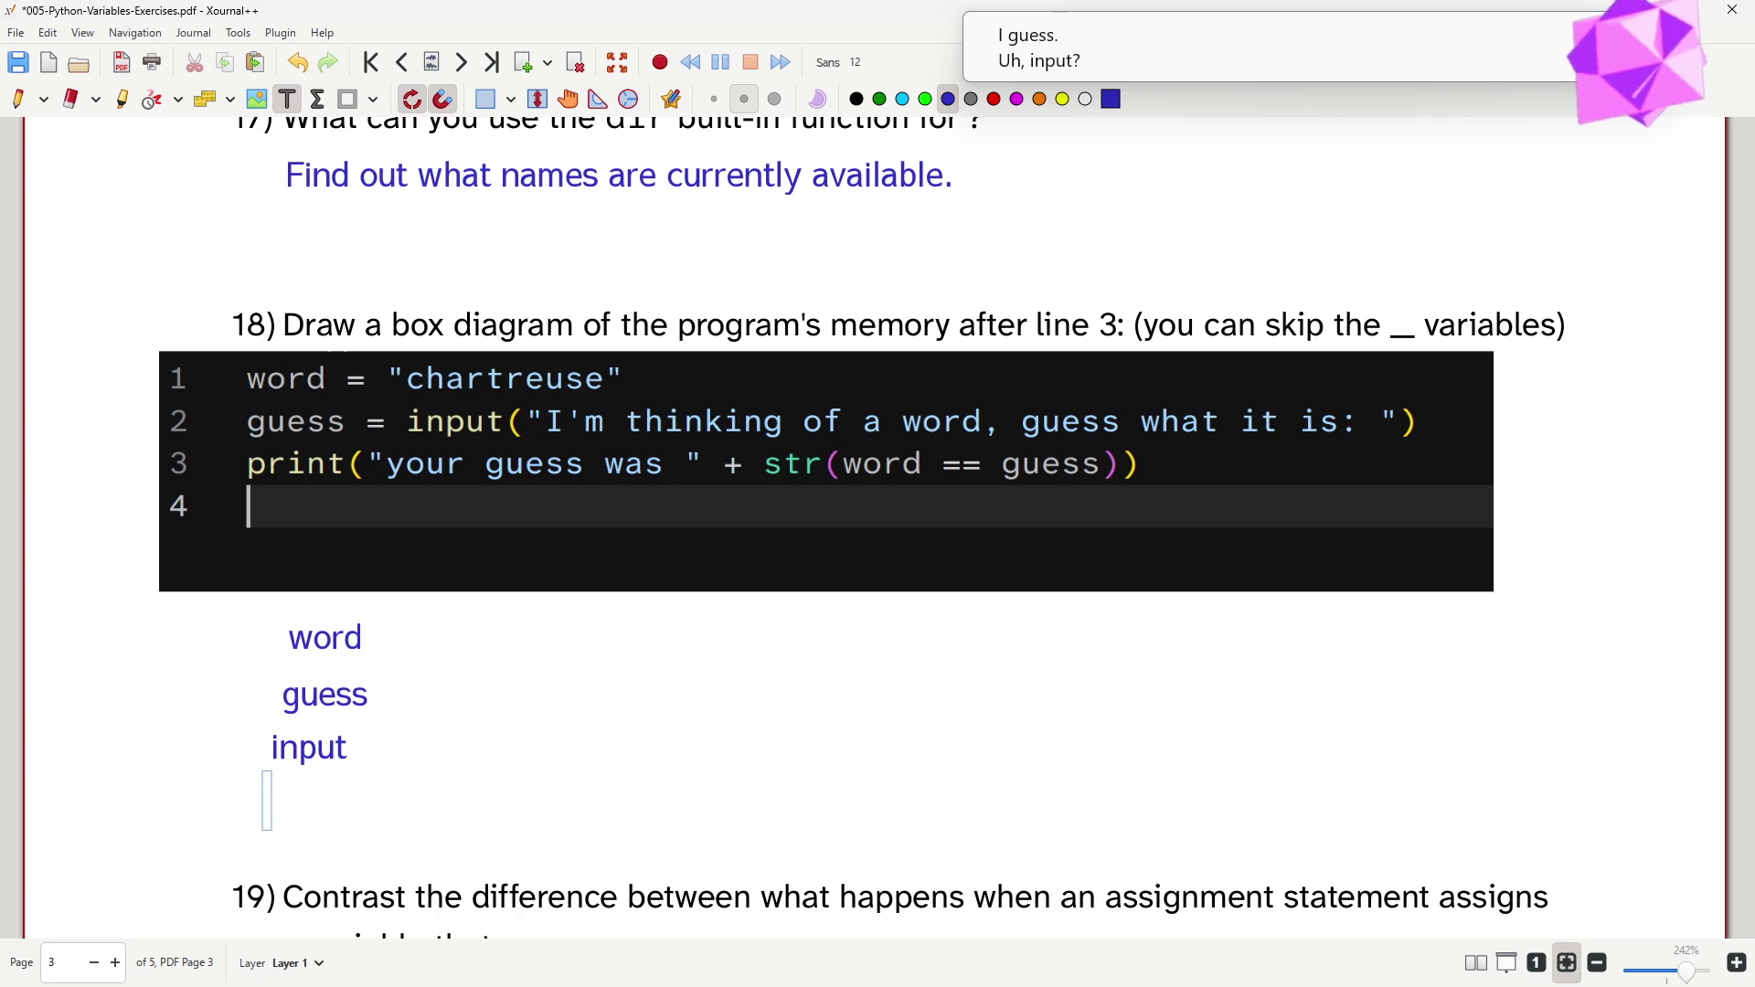
type("print")
left_click(274, 851)
type("str")
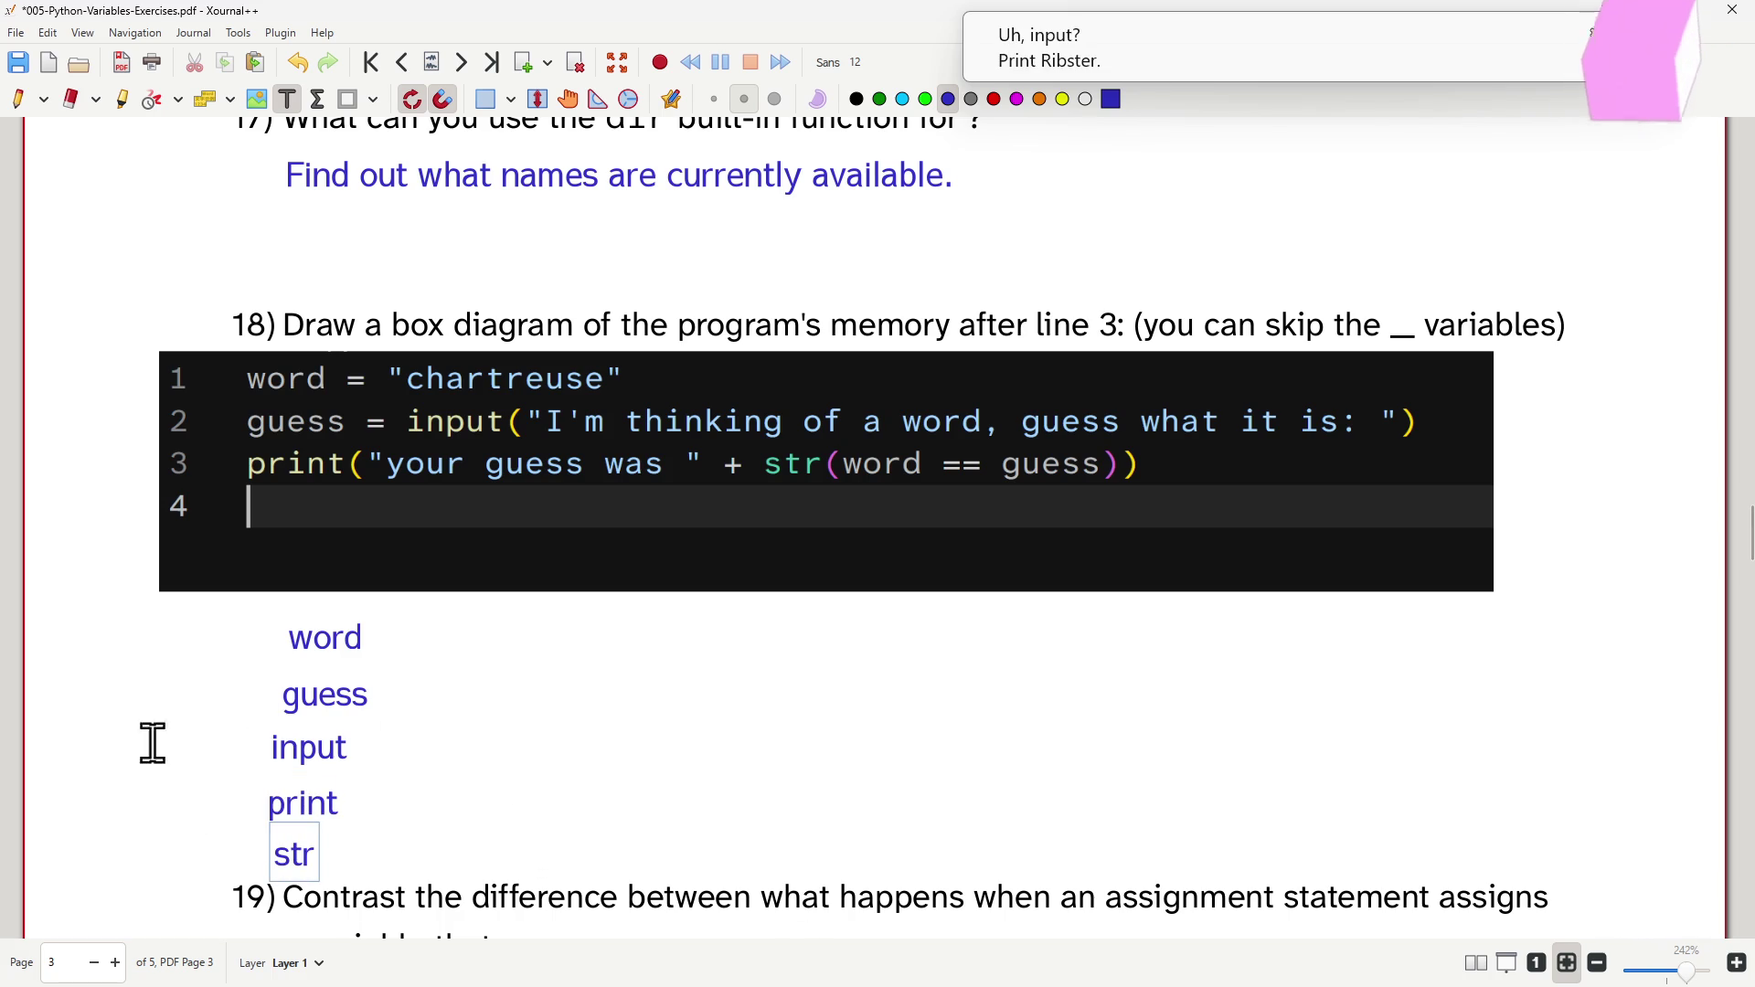
left_click(185, 752)
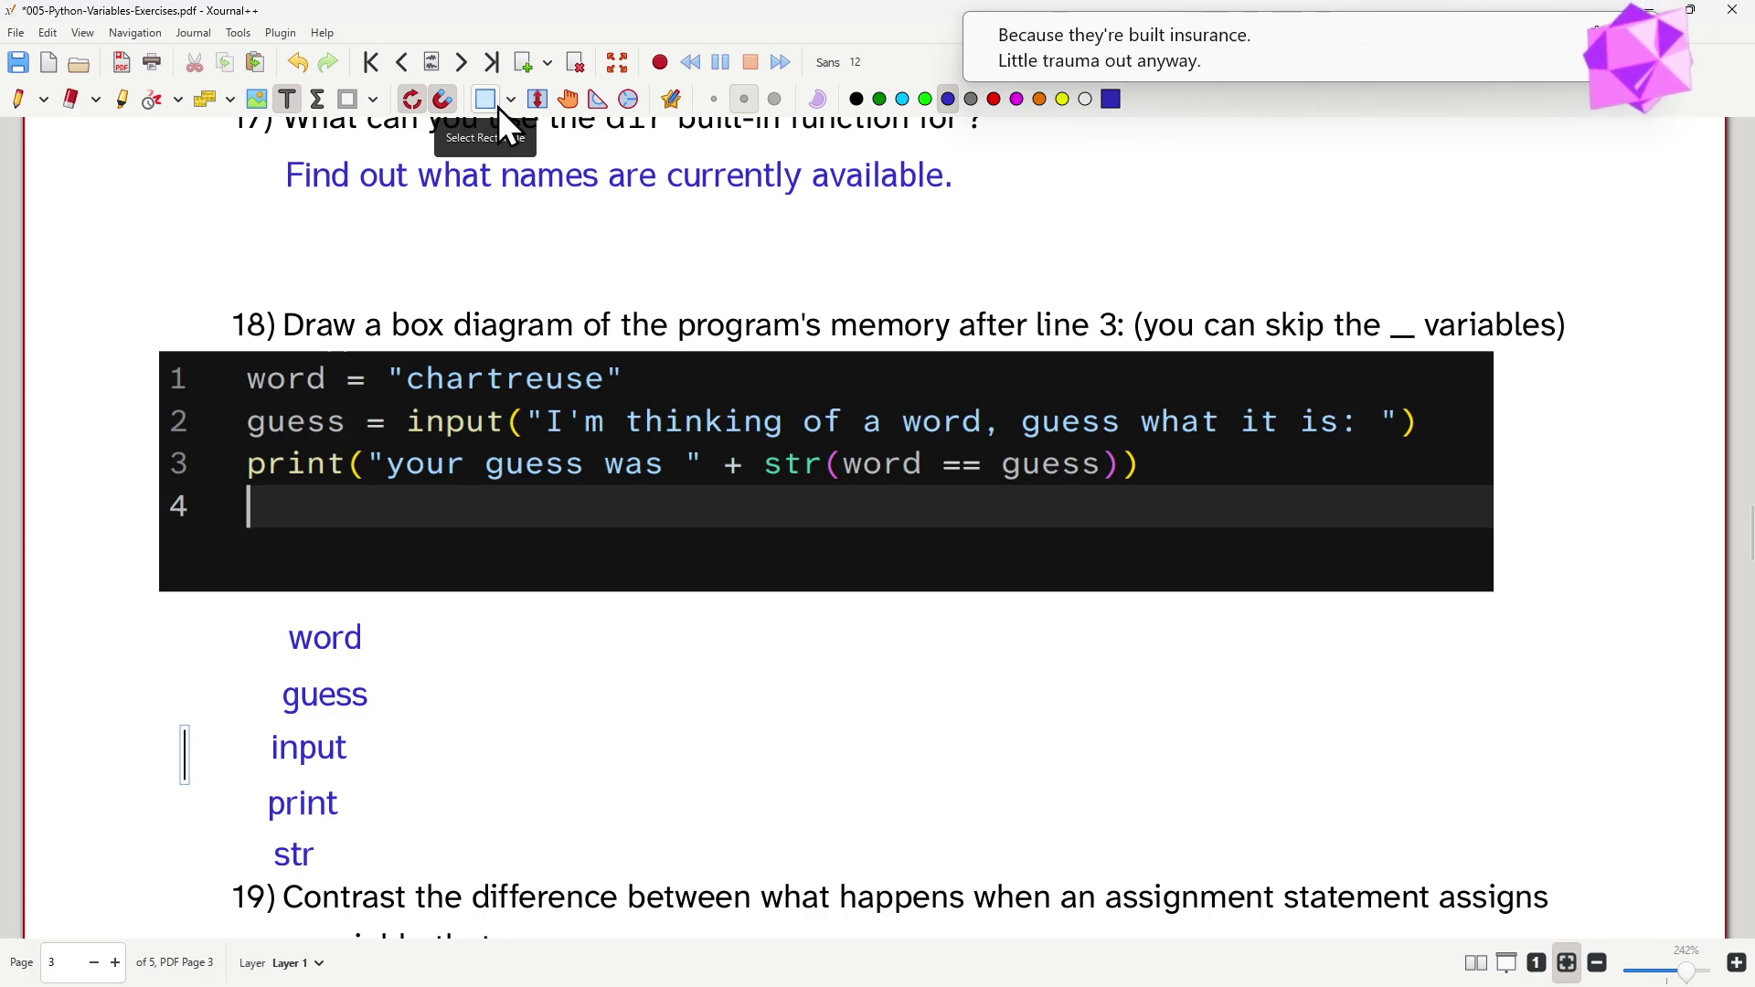
left_click(14, 99)
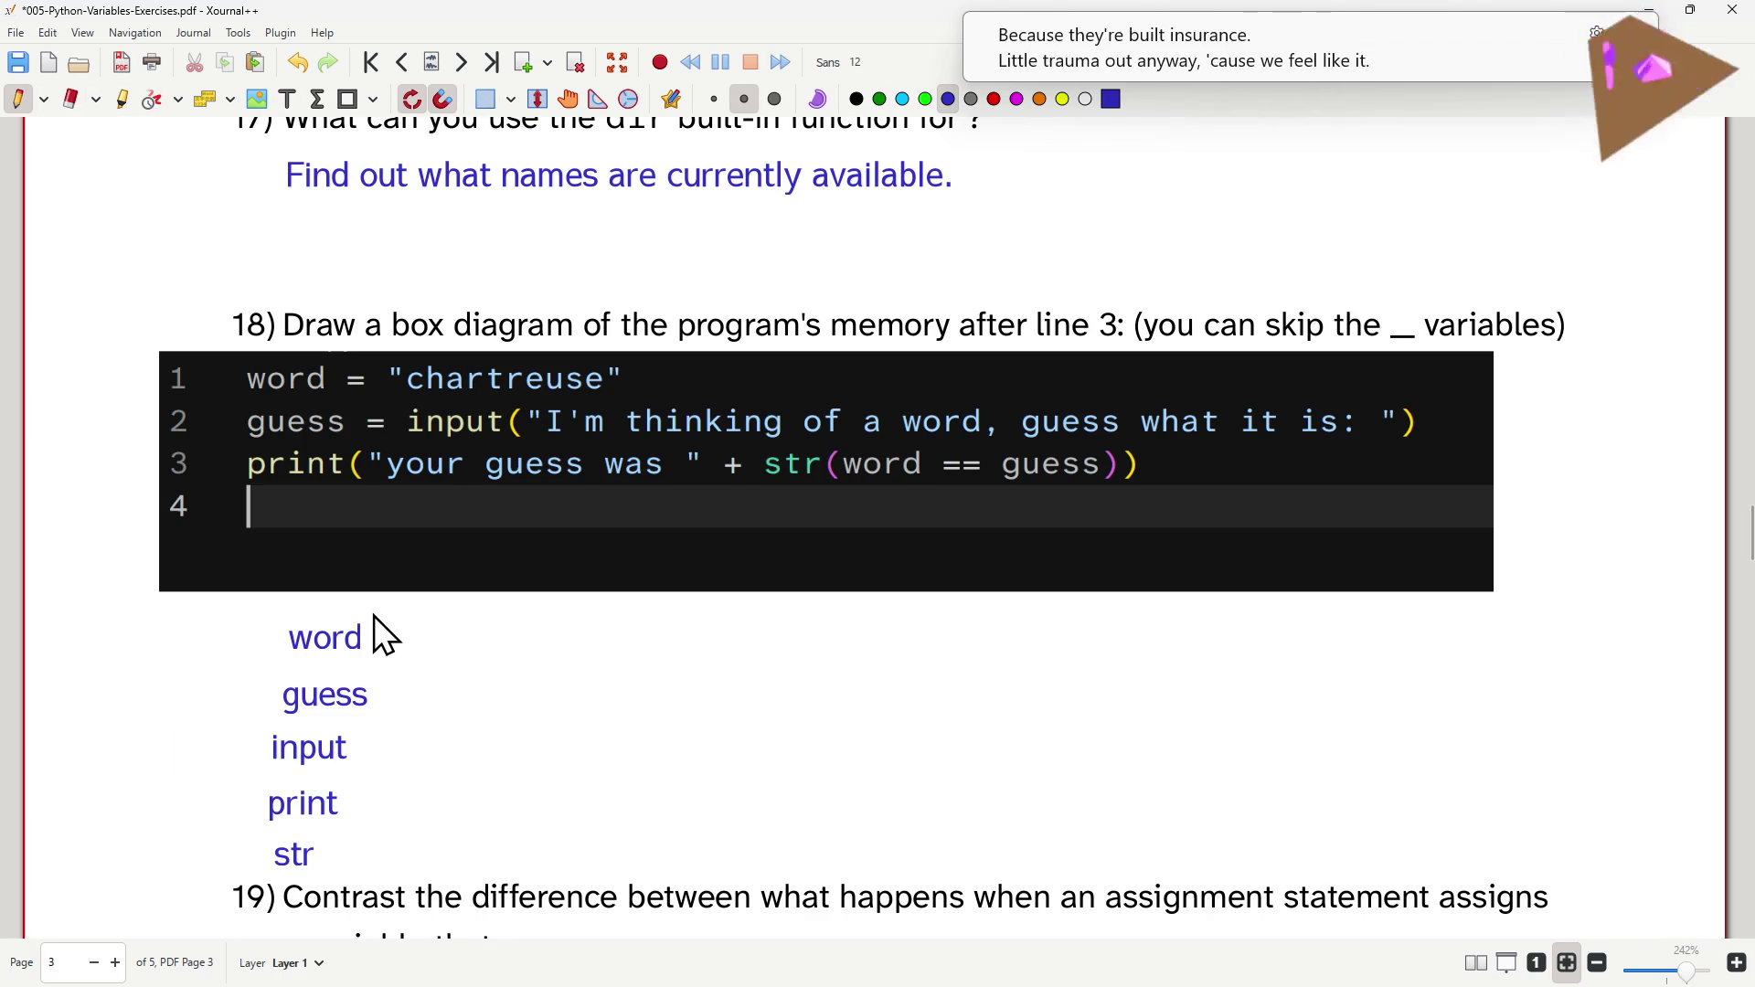
- Draw a small pen box beside each name: word, guess, print and str
mouse_move(370, 610)
left_mouse_down()
mouse_move(373, 641)
mouse_move(416, 611)
mouse_move(370, 603)
left_mouse_up()
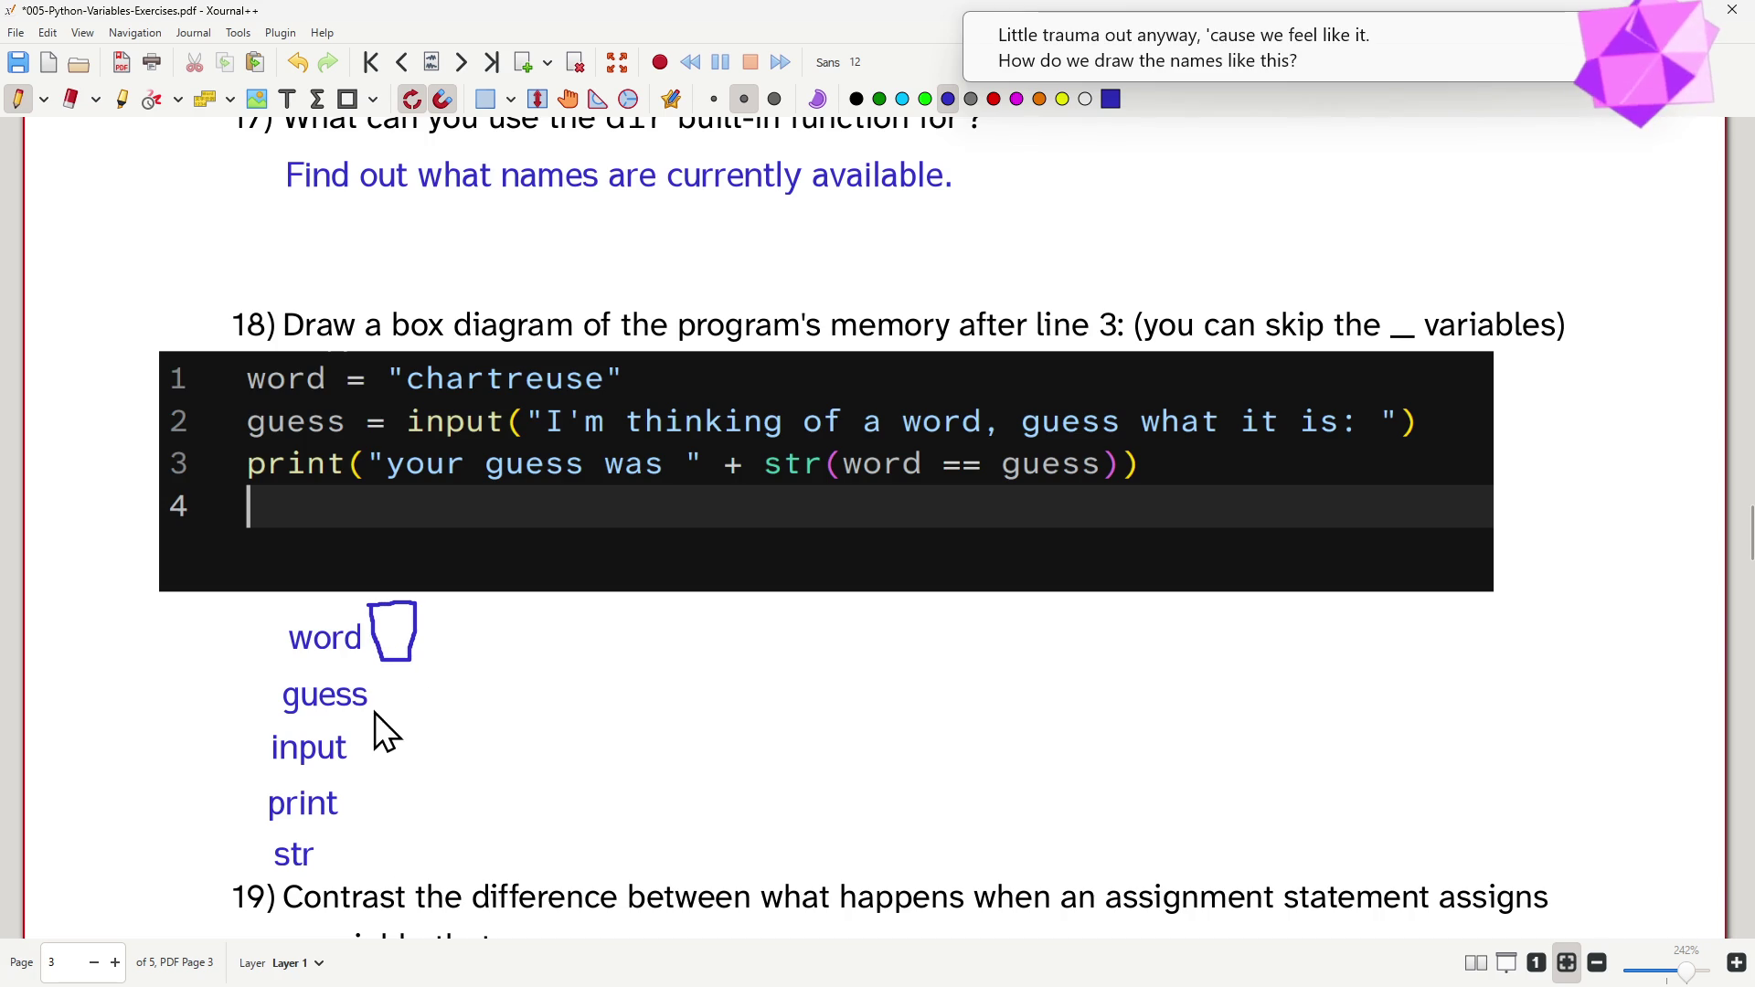
mouse_move(373, 713)
left_mouse_down()
mouse_move(409, 718)
mouse_move(417, 673)
mouse_move(372, 675)
mouse_move(352, 763)
left_mouse_up()
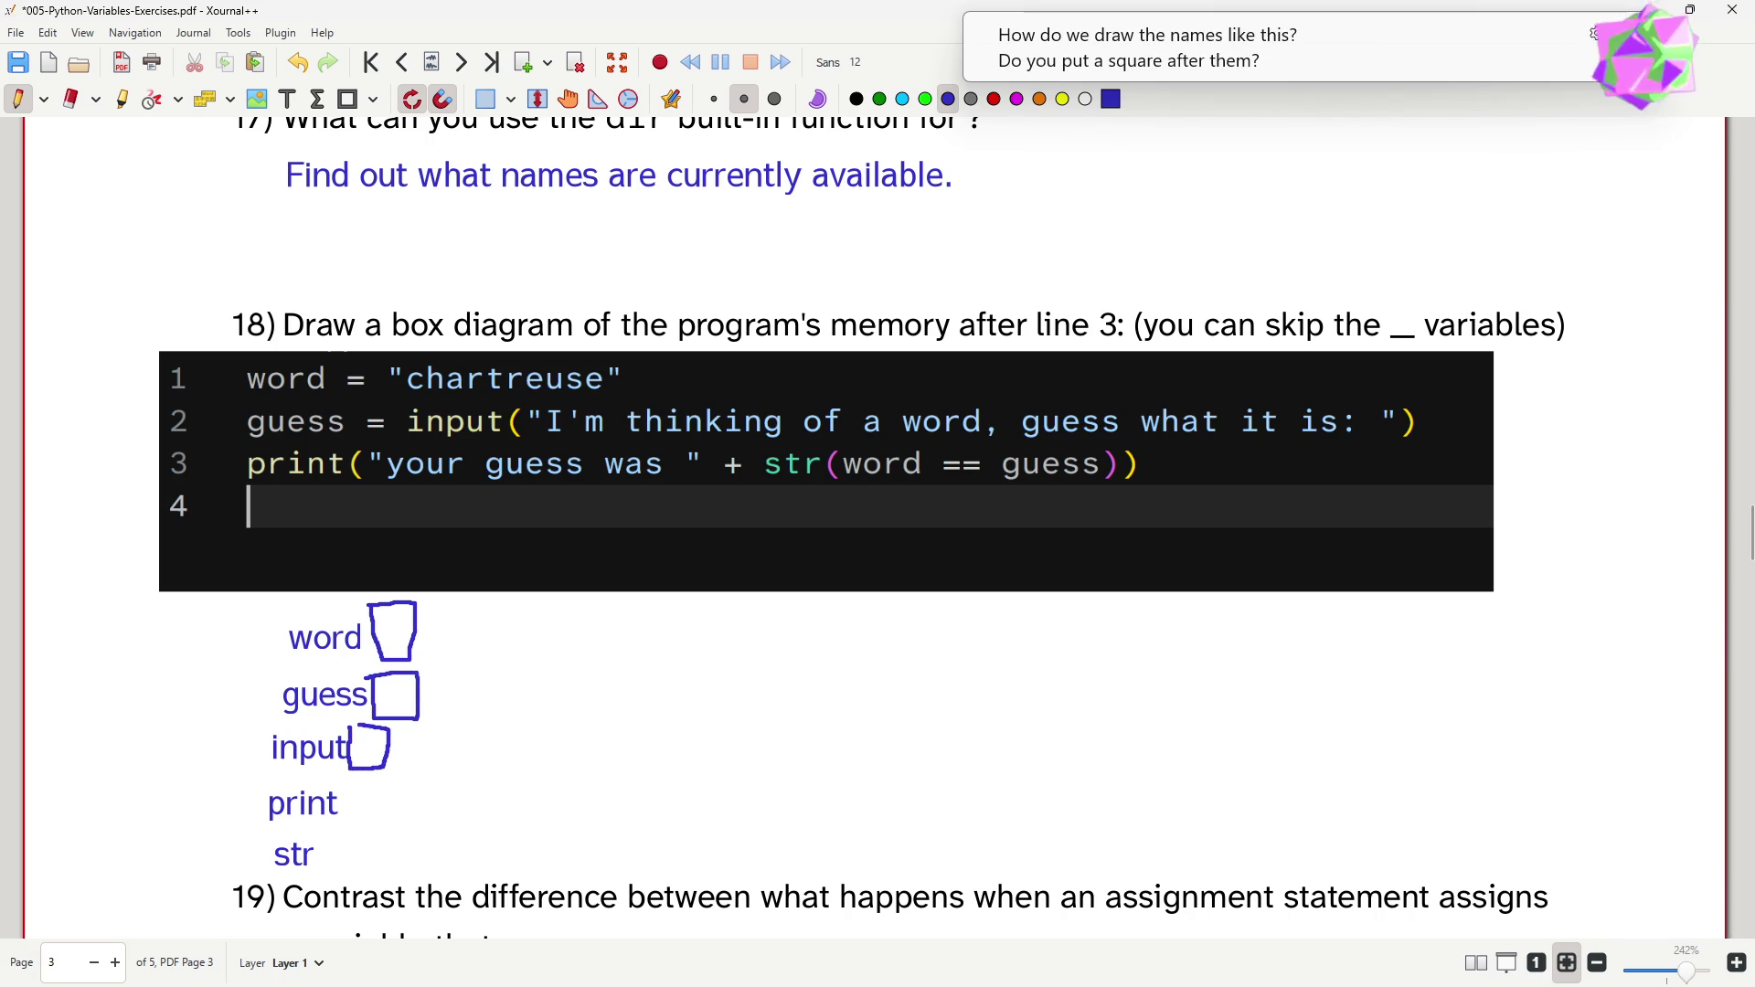
left_click_drag(350, 809, 390, 792)
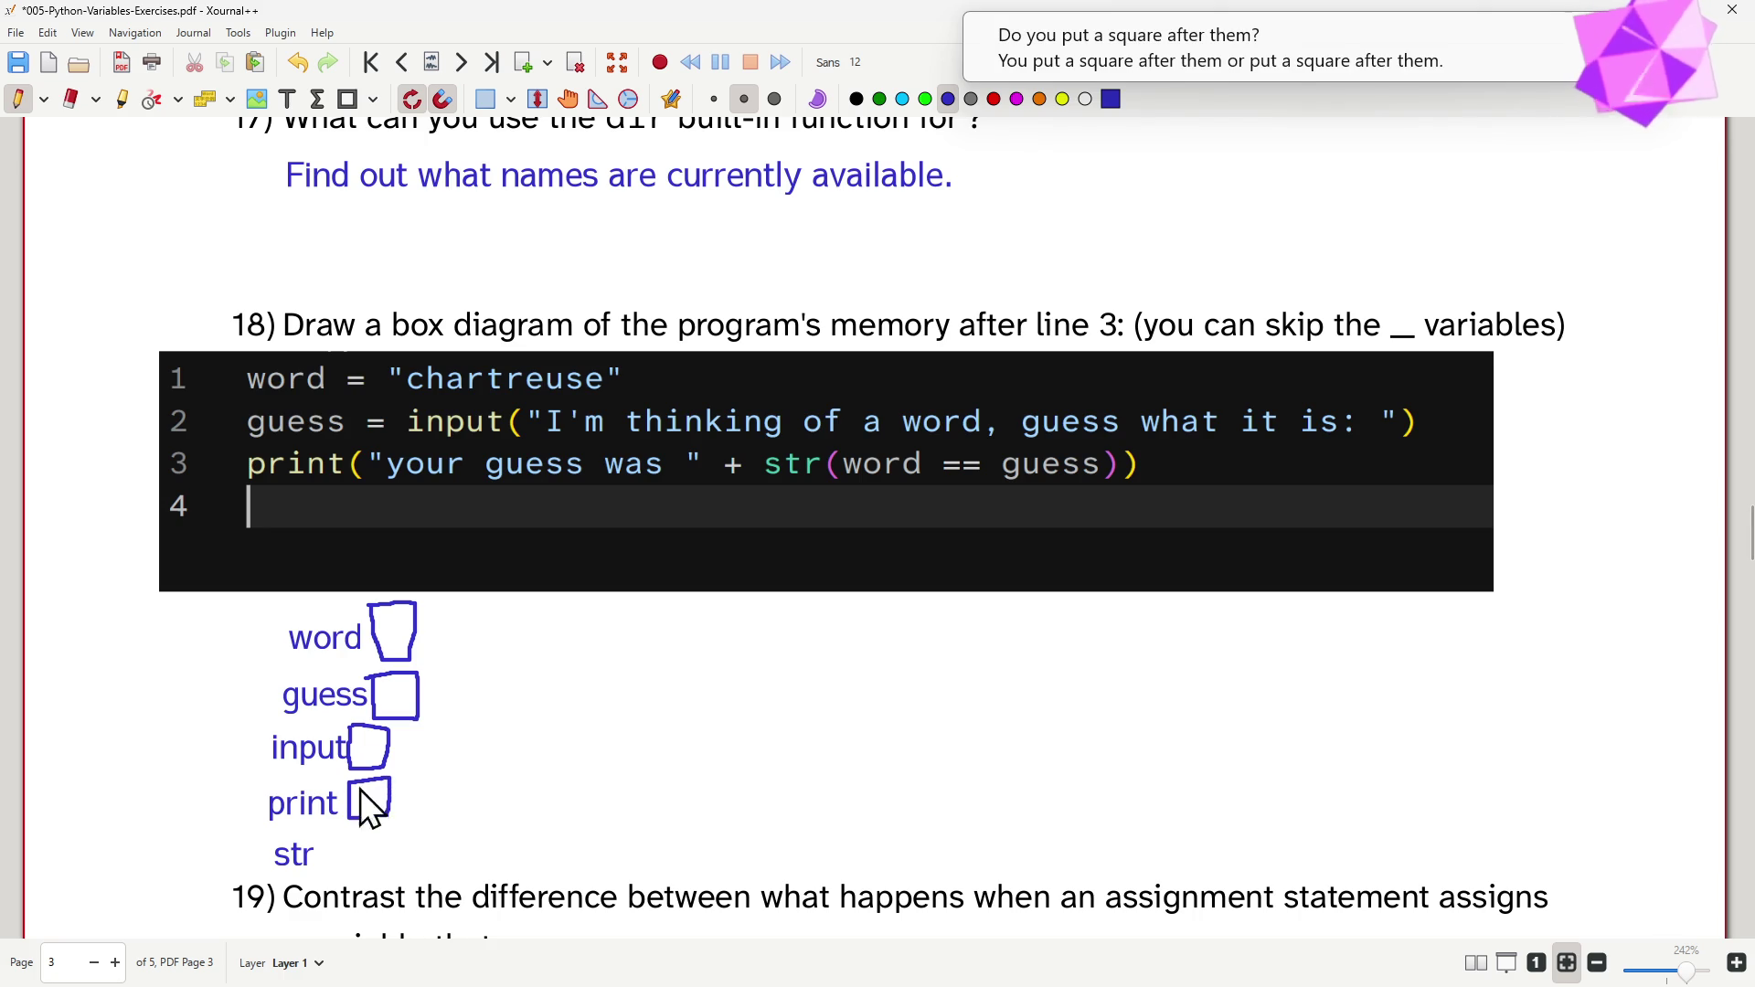
left_click_drag(345, 843, 349, 867)
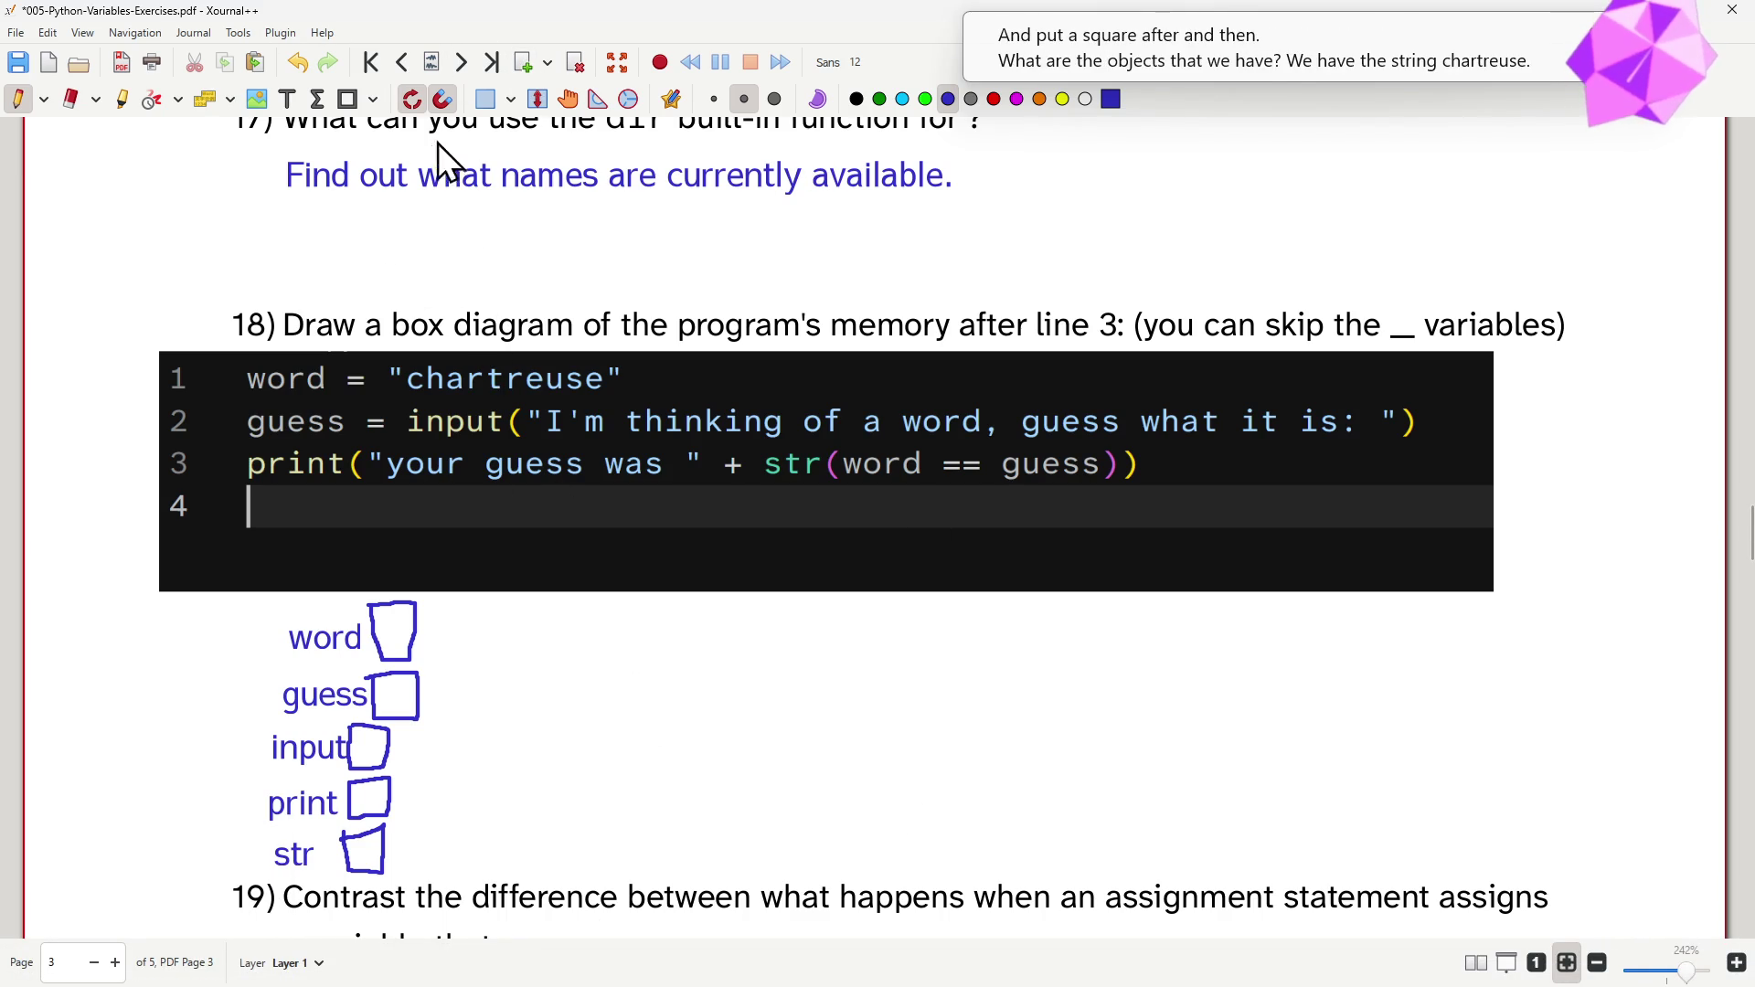
left_click(287, 99)
- Label the first two objects 'str chartreuse' and 'str I'm think...' beside the word and guess names
left_click(589, 629)
type("str char")
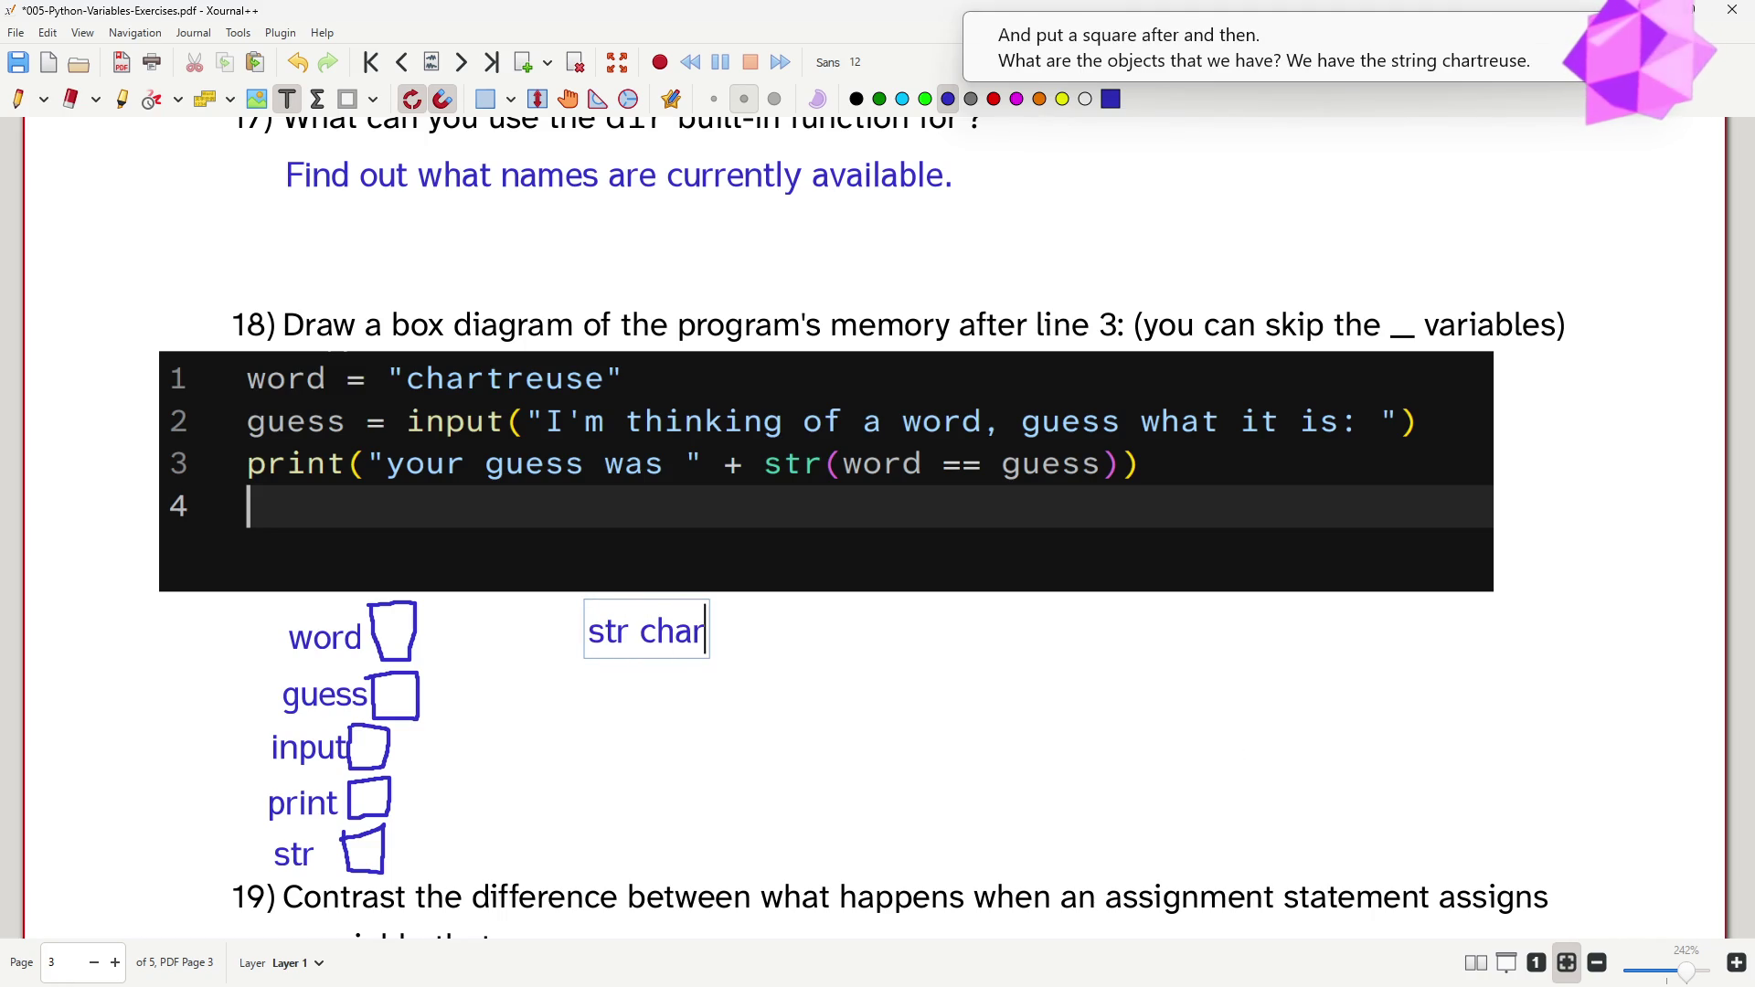
type("treuse")
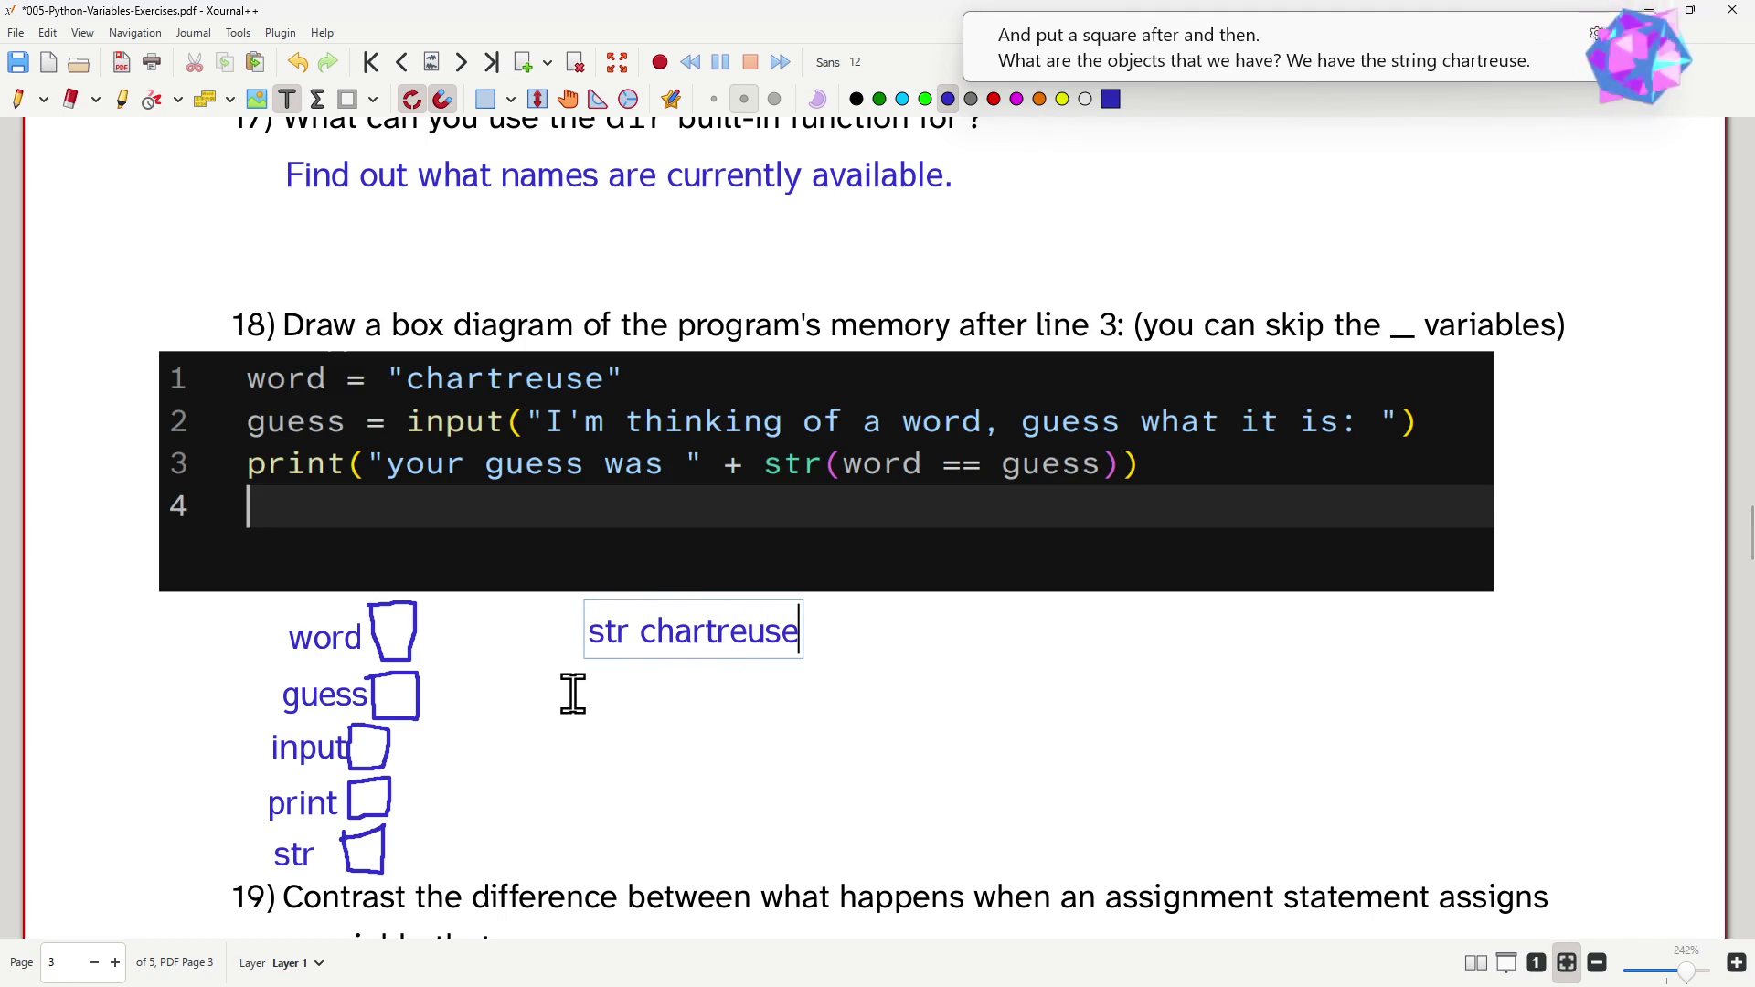
left_click(590, 678)
type("str I'm think...")
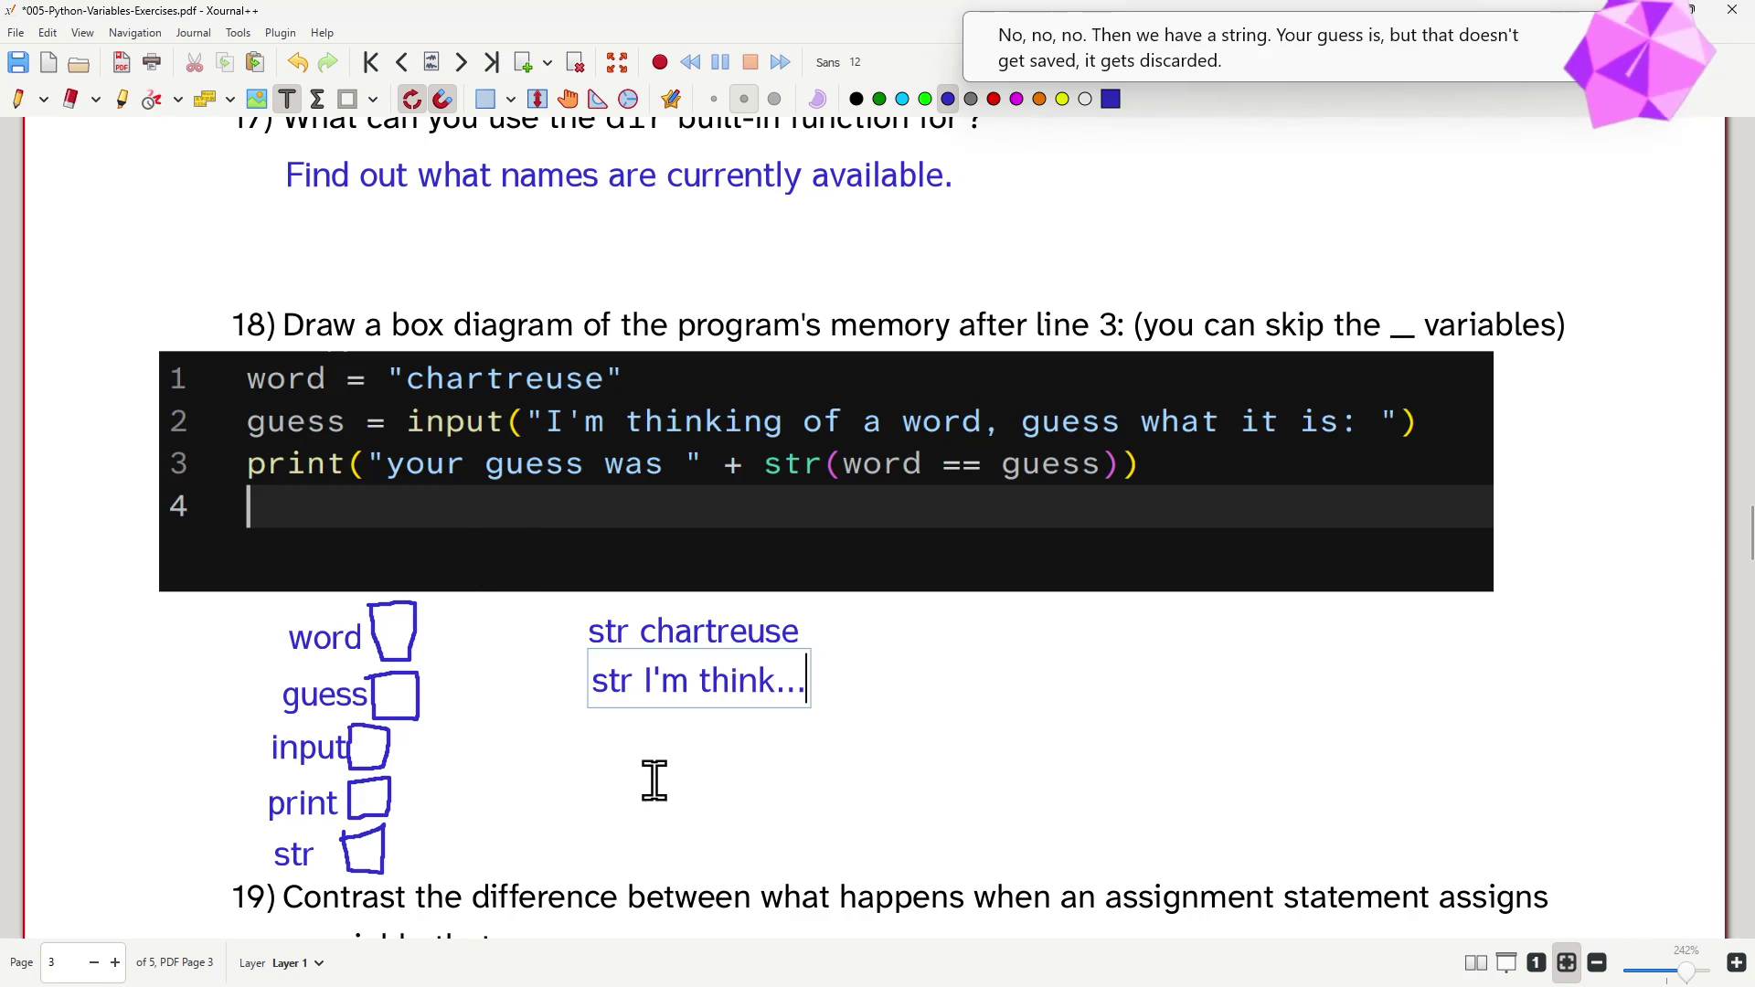
- Label the remaining objects 'built in fn input', 'built in fn print' and 'built in type str'
left_click(596, 731)
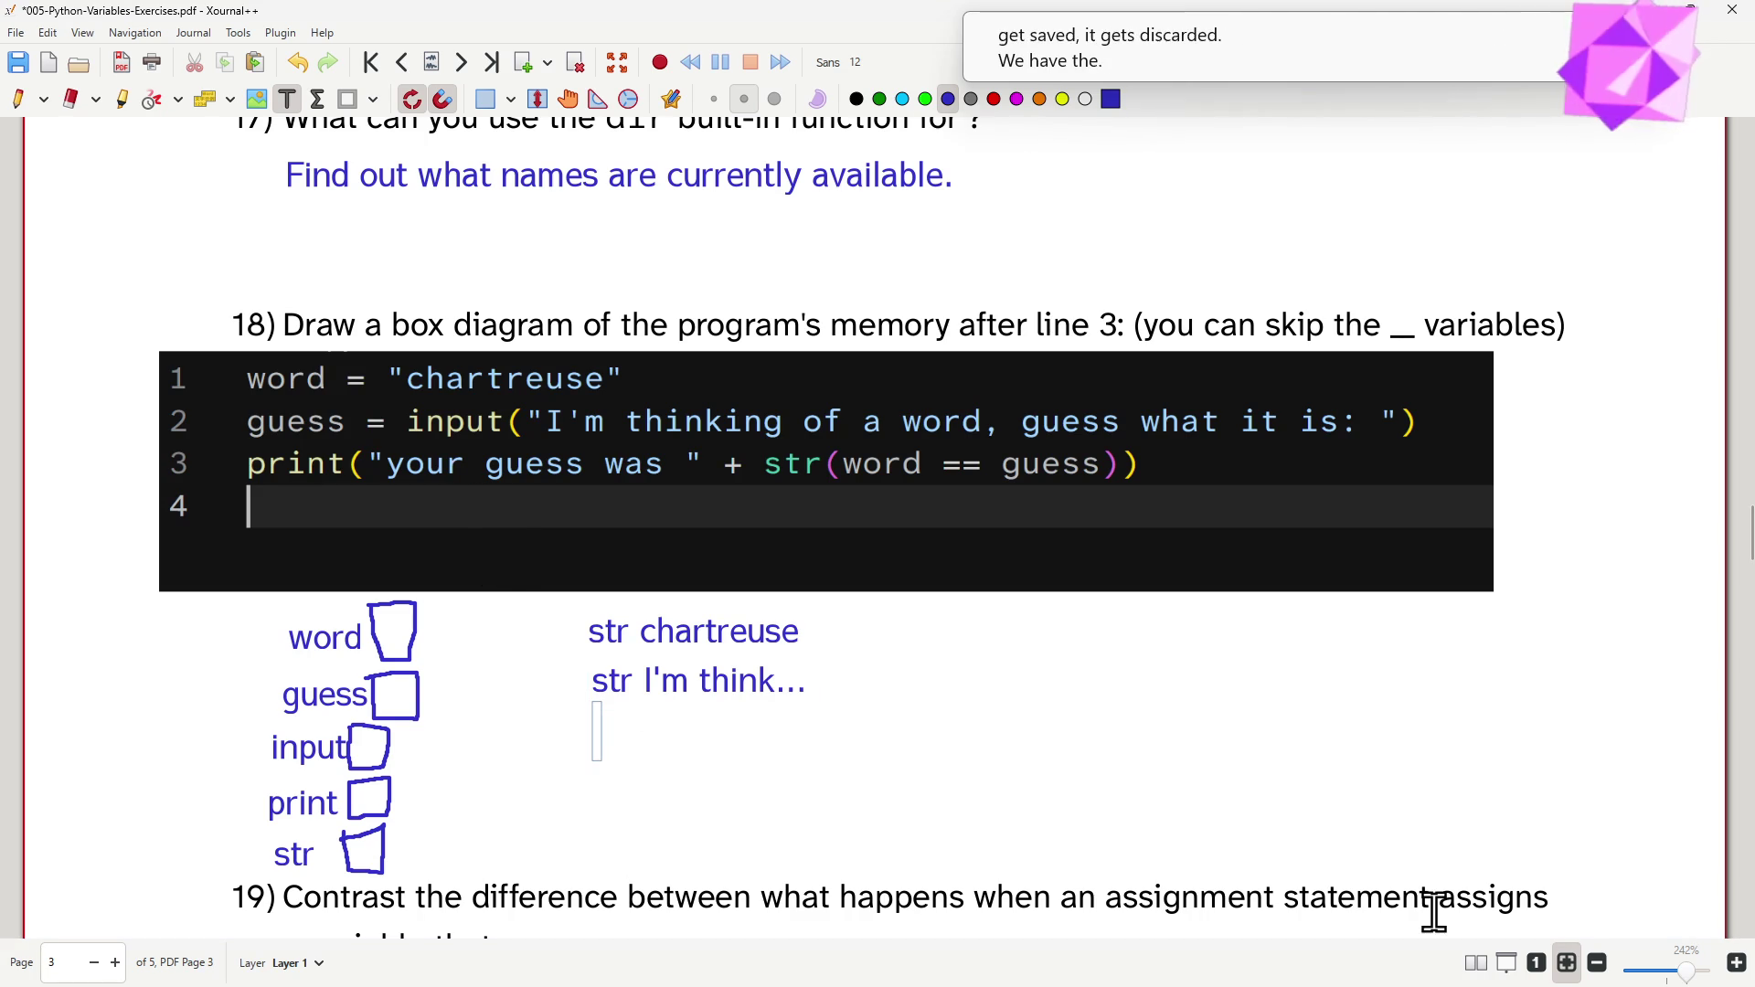
type("bv")
key("BackSpace")
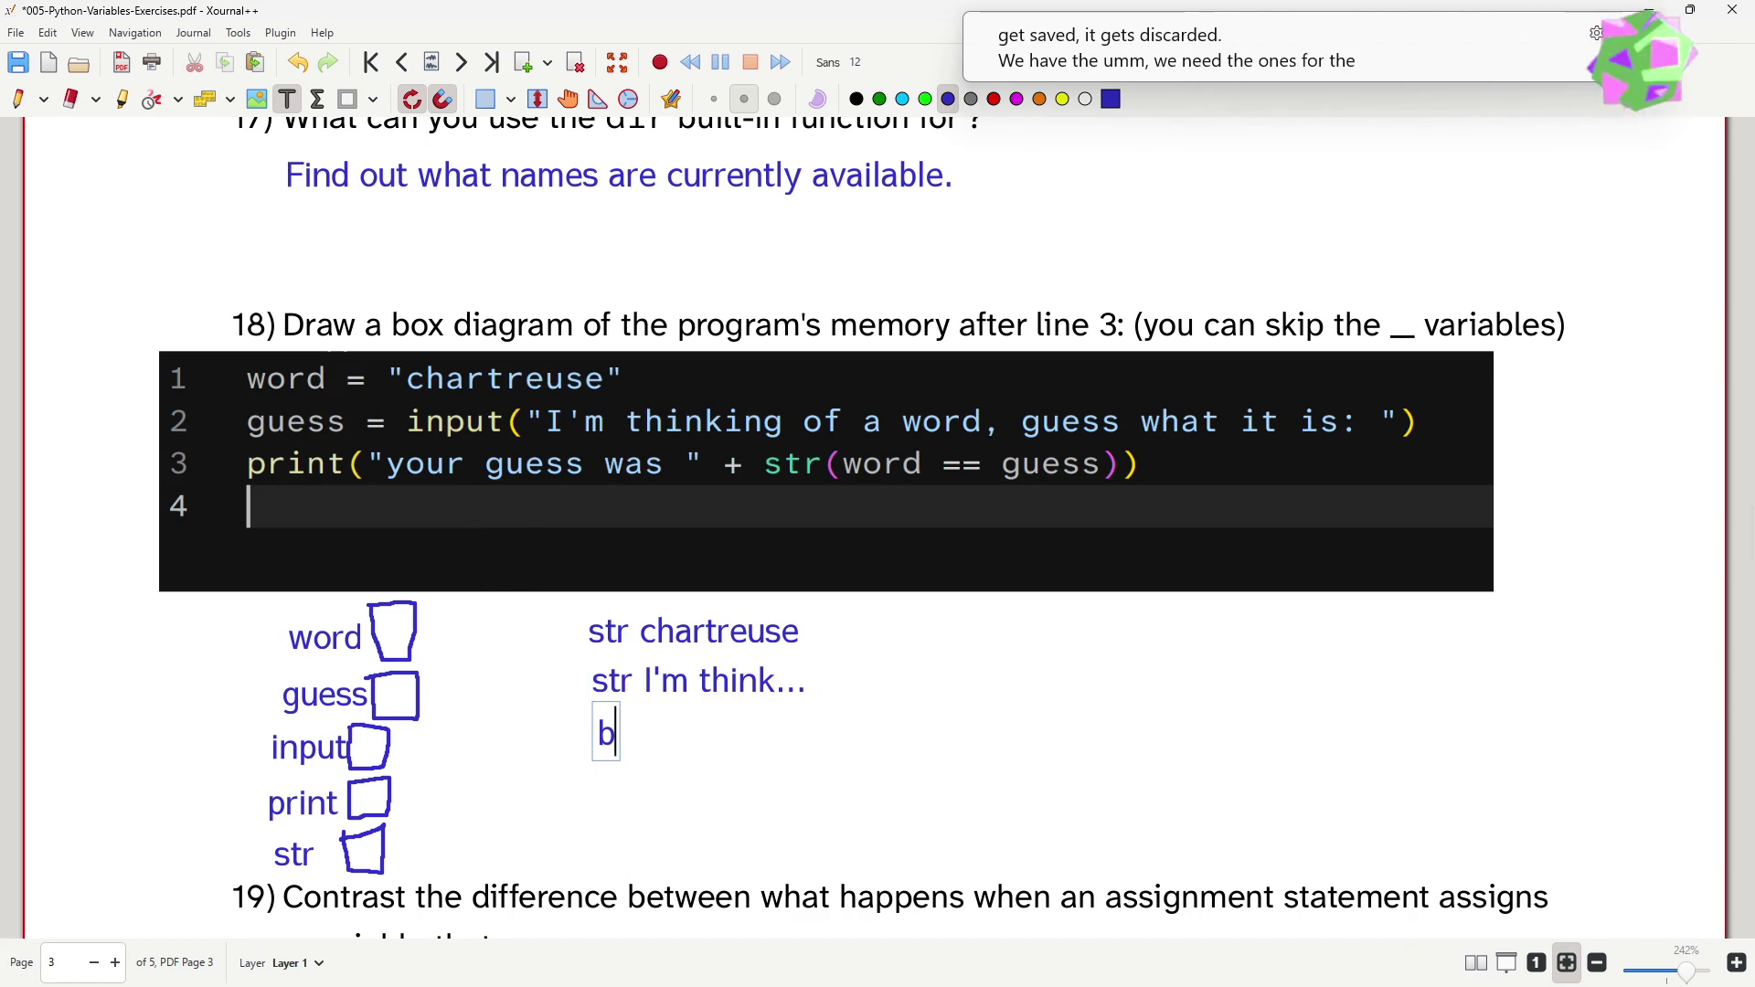
type("uilt in fn input")
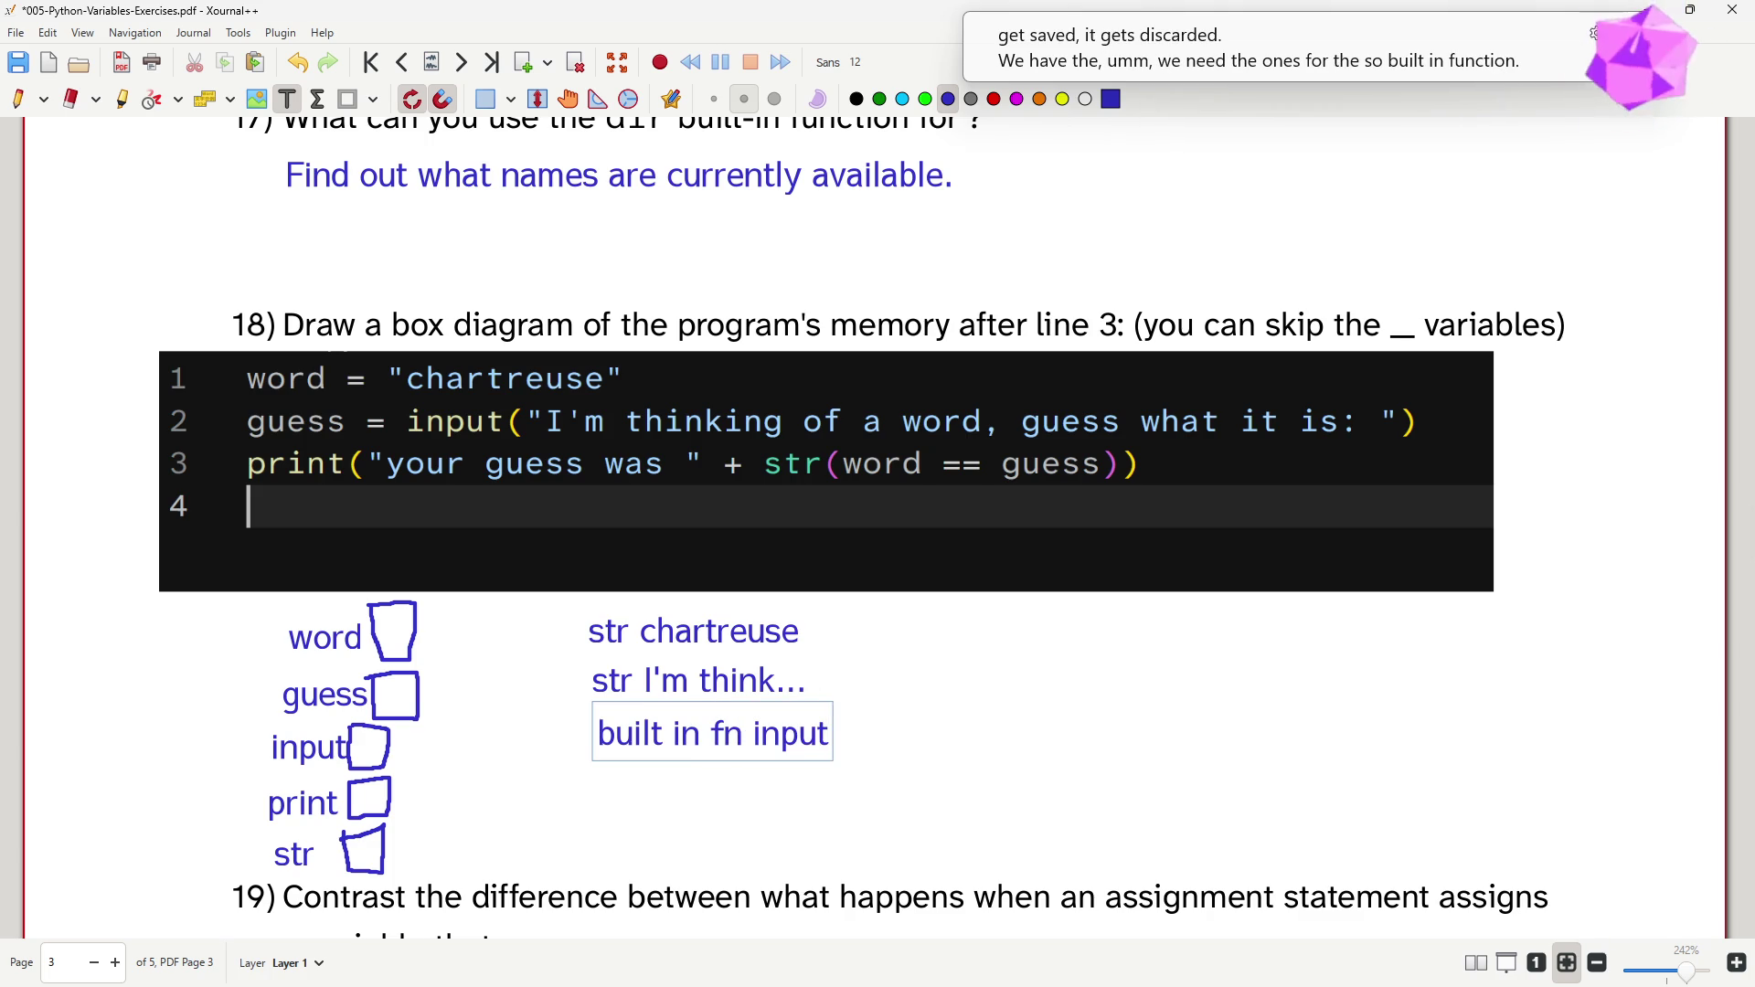
left_click(604, 786)
type("built in fn print")
left_click(605, 843)
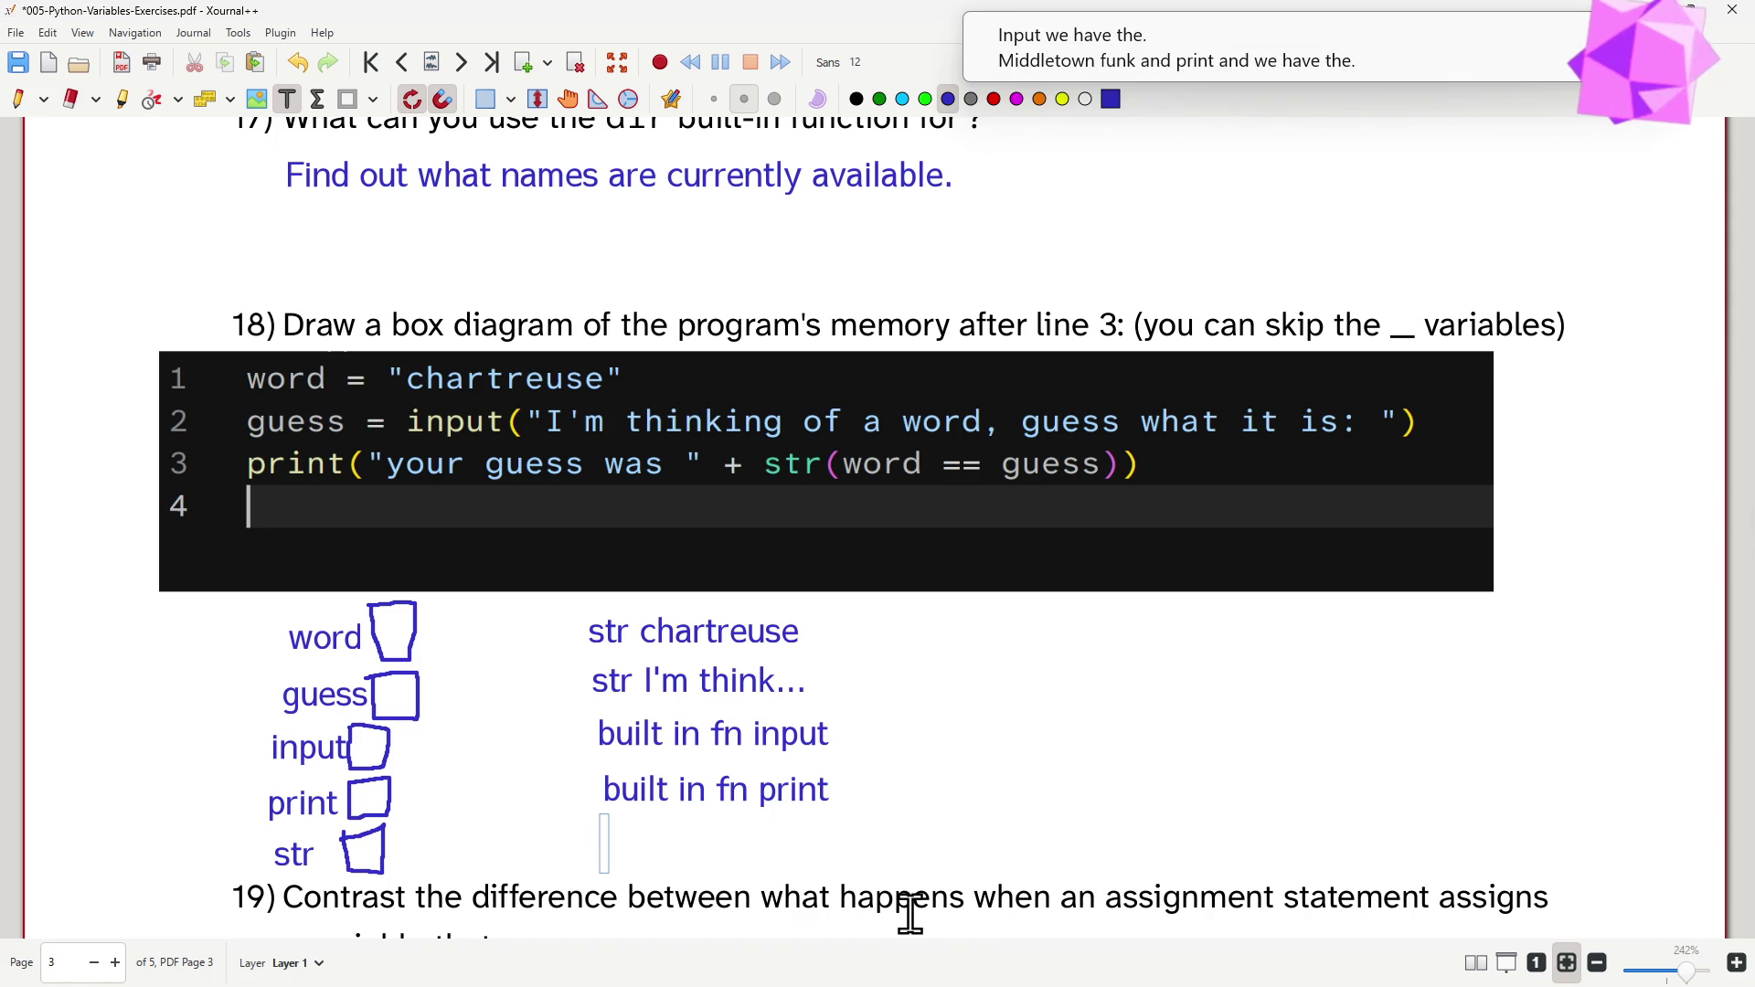
type("built in type str")
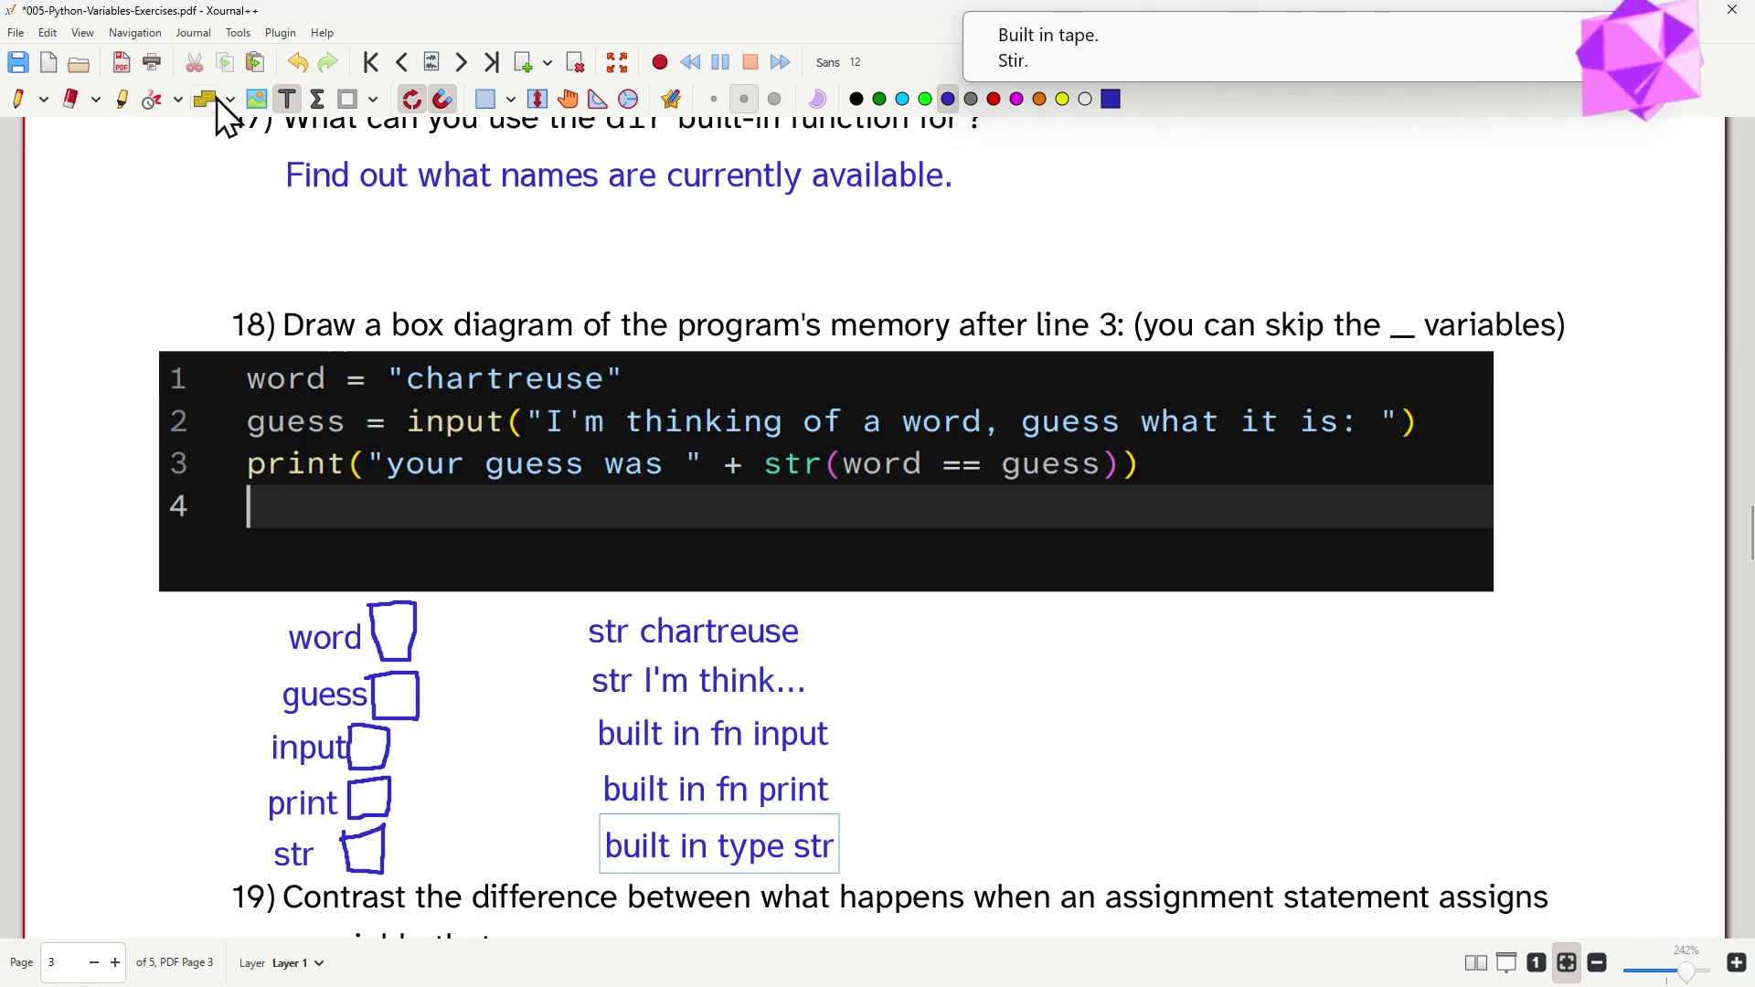
left_click(20, 100)
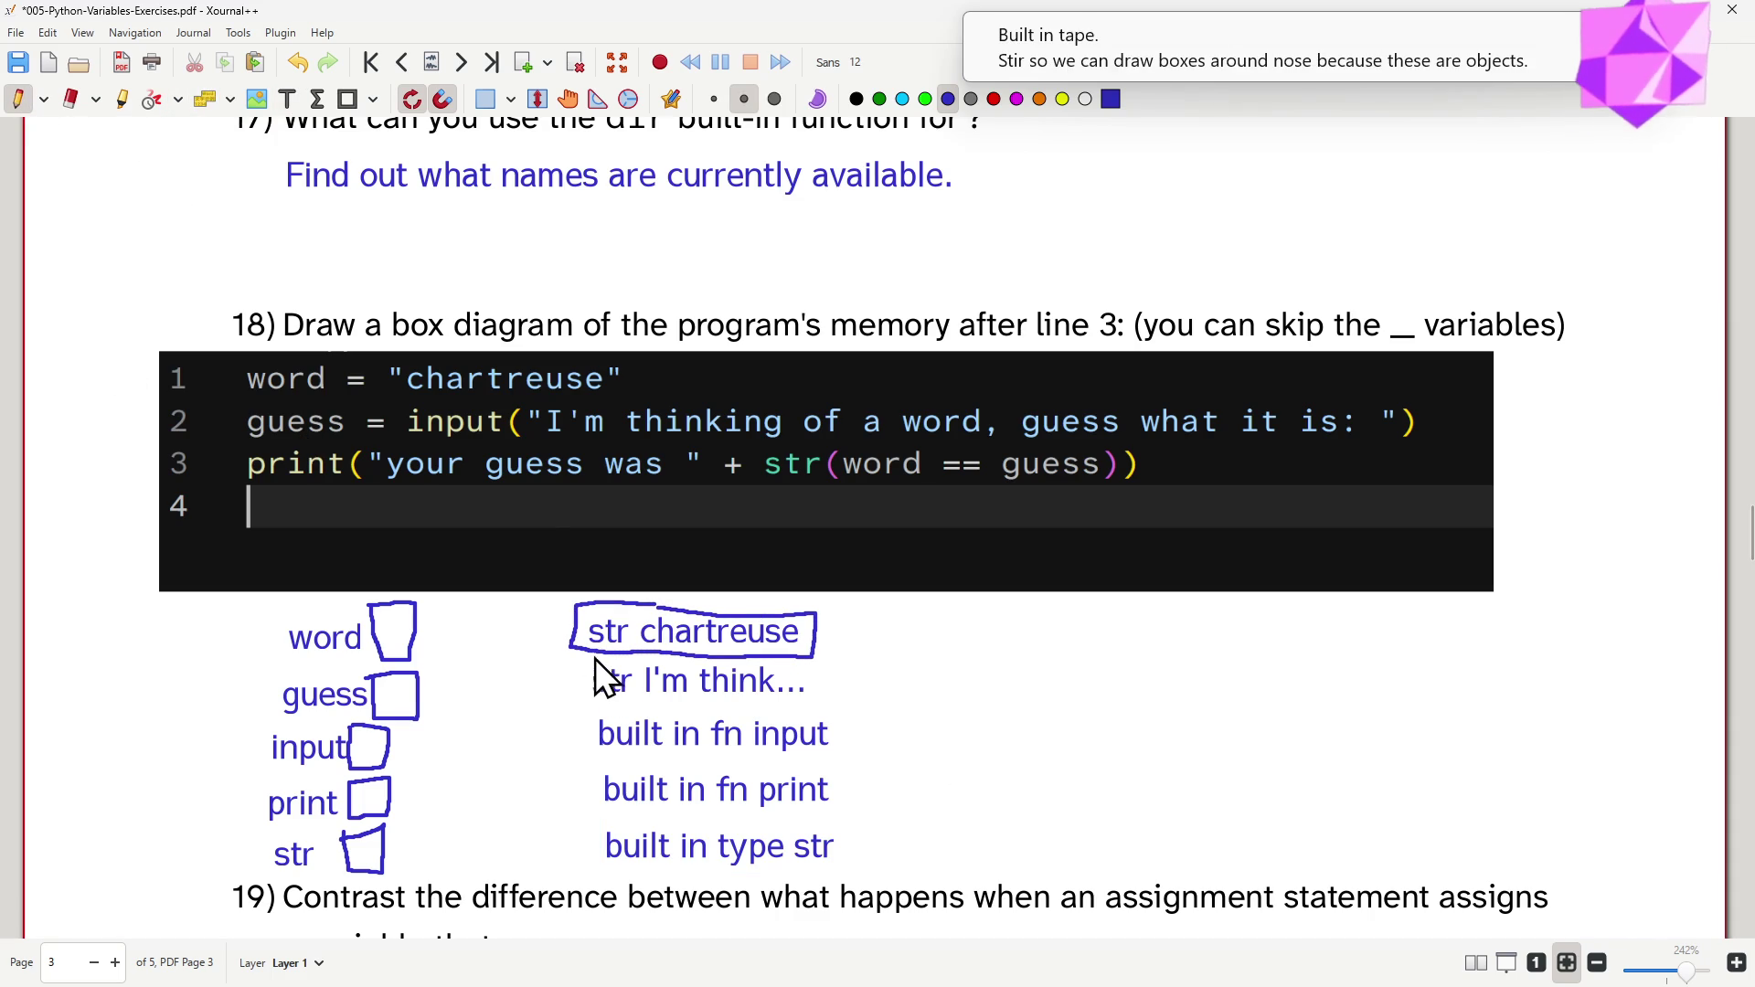
- Box the str chartreuse, built in fn input and built in type str labels and start a line from str
mouse_move(582, 661)
left_mouse_down()
mouse_move(573, 711)
mouse_move(810, 702)
mouse_move(696, 670)
left_mouse_up()
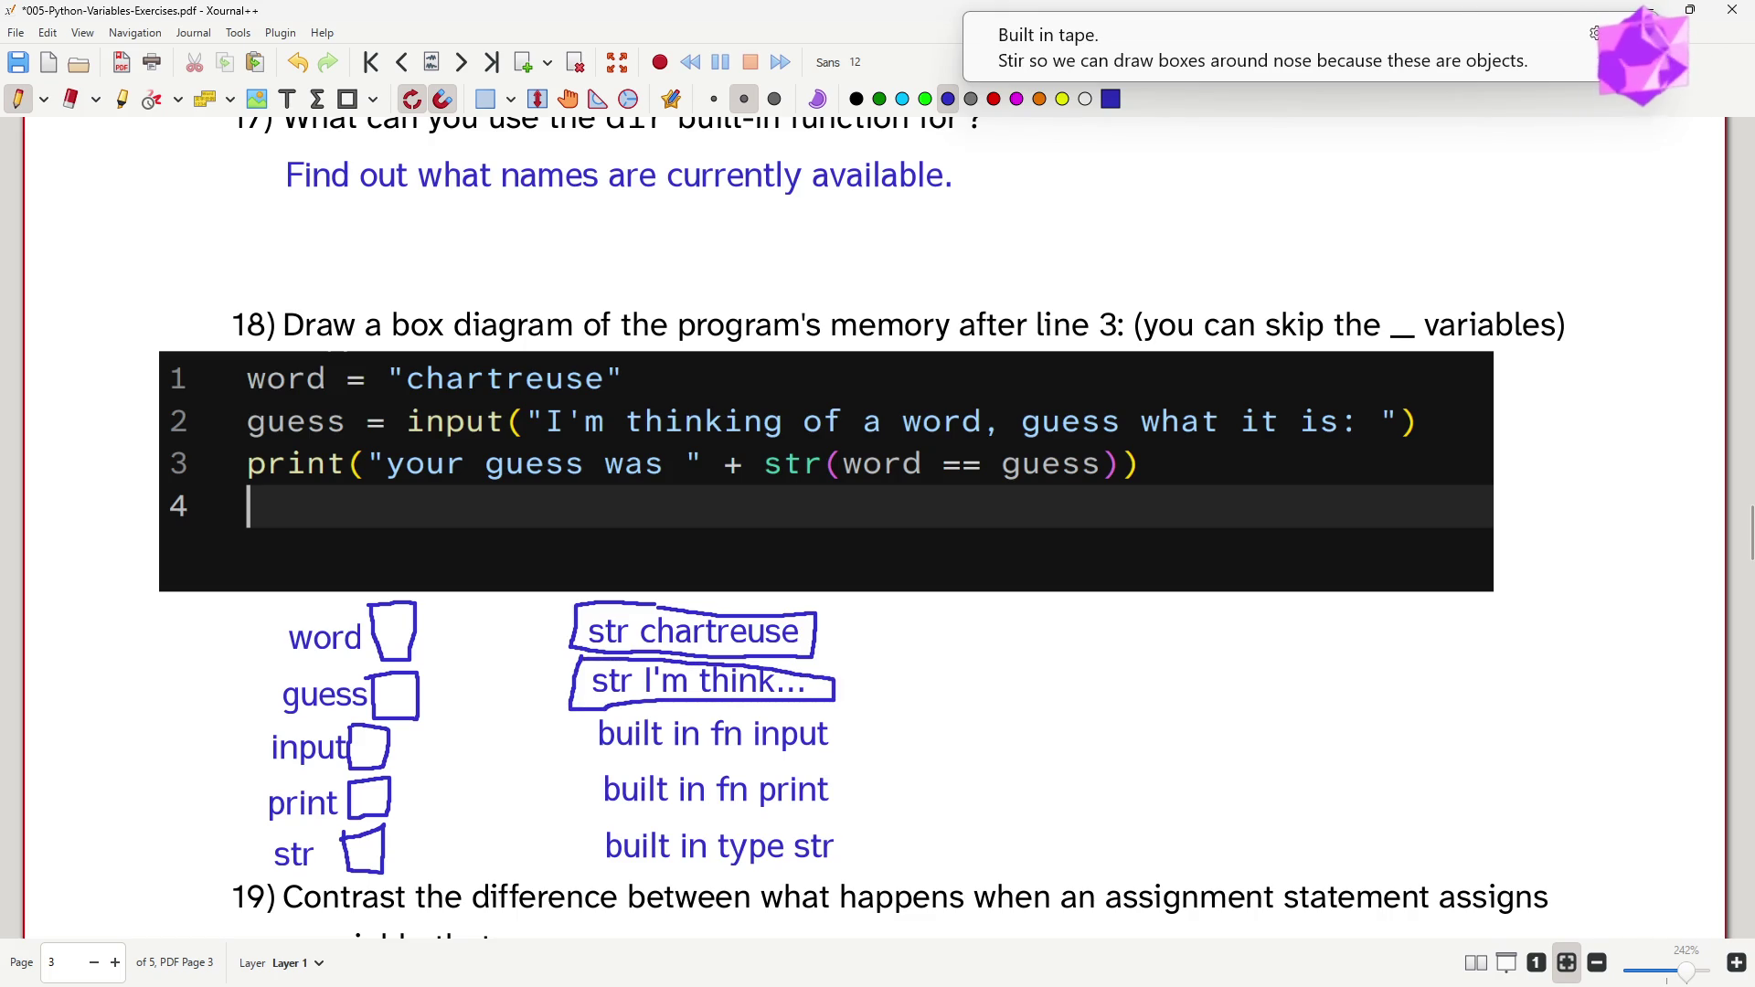
mouse_move(591, 714)
left_mouse_down()
mouse_move(592, 758)
mouse_move(845, 736)
mouse_move(635, 715)
mouse_move(604, 818)
mouse_move(788, 811)
left_mouse_up()
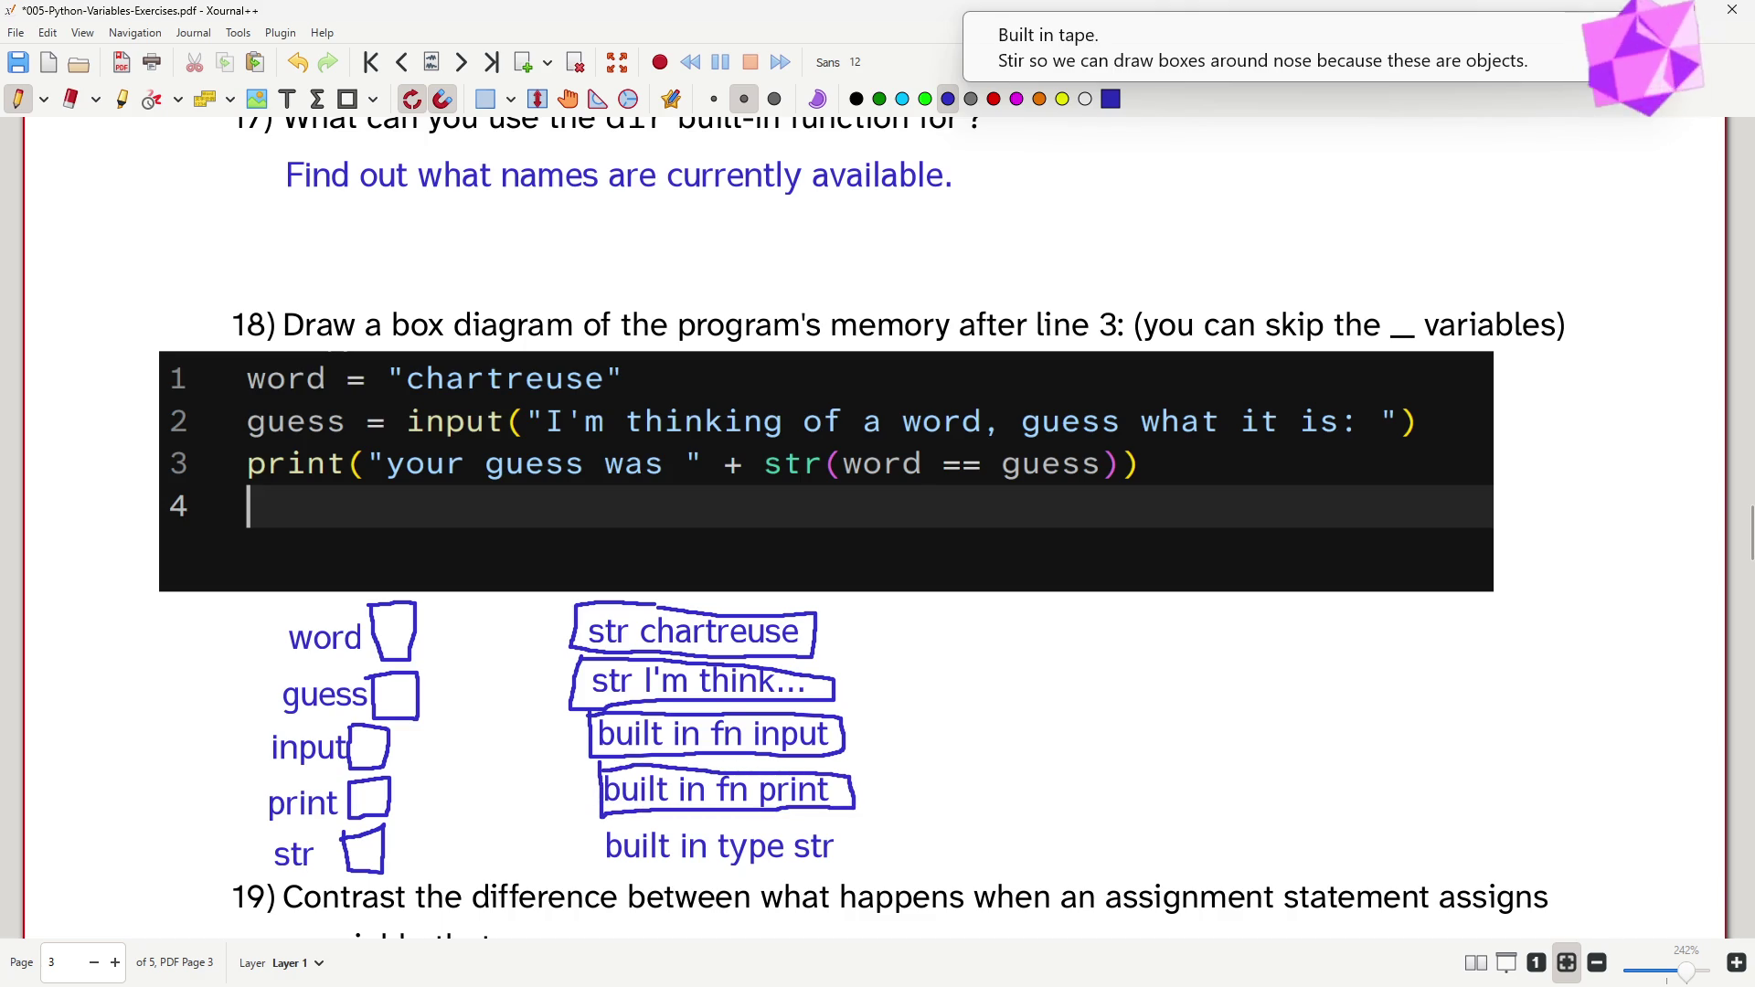
mouse_move(599, 825)
left_mouse_down()
mouse_move(599, 870)
mouse_move(833, 873)
mouse_move(845, 829)
left_mouse_up()
mouse_move(844, 829)
left_mouse_down()
mouse_move(603, 826)
mouse_move(709, 831)
left_mouse_up()
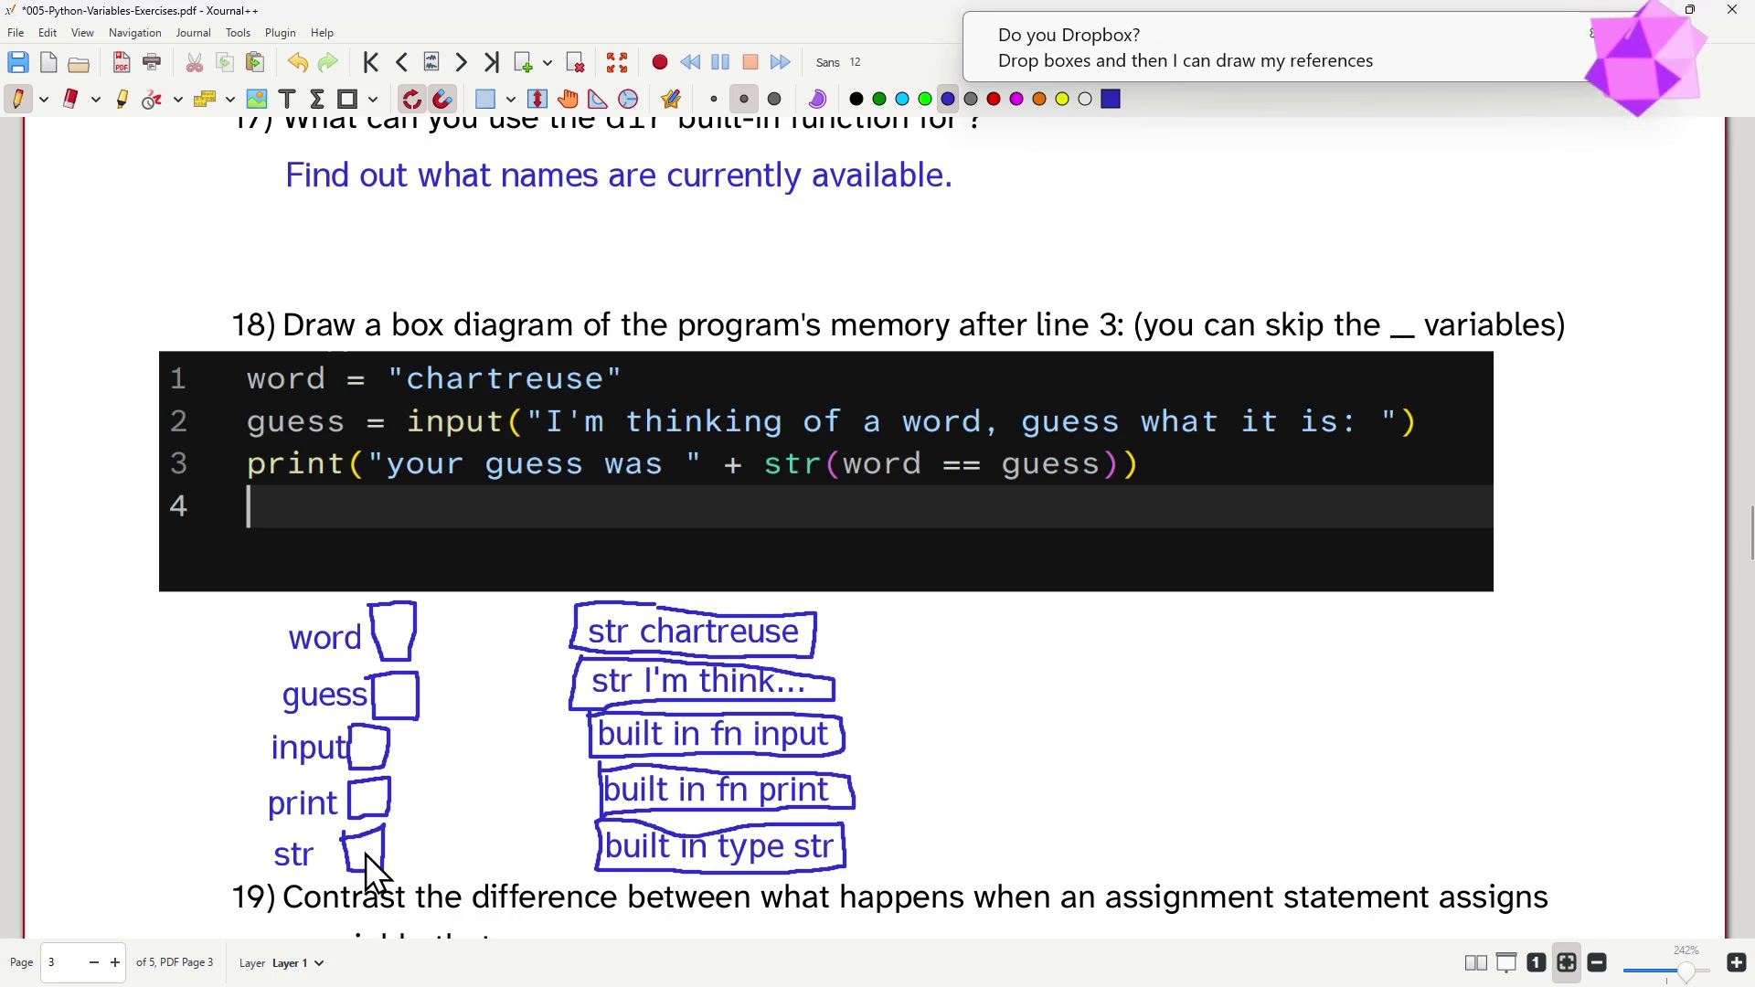
left_click_drag(364, 851, 456, 842)
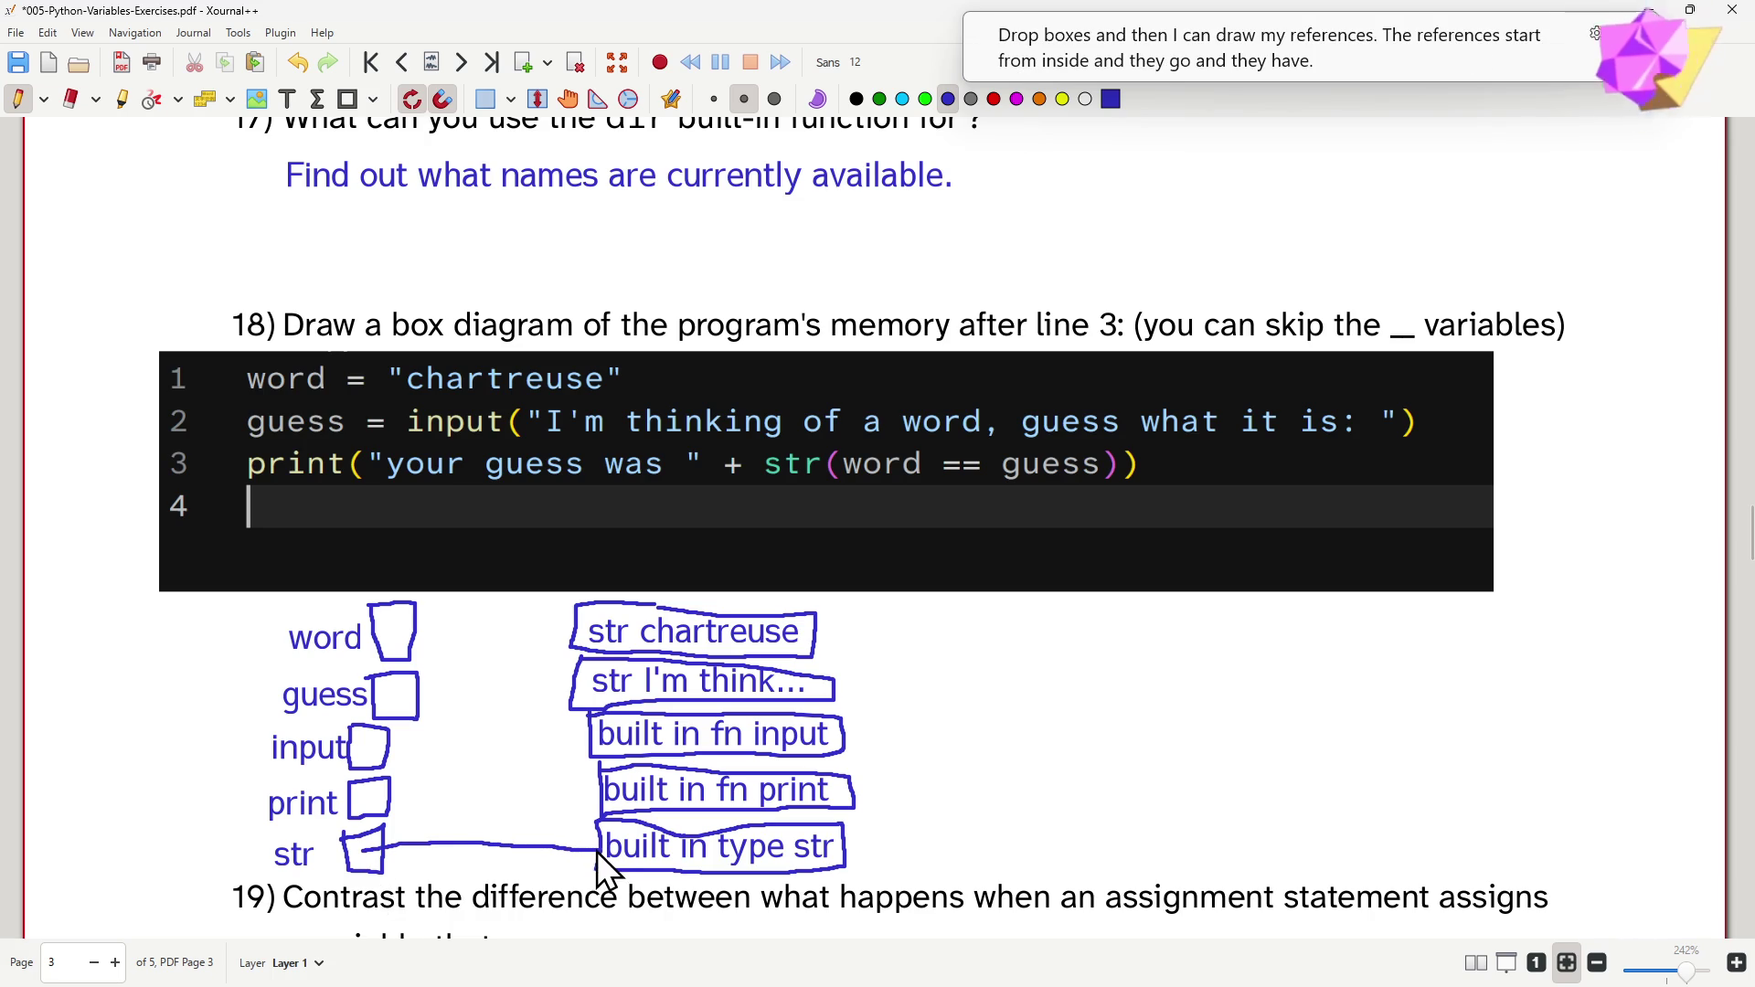
- Draw arrows from str, print, guess and word to their object boxes
left_click_drag(584, 830, 597, 852)
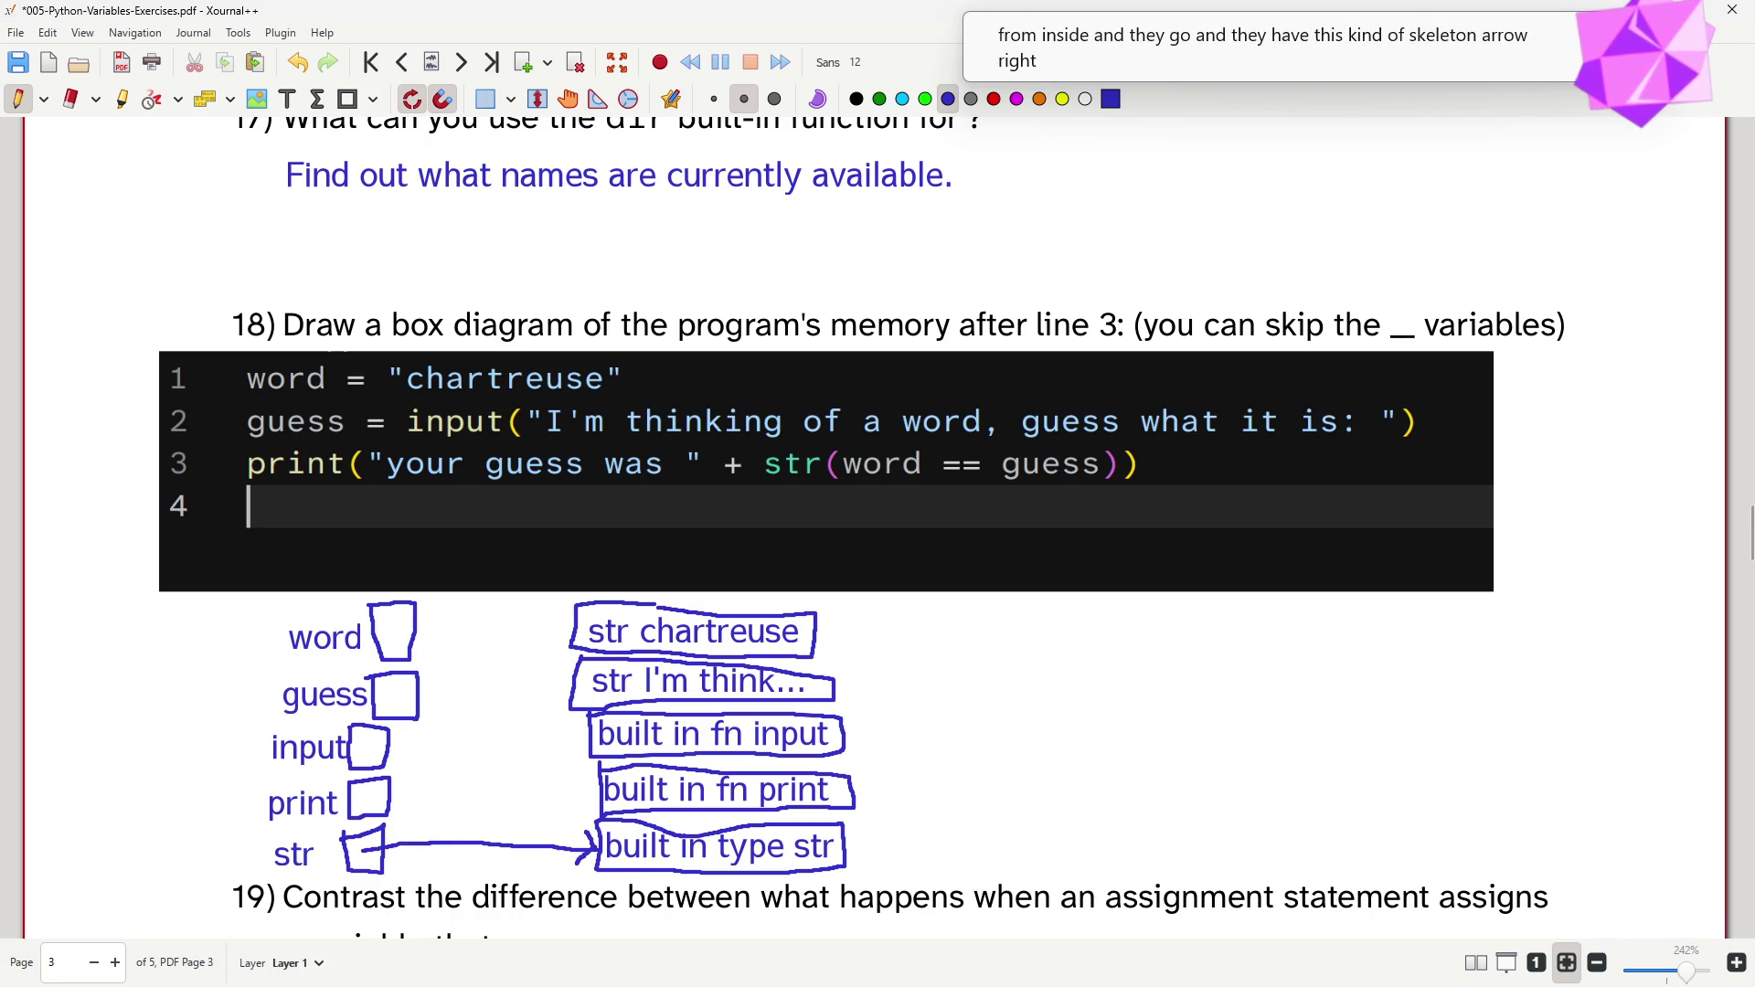
mouse_move(371, 797)
left_mouse_down()
mouse_move(598, 791)
mouse_move(582, 810)
left_mouse_up()
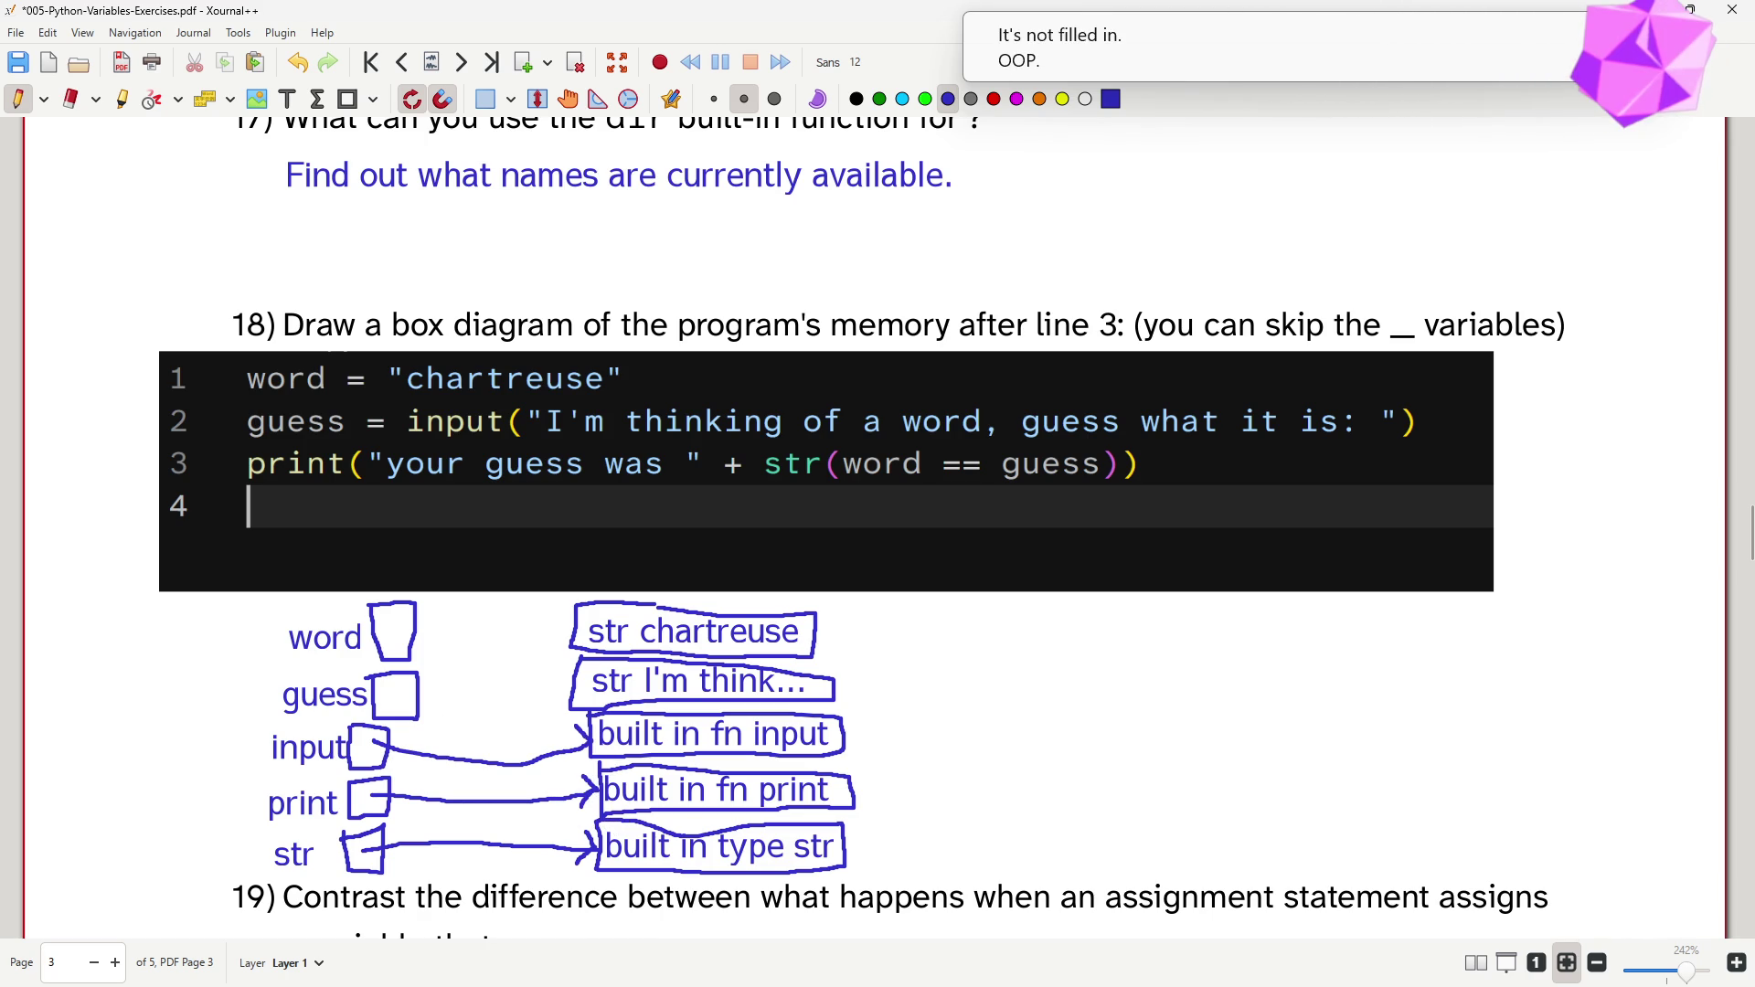
left_click_drag(388, 692, 565, 689)
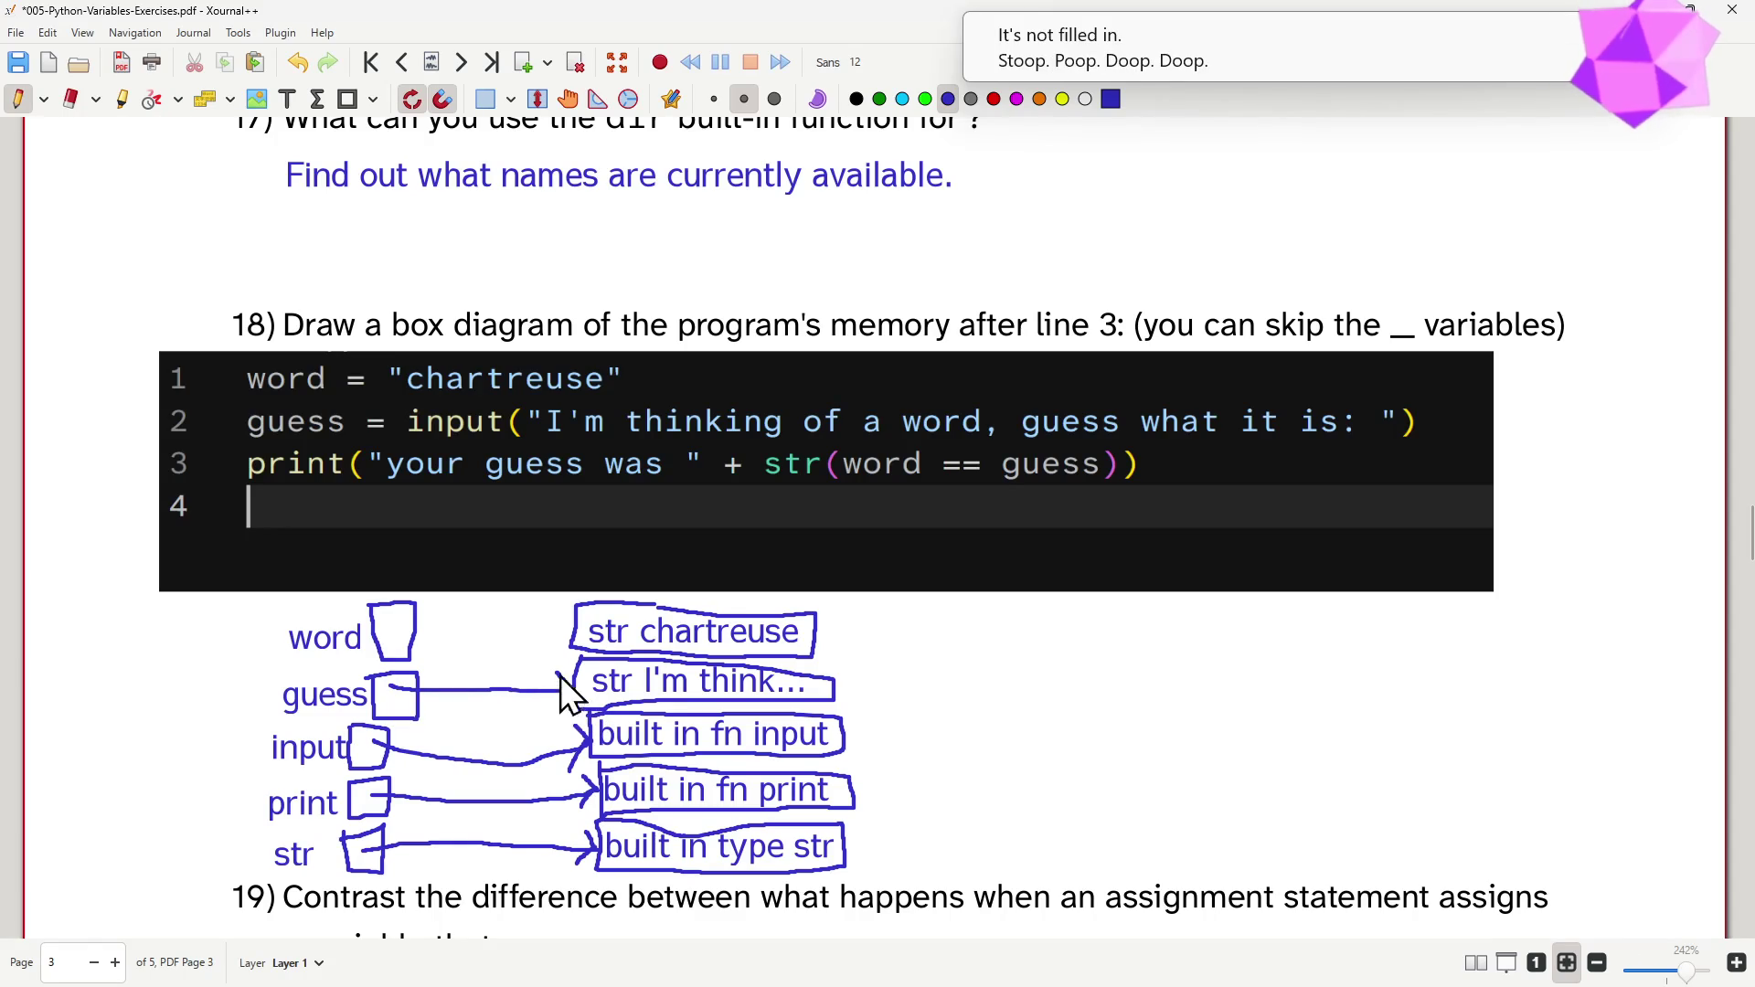
mouse_move(396, 634)
left_mouse_down()
mouse_move(570, 637)
mouse_move(555, 663)
left_mouse_up()
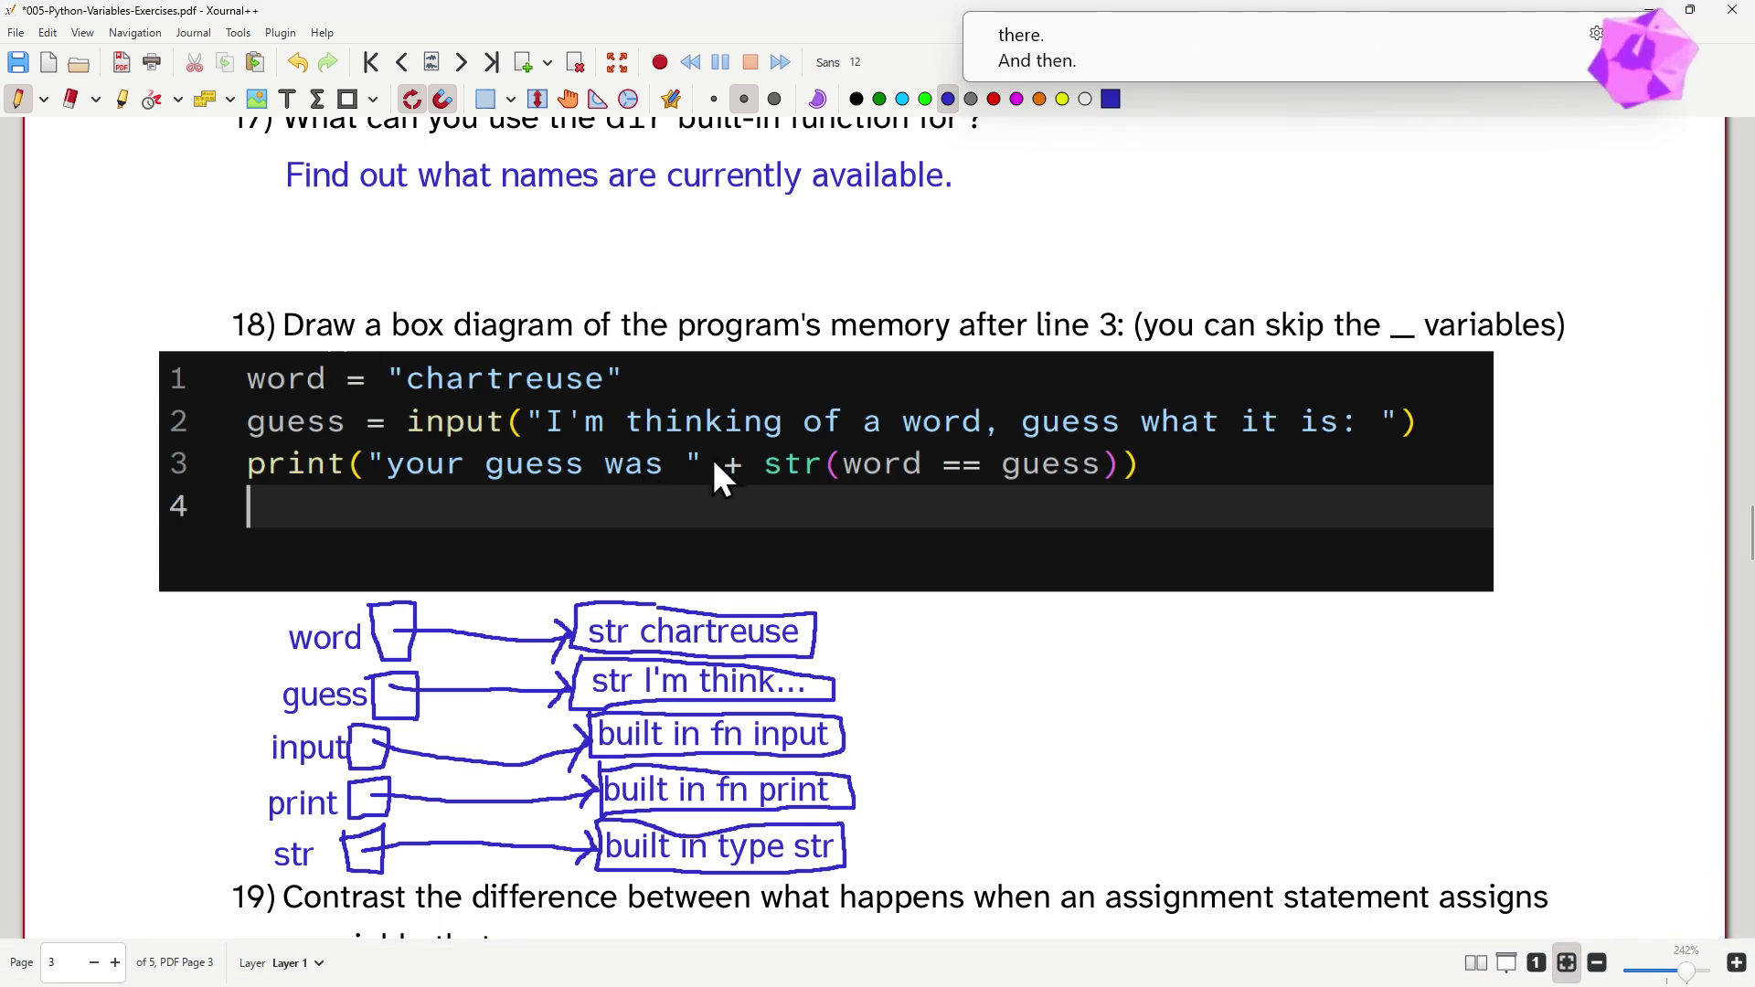
left_click(995, 98)
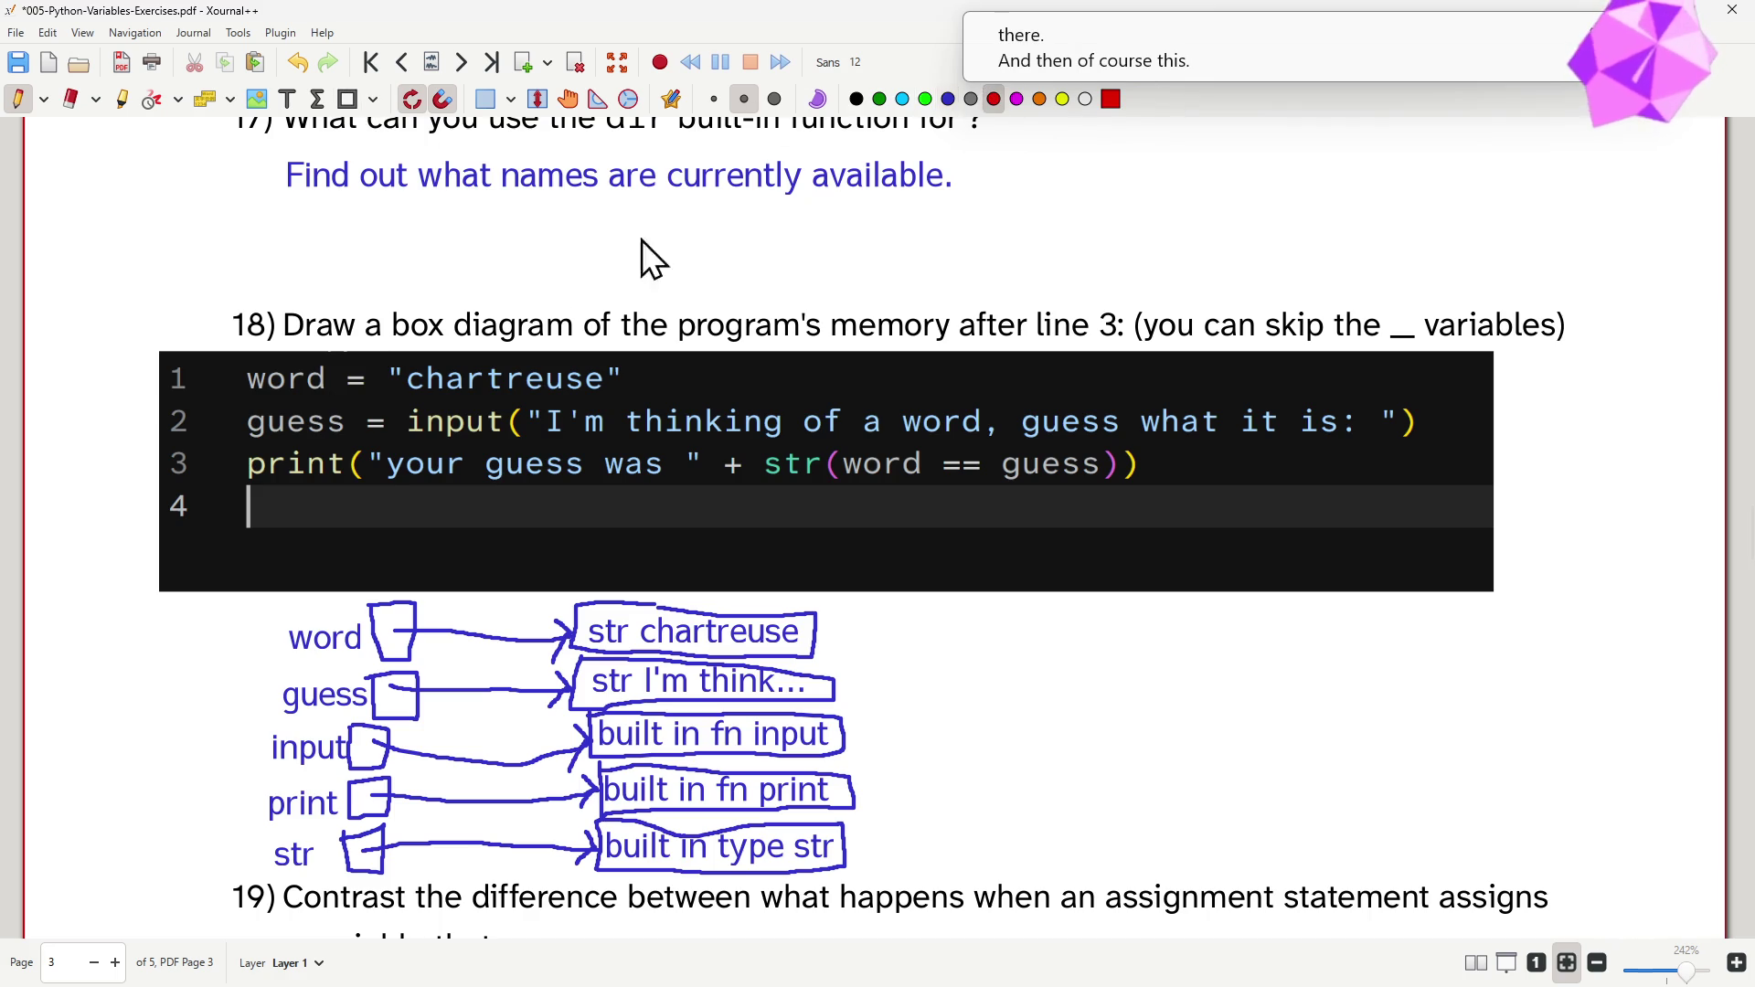
- Strike through line 3's 'your guess was' string in red and erase the guess value's box
left_click_drag(369, 464, 677, 468)
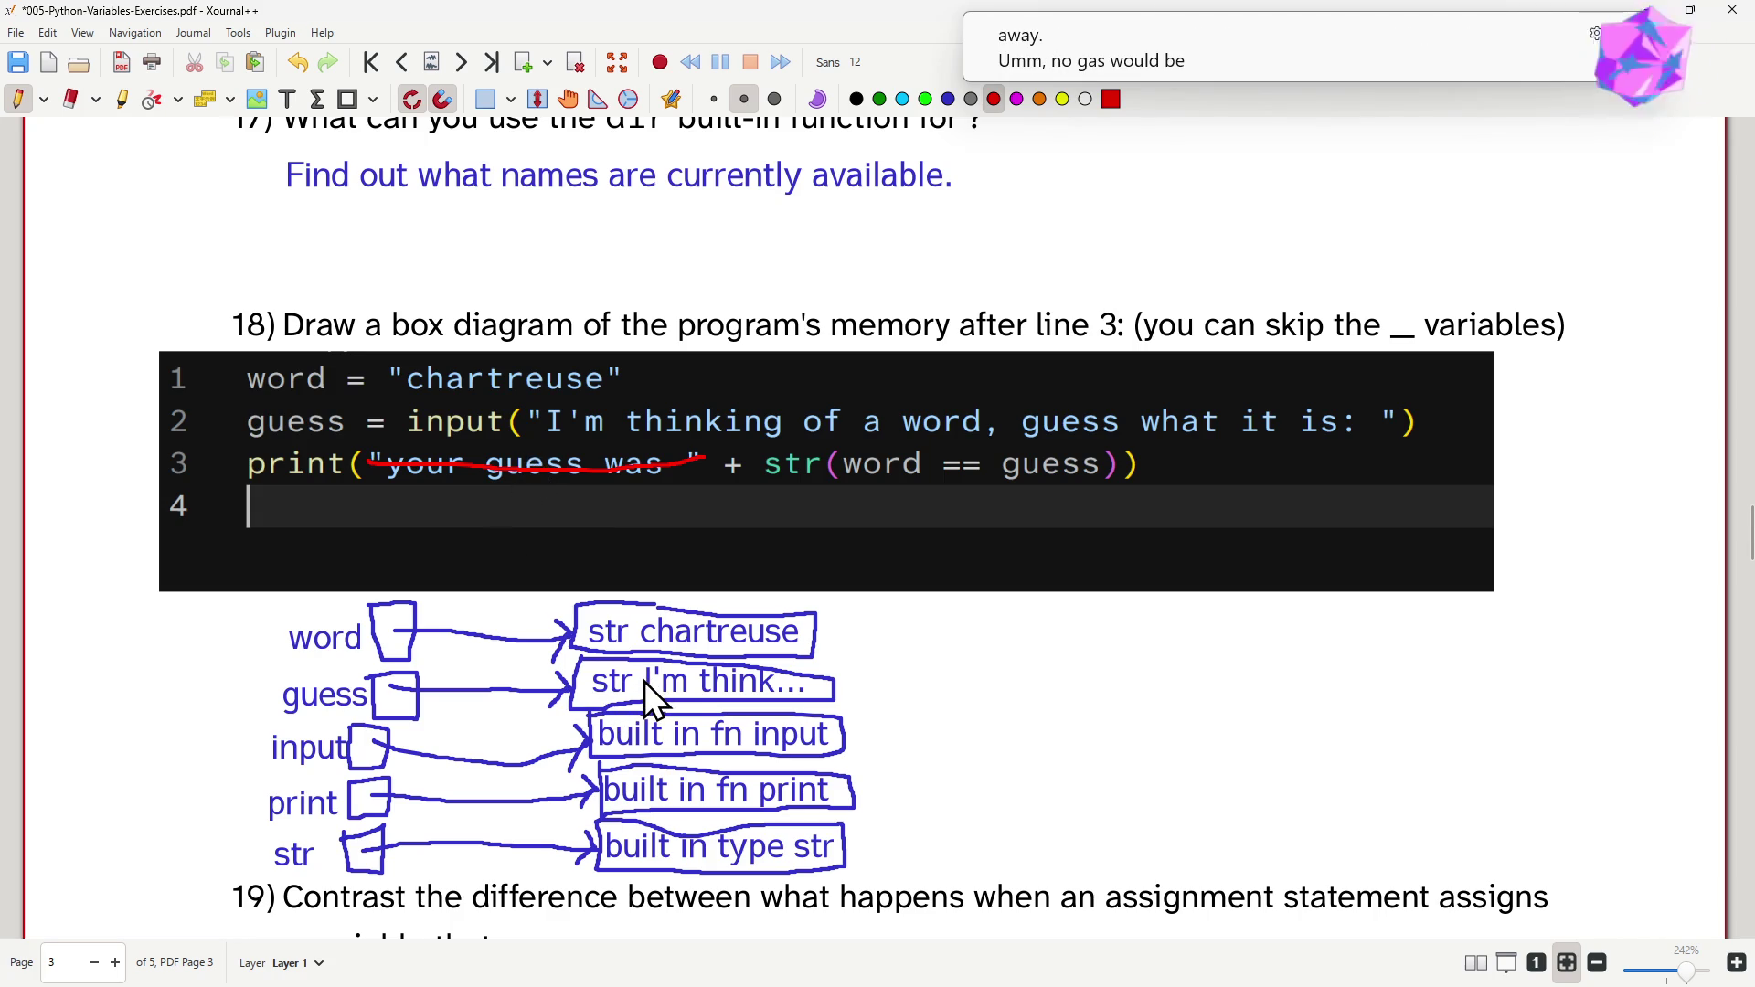
left_click(70, 100)
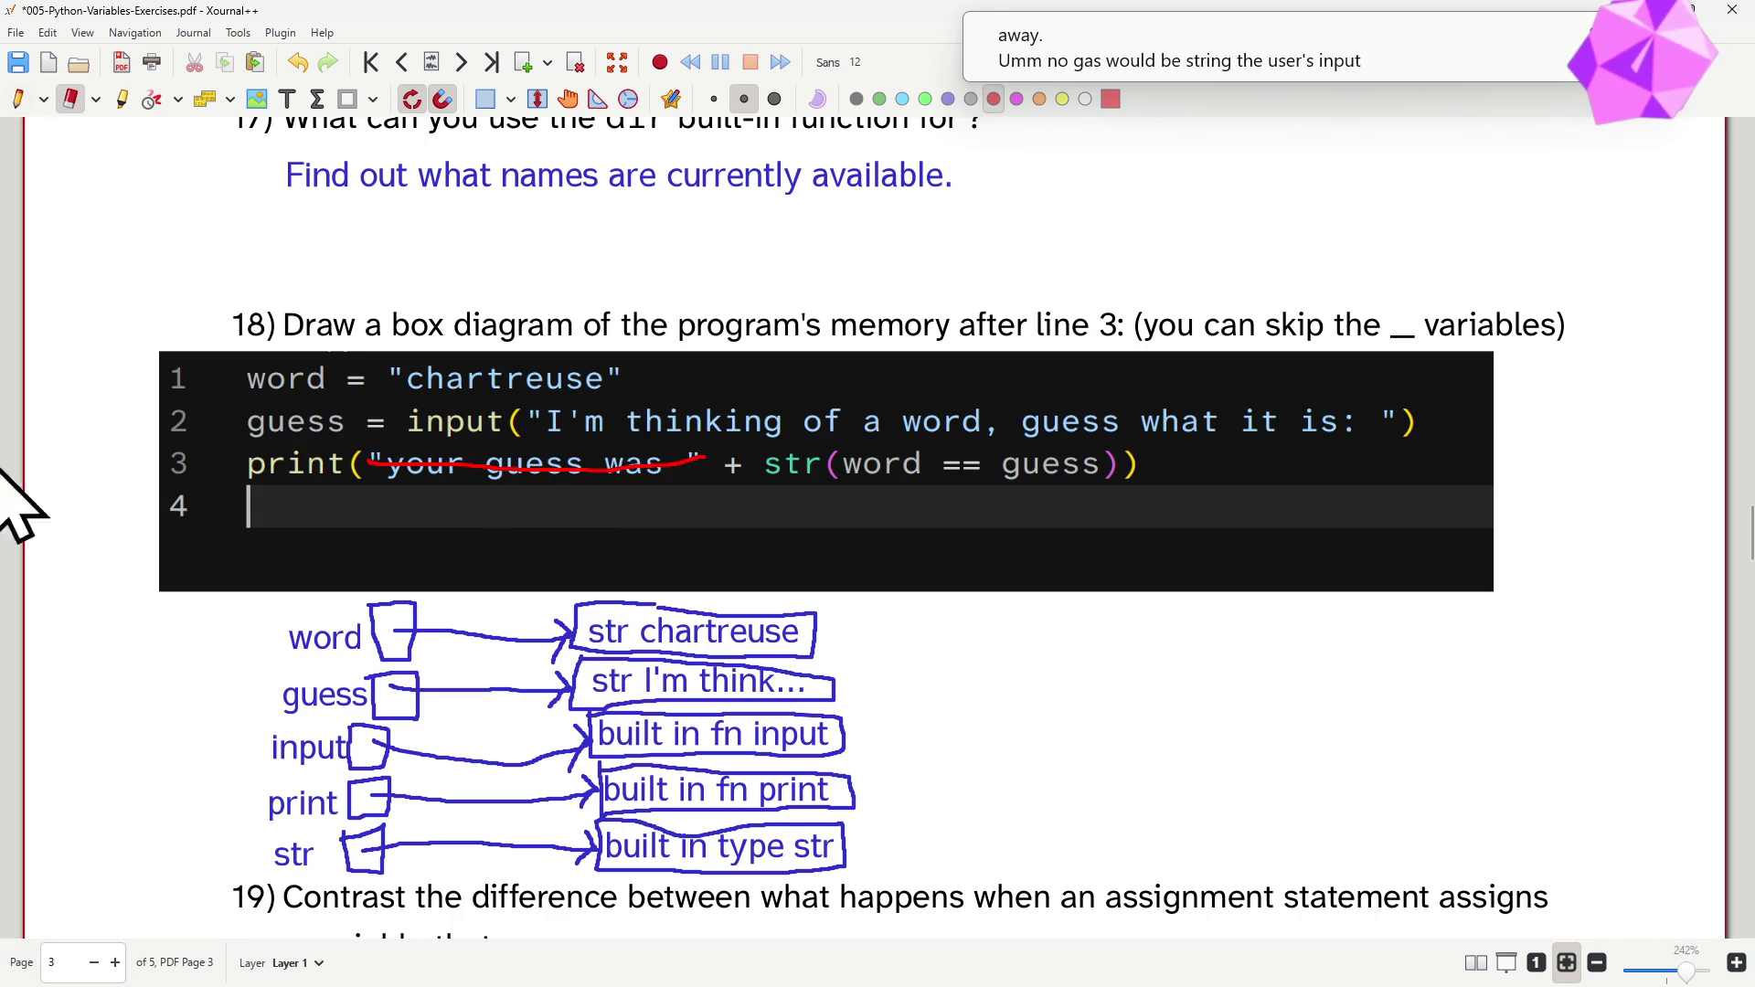
left_click_drag(702, 682, 824, 686)
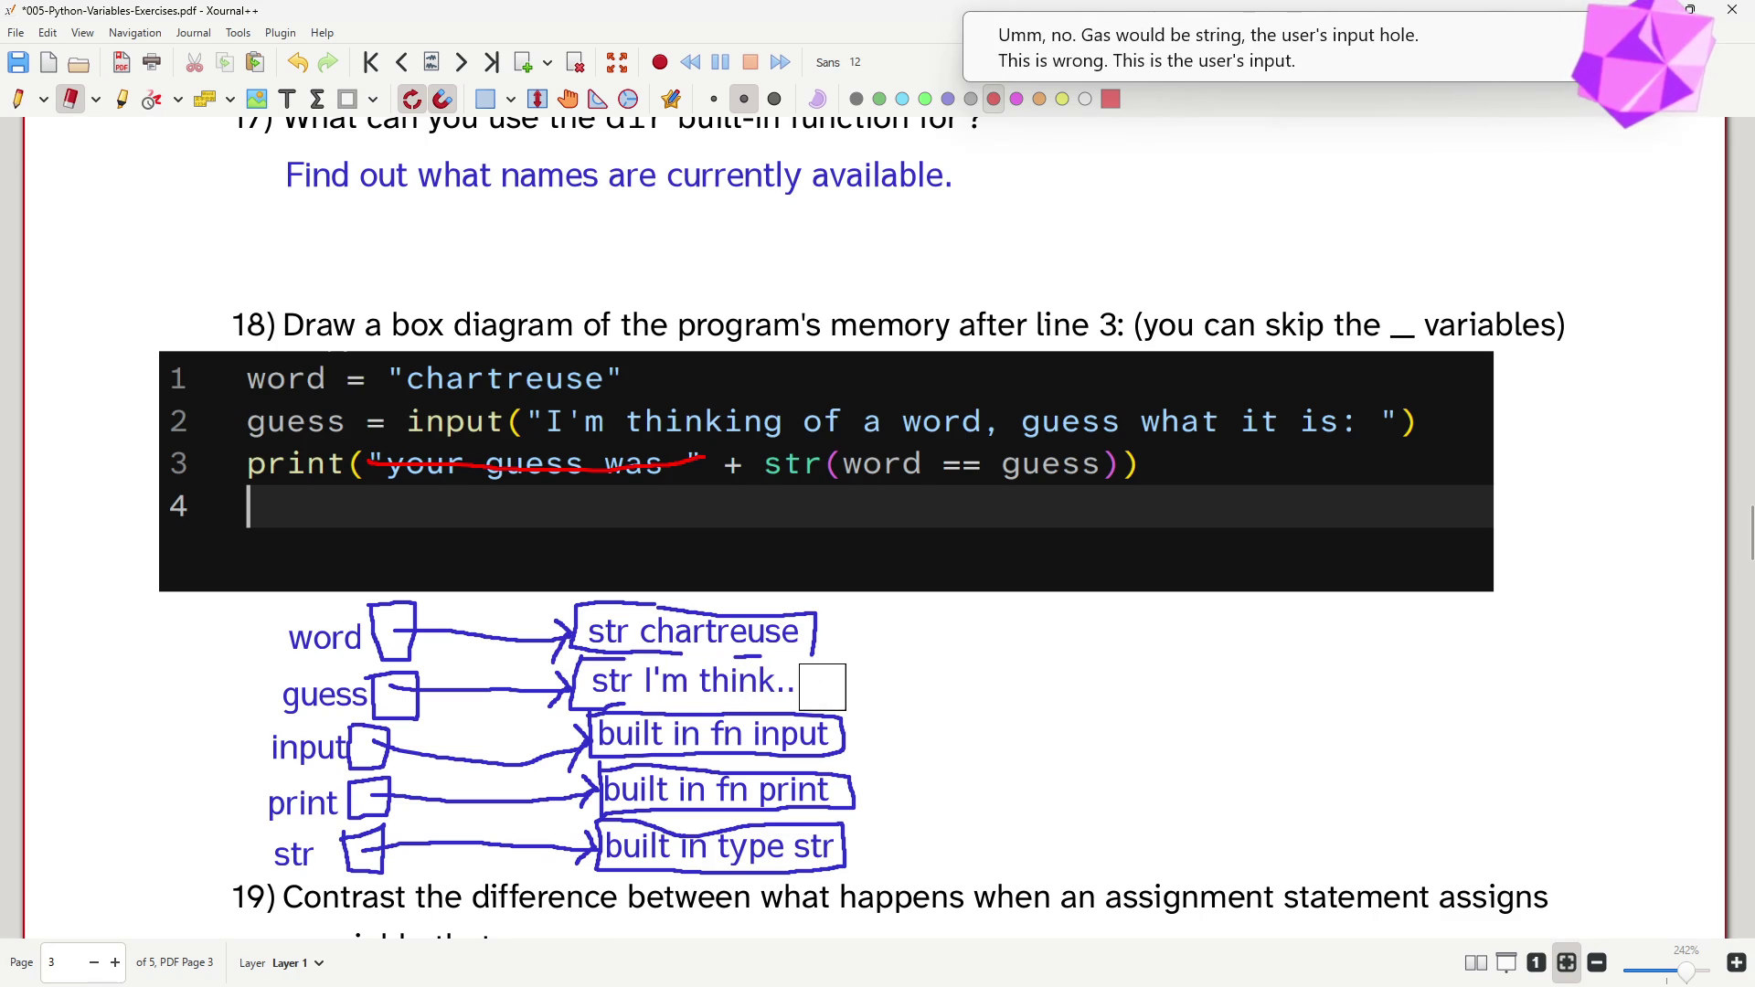
left_click(286, 101)
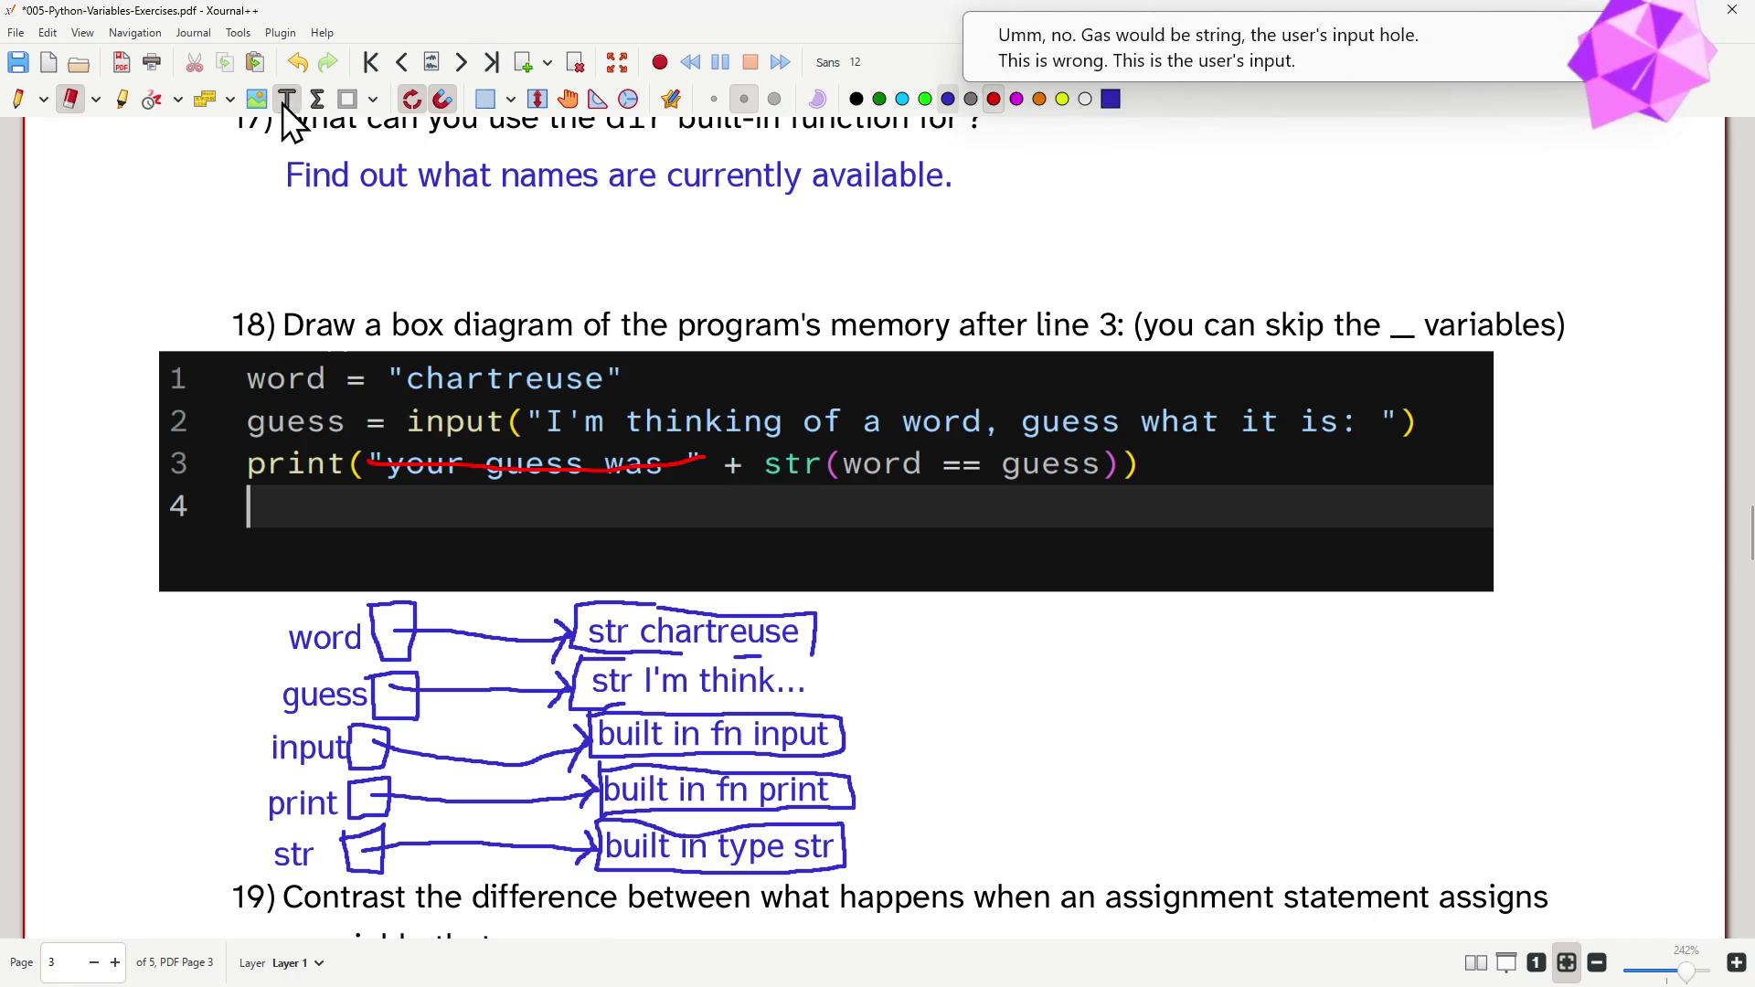
- Relabel the guess object from 'str I'm think...' to 'str whatever the user typed in'
left_click(710, 681)
key("Right")
key("Right")
key("Right")
key("Right")
key("Right")
key("Right")
key("BackSpace")
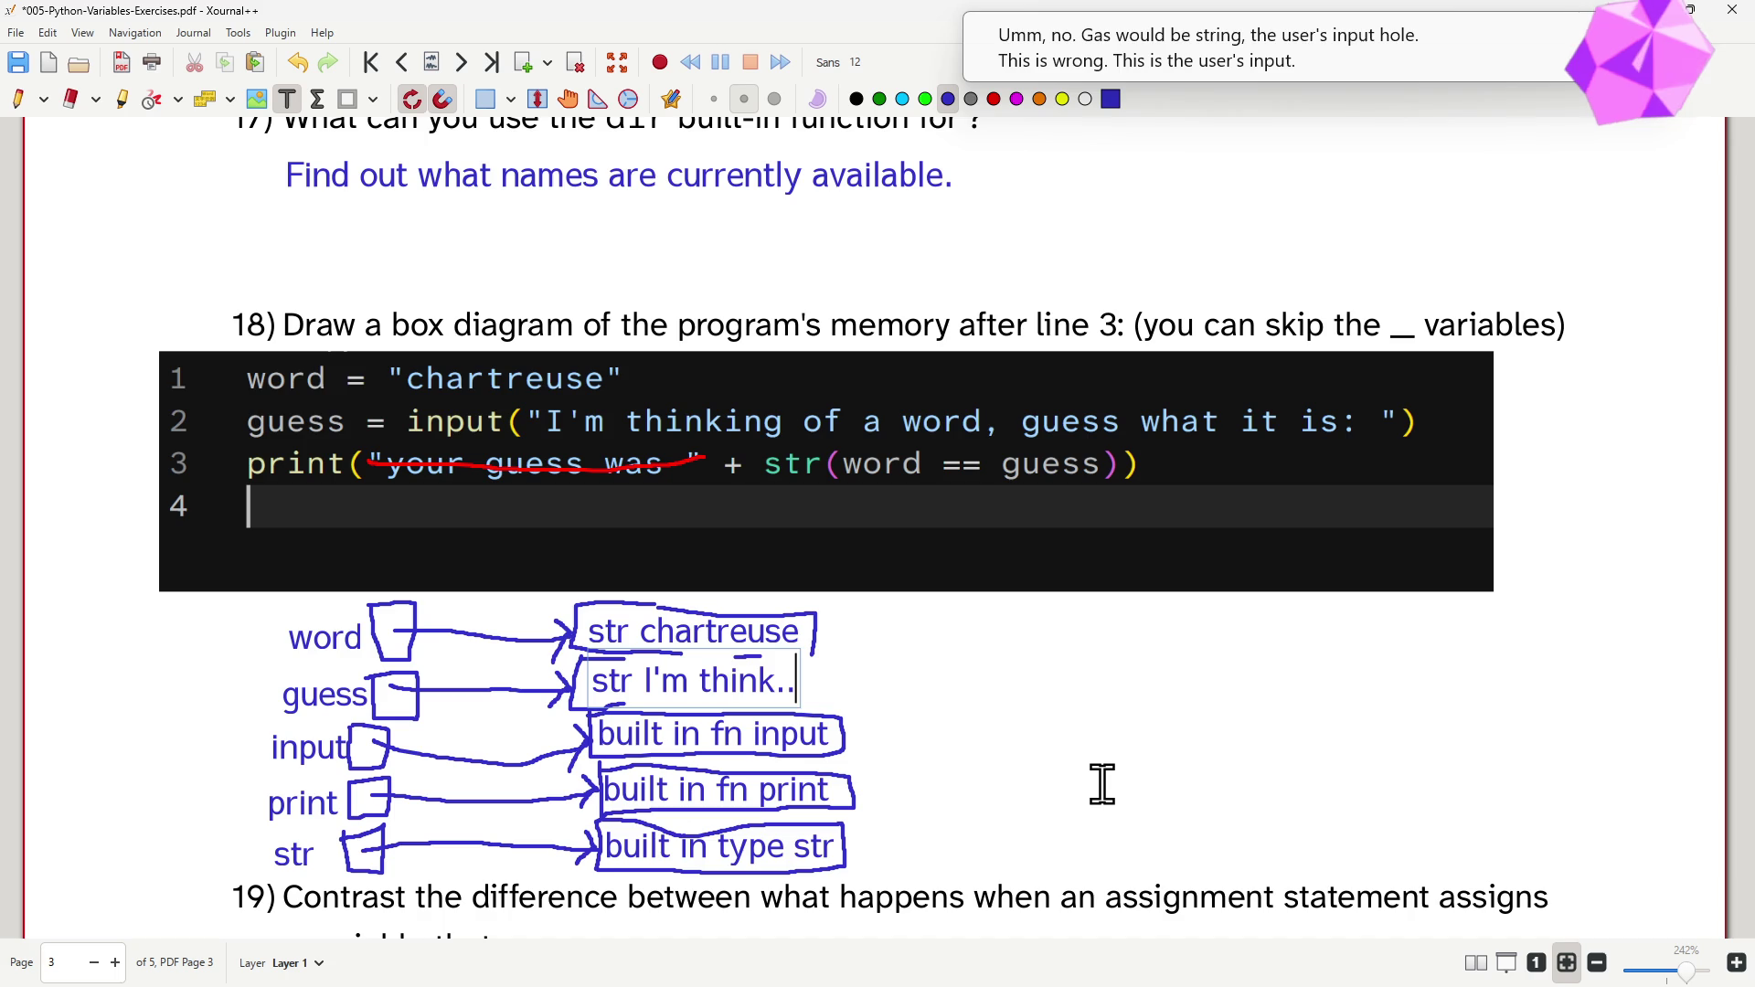
key("BackSpace")
key("BackSpace")
key("BackSpace")
key("BackSpace")
key("BackSpace")
key("BackSpace")
type("whatever the user typed")
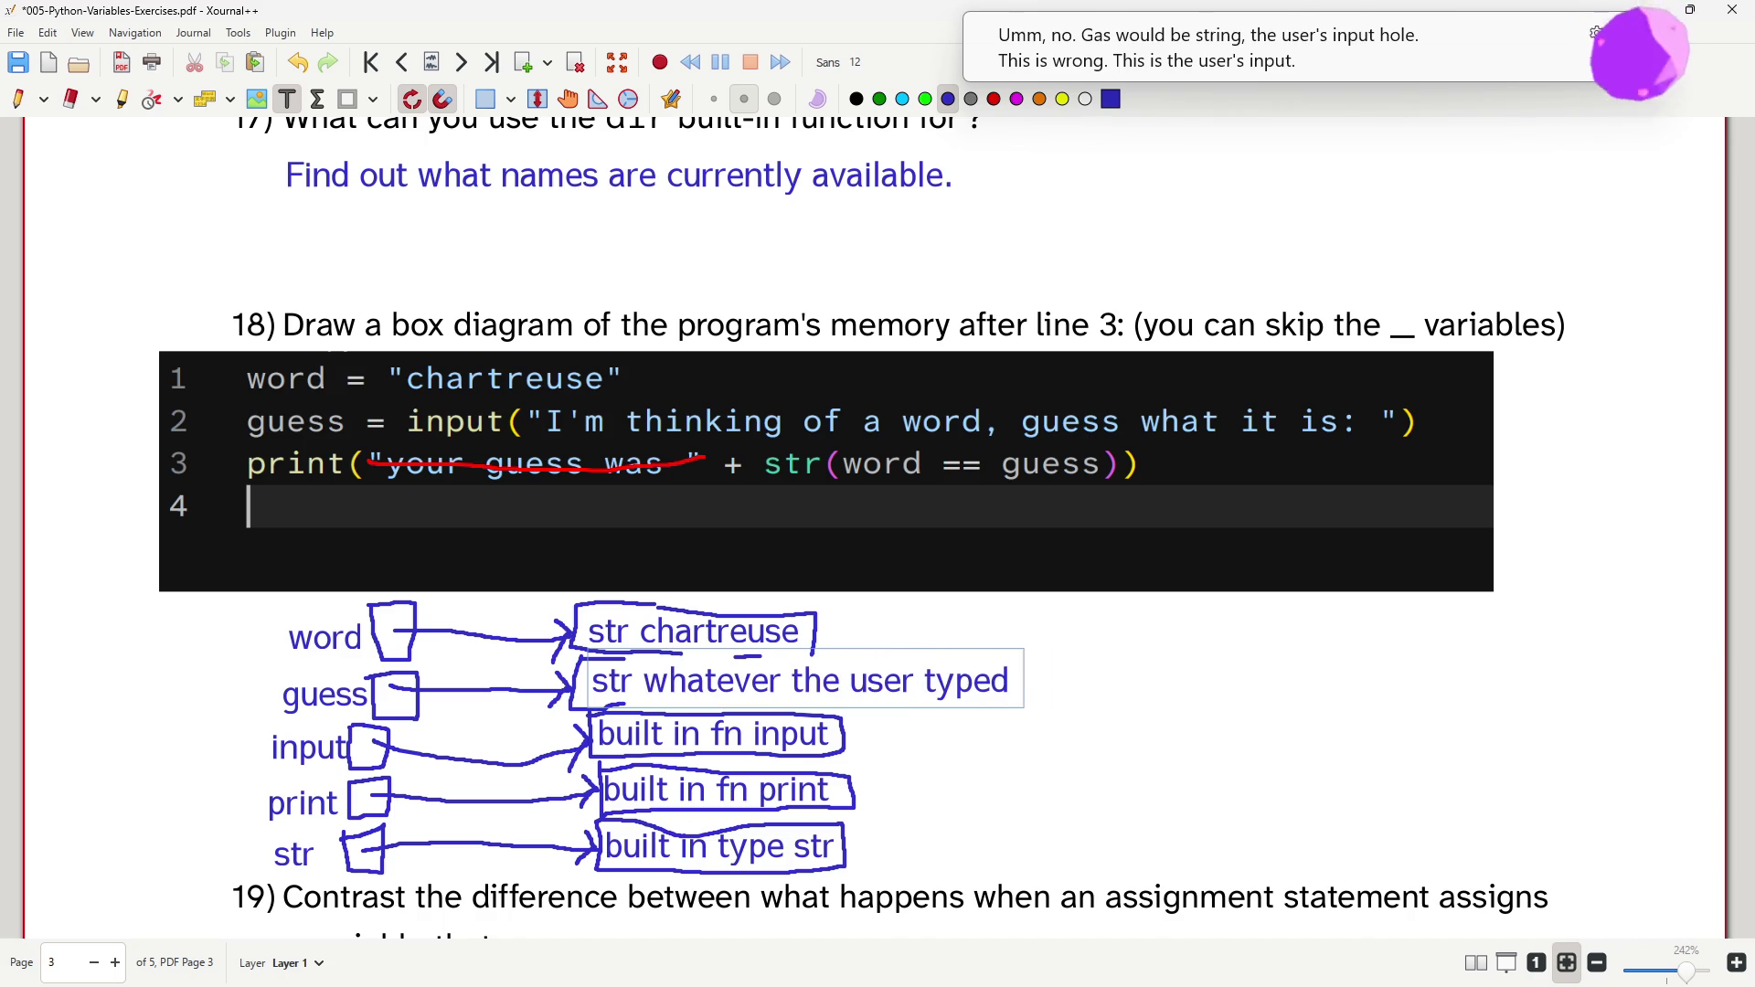
type(" in")
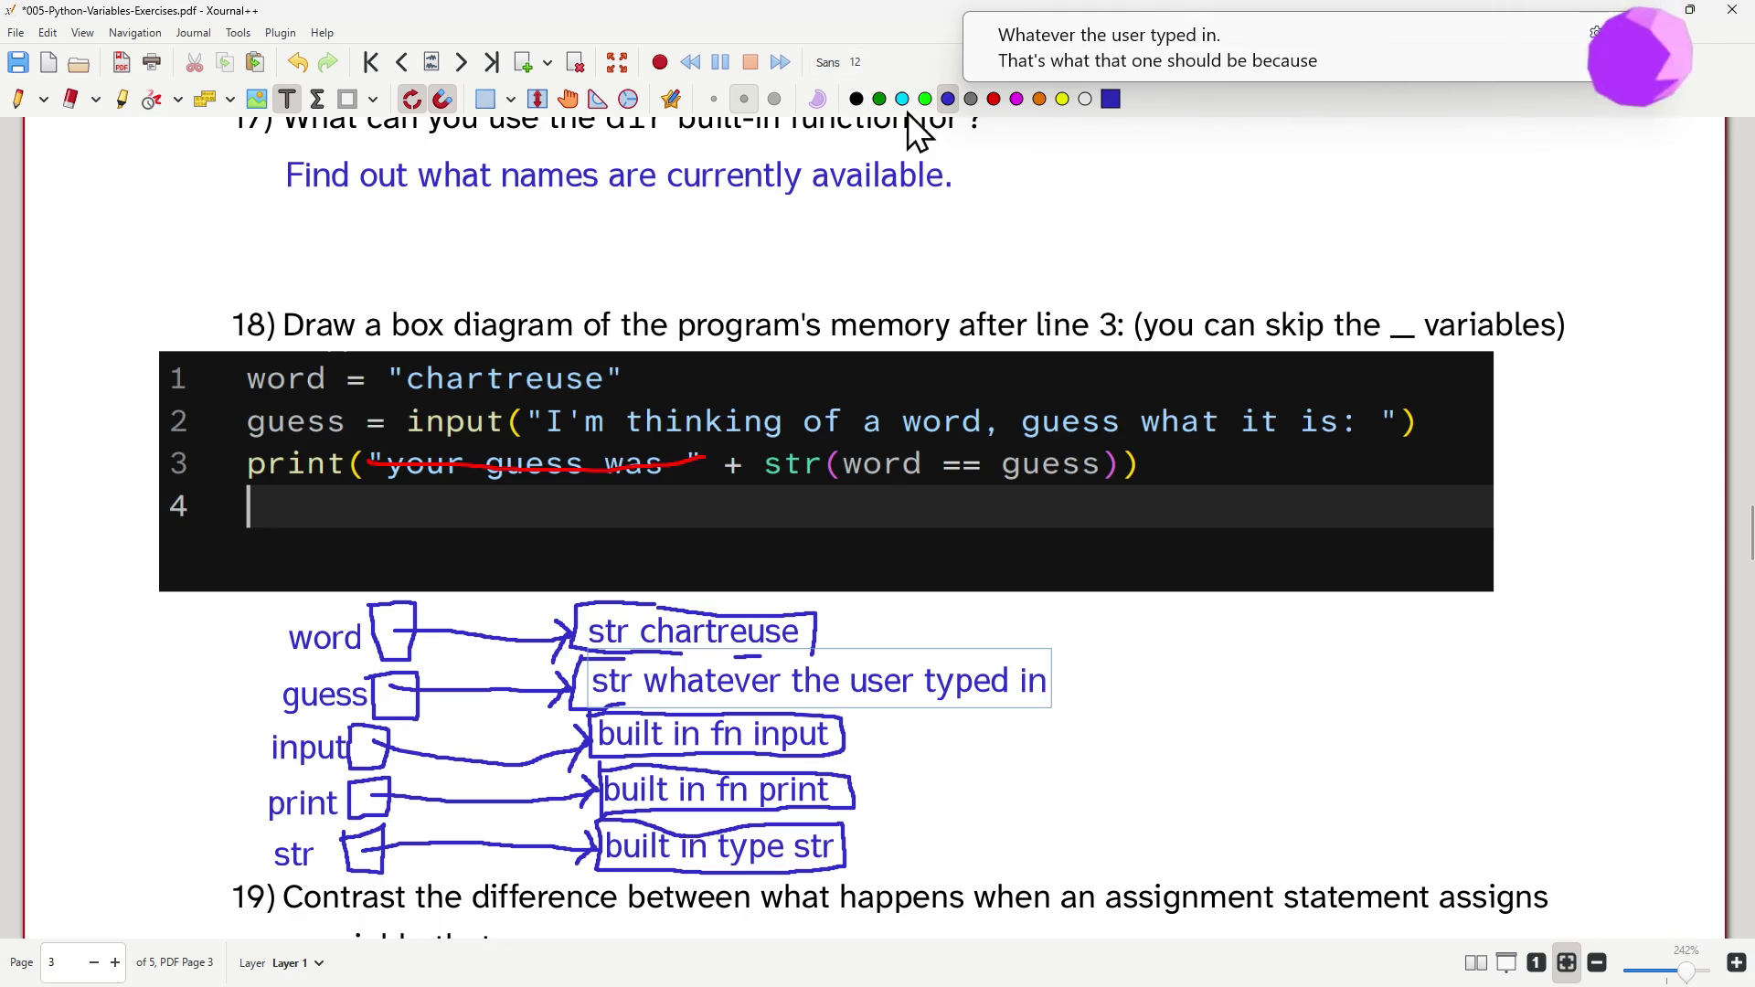
left_click(20, 105)
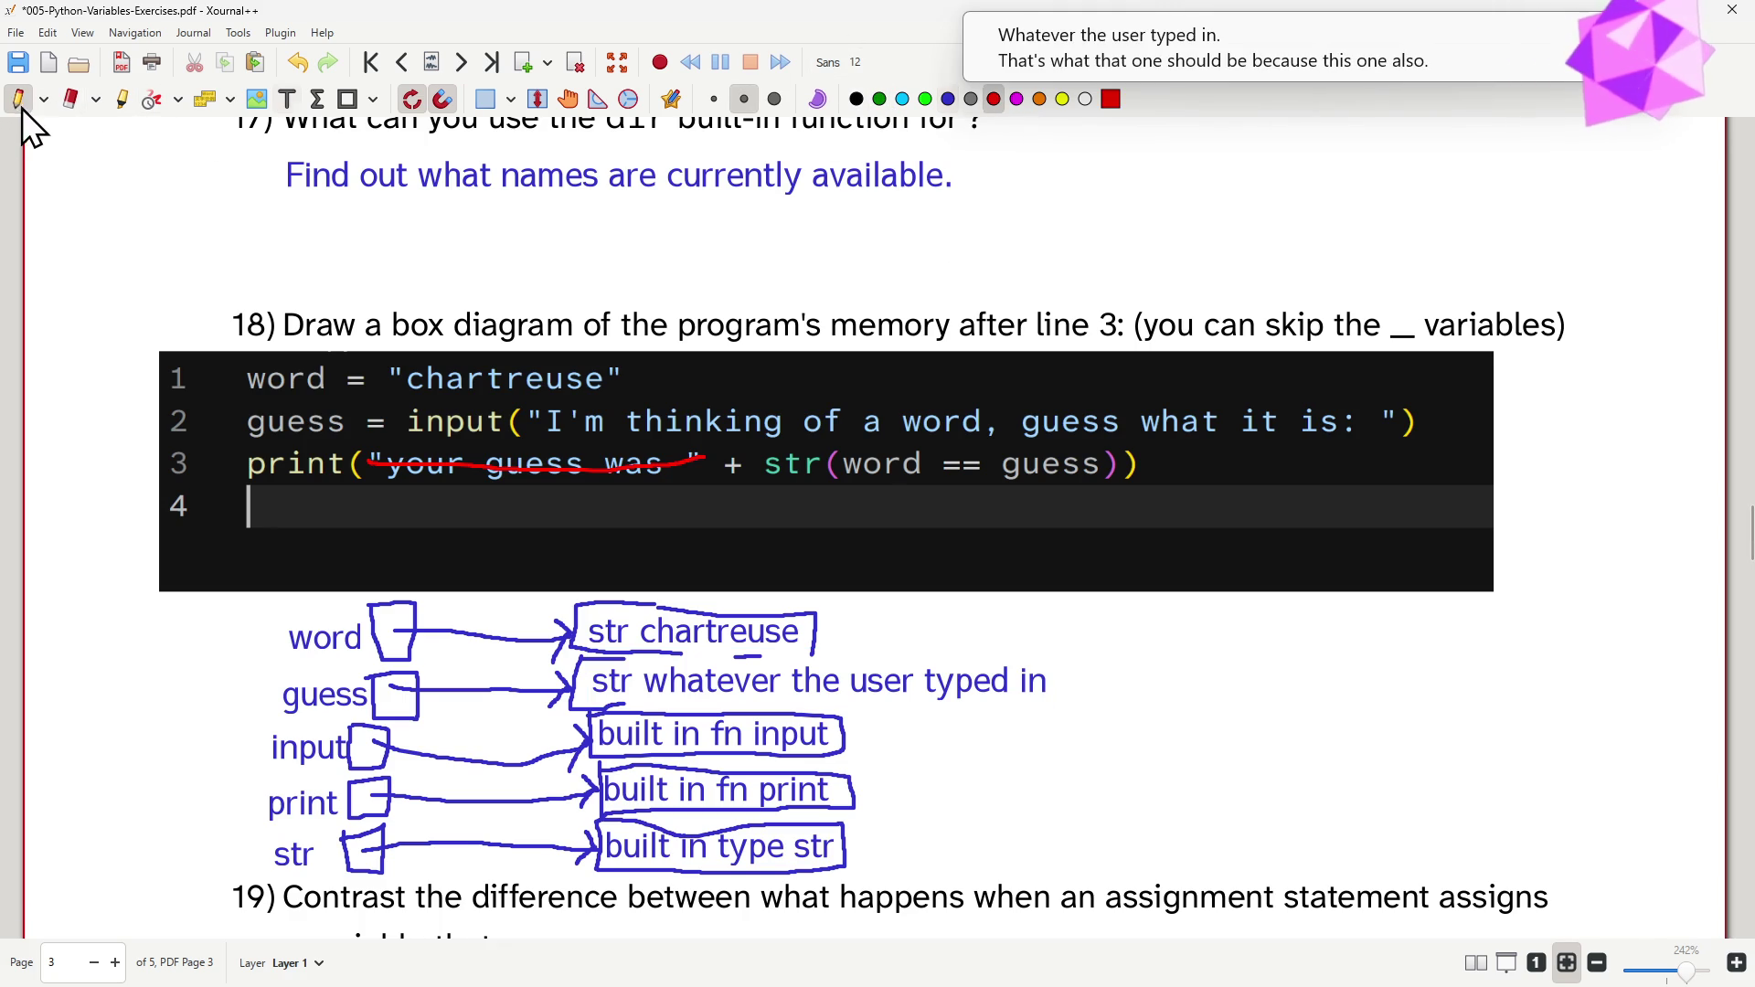
- Strike through the input prompt string on line 2 of the code in red
left_click_drag(525, 419, 1379, 415)
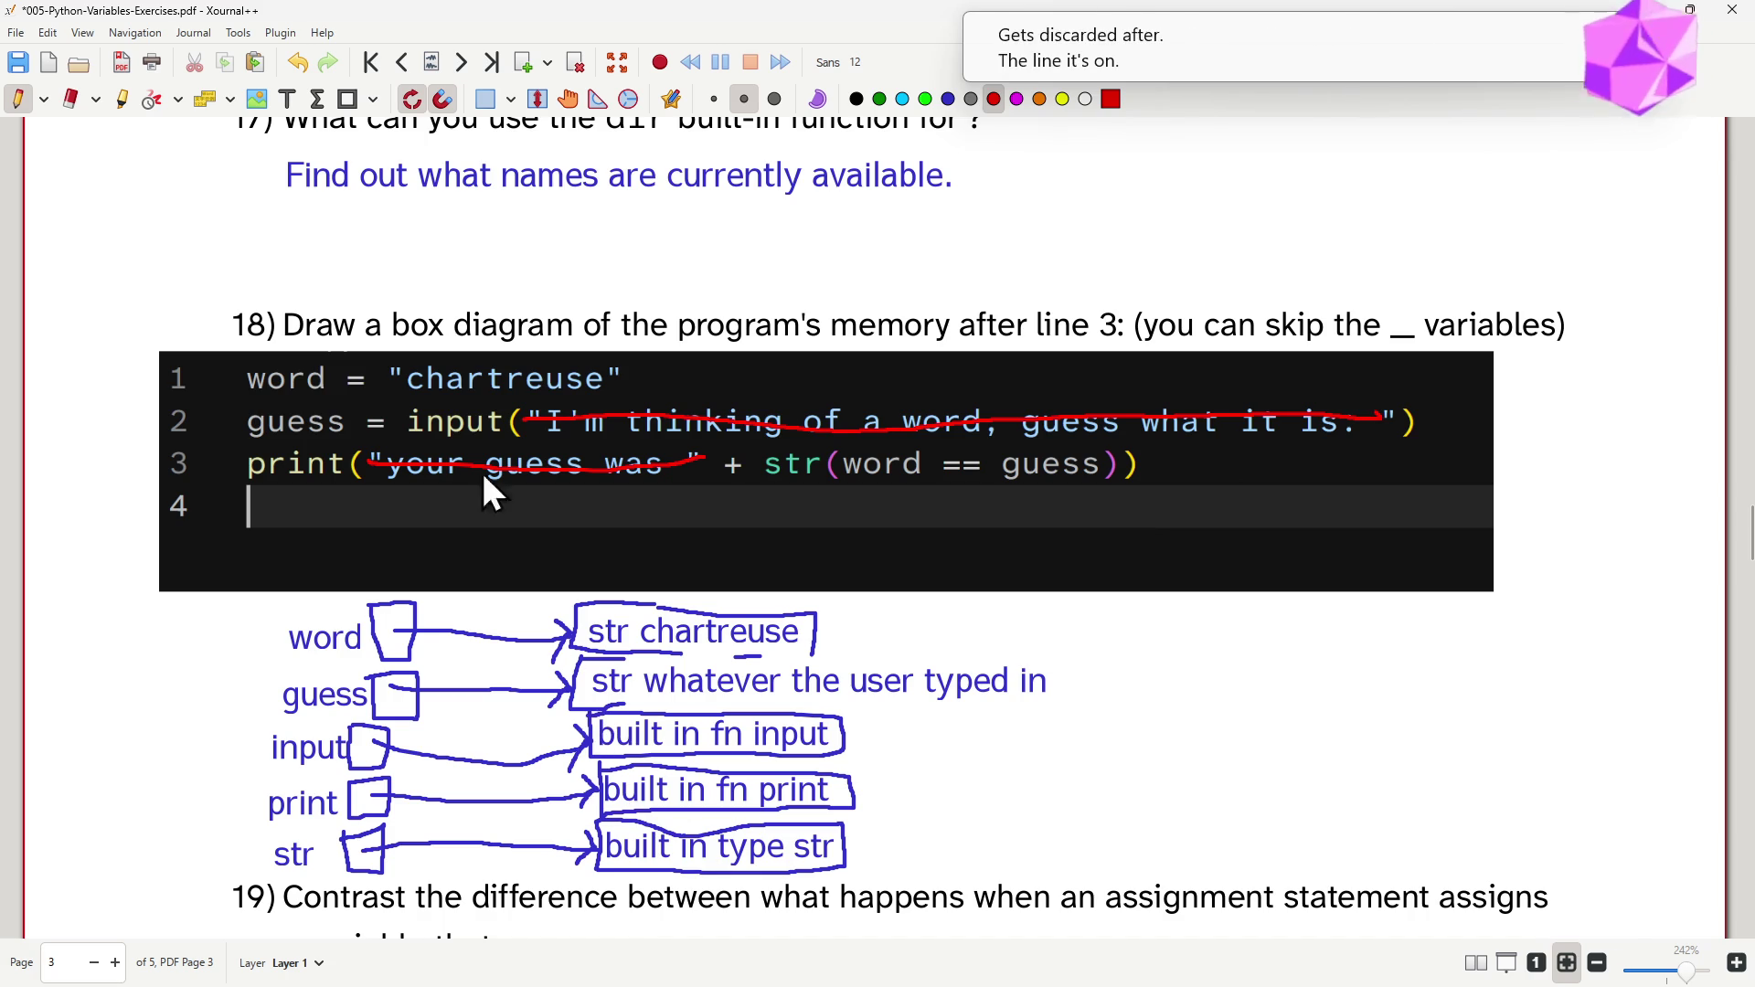
- Draw a blue box around the 'str whatever the user typed in' object
left_click(947, 100)
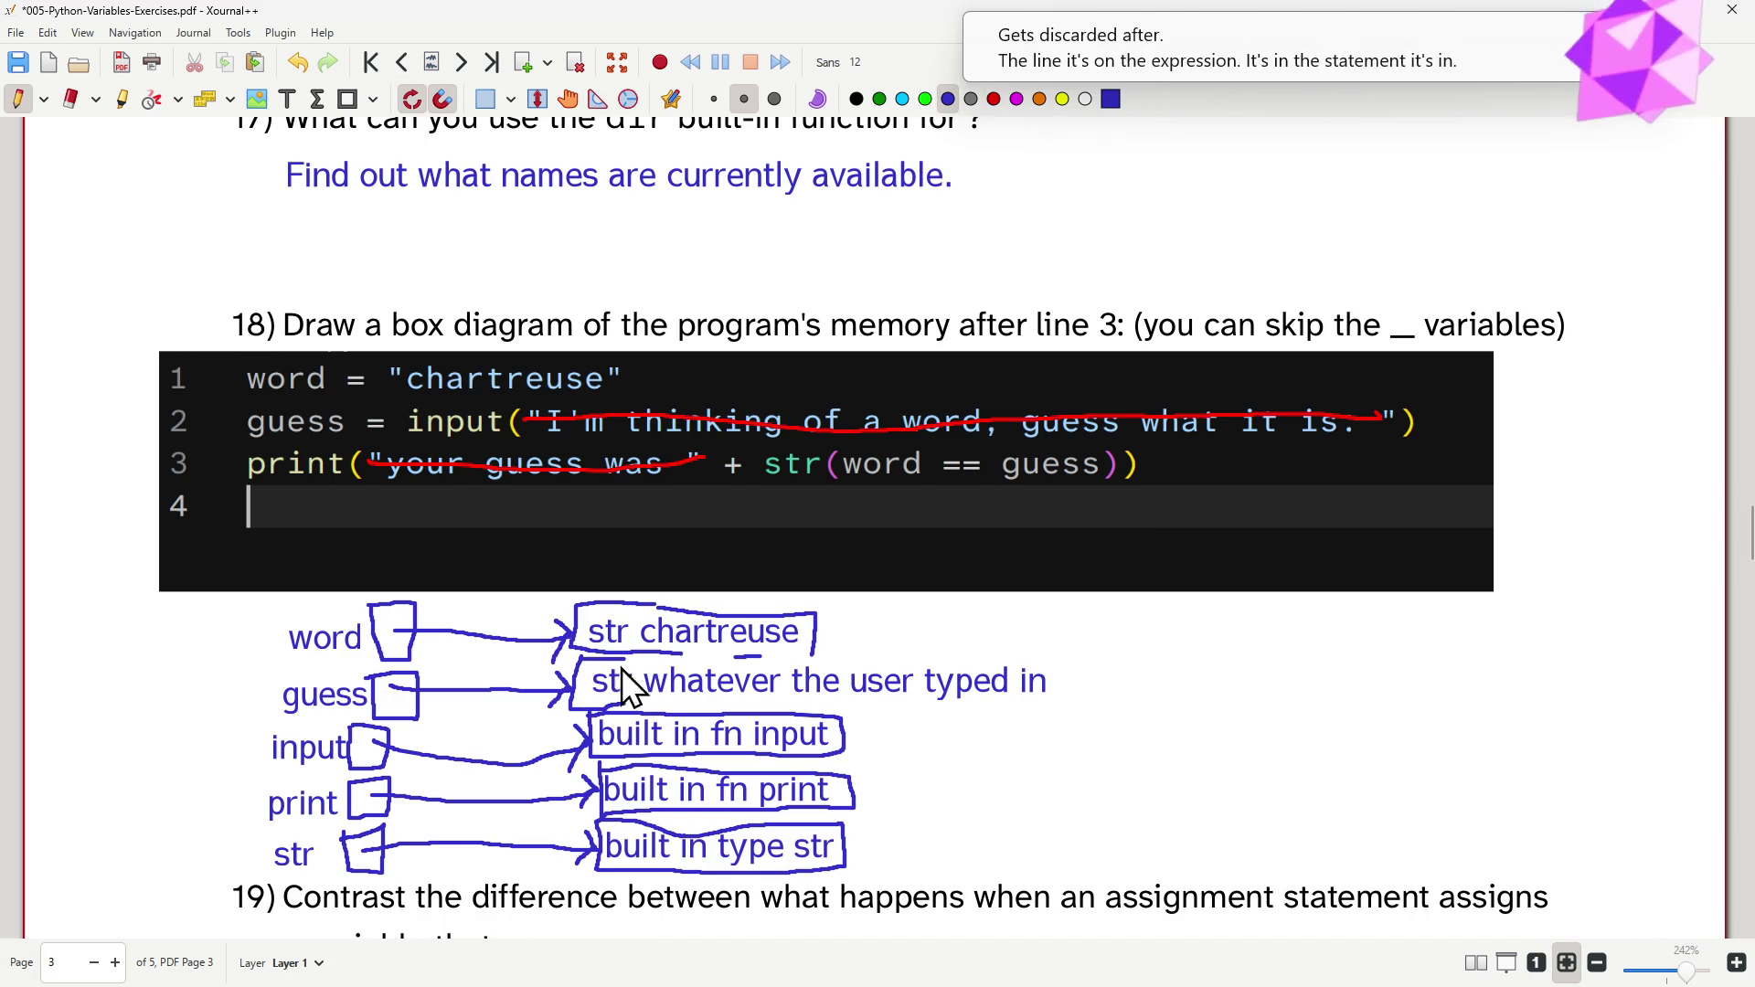
mouse_move(607, 663)
left_mouse_down()
mouse_move(1029, 658)
mouse_move(845, 703)
mouse_move(625, 694)
left_mouse_up()
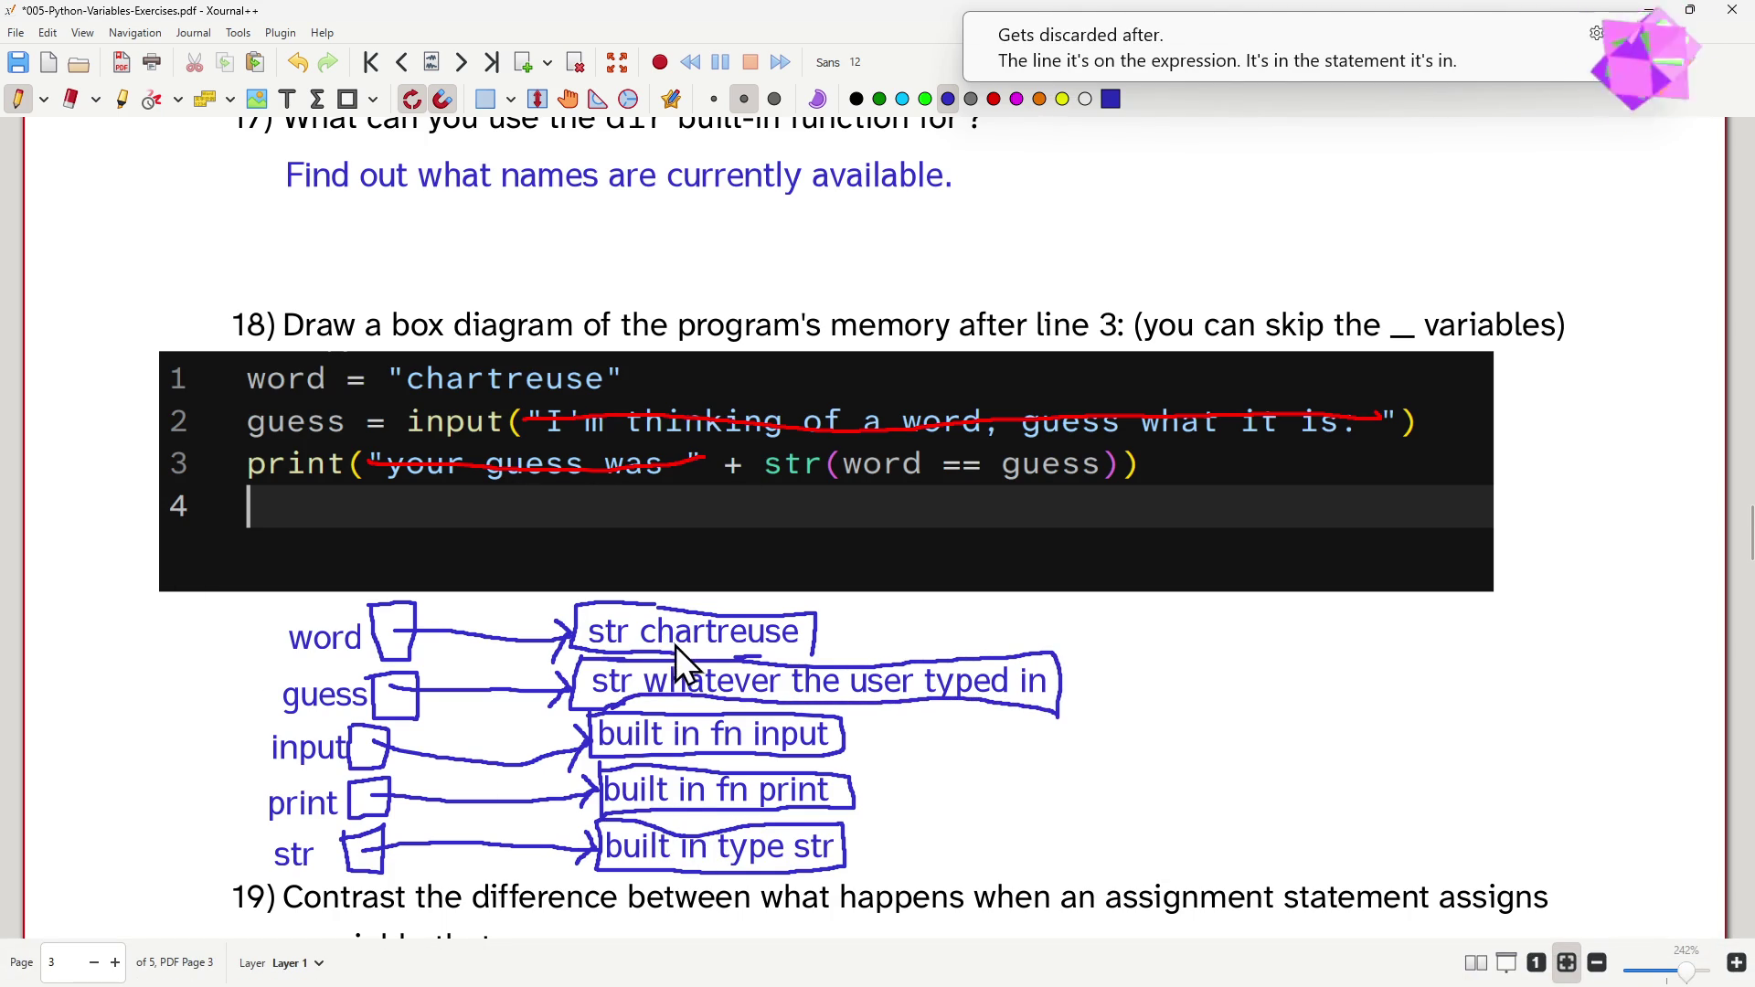
left_click_drag(677, 652, 815, 656)
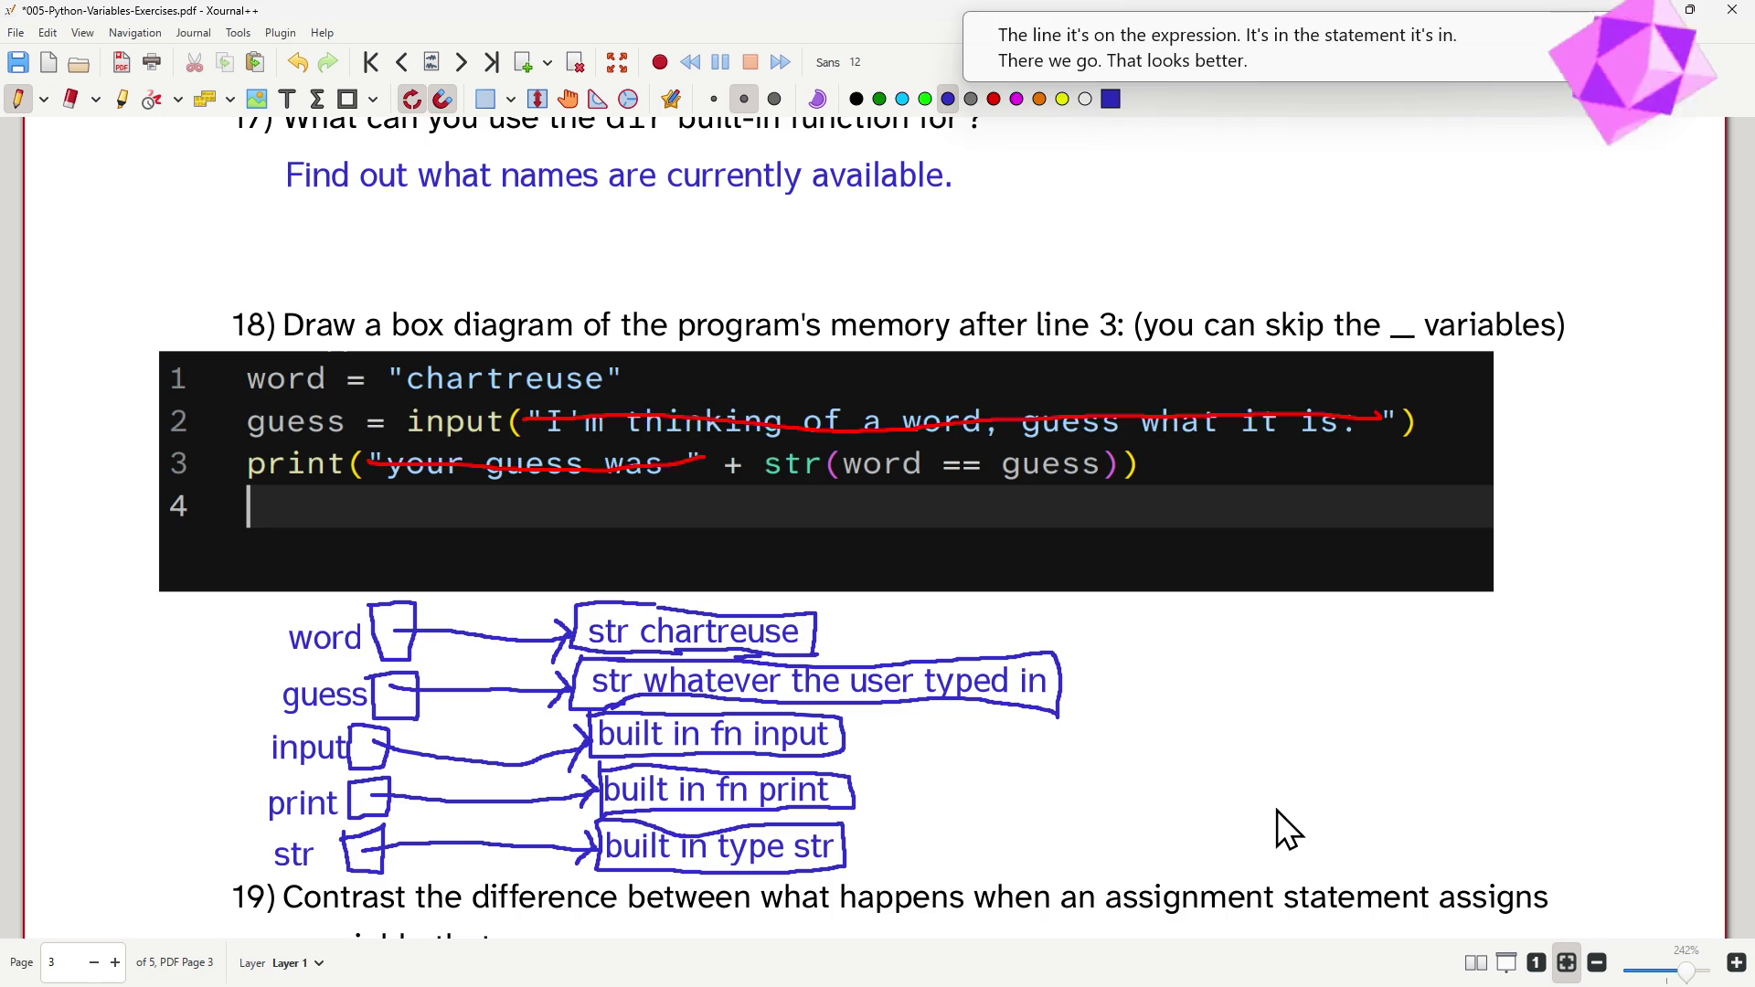
scroll(1158, 795, "down", 3)
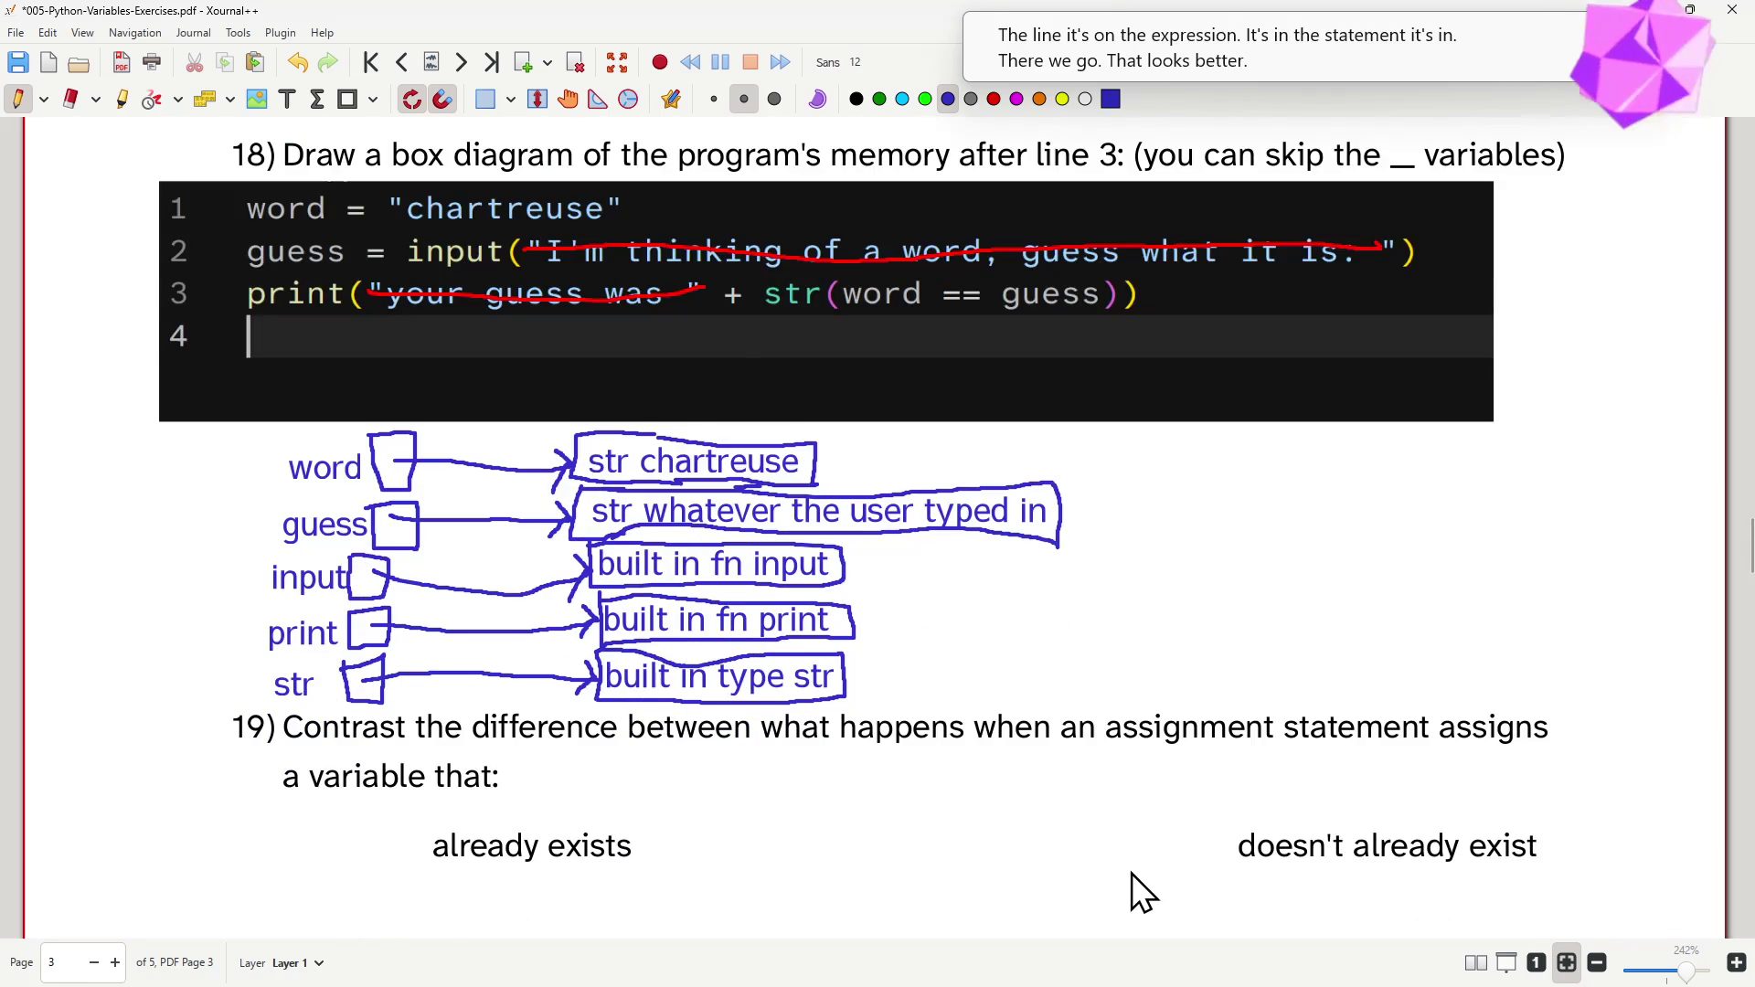
scroll(1134, 885, "up", 3)
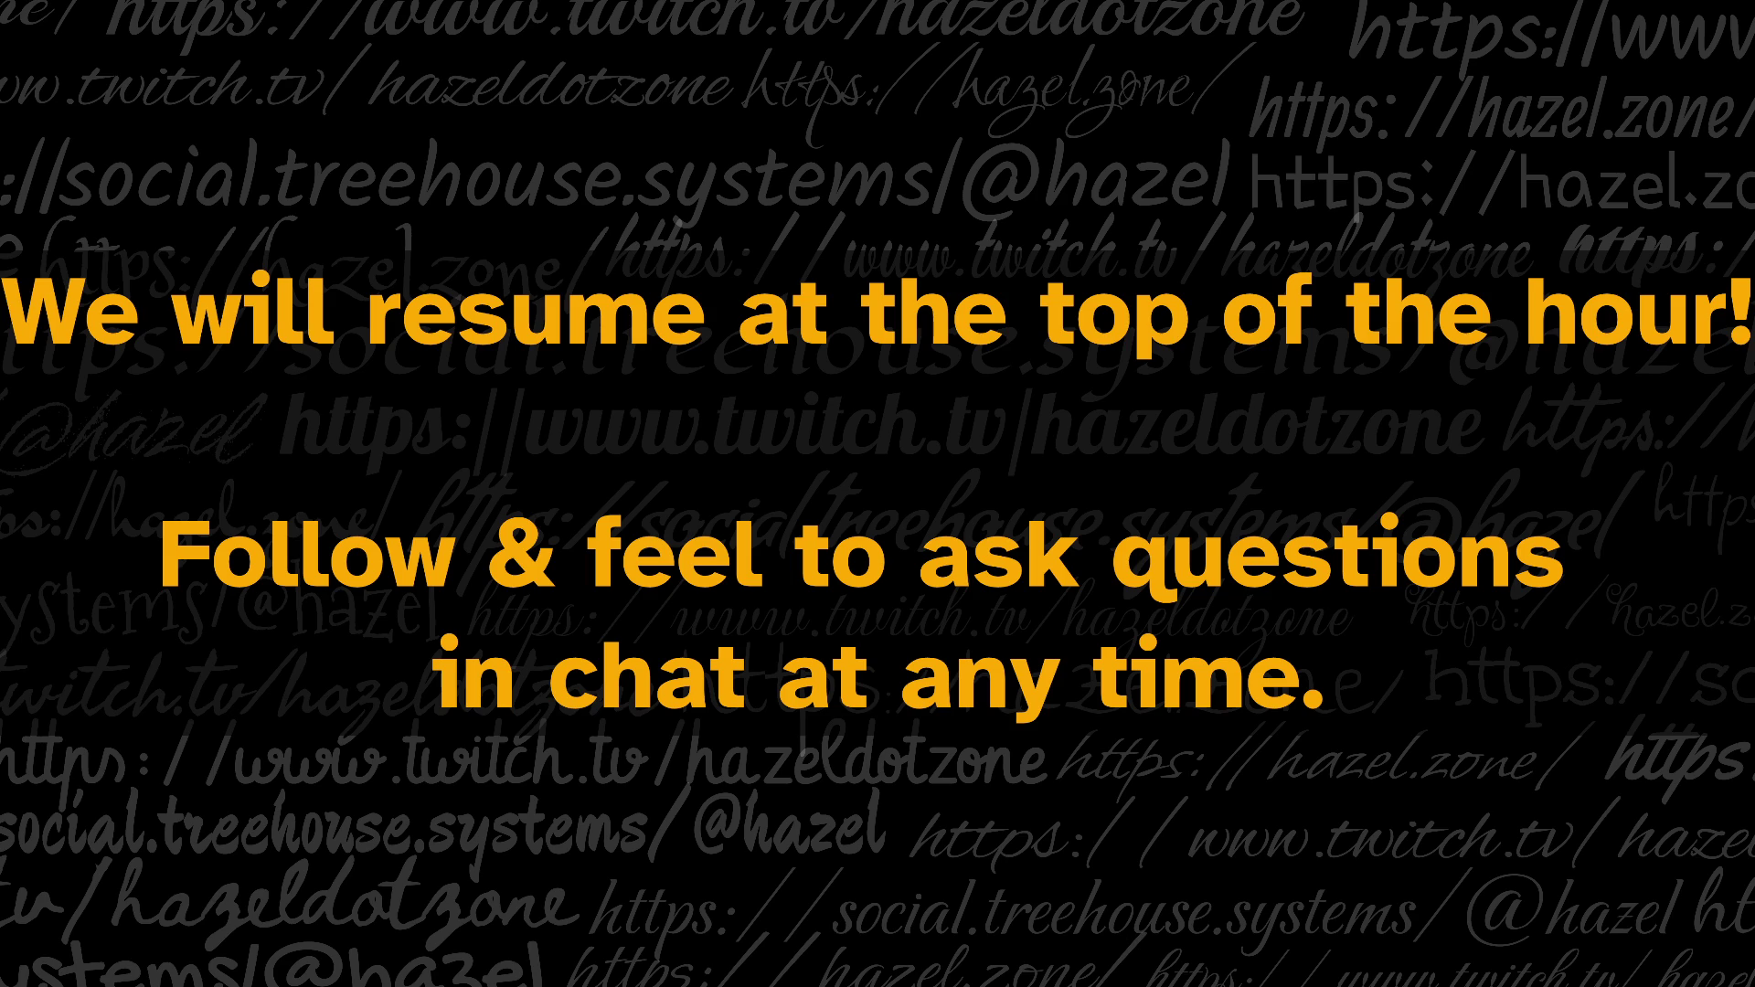
type("Please ask questions")
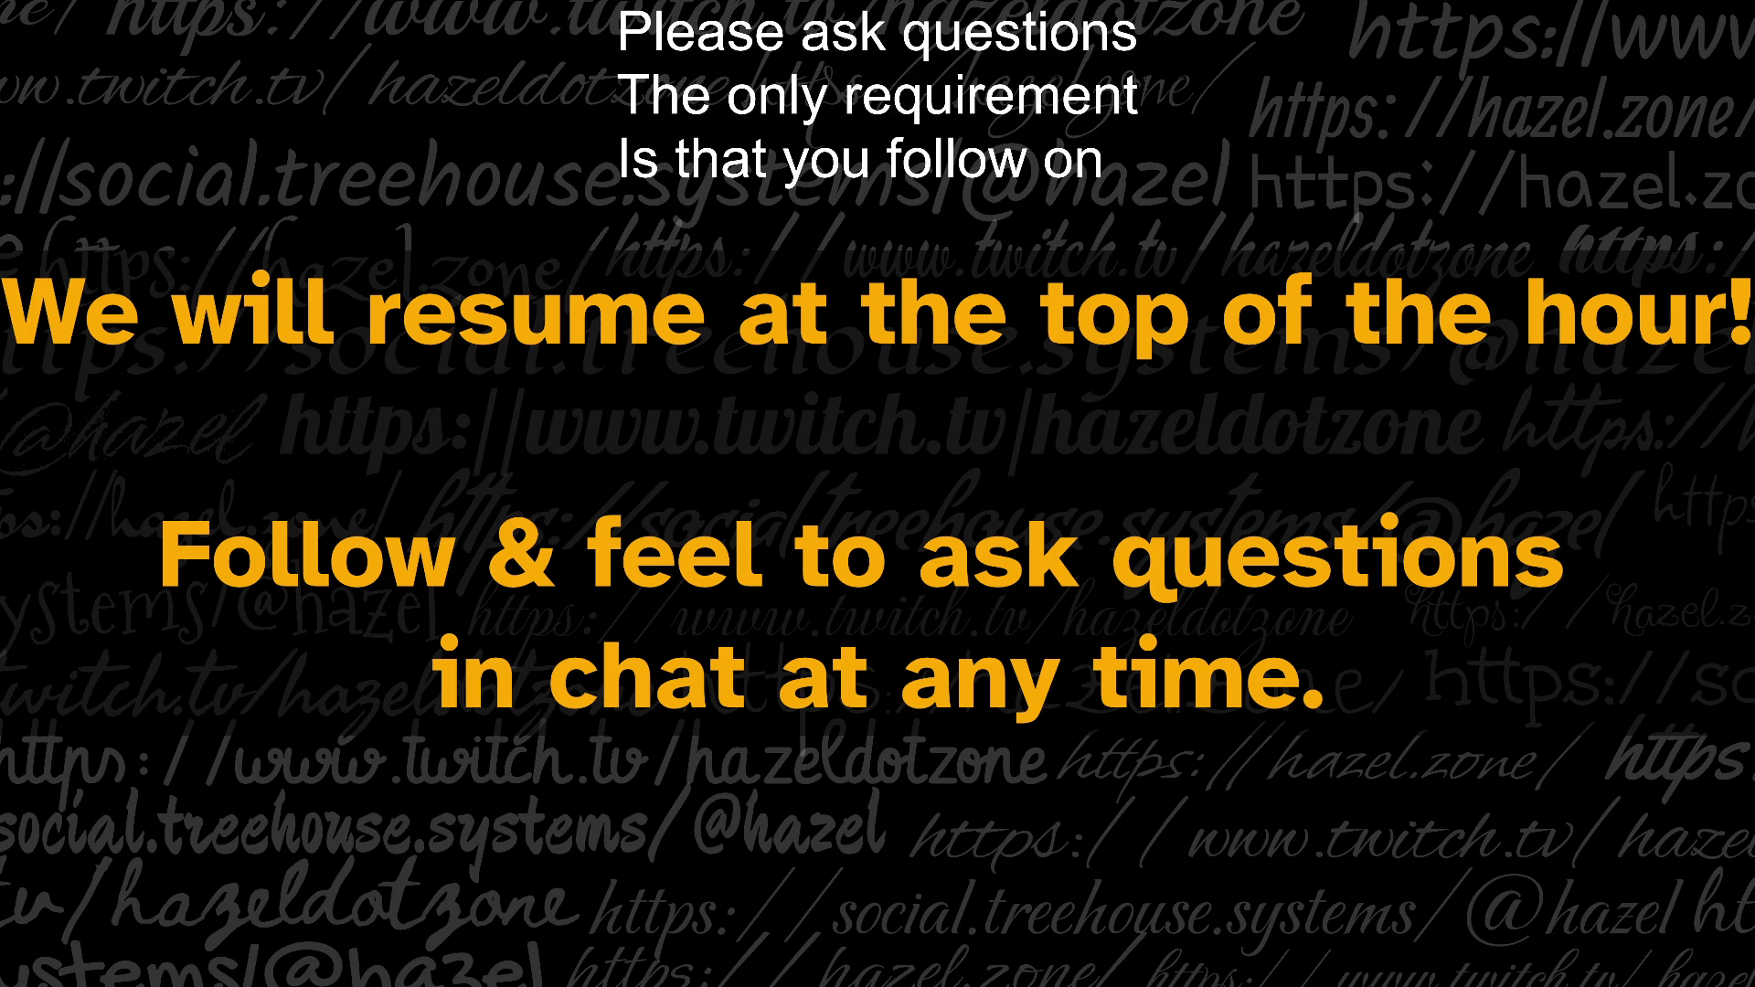
type("Twich!")
type("tch!")
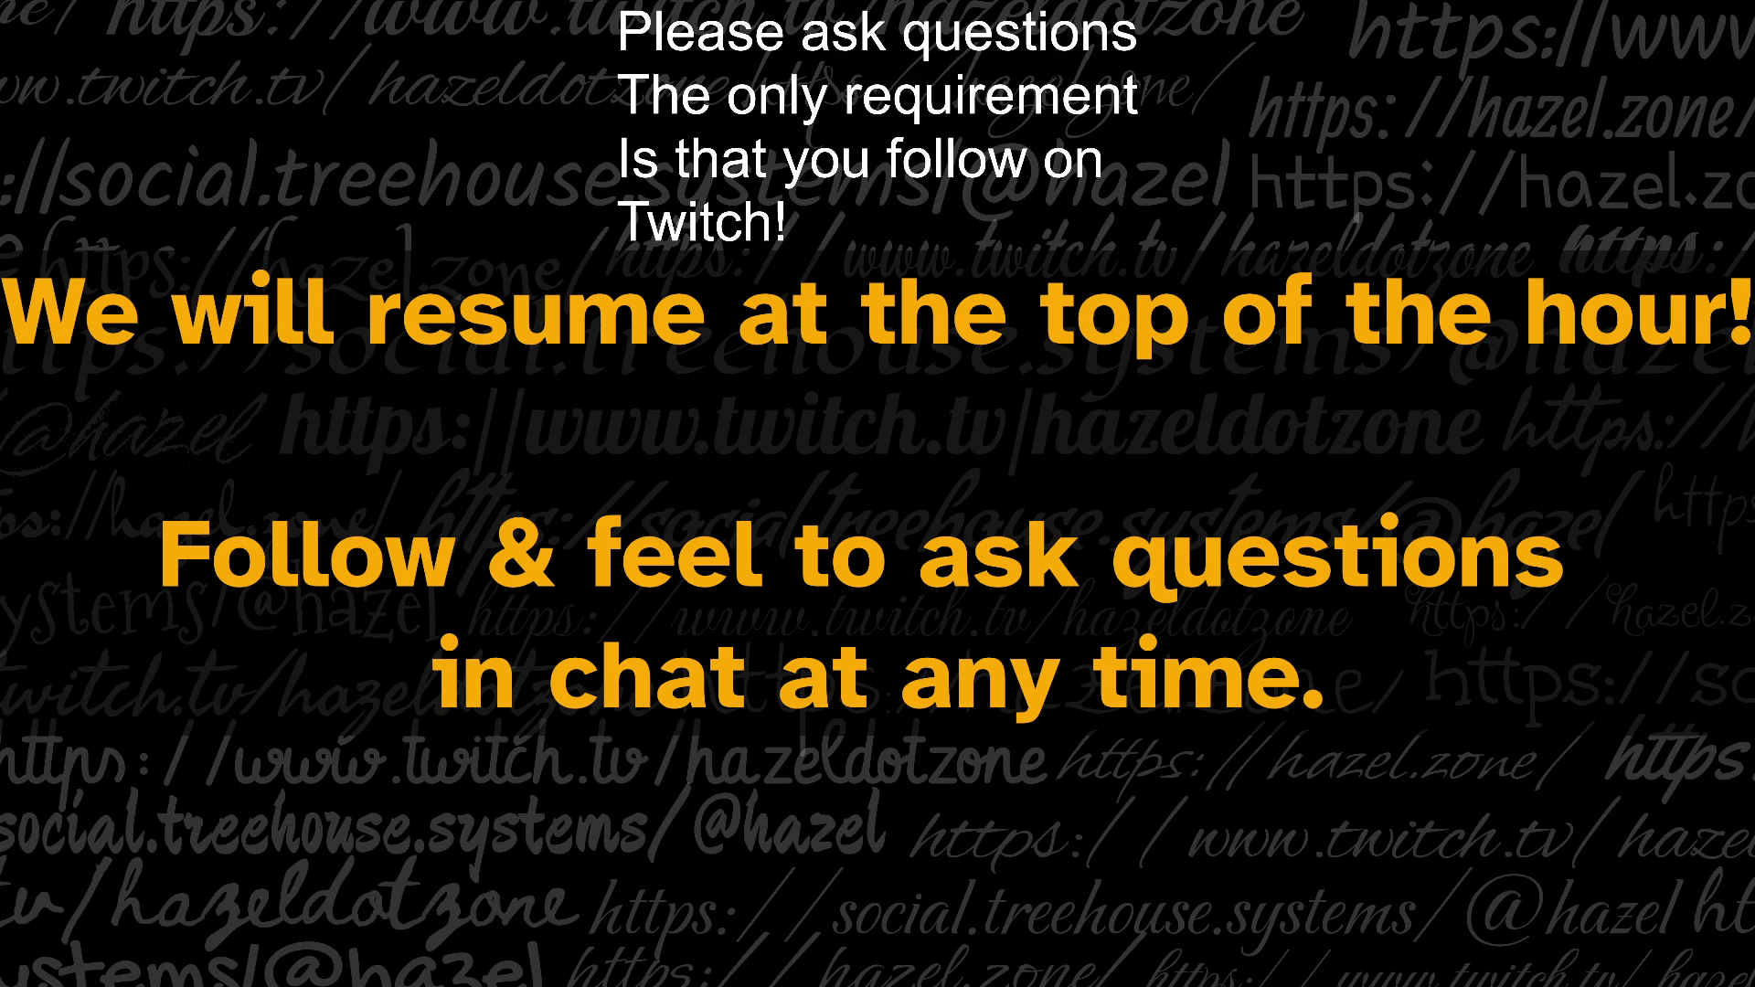
type("!")
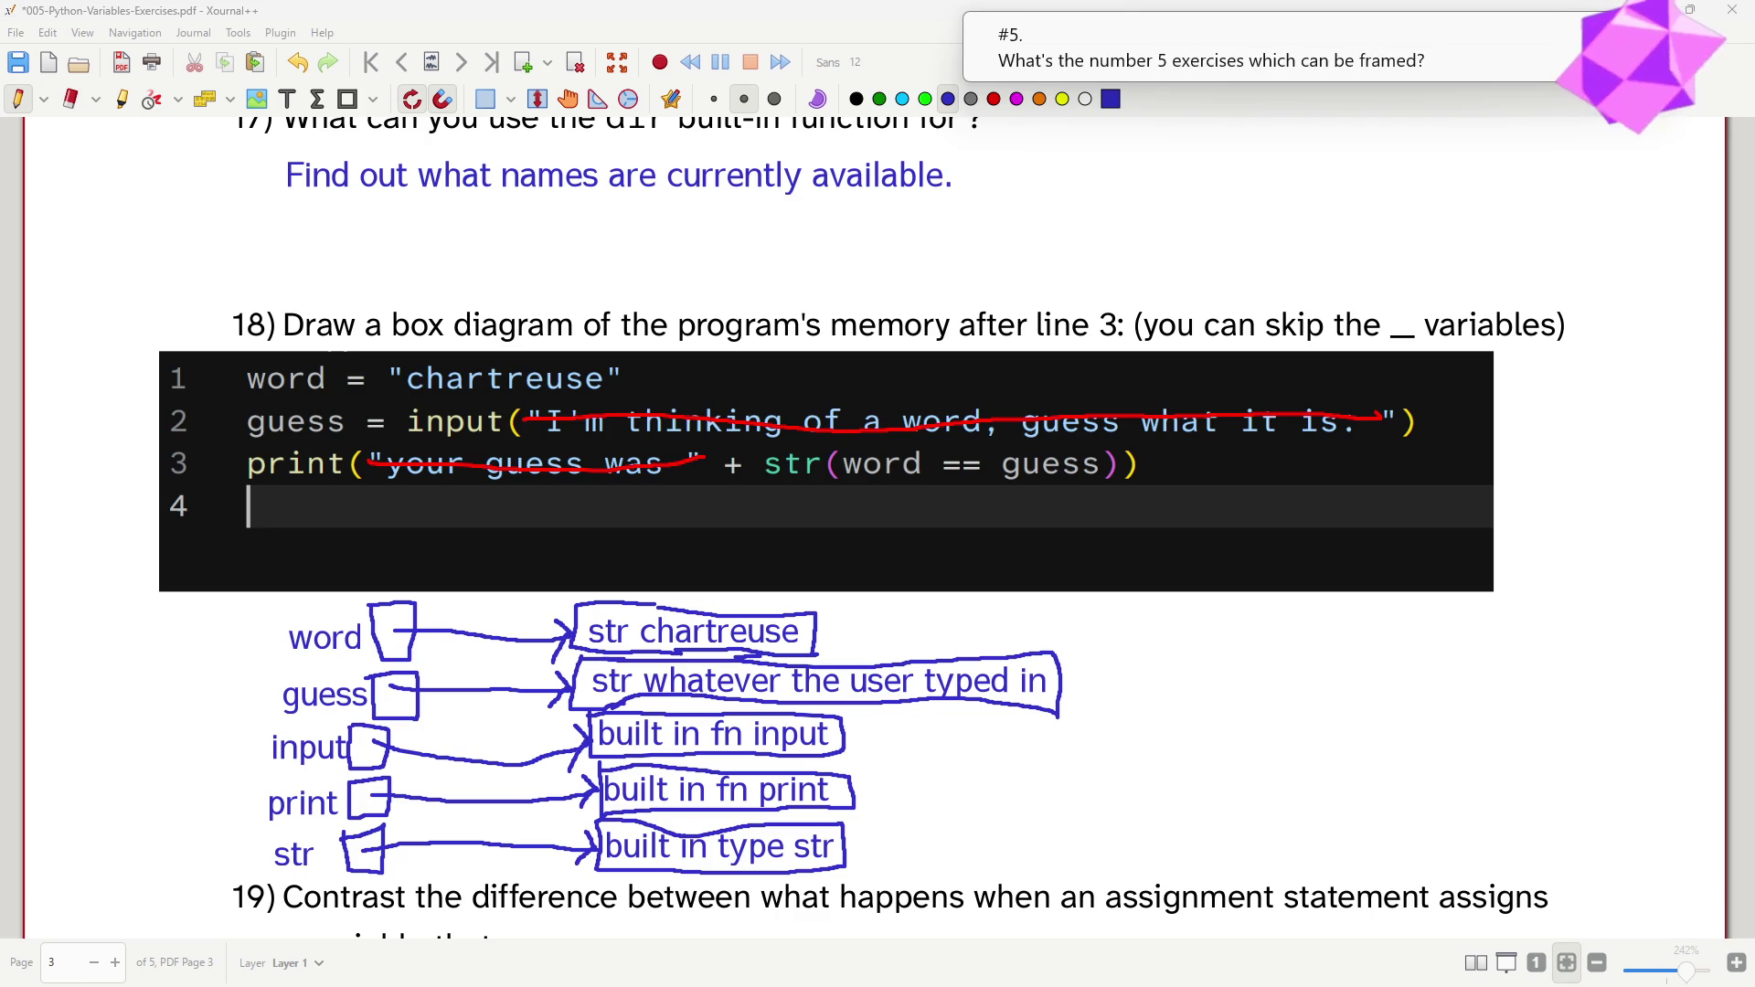
- Switch to Firefox's Hazel's Zone tab and reveal the site's full web address
key("alt+Tab")
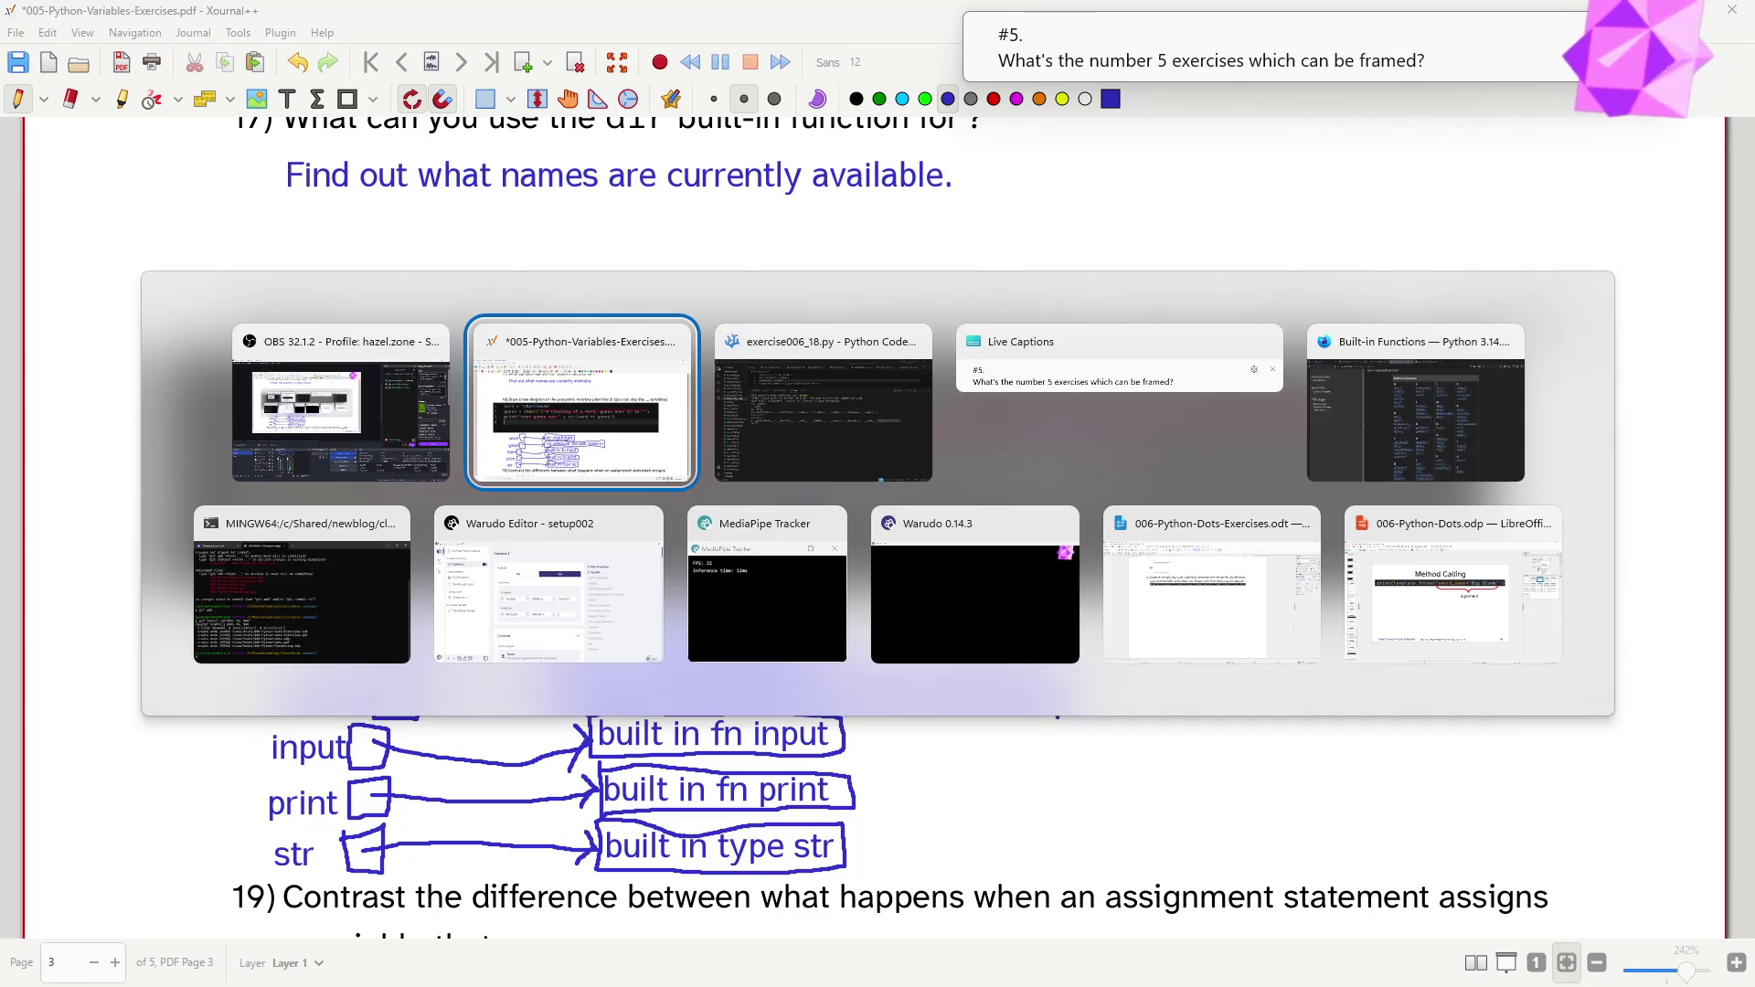
key("alt+Tab")
key("alt+Tab")
key("alt+Tab")
left_click(149, 21)
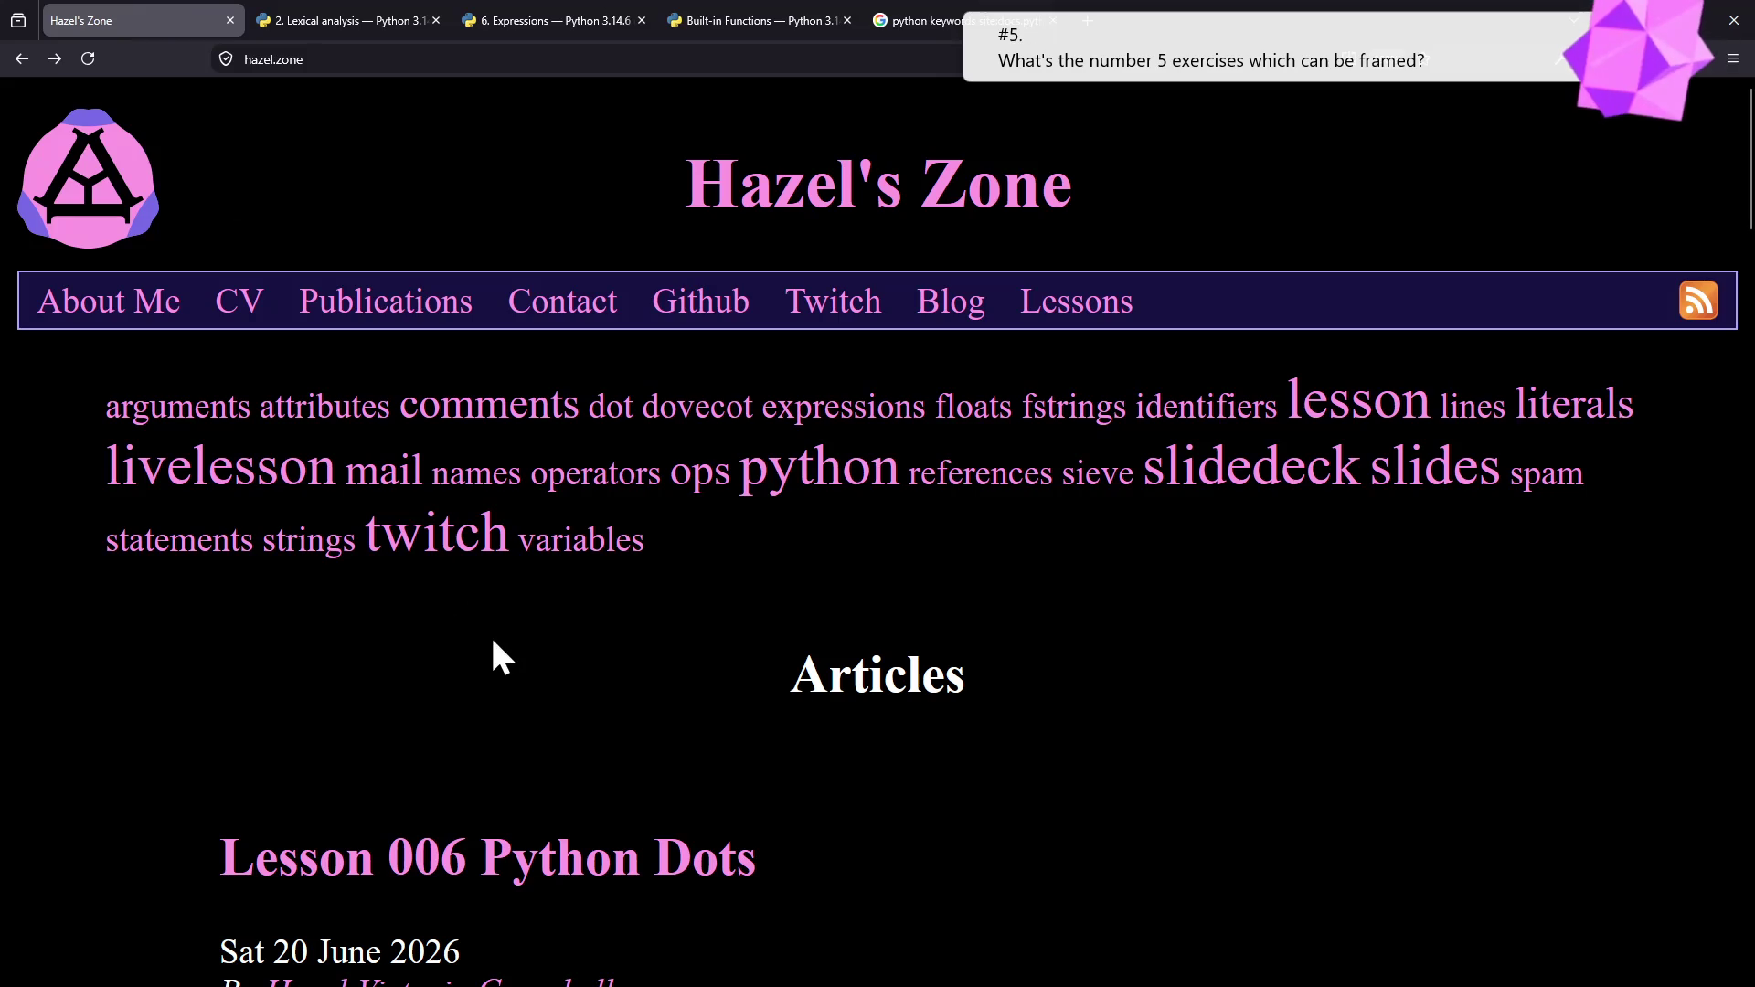
left_click(295, 58)
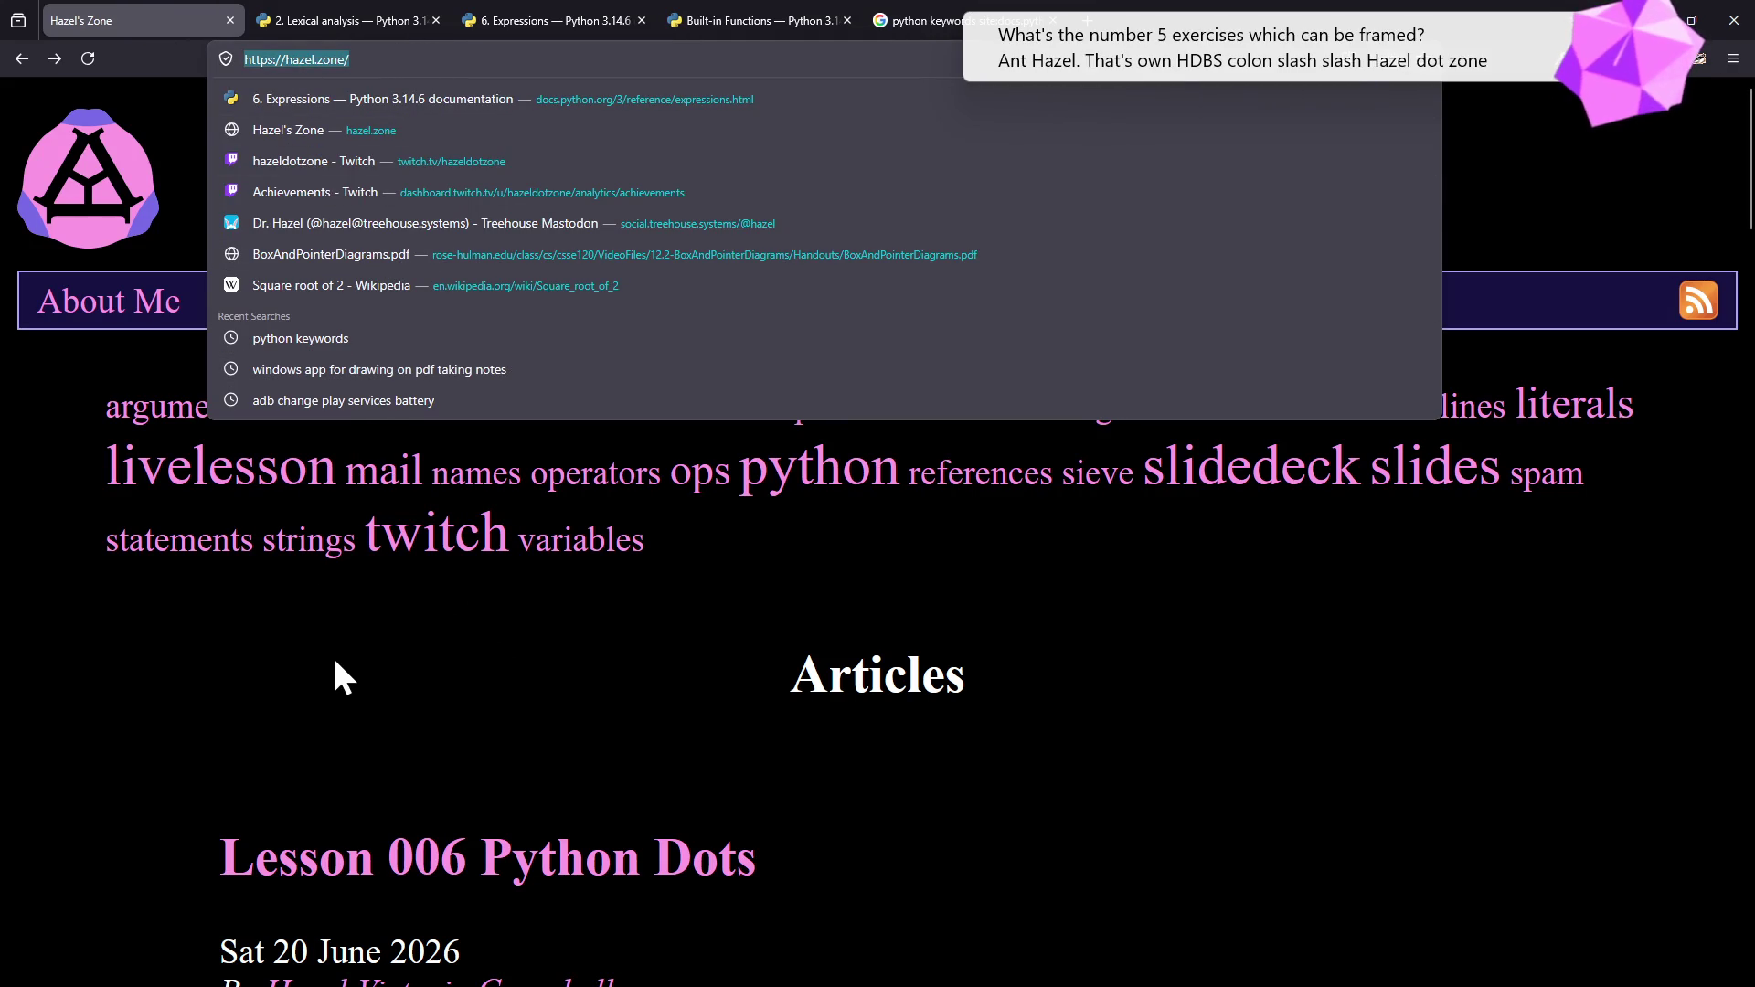
left_click(565, 667)
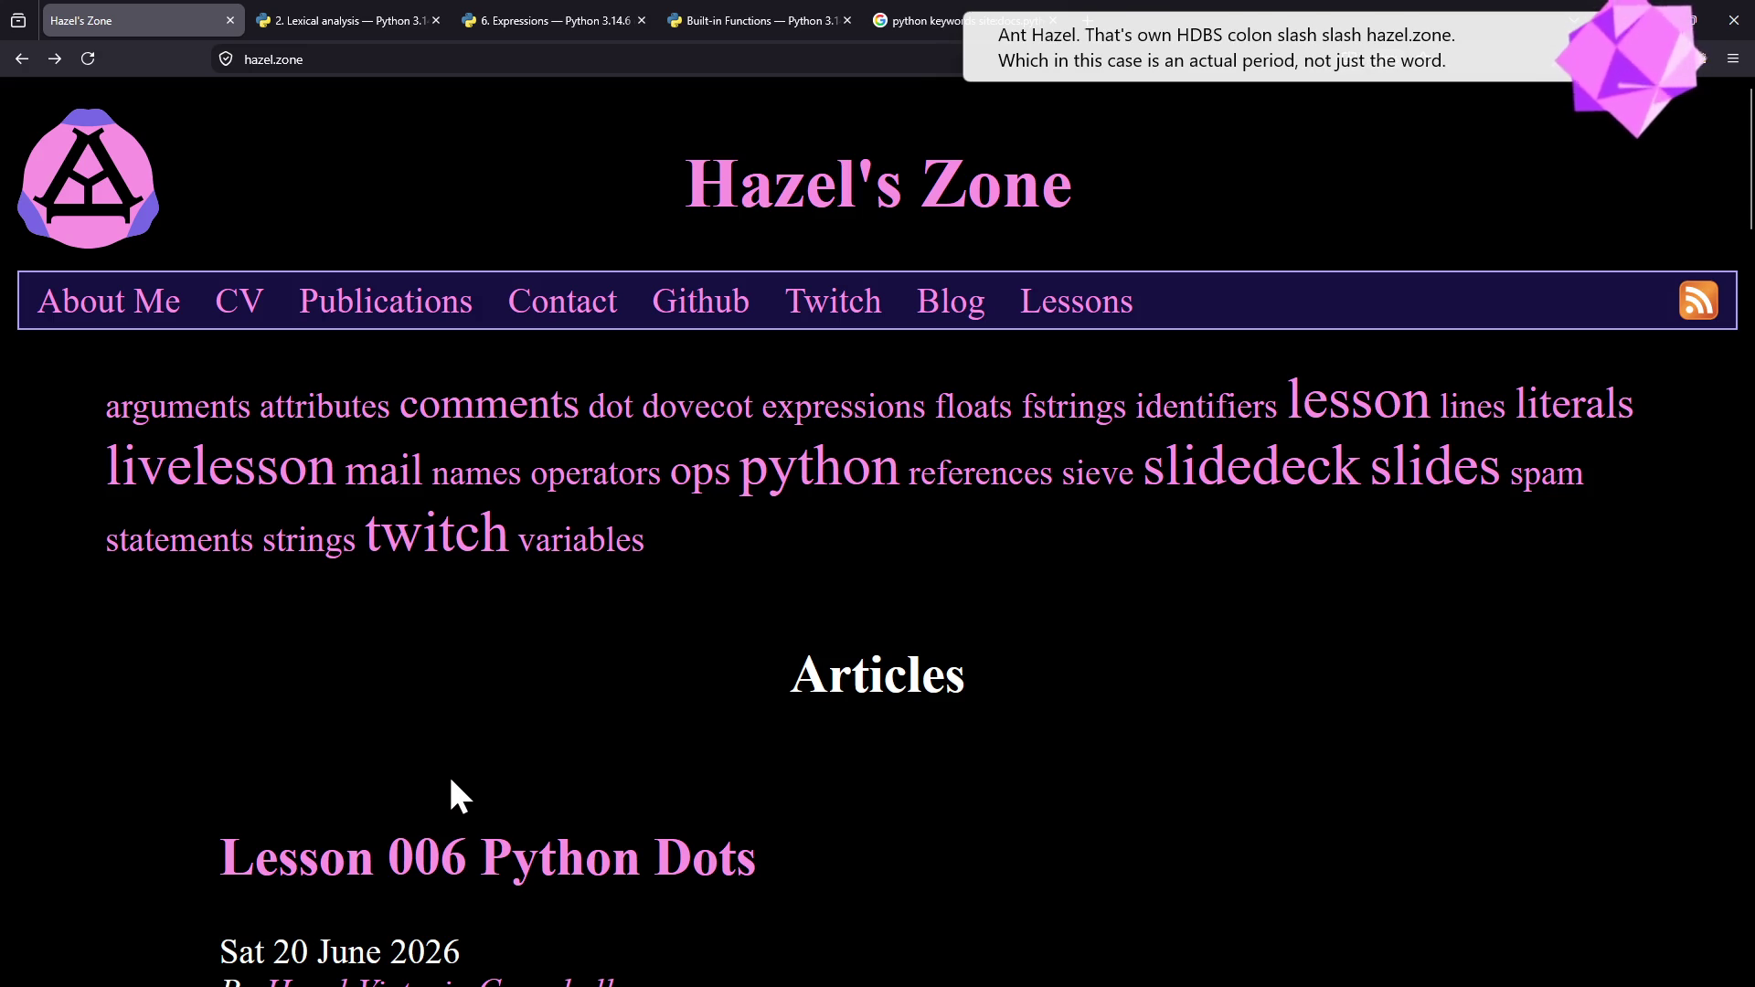
scroll(494, 795, "down", 5)
scroll(543, 772, "down", 3)
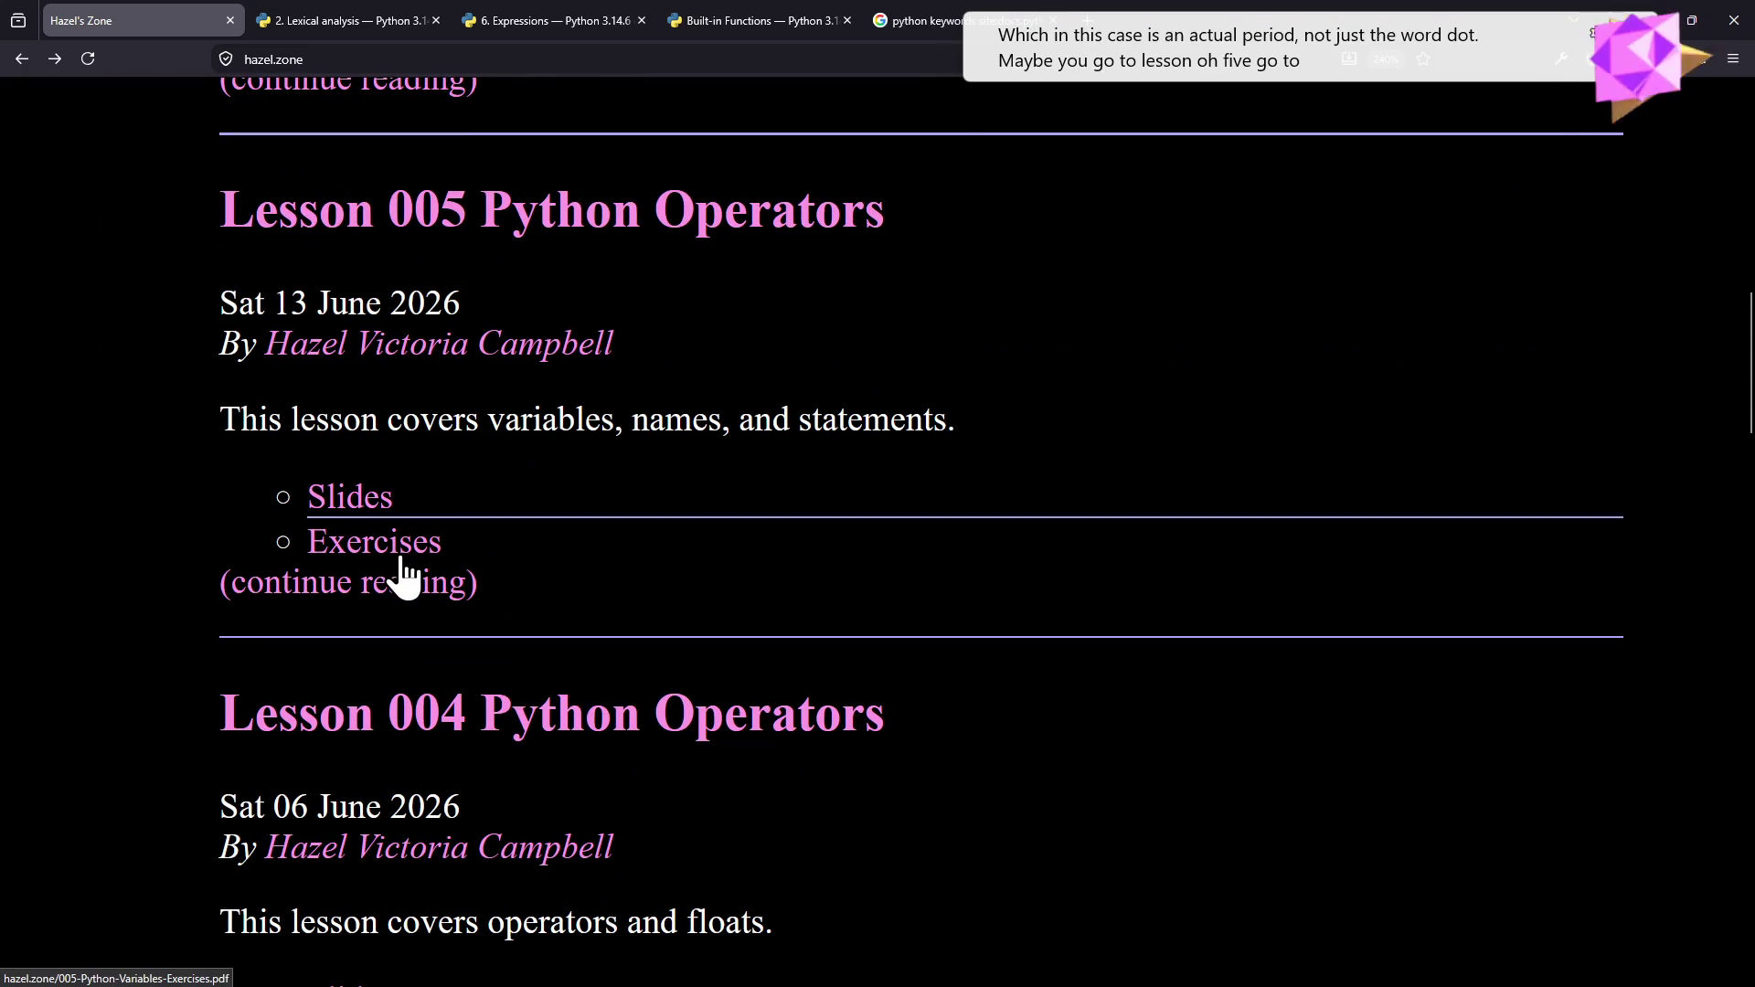
- Highlight the Lesson 005 heading with its Slides and Exercises links, then return to the worksheet
double_click(571, 564)
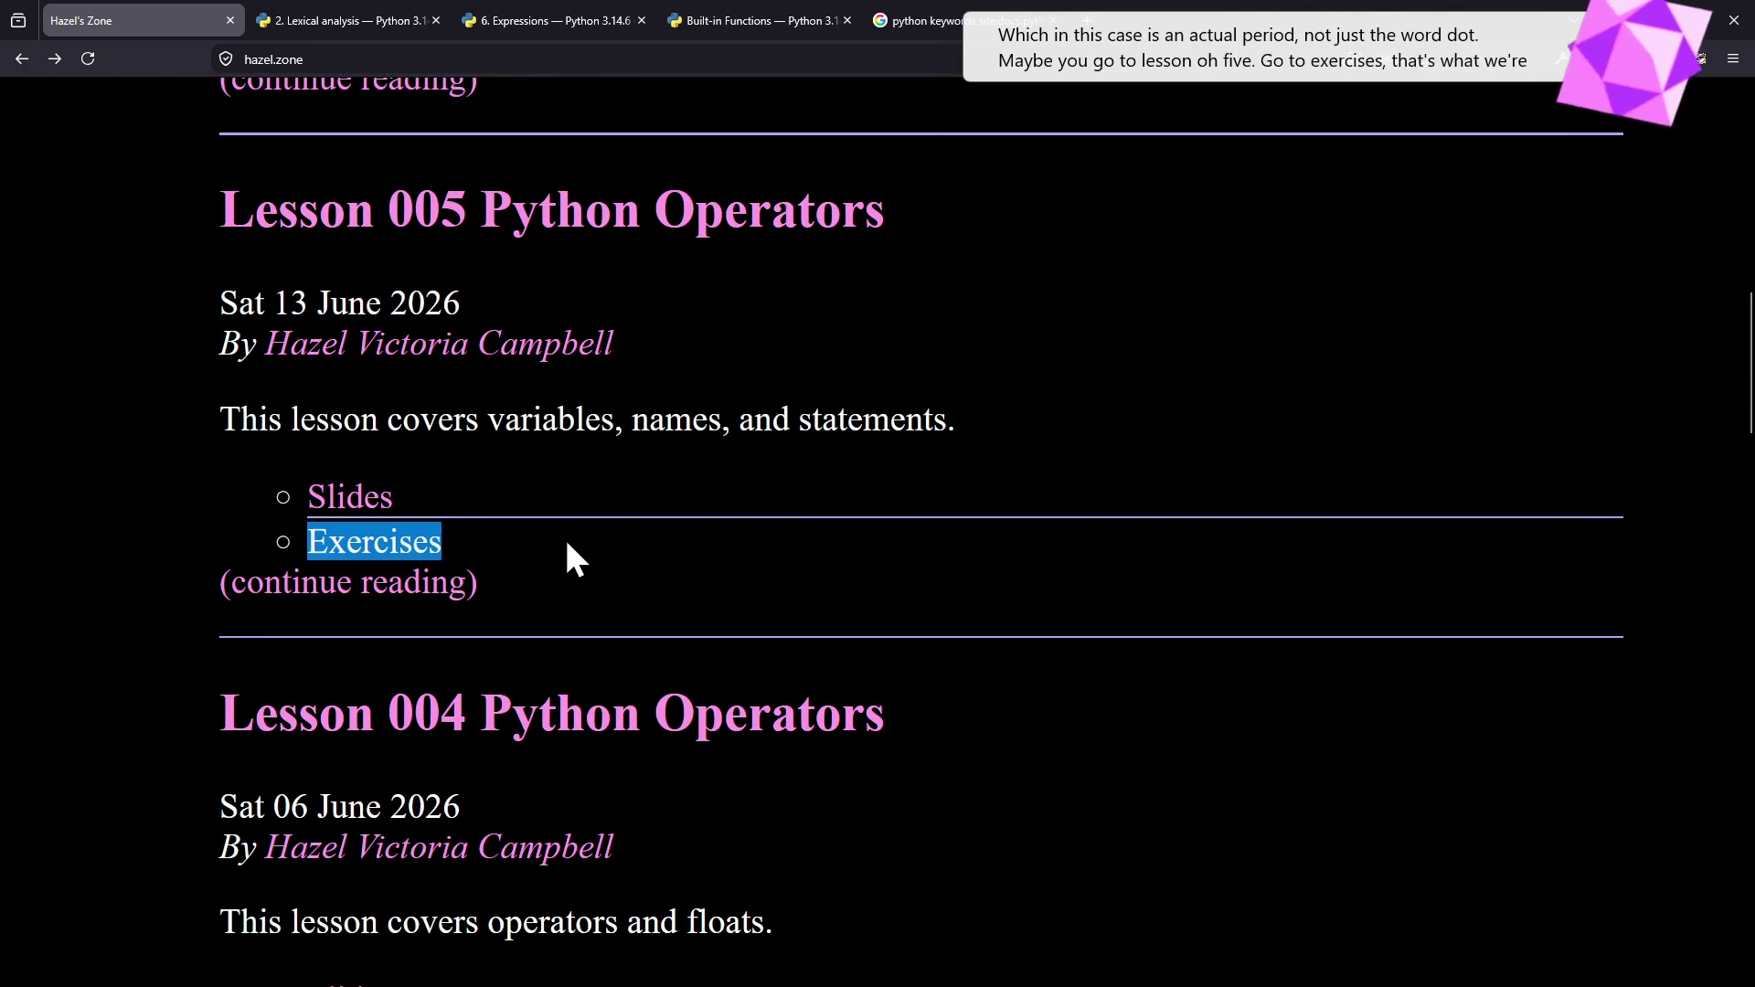
left_click_drag(220, 209, 891, 208)
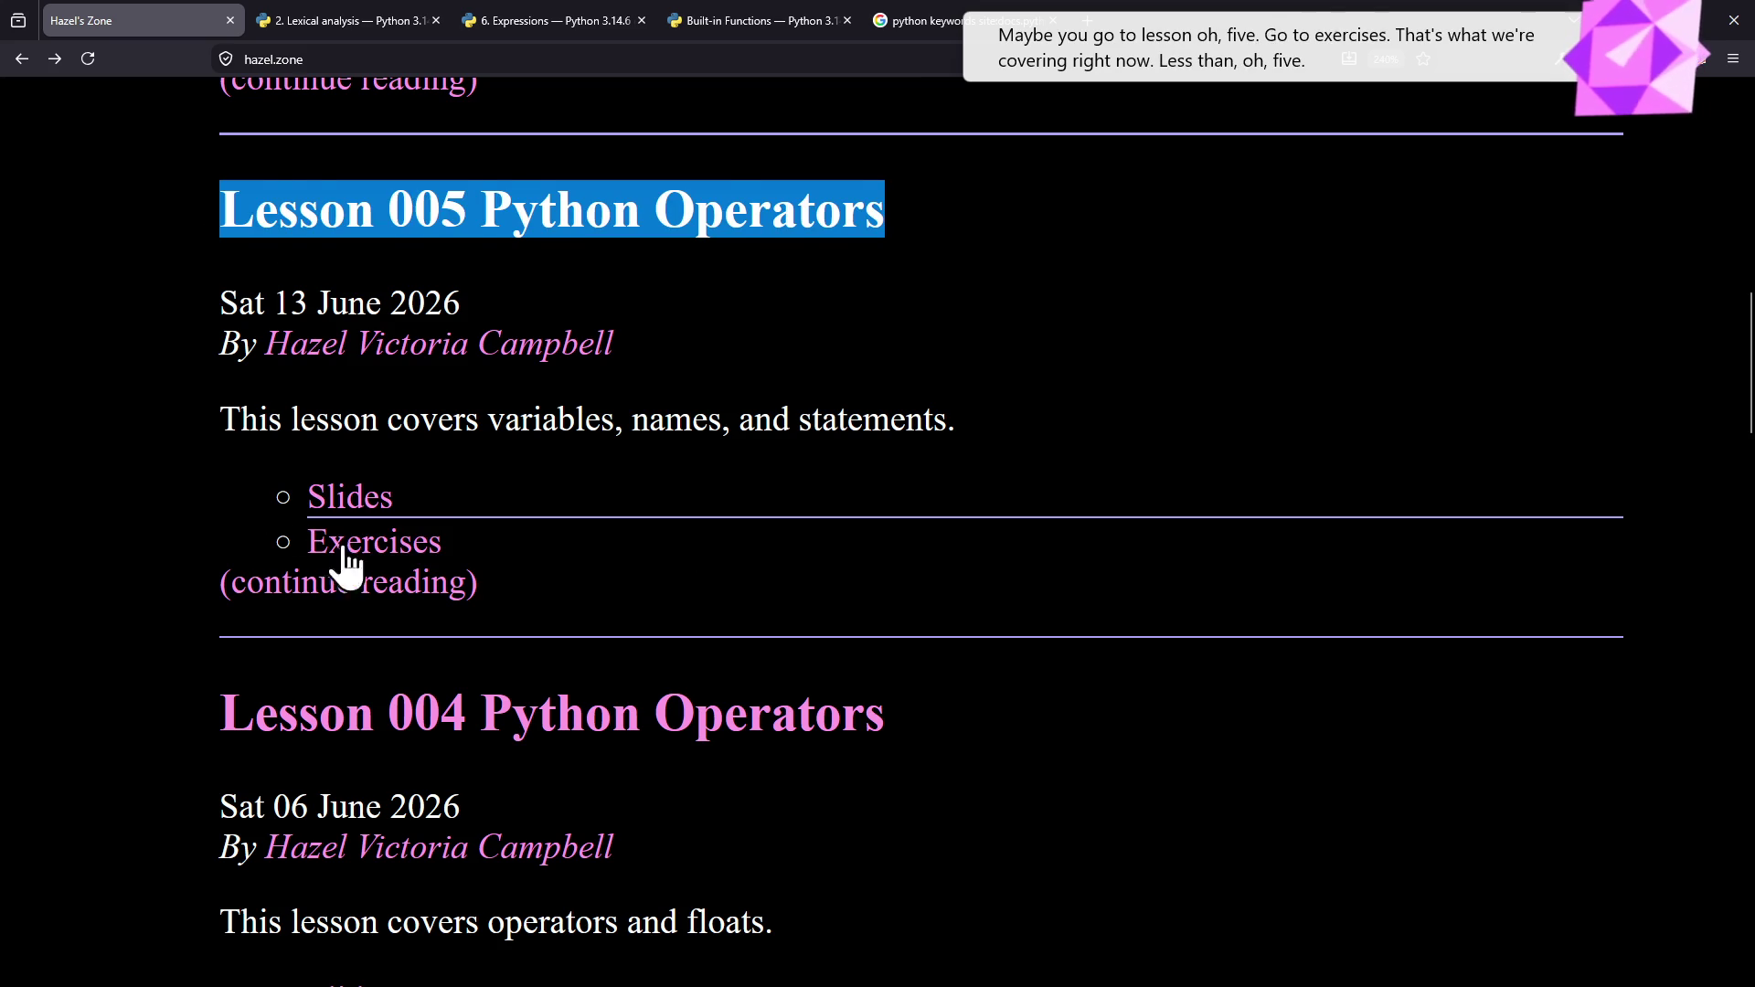
left_click_drag(577, 548, 241, 510)
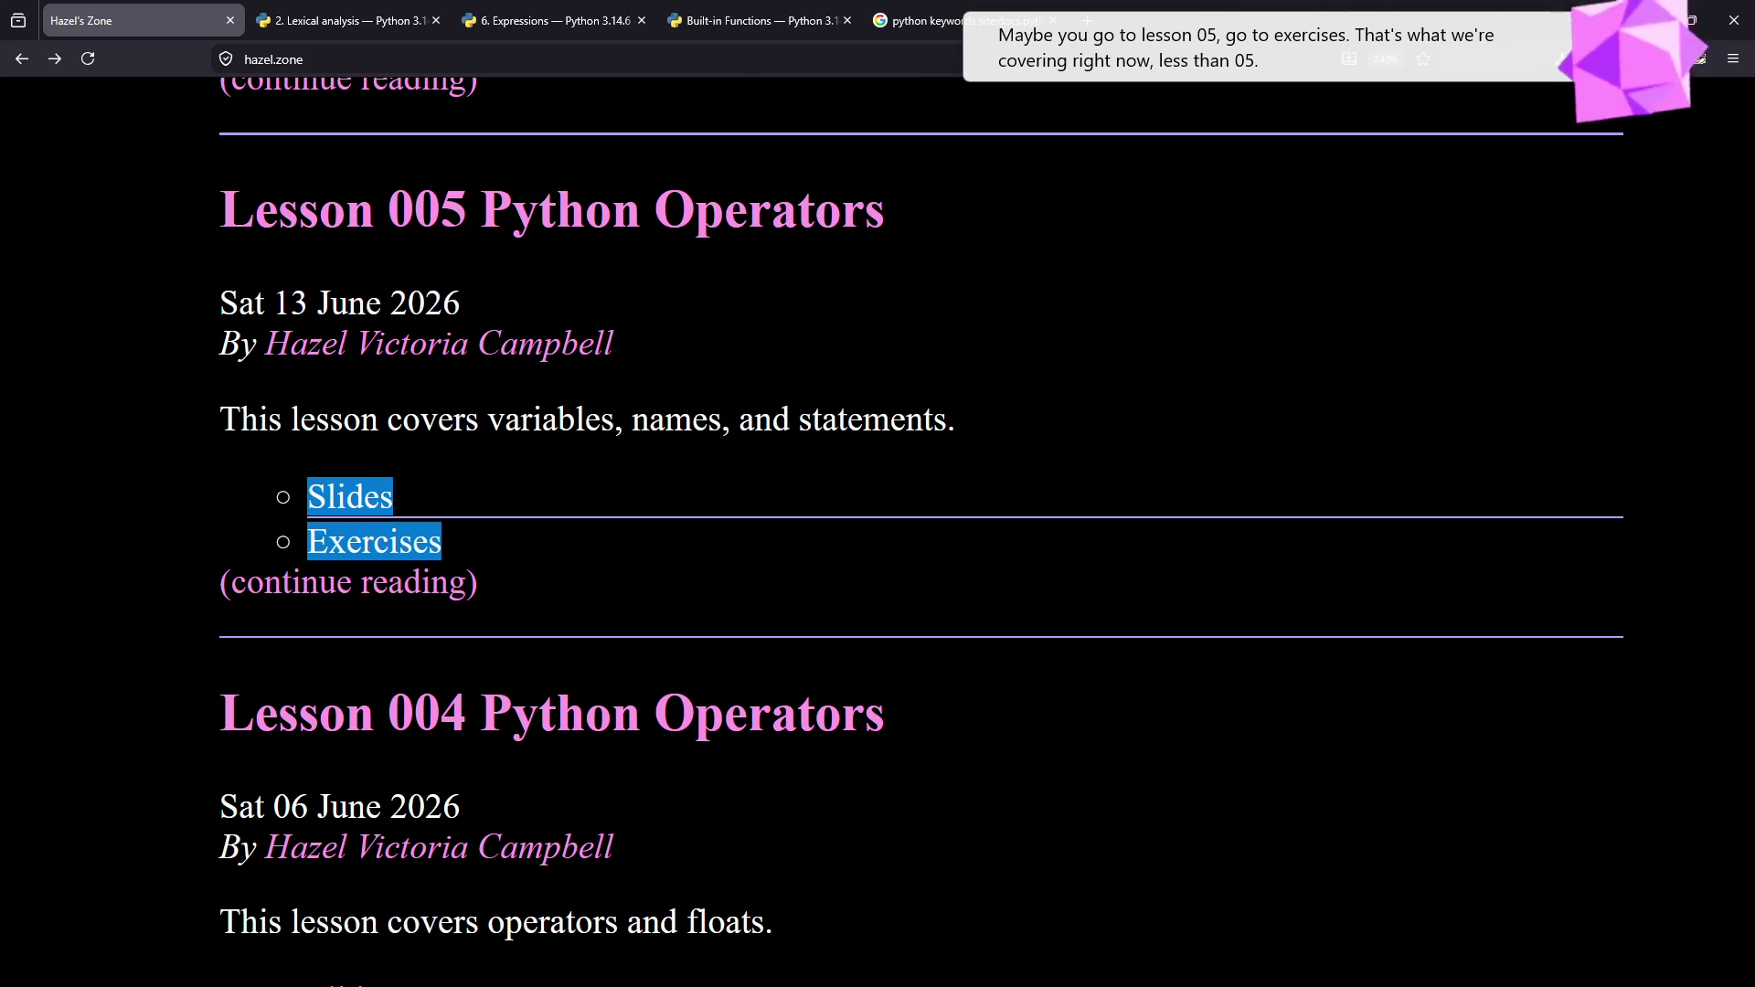
key("alt+Tab")
key("alt+Tab")
key("alt+Tab")
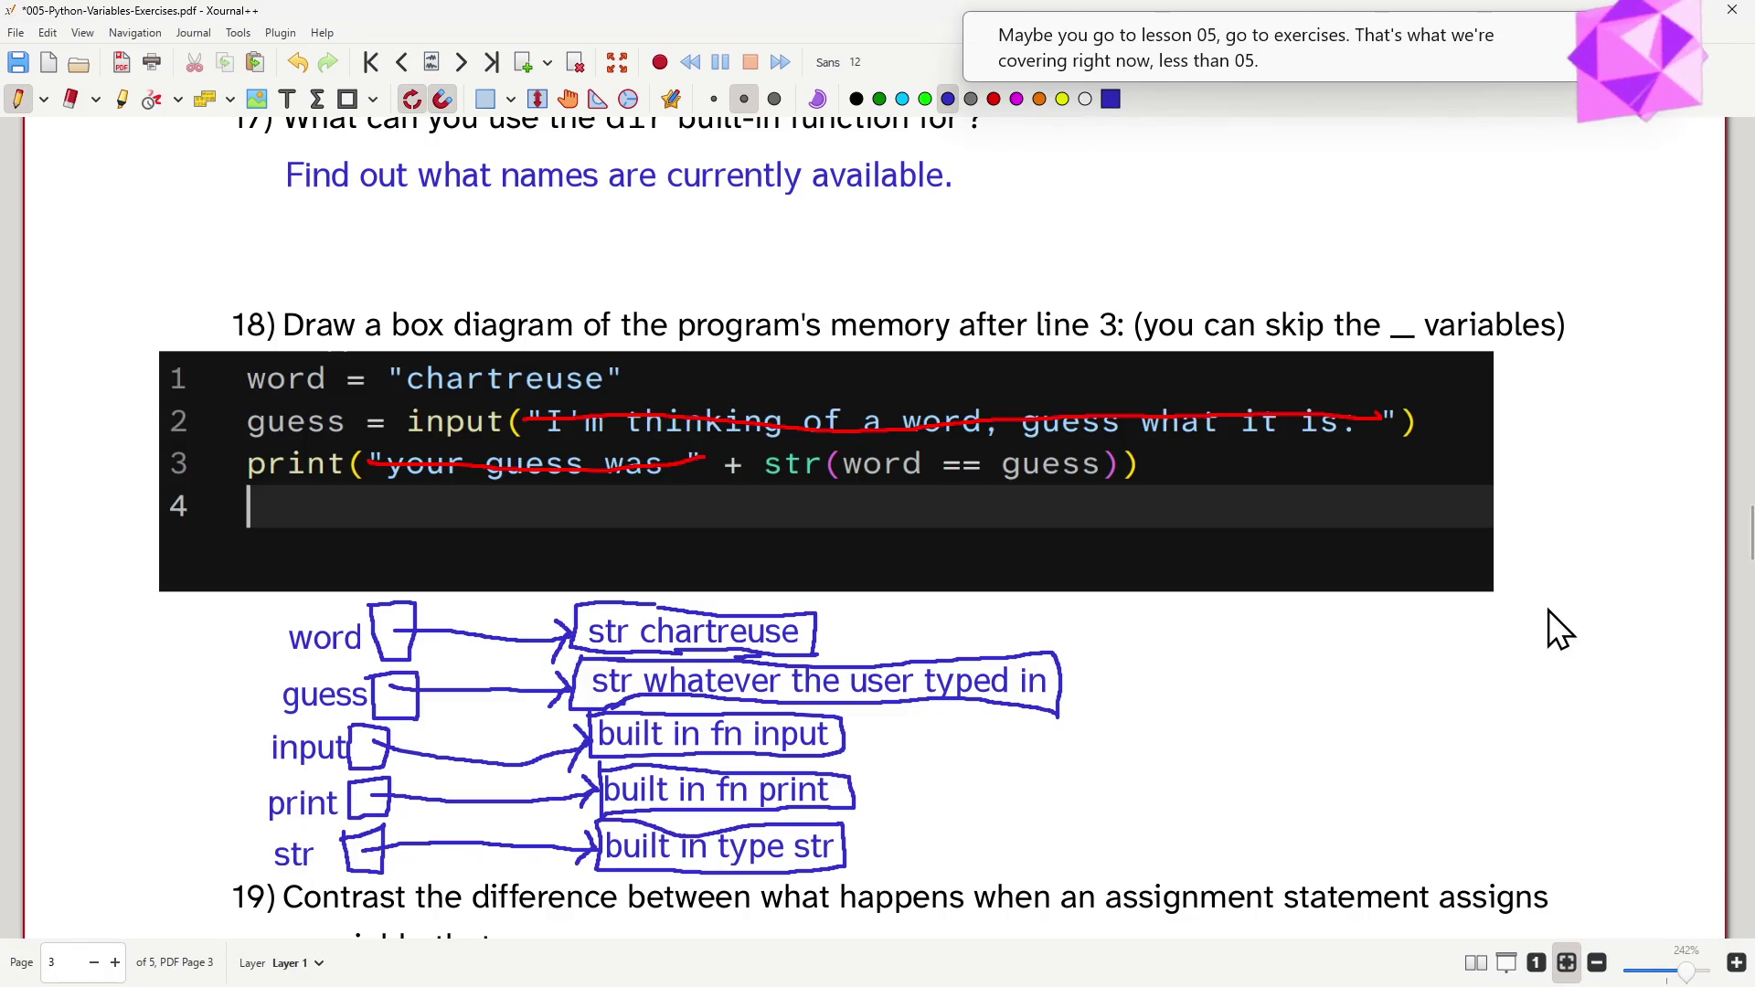
scroll(1549, 611, "down", 3)
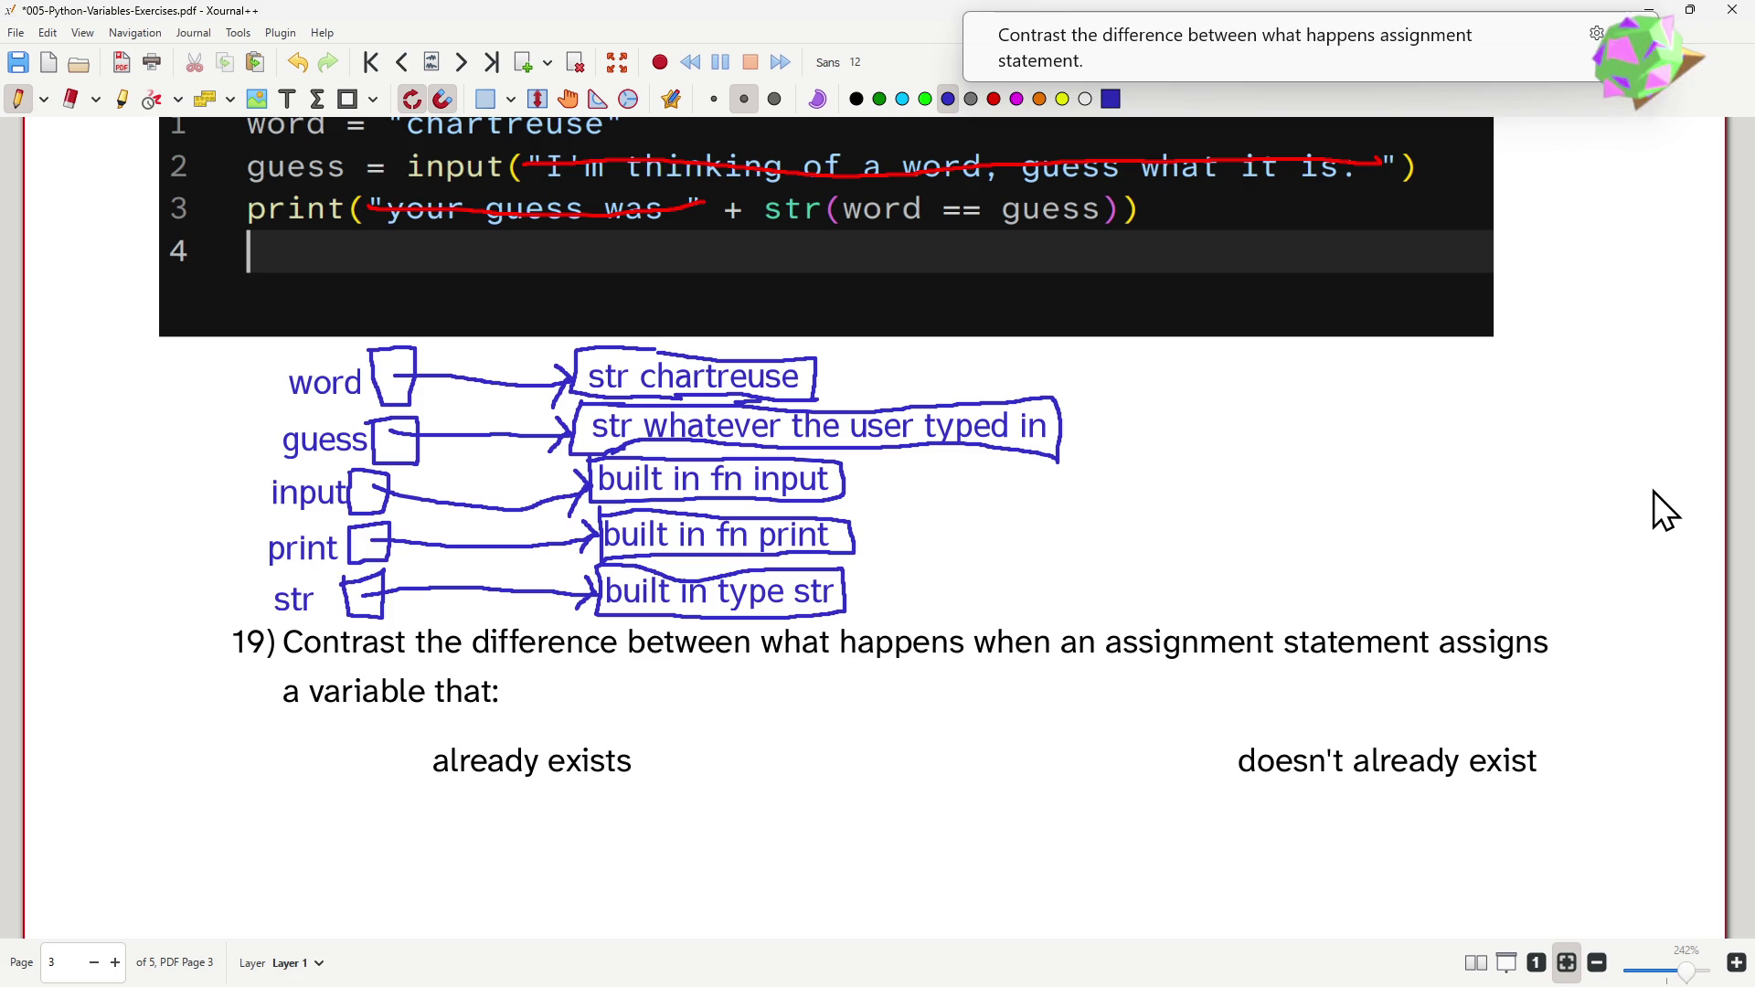
scroll(1104, 486, "down", 3)
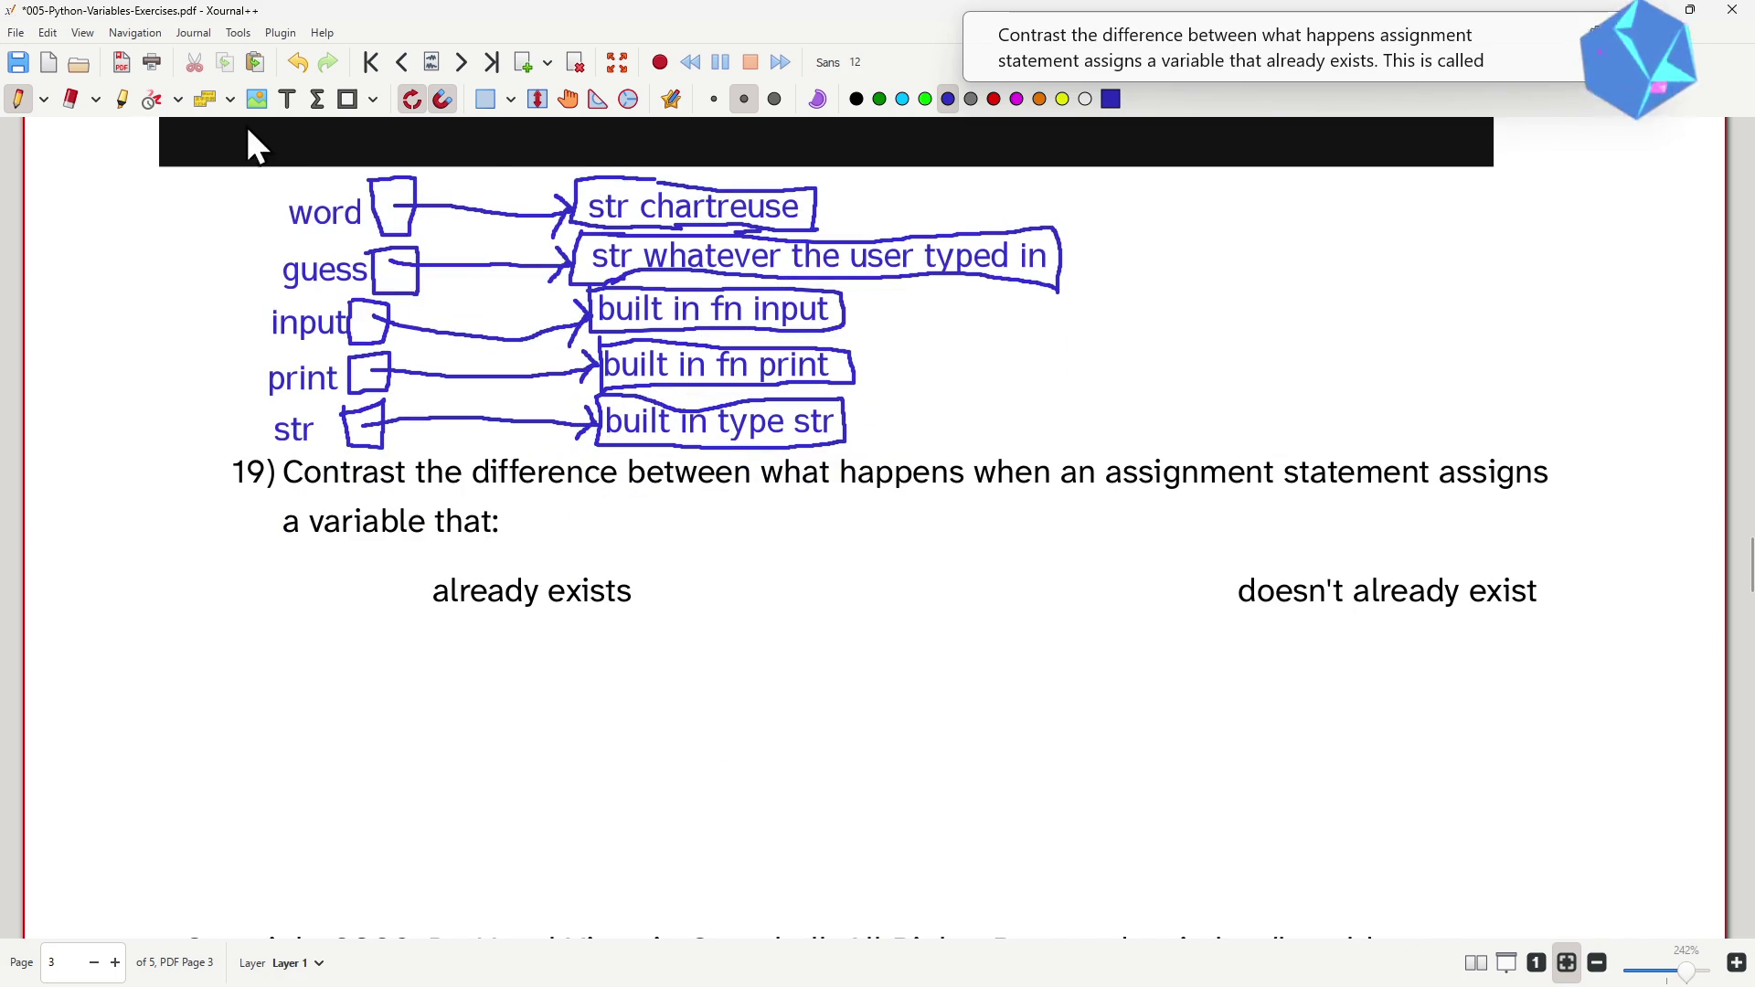
- Type 'rebinding' under already exists and 'created & bound' under doesn't already exist
left_click(286, 100)
left_click(451, 638)
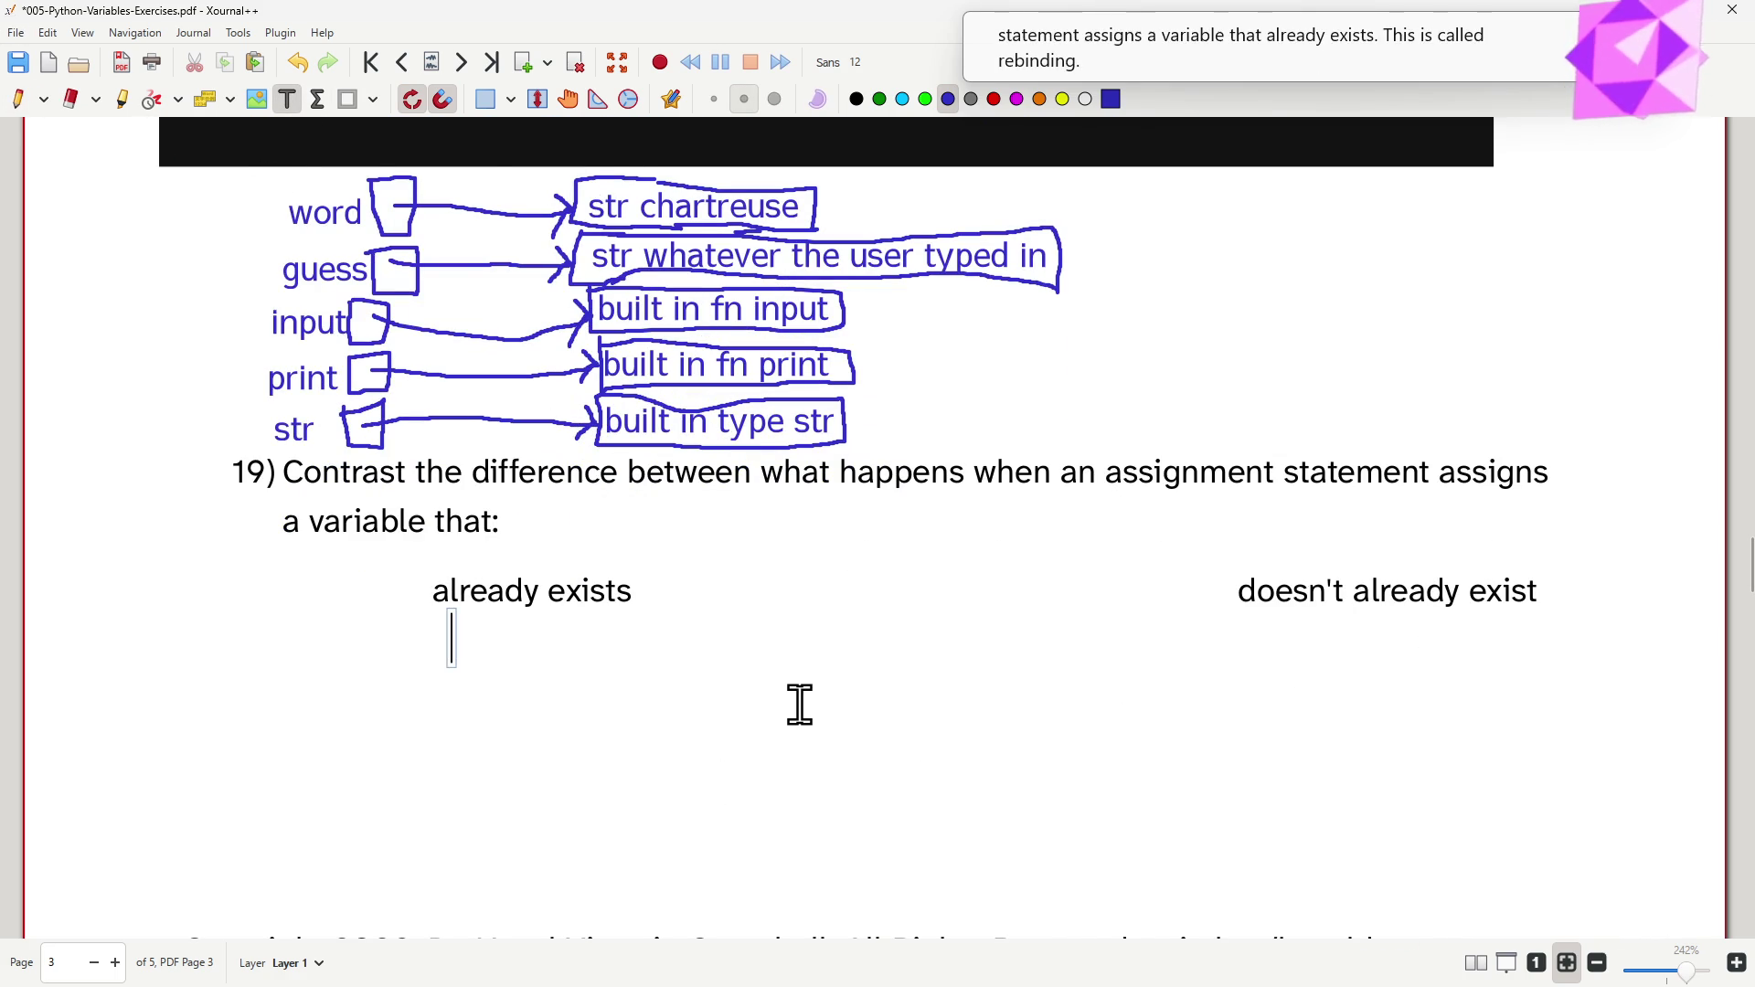
type("re")
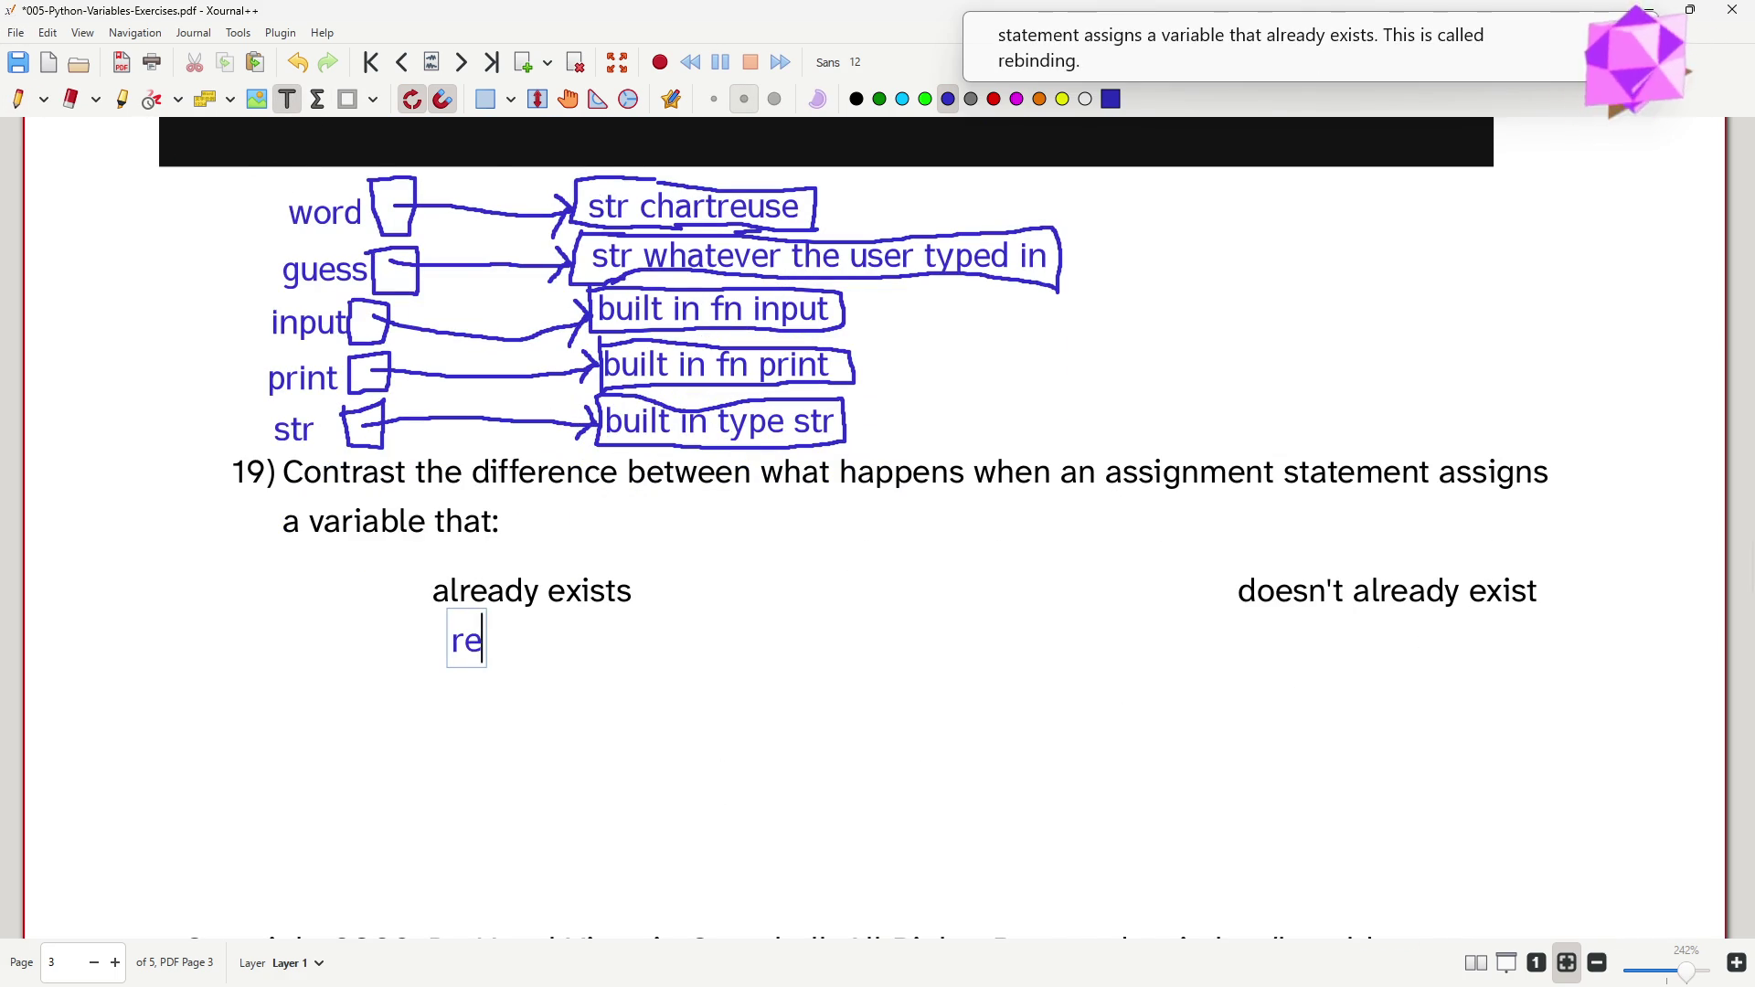
type("binding")
left_click(1267, 632)
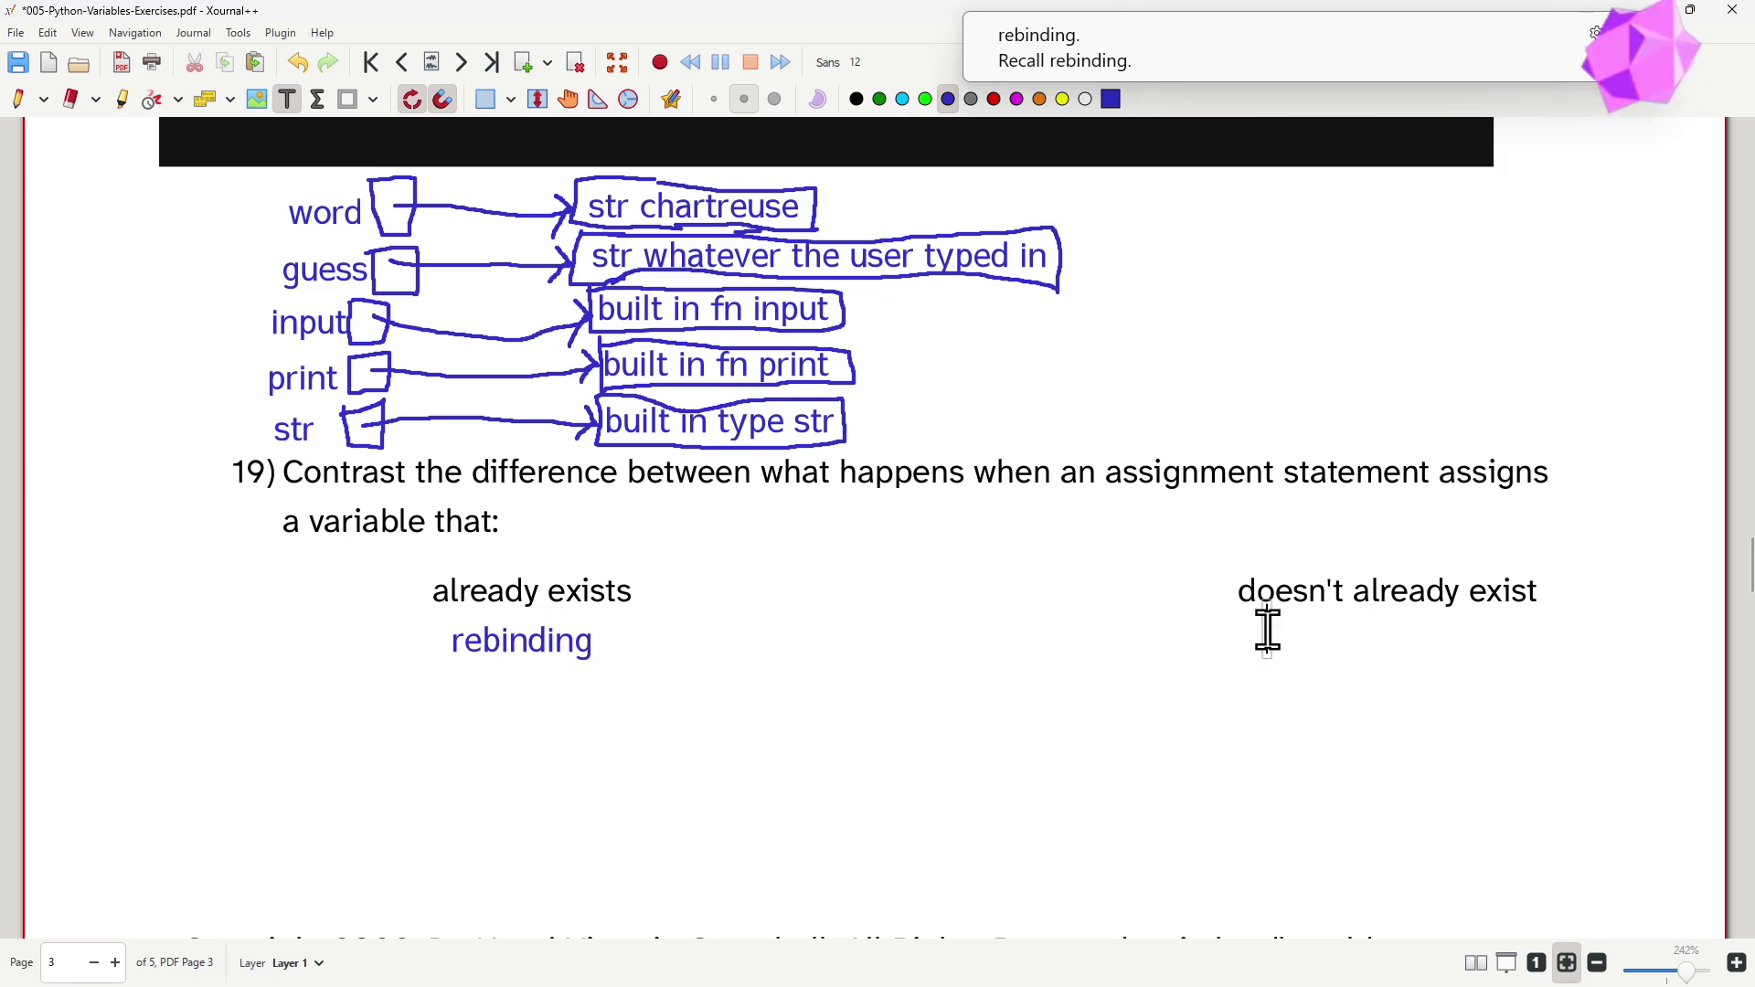
type("cr eate")
key("BackSpace")
key("BackSpace")
key("BackSpace")
key("BackSpace")
key("BackSpace")
type("eated")
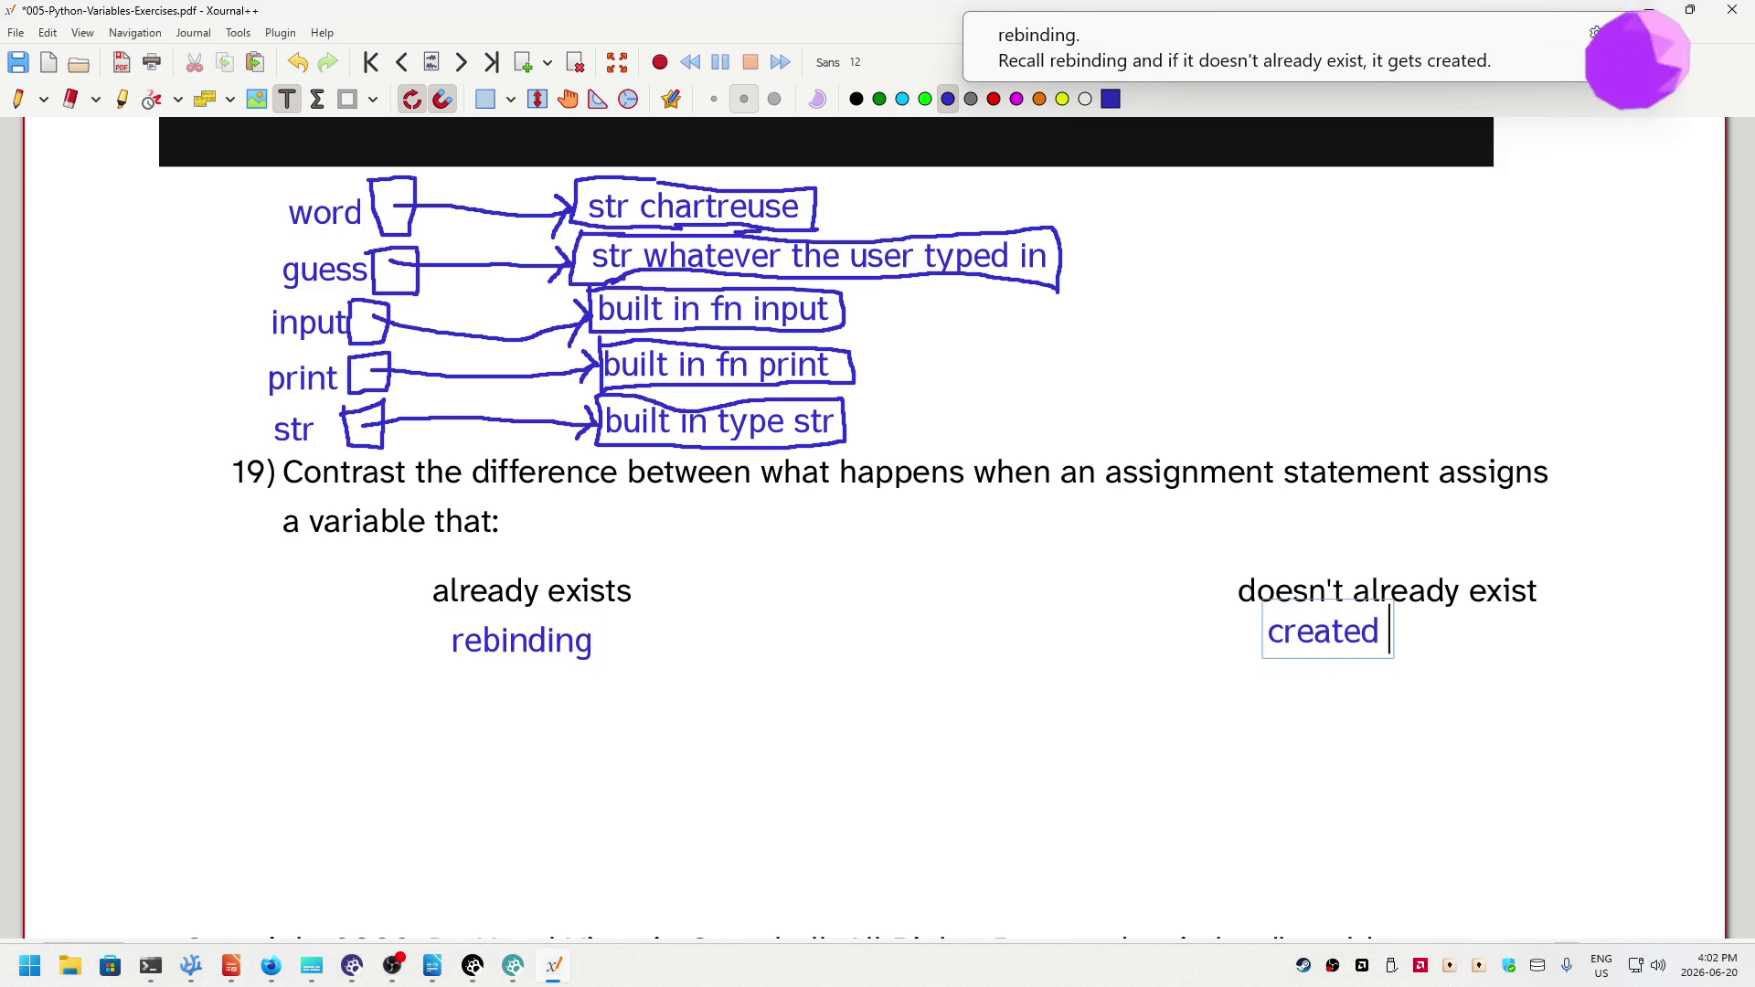
type(" &")
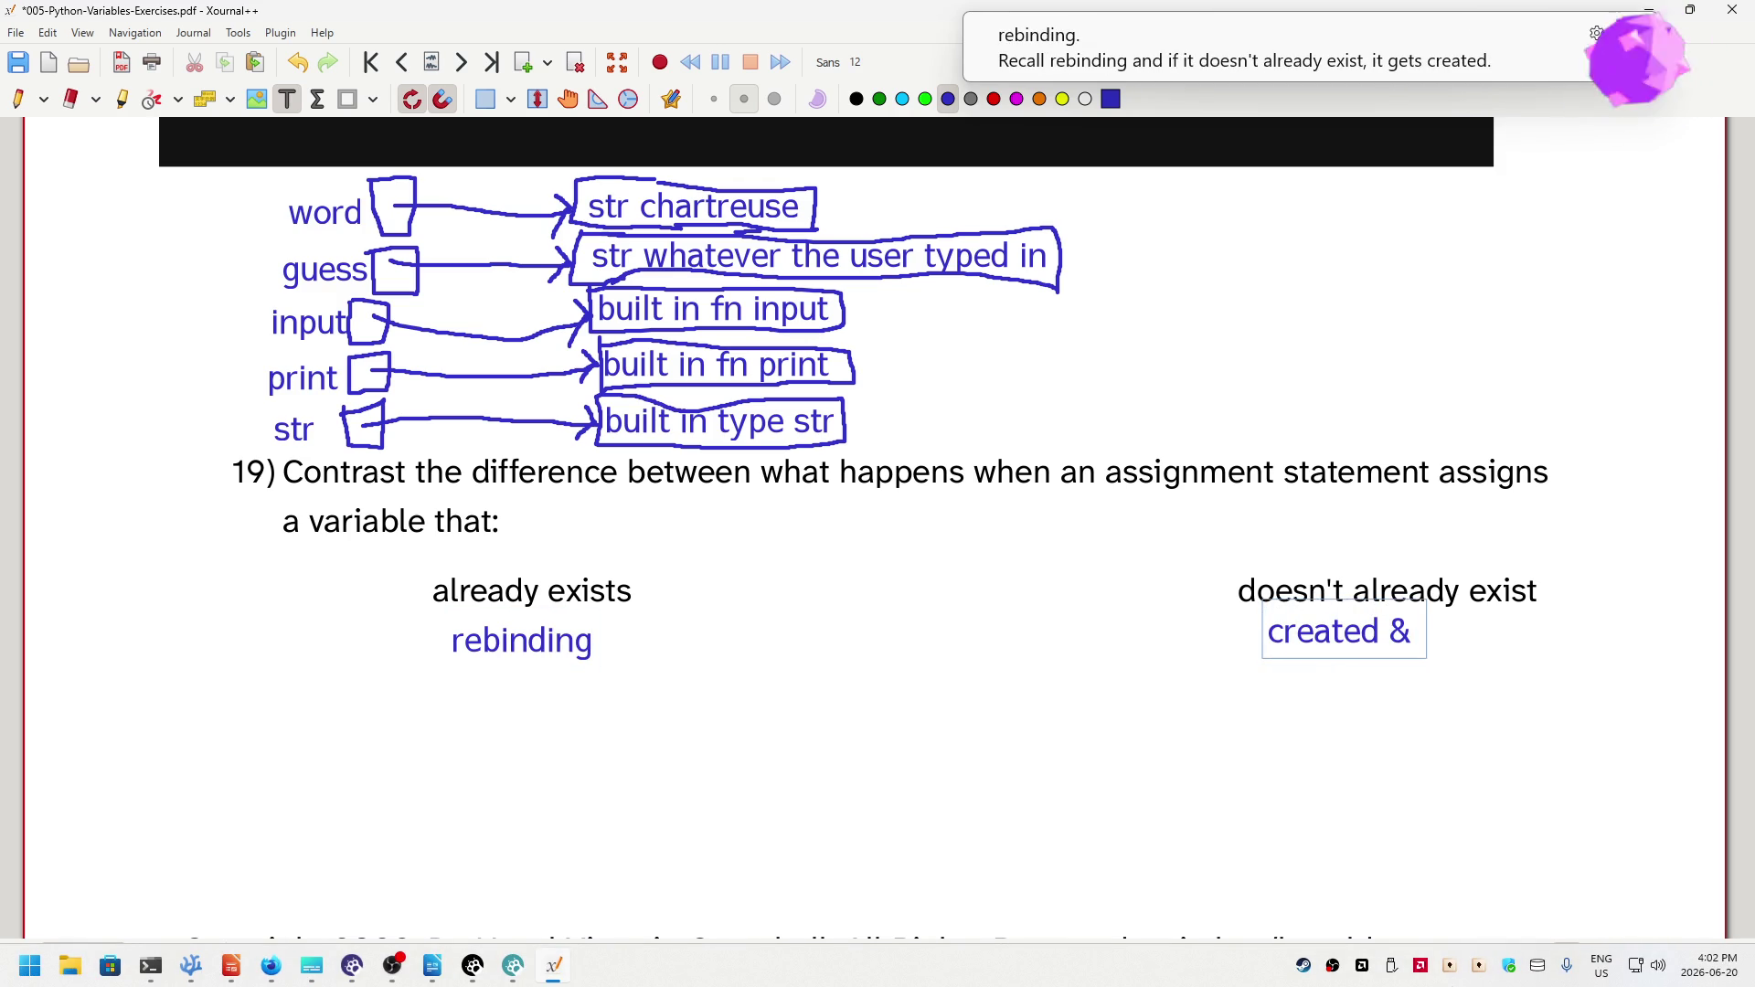
type(" bound")
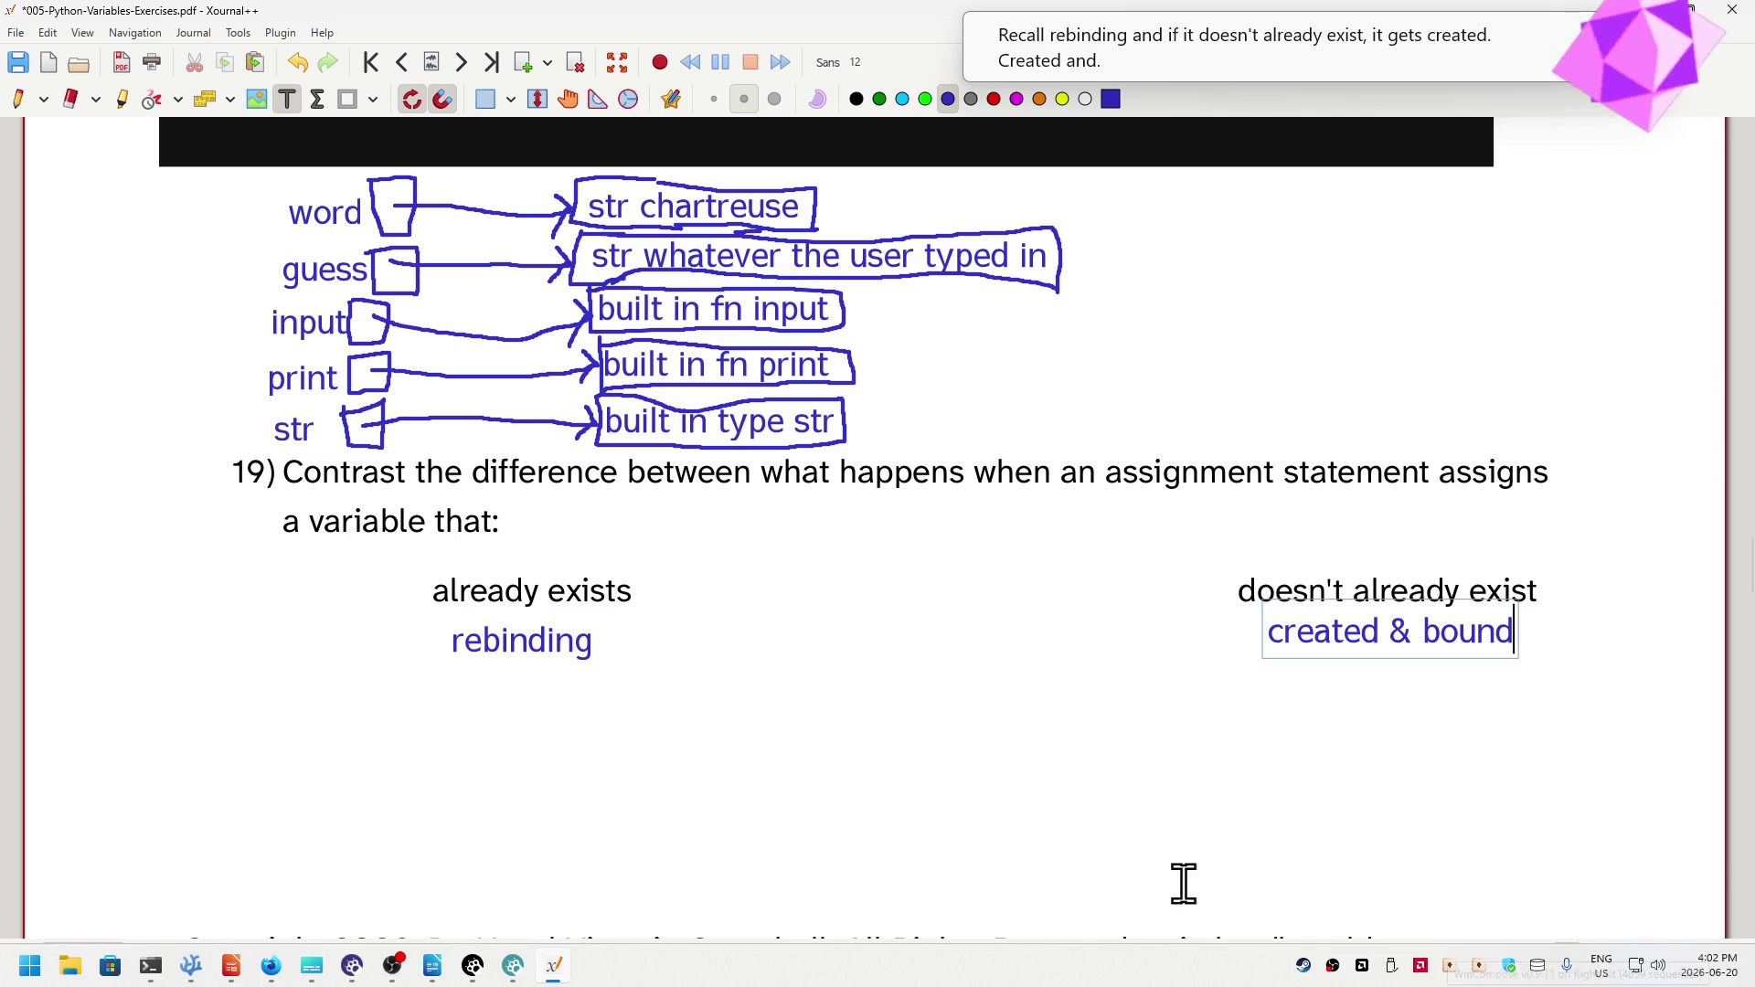
left_click(1044, 817)
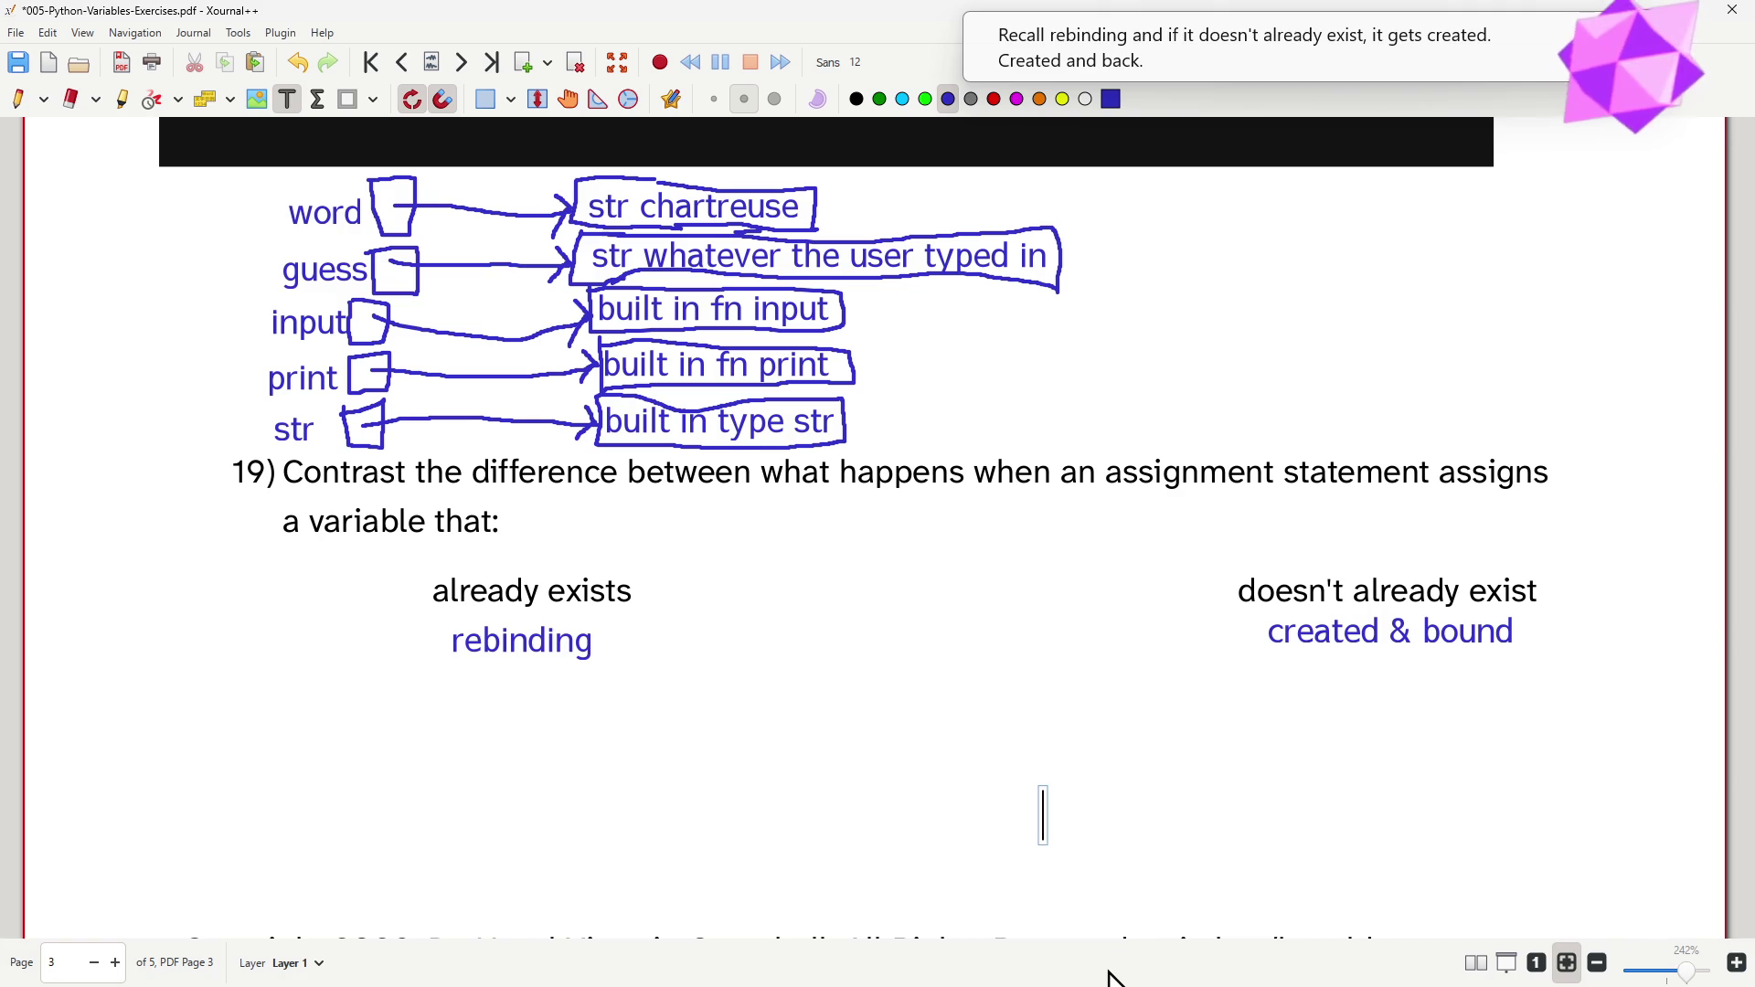
scroll(1129, 701, "down", 2)
scroll(1128, 708, "down", 3)
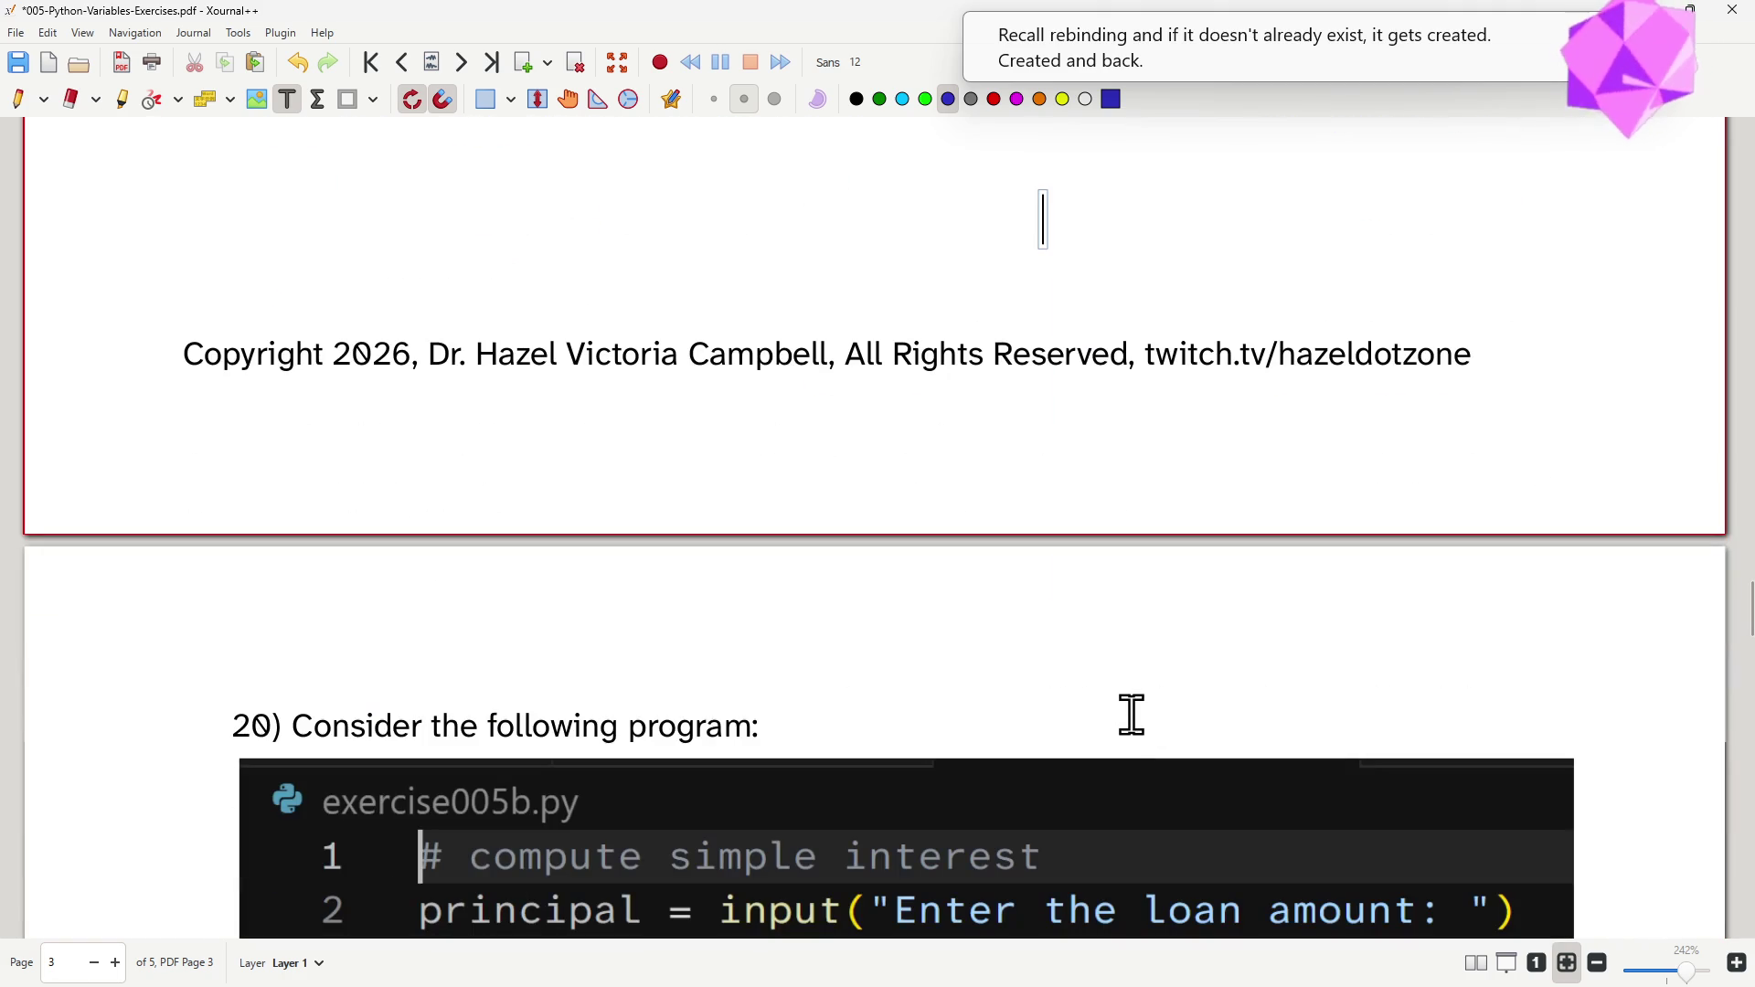
scroll(1131, 714, "down", 2)
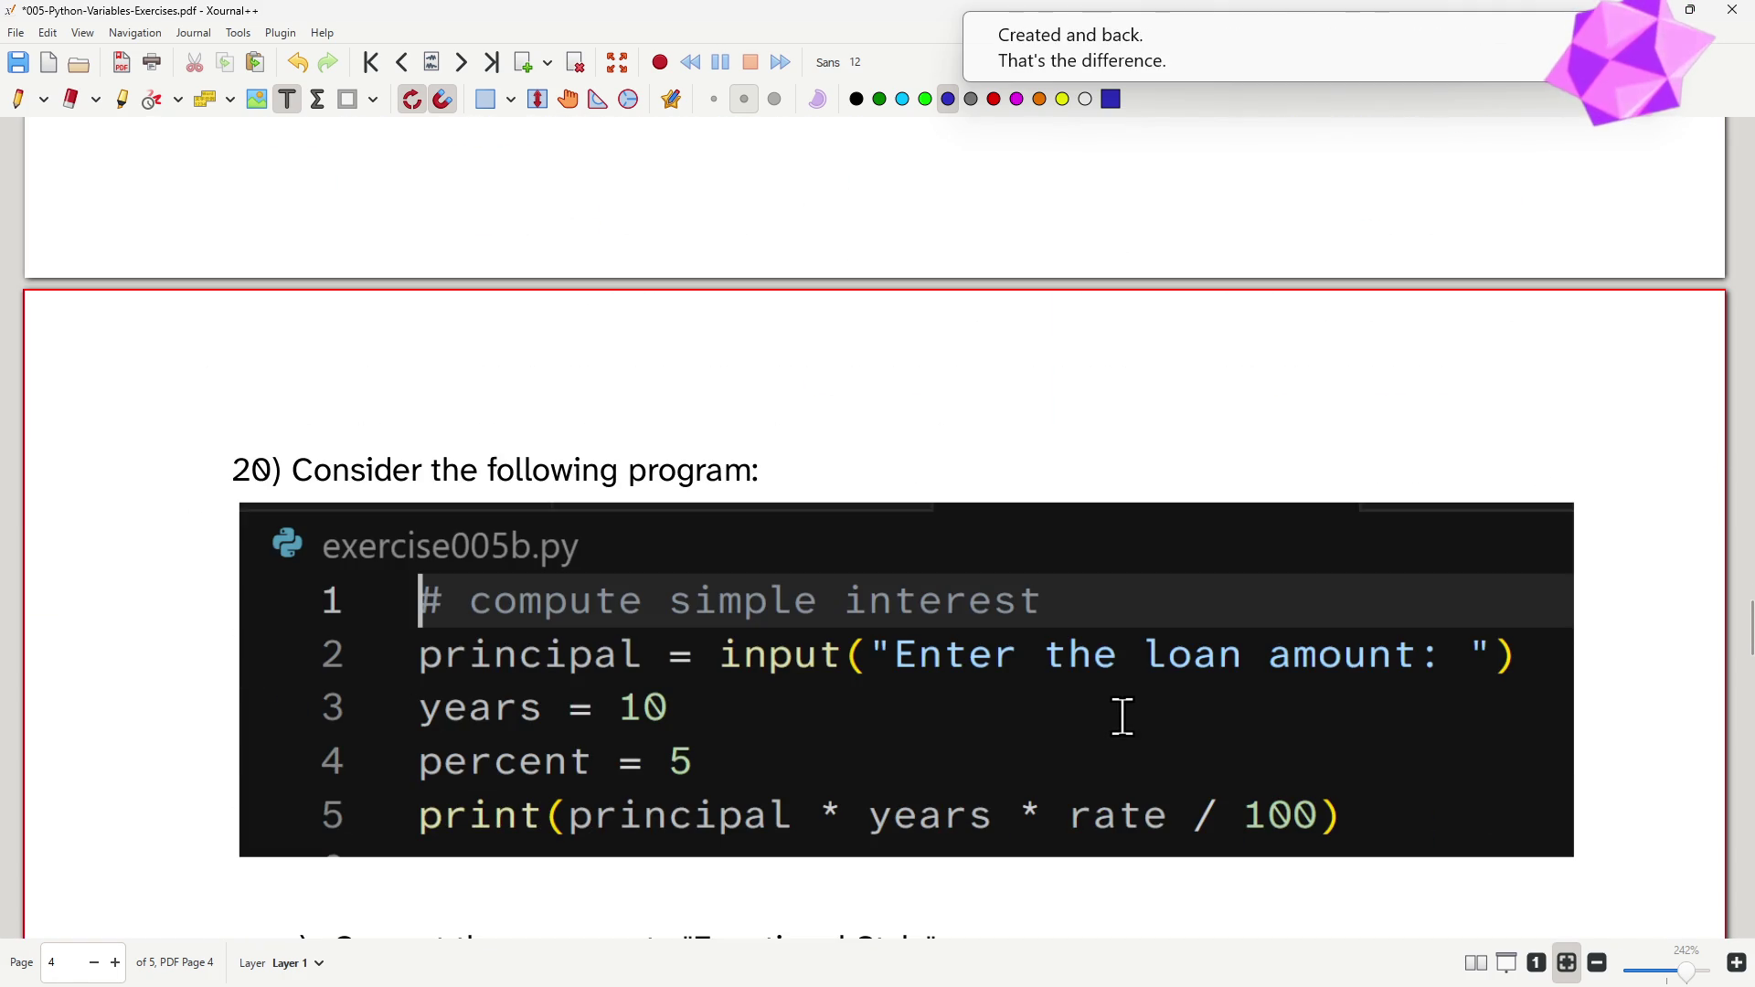
scroll(1117, 729, "down", 2)
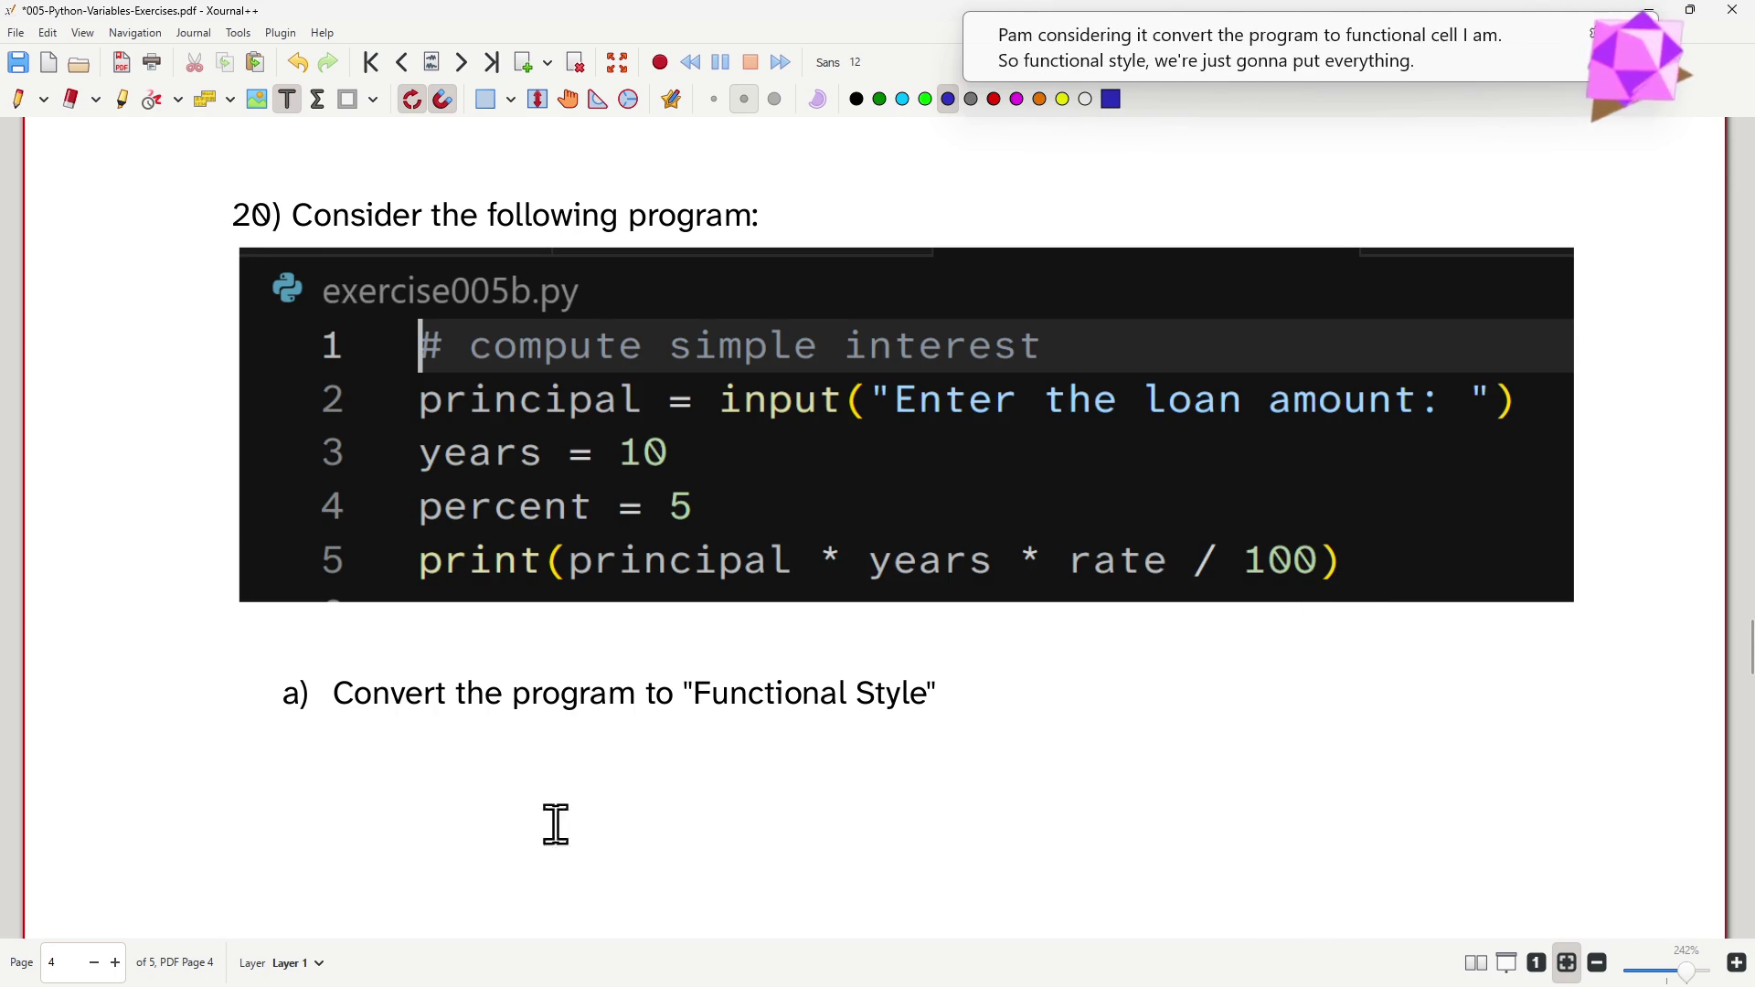
- Start a text answer box below question 20's part a)
left_click(269, 755)
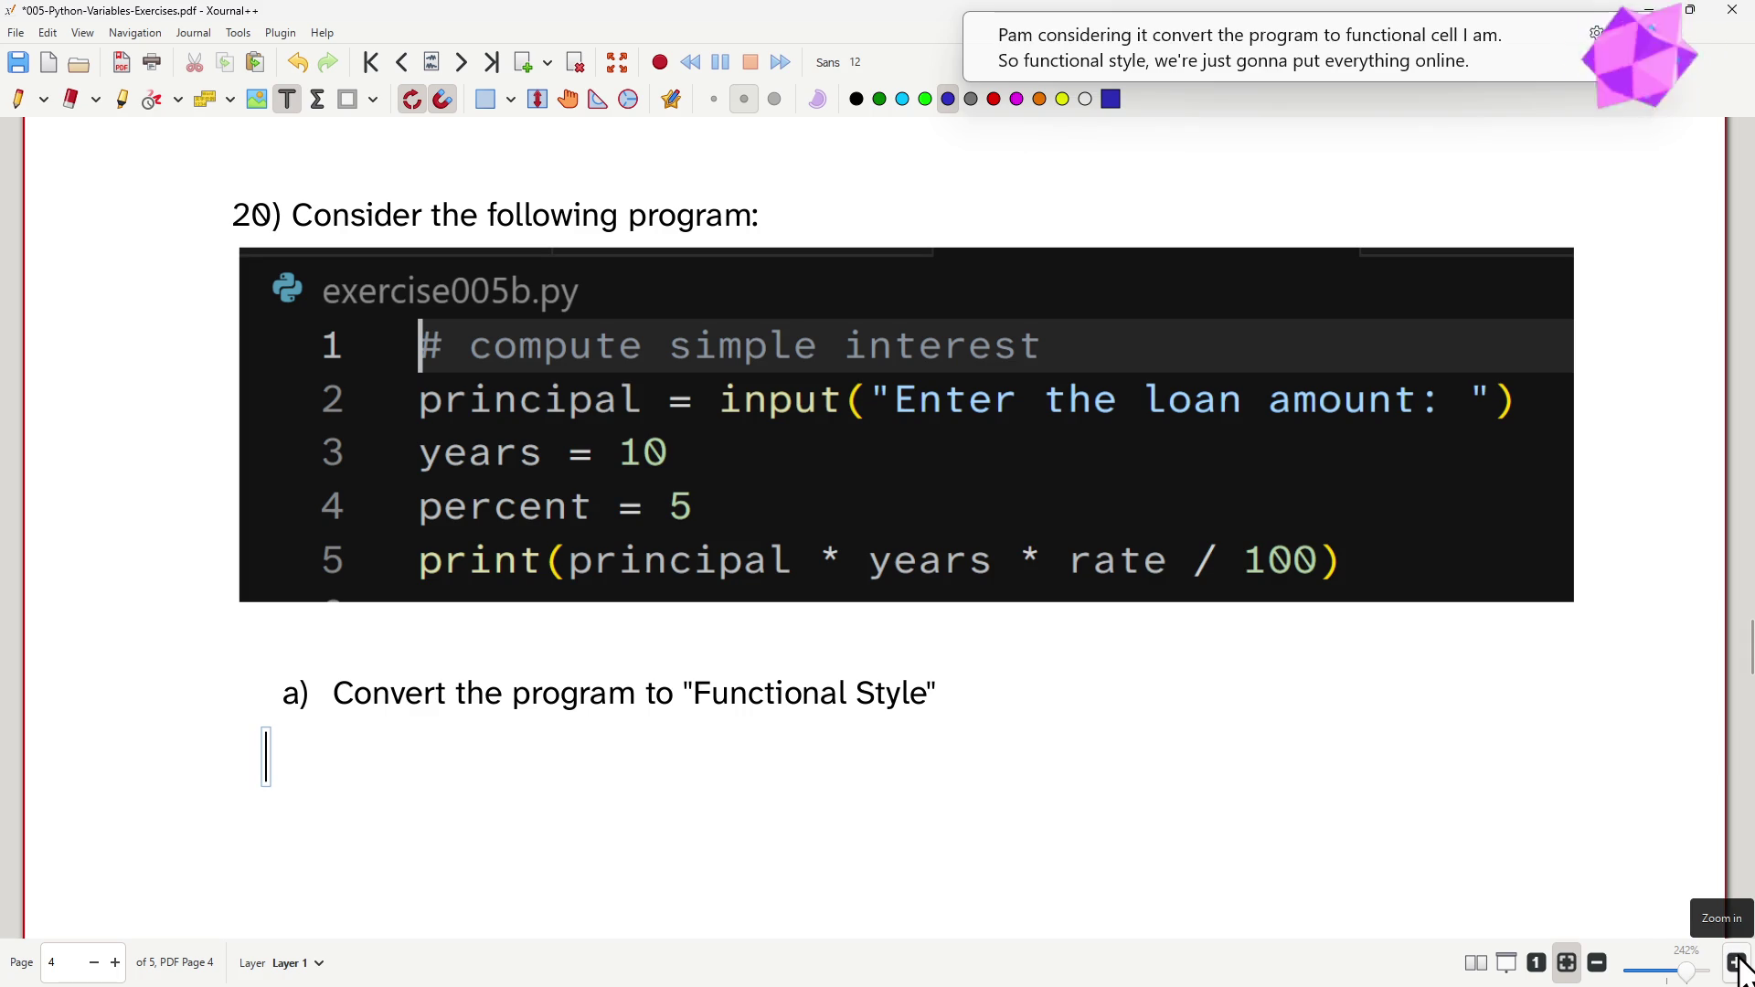
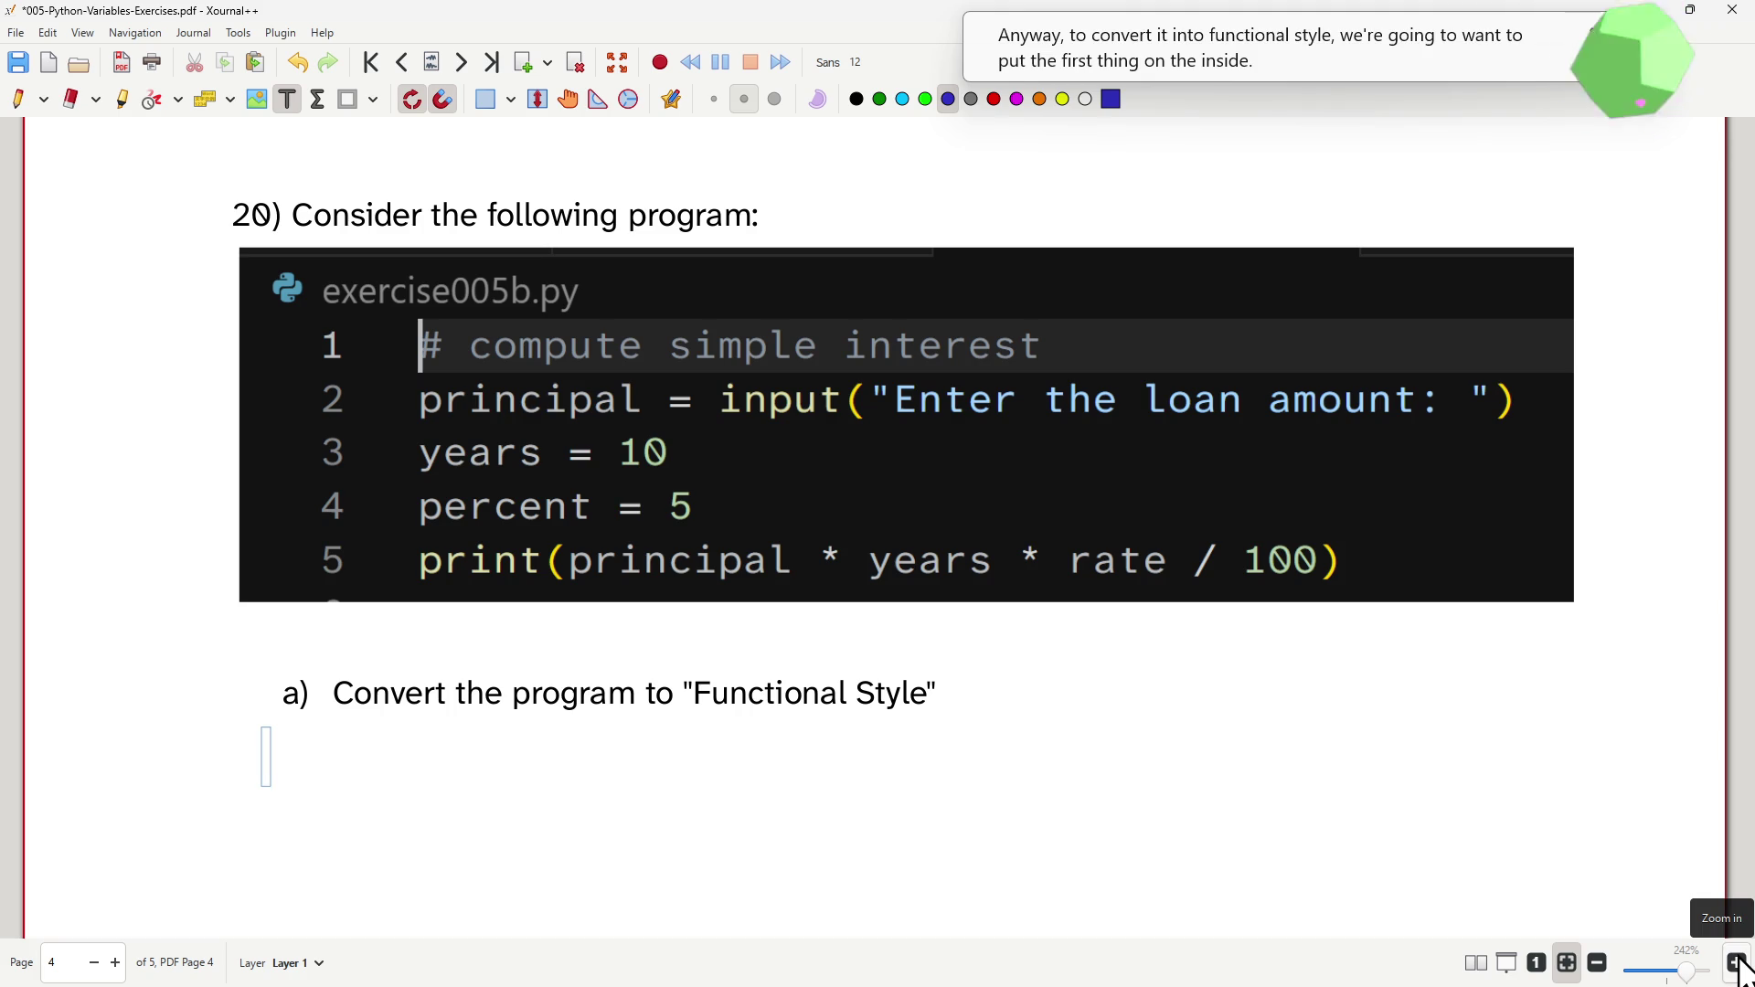
type("input(")
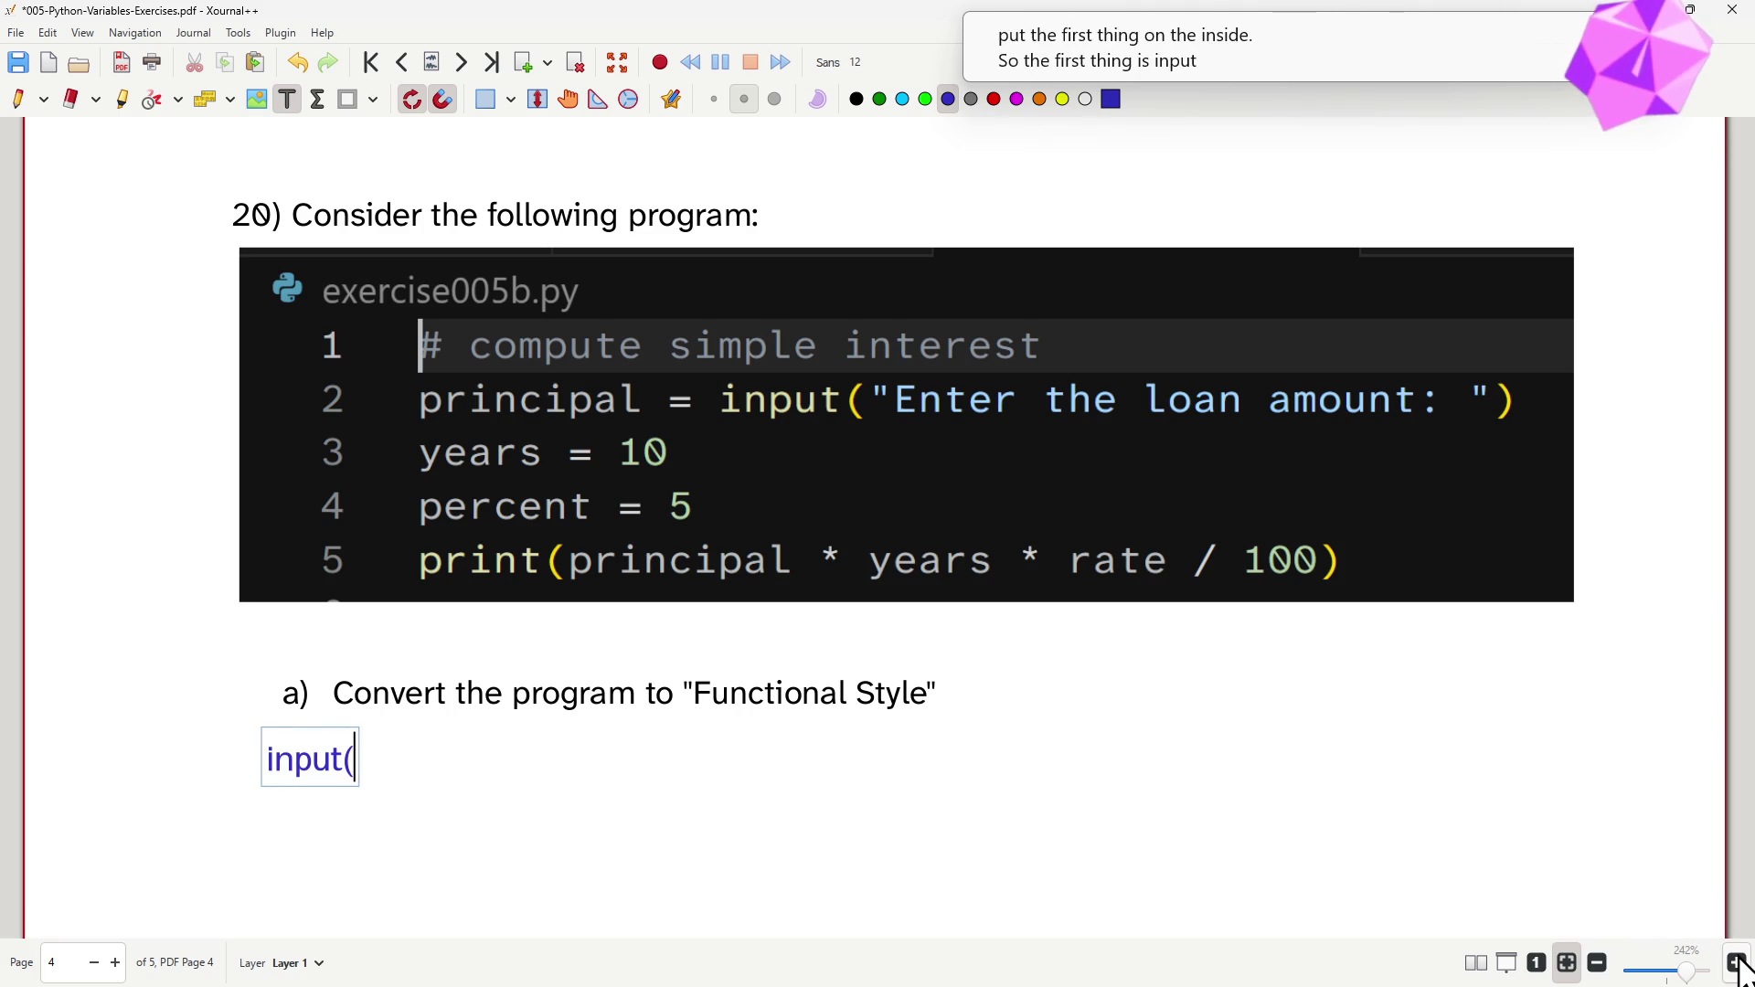
type("\"Enter the load")
- Write input("Enter the loan amount: ") under part a, fixing the 'load' typo
key("BackSpace")
key("BackSpace")
type("n amount: \")")
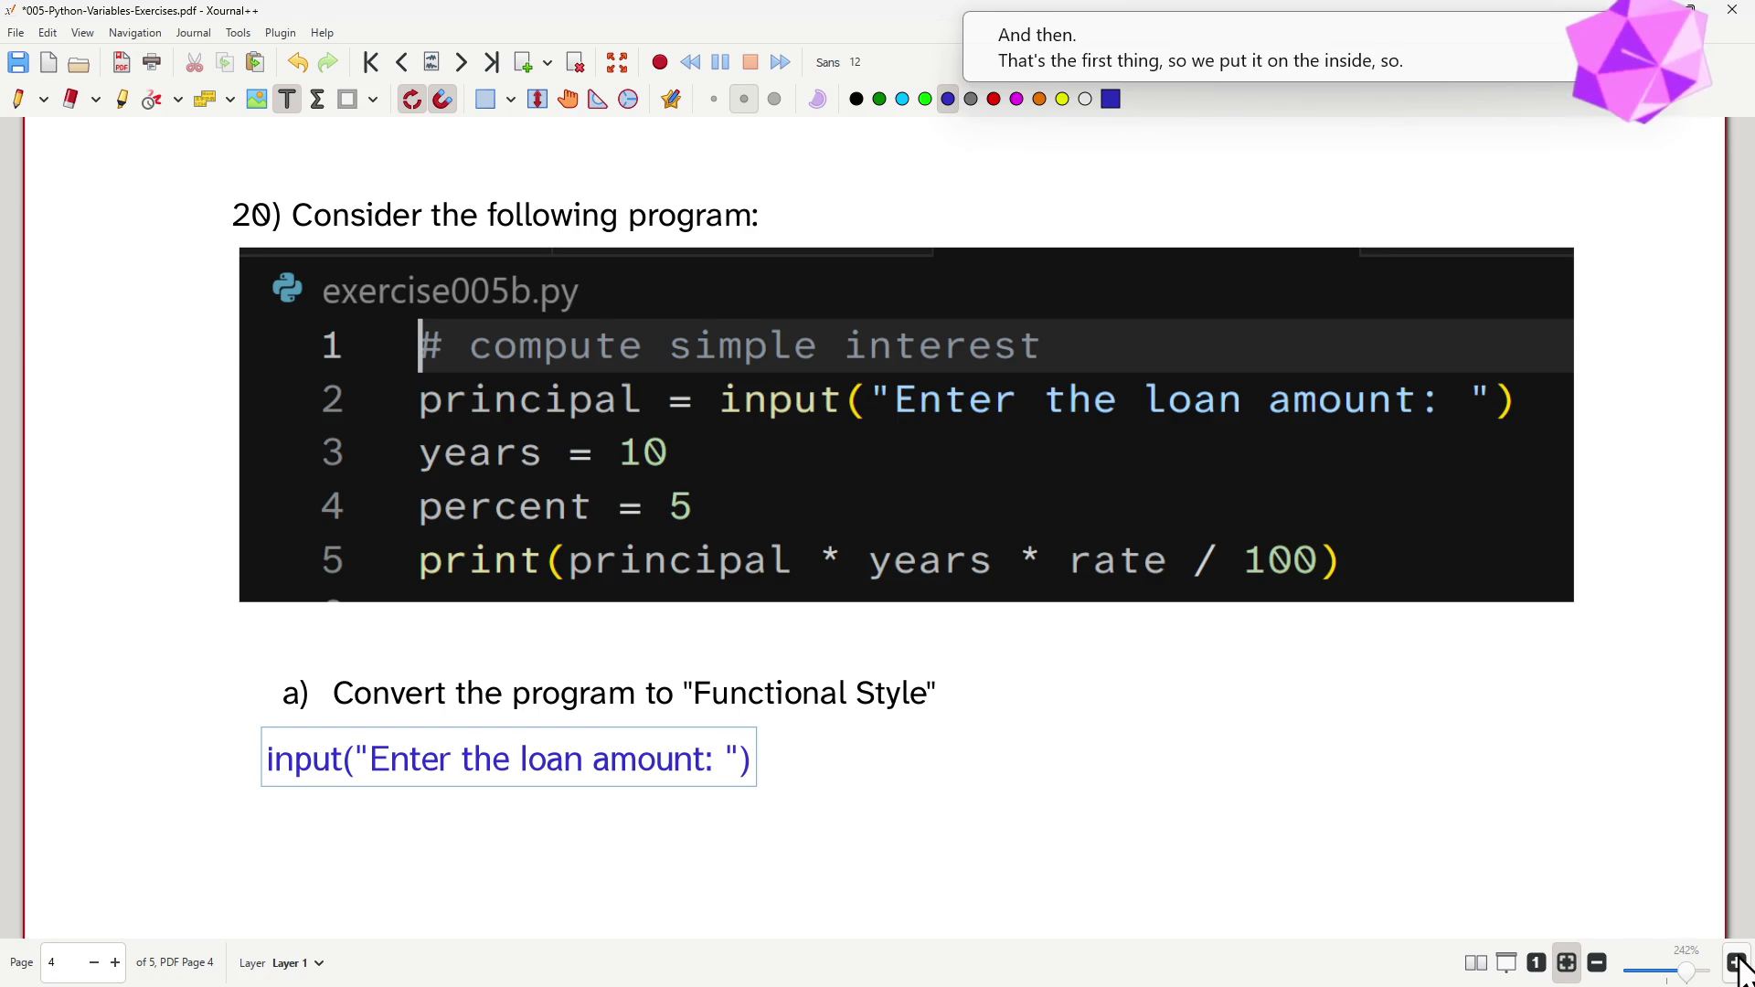
key("Home")
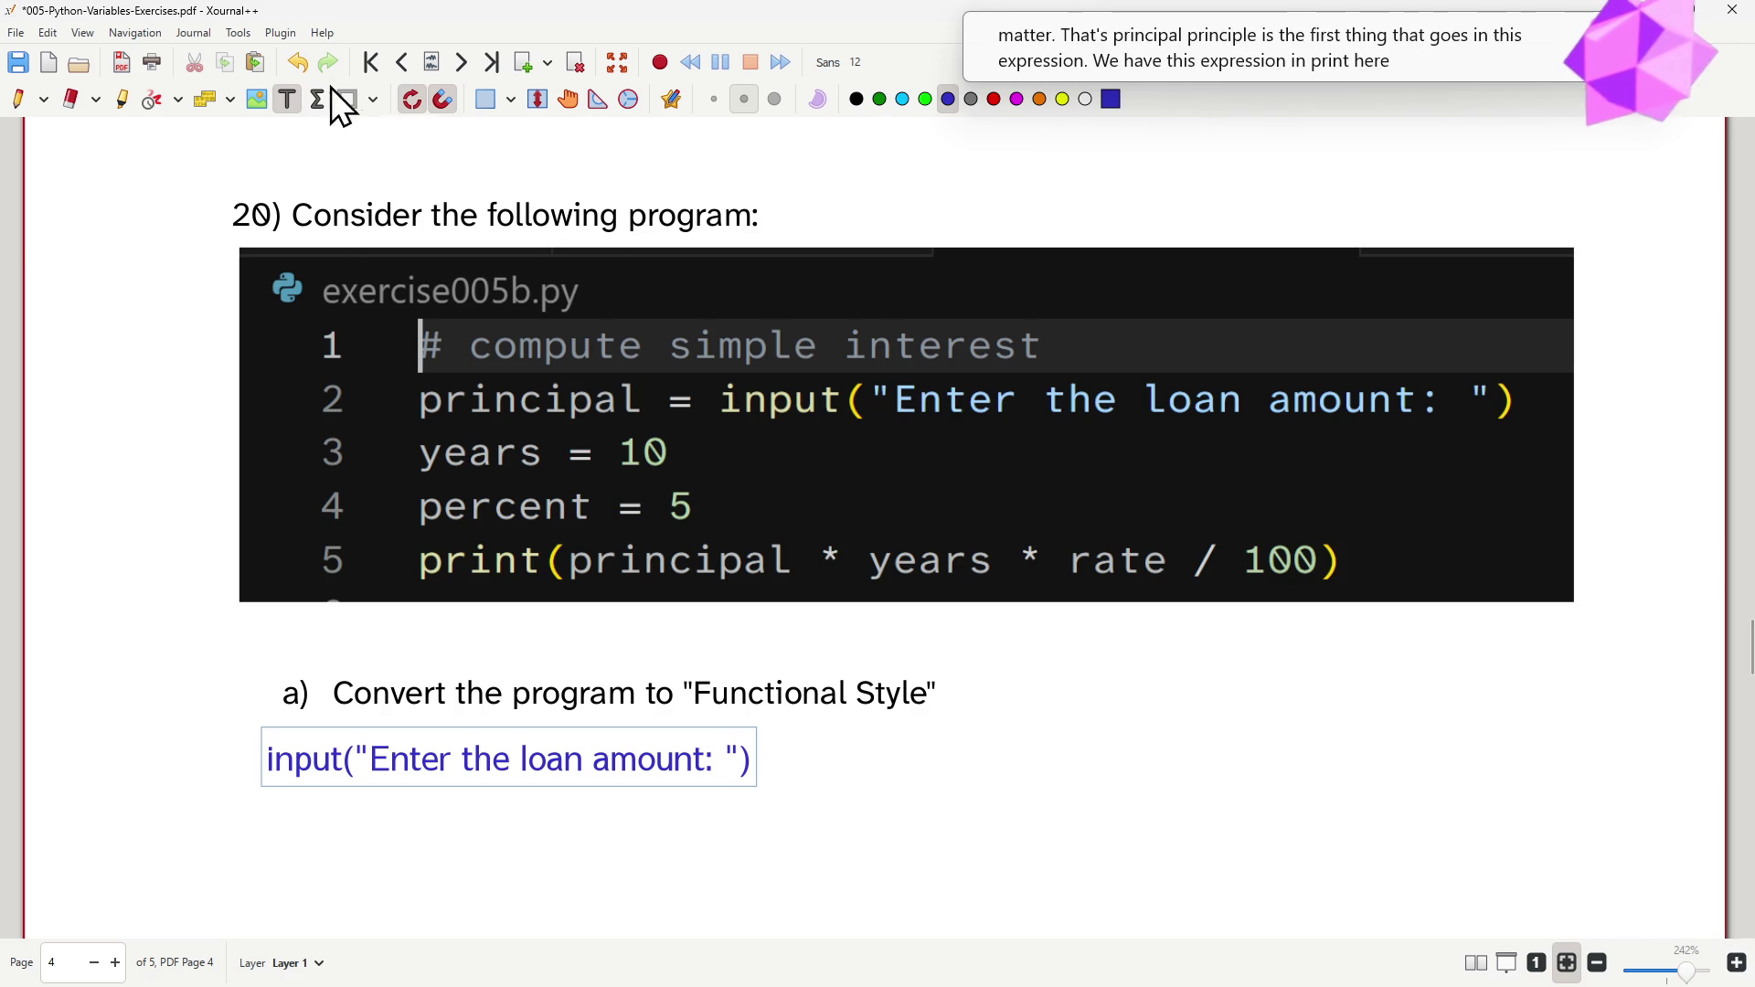
- Underline principal in code line 5 with a blue pen stroke, then return to the answer text
left_click(19, 100)
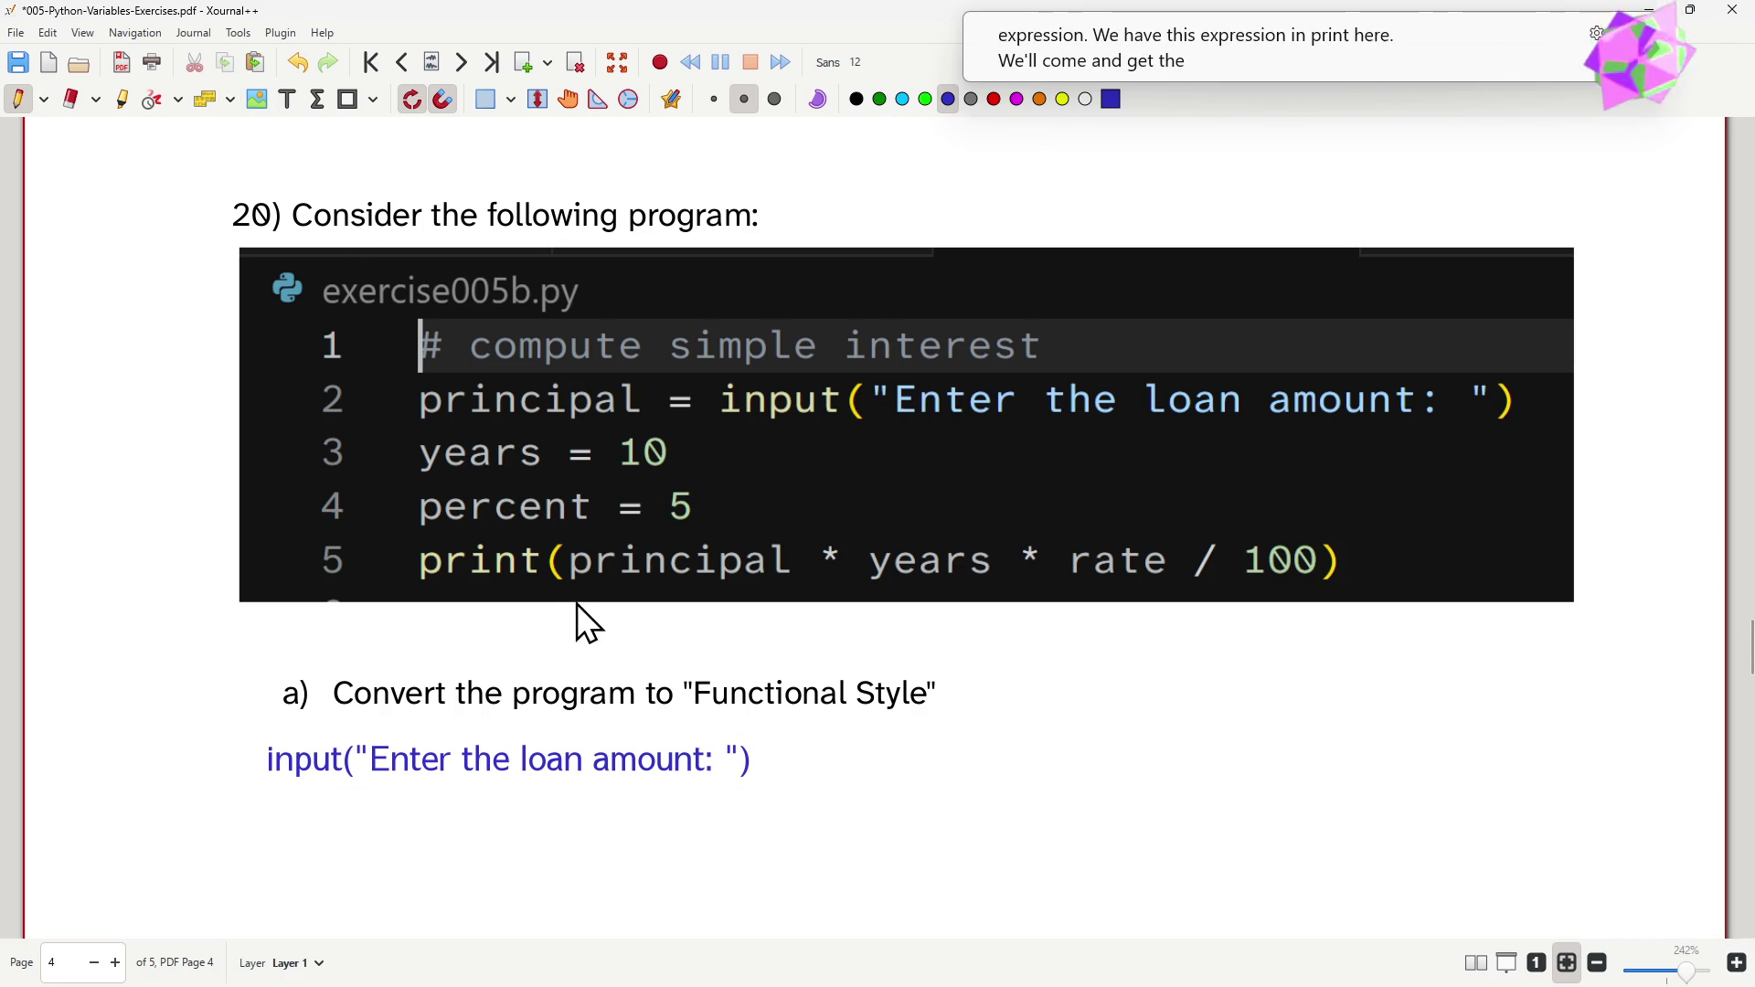
left_click_drag(571, 583, 773, 584)
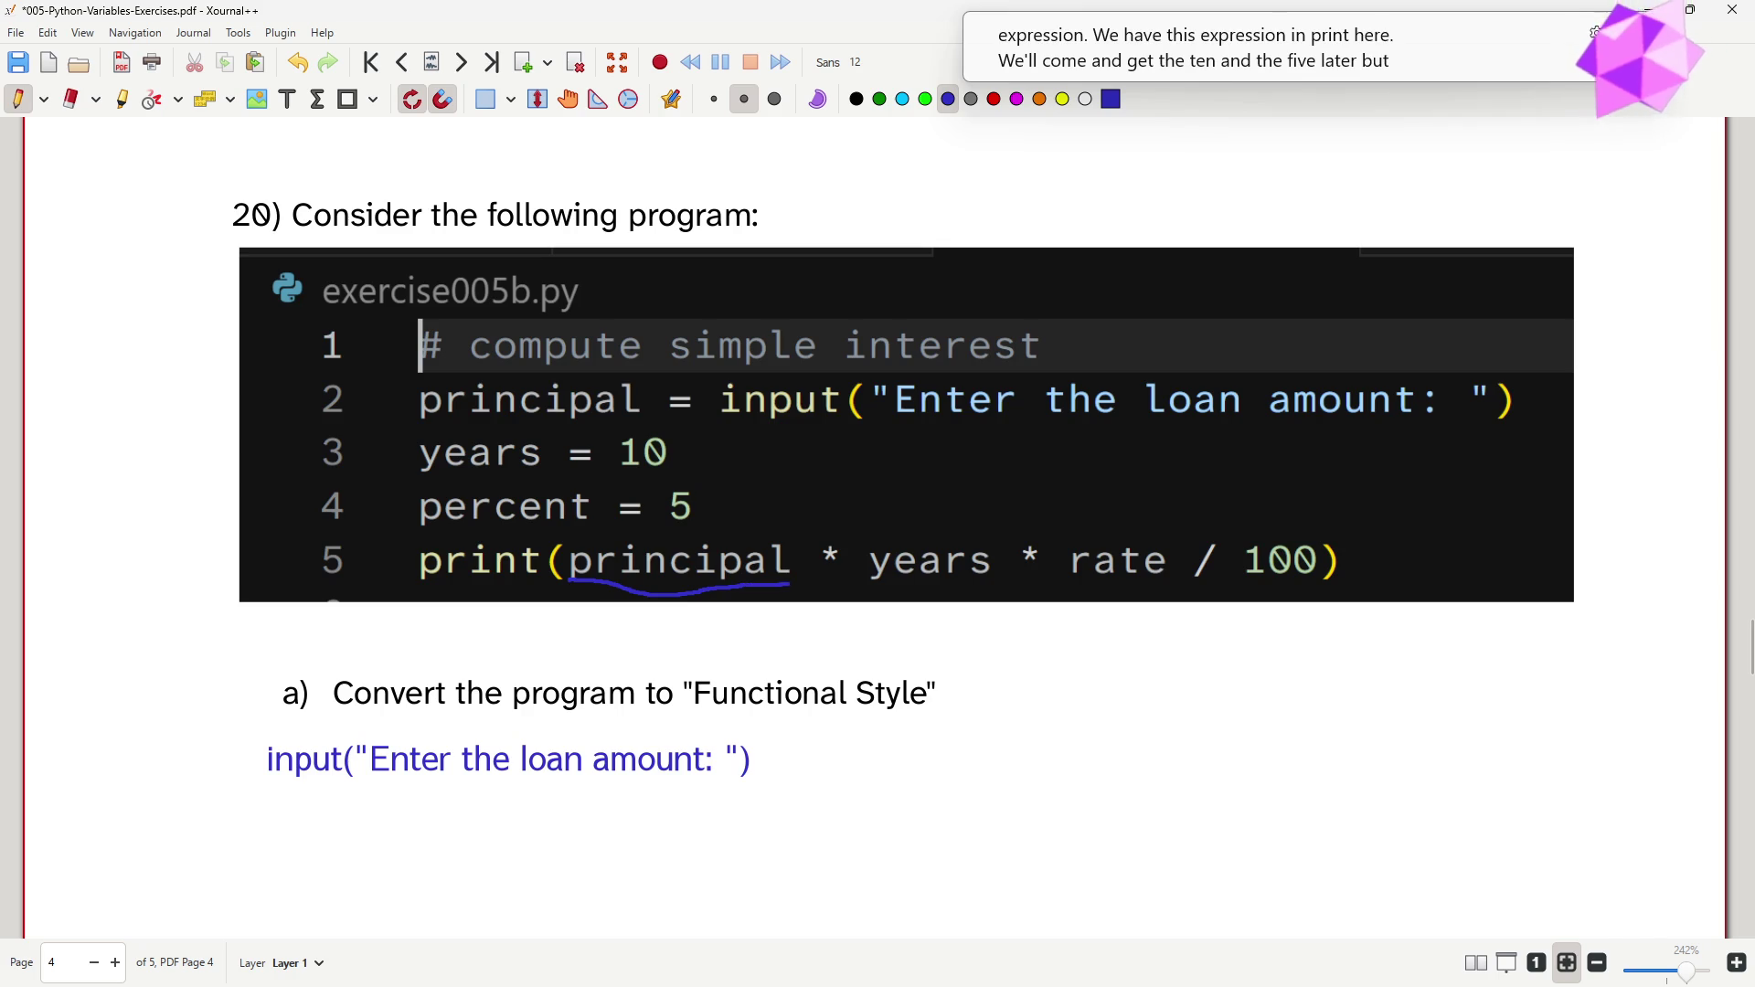
left_click(723, 762)
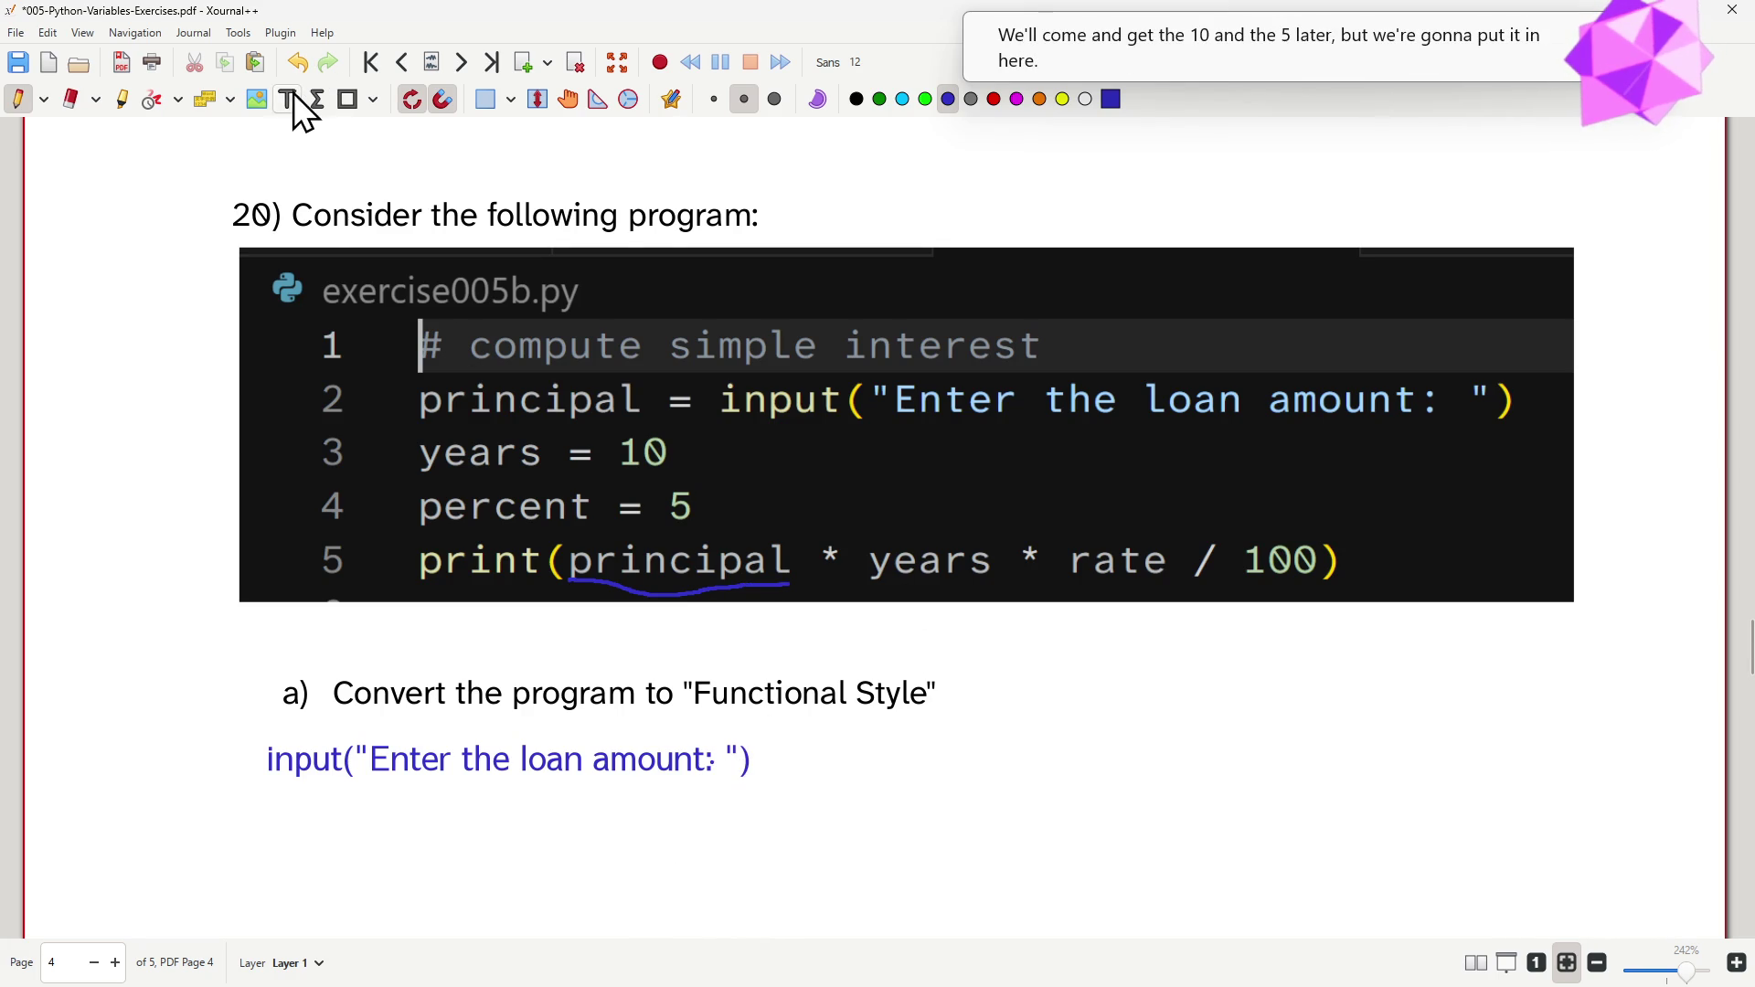
left_click(290, 102)
left_click(724, 761)
- Extend the answer to print(input("Enter the loan amount: ") * 10 * percent, replacing 'rate' with 'percent'
key("Home")
type("print(")
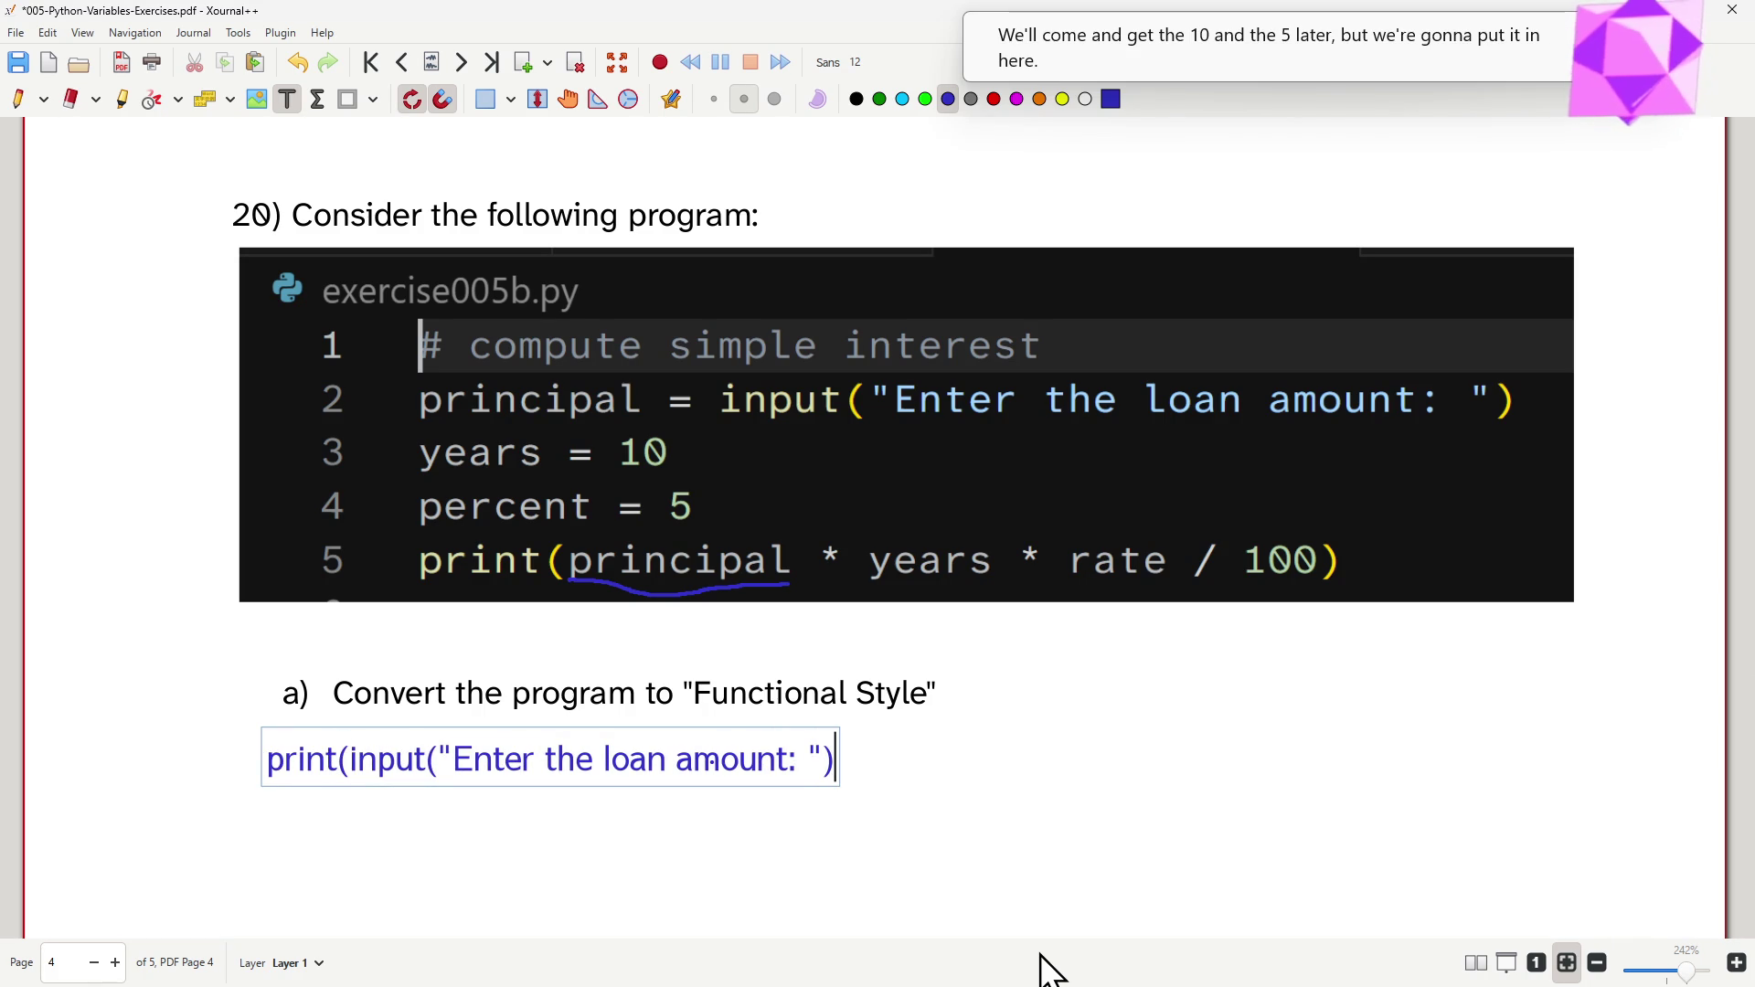
type(" * ")
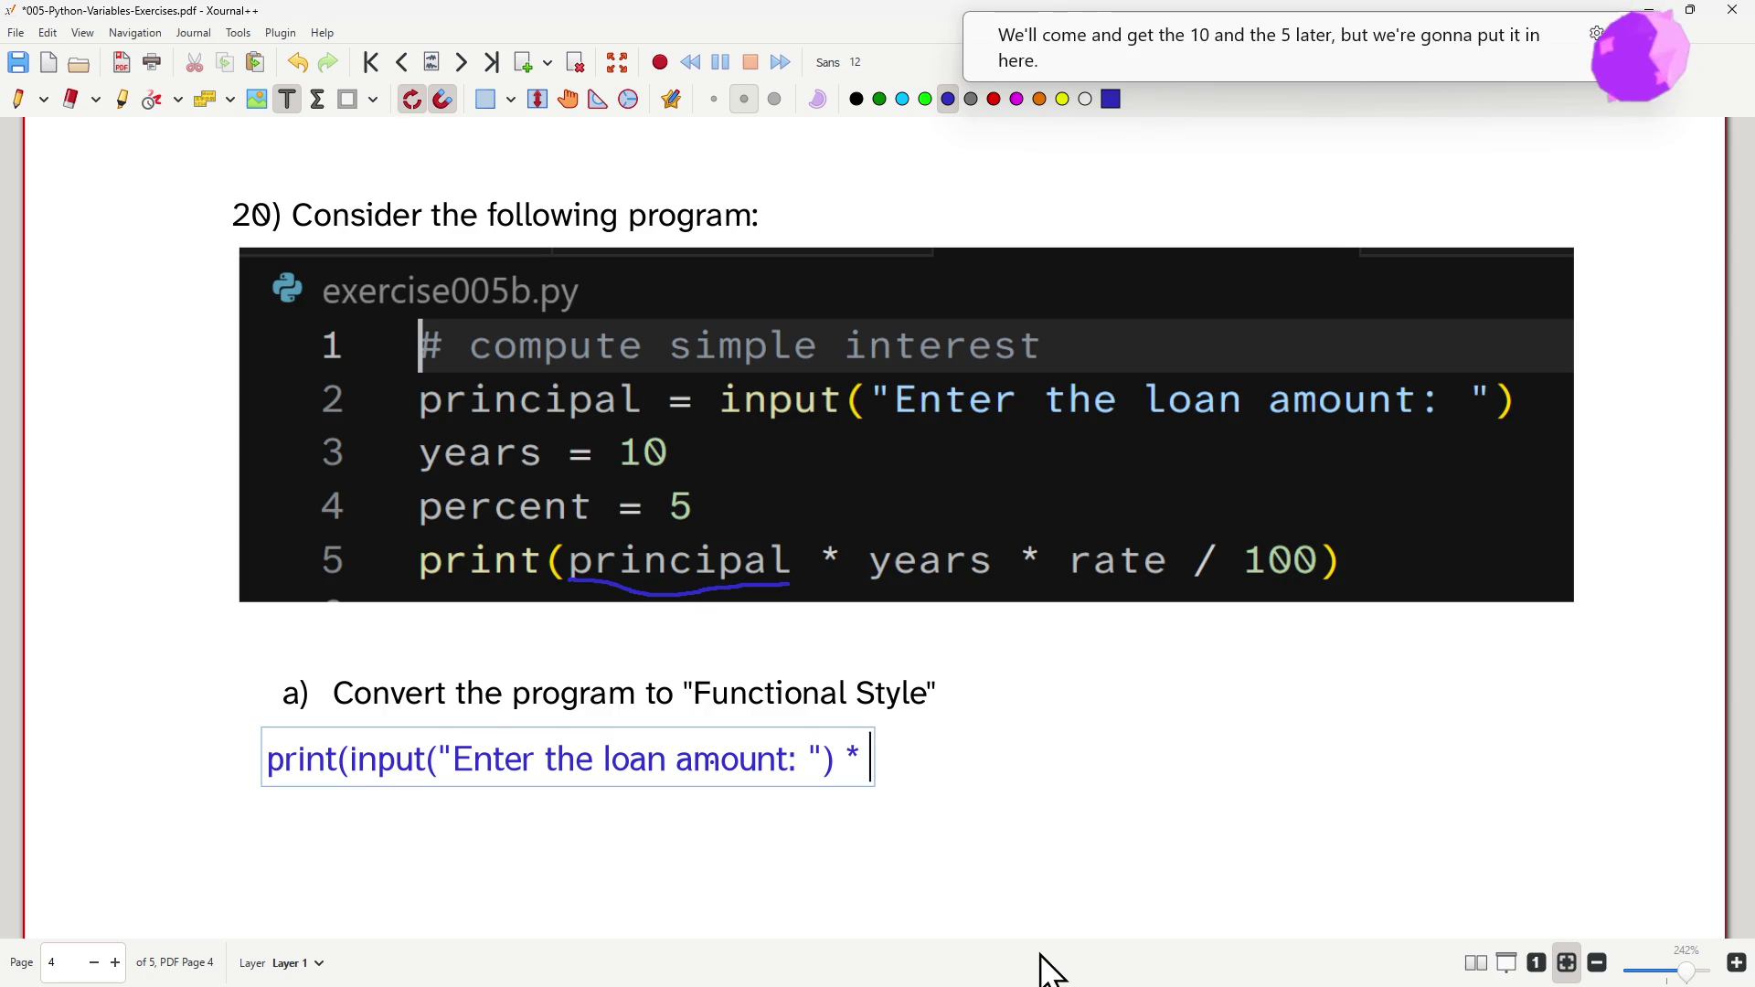
type("10 ")
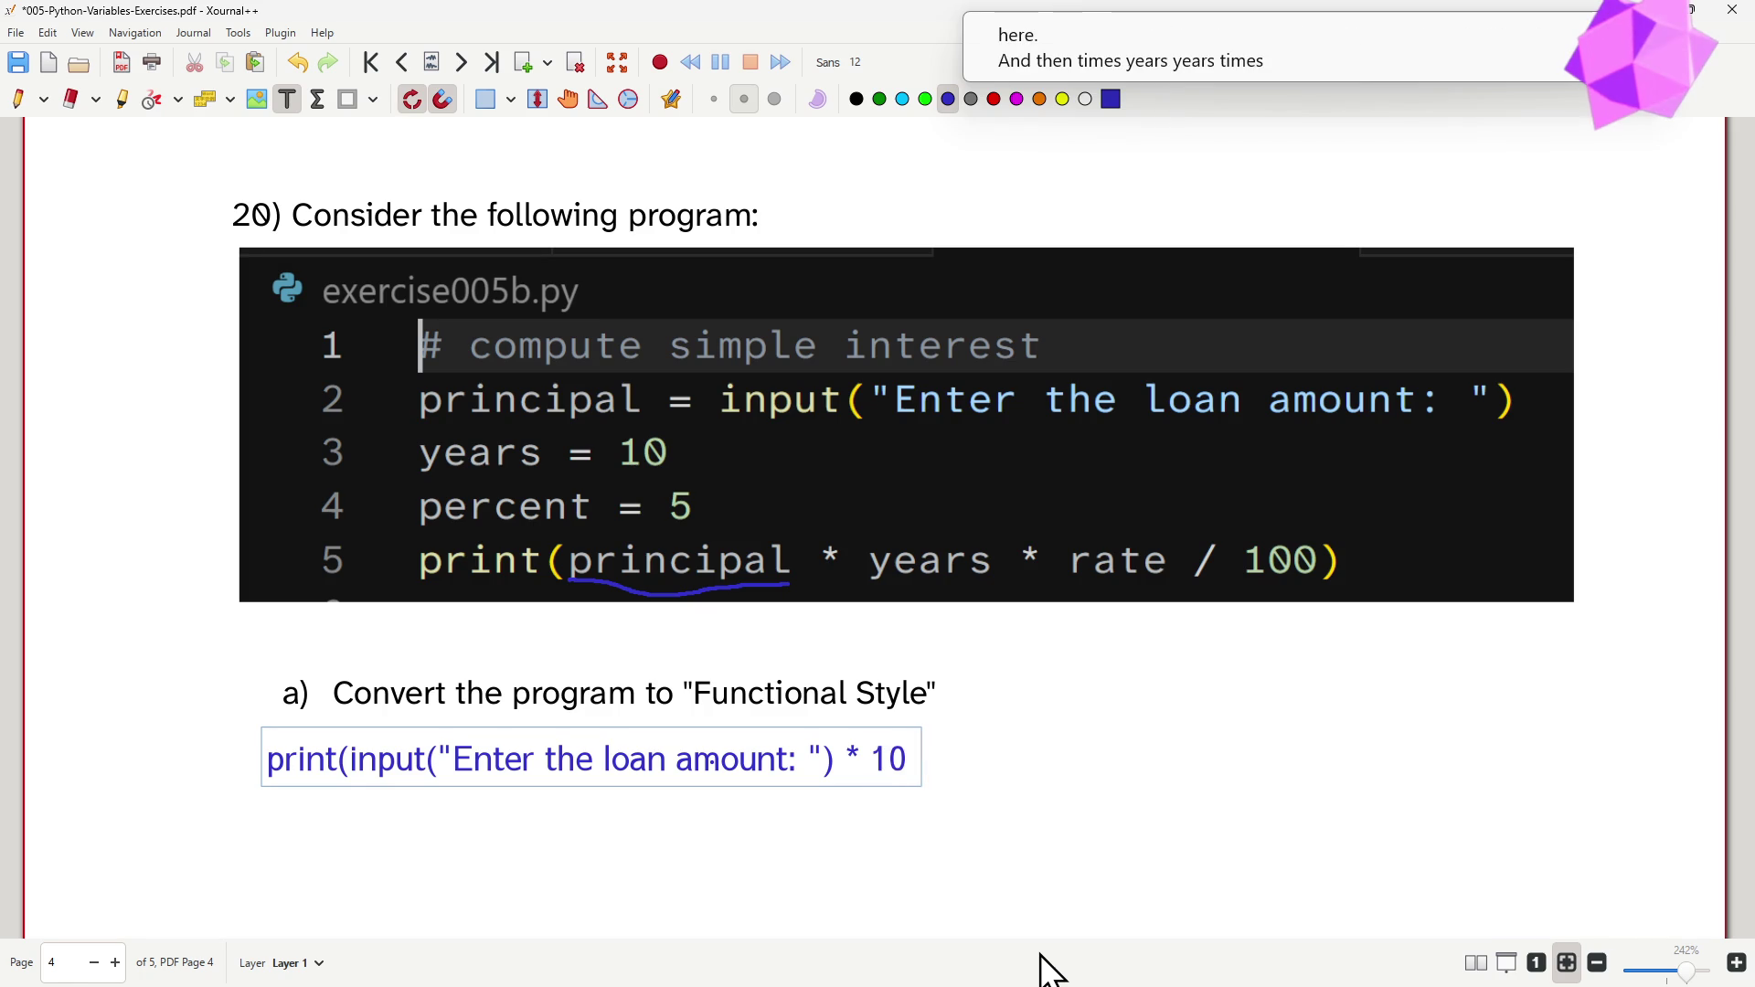
type("*")
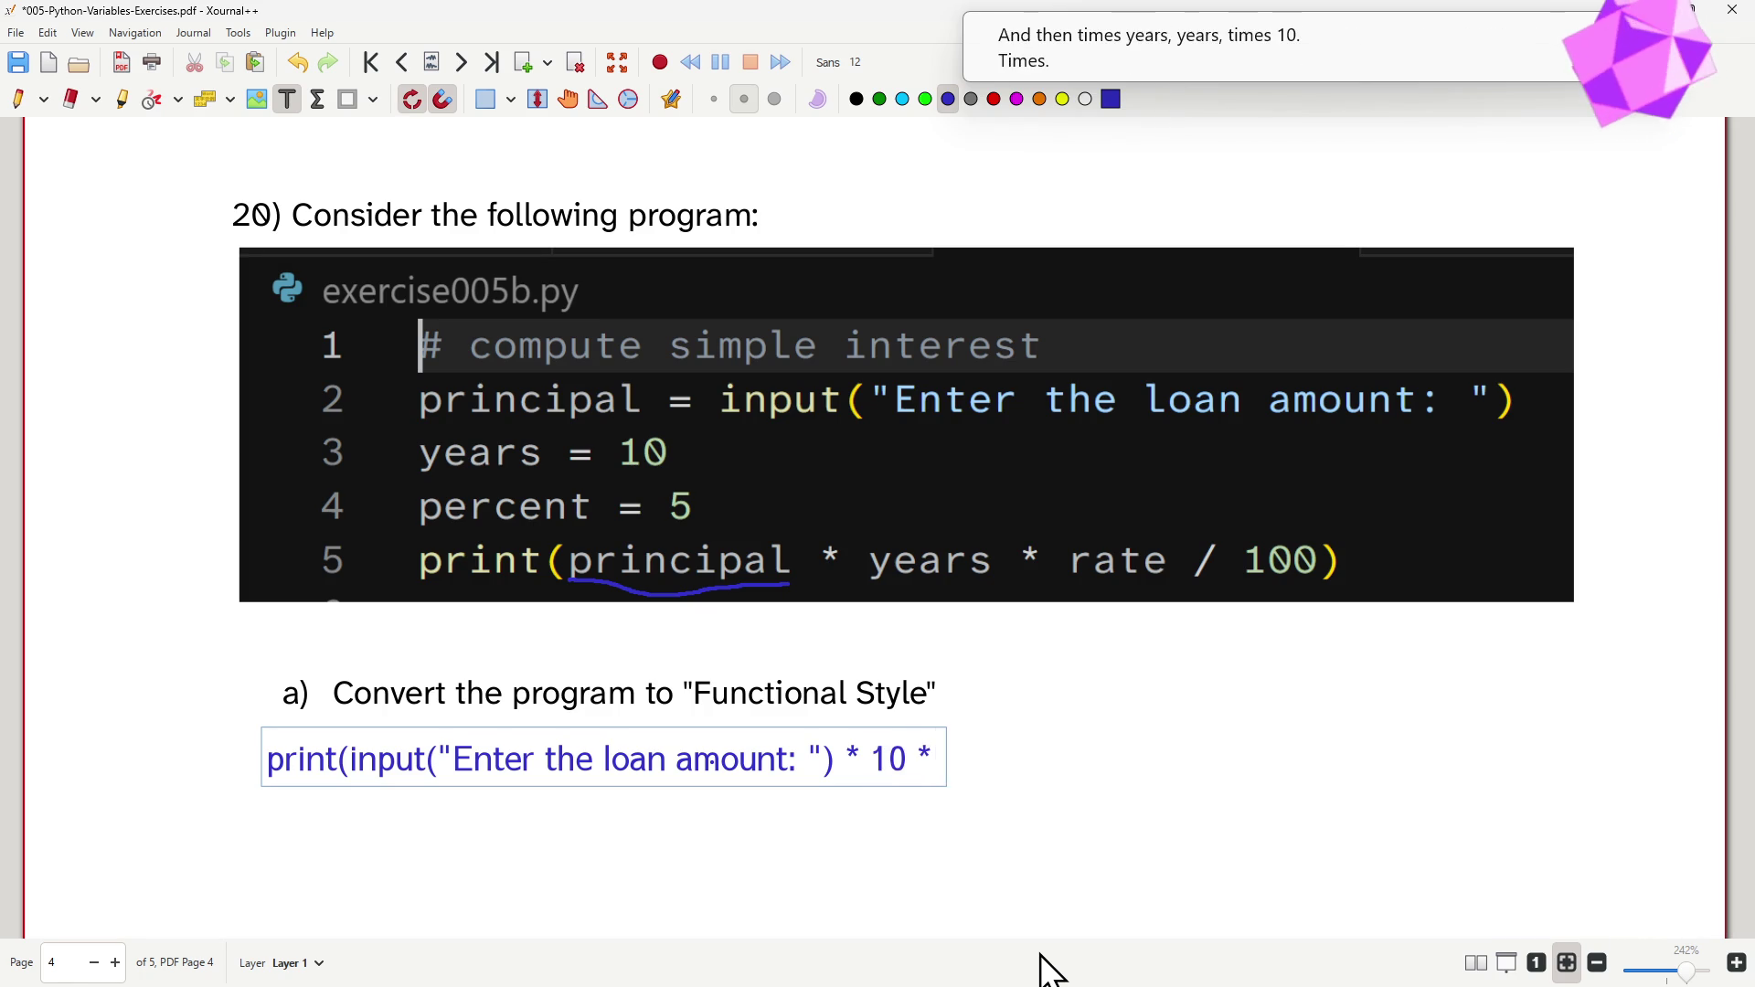
key("BackSpace")
type("rate")
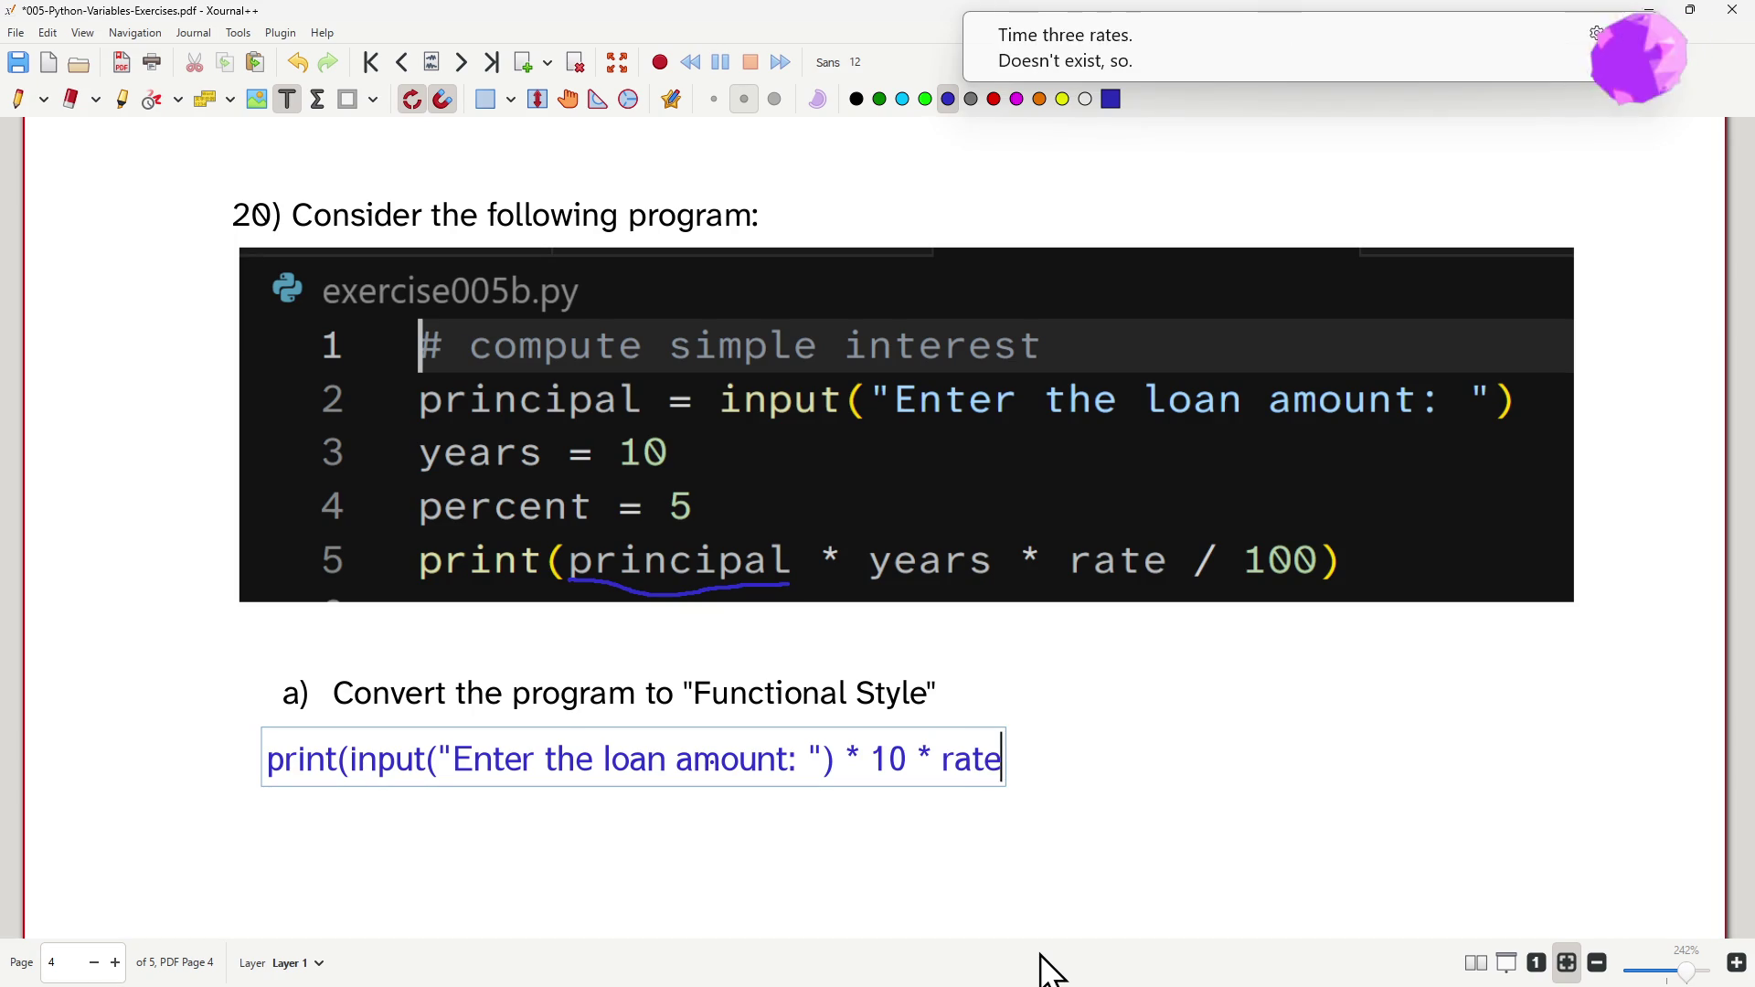
key("BackSpace")
key("BackSpace")
key("BackSpace")
key("BackSpace")
type("percent")
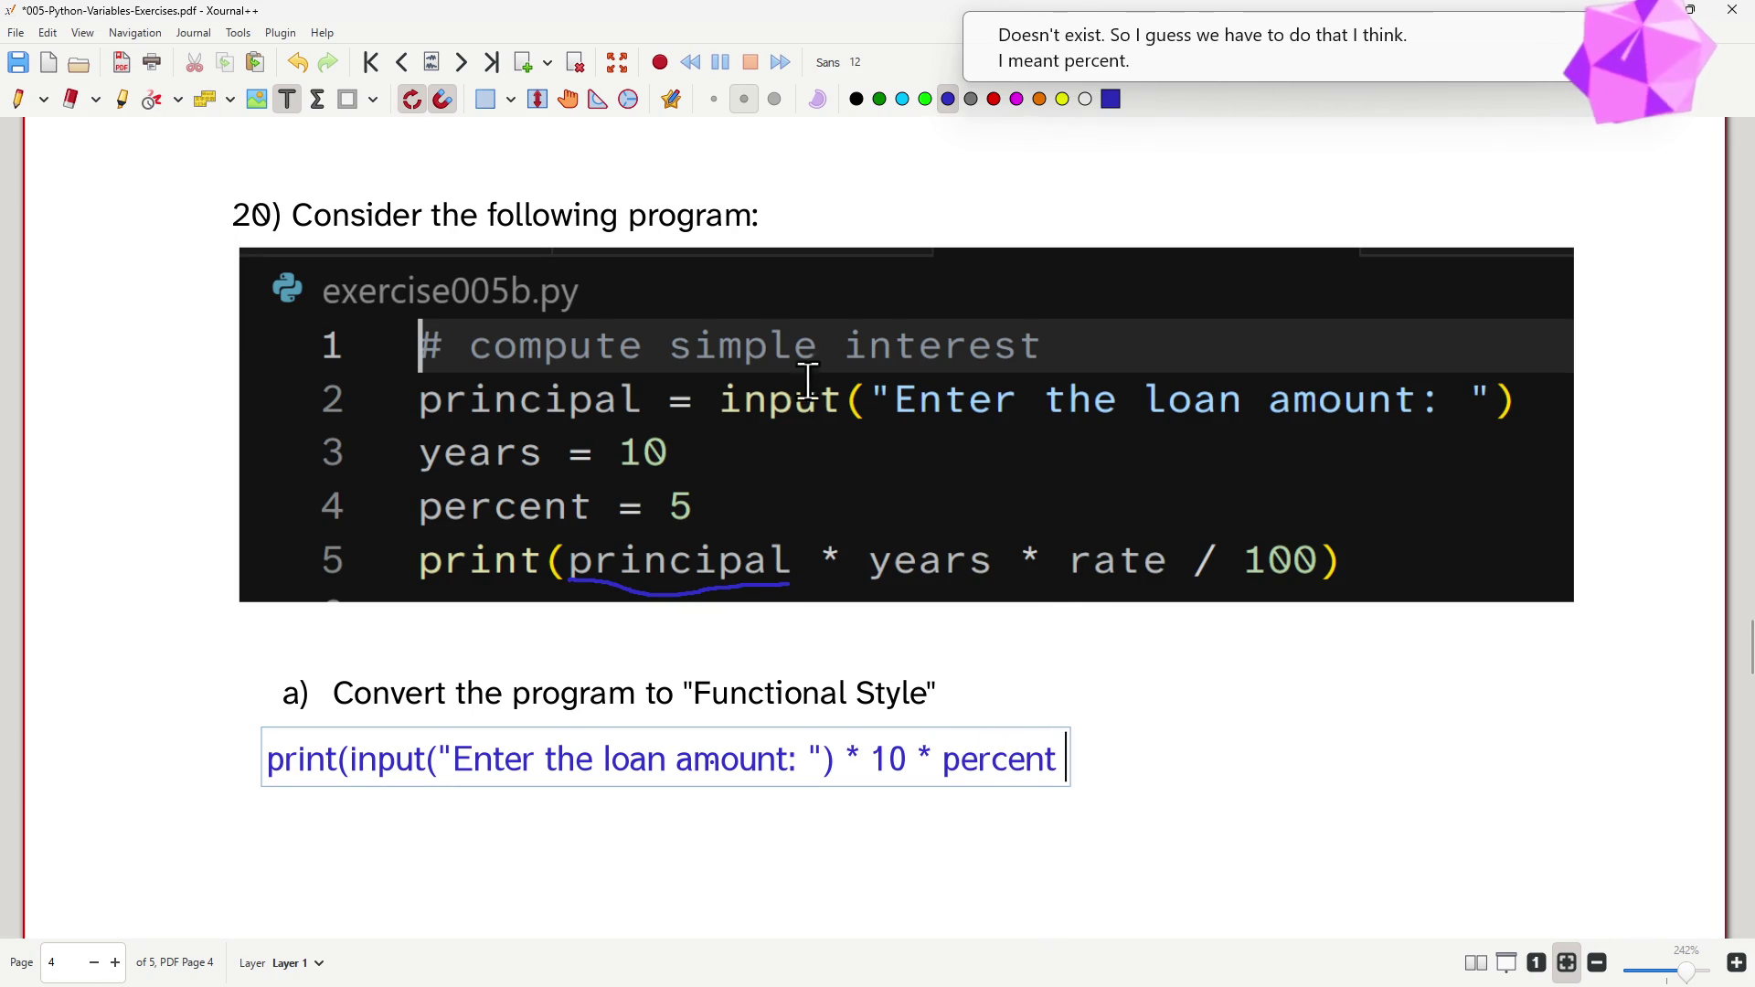
left_click(22, 104)
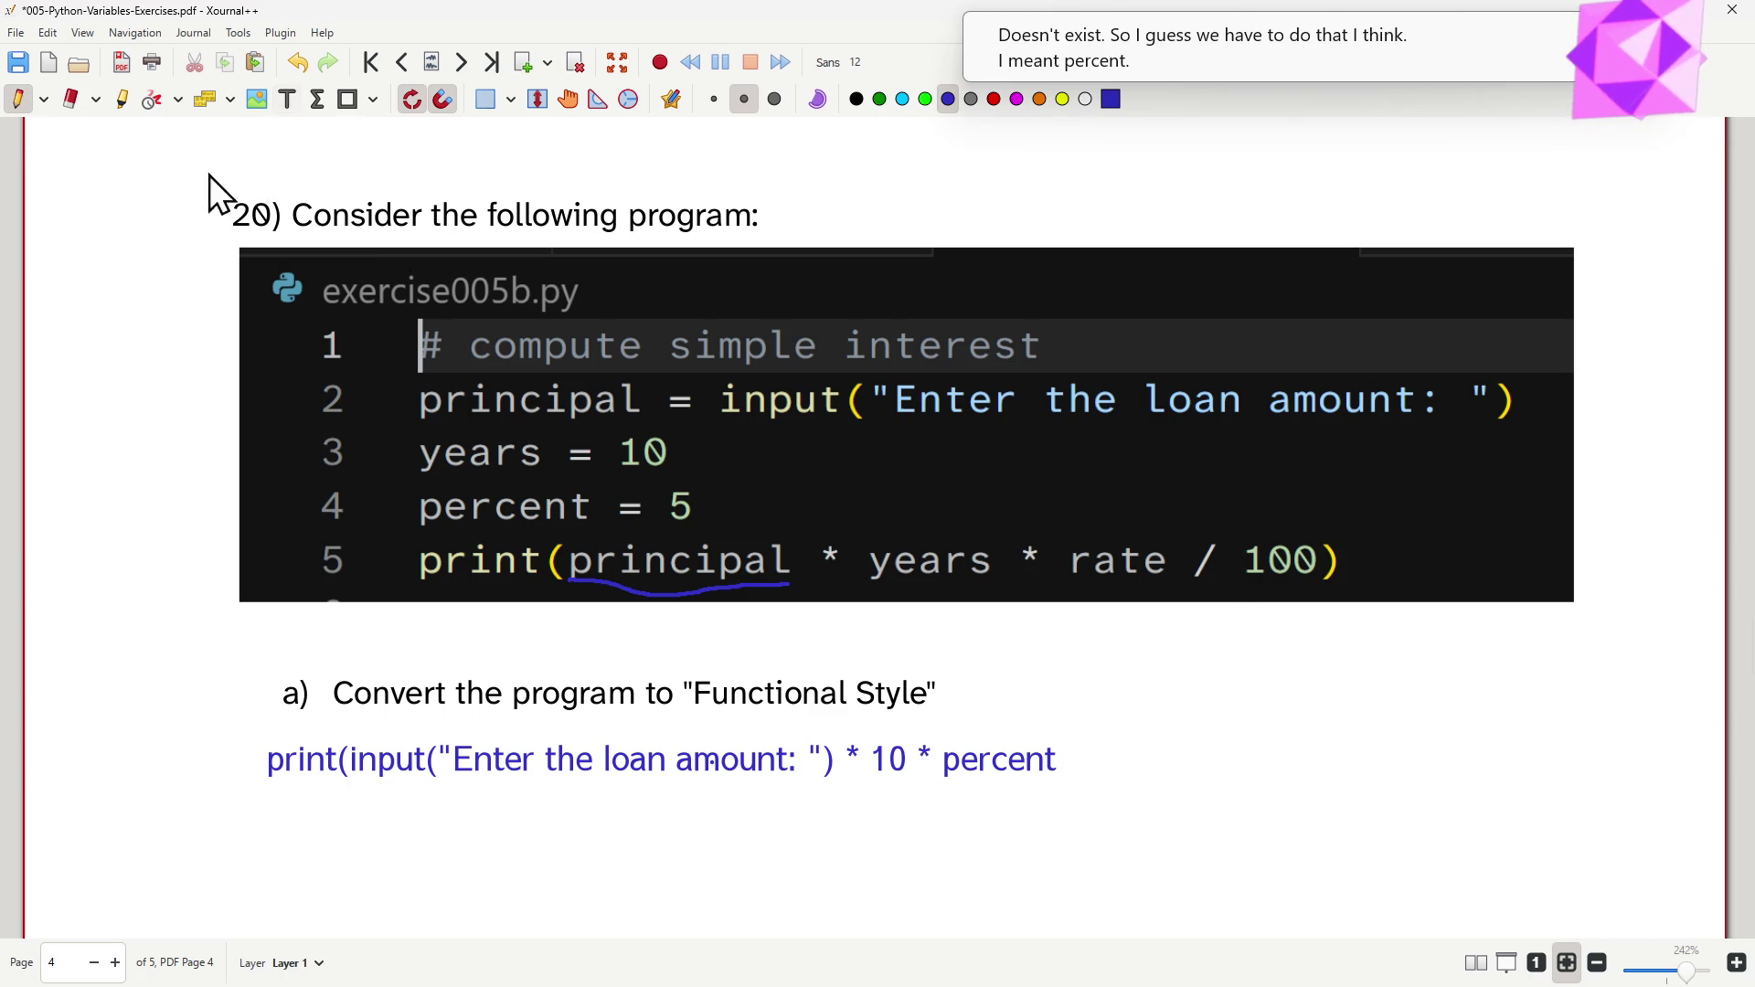
- Scribble out rate in line 5 and handwrite 'percent' above it in red ink
left_click_drag(1084, 558, 1057, 563)
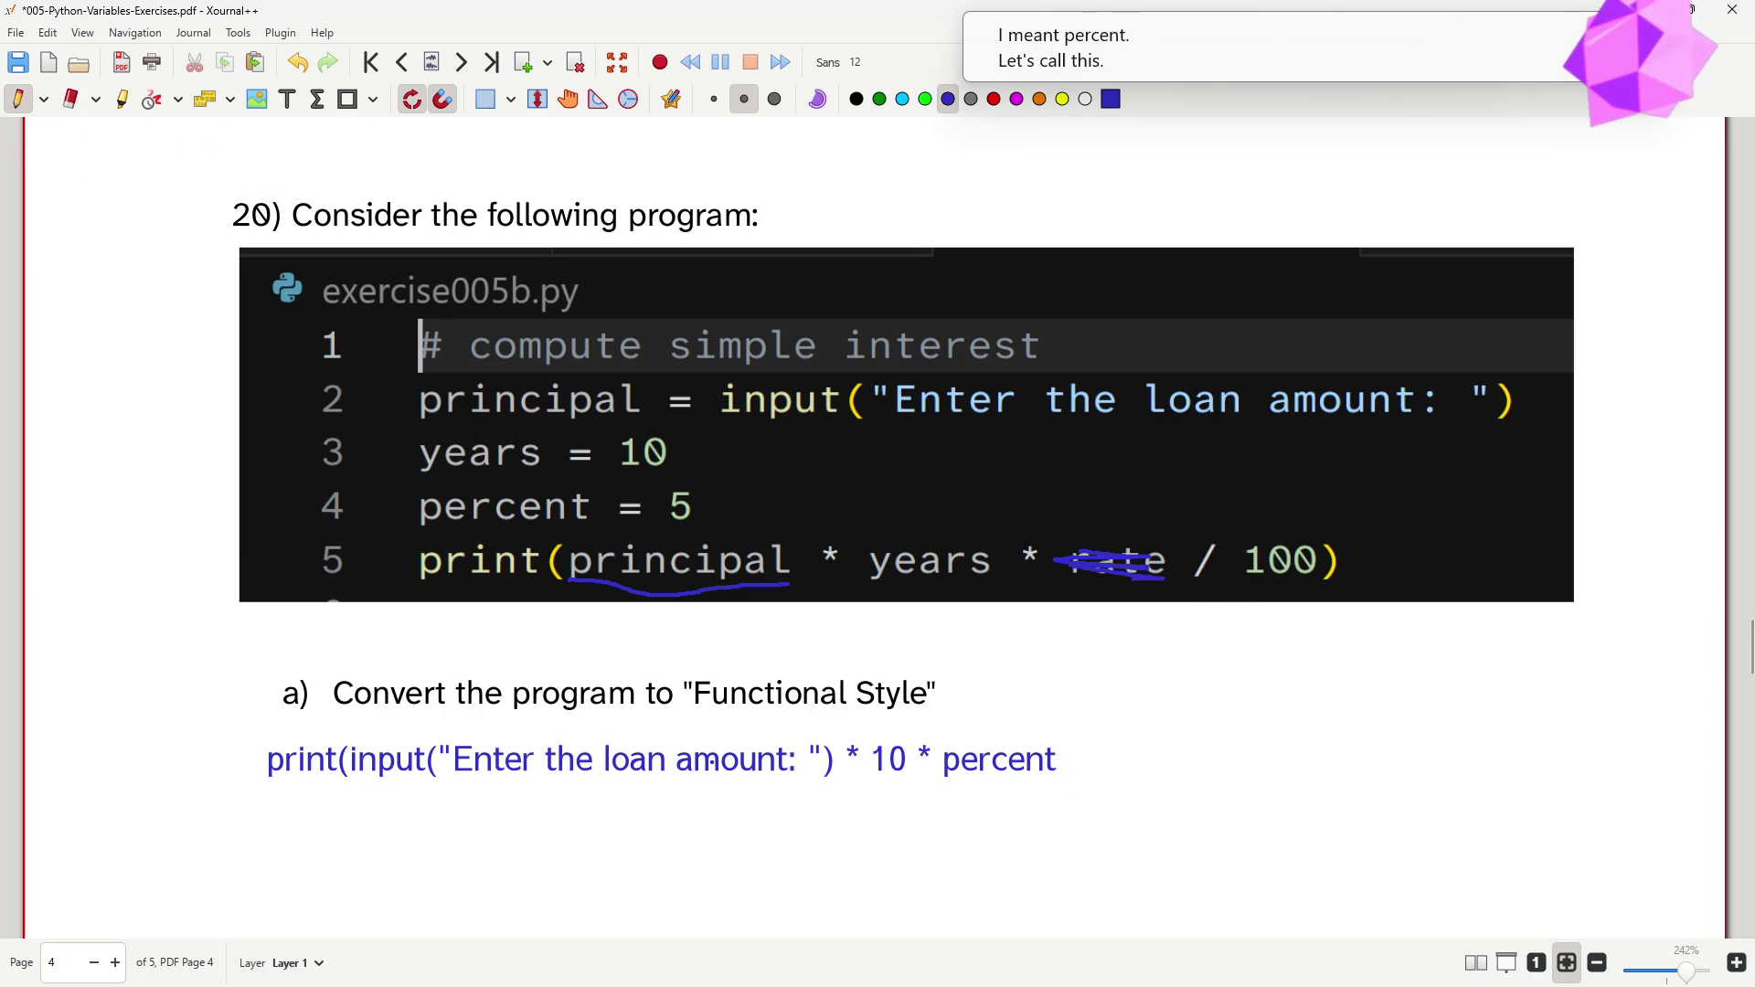
left_click(995, 100)
mouse_move(997, 518)
left_mouse_down()
mouse_move(1031, 495)
mouse_move(1091, 508)
mouse_move(1093, 471)
mouse_move(1160, 510)
mouse_move(1212, 511)
mouse_move(1254, 476)
left_mouse_up()
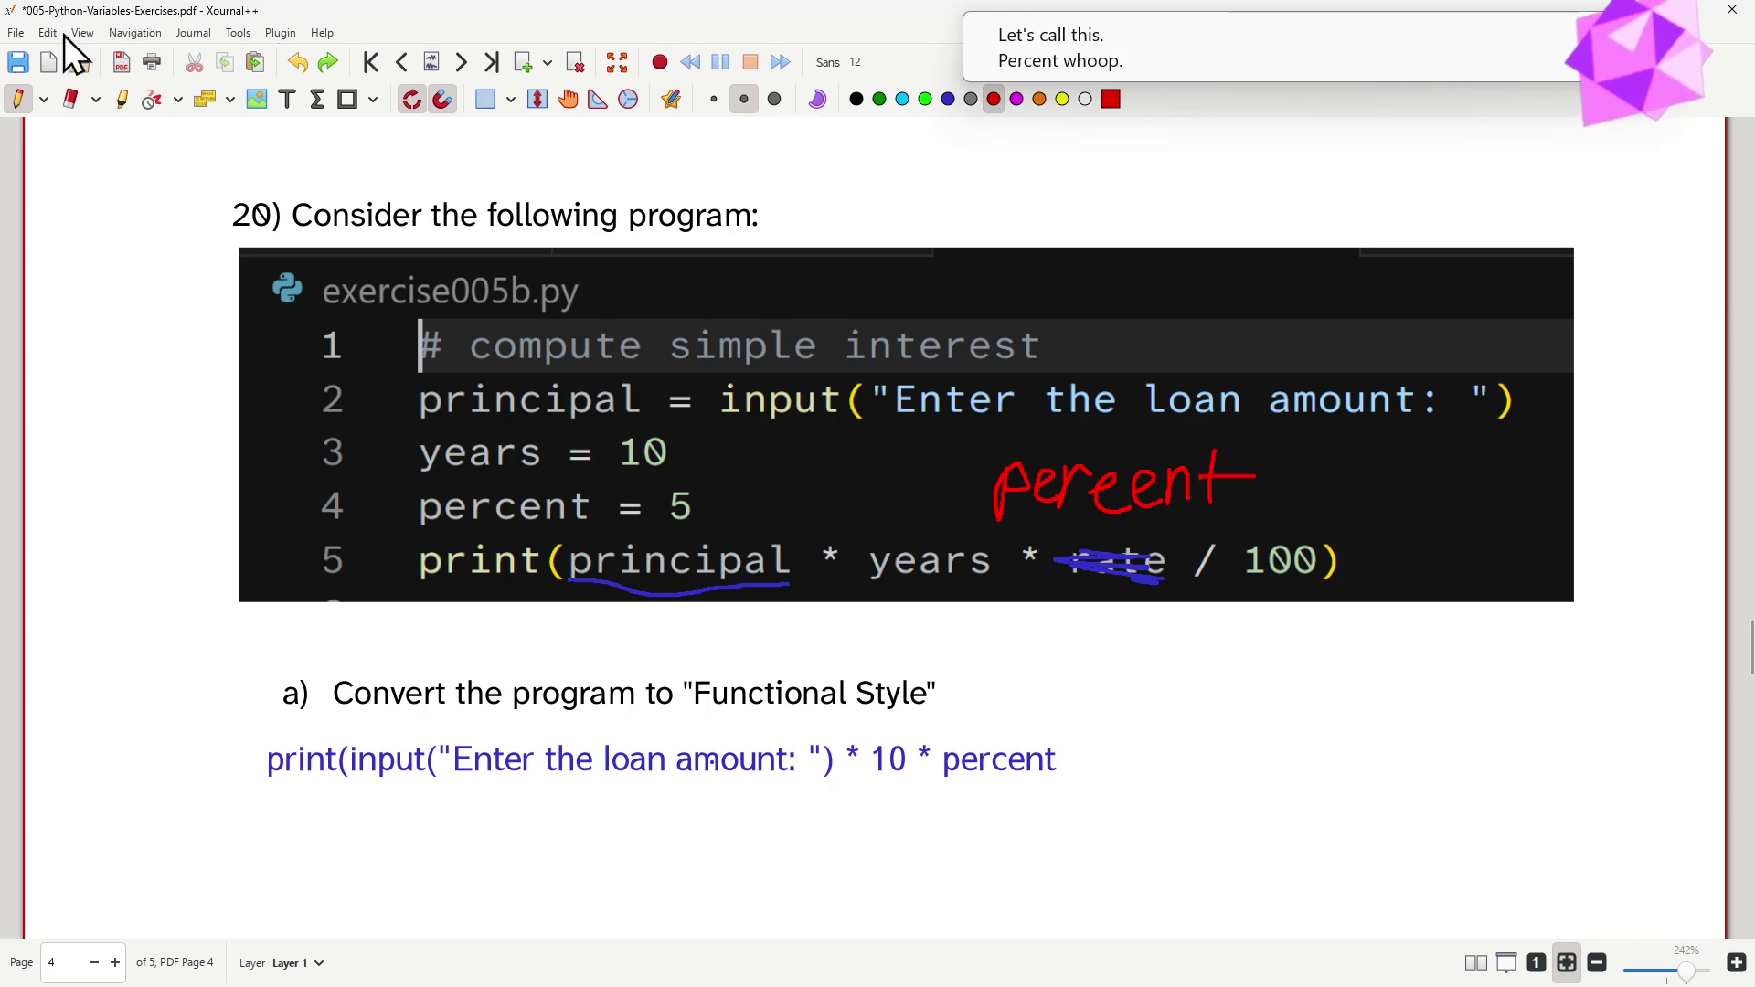
left_click(287, 100)
left_click(942, 740)
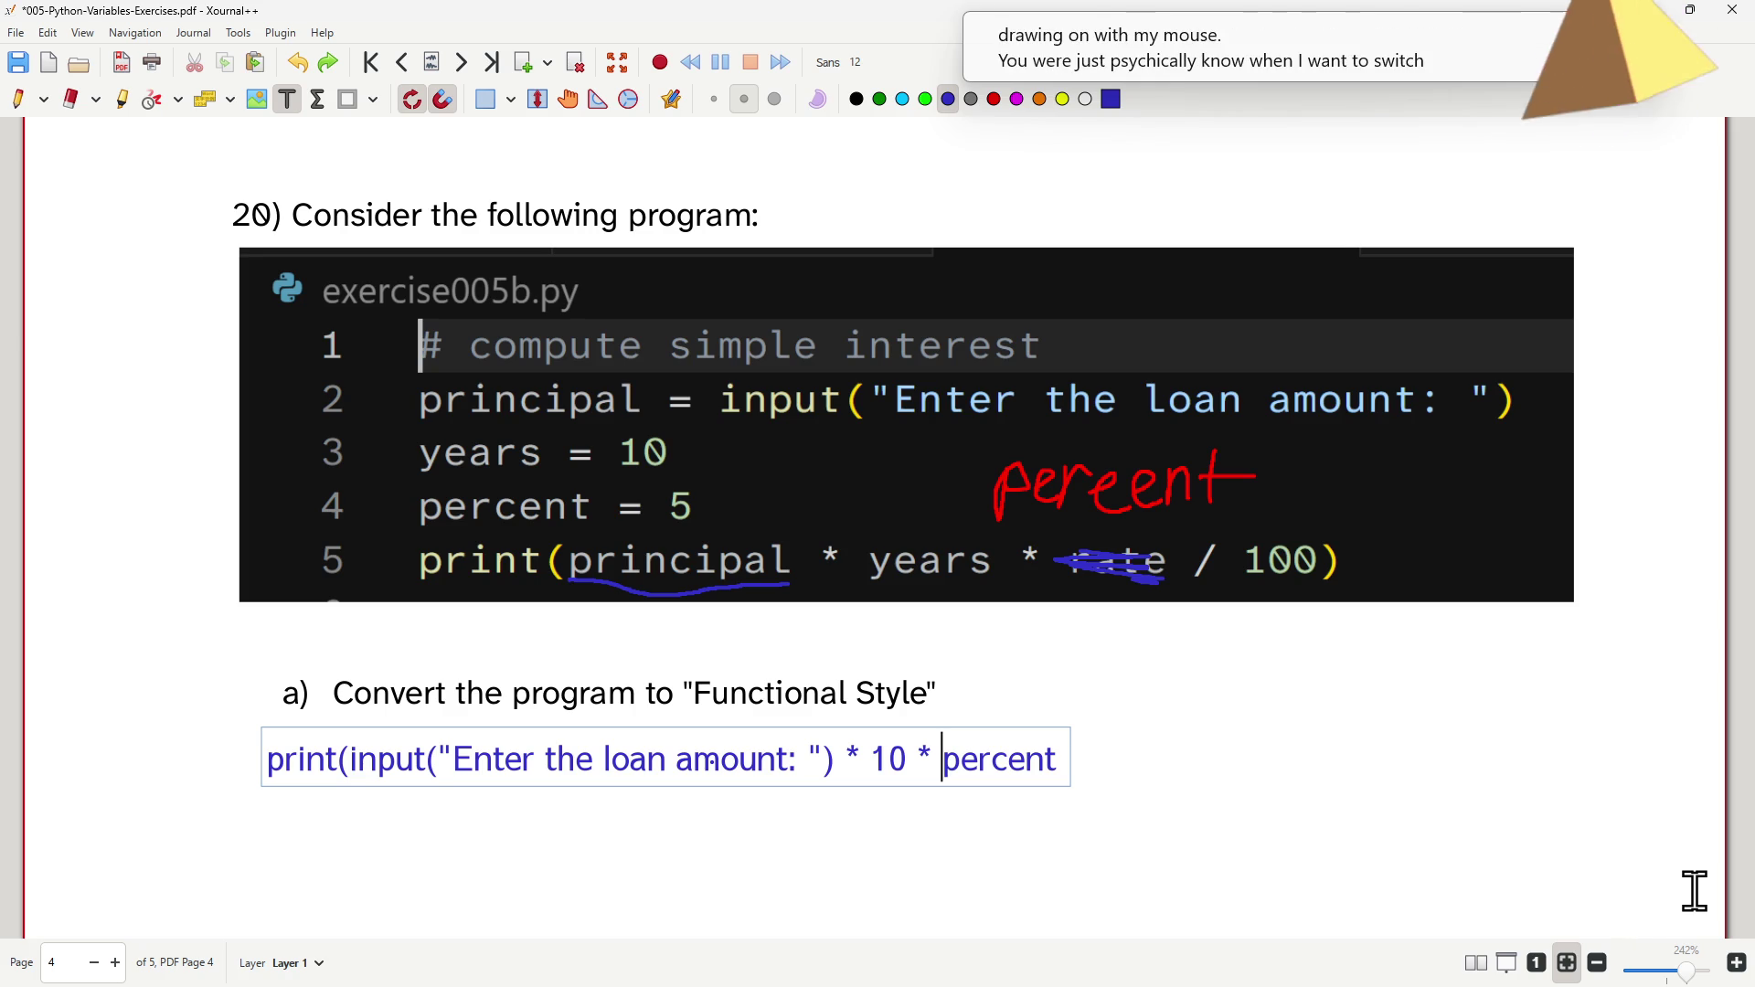
- Replace 'percent' so the answer ends with * 10 * 5 / 100)
key("End")
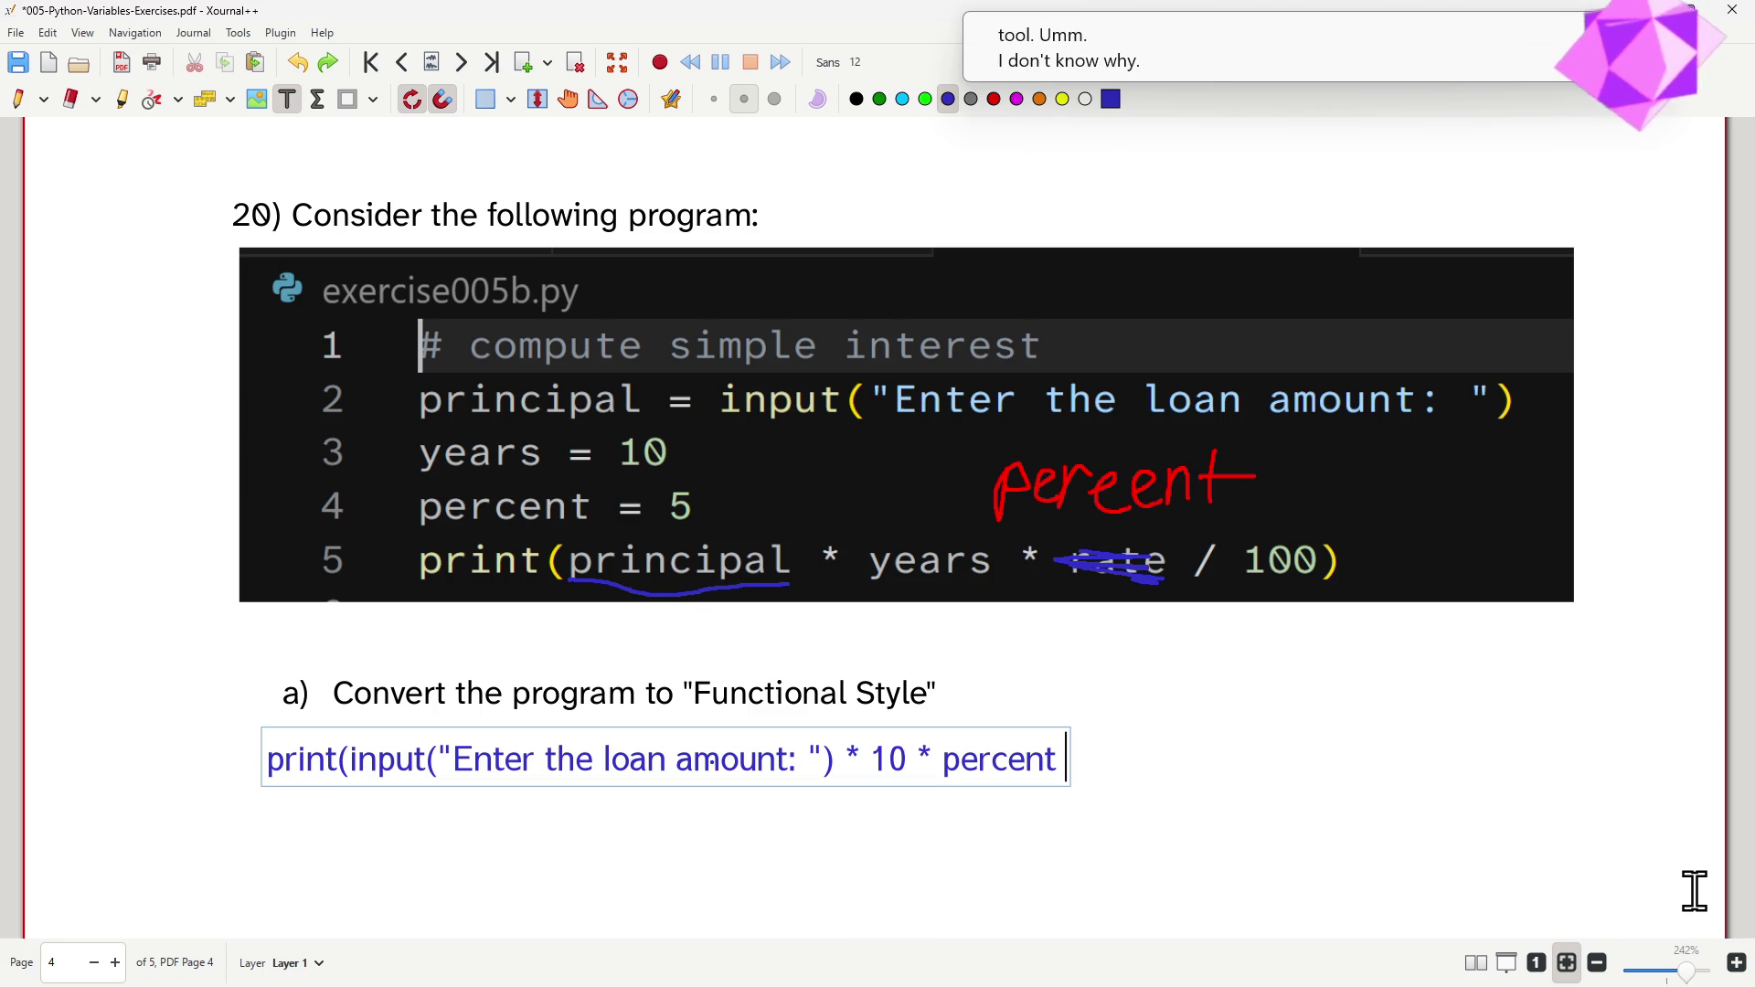
key("BackSpace")
key("BackSpace")
key("BackSpace")
key("BackSpace")
key("BackSpace")
key("BackSpace")
key("BackSpace")
type("5/")
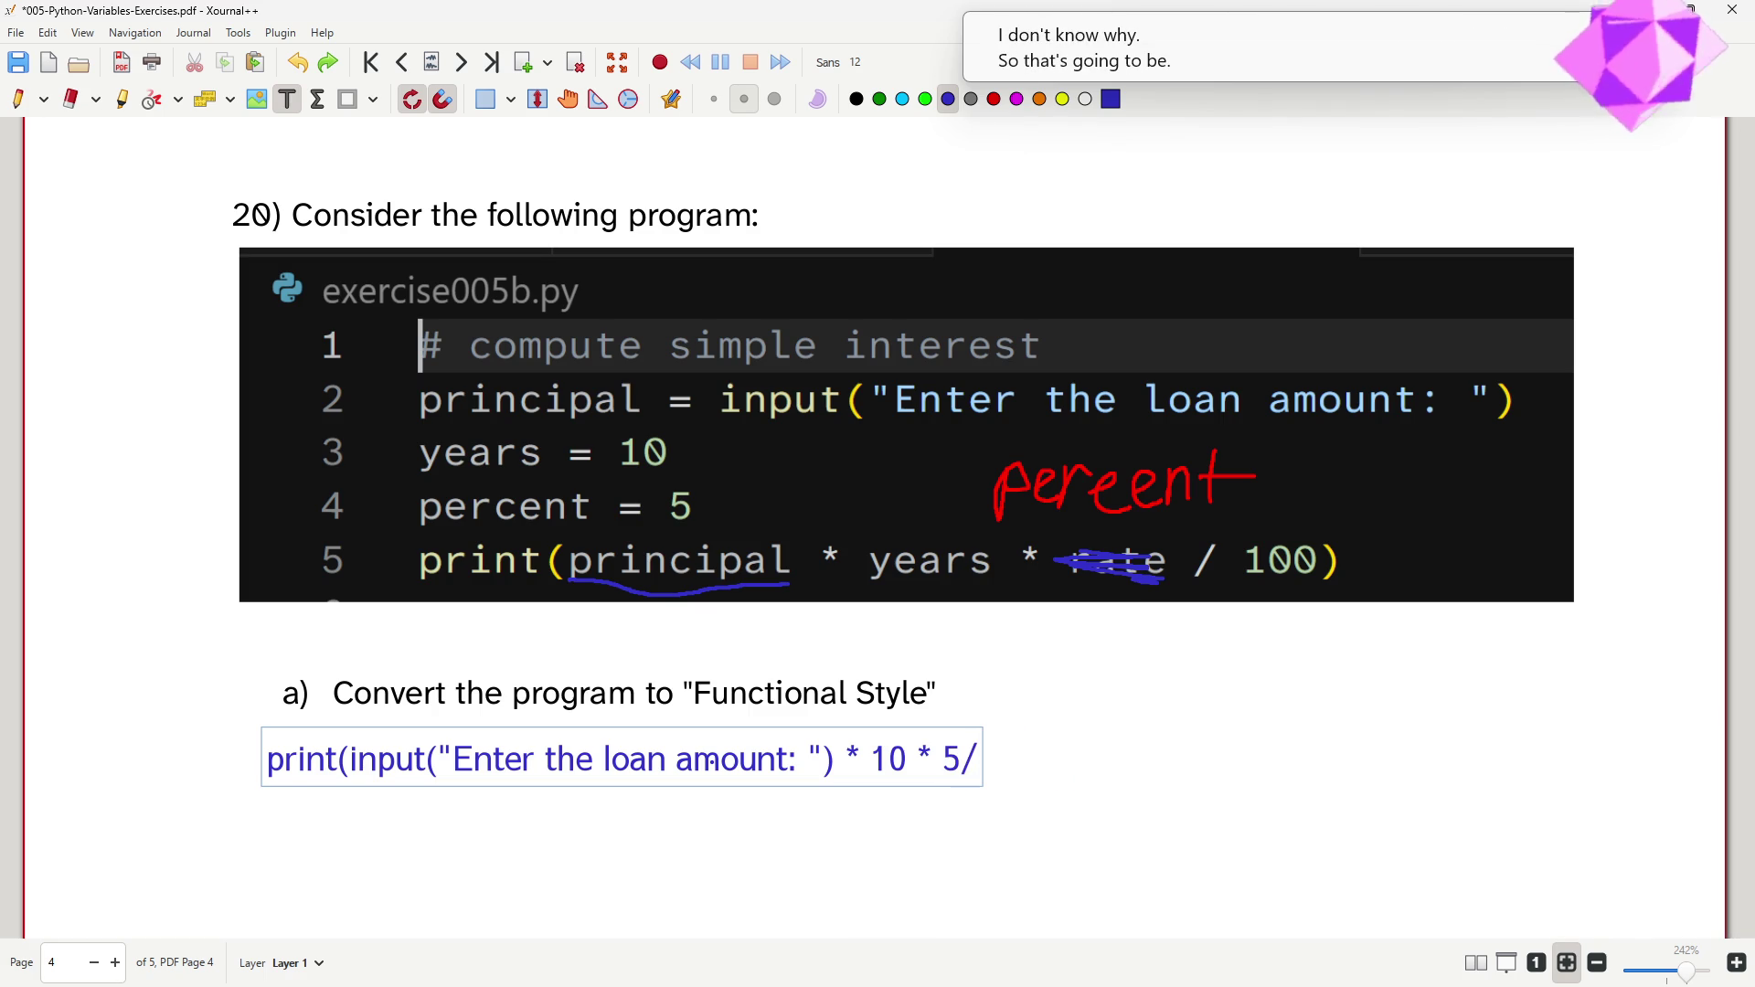
key("BackSpace")
type("/ 100)")
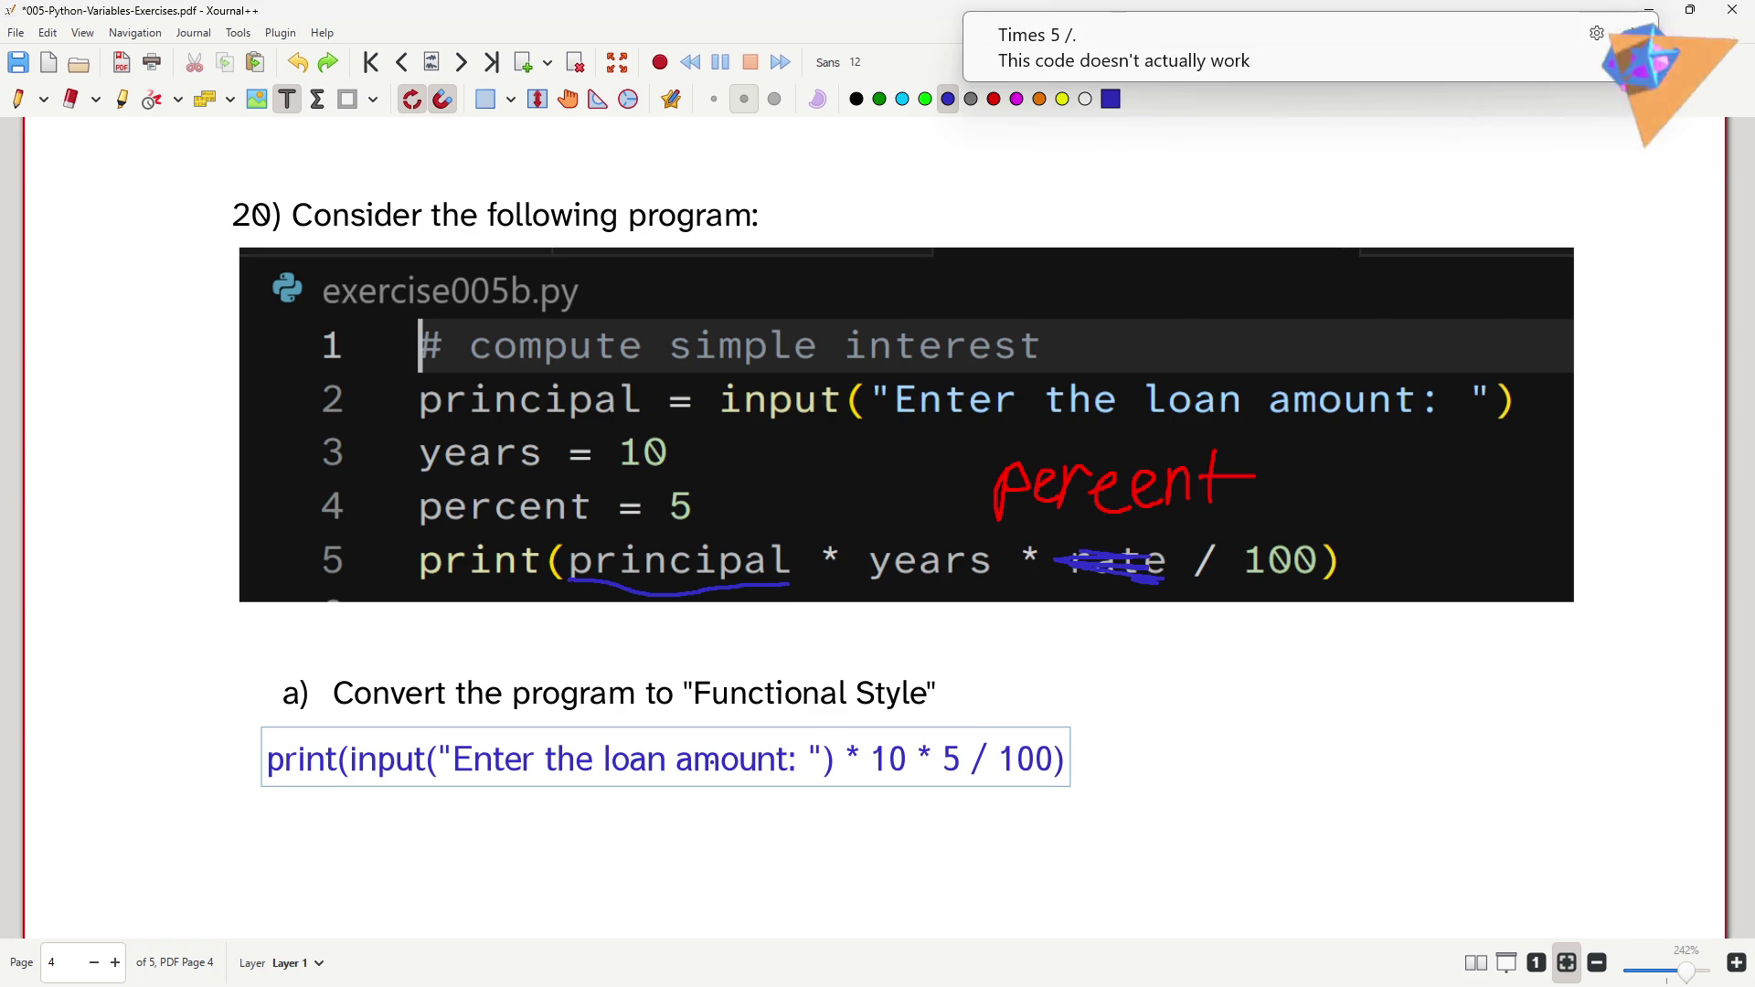
scroll(1113, 625, "down", 2)
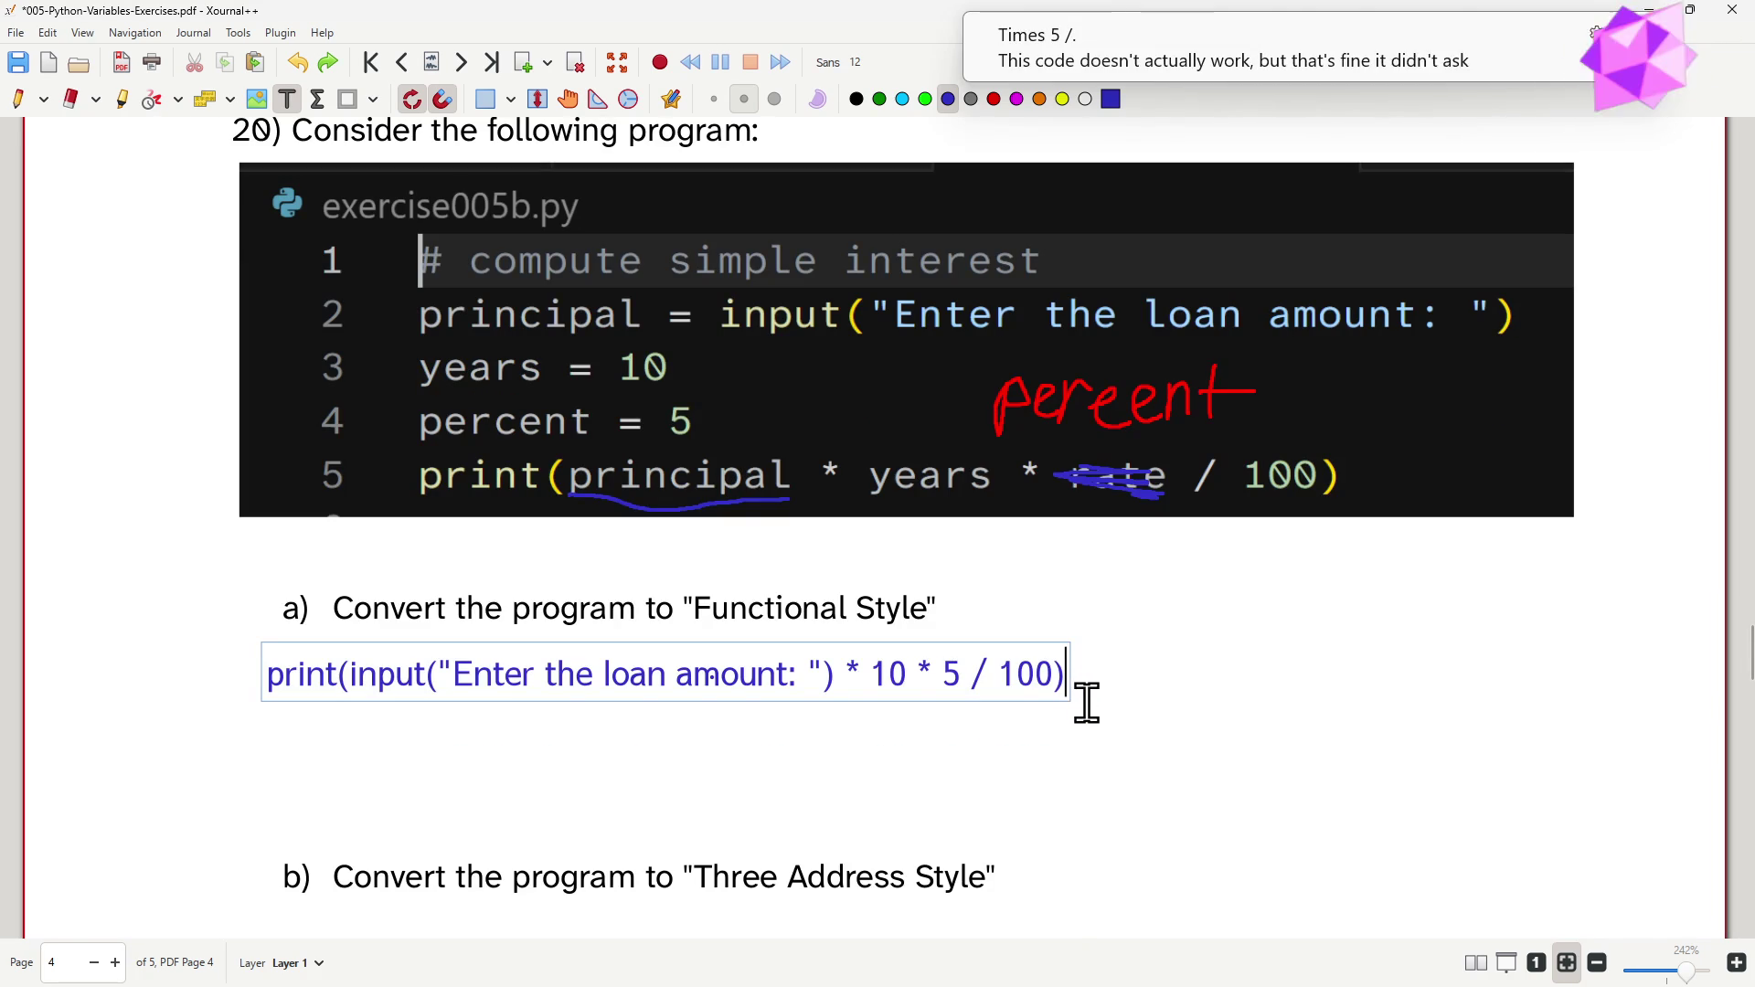
scroll(1086, 702, "up", 2)
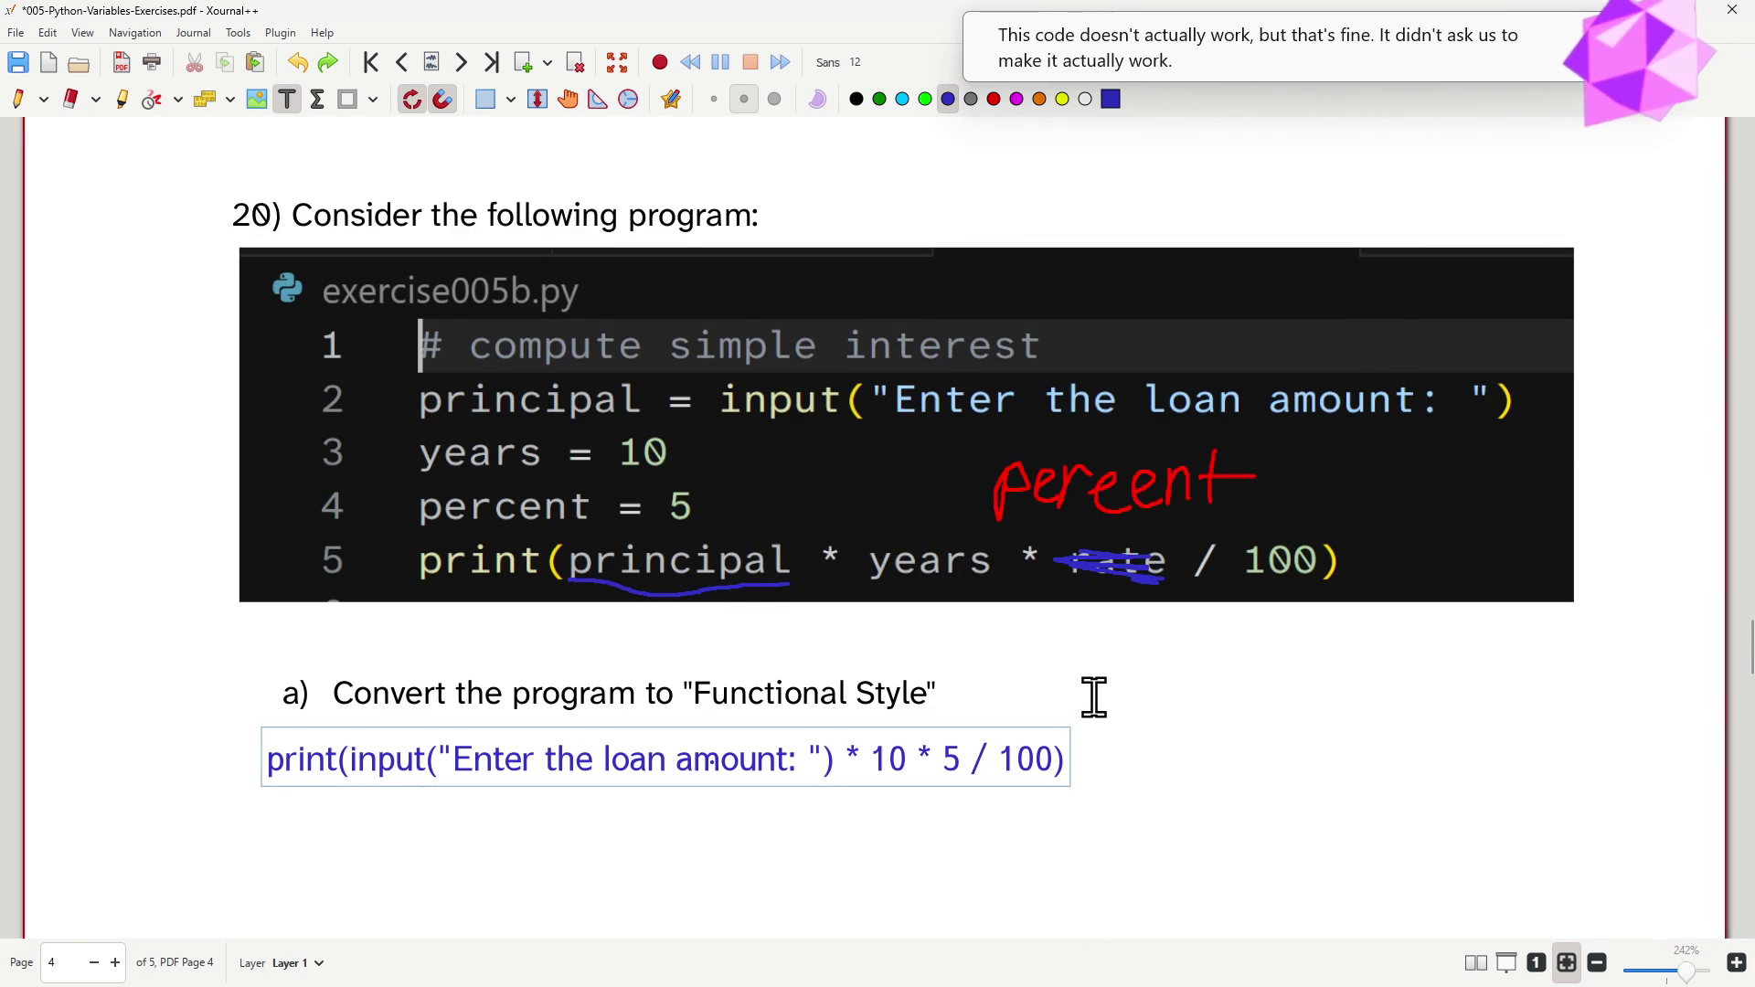
scroll(1093, 697, "down", 6)
scroll(1098, 709, "up", 4)
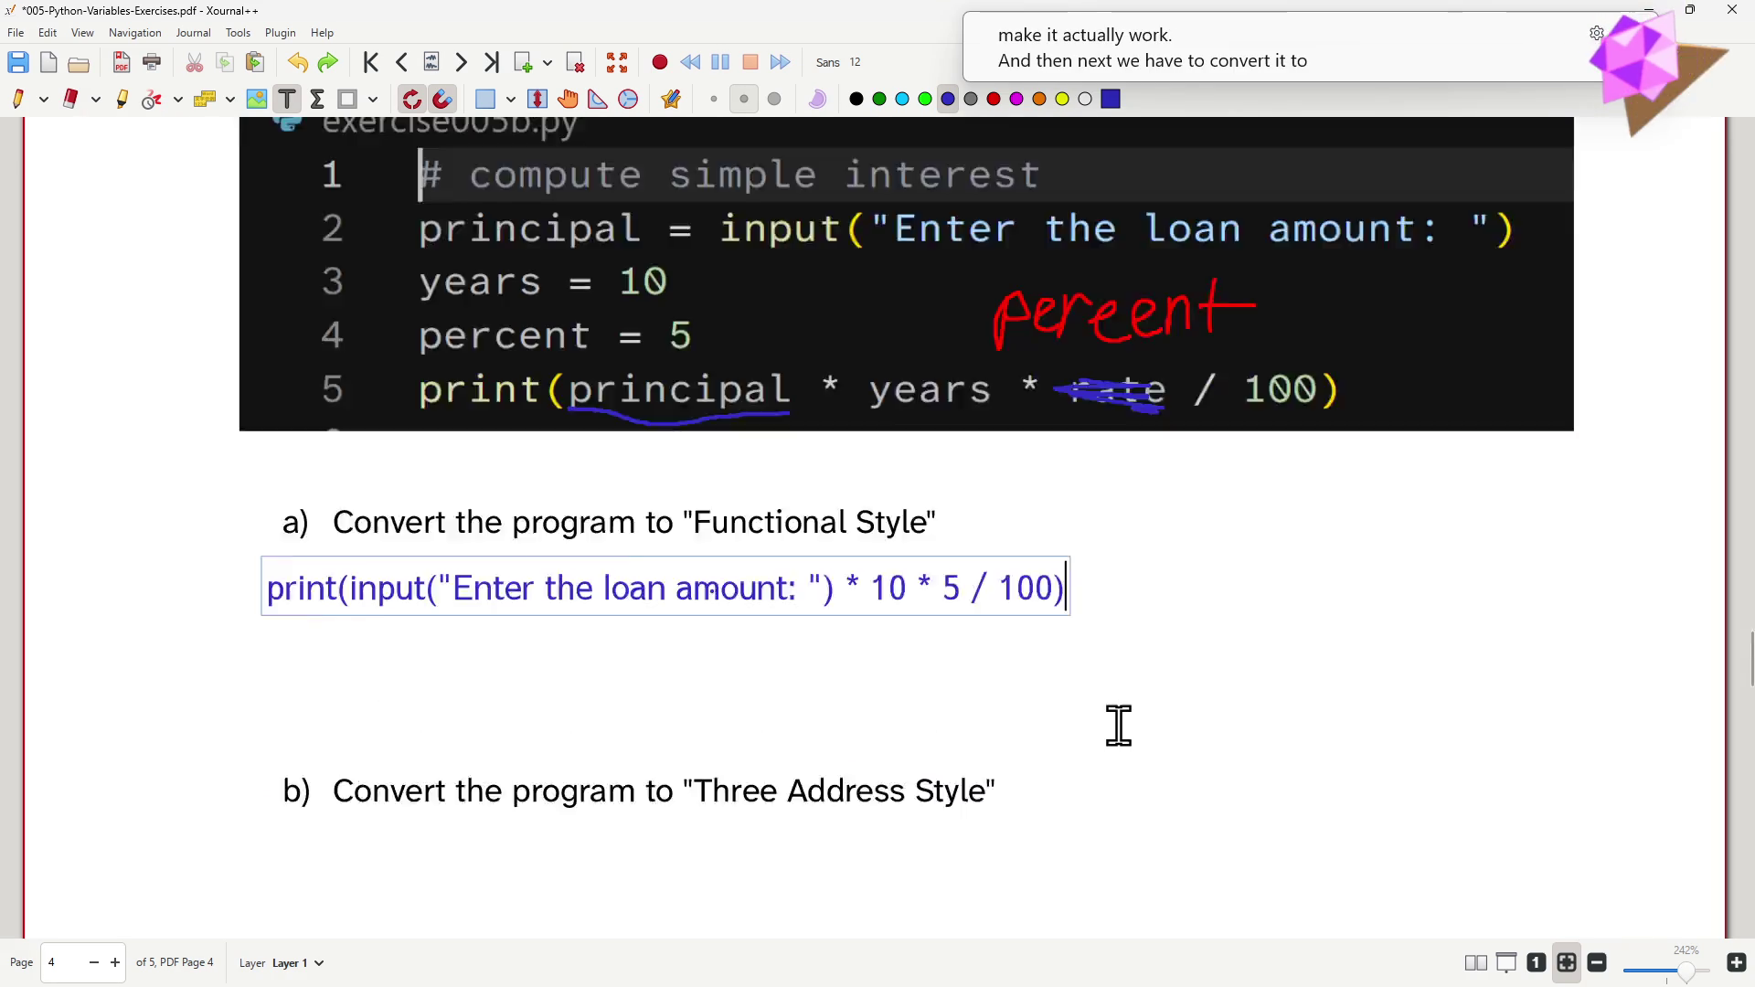
scroll(1119, 725, "up", 2)
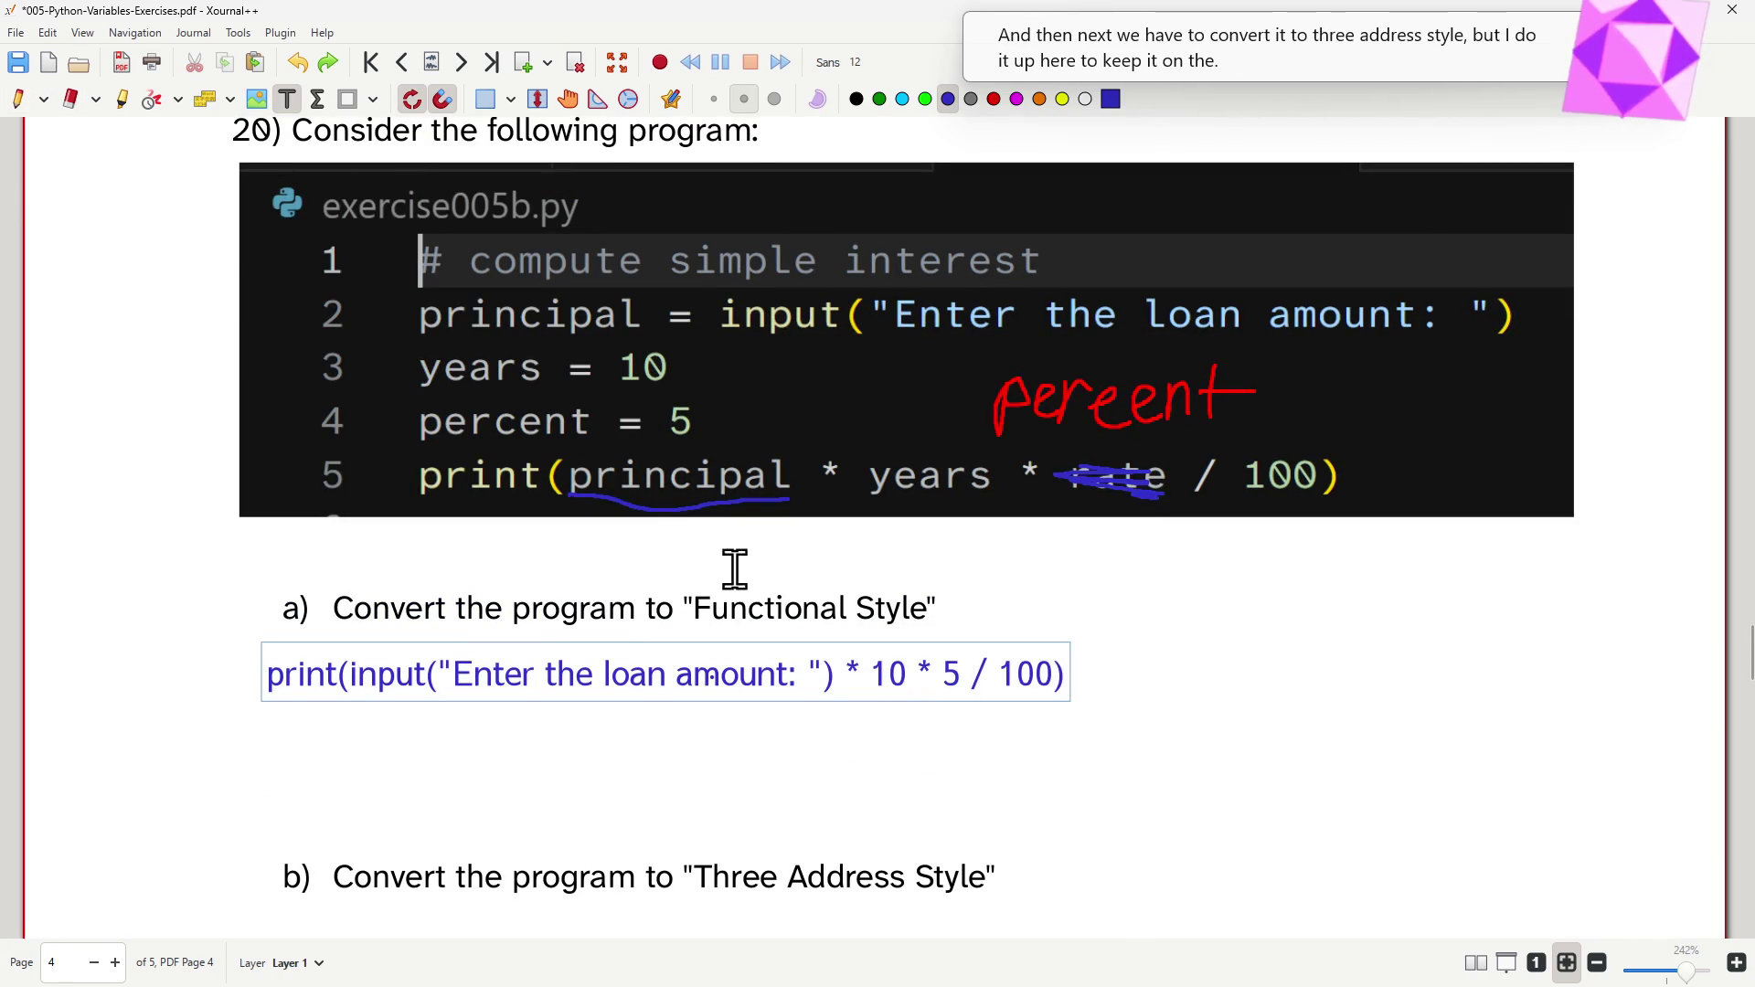
- Start a new text line right of part a reading principal = input("Enter the loan am…
left_click(1176, 578)
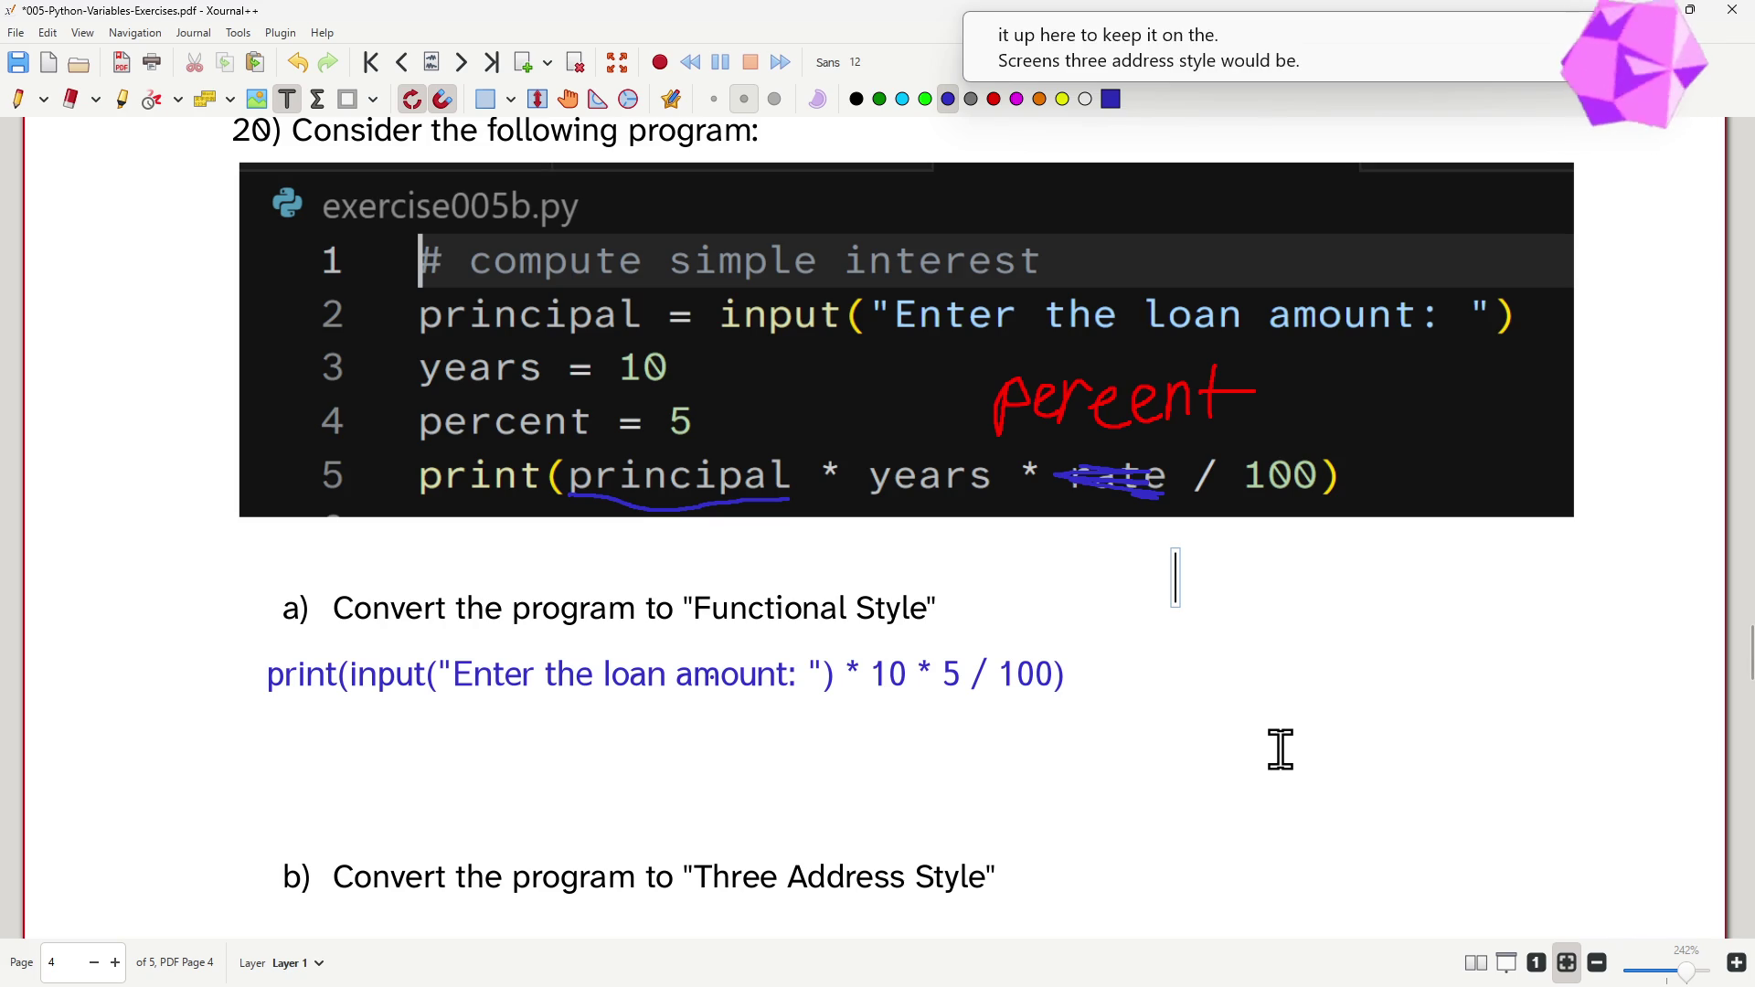
type("principal = input")
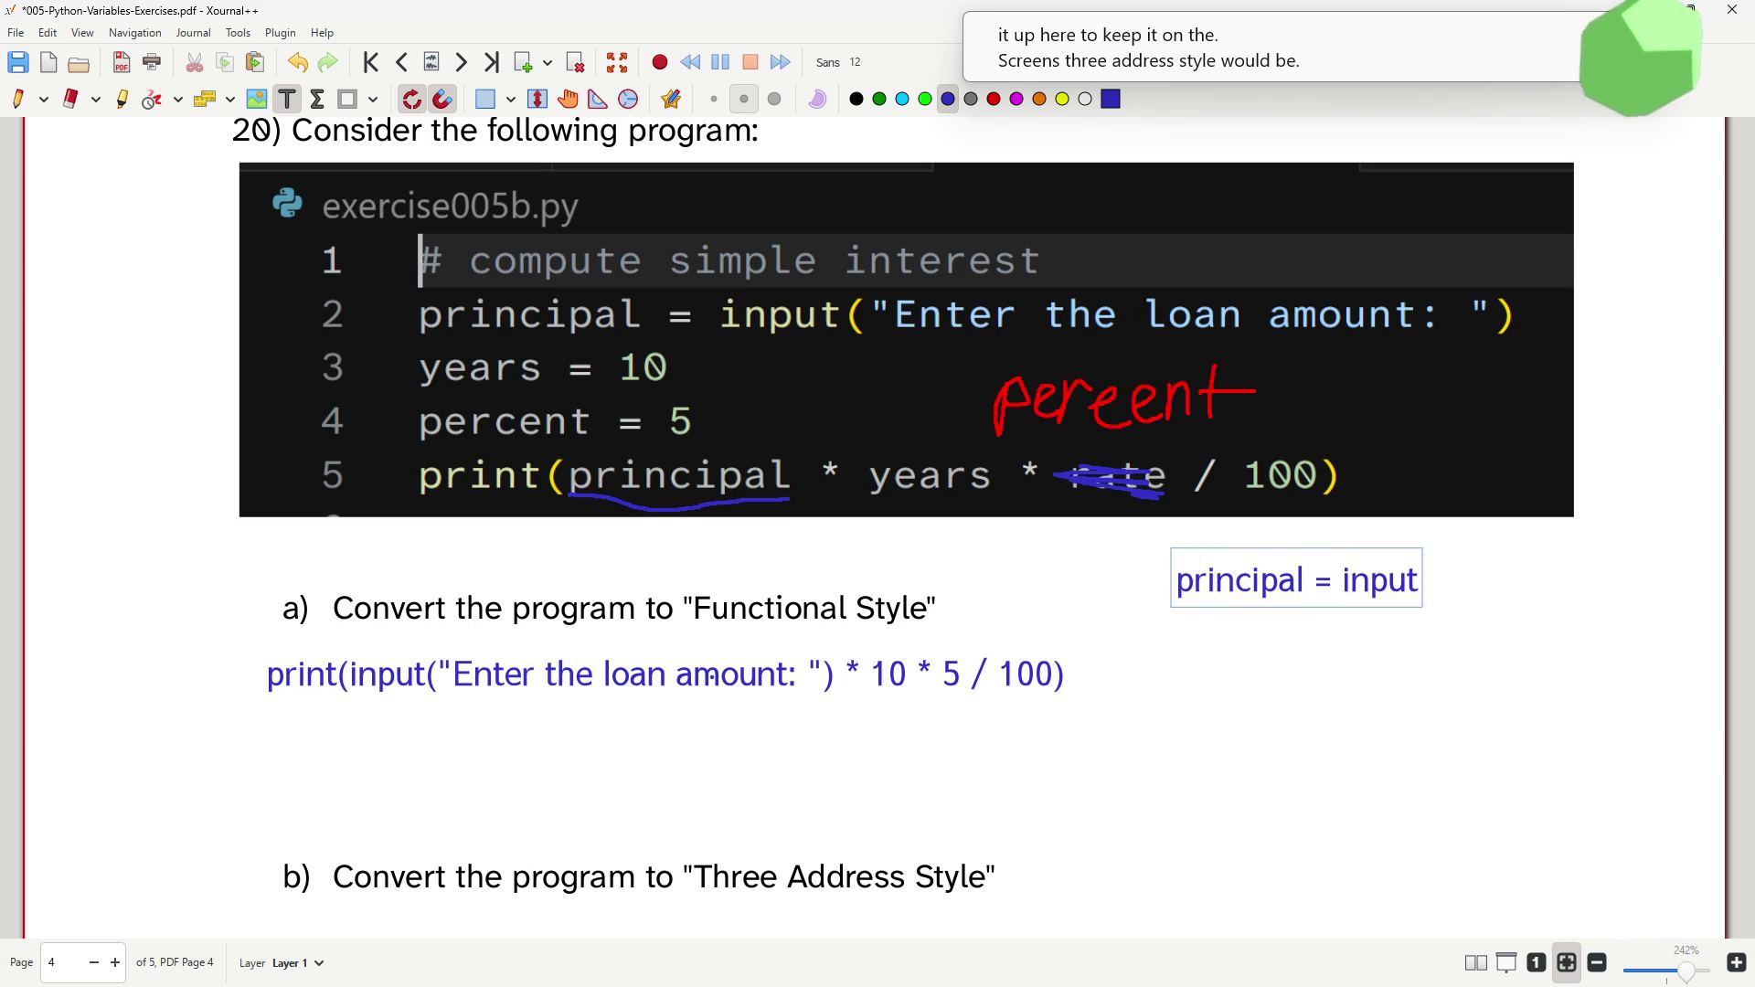
type("(the")
key("BackSpace")
key("BackSpace")
key("BackSpace")
type("\"Enter the loan a")
key("BackSpace")
type("amou")
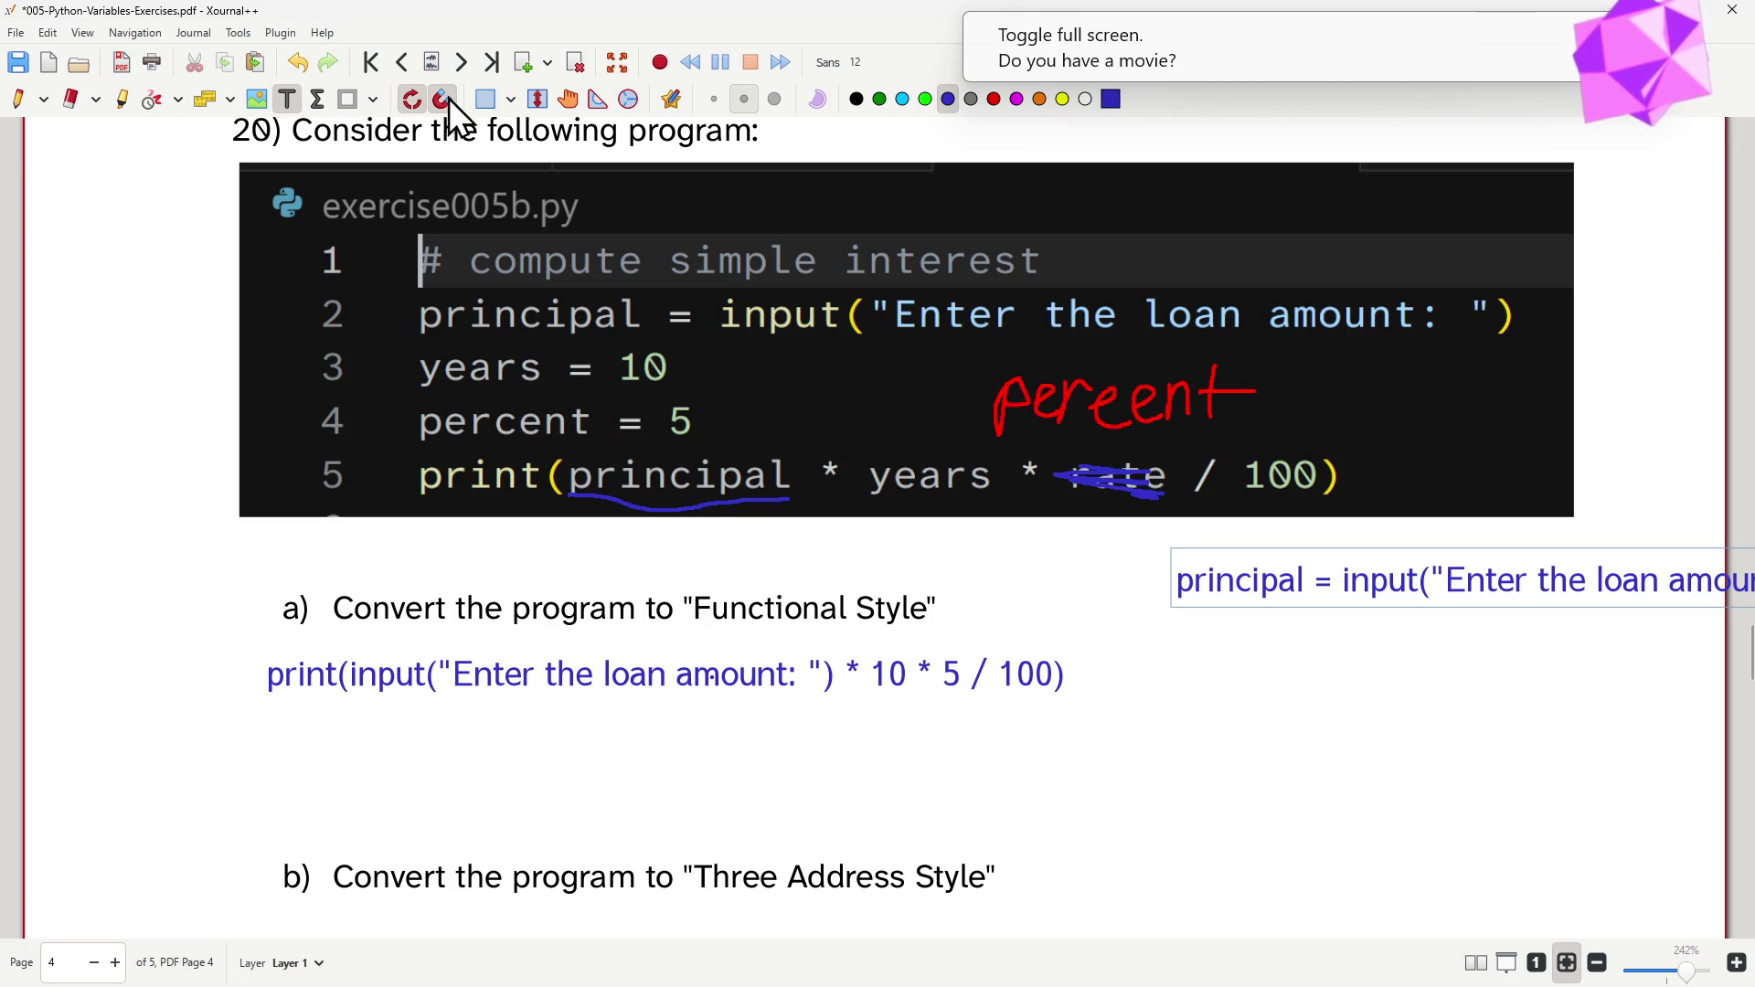
left_click(569, 102)
left_click_drag(1232, 554, 1233, 560)
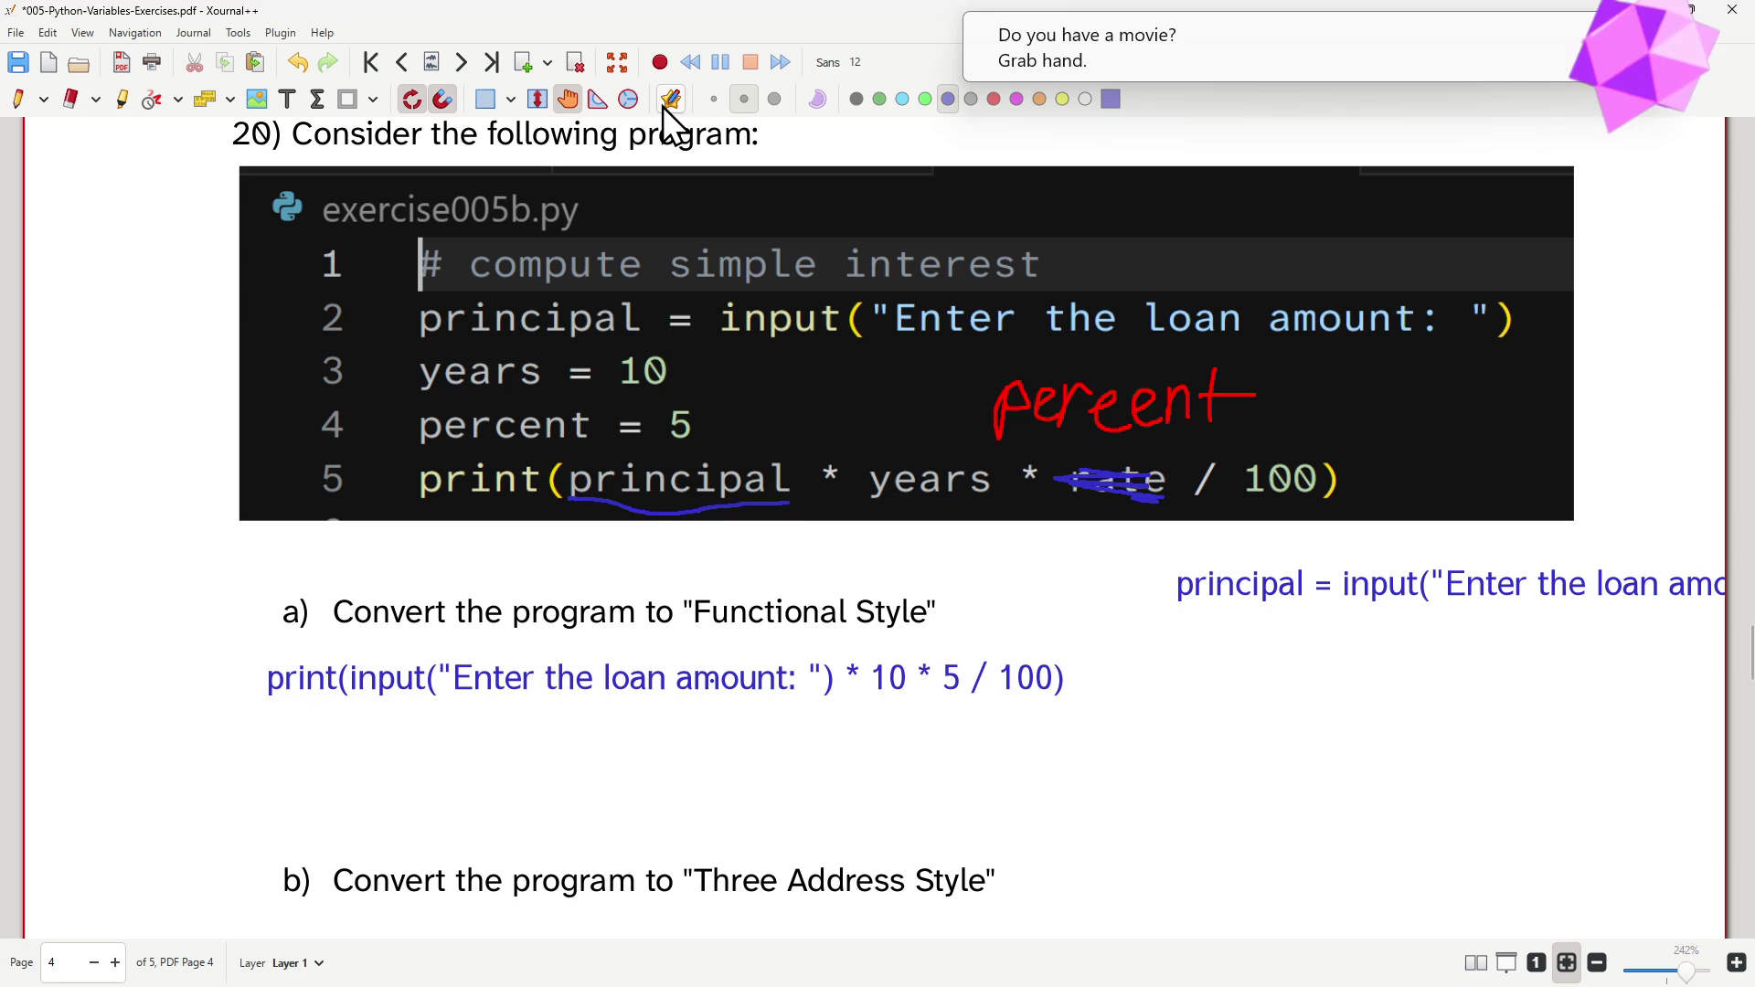
left_click(572, 101)
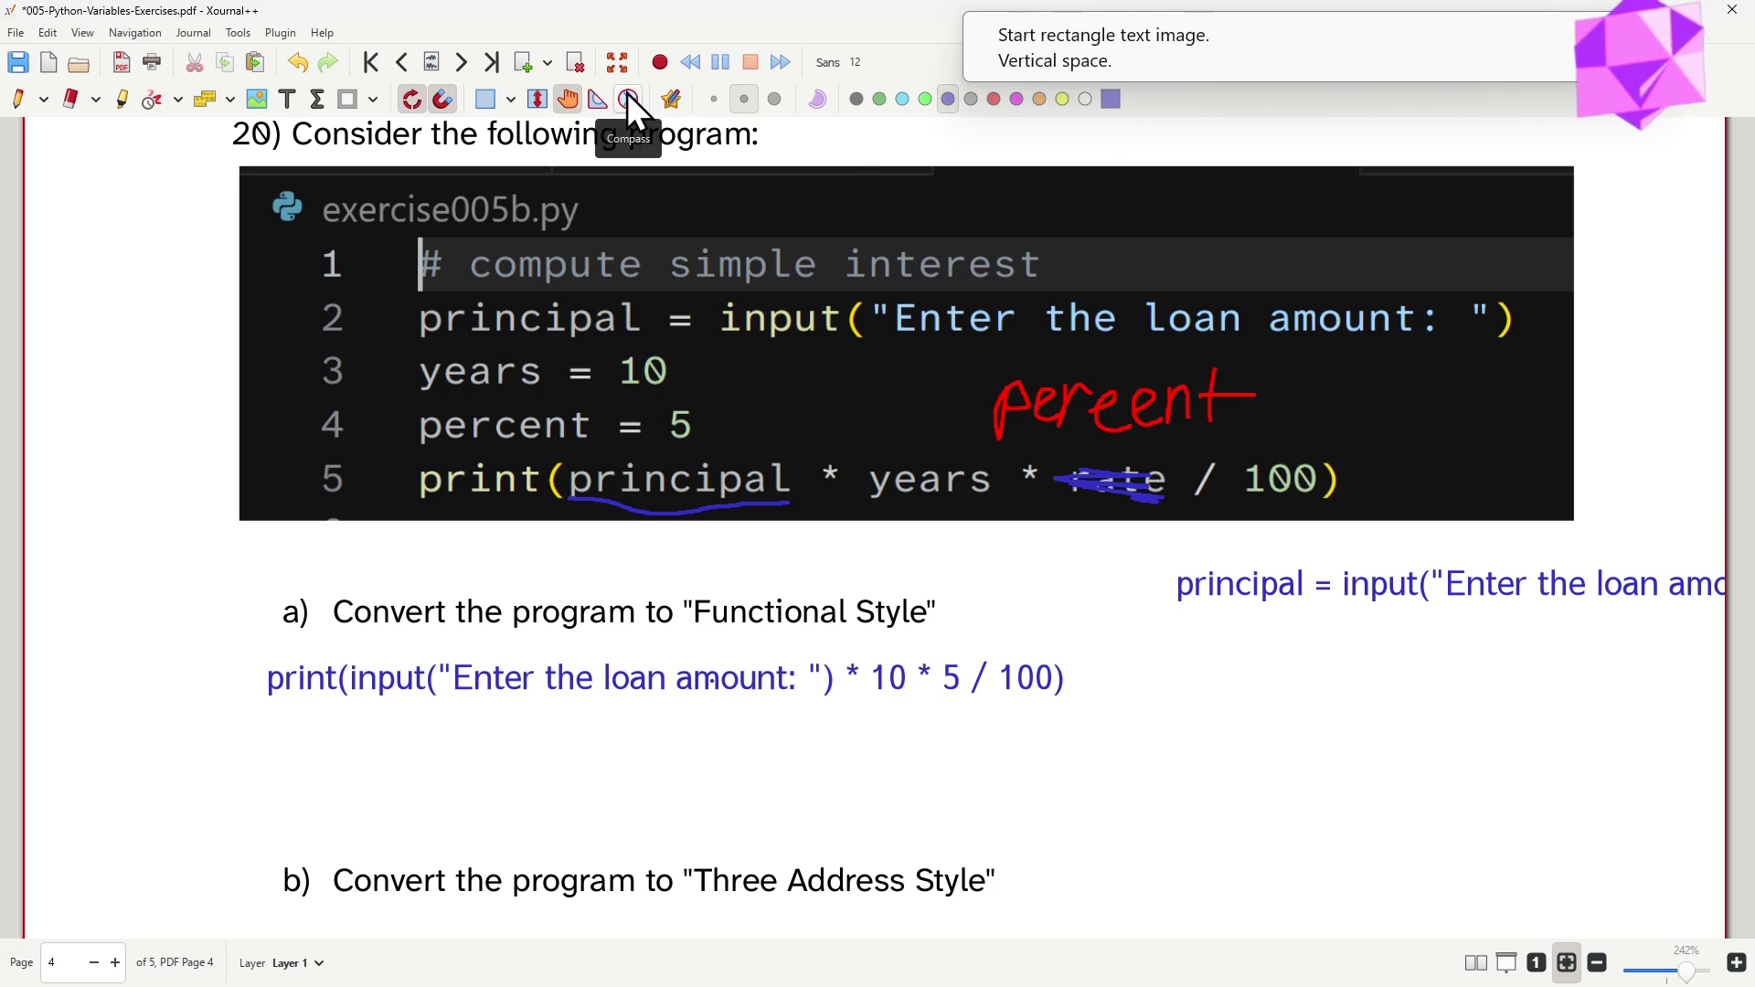
left_click(680, 99)
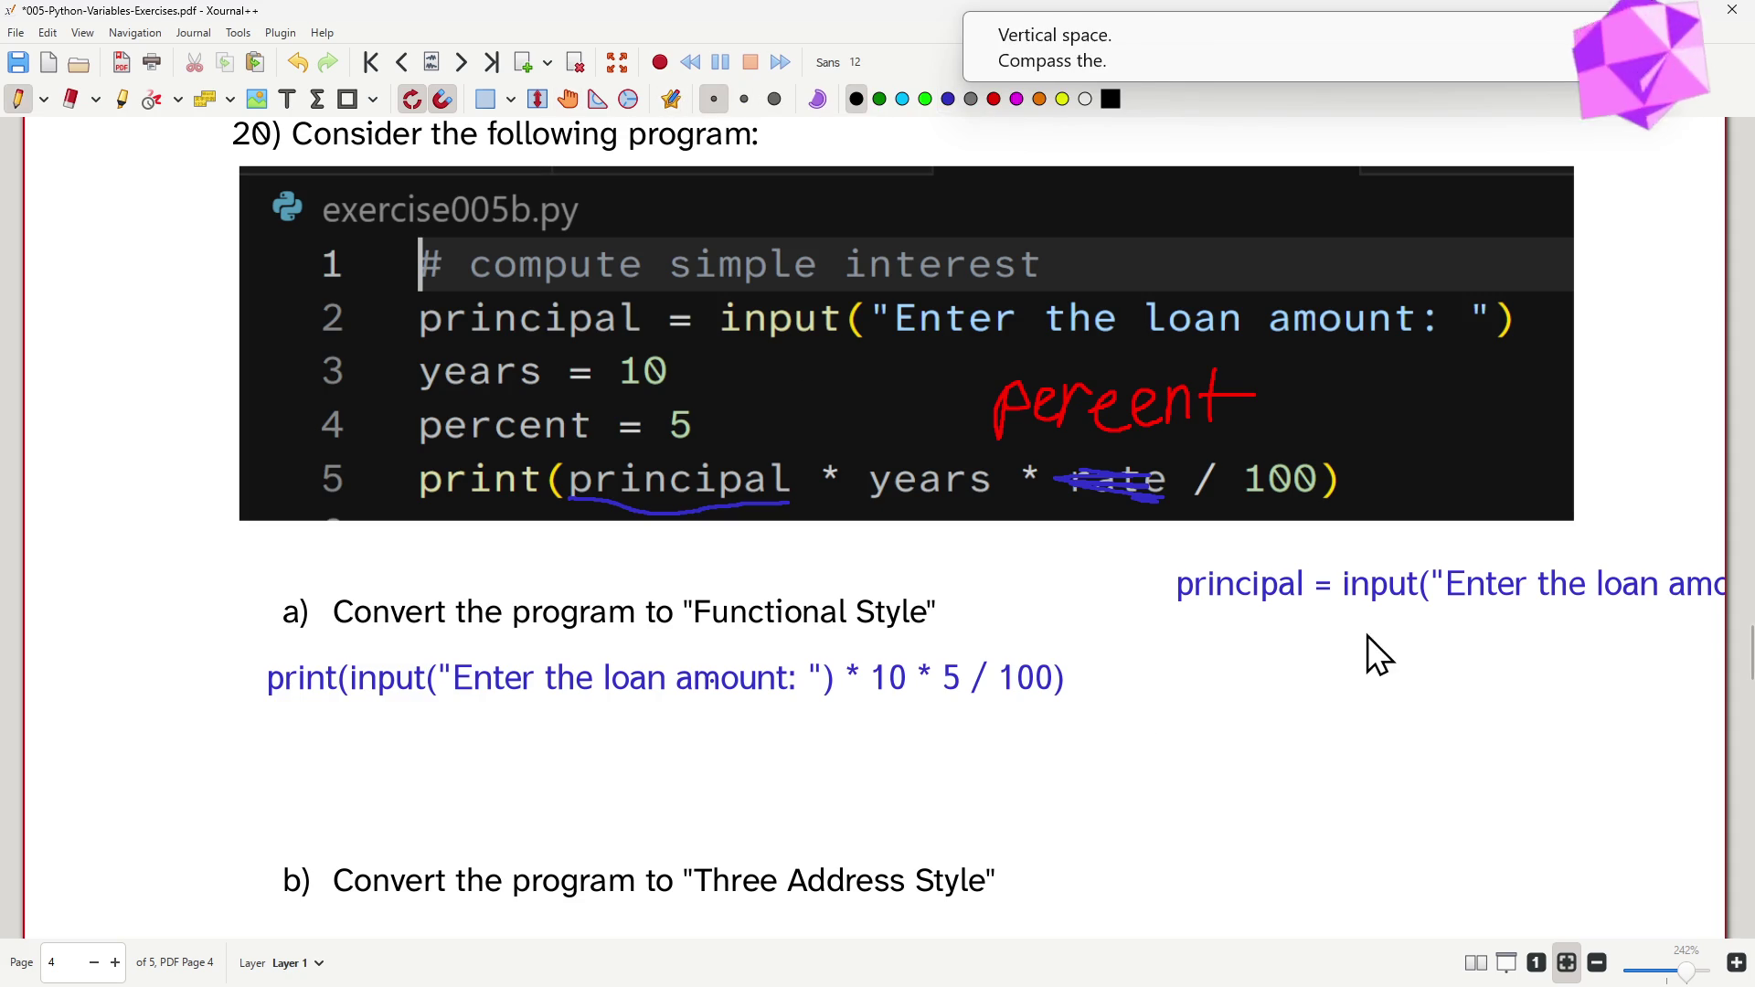
left_click_drag(1353, 582, 1082, 549)
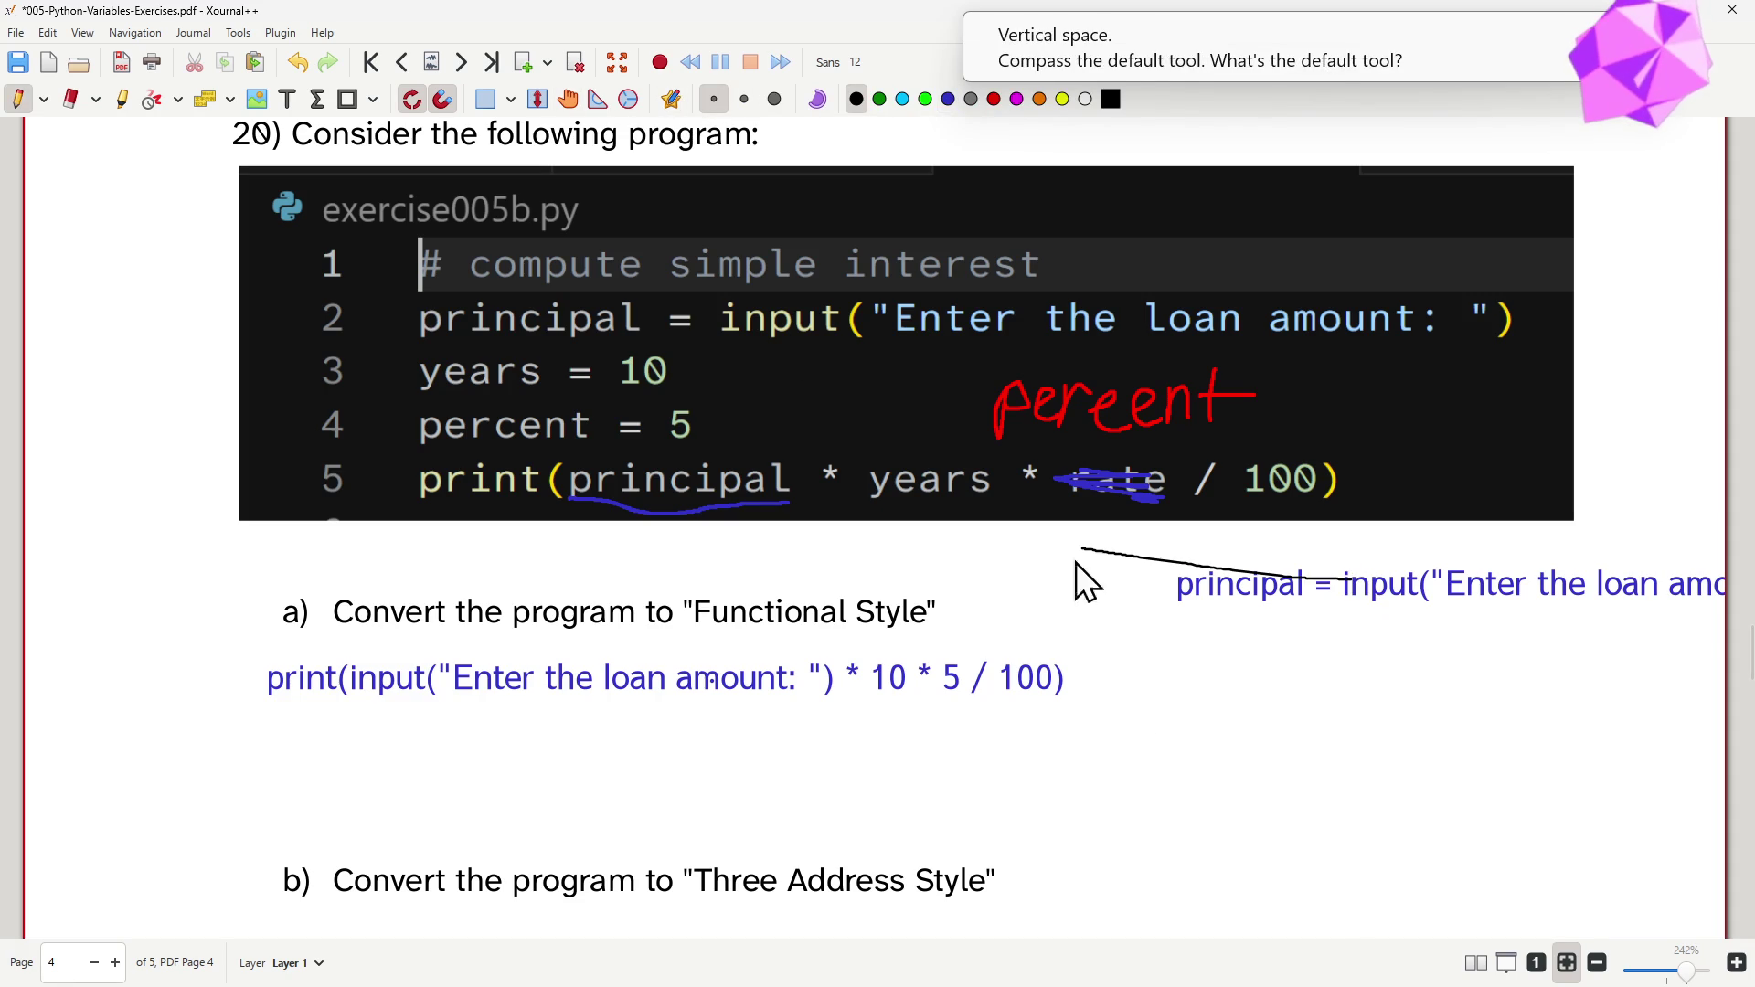
key("ctrl+z")
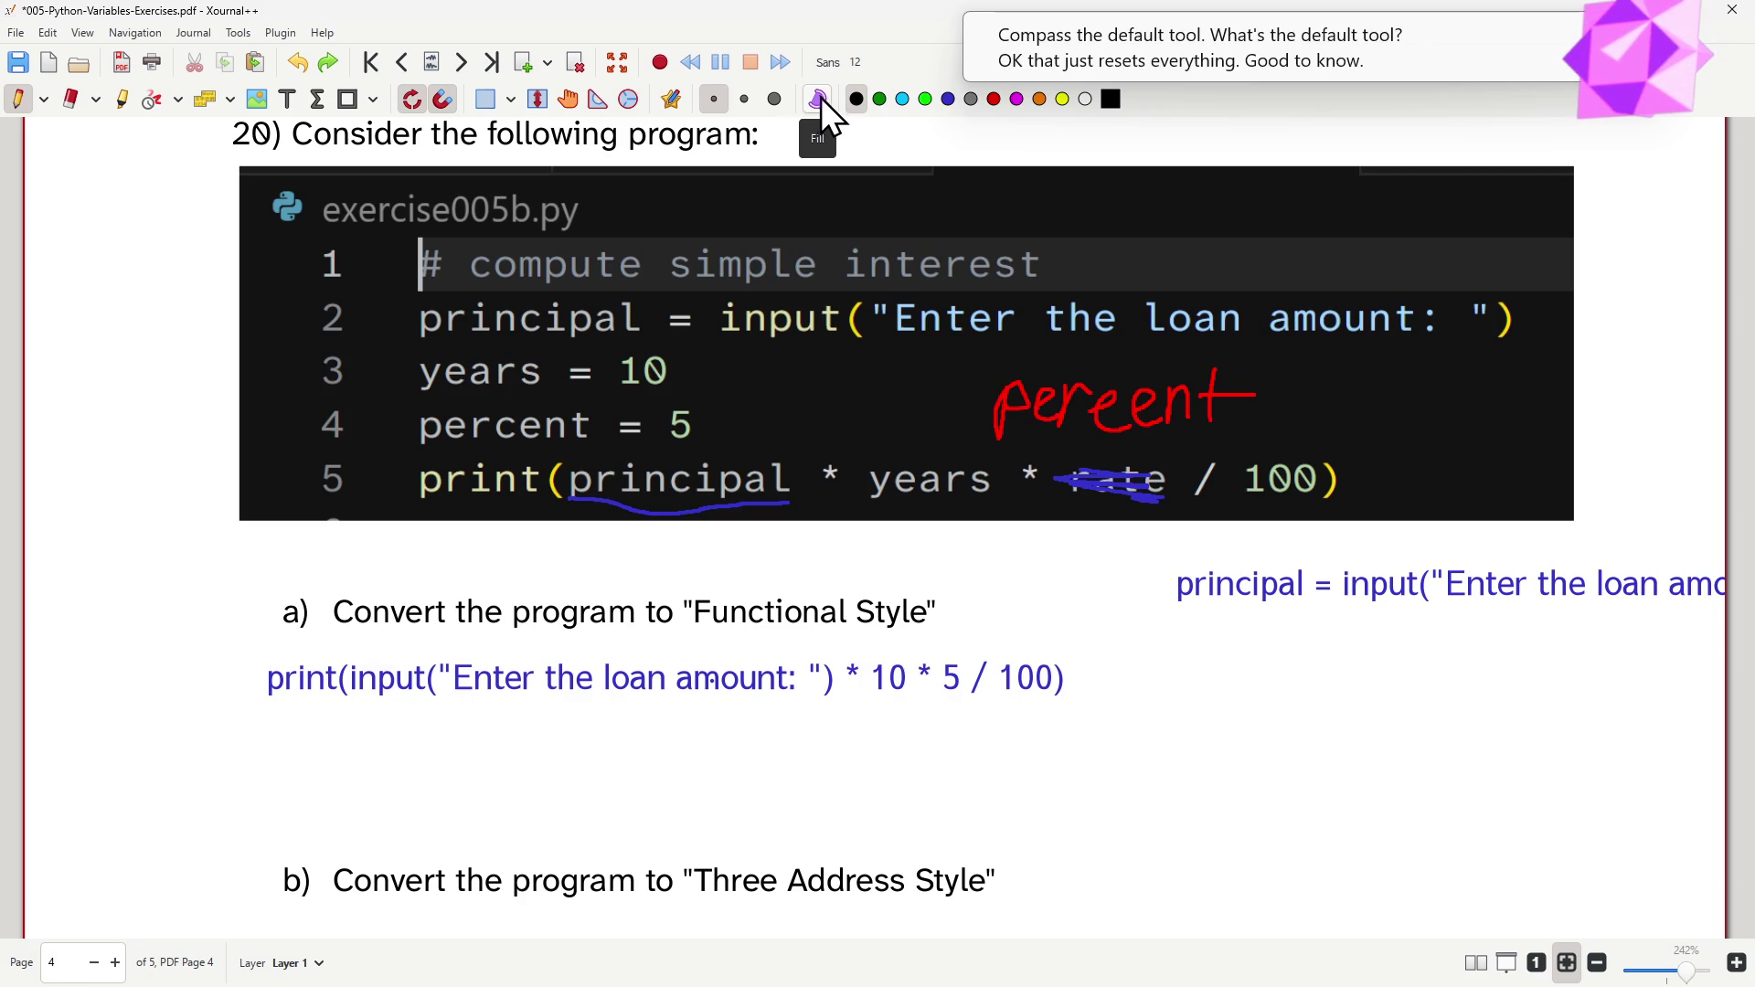
left_click(569, 99)
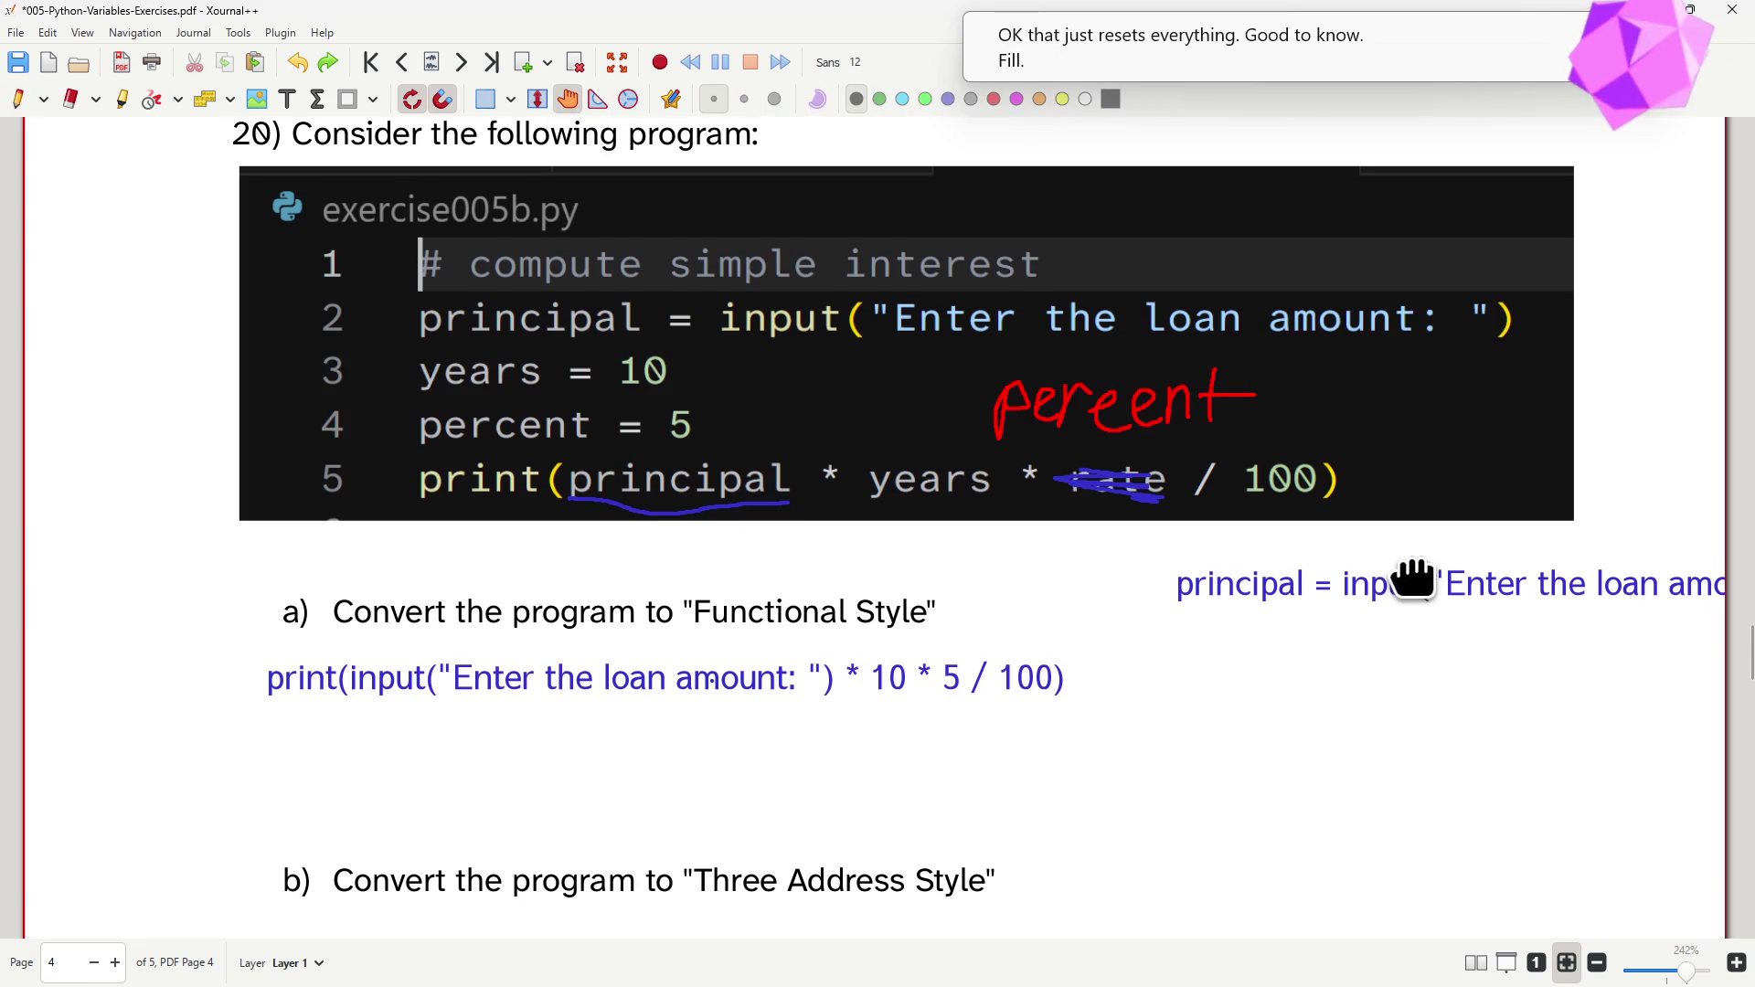
scroll(1372, 569, "down", 1)
scroll(1179, 549, "down", 1)
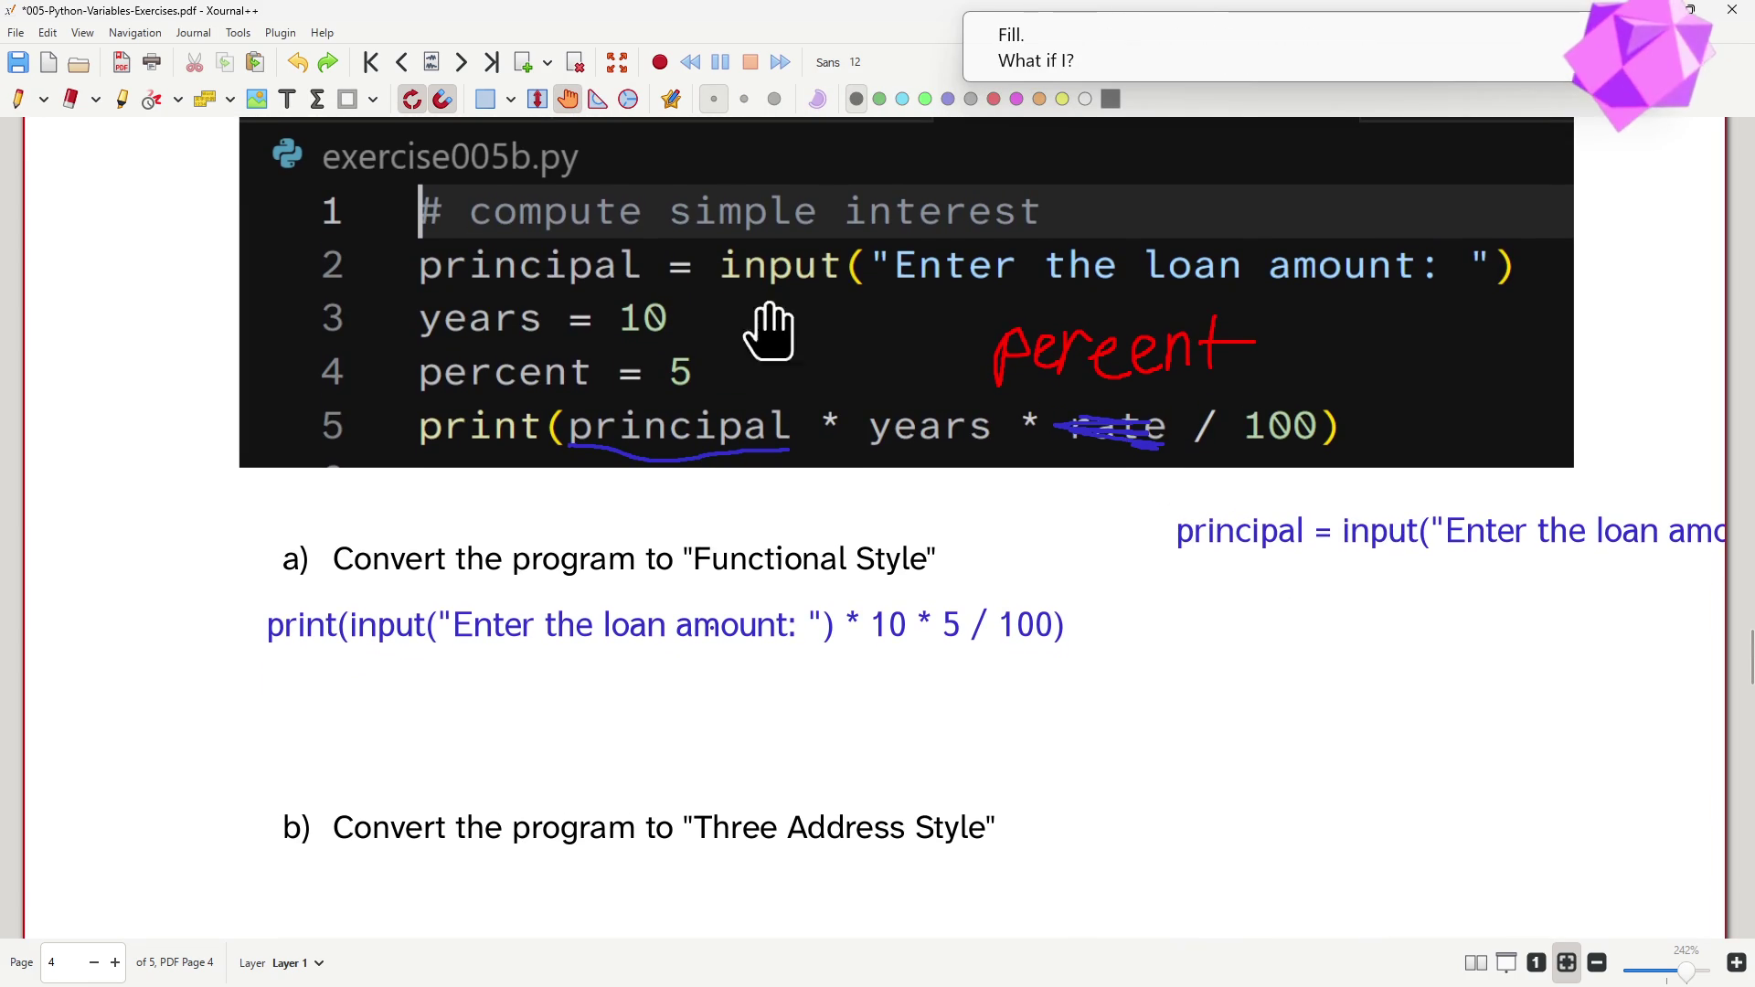
- With Select Object, drag the principal text line fully onto the page
left_click(237, 32)
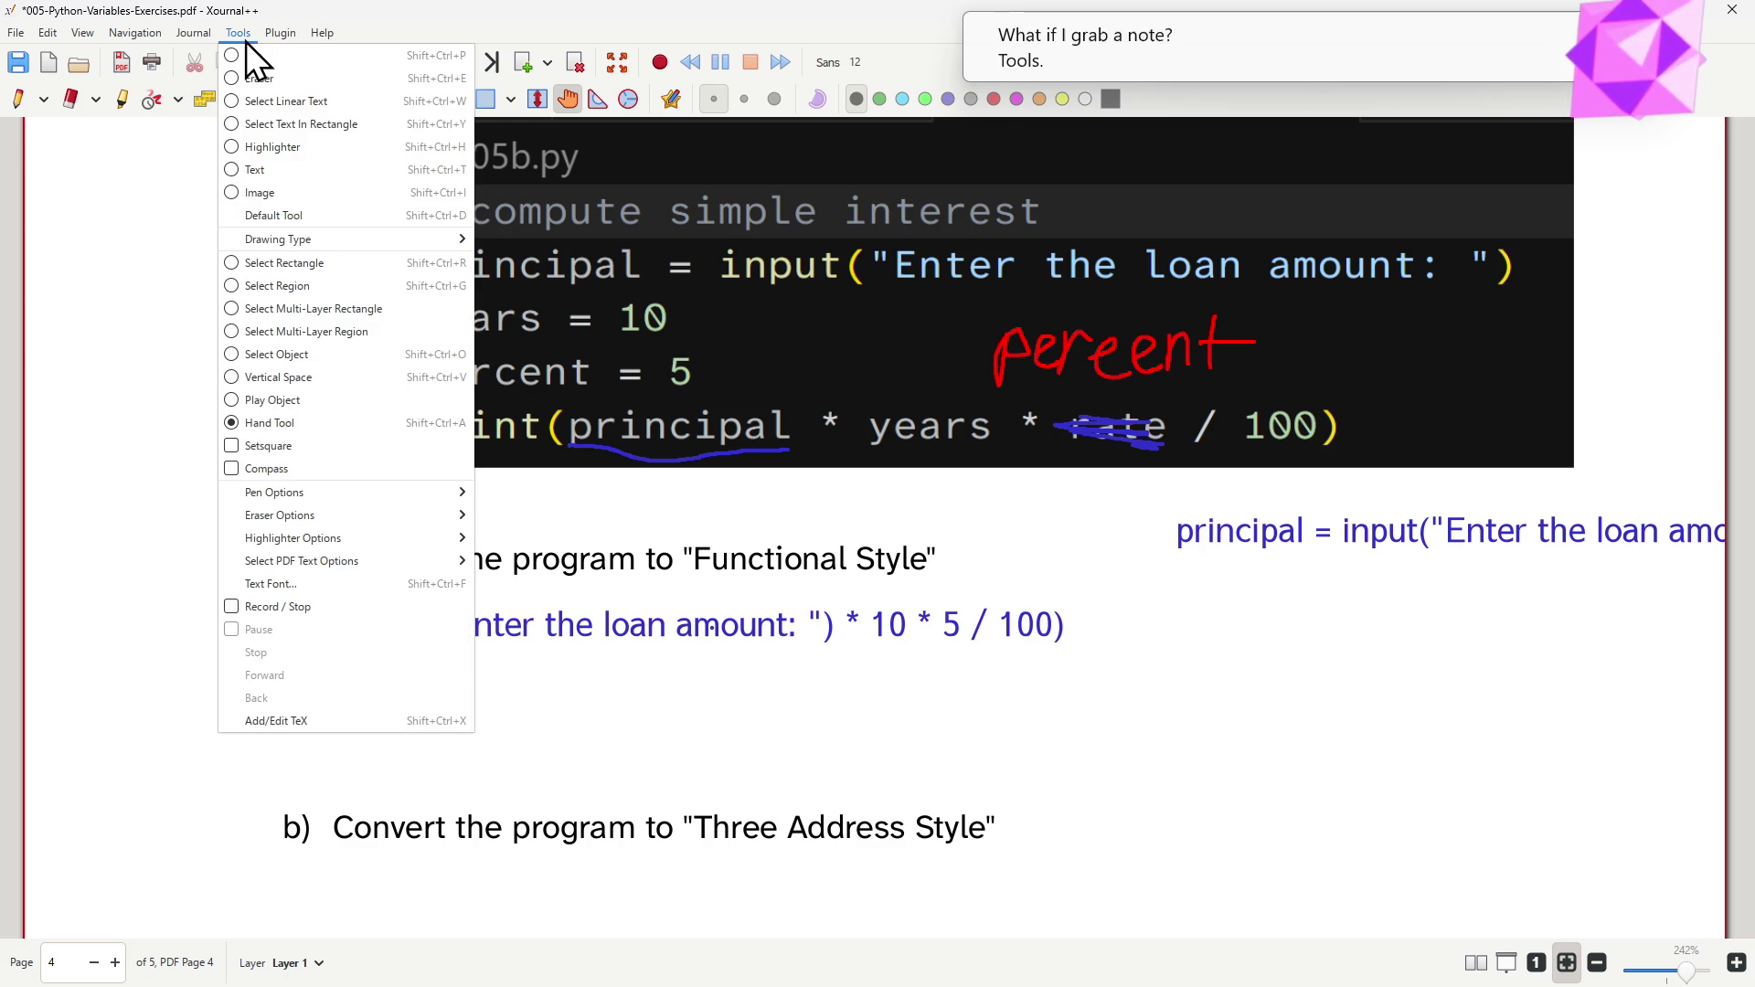
left_click(383, 355)
mouse_move(1181, 541)
left_mouse_down()
mouse_move(1104, 563)
mouse_move(1128, 555)
left_mouse_up()
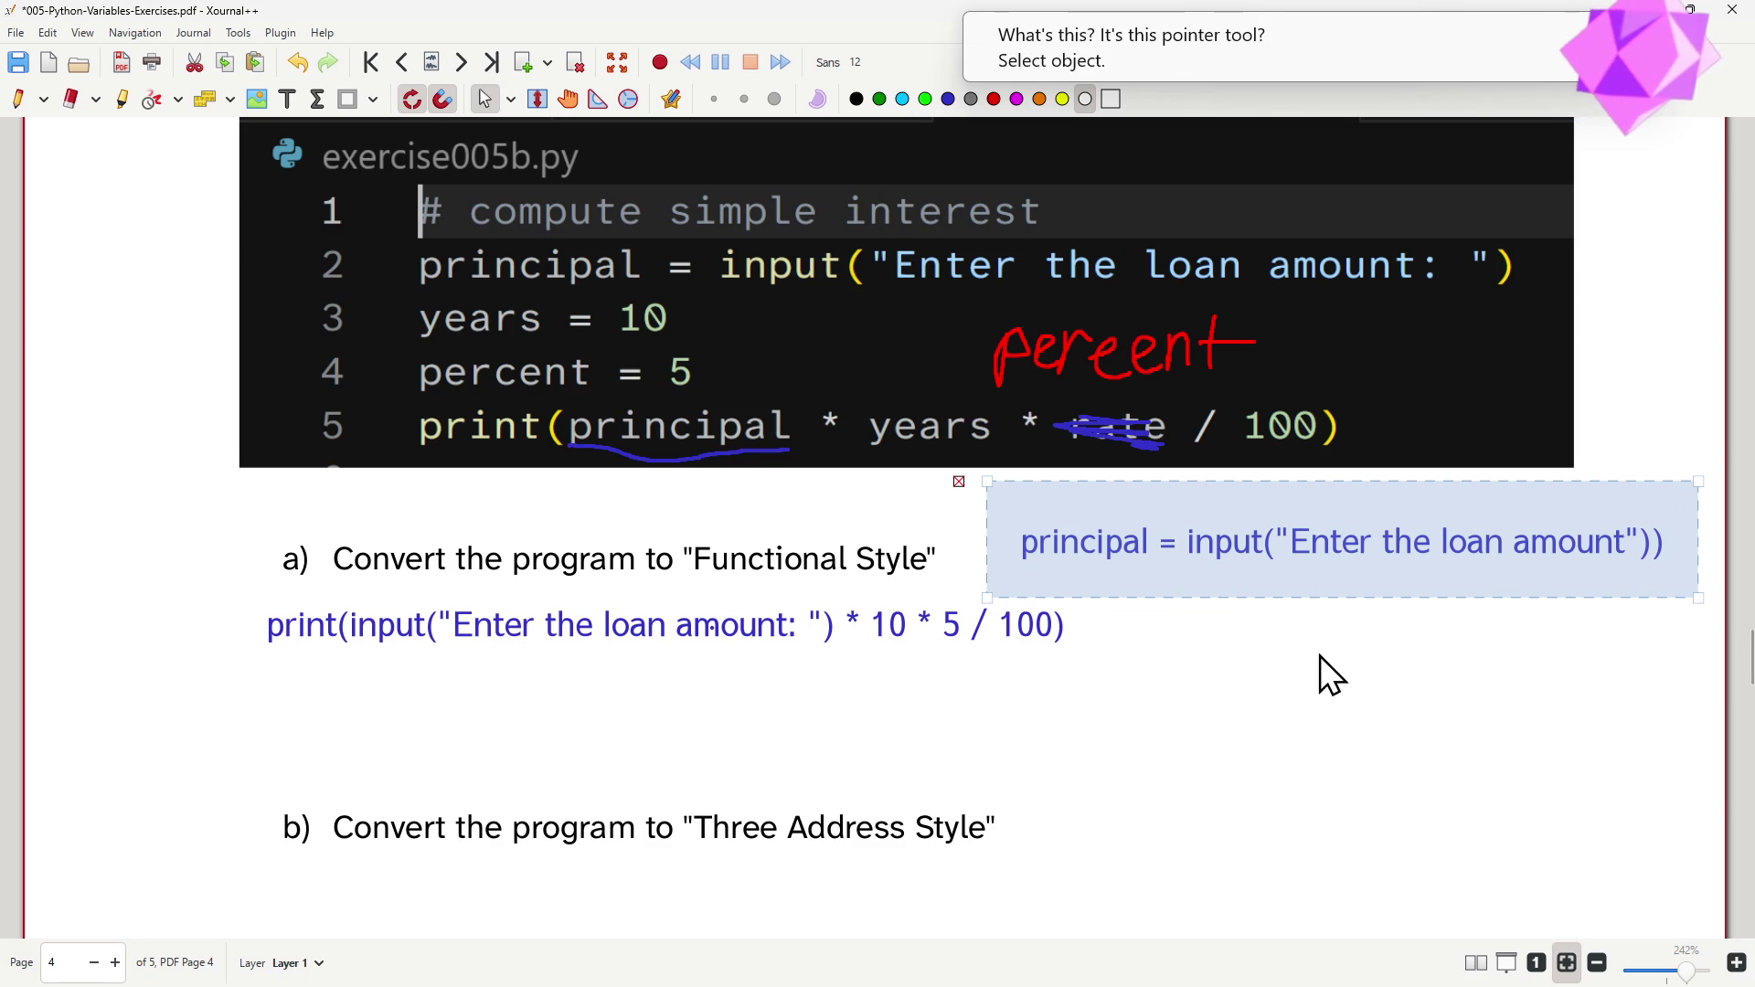
left_click(514, 100)
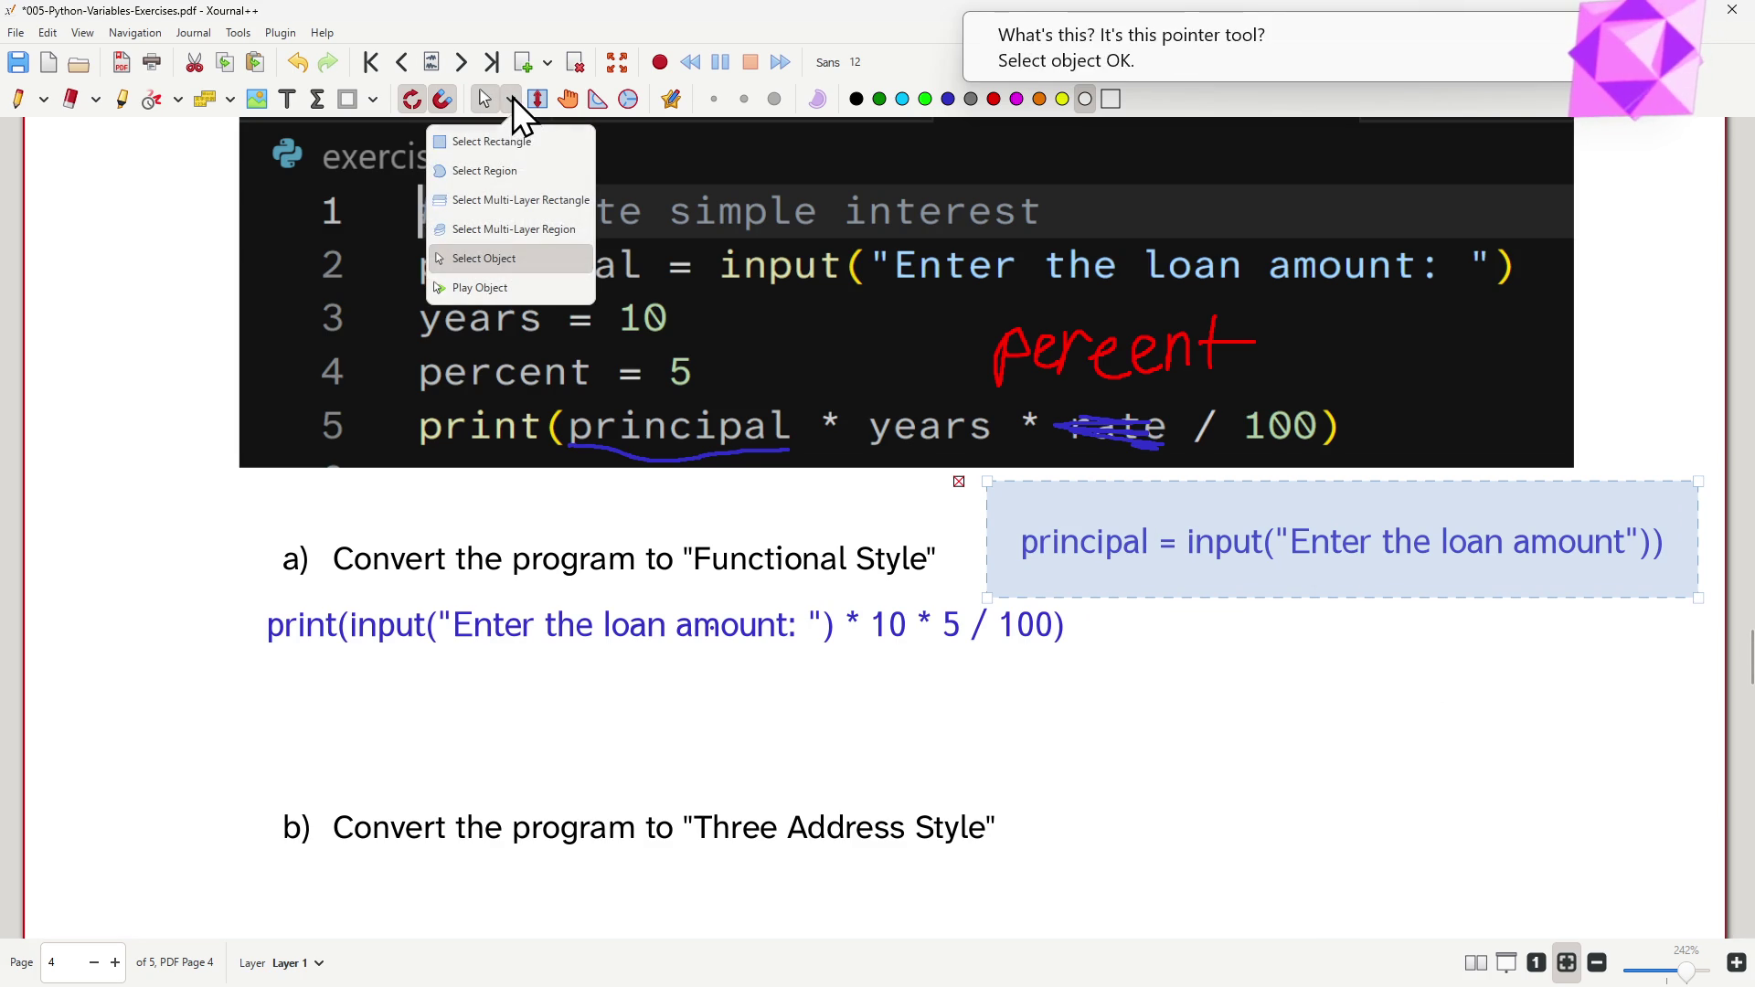
left_click(512, 97)
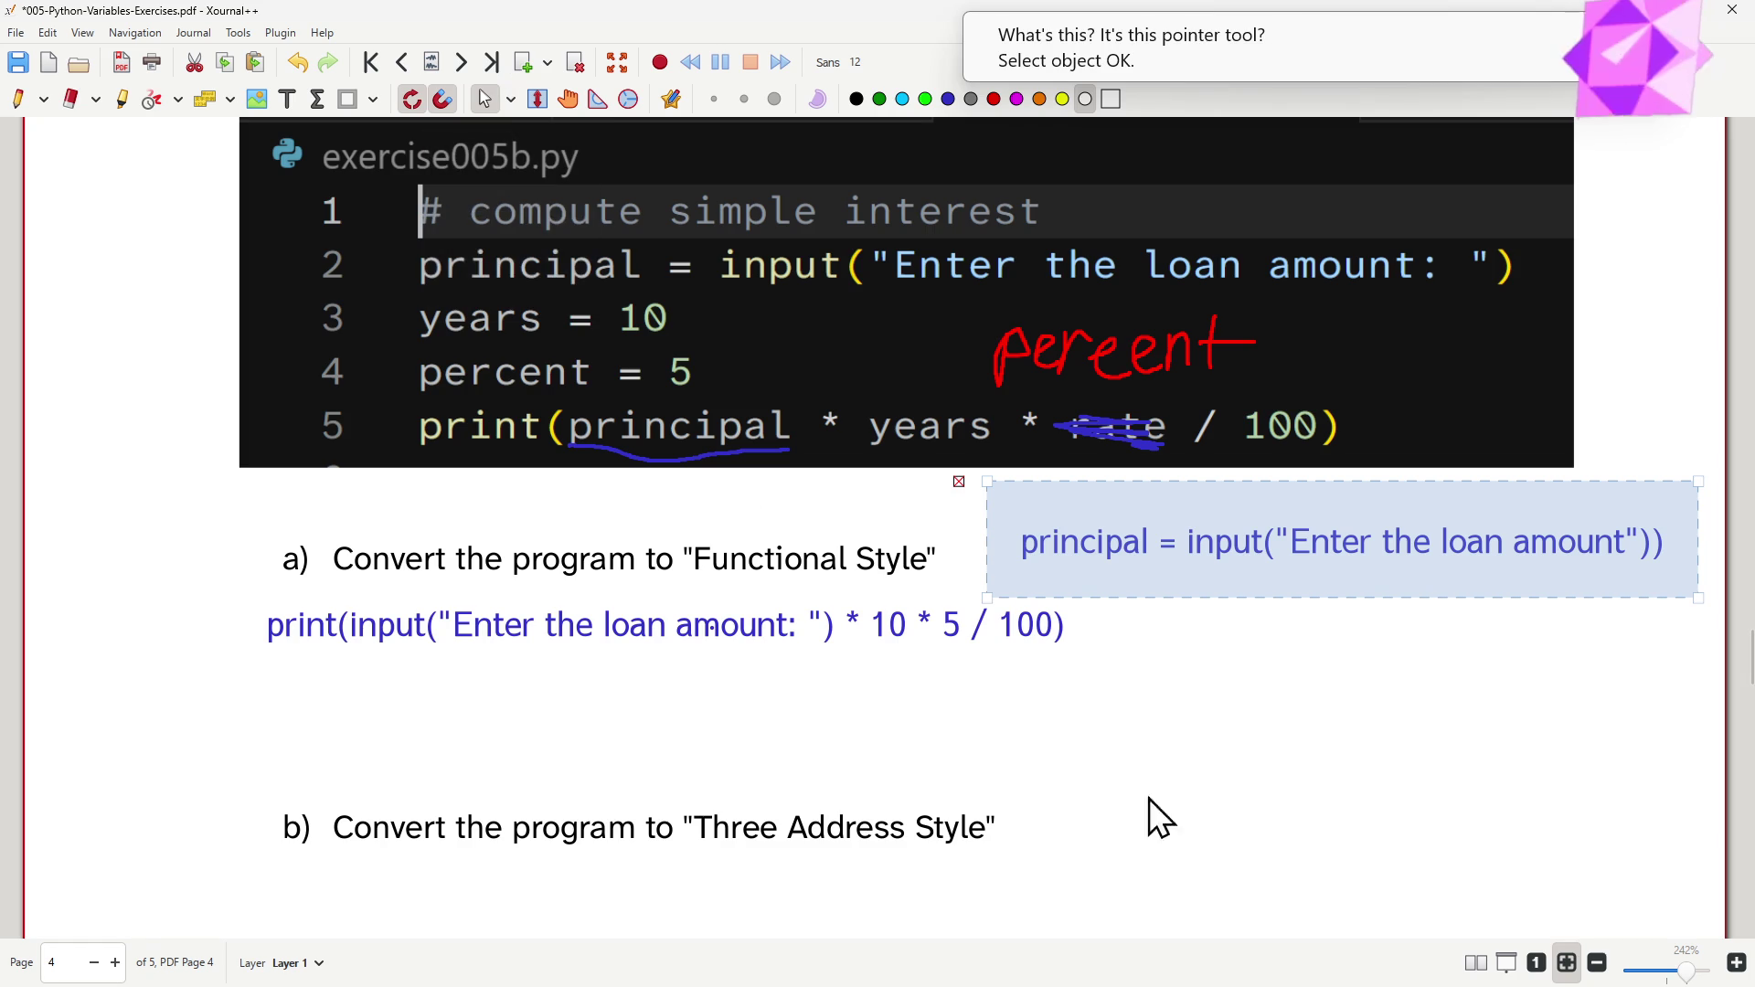
left_click(1198, 827)
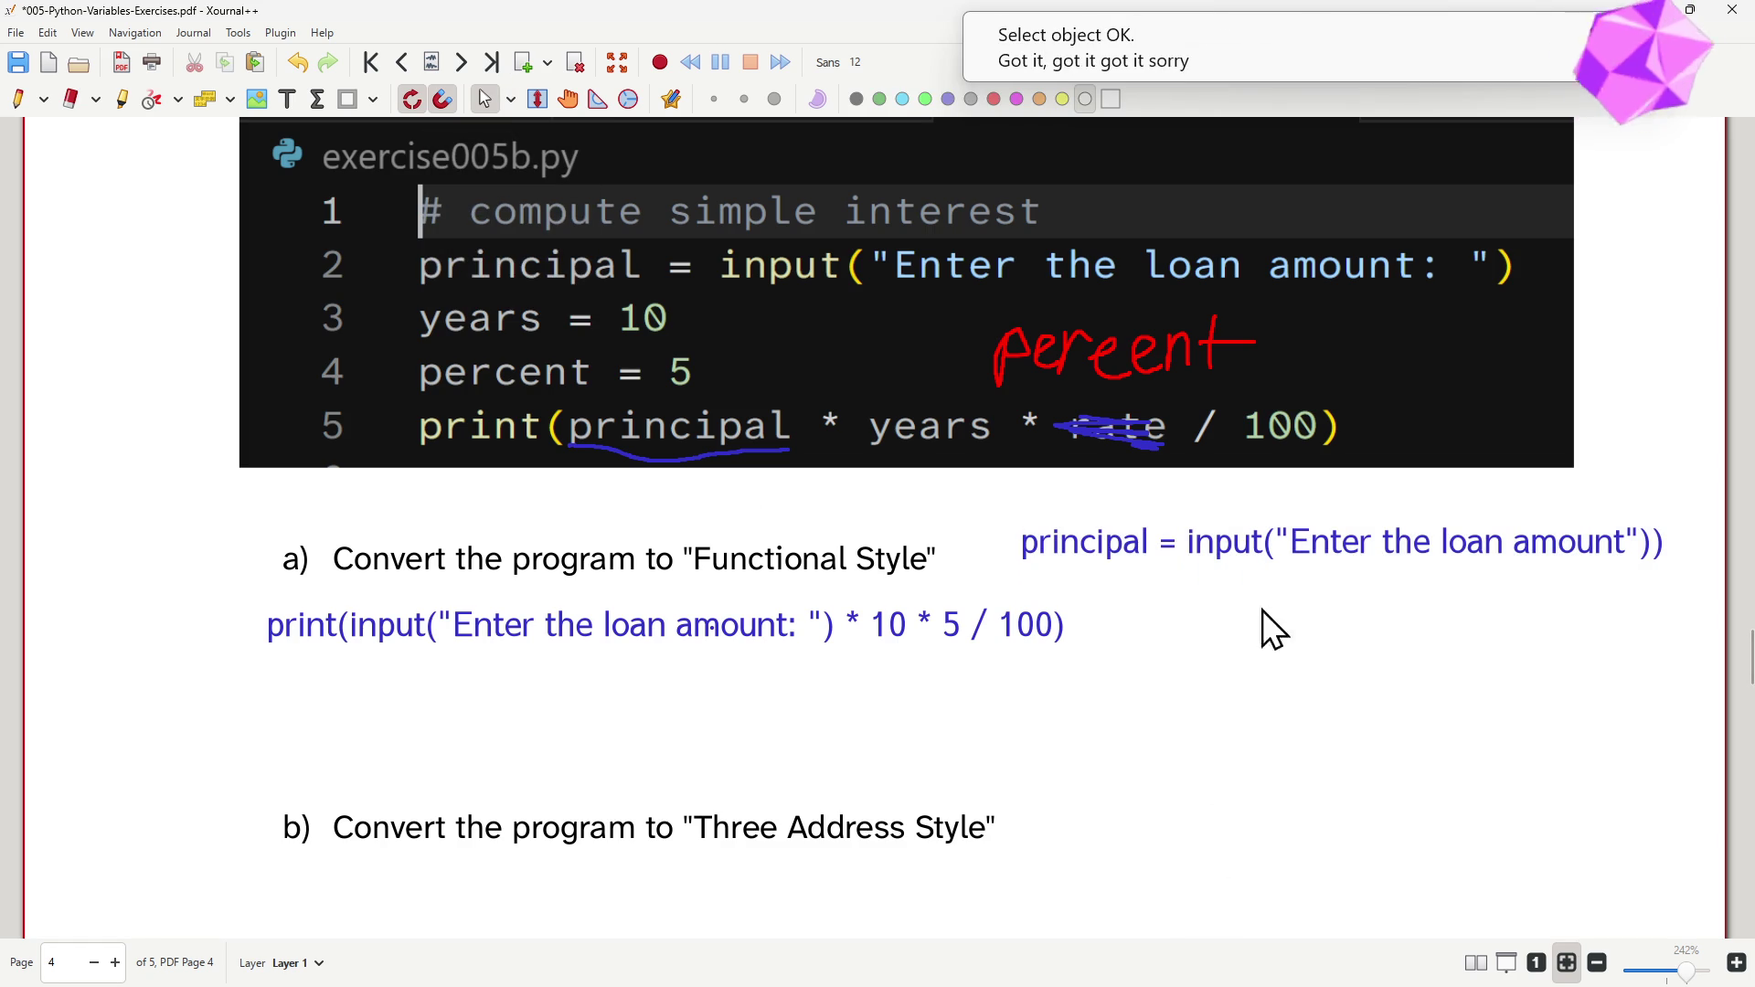
- Add a new line at the end of the principal text box
left_click(1429, 545)
double_click(1526, 538)
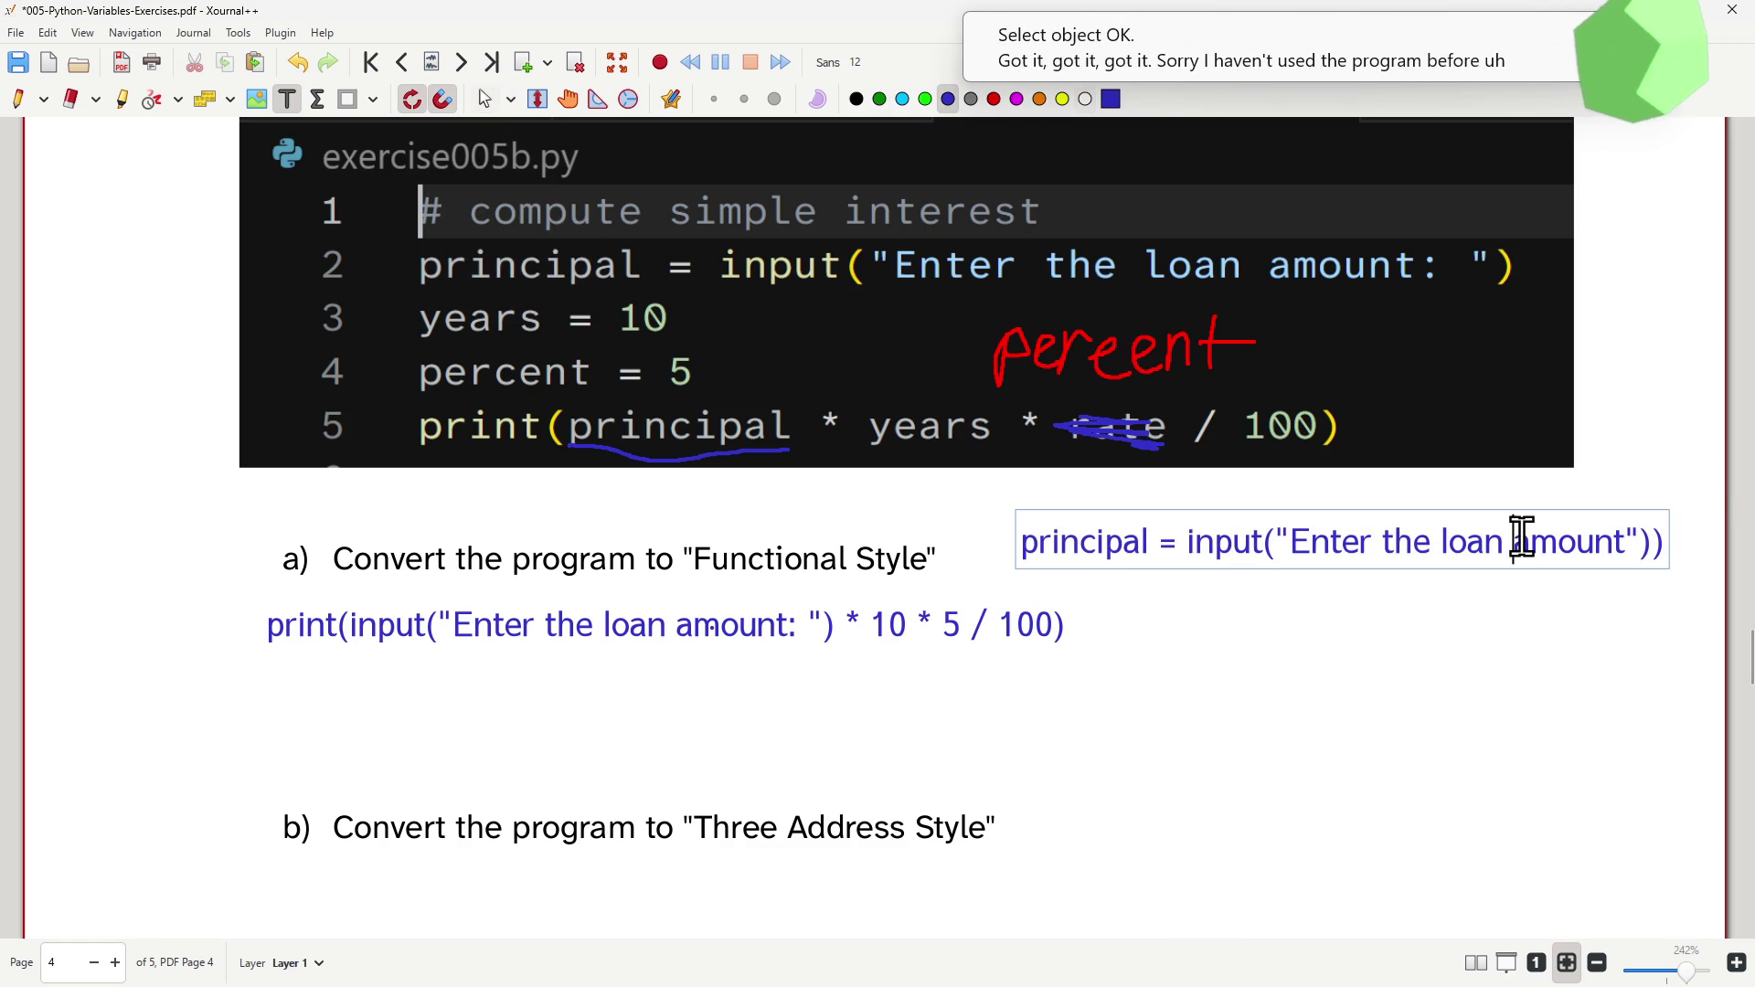
key("Return")
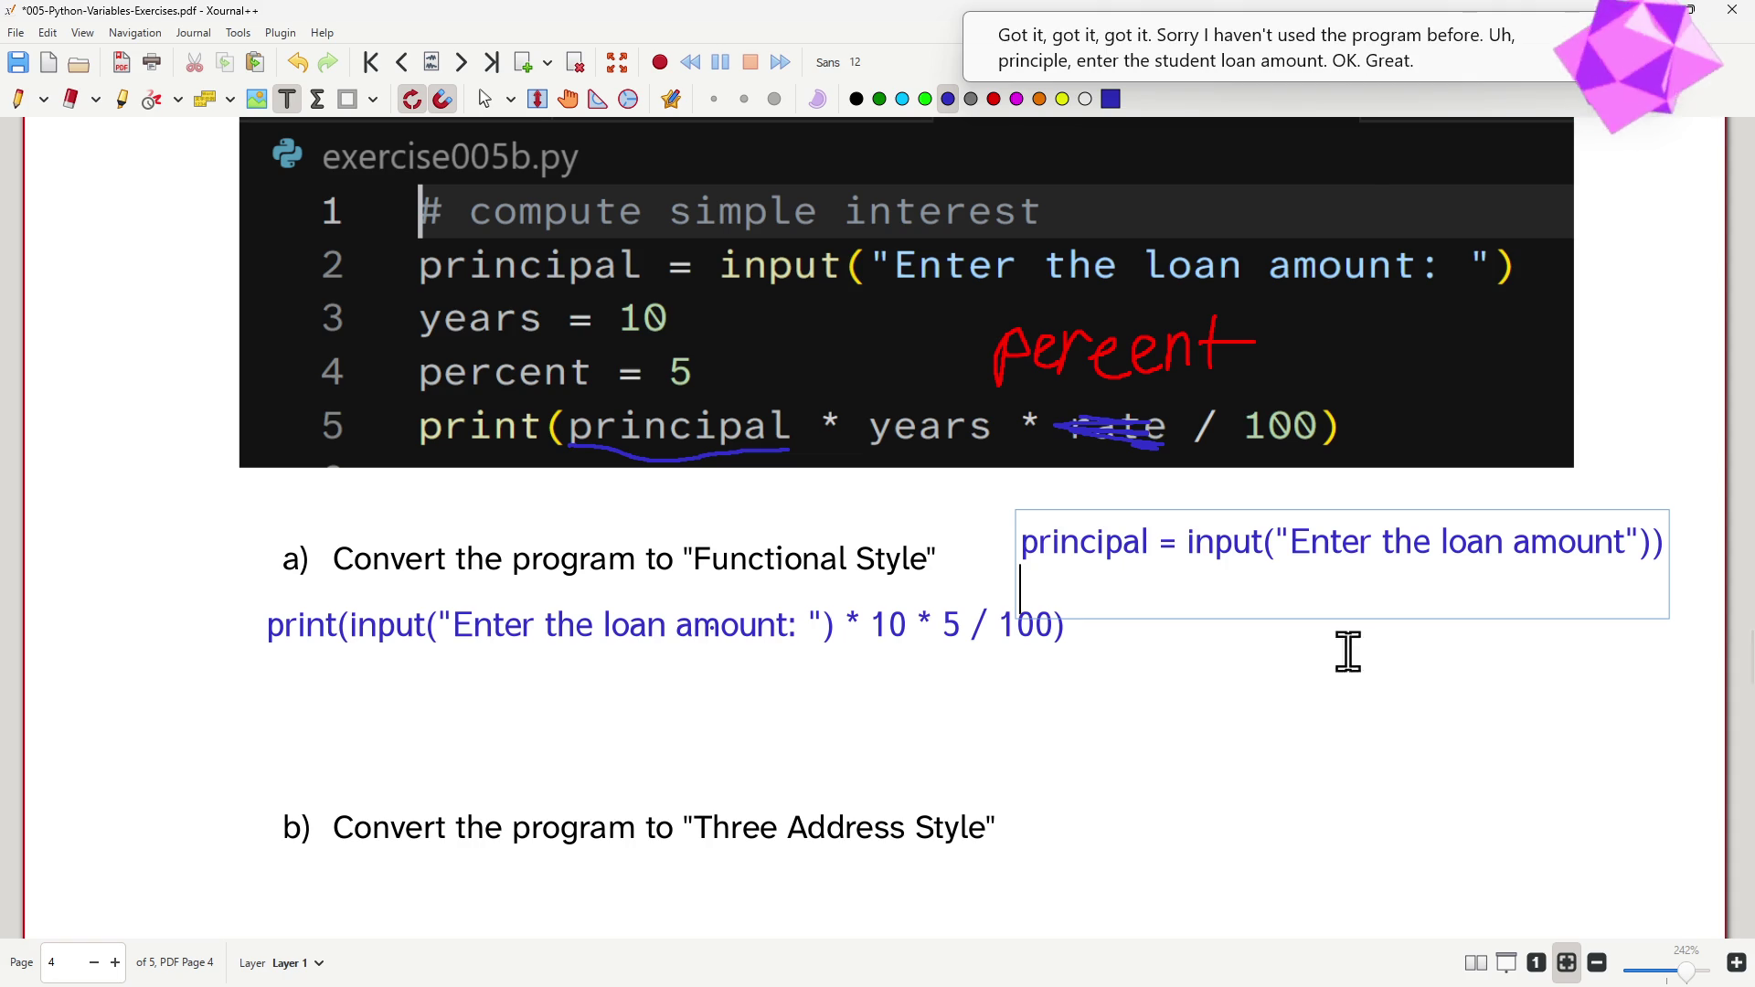
left_click(484, 100)
- Shift the functional-style print line further left under part a
left_click(655, 647)
left_click_drag(651, 650, 588, 639)
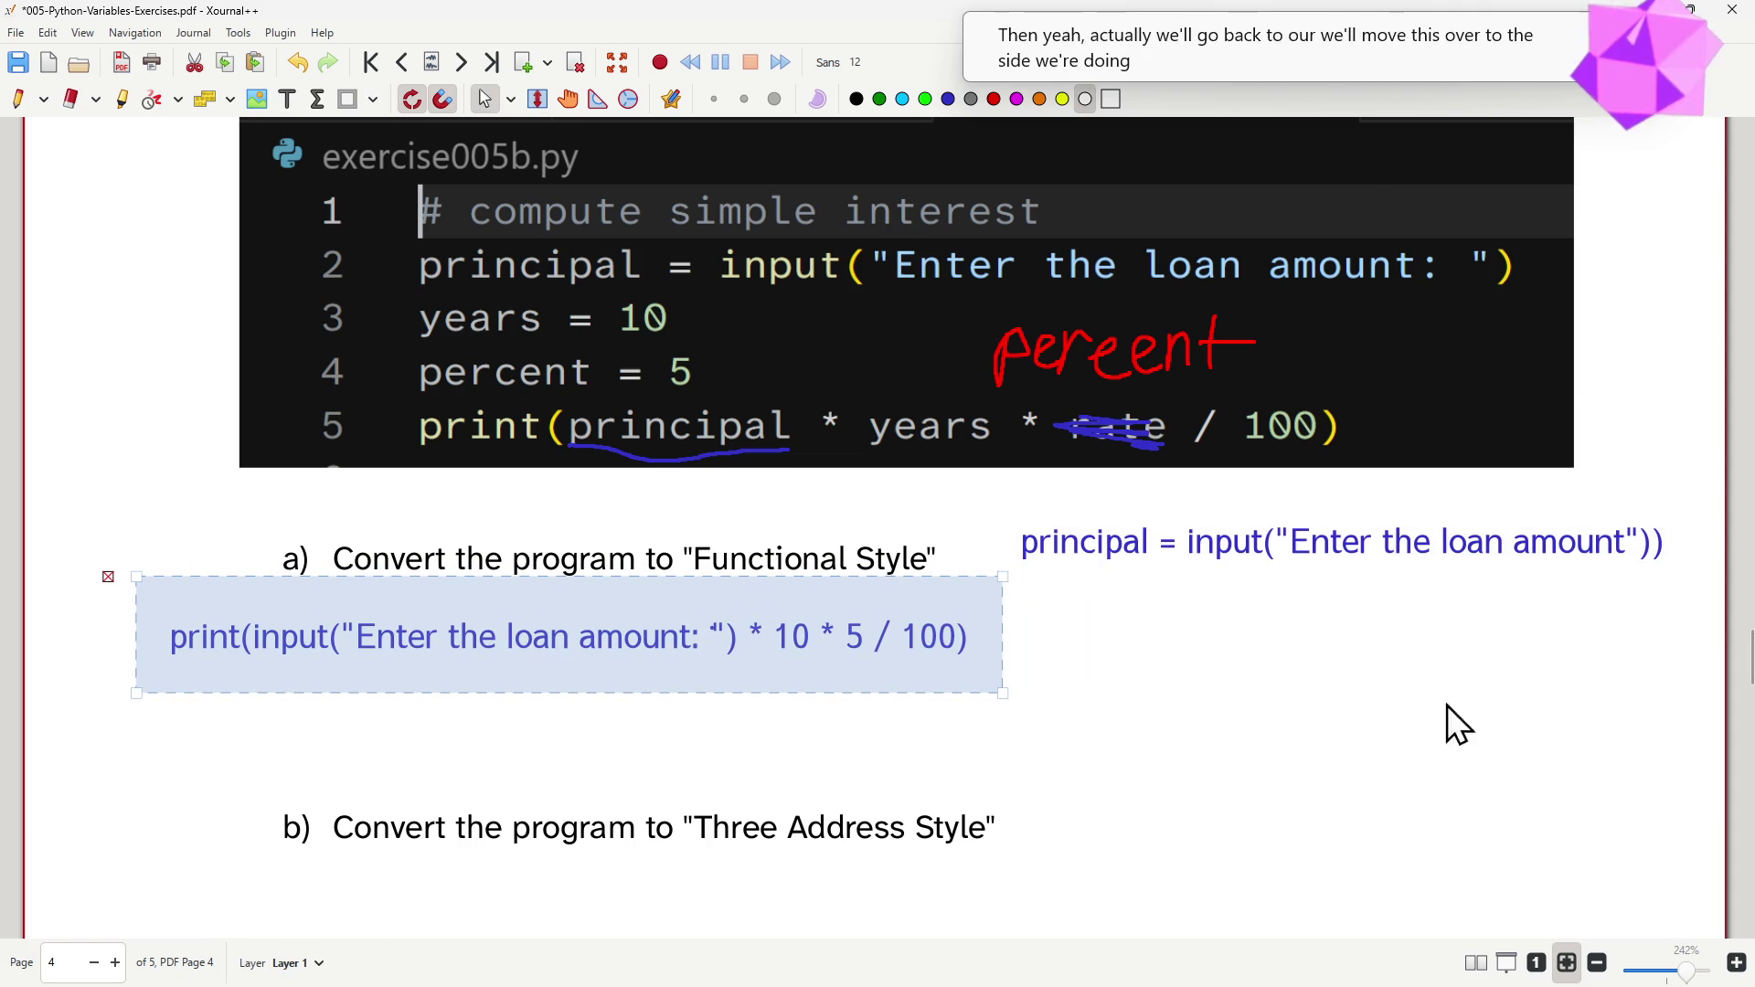
left_click_drag(612, 618, 534, 618)
left_click(1093, 682)
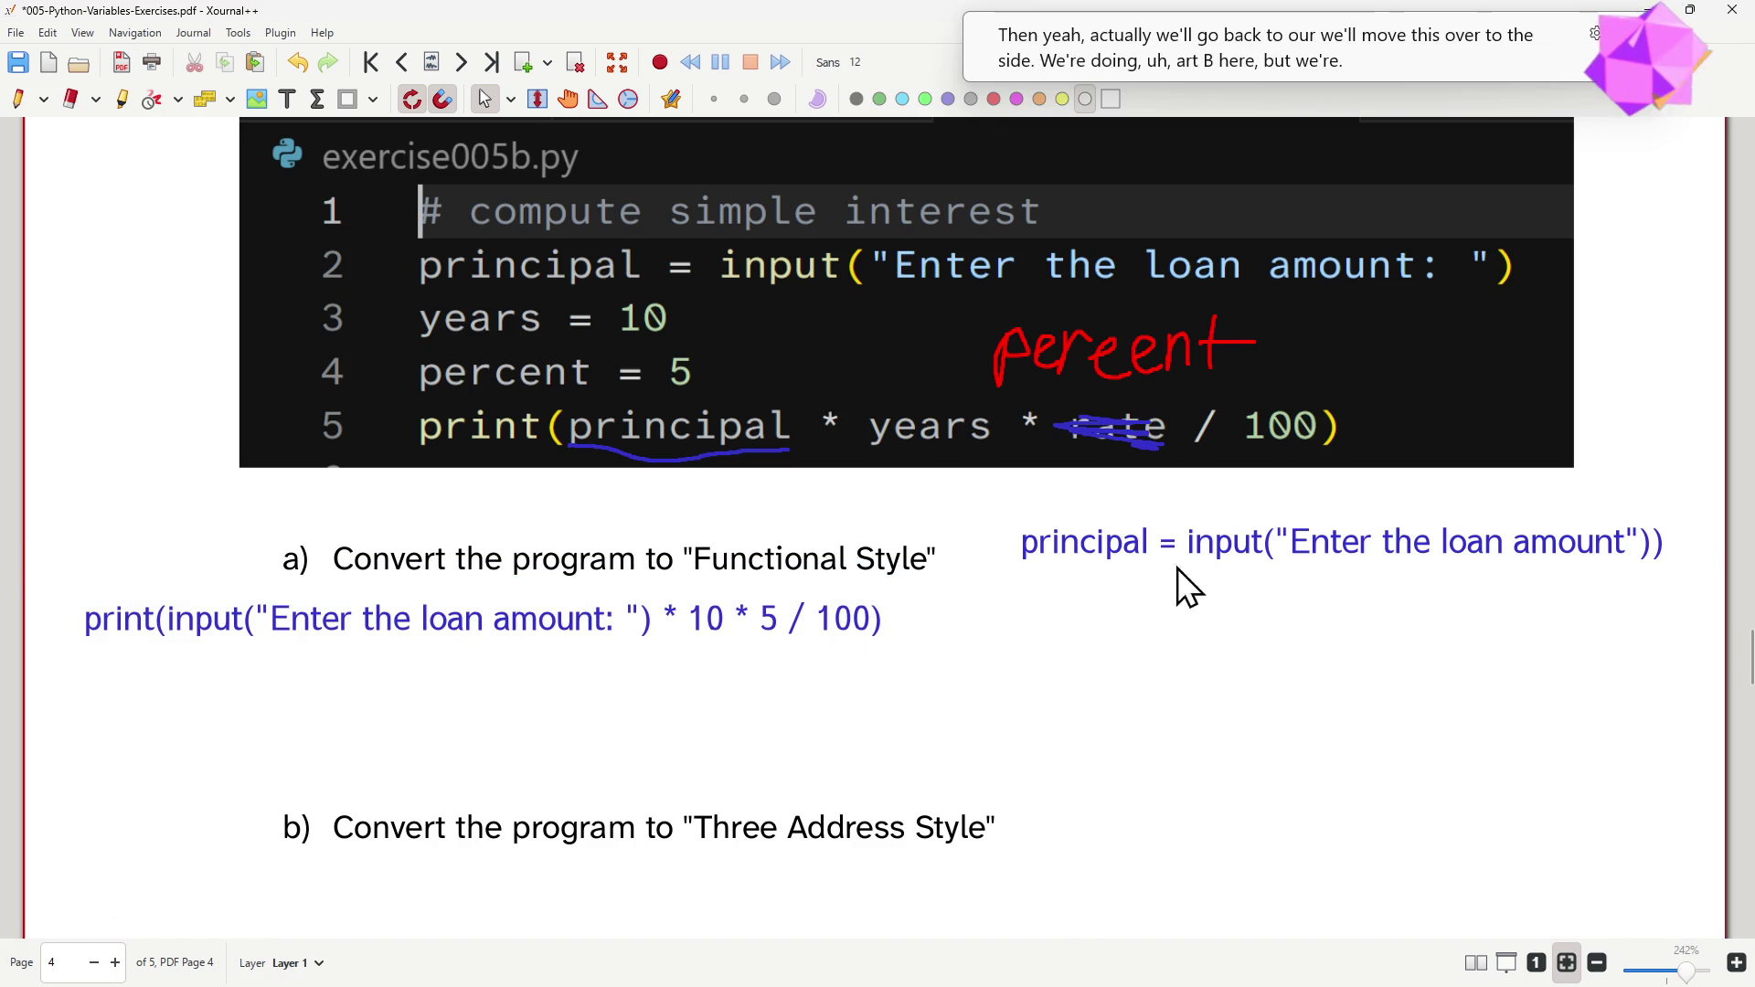
- Trim the principal line to end with ("Enter the loan amount") and begin a second line below
left_click(1567, 558)
double_click(1565, 553)
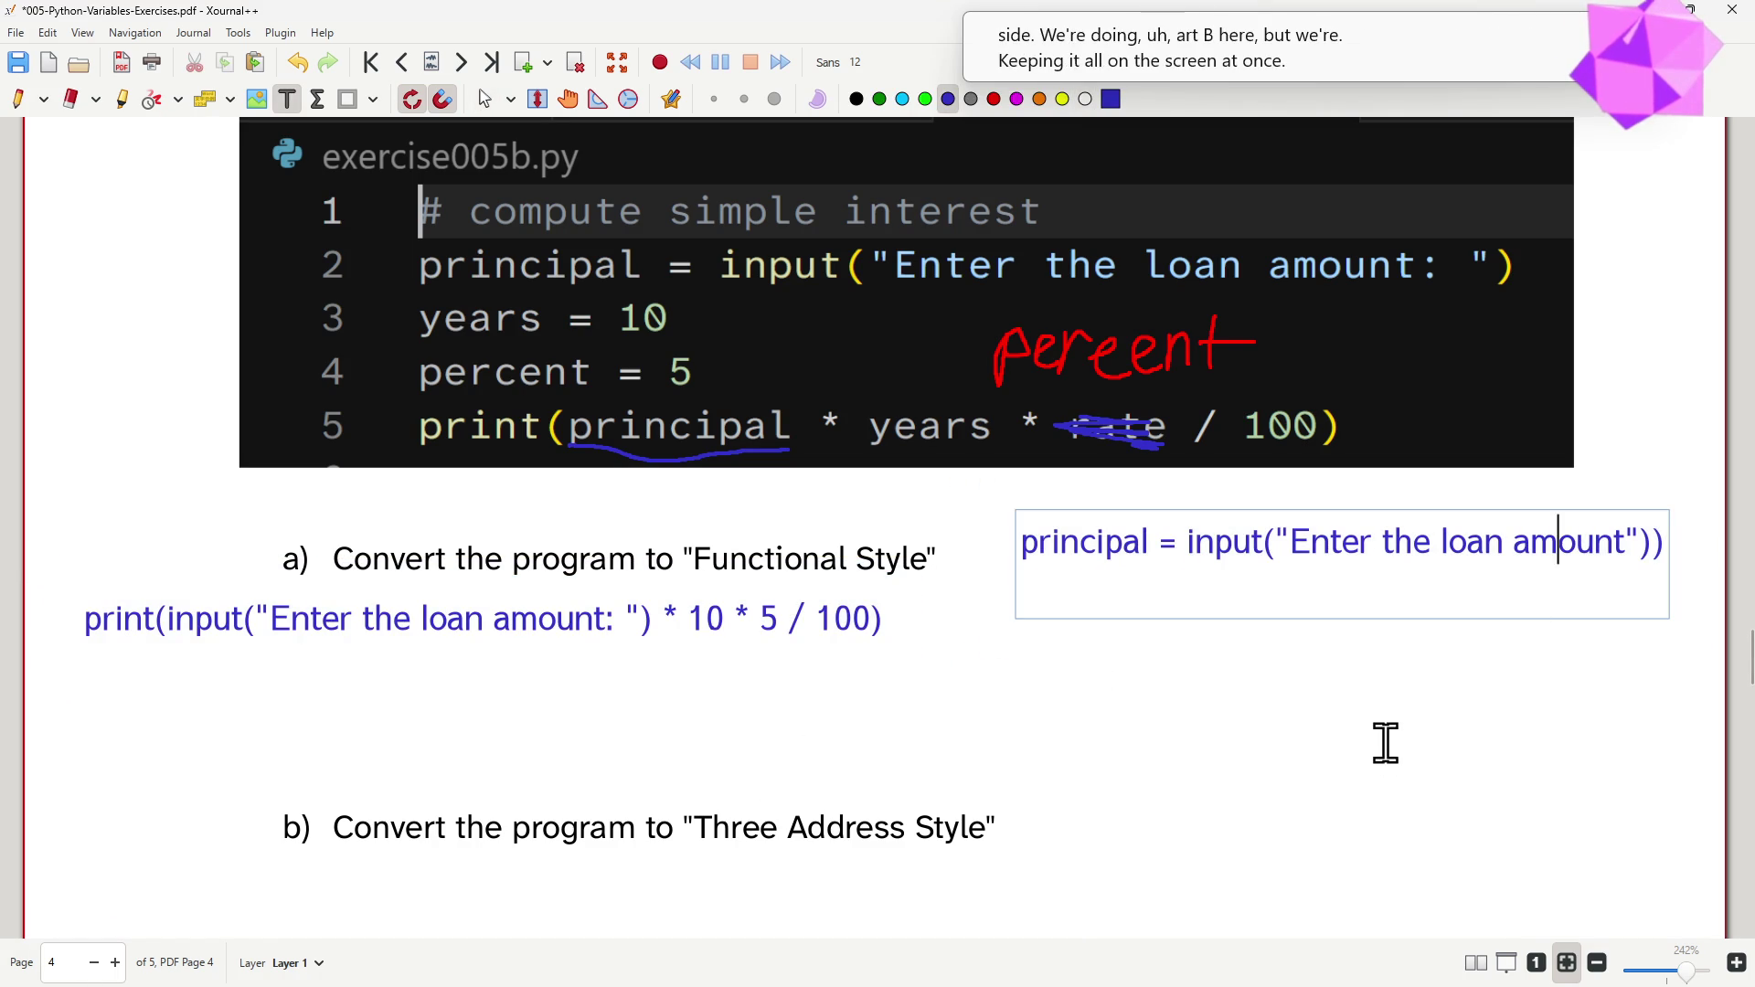
key("End")
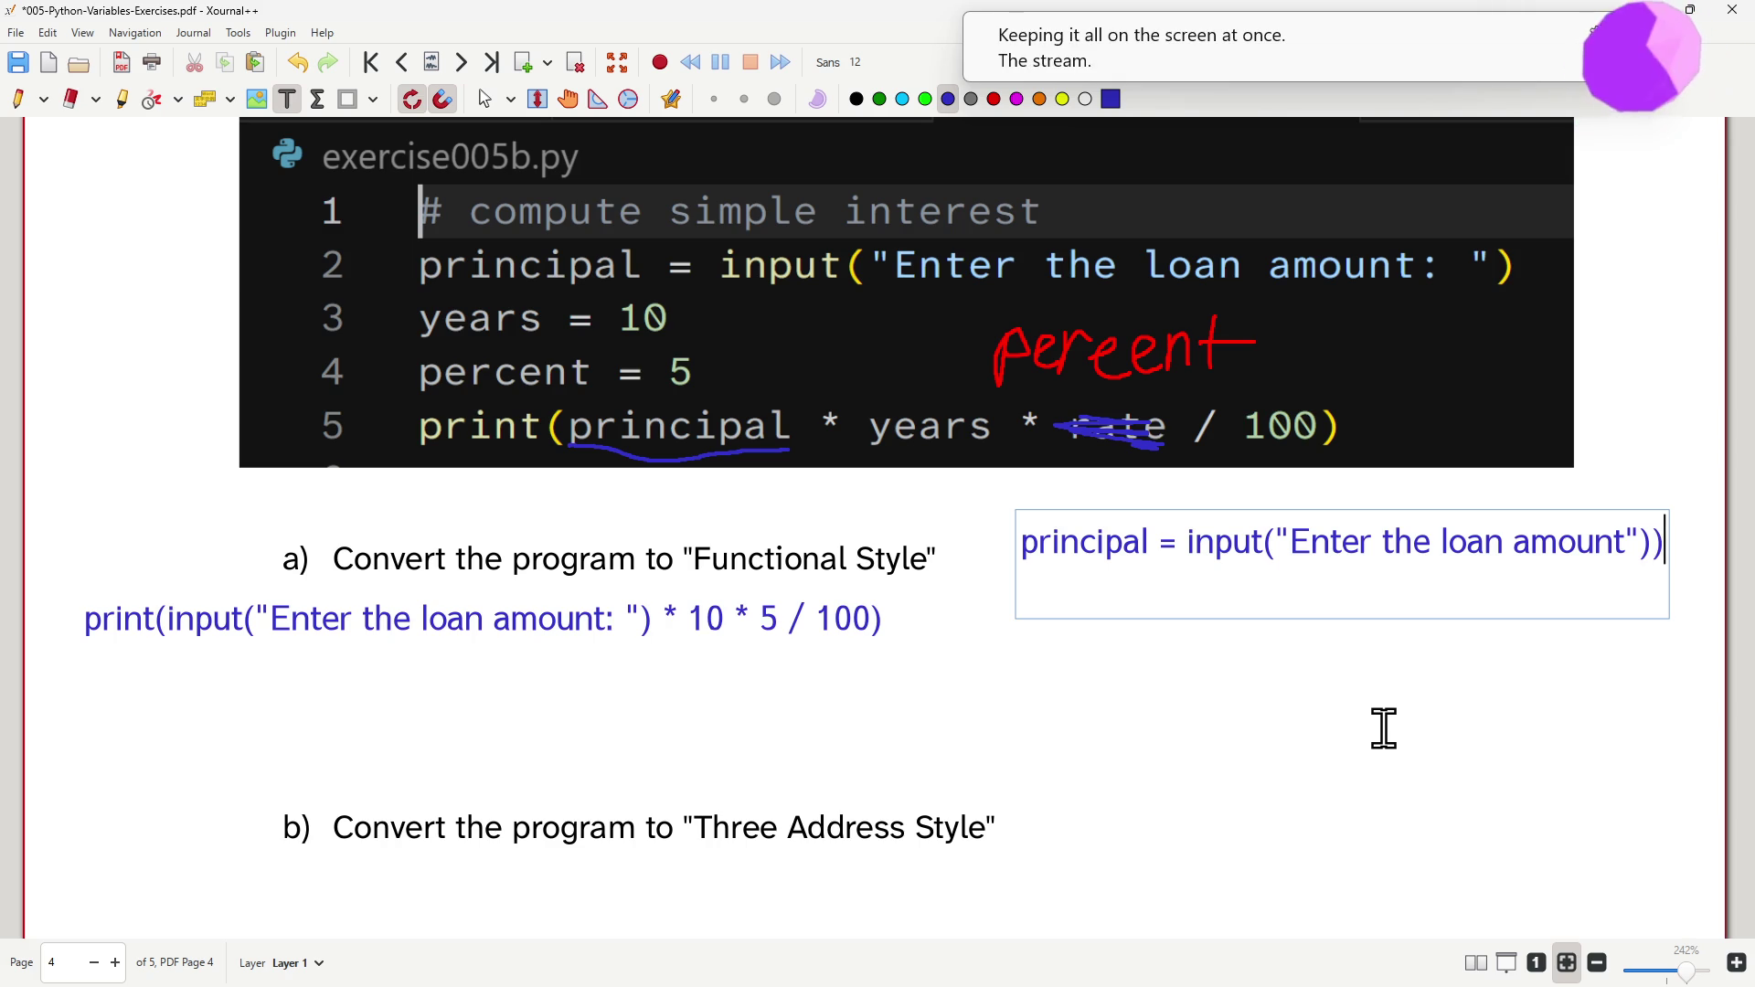
type("]")
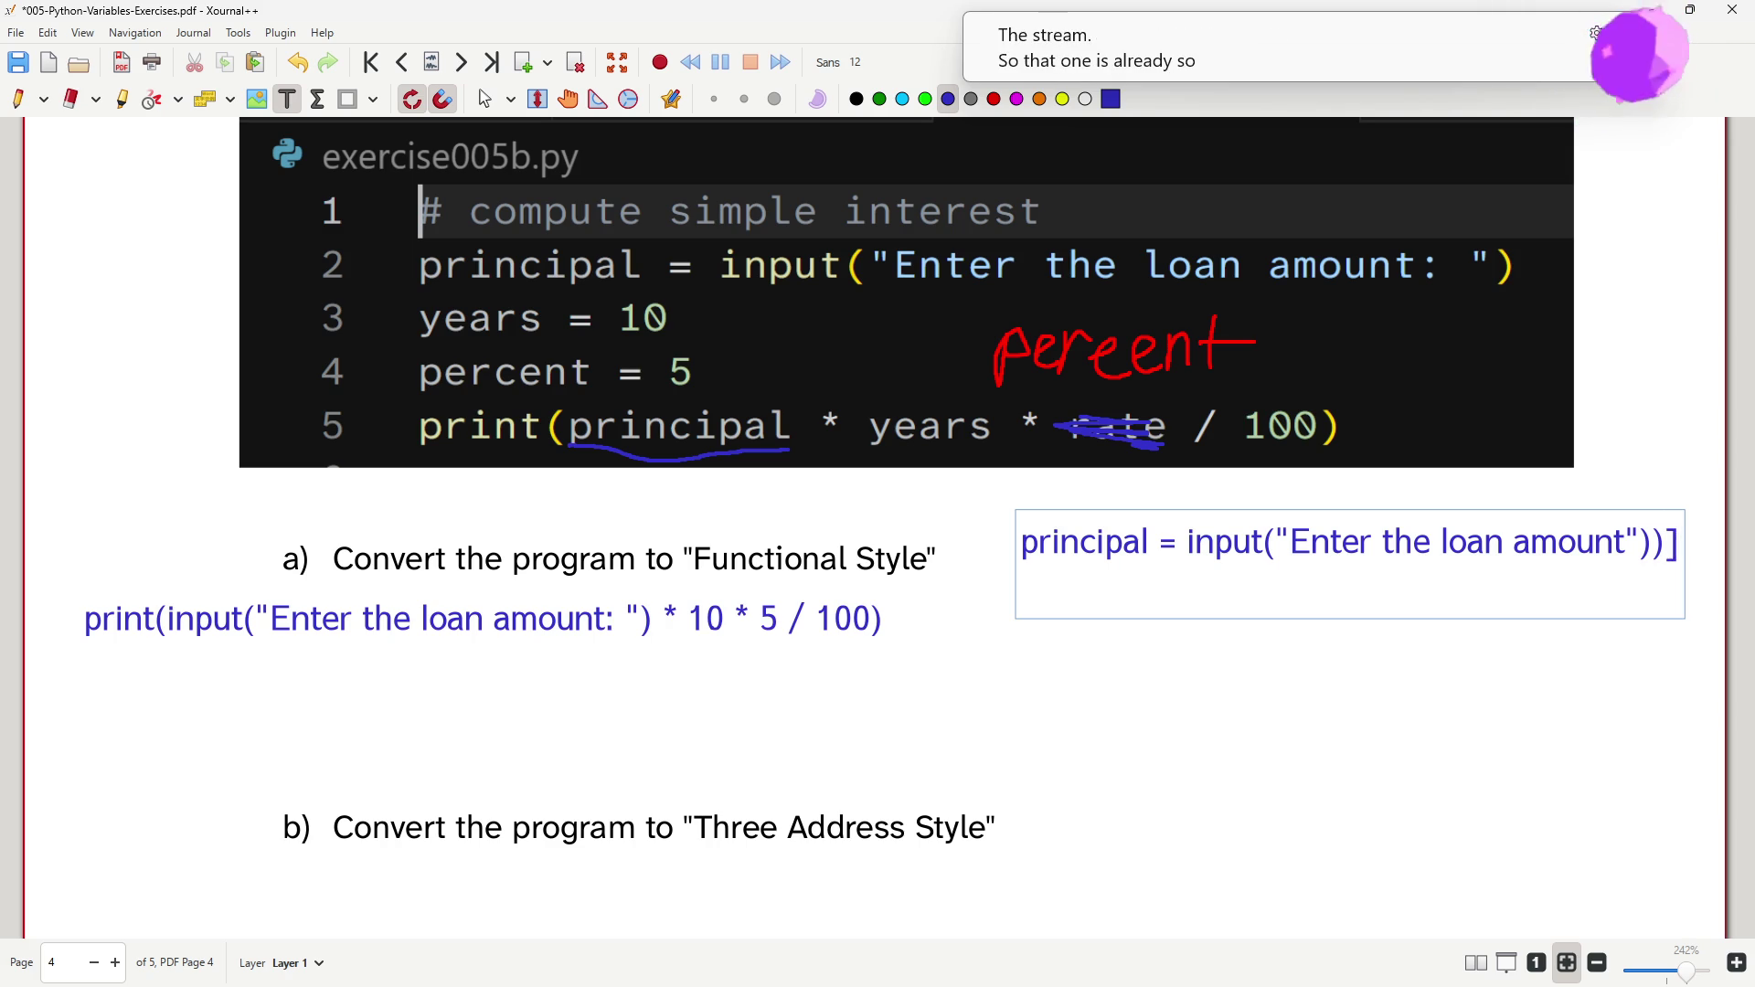
key("BackSpace")
key("BackSpace")
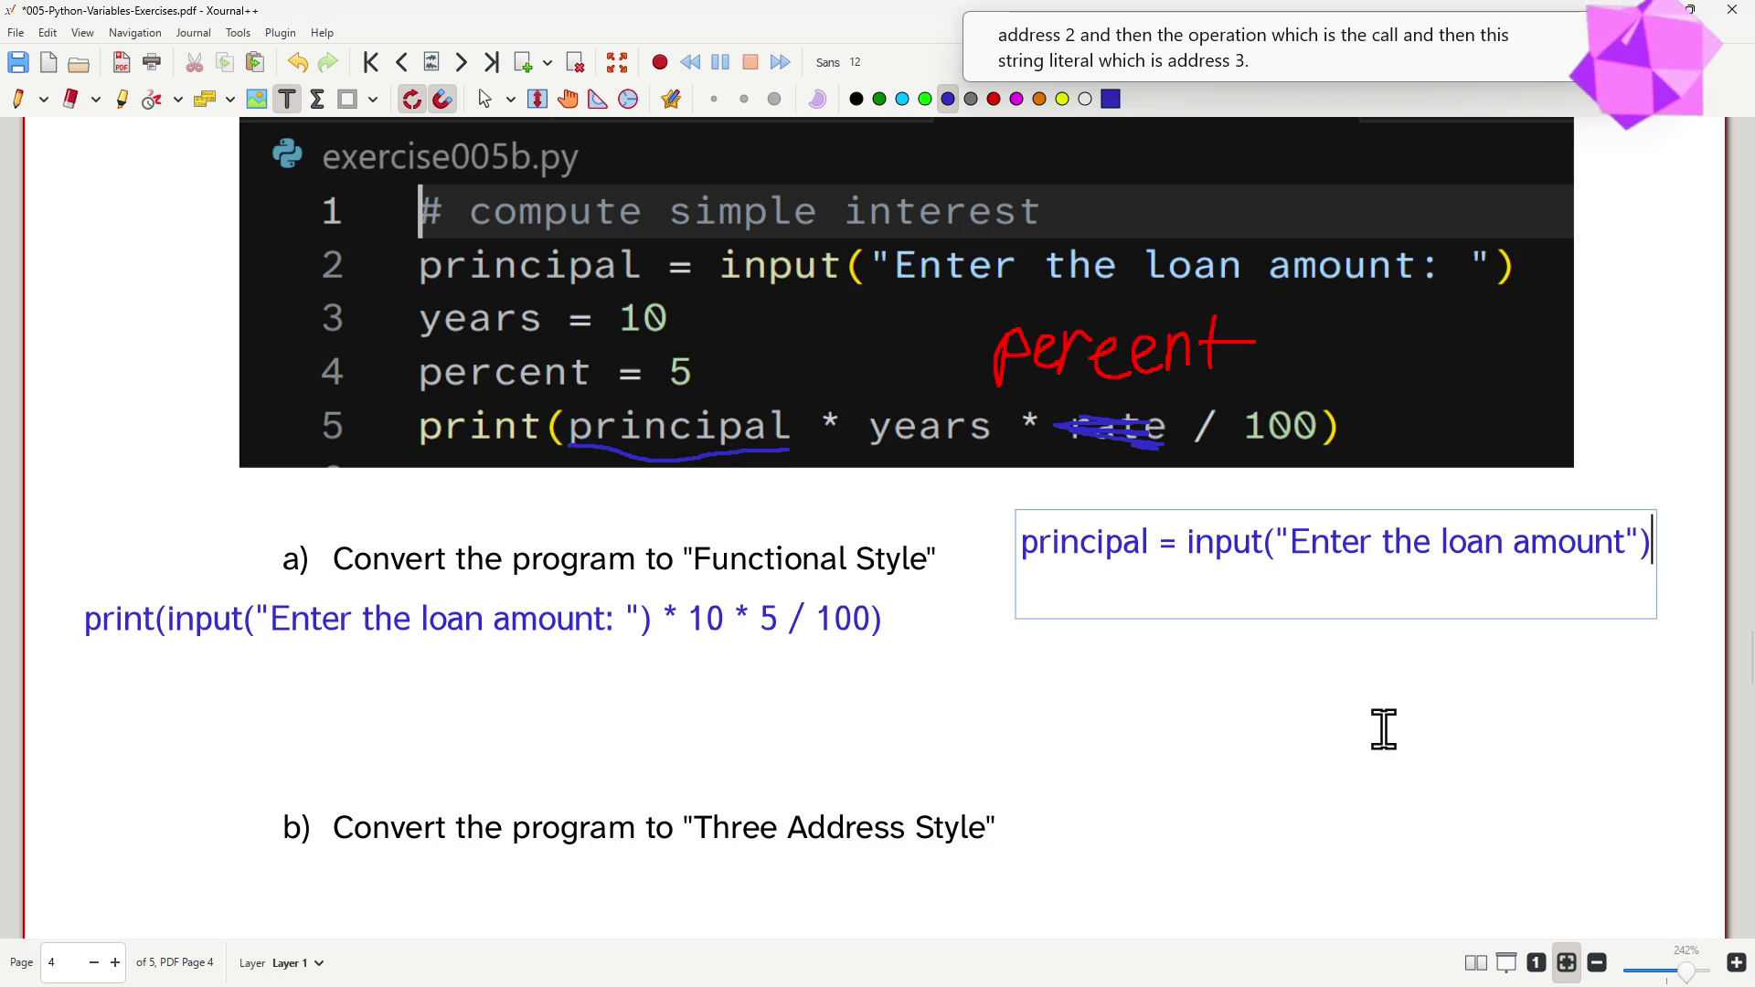
key("Return")
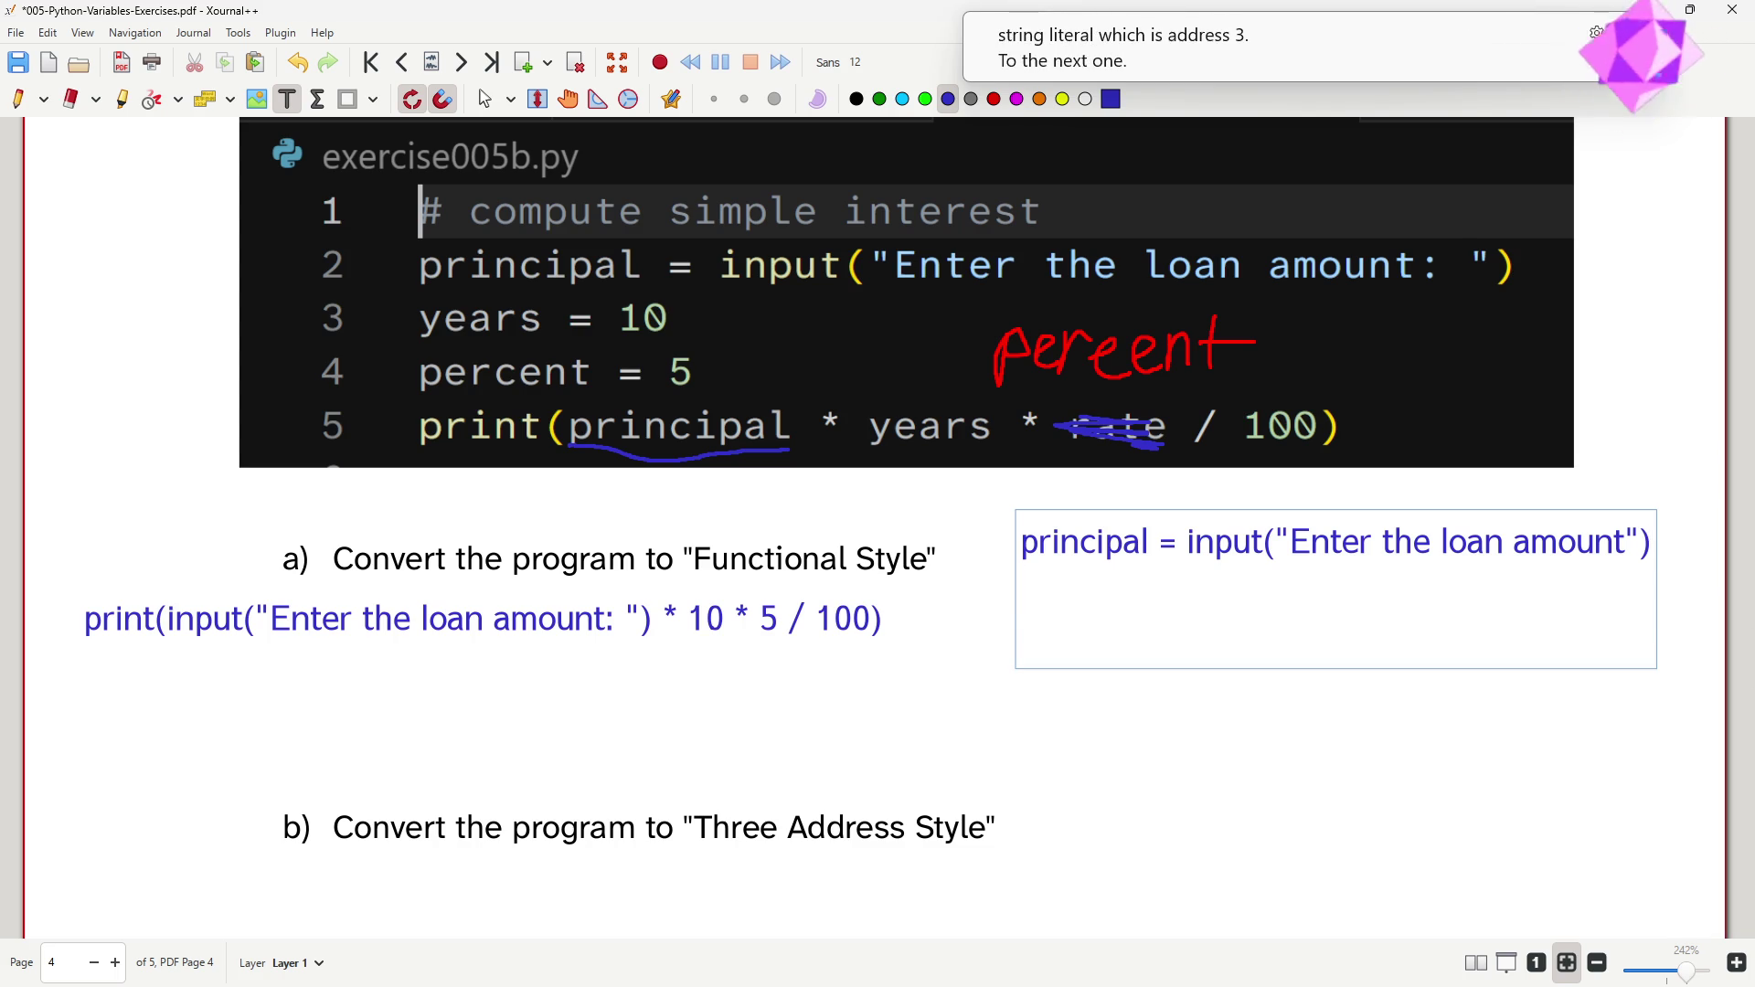
type("yt")
- Add the lines years = 10 and percent = 5 beneath principal, starting a fourth line
key("BackSpace")
type("ears -=")
key("BackSpace")
key("BackSpace")
type("= 10")
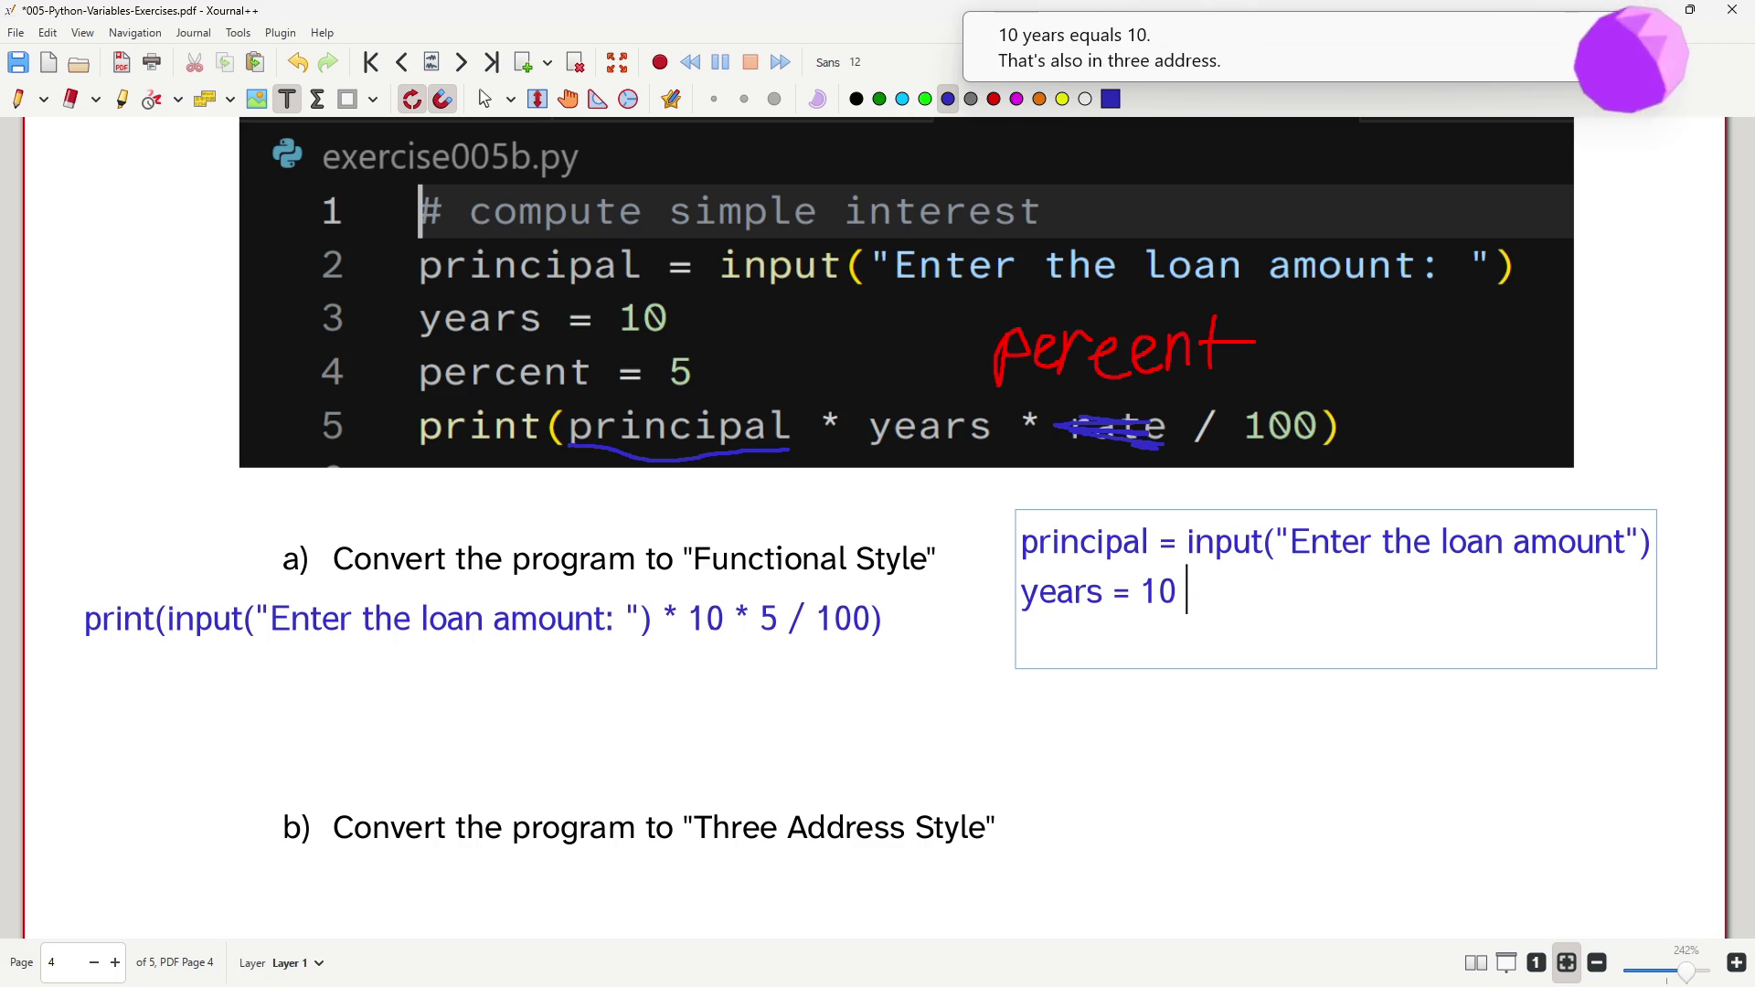
type("+ 0")
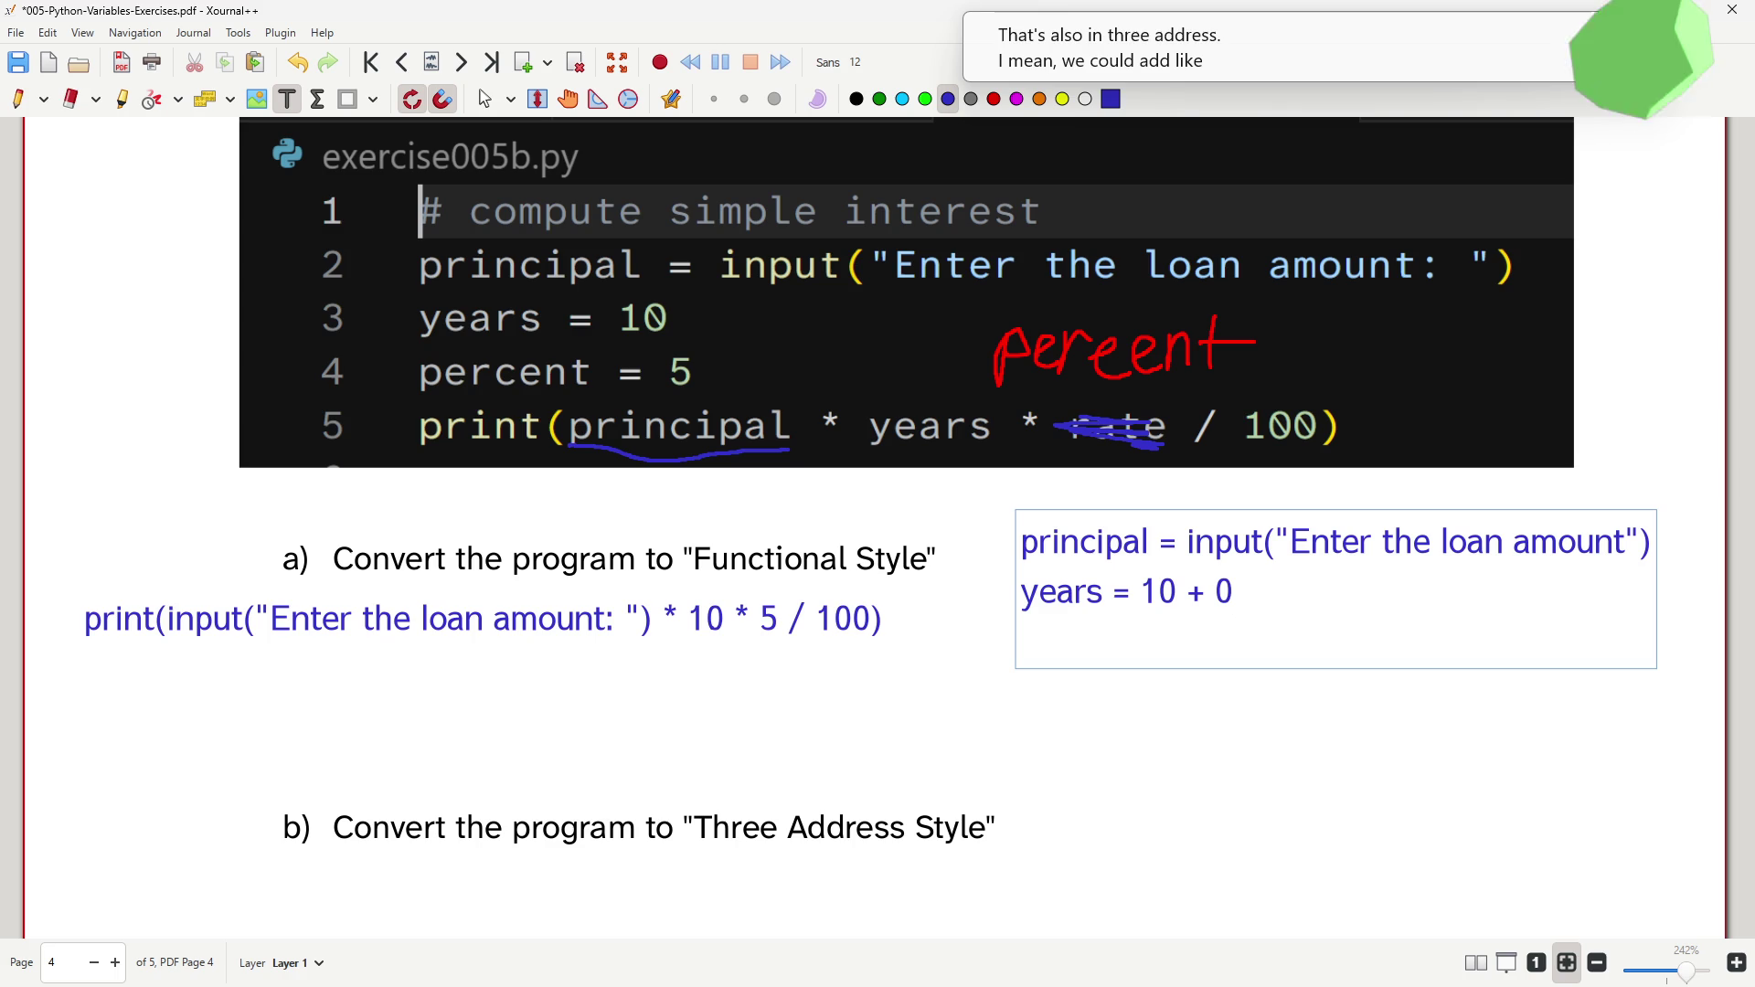
key("BackSpace")
key("BackSpace")
key("BackSpace")
key("BackSpace")
key("Return")
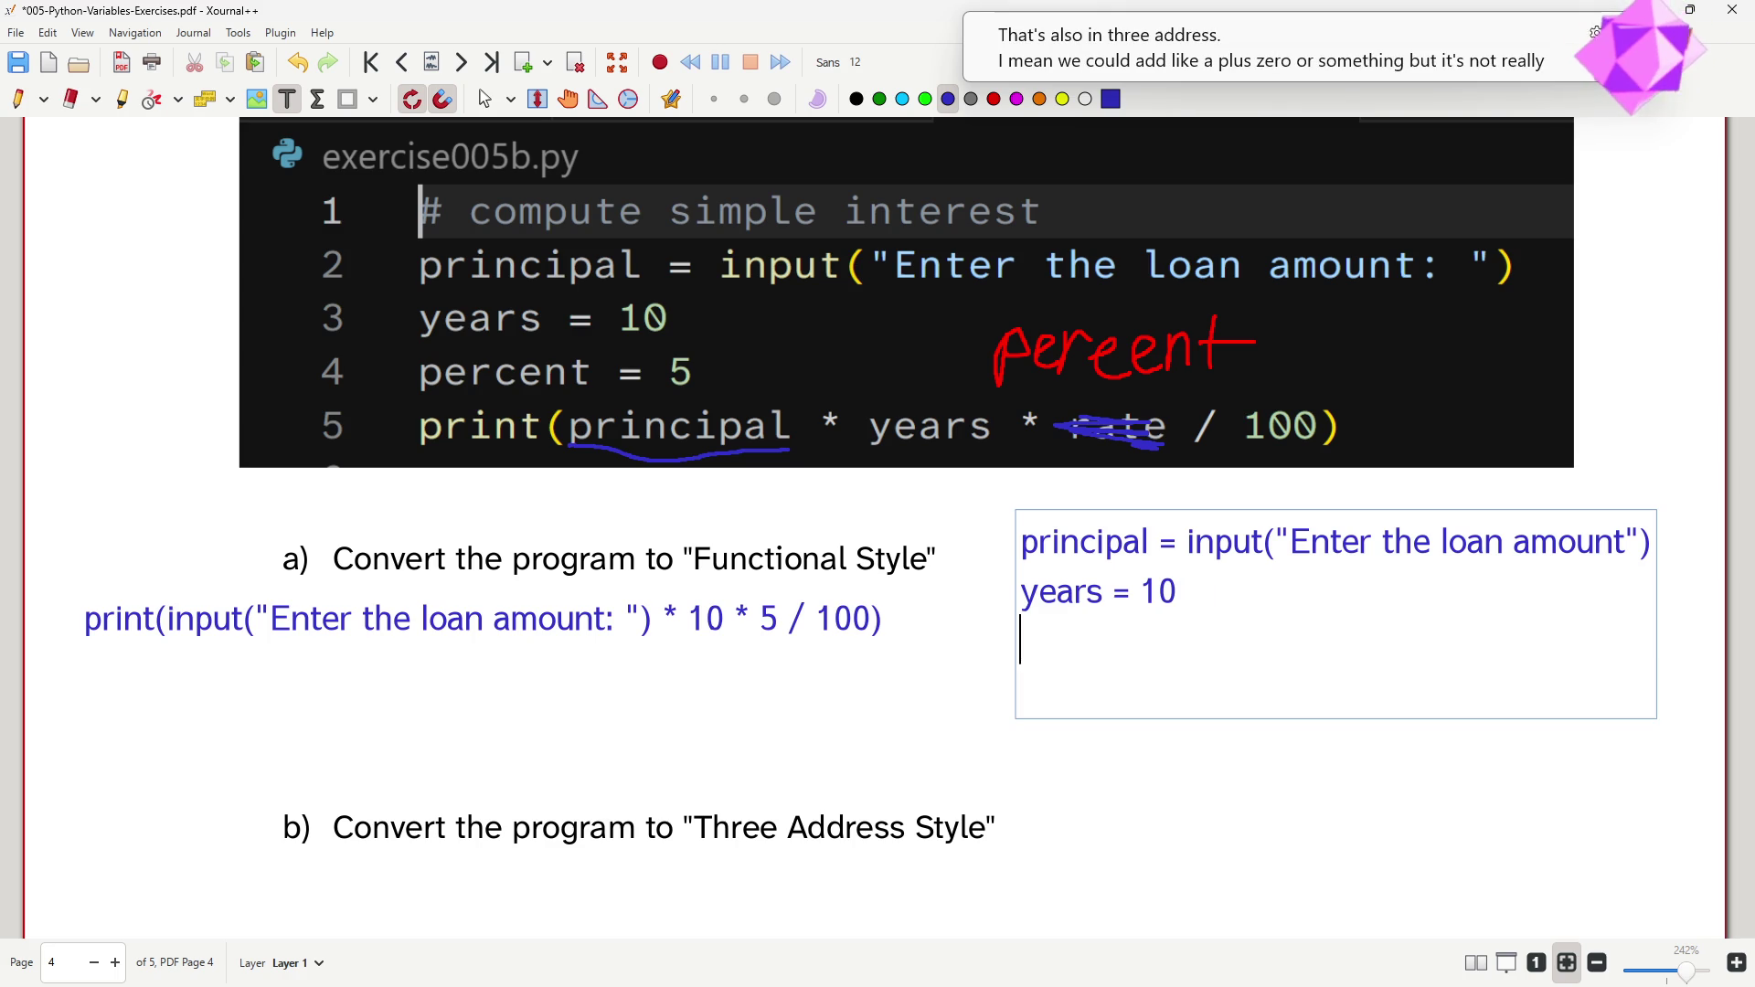
type("percent")
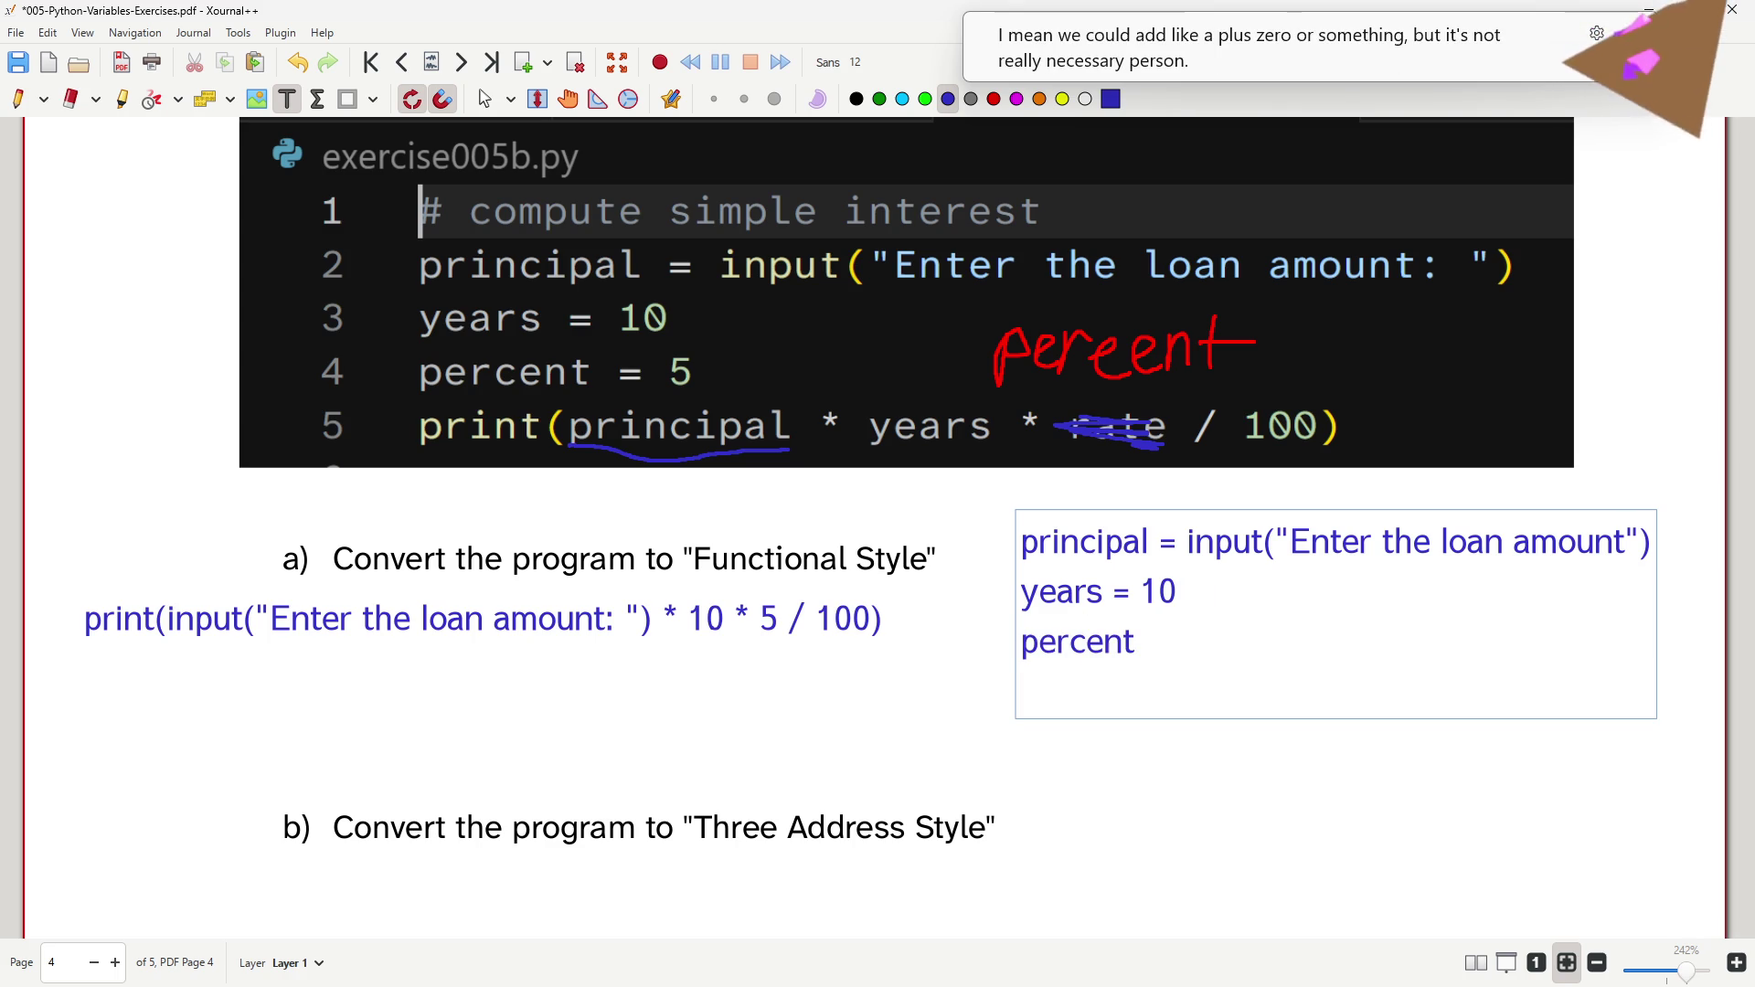
type(" = 5")
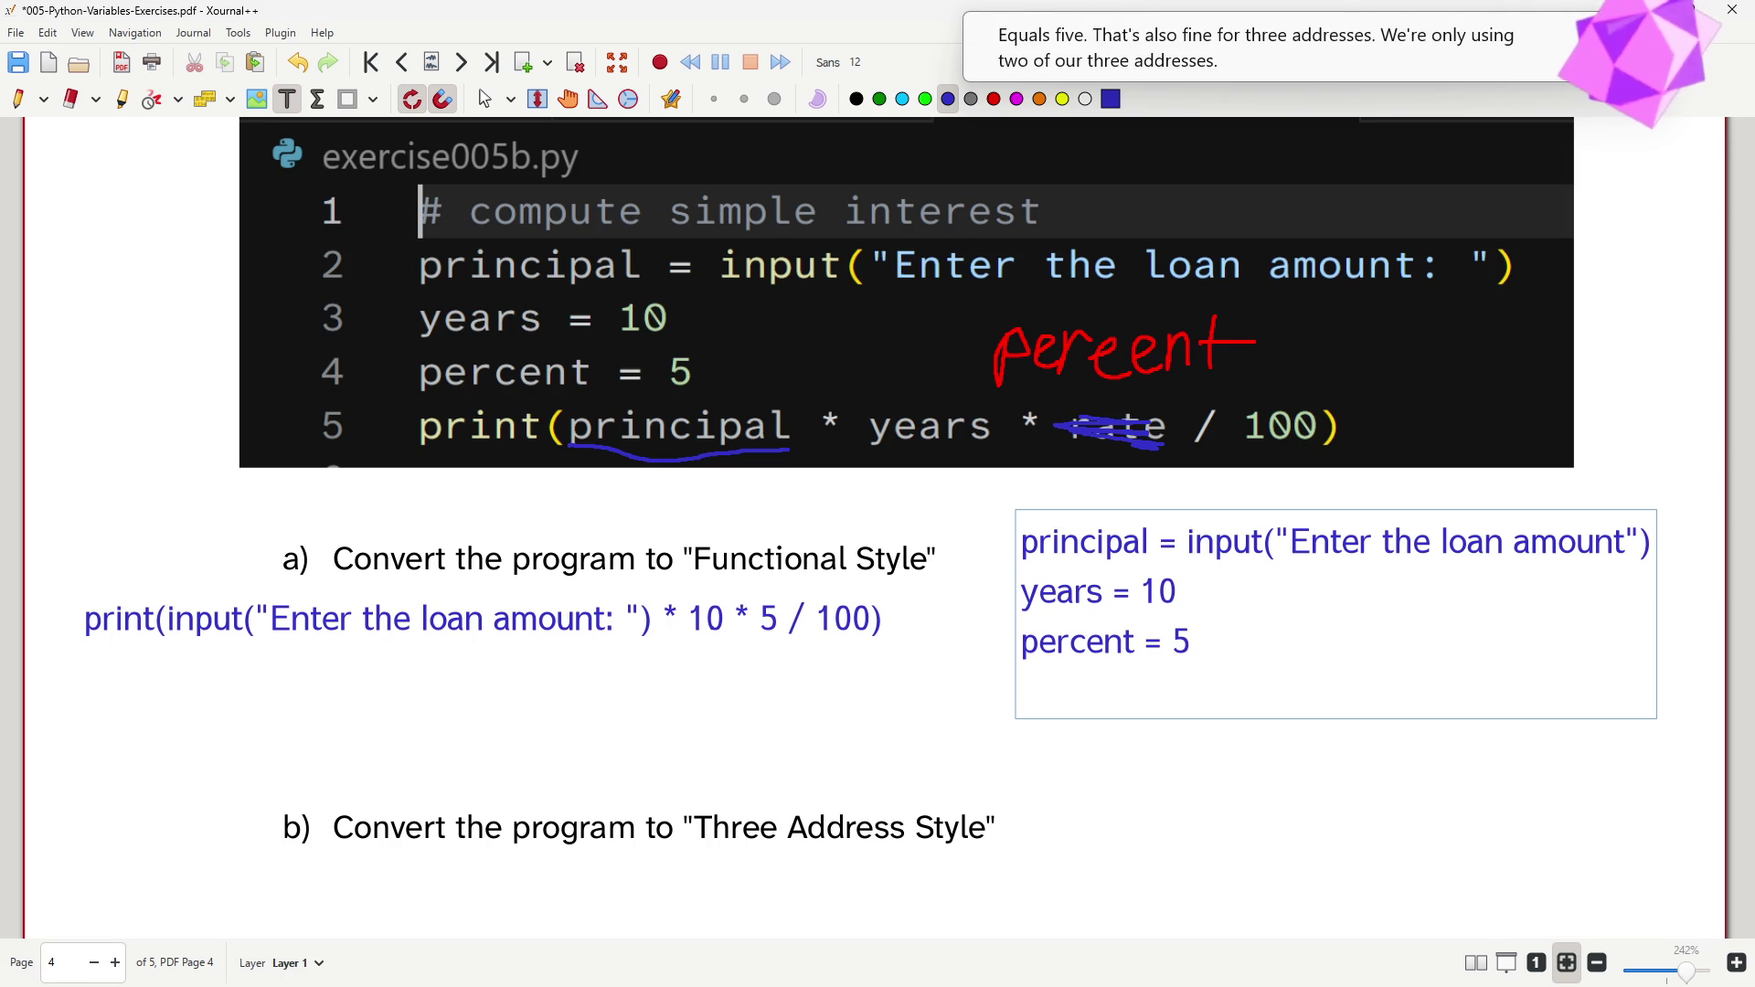
key("Return")
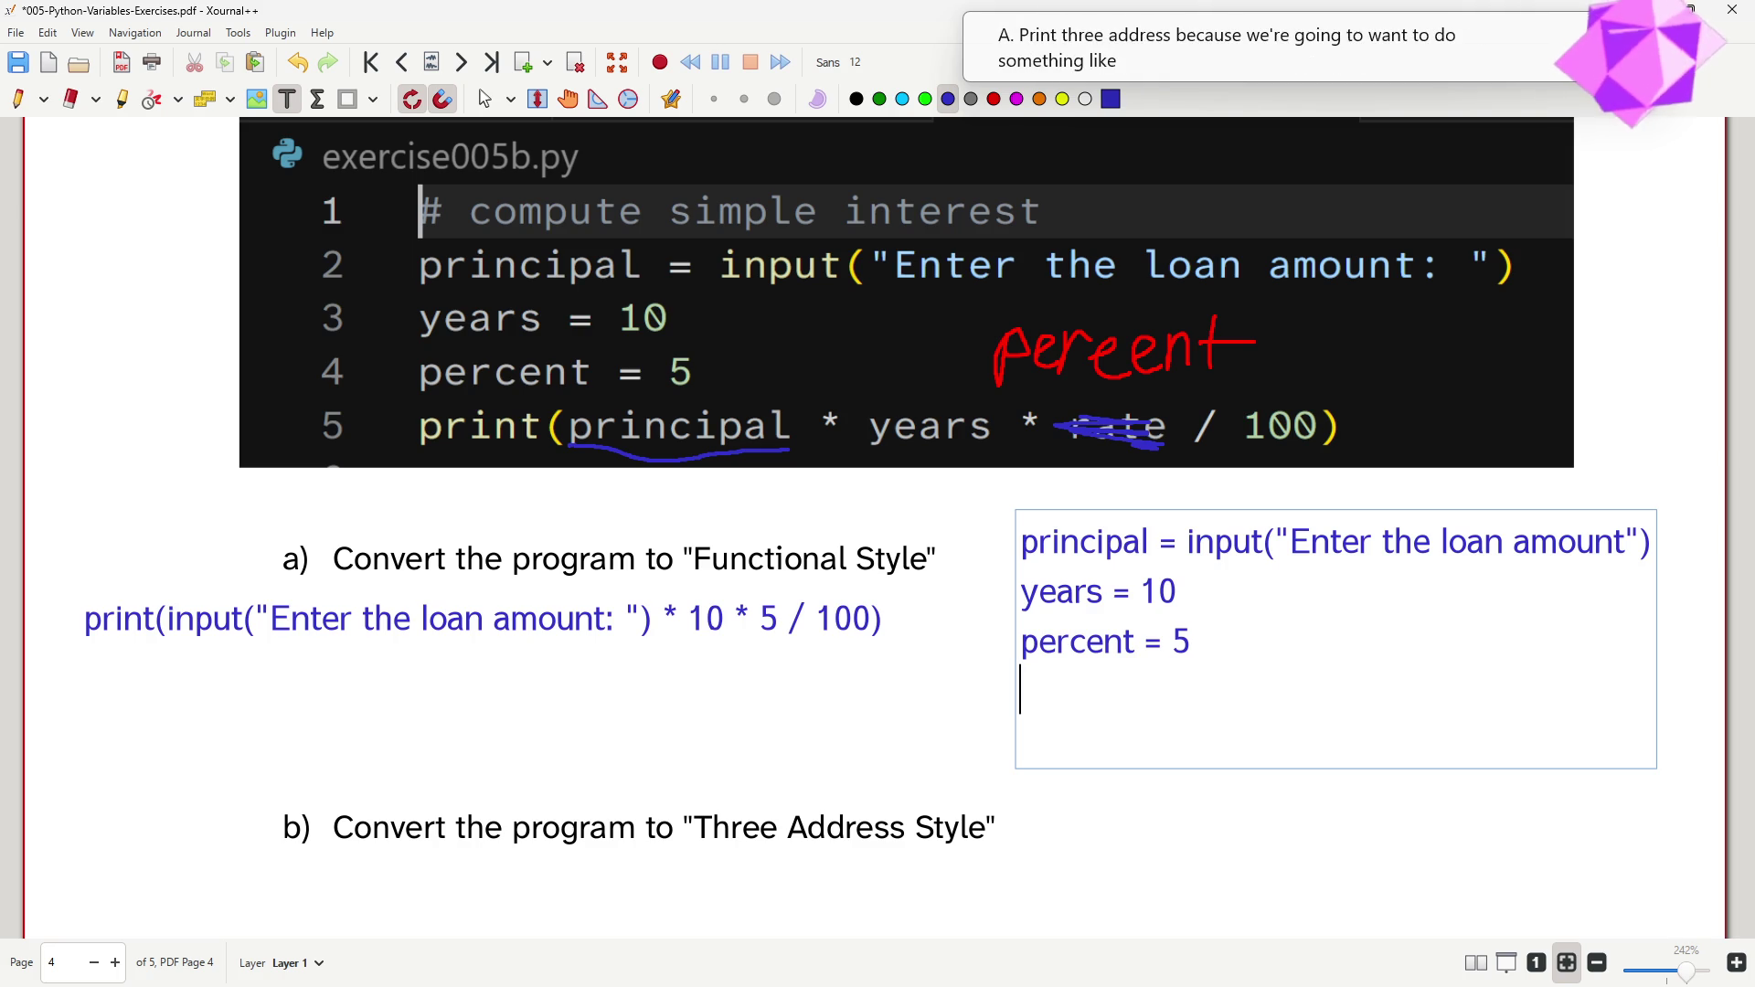
type("_ = ")
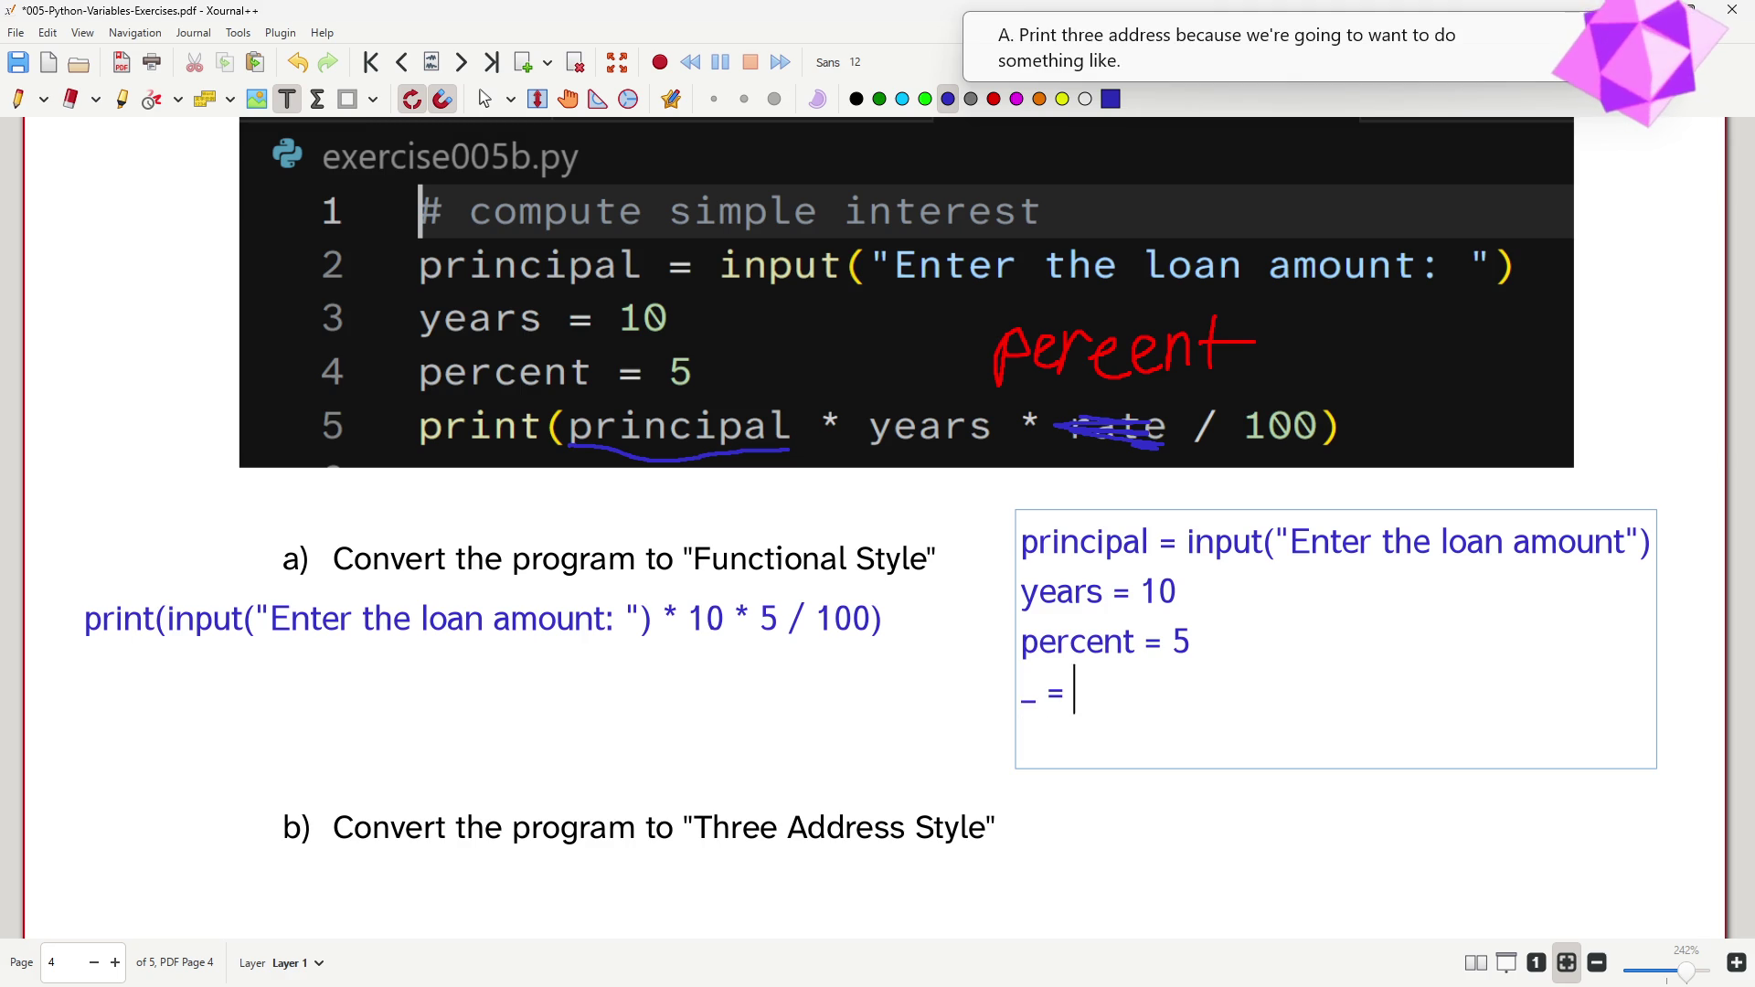
type("print(")
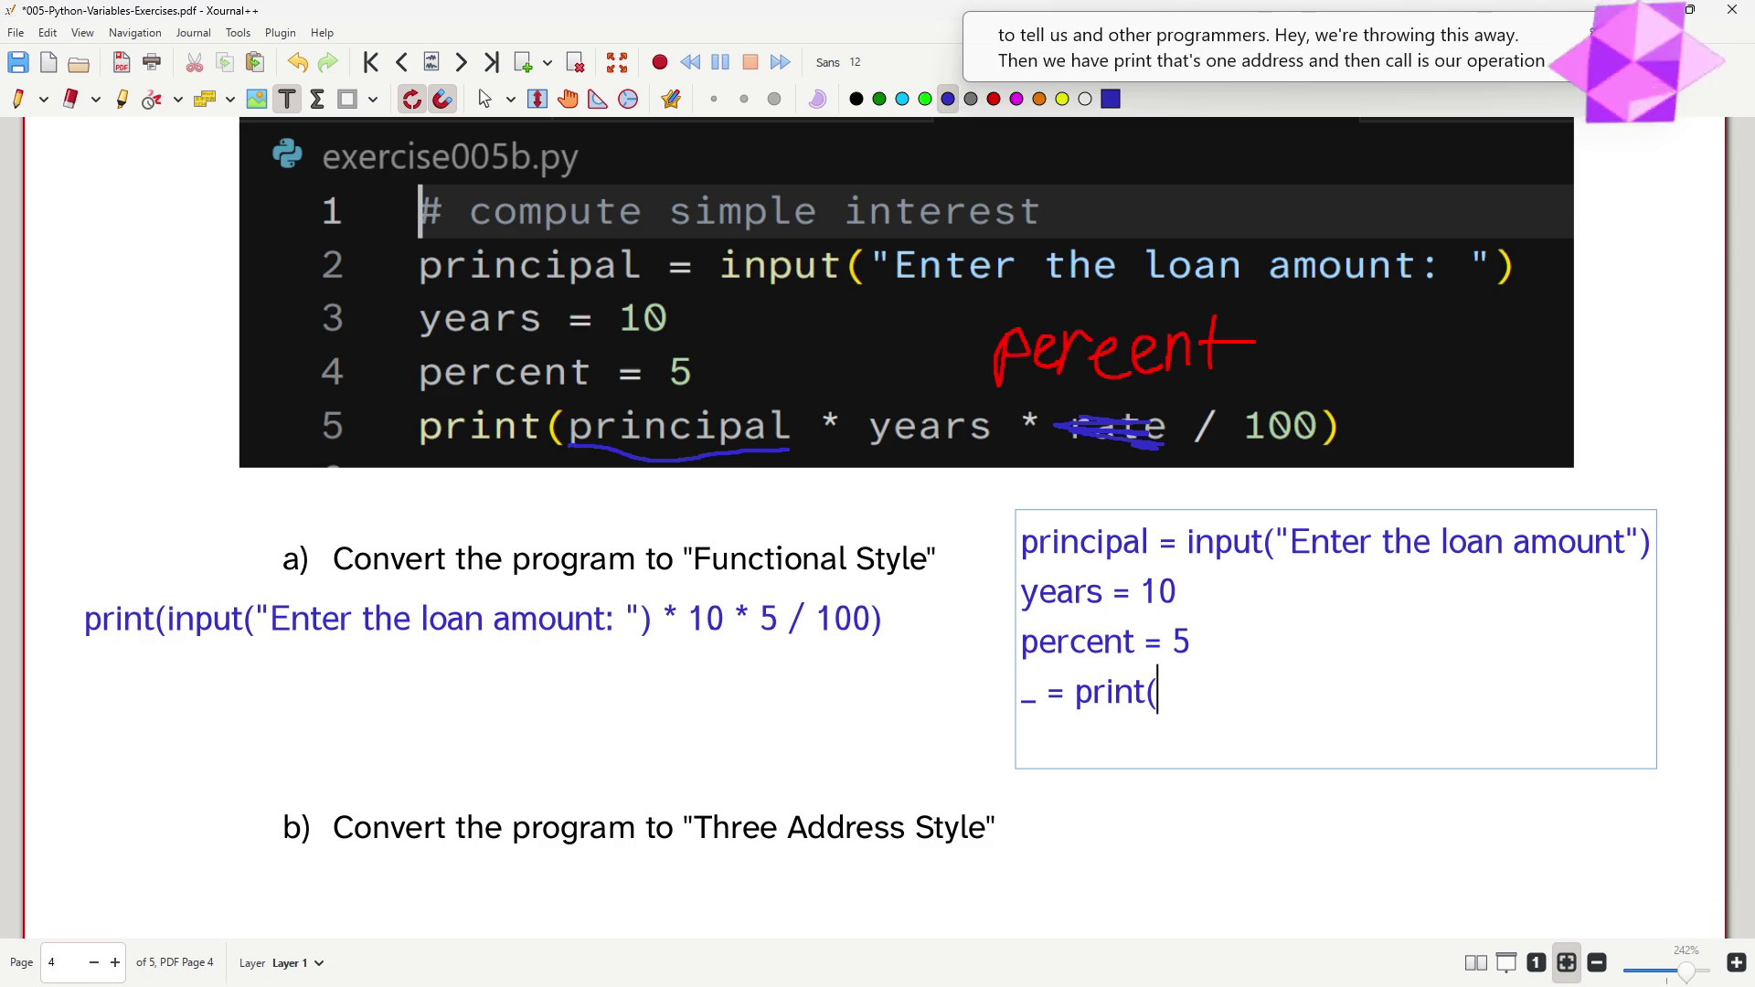
type("result)")
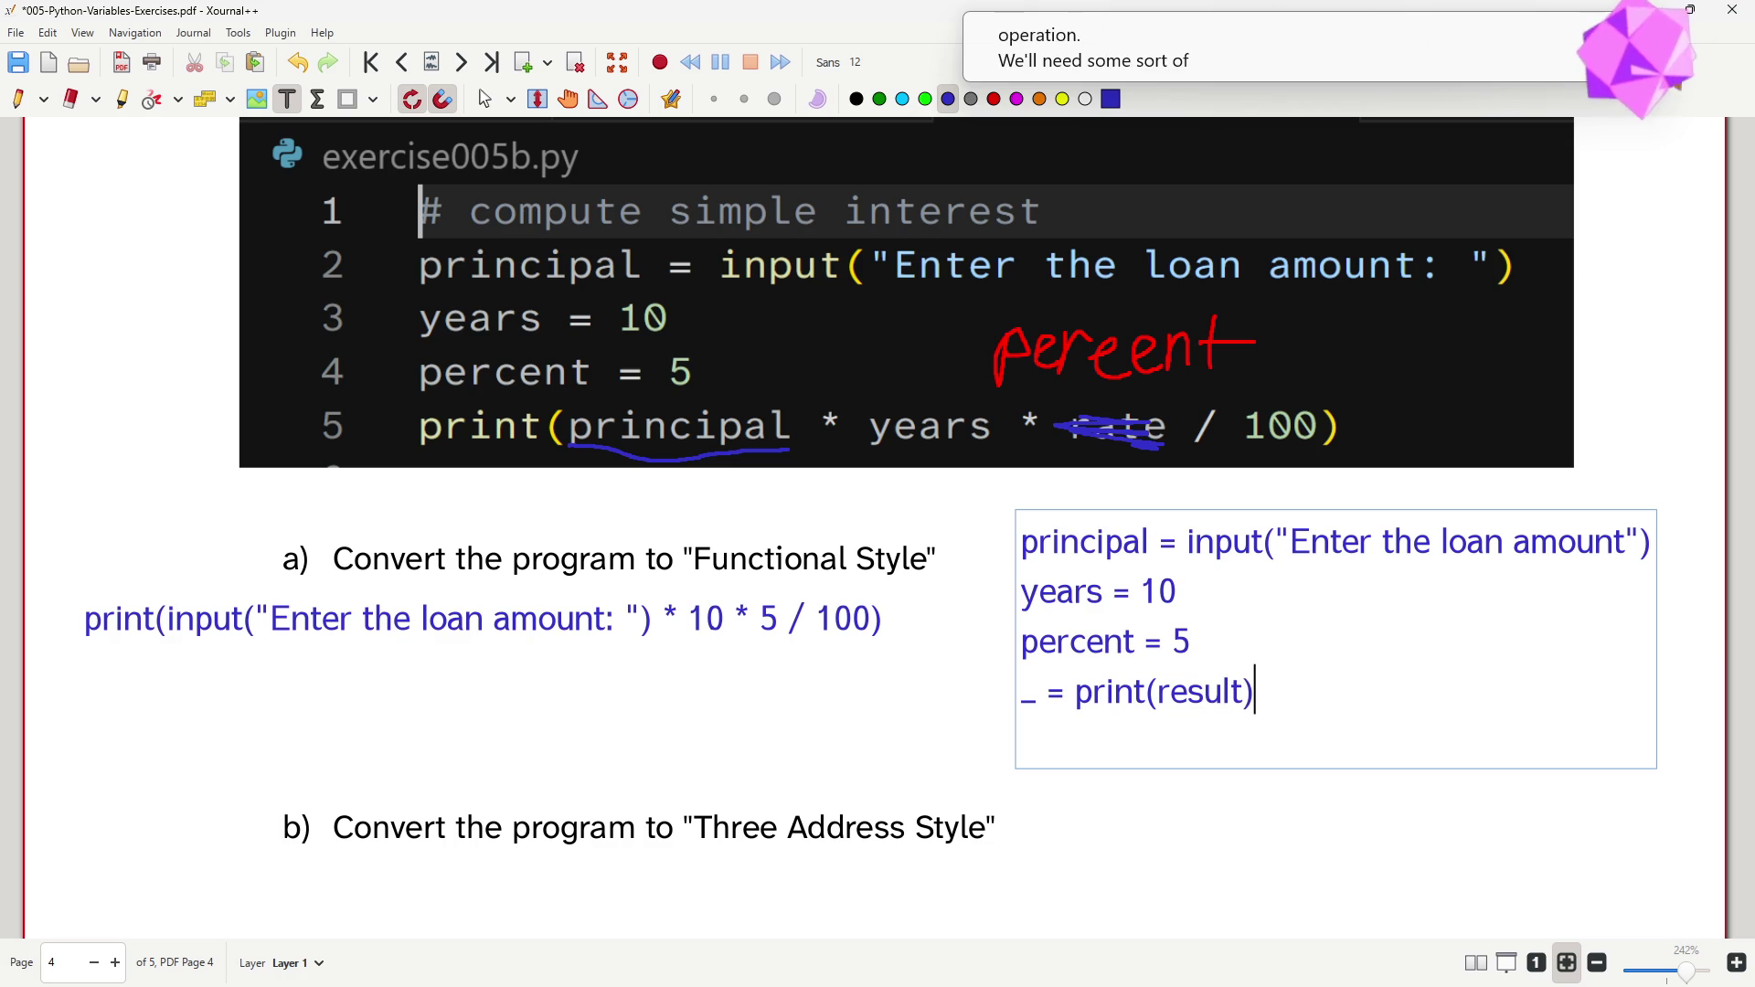
- Finish with _ = print(result) and insert a blank line above it after percent = 5
key("Up")
key("Return")
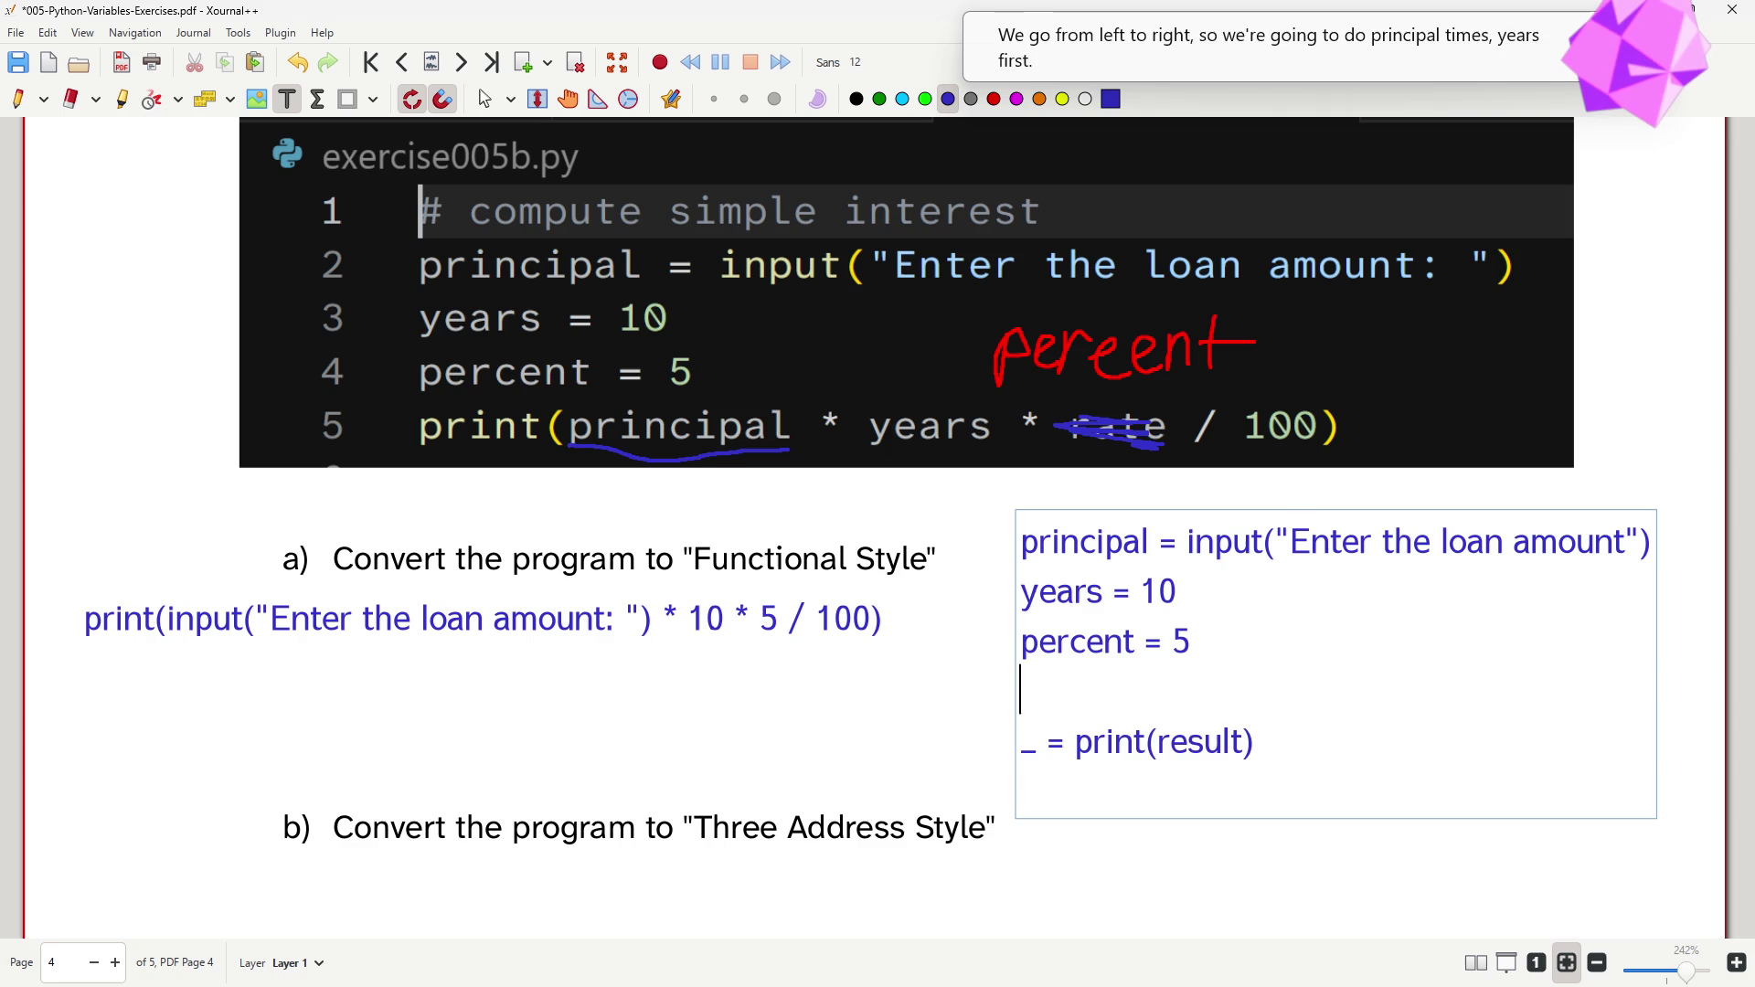
type("principal_years = principal * years")
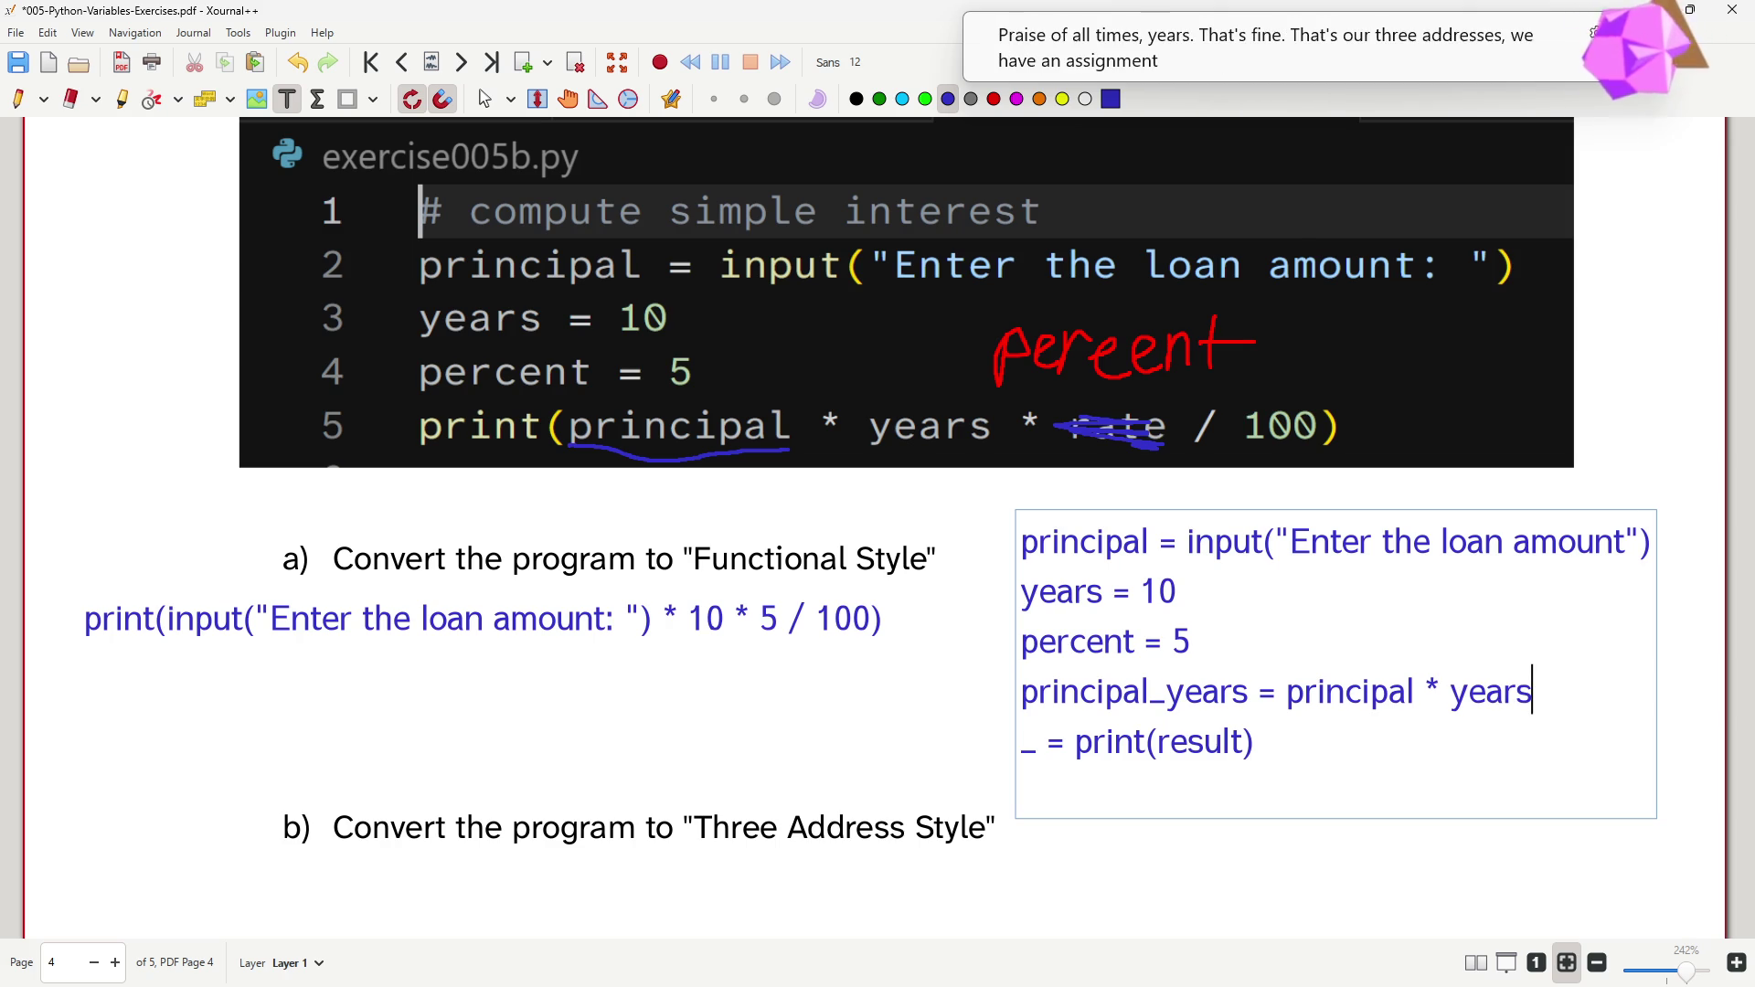
- Add the lines principal_years = principal * years and result_percent = principal_years * rate to the code
key("Return")
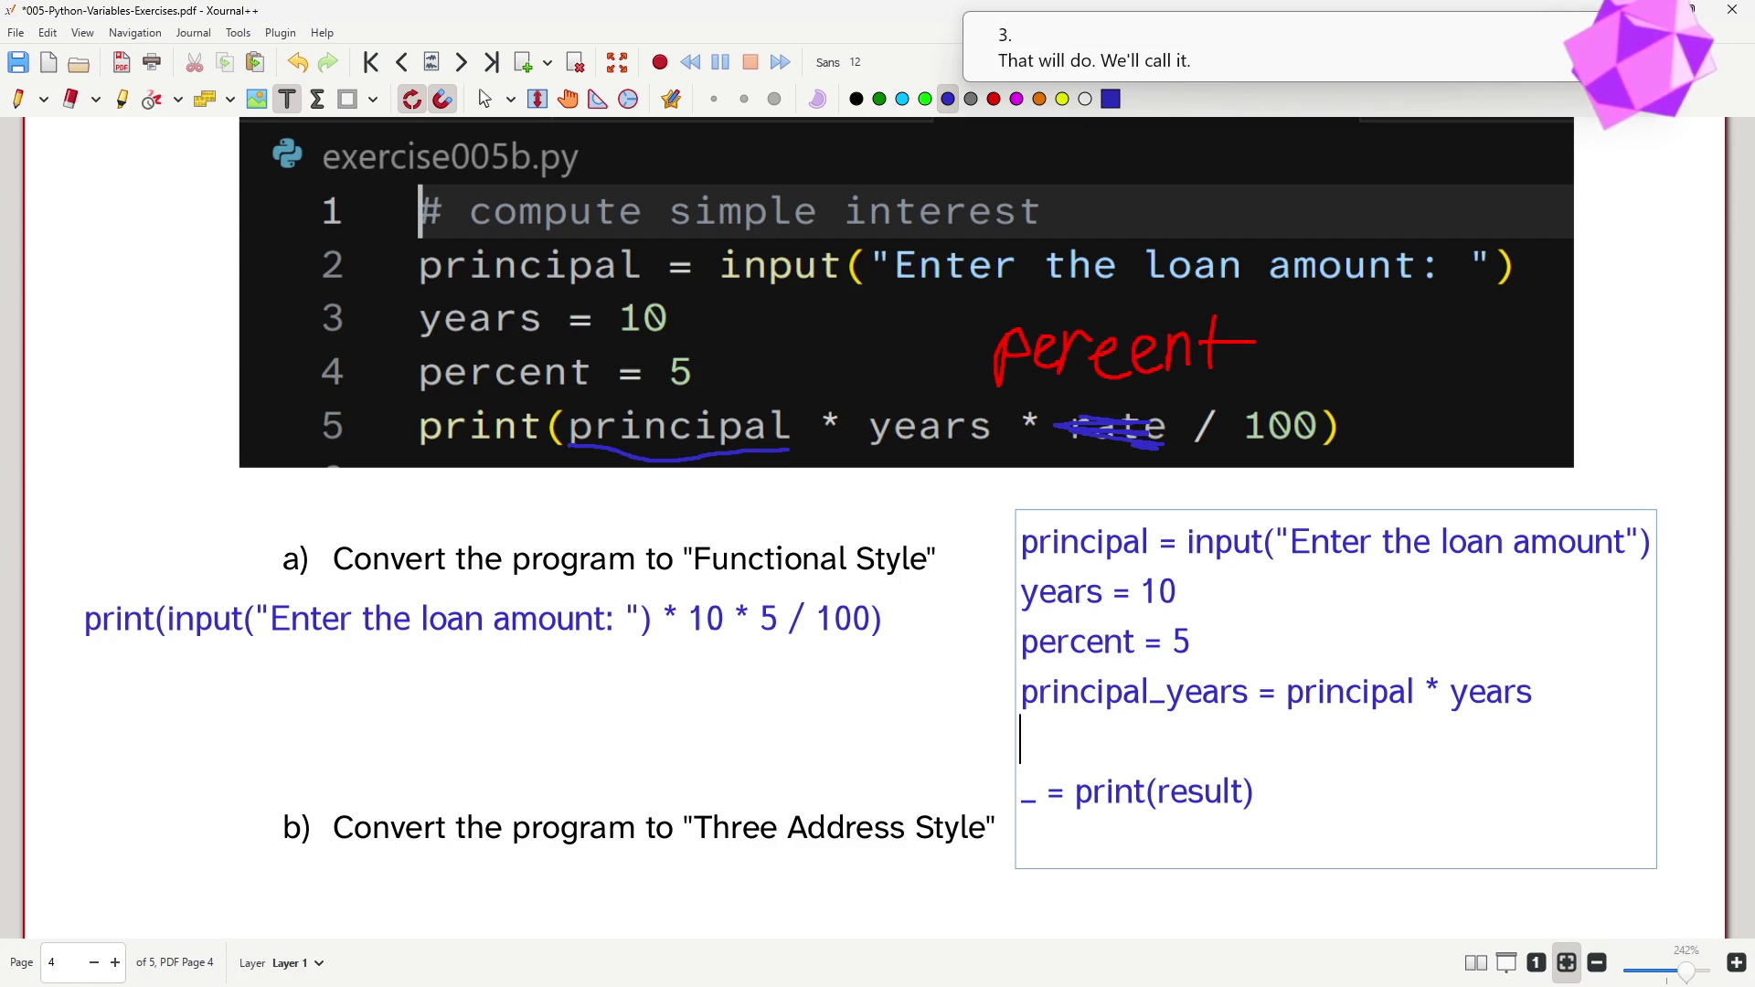
type("result_")
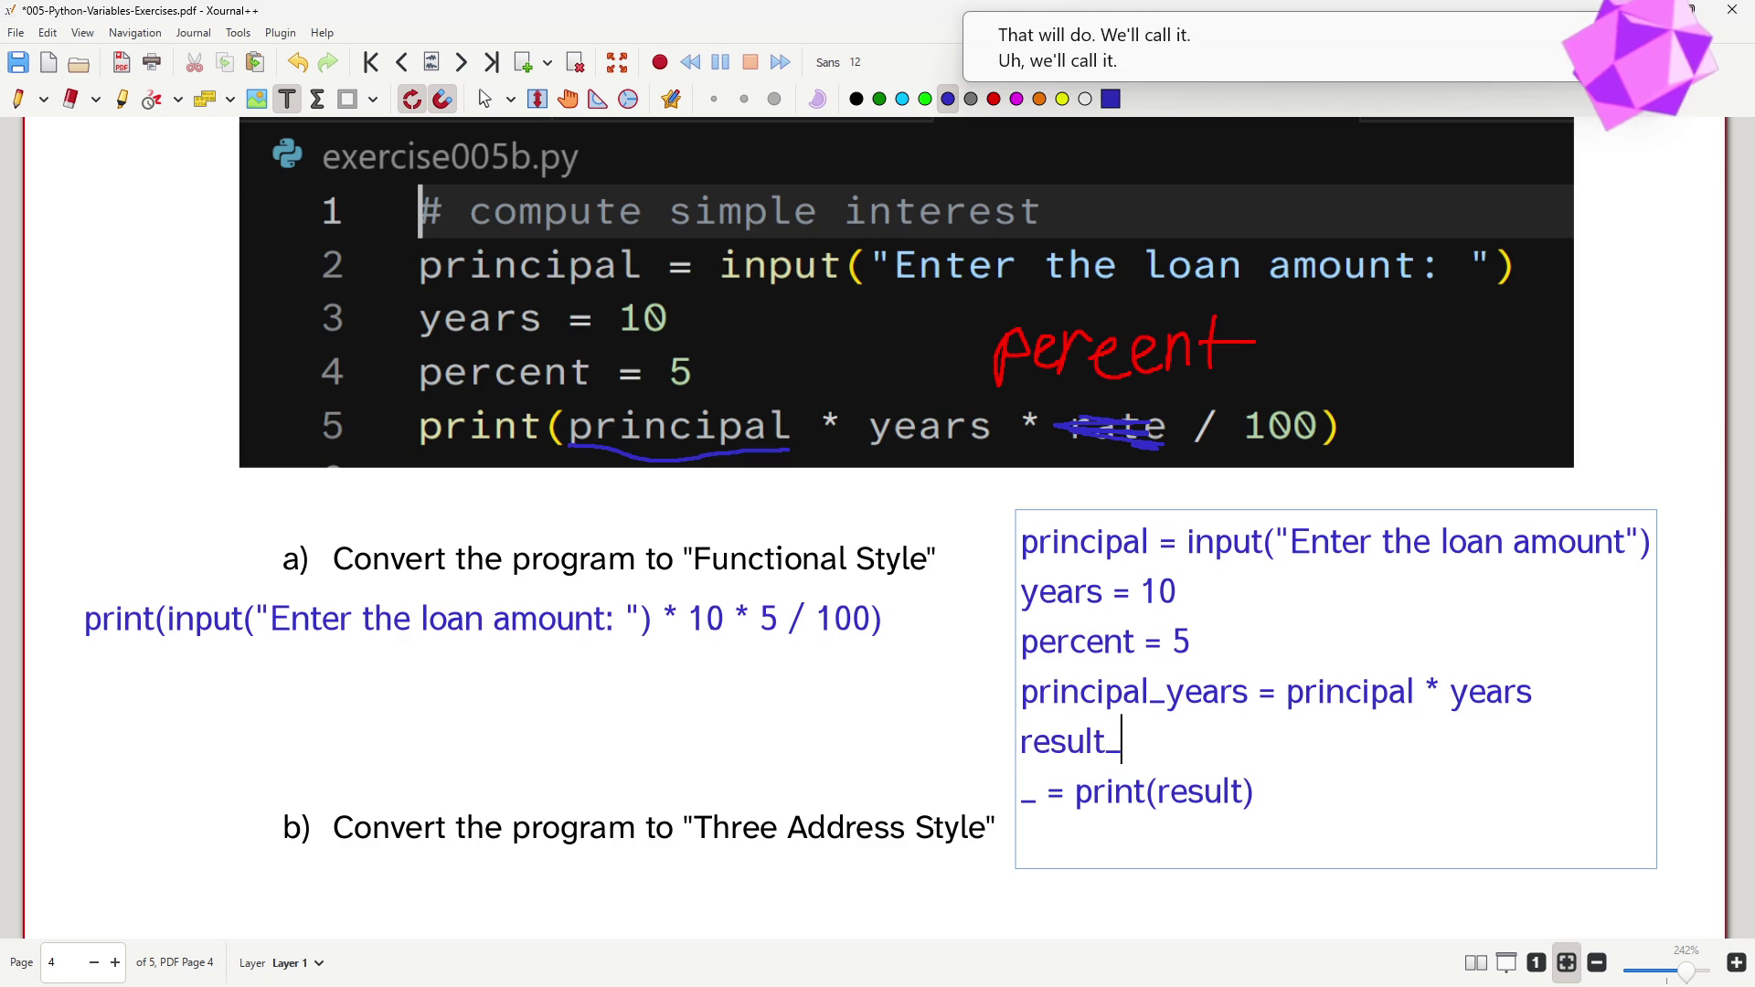
type("per")
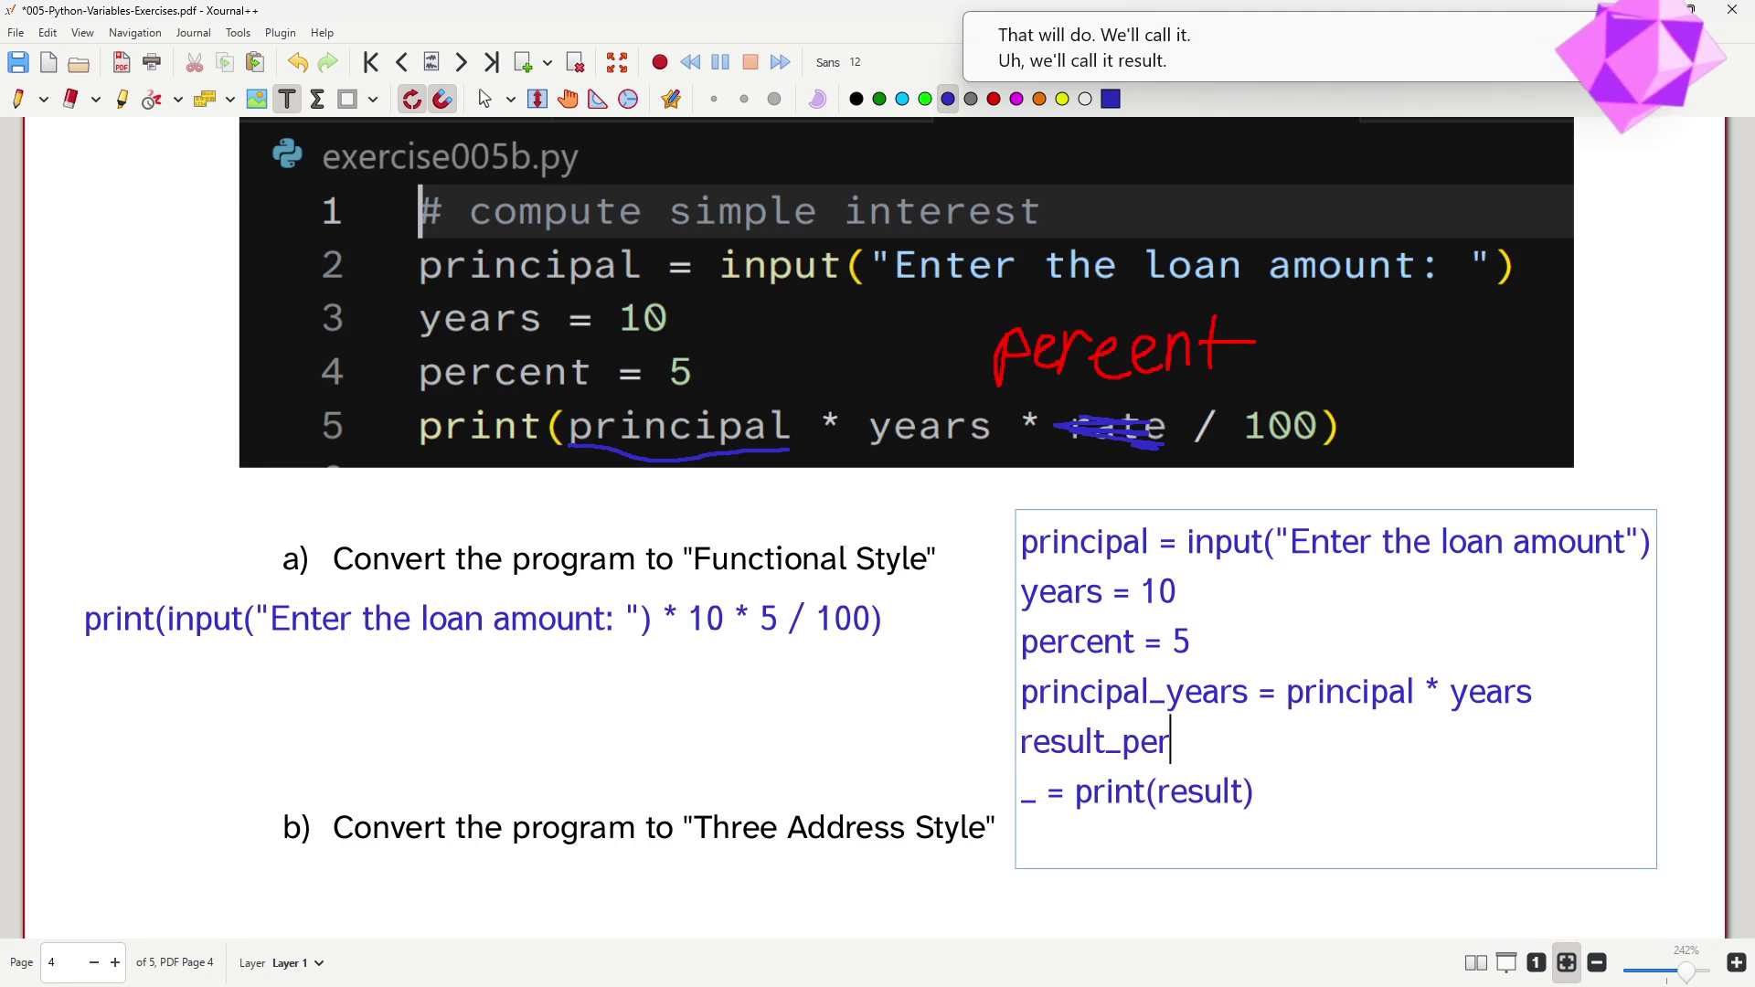
type("cent = ")
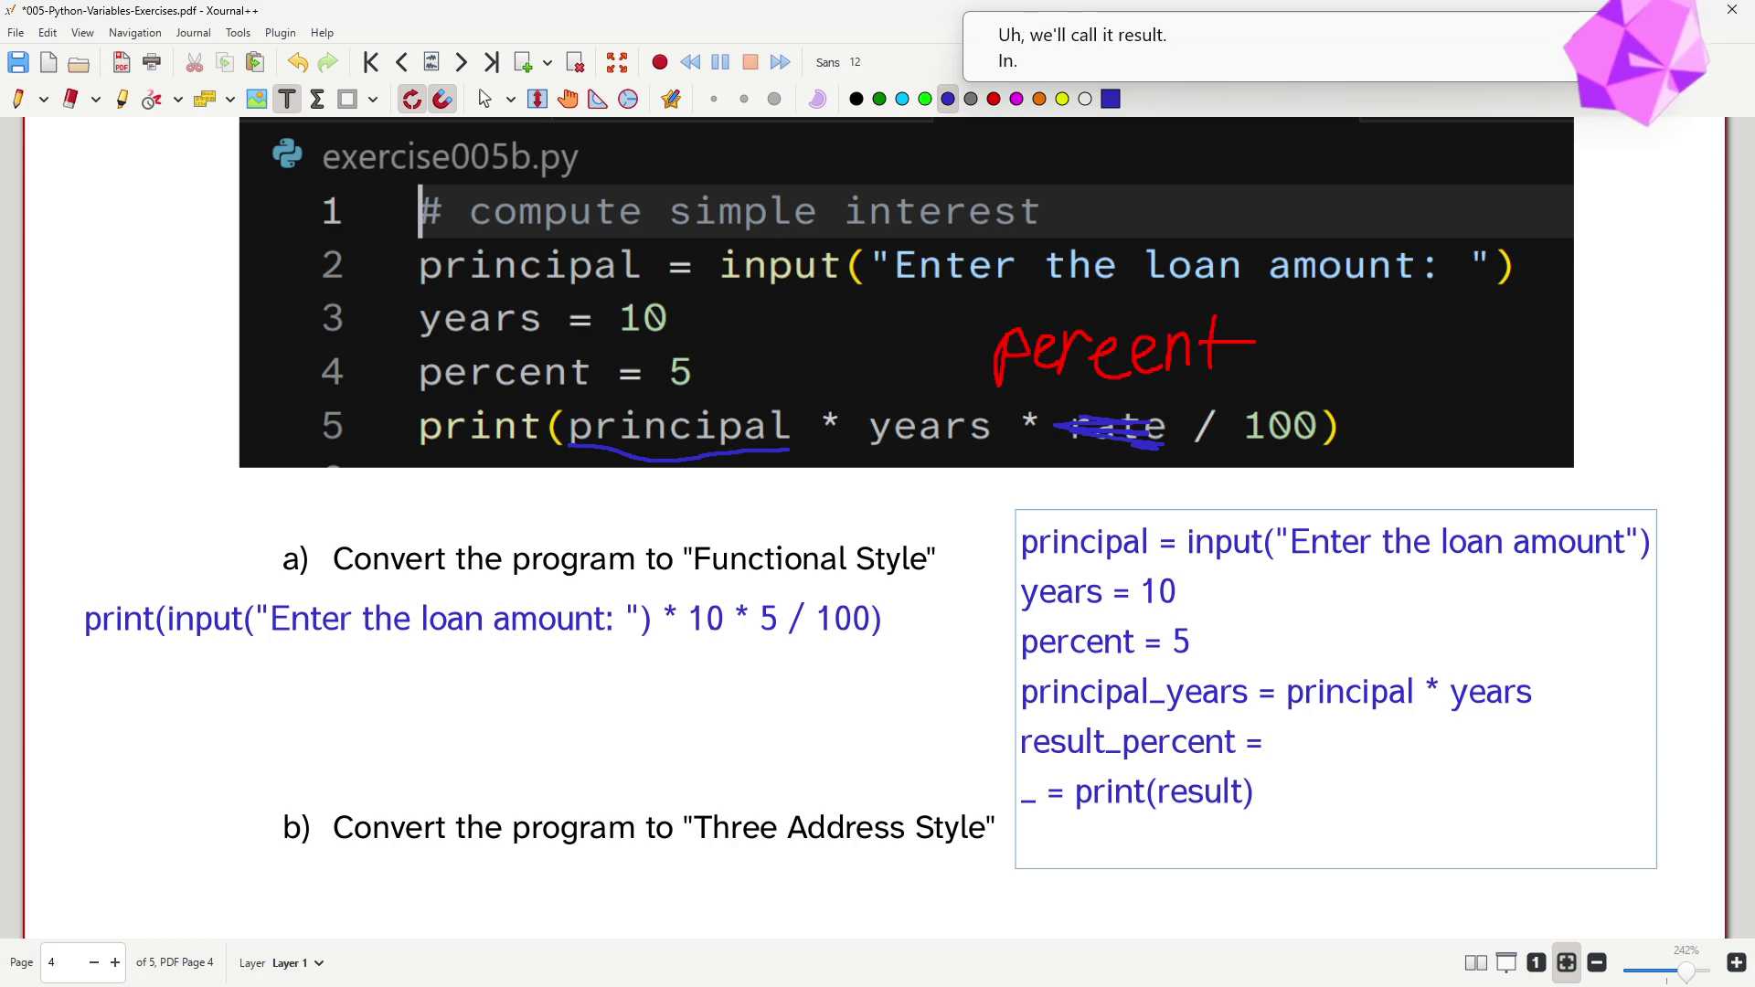
type("principal_years * rate")
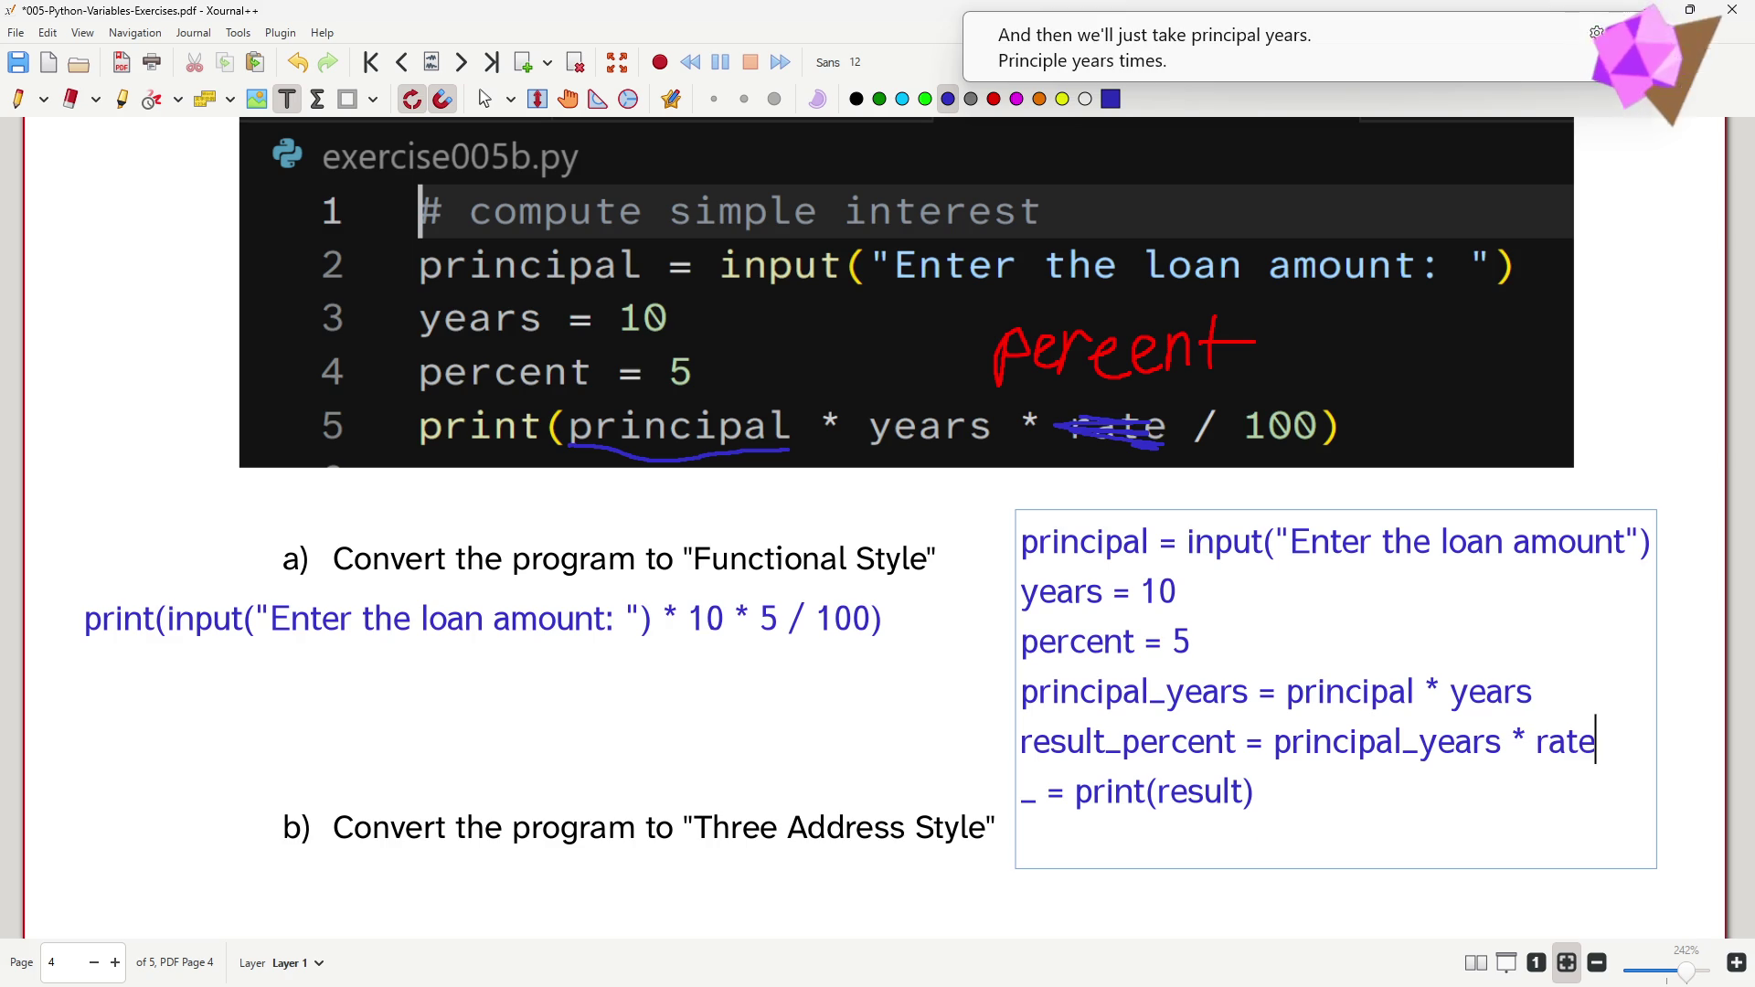
key("Return")
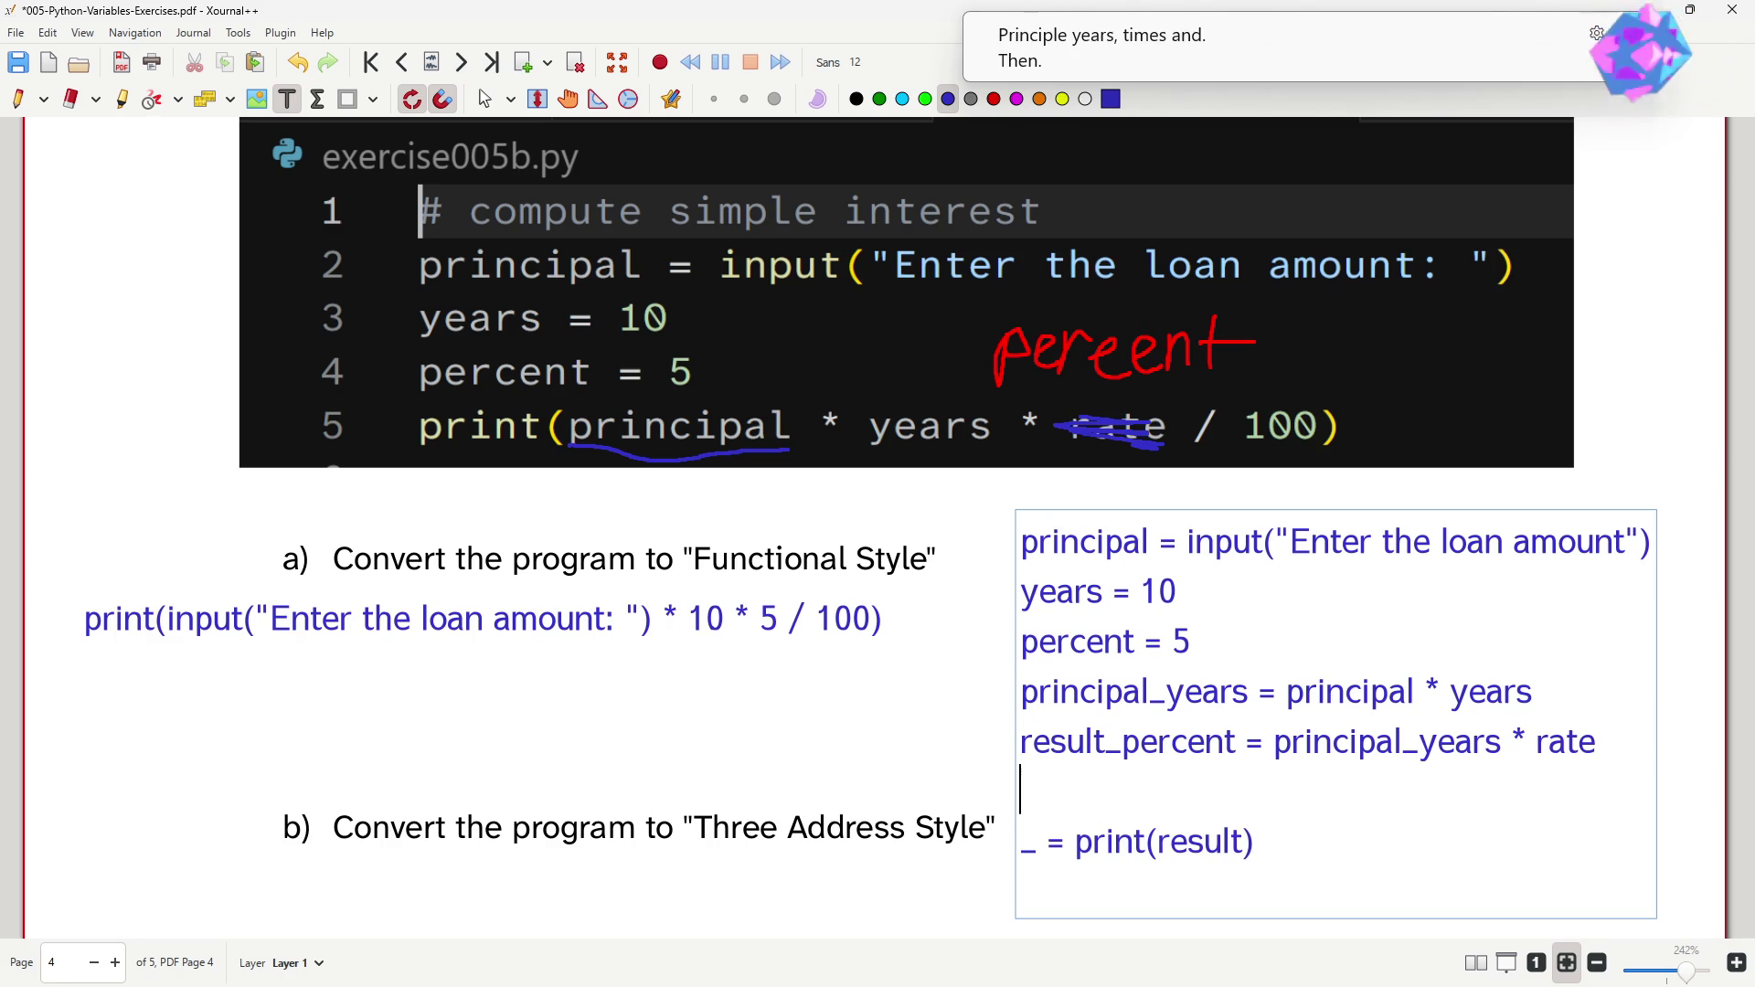
type("result = result_percent / 100")
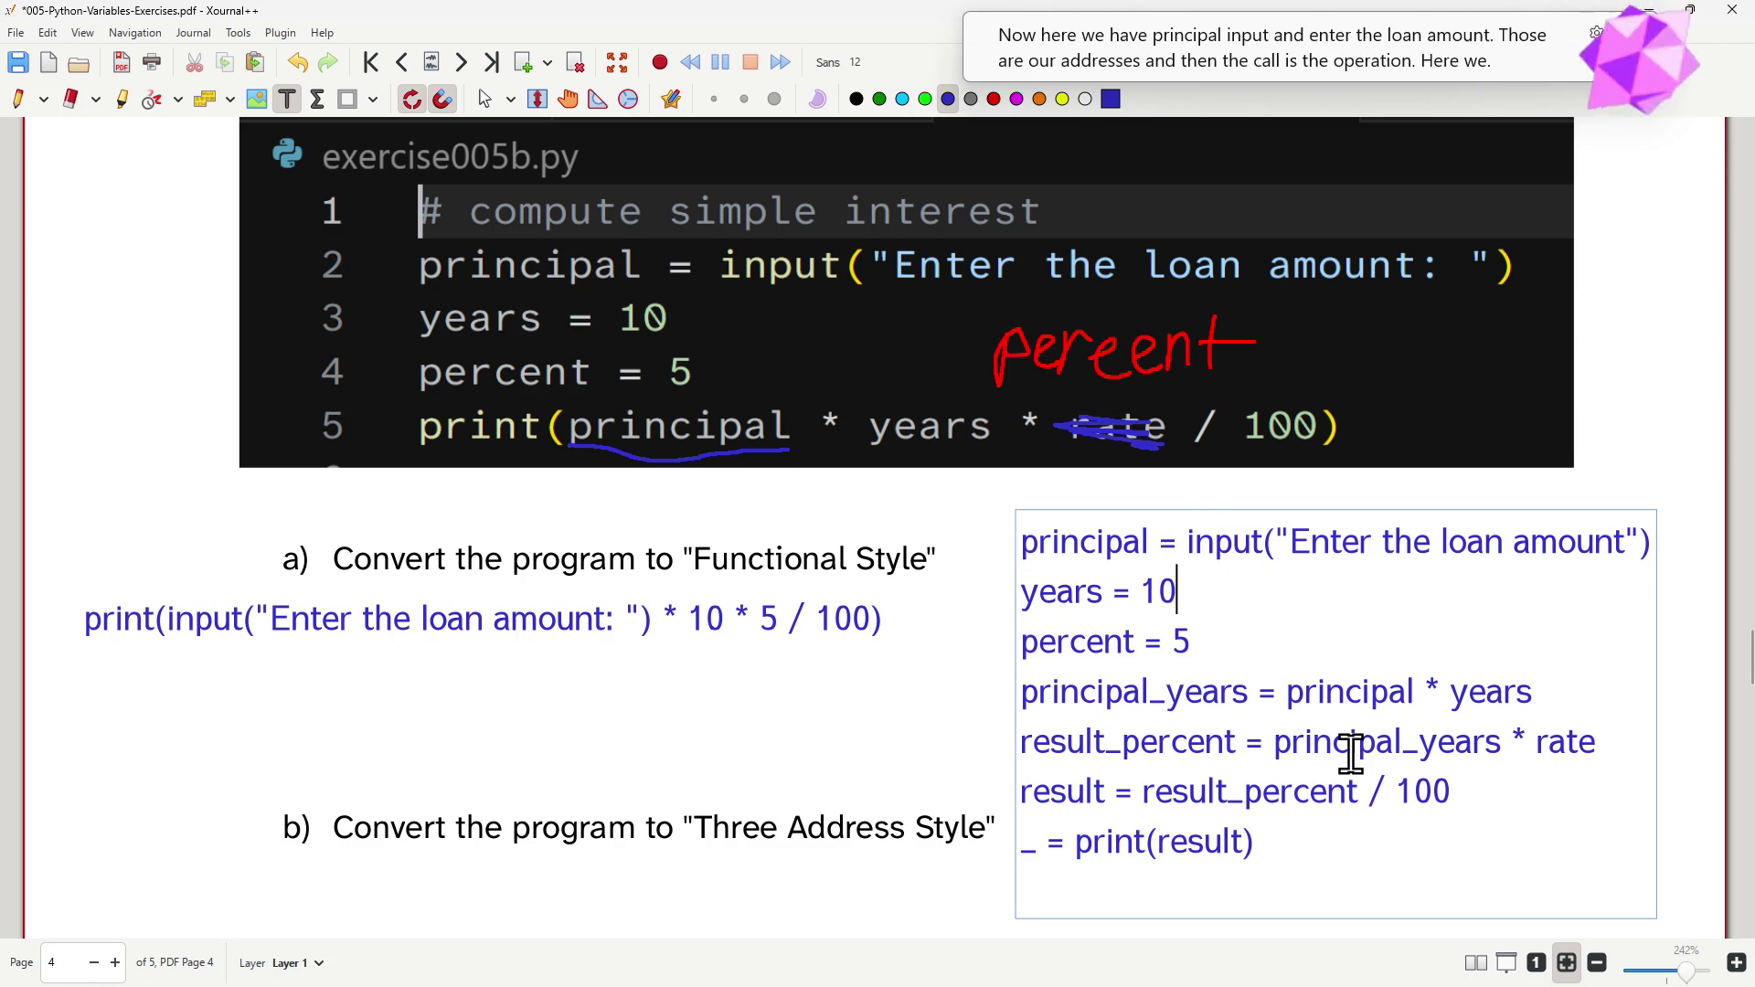
type("+ 9")
- Remove the trial '+ 0' additions from the years and percent lines
key("BackSpace")
type("0")
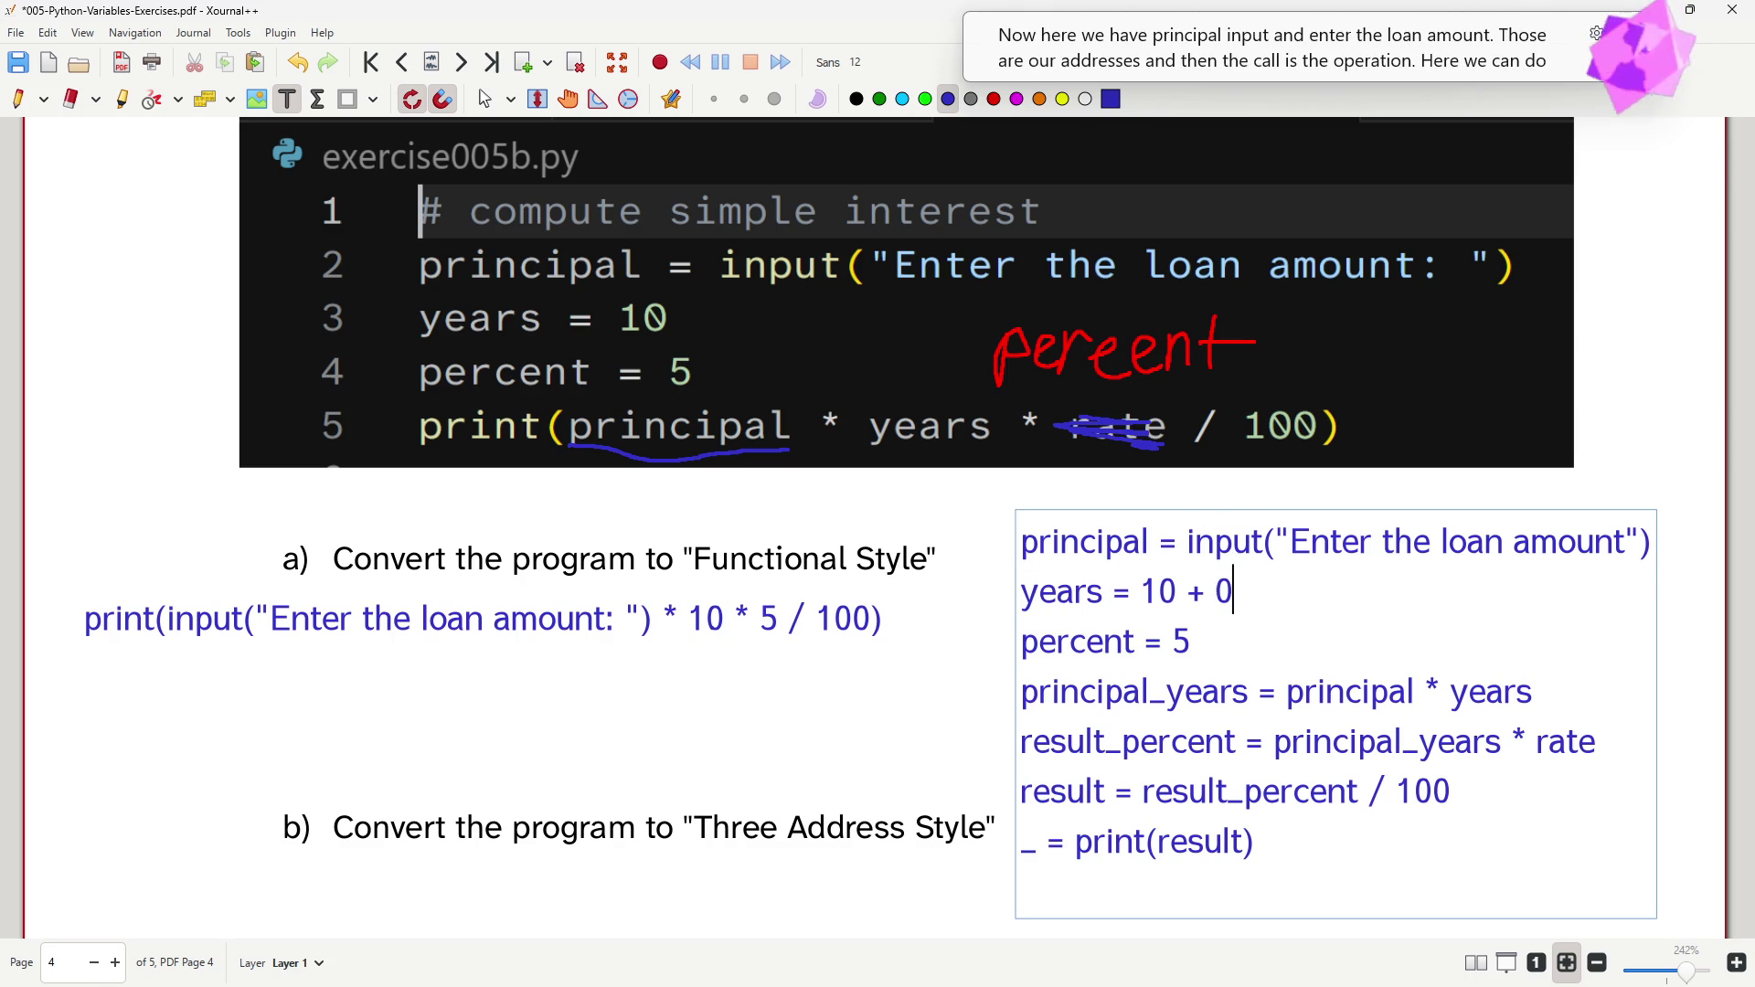
key("Down")
type("+ 0")
key("BackSpace")
key("BackSpace")
key("BackSpace")
key("BackSpace")
key("Up")
key("Right")
key("Right")
key("Delete")
key("BackSpace")
key("BackSpace")
- Delete the empty last line and finish editing the seven-line three-address code
key("Down")
key("Down")
key("Down")
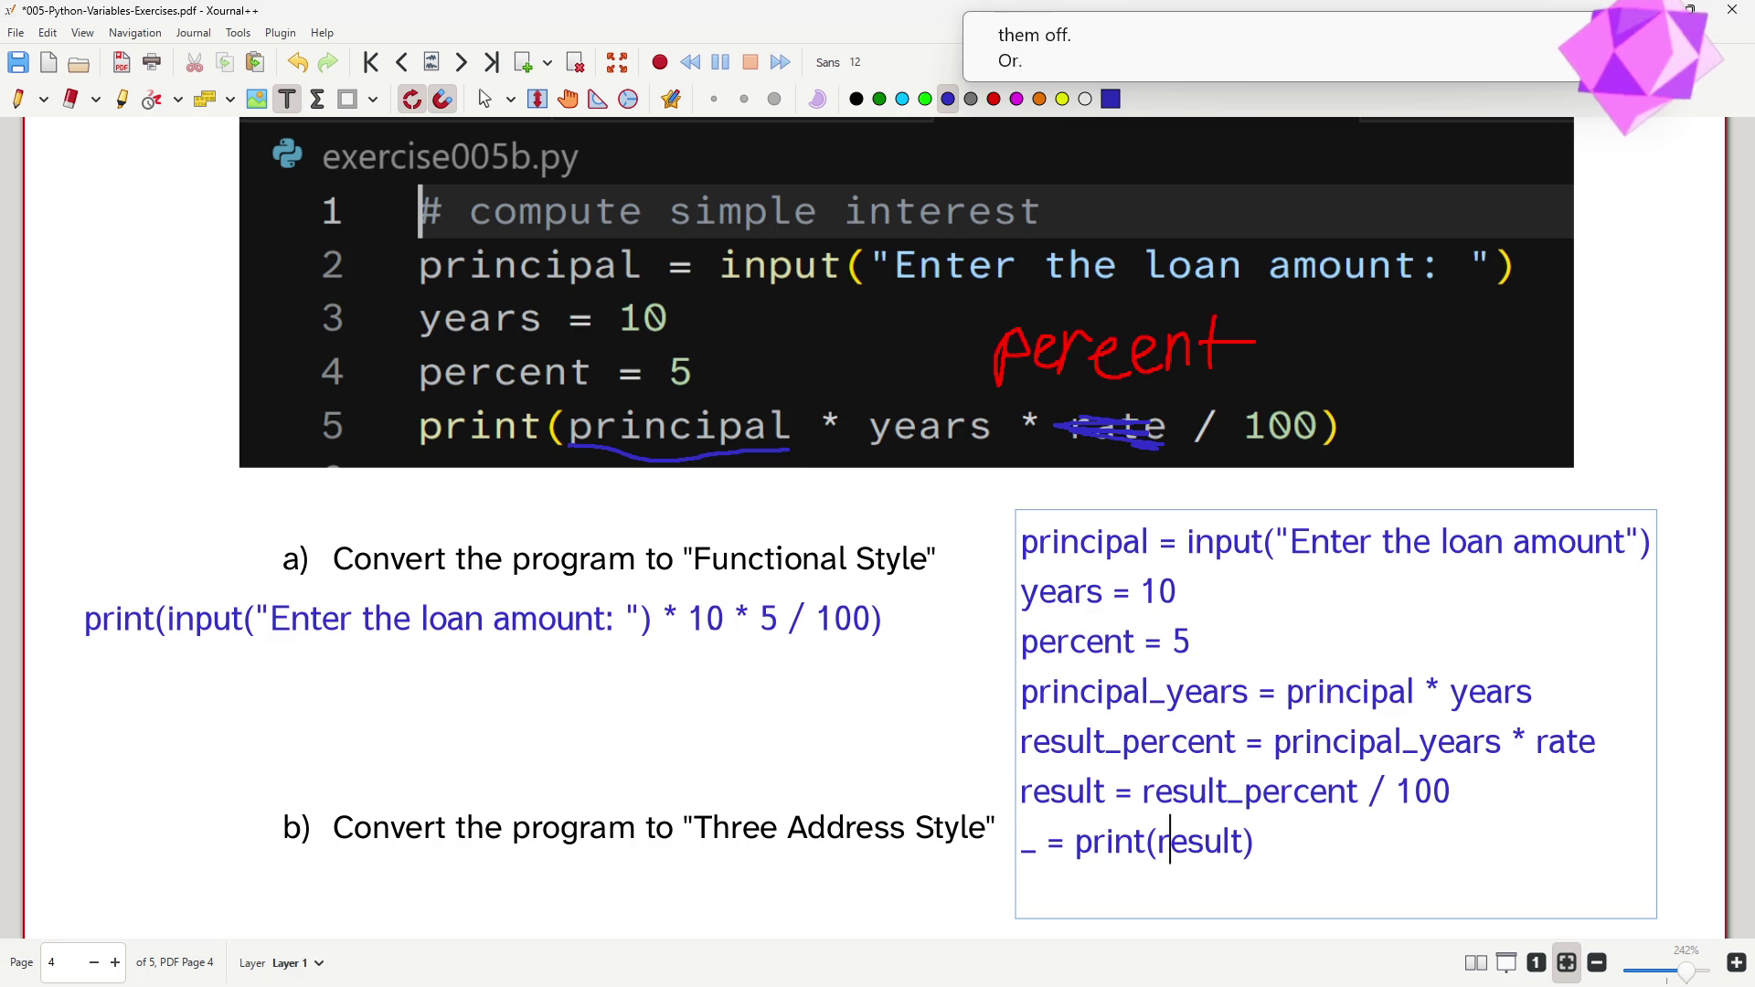
key("Down")
key("BackSpace")
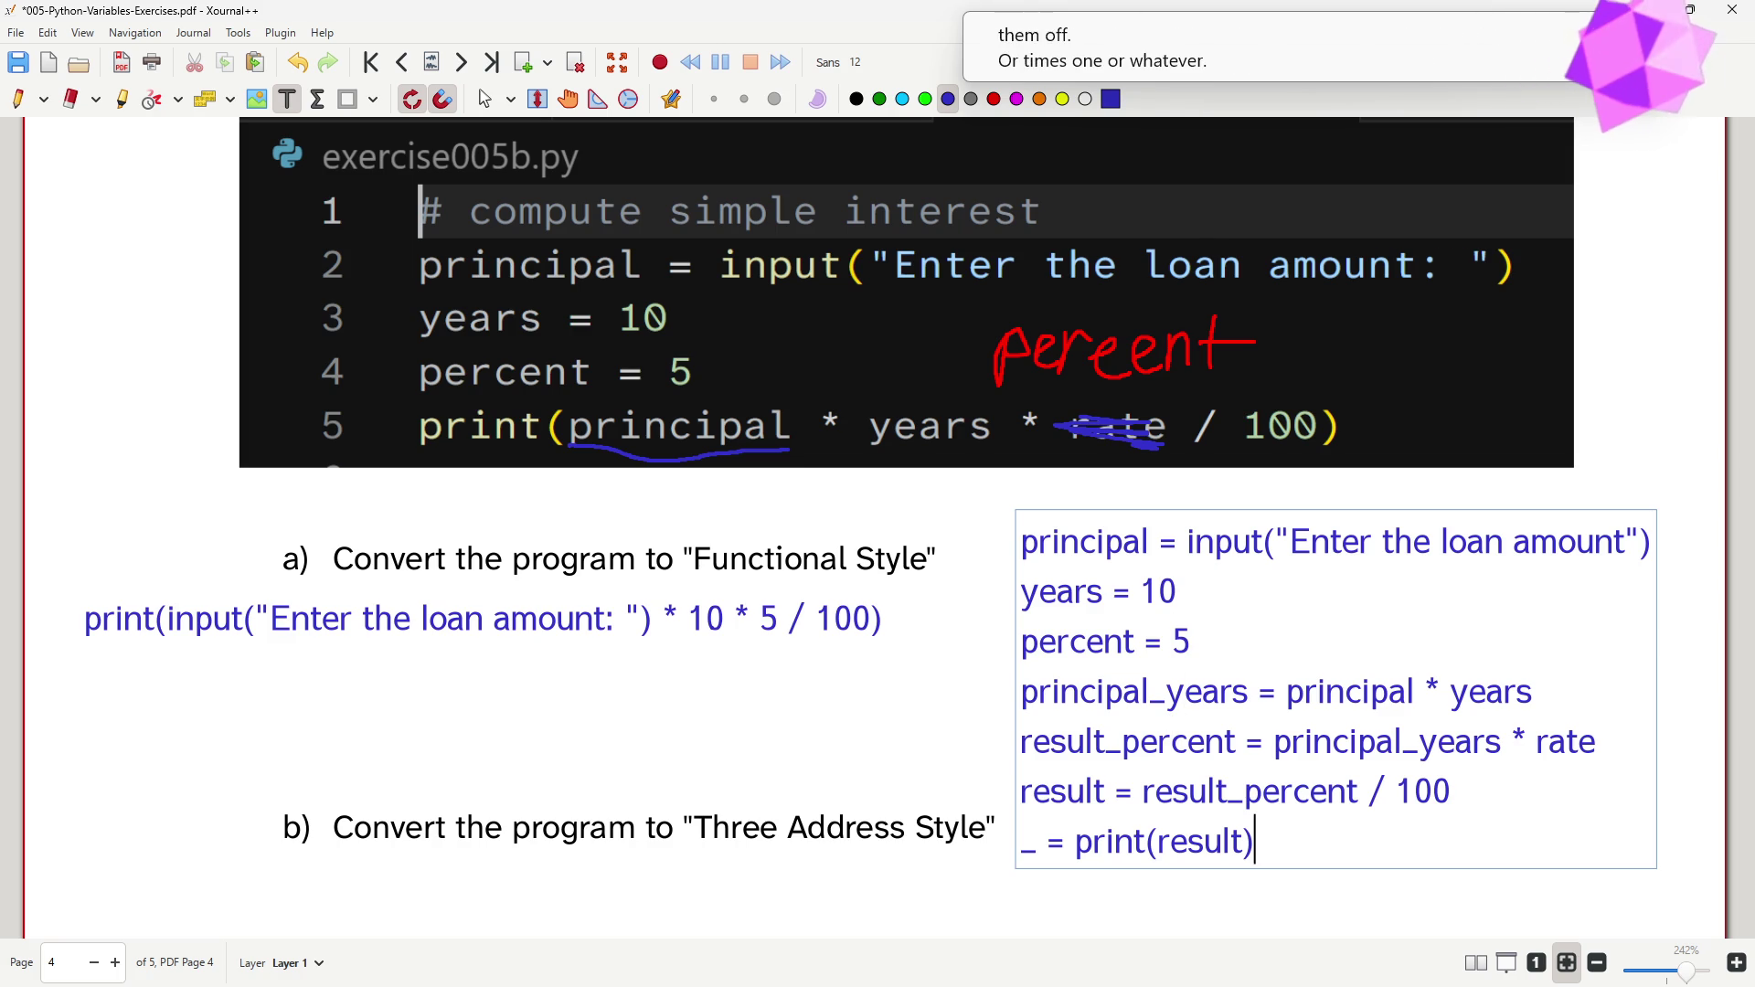
left_click(823, 728)
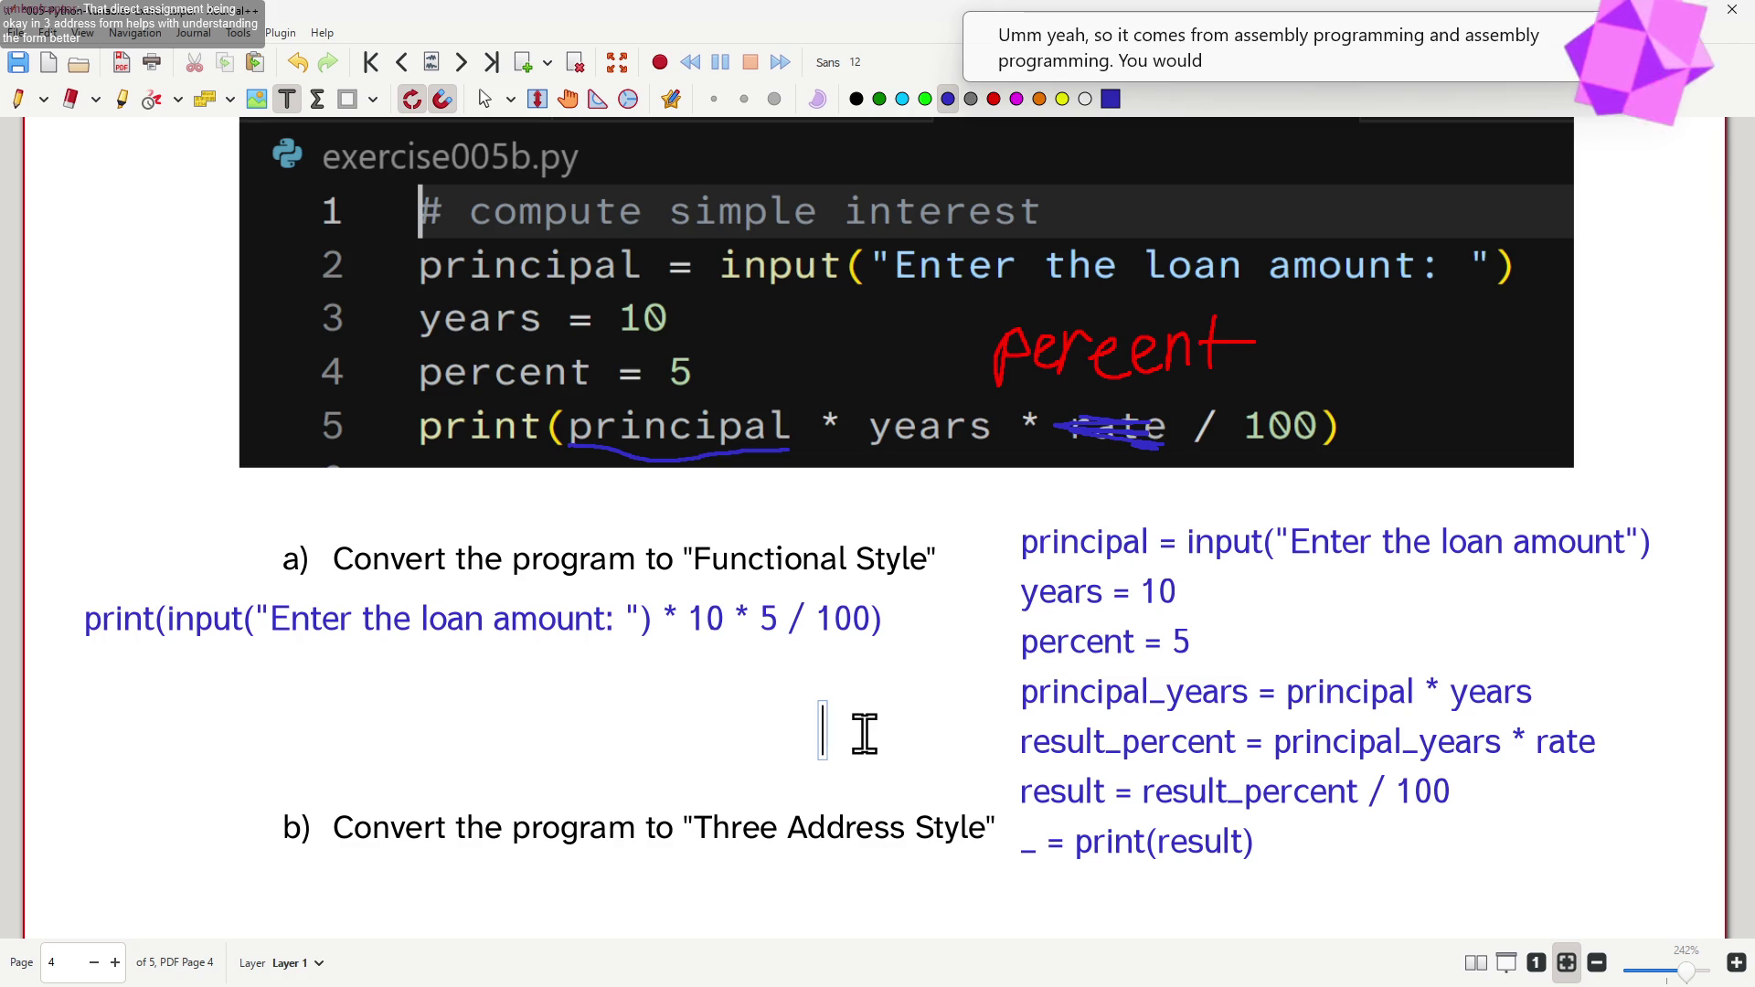
left_click(1467, 589)
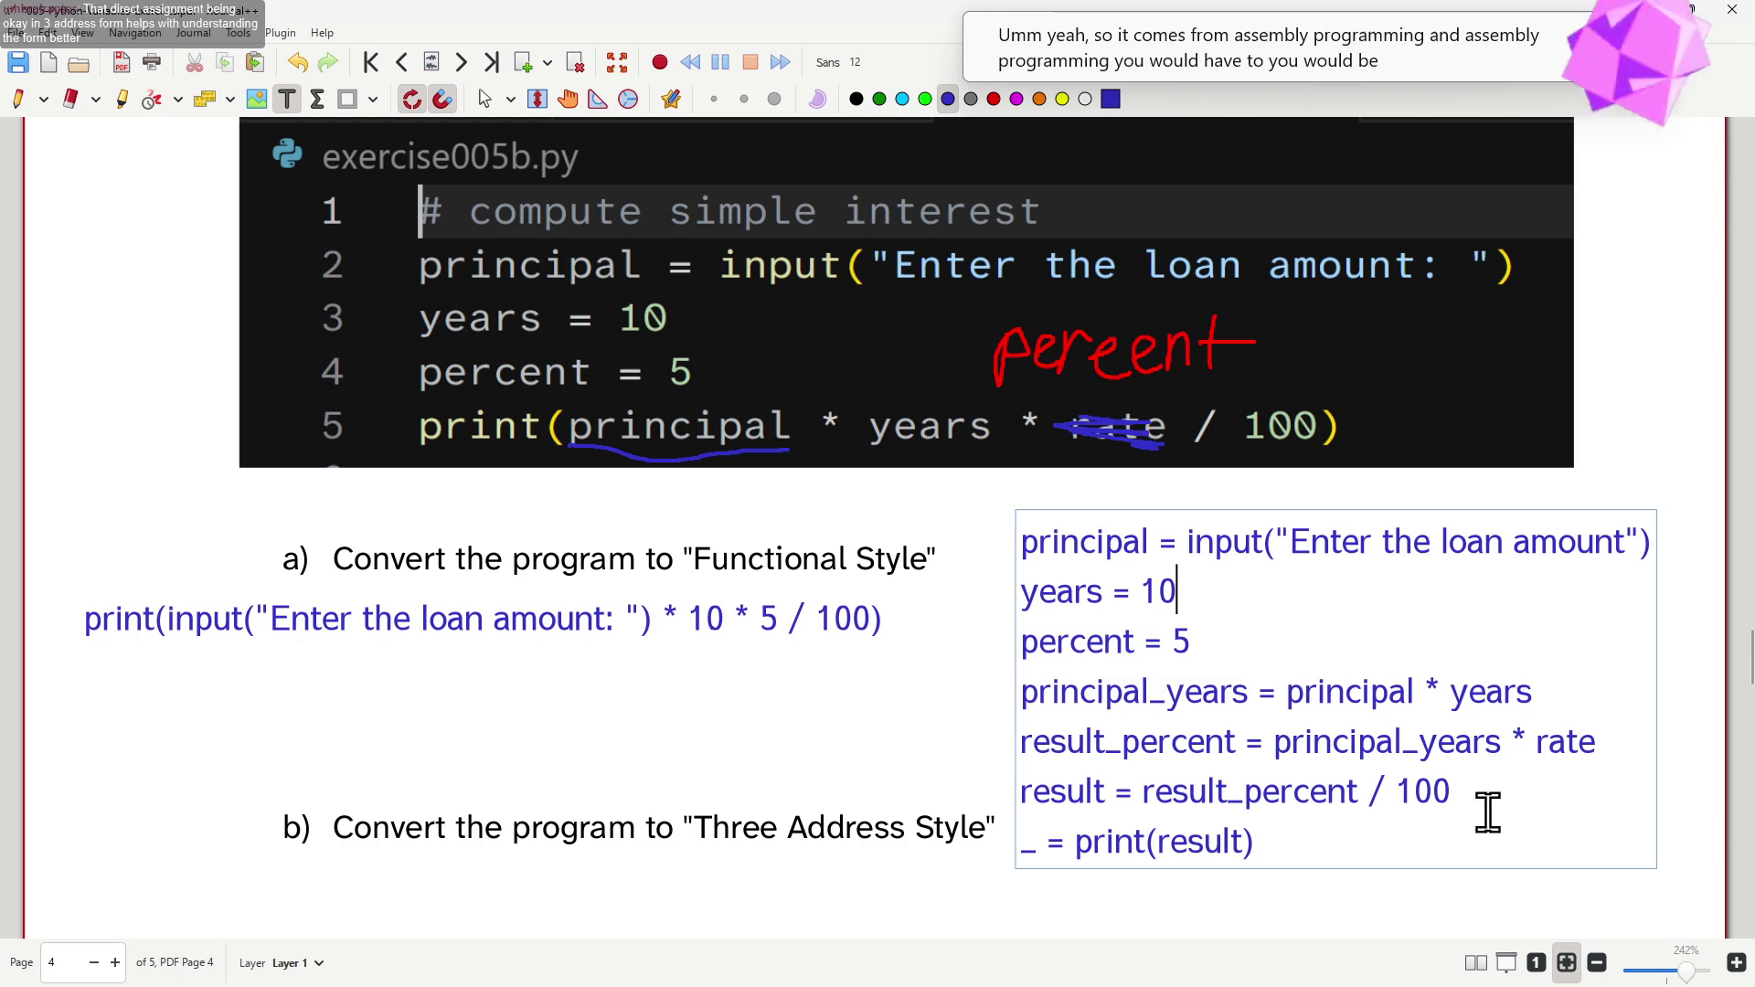
type(" + 0")
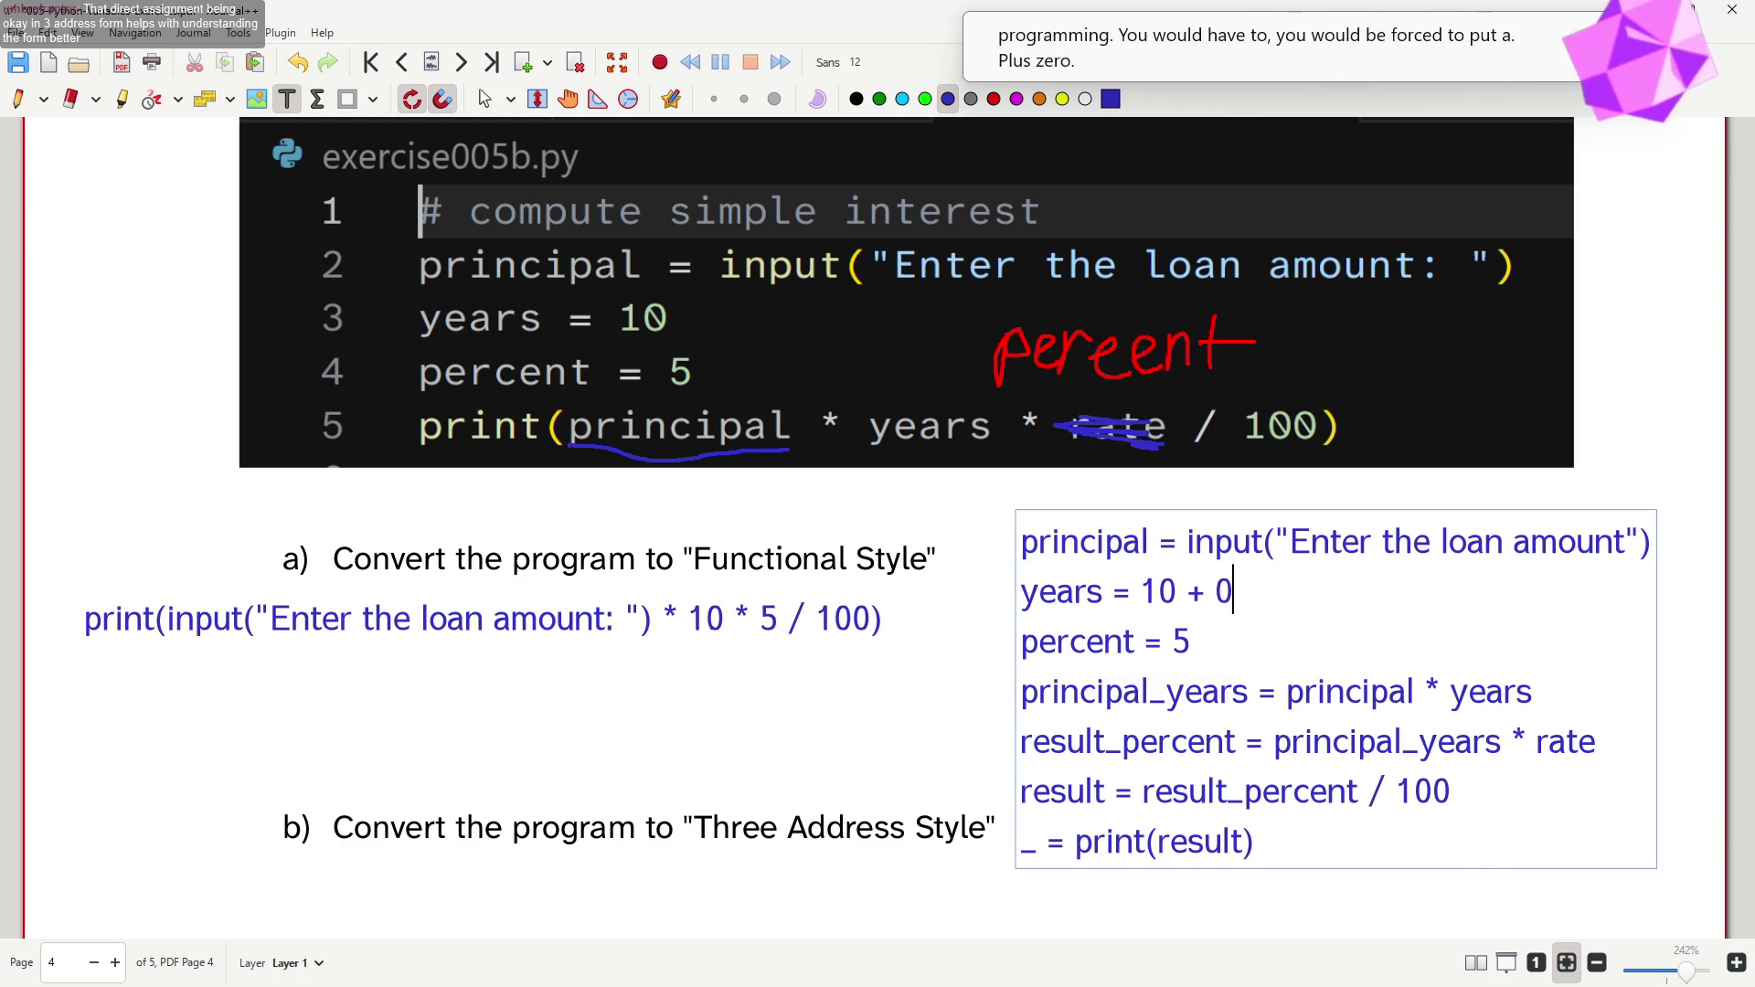
key("BackSpace")
key("BackSpace")
key("BackSpace")
type("*")
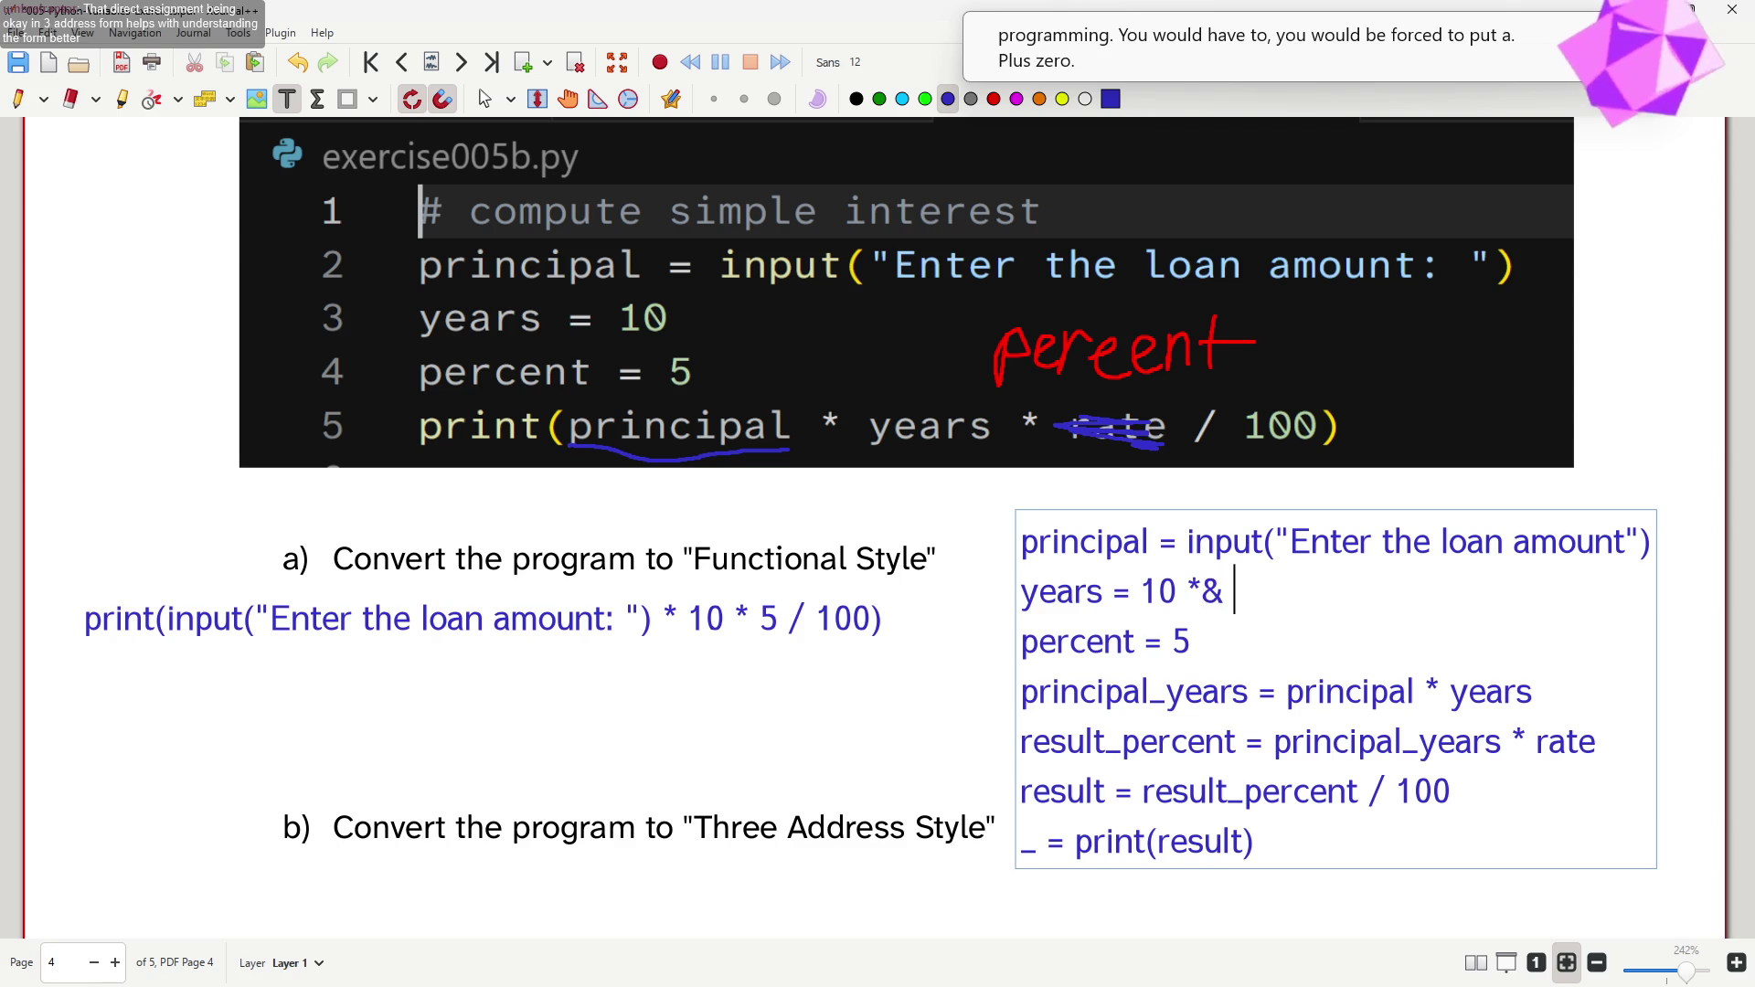
key("BackSpace")
key("BackSpace")
key("BackSpace")
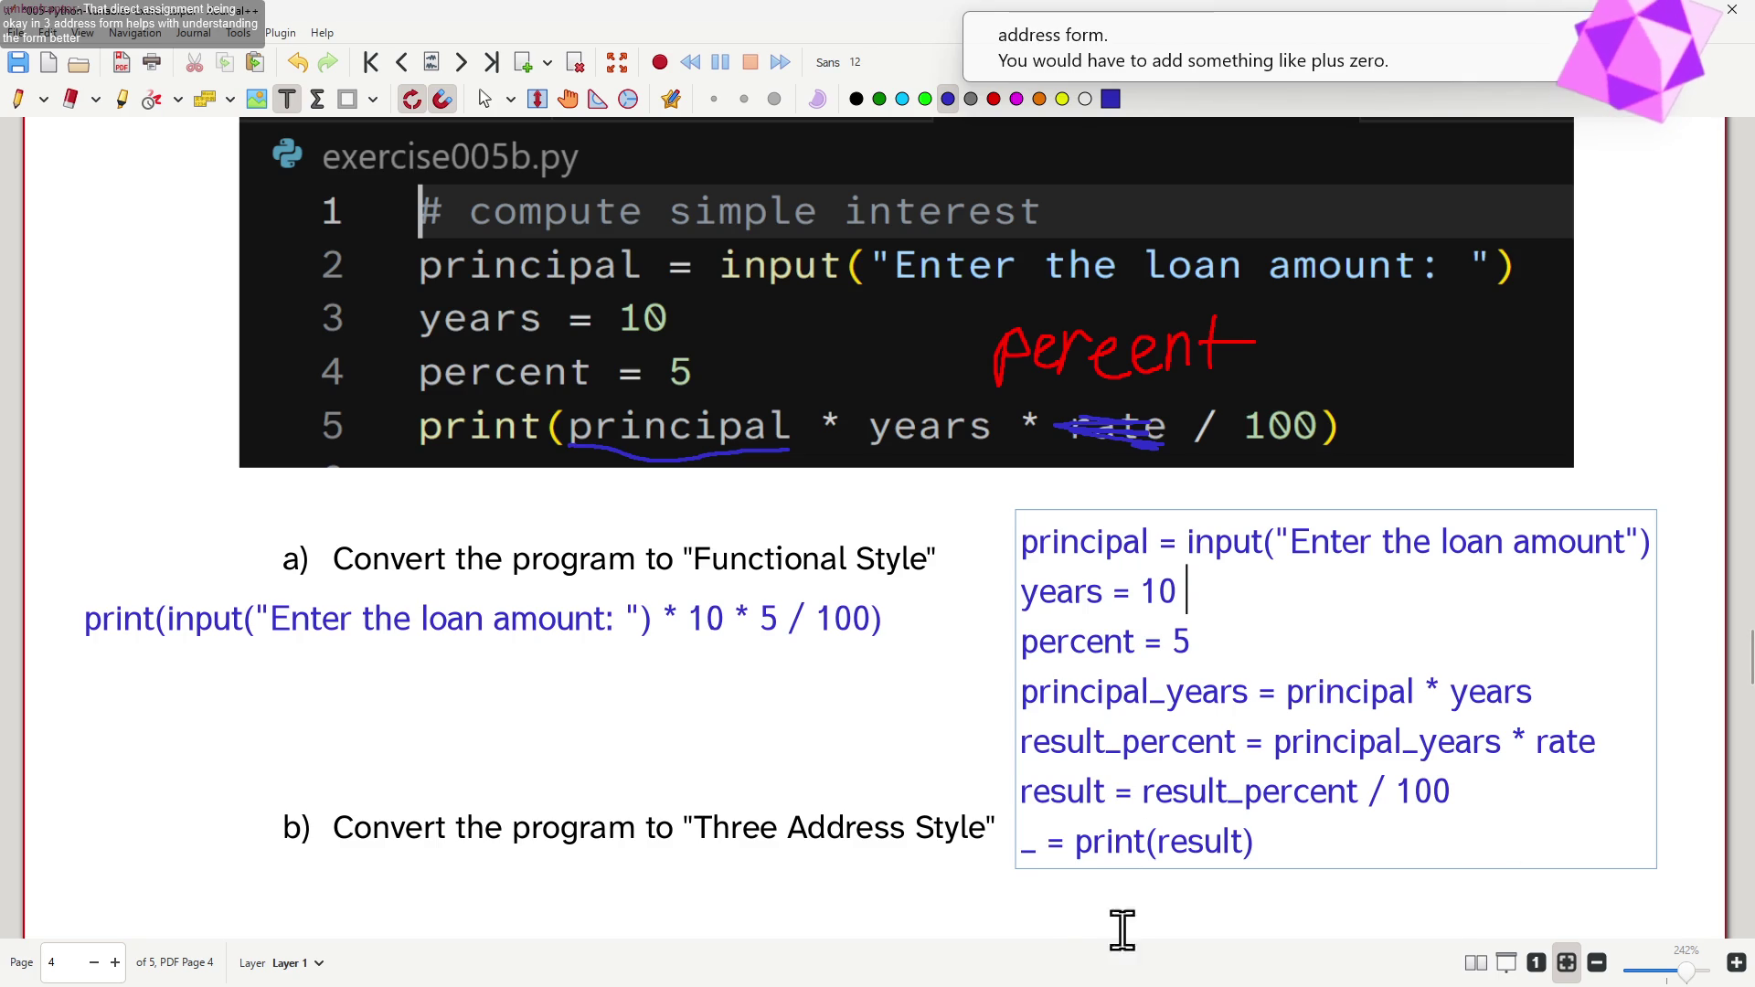
scroll(836, 792, "down", 3)
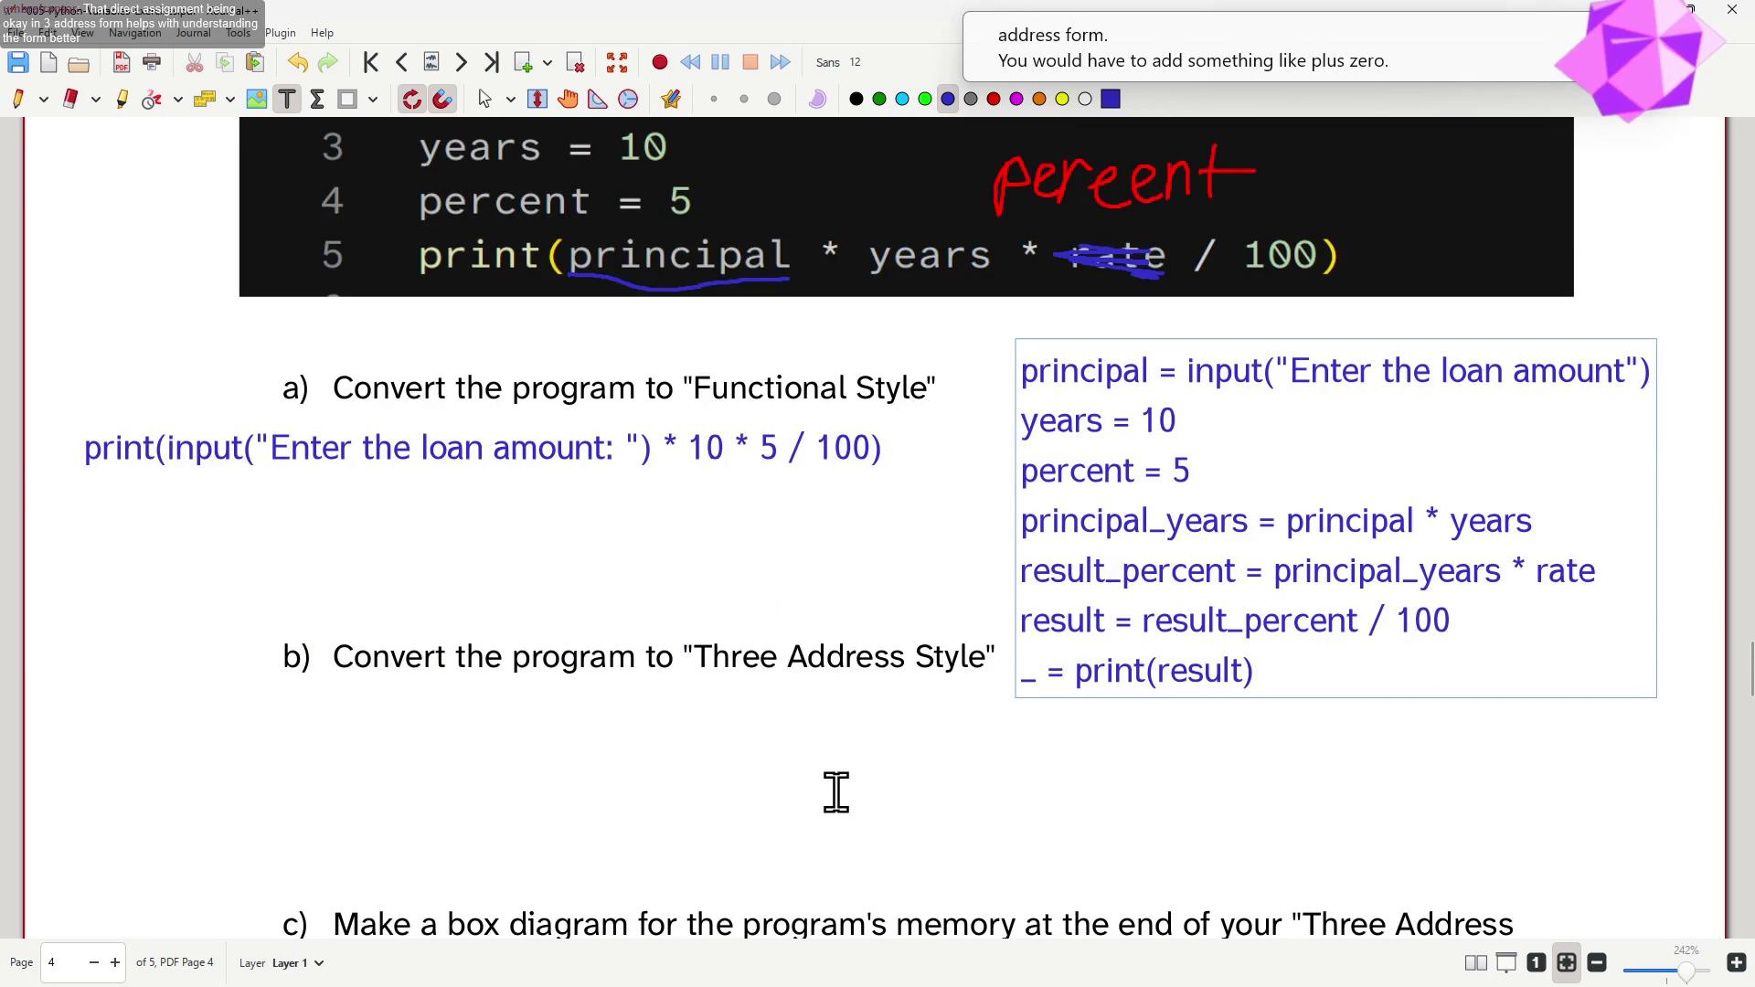
scroll(837, 793, "up", 4)
scroll(836, 792, "down", 6)
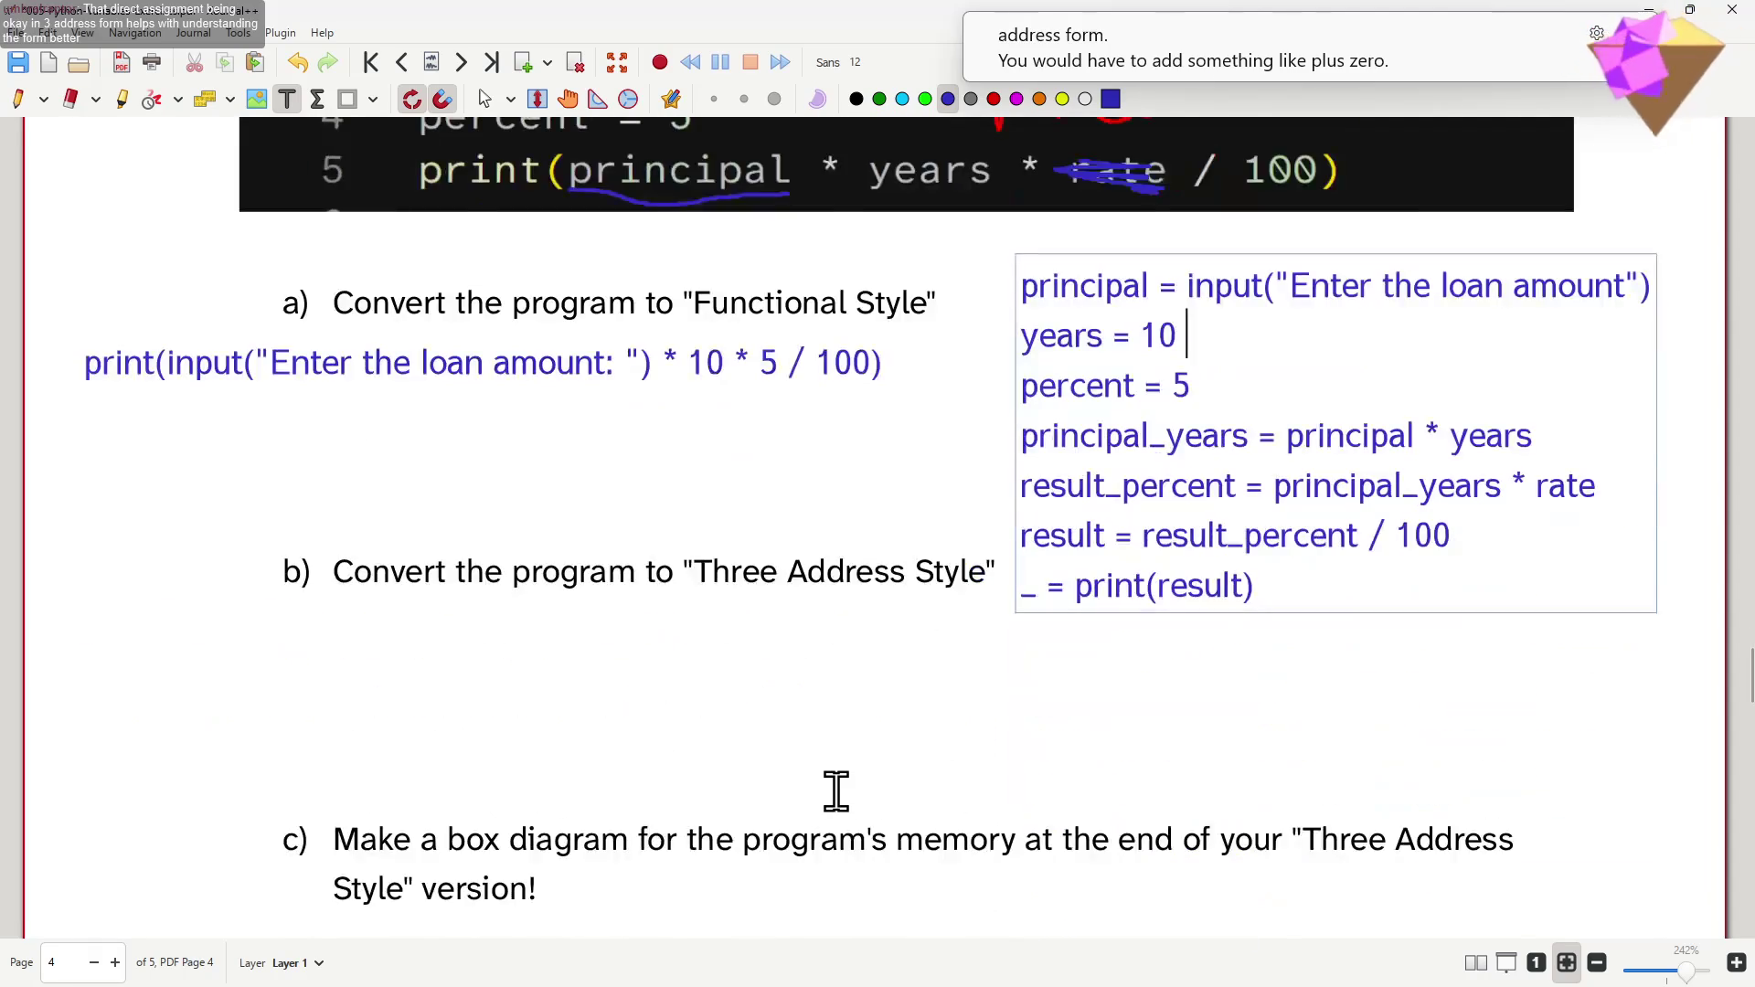
scroll(836, 792, "down", 3)
scroll(837, 794, "up", 3)
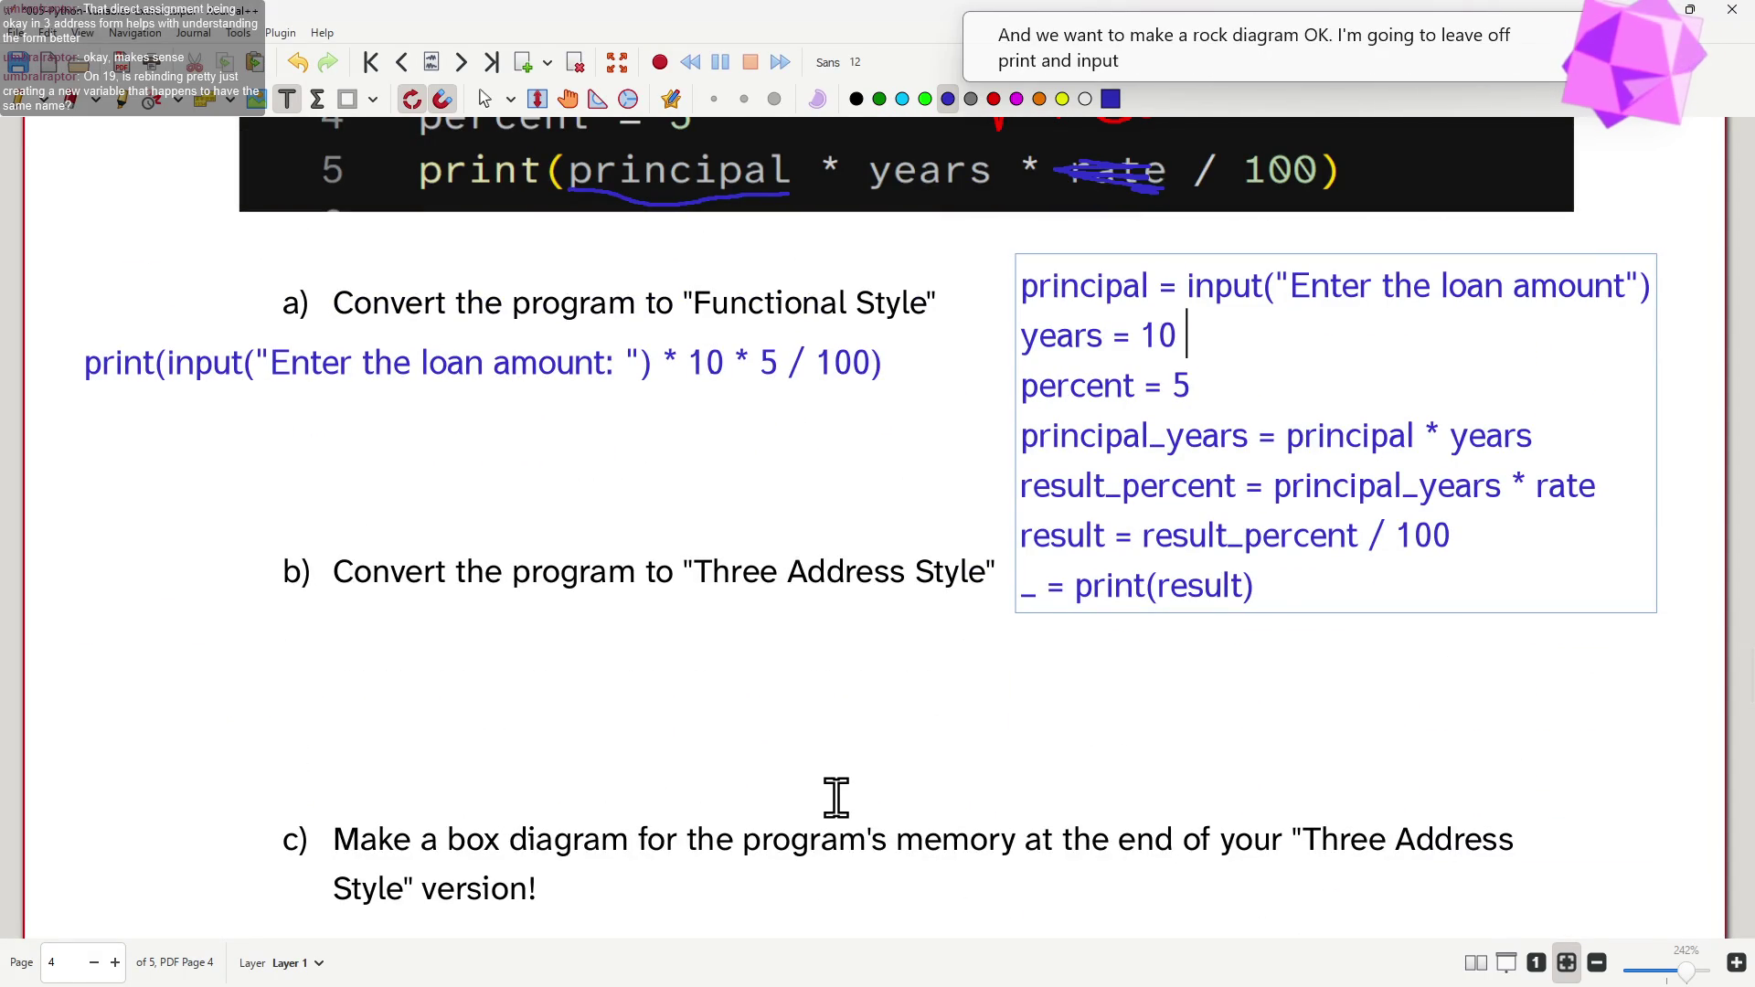
scroll(834, 799, "up", 6)
scroll(837, 803, "down", 7)
scroll(838, 814, "up", 6)
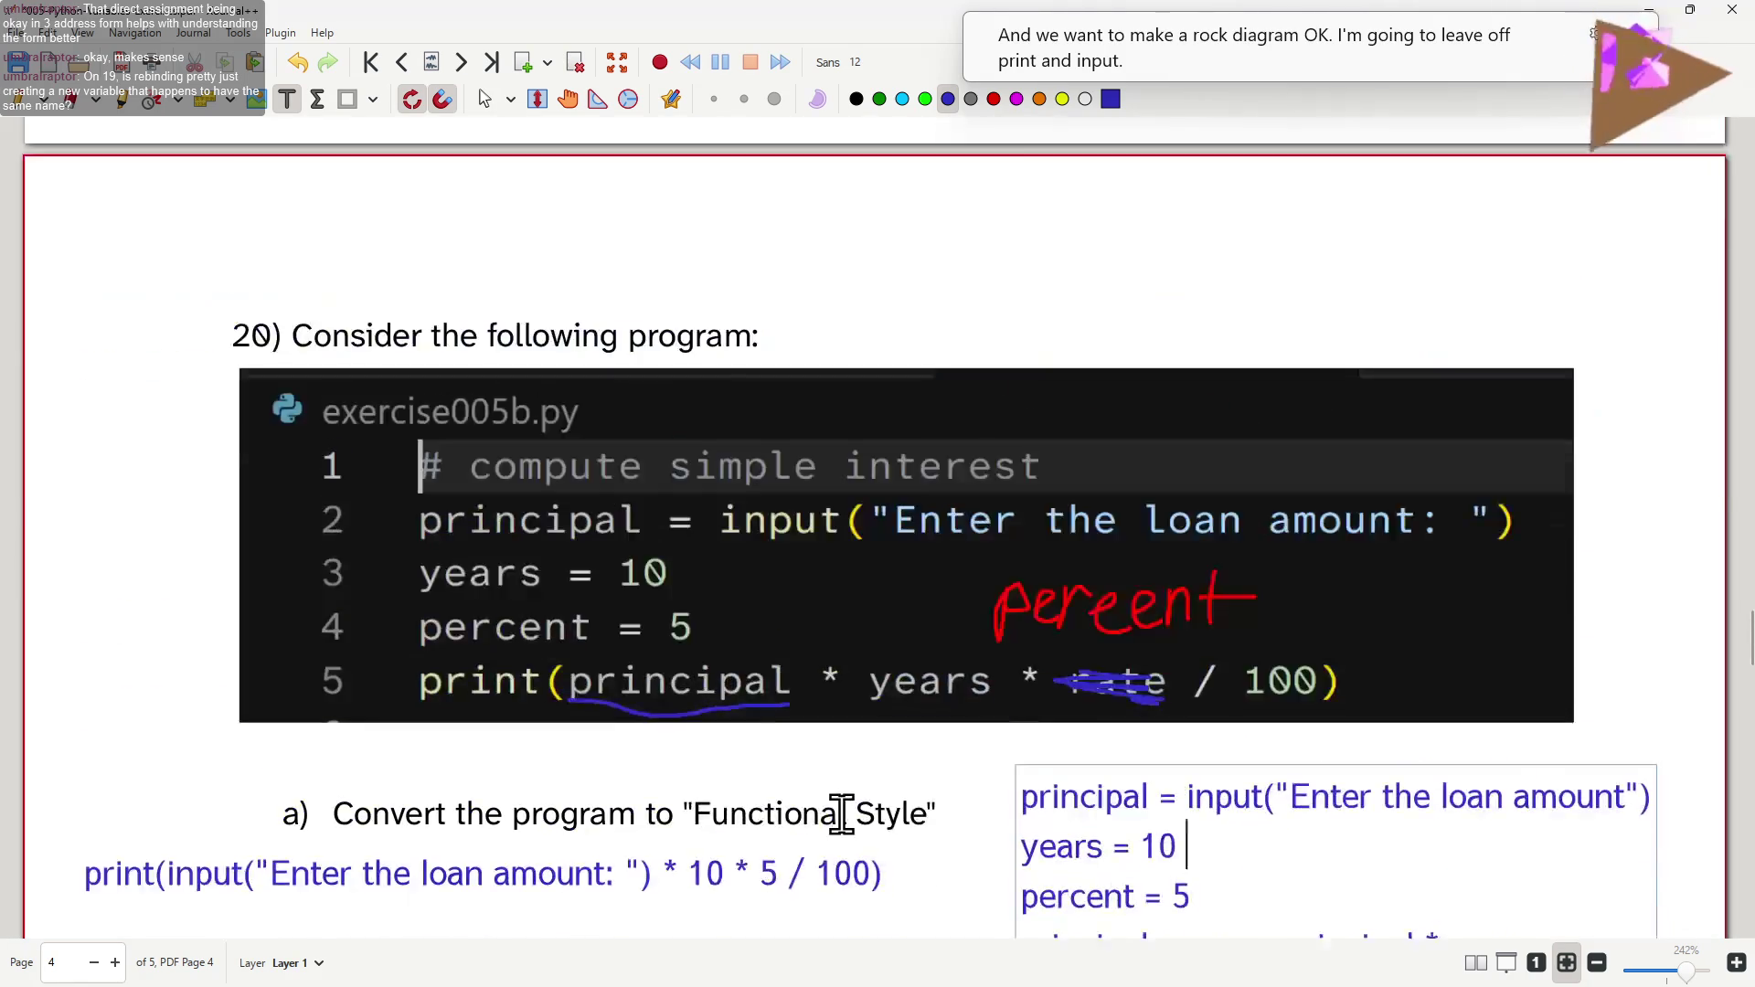
scroll(840, 815, "up", 4)
scroll(843, 812, "up", 6)
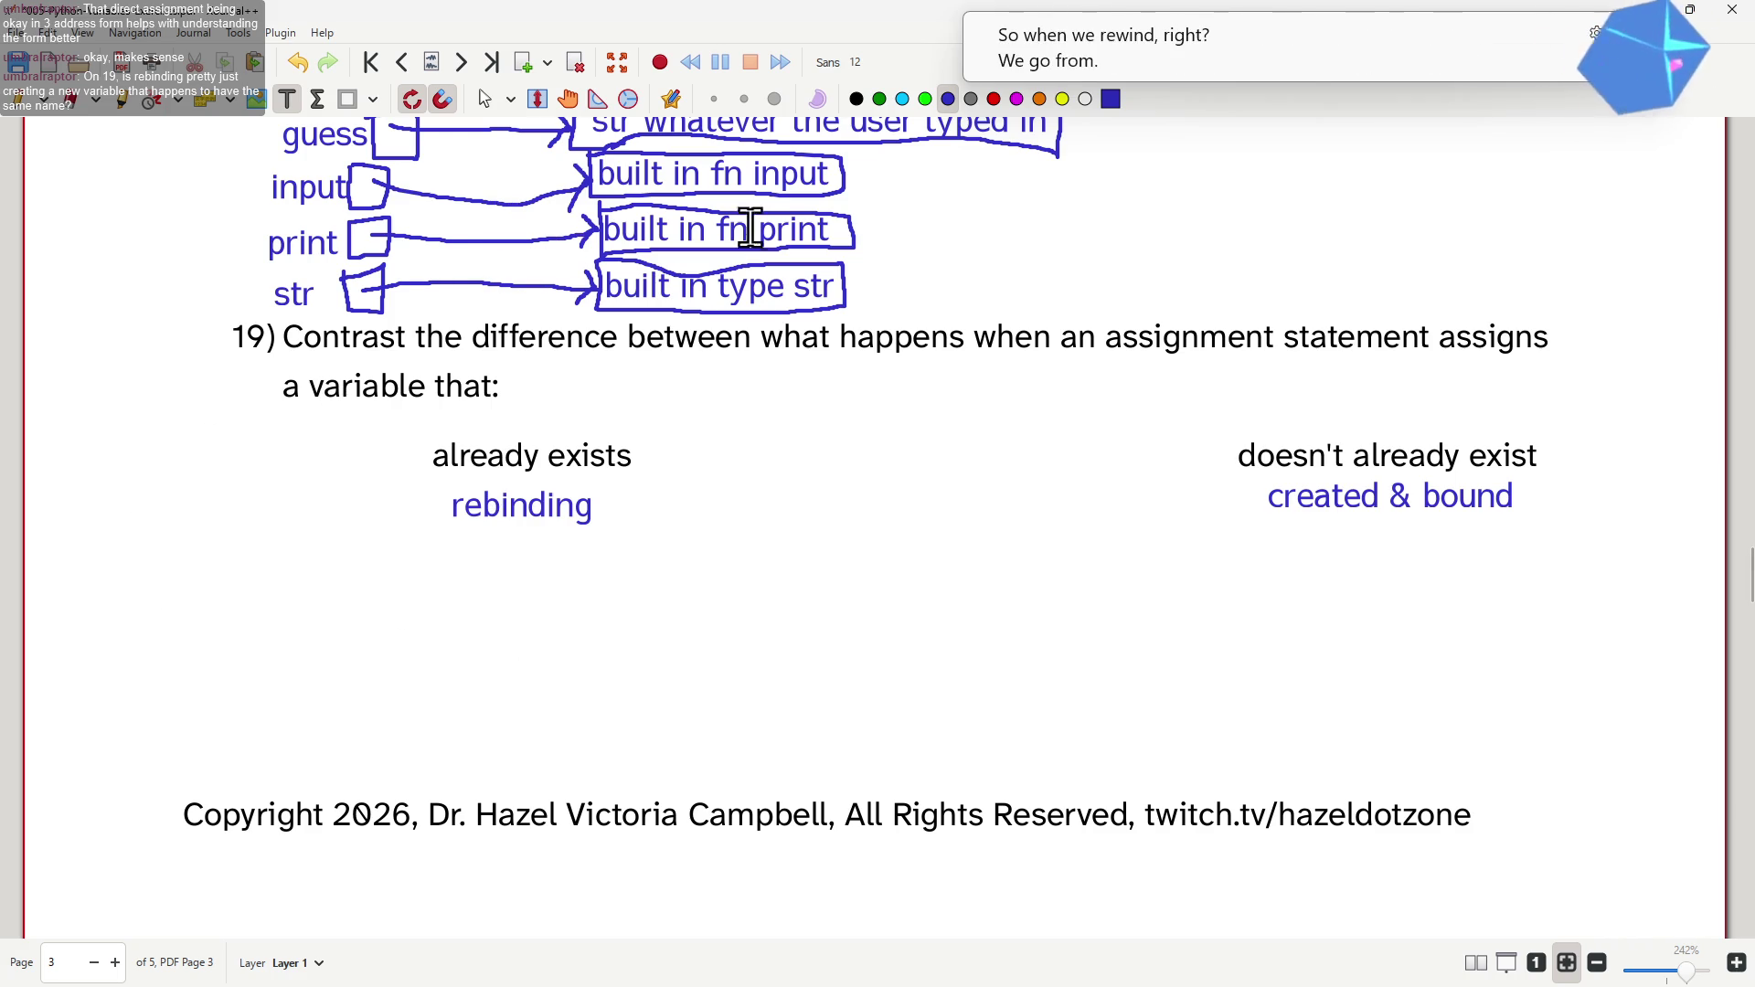
- Begin a text label under question 19's 'already exists' heading
left_click(208, 638)
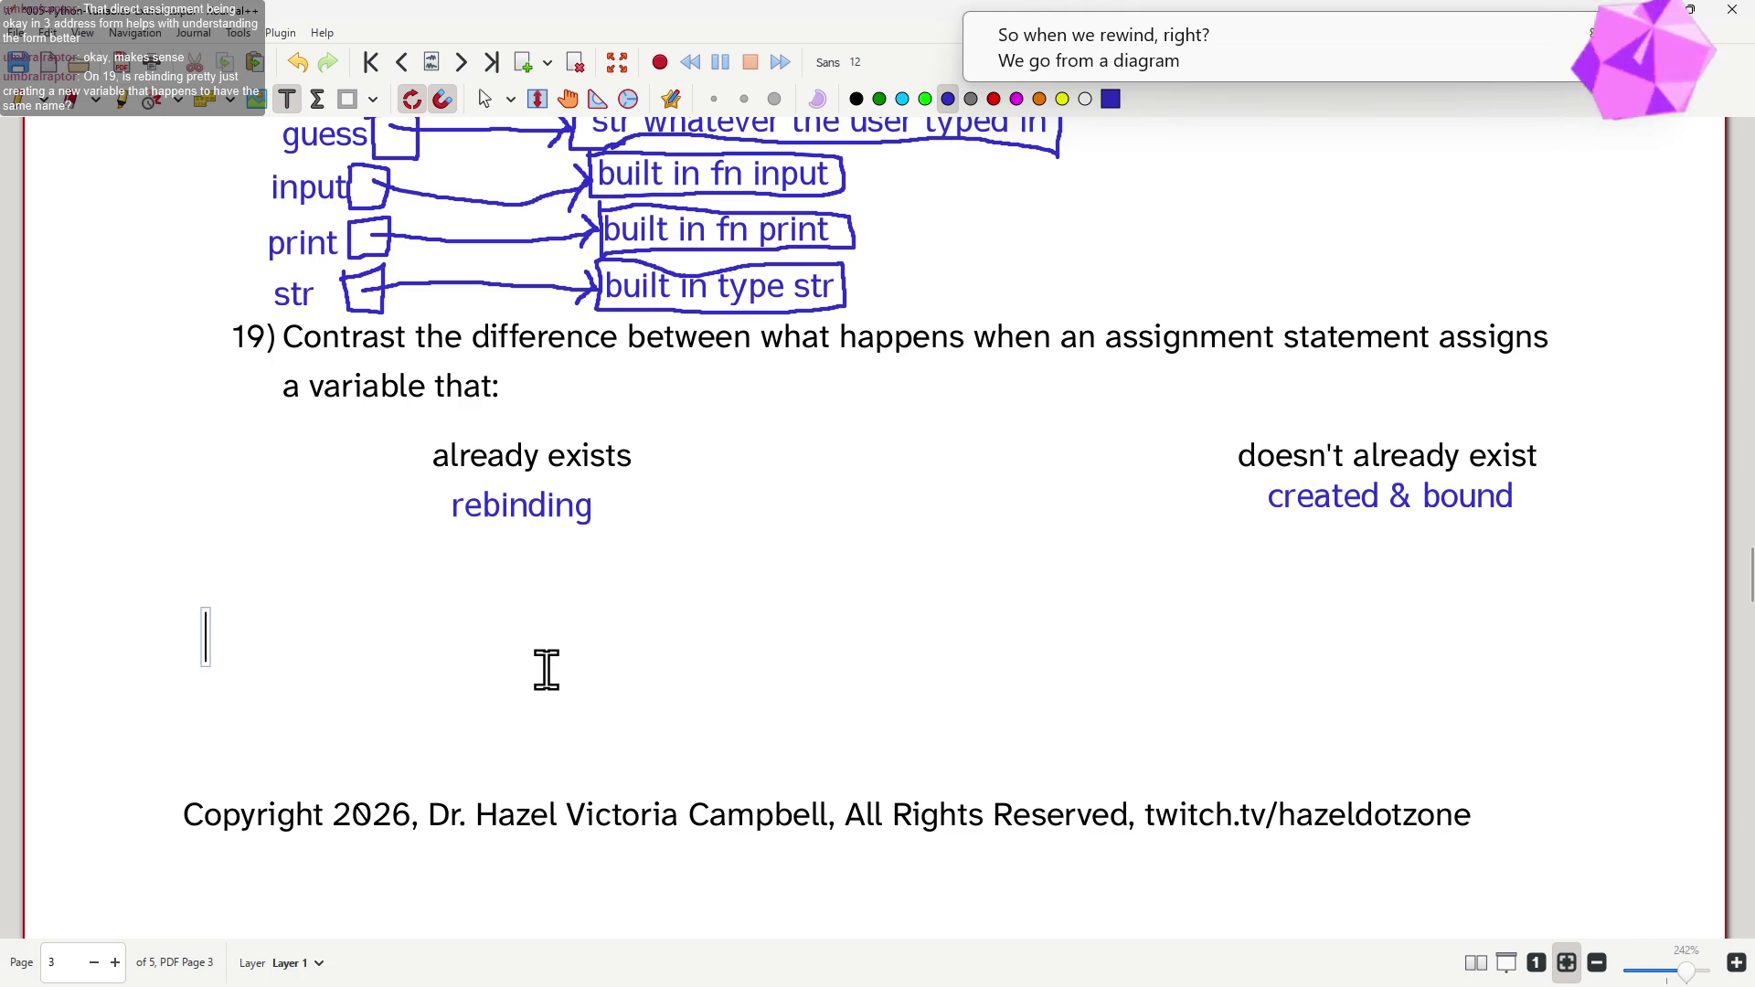
type("some_variable")
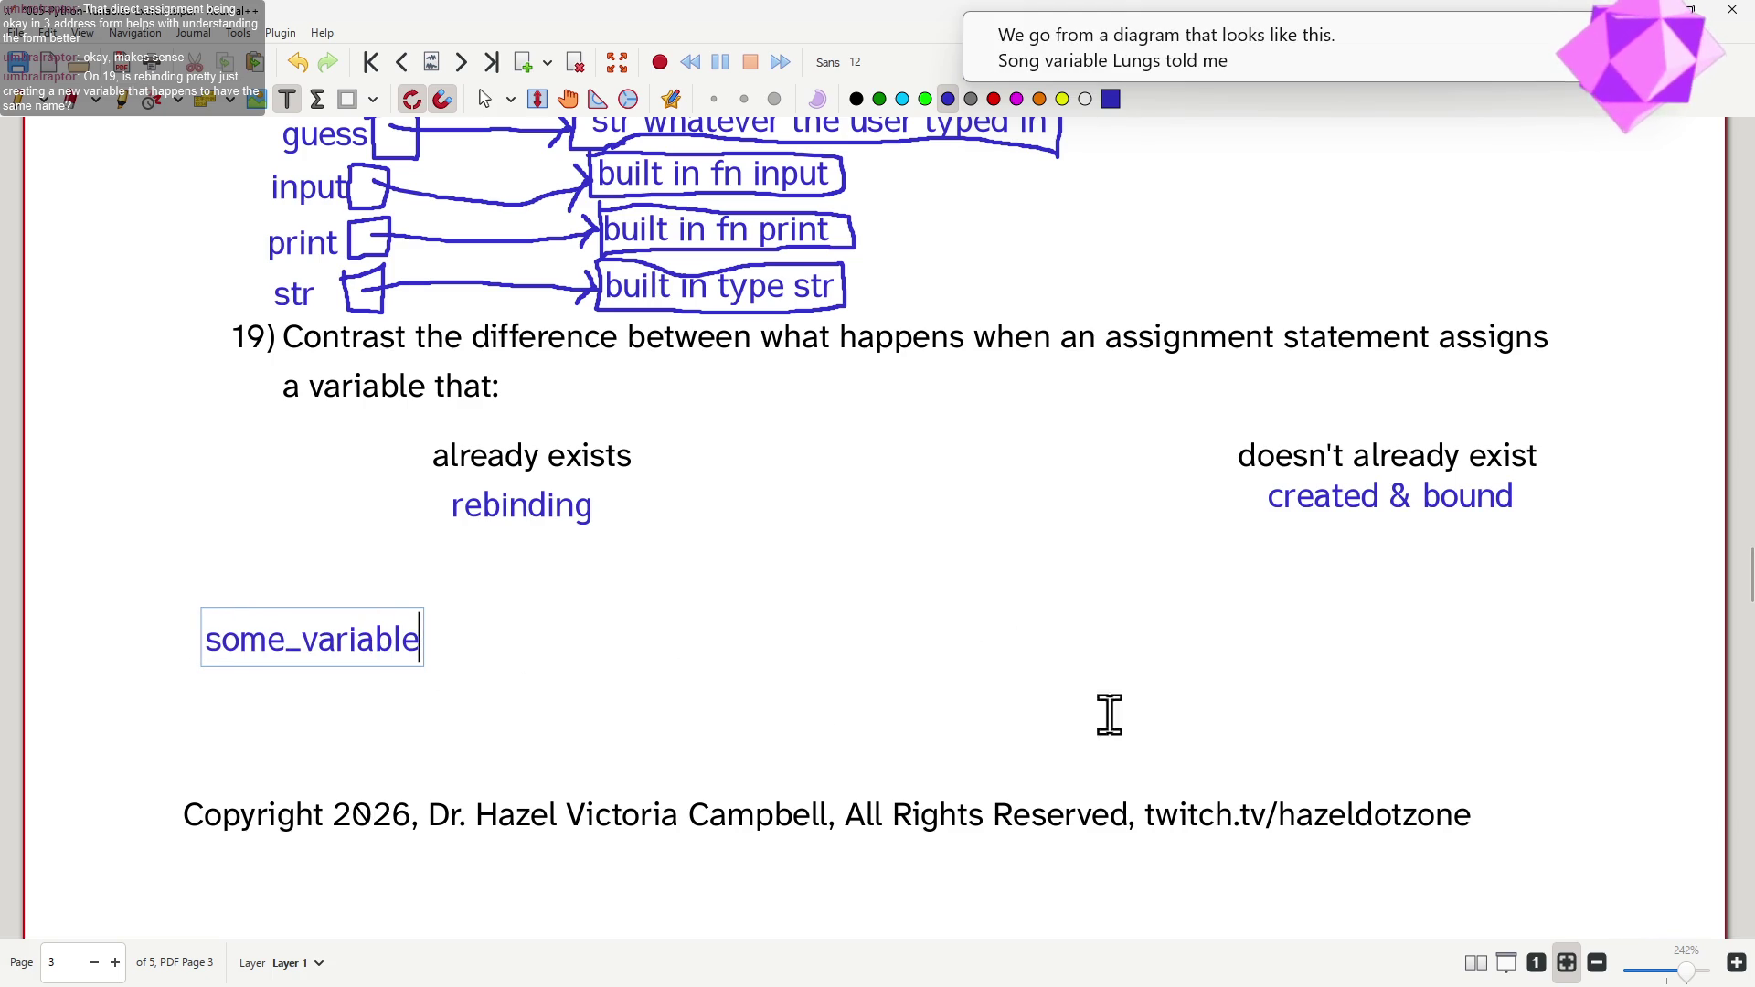
- Label both sides with some_variable, adding int 1 under doesn't exist and int 2 under already exists
left_click(1086, 625)
type("some_variable")
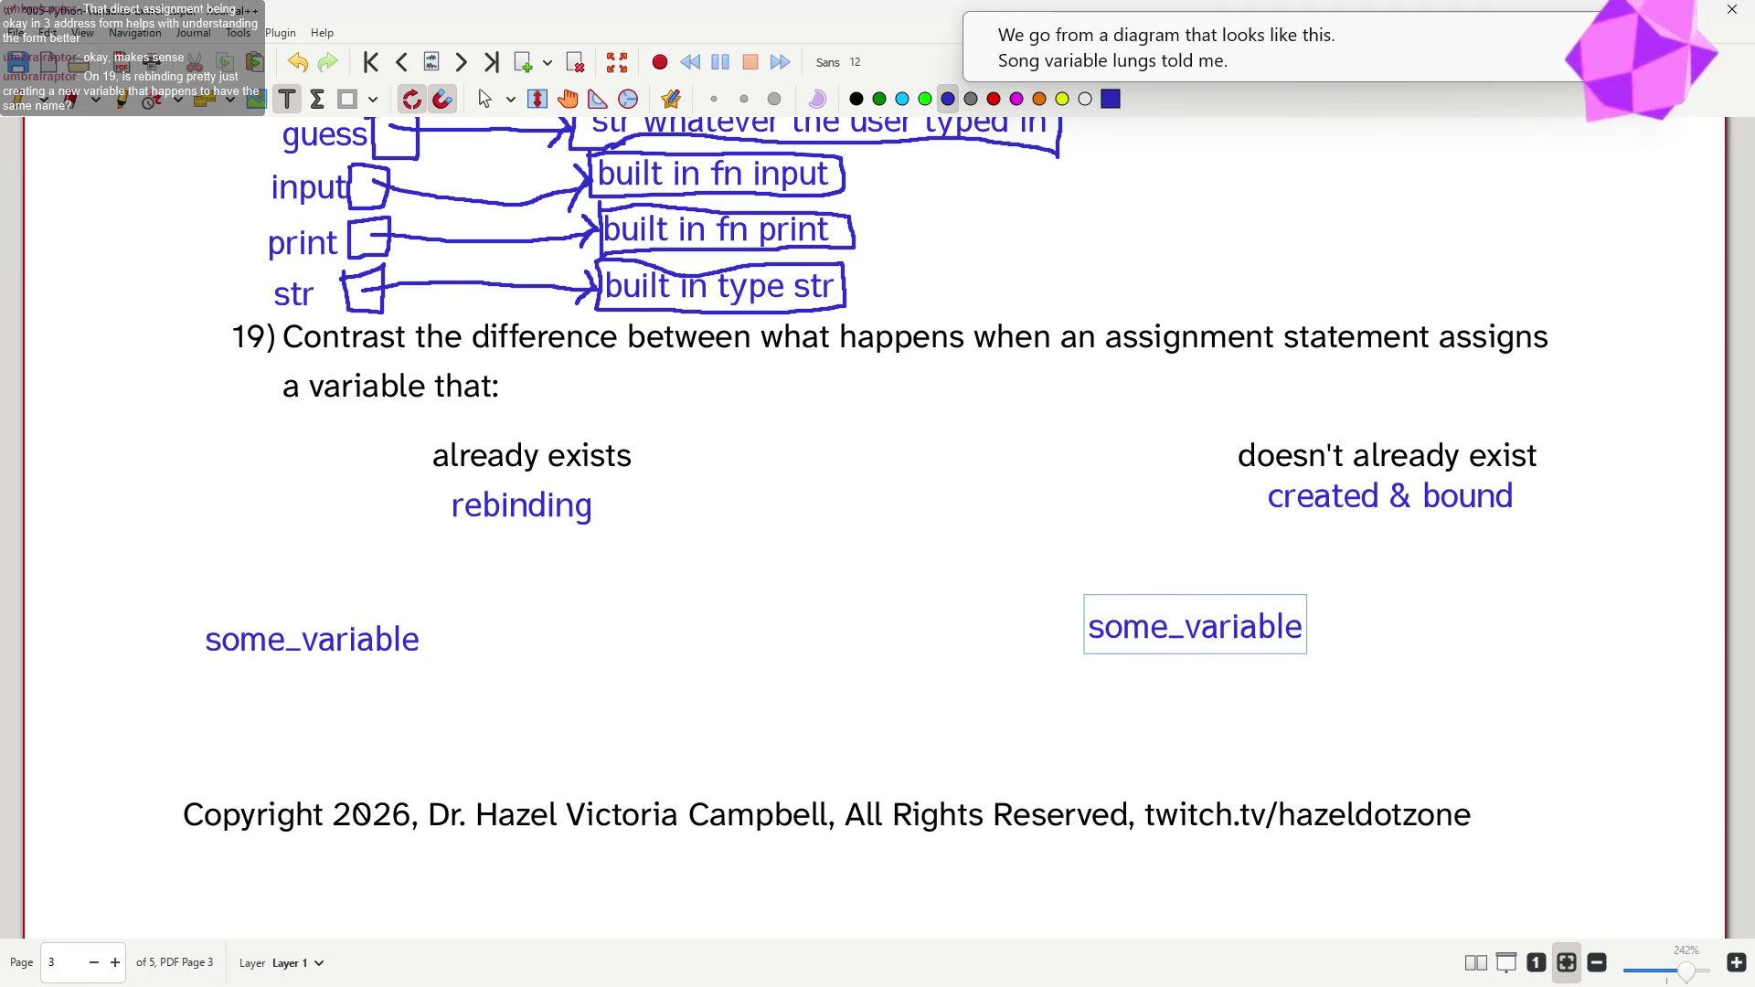
left_click(1526, 612)
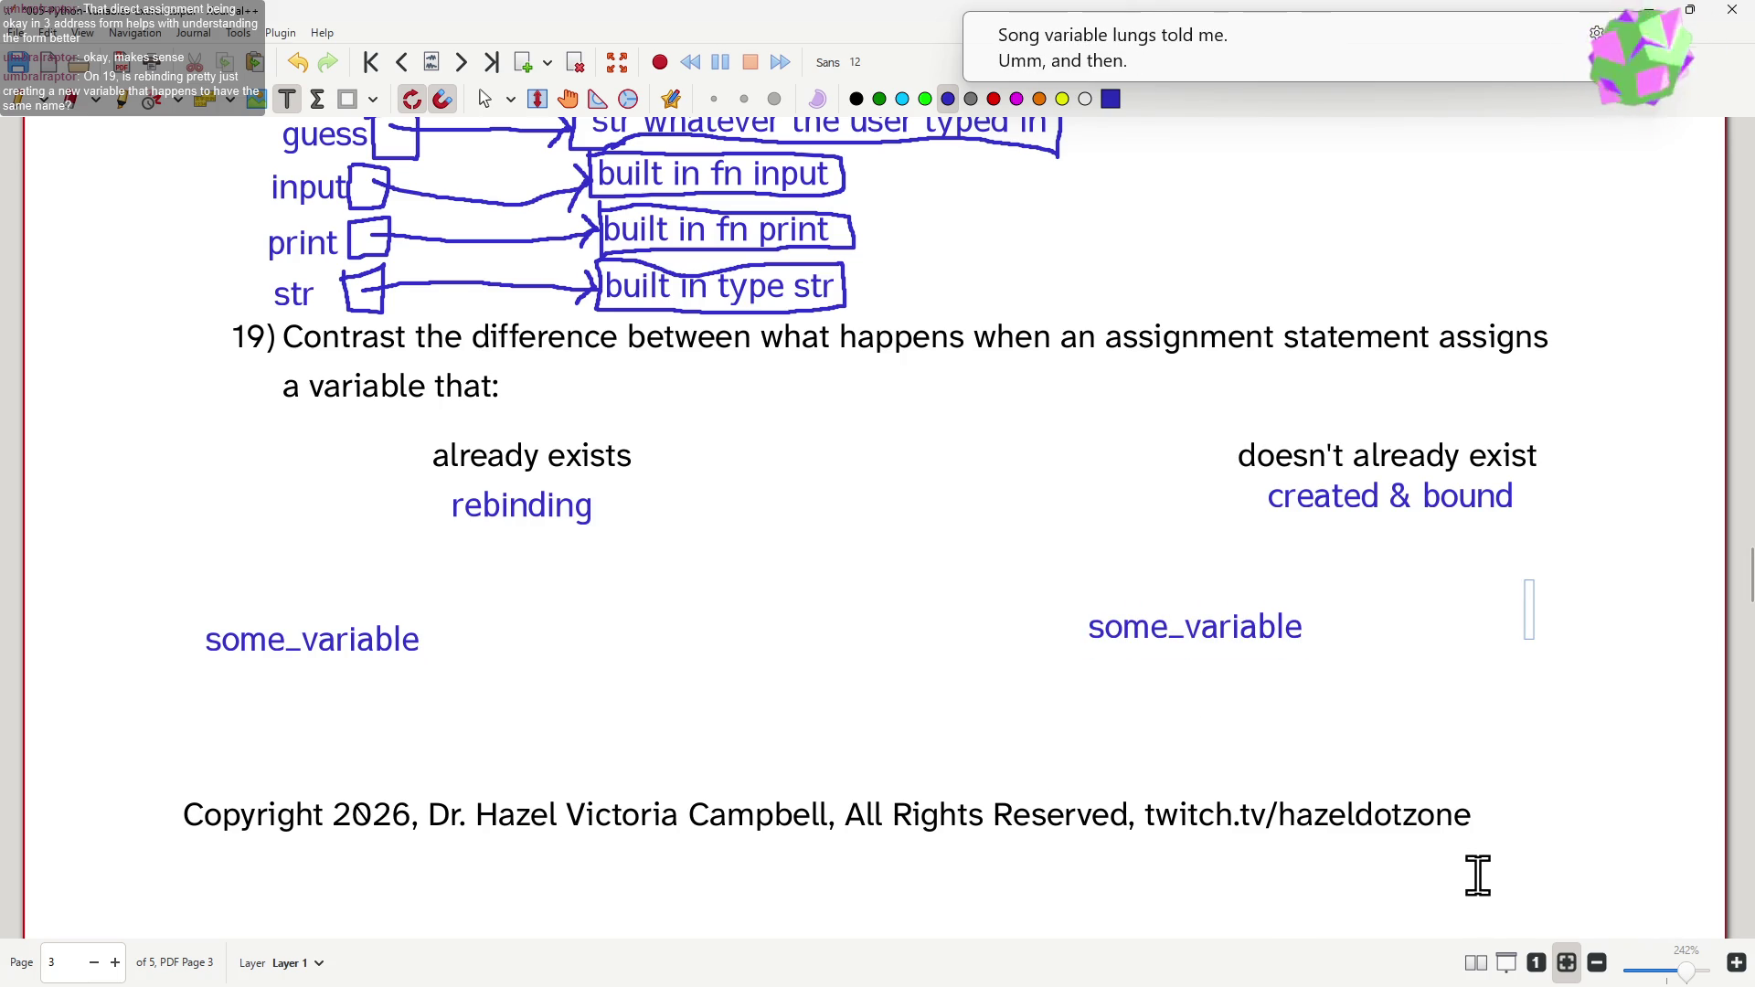
type("int")
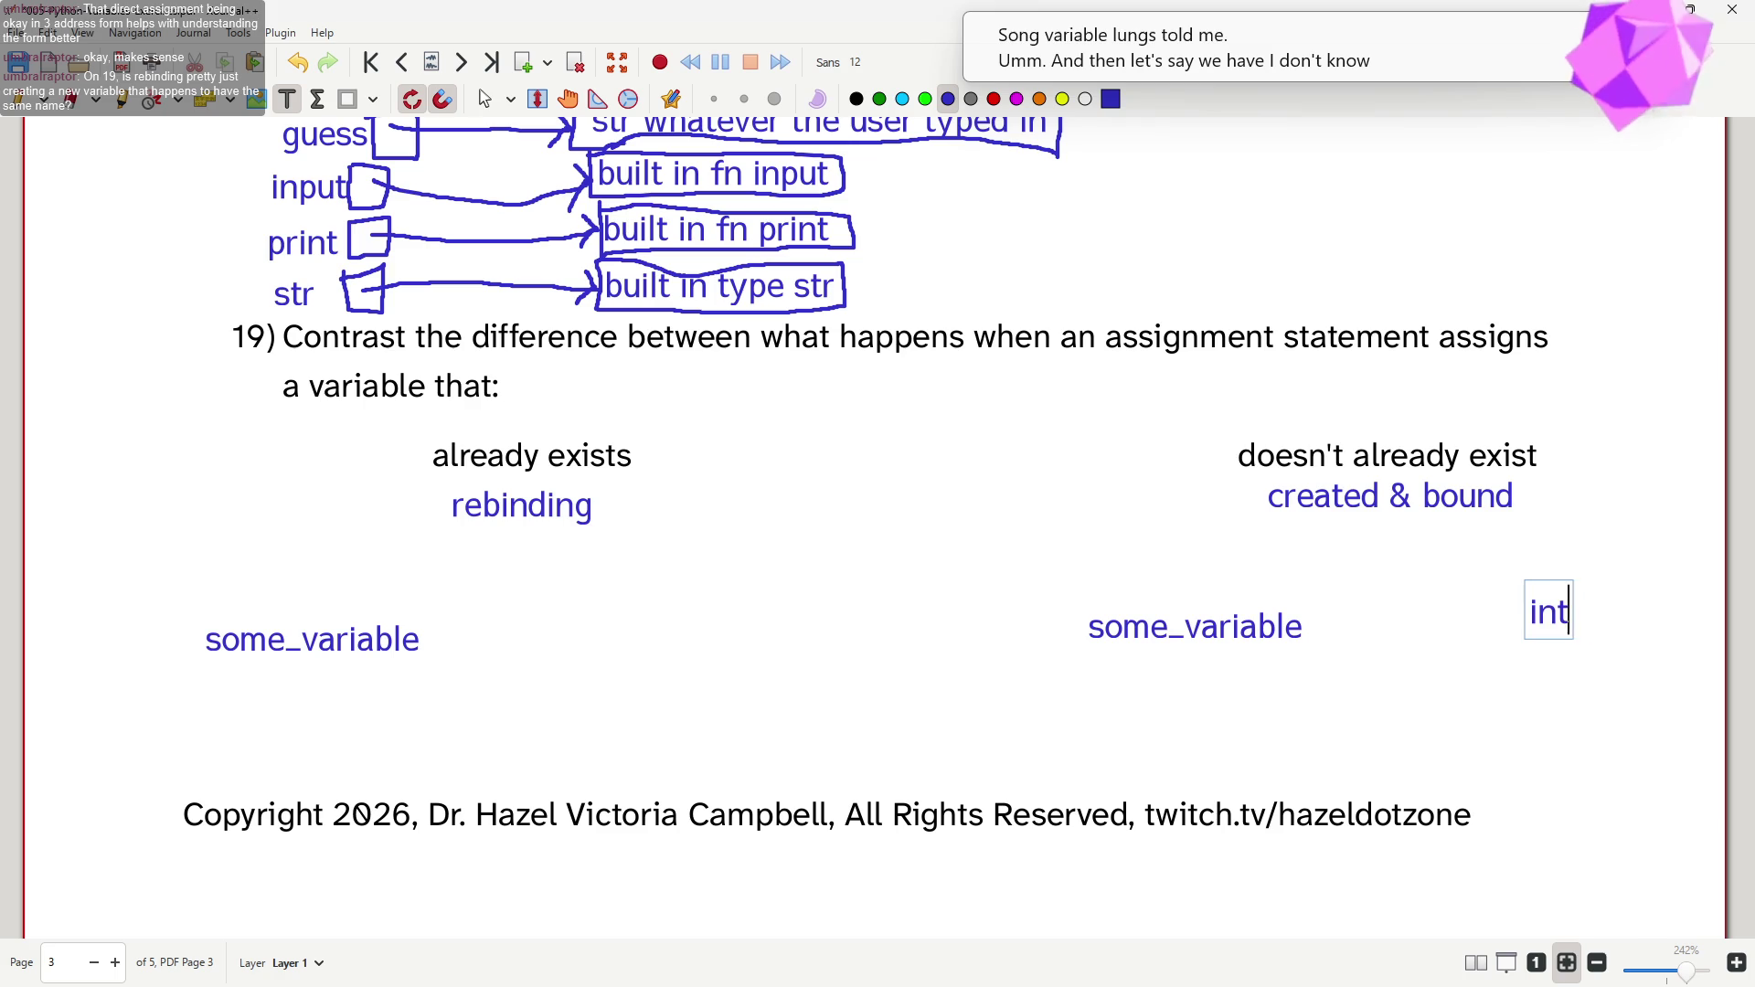
type(" 1")
left_click(557, 627)
type("int 1")
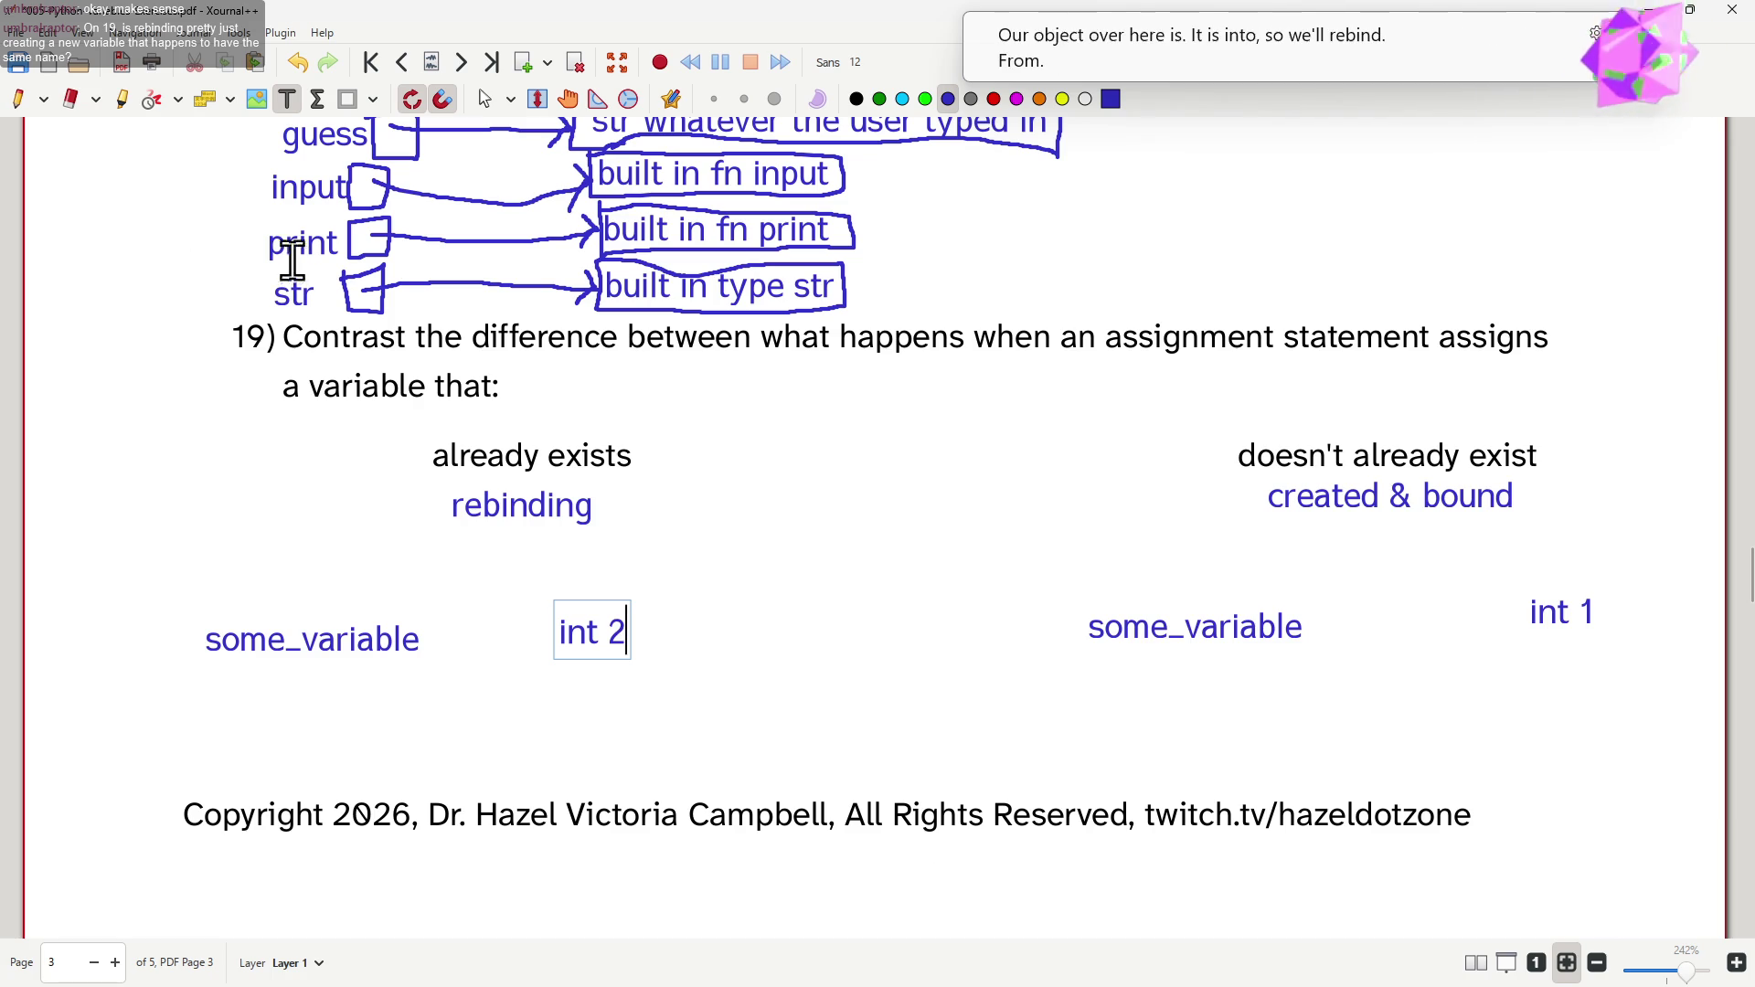
left_click(12, 99)
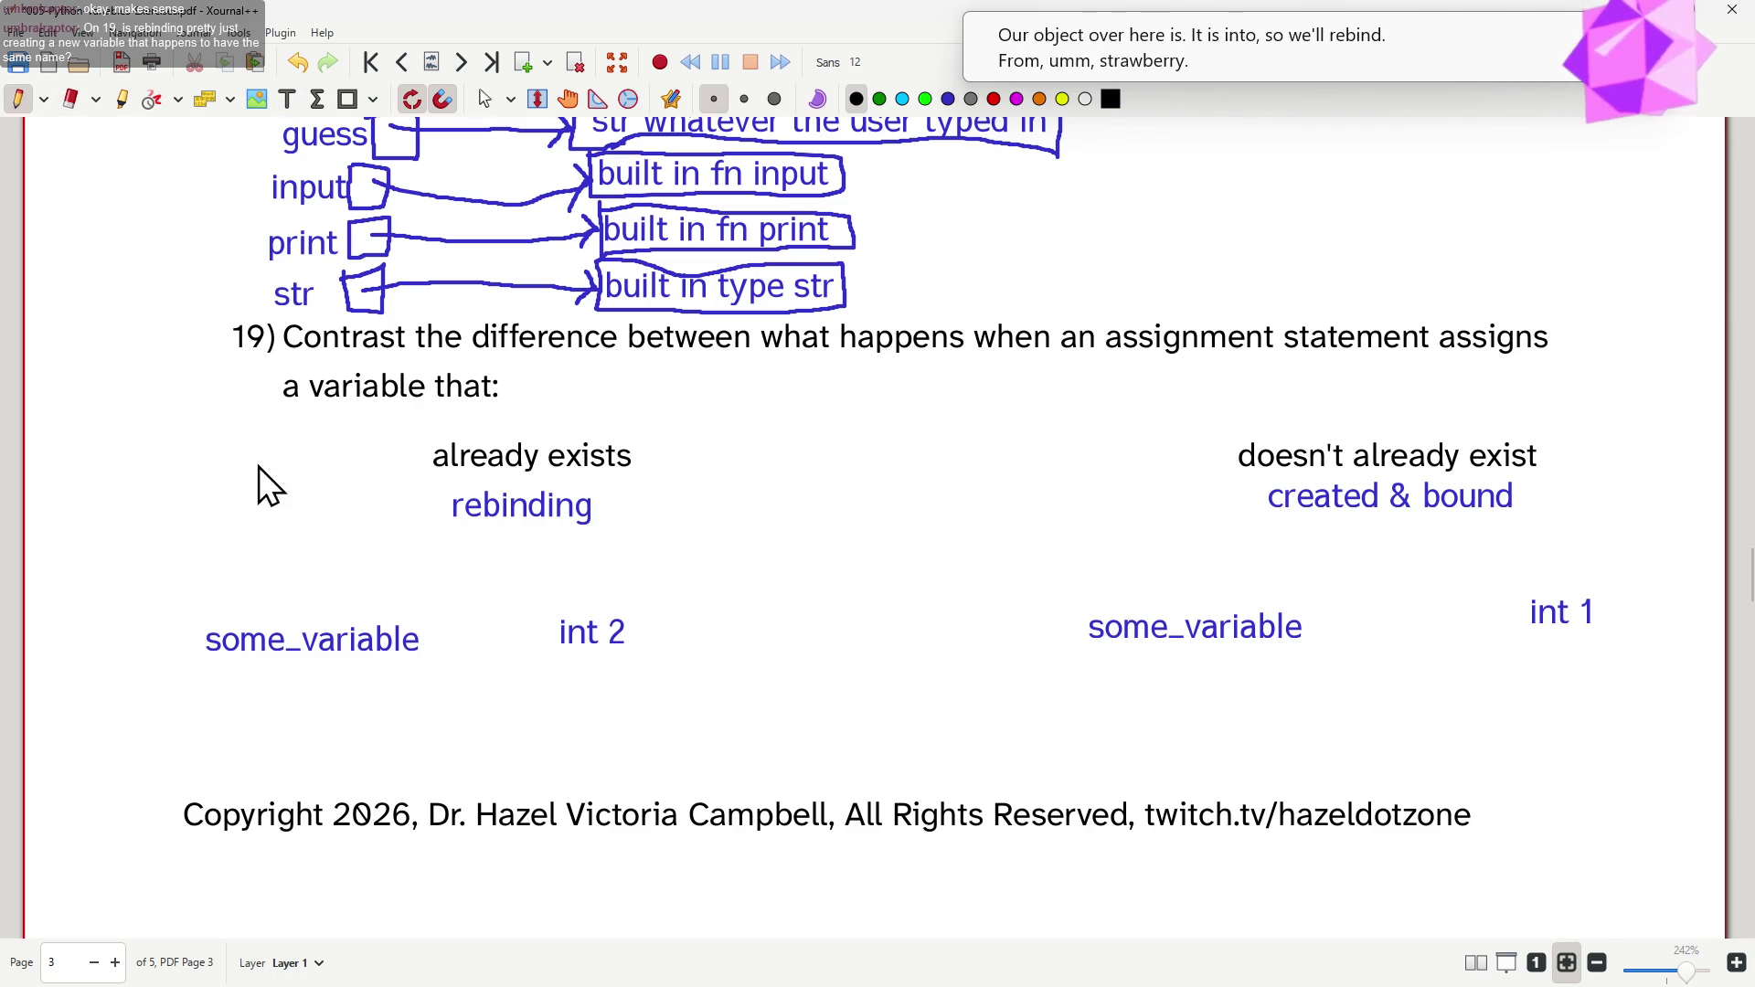
- Draw a black line under the headings, two vertical dividers, and a right-pointing arrow between them
left_click_drag(233, 550, 1641, 521)
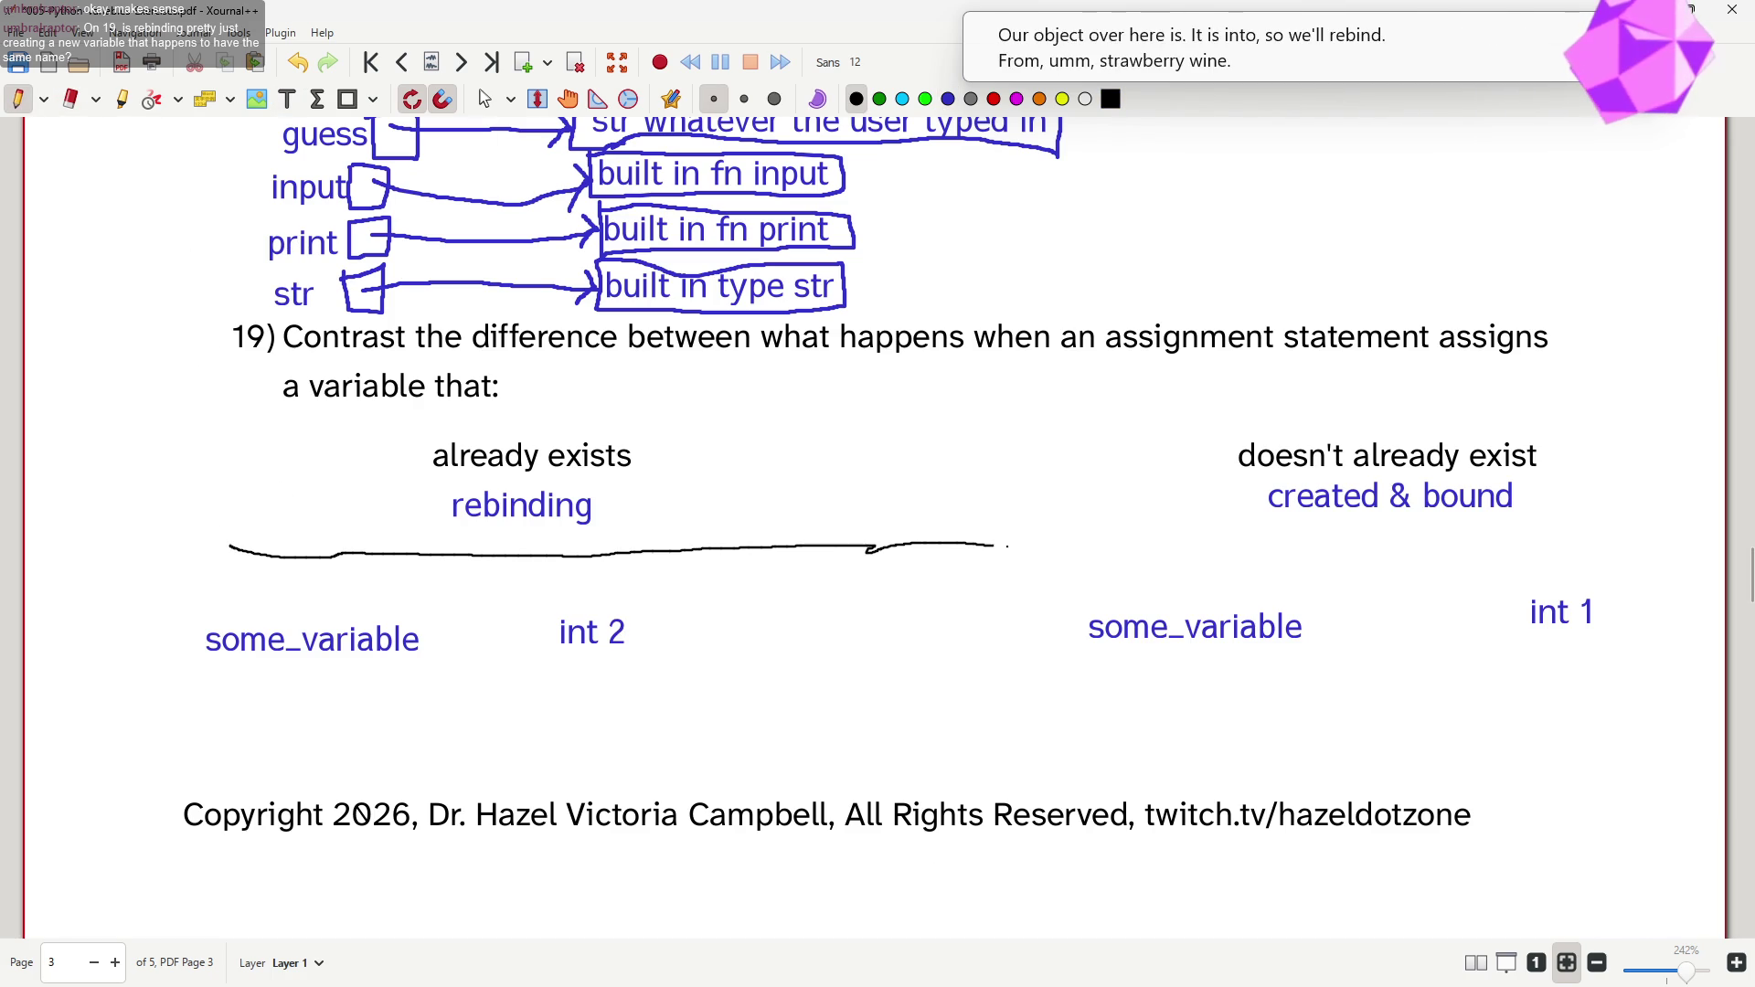
mouse_move(870, 645)
left_mouse_down()
mouse_move(937, 656)
mouse_move(896, 677)
left_mouse_up()
left_click_drag(820, 544, 853, 847)
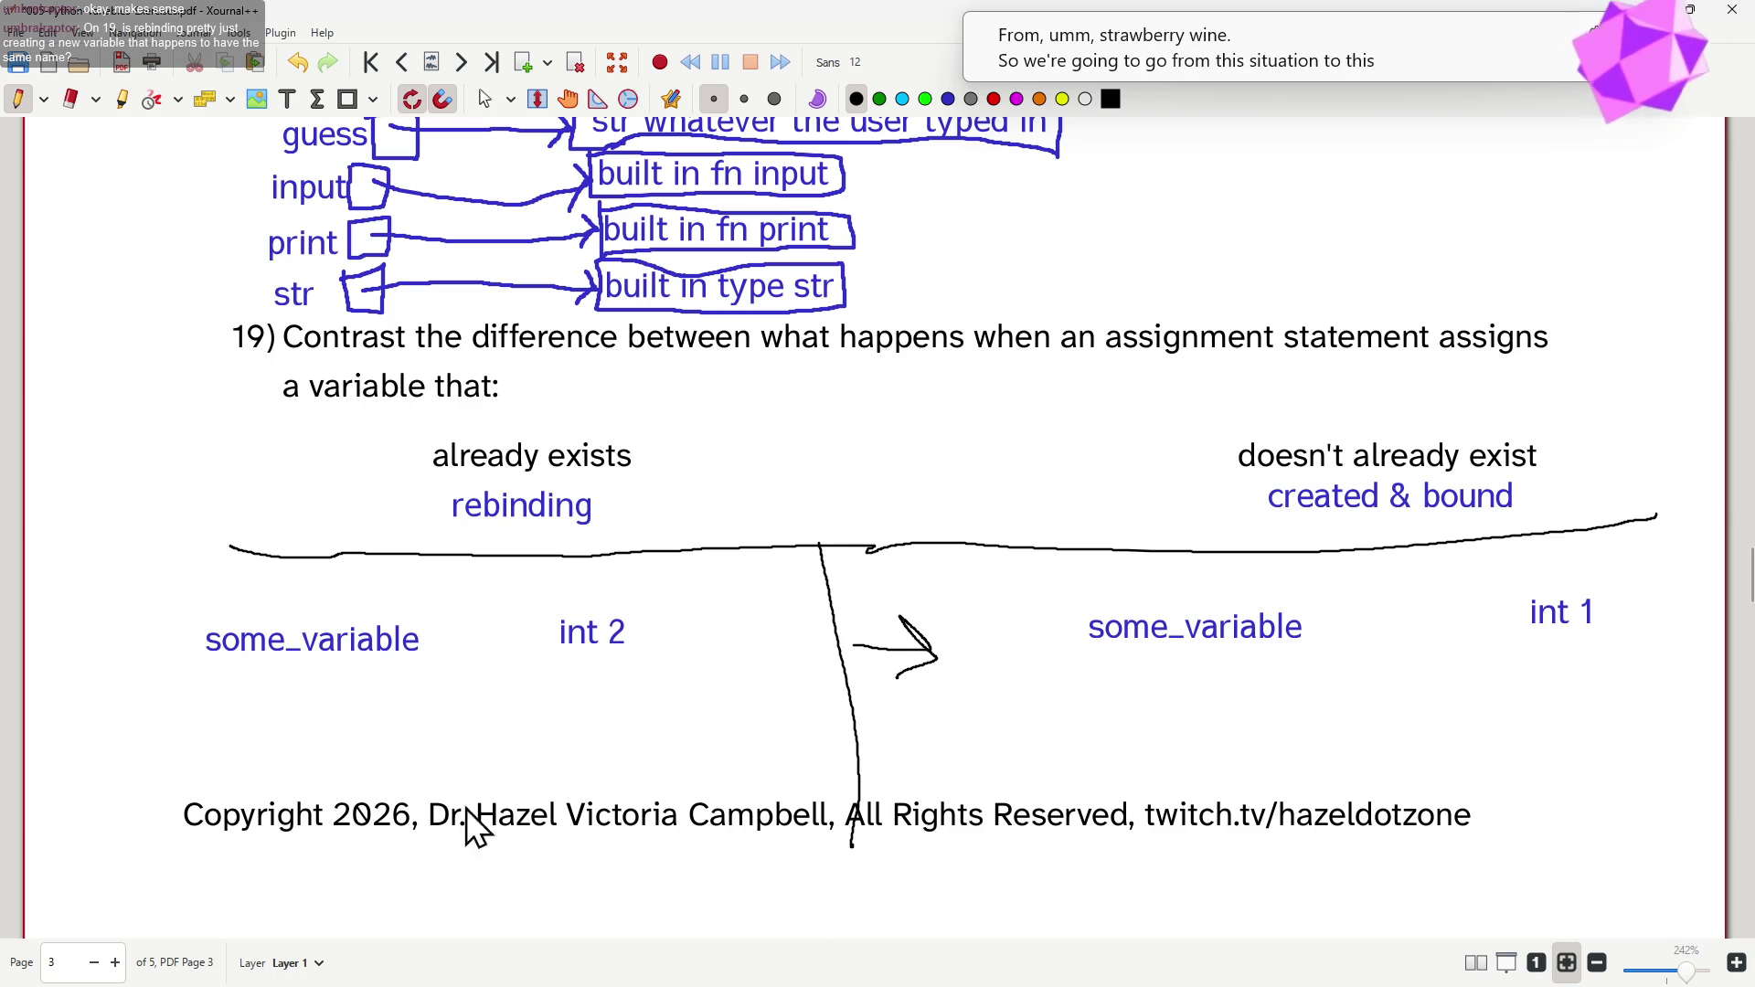
left_click_drag(946, 555, 935, 906)
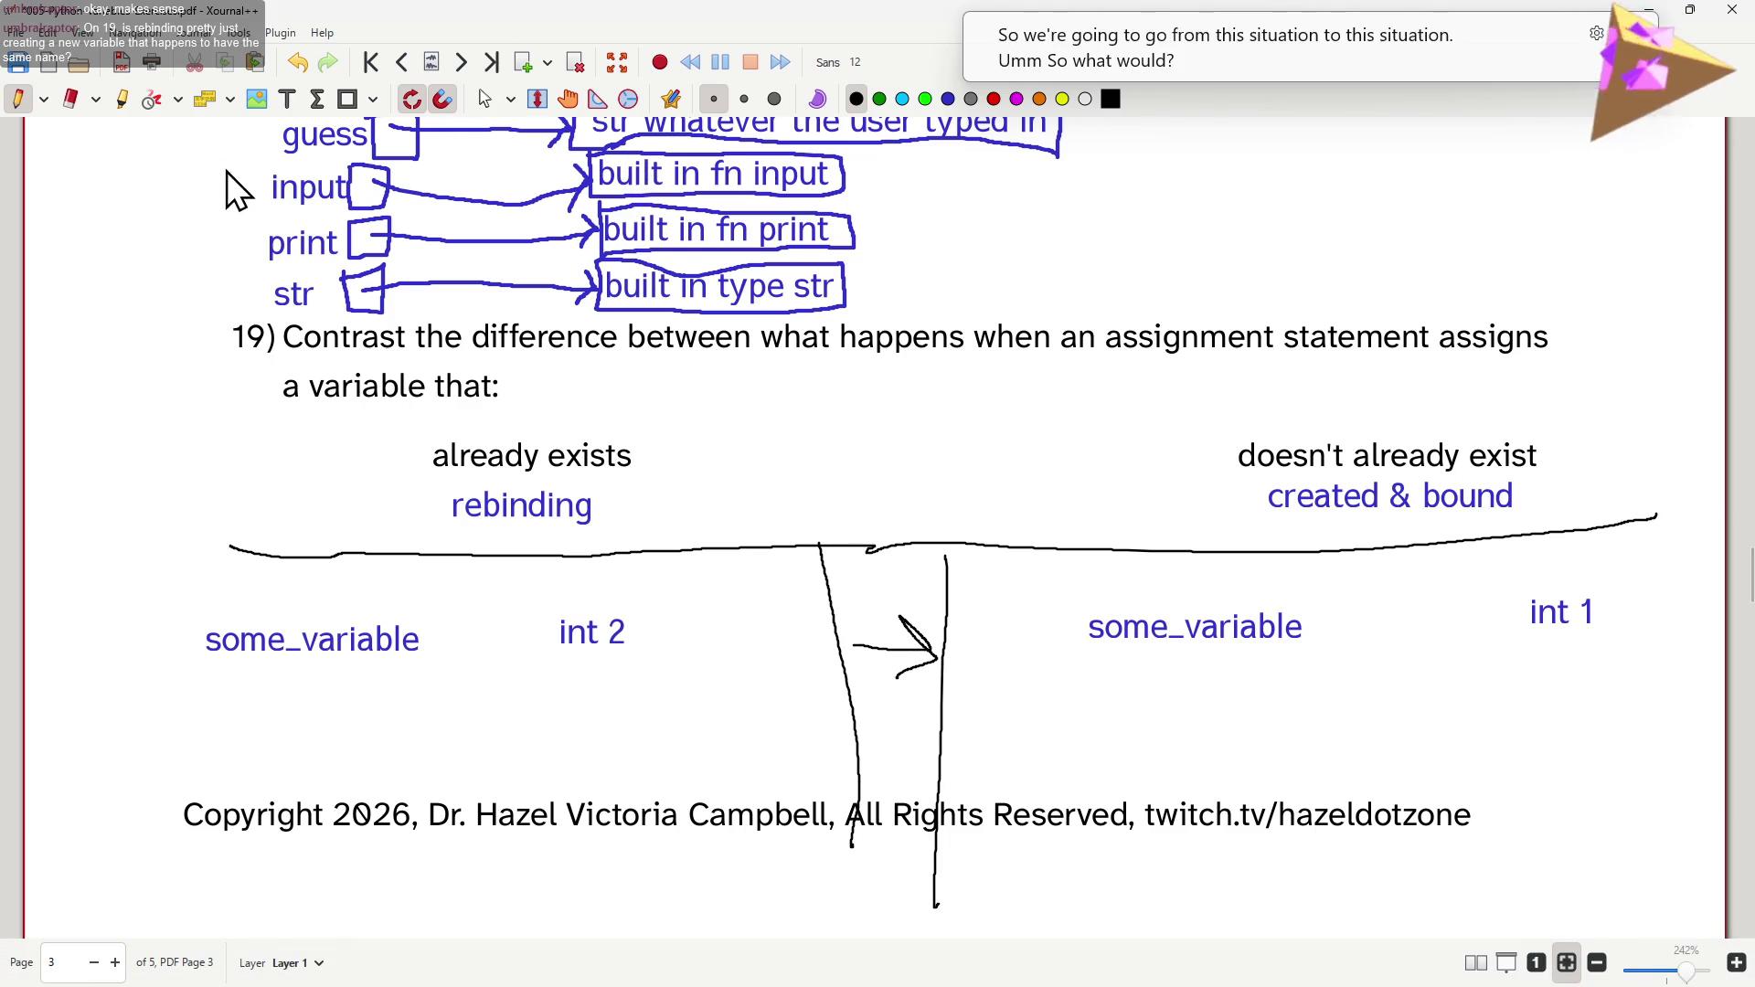
- Draw blue boxes beside the left and right some_variable labels
left_click(945, 102)
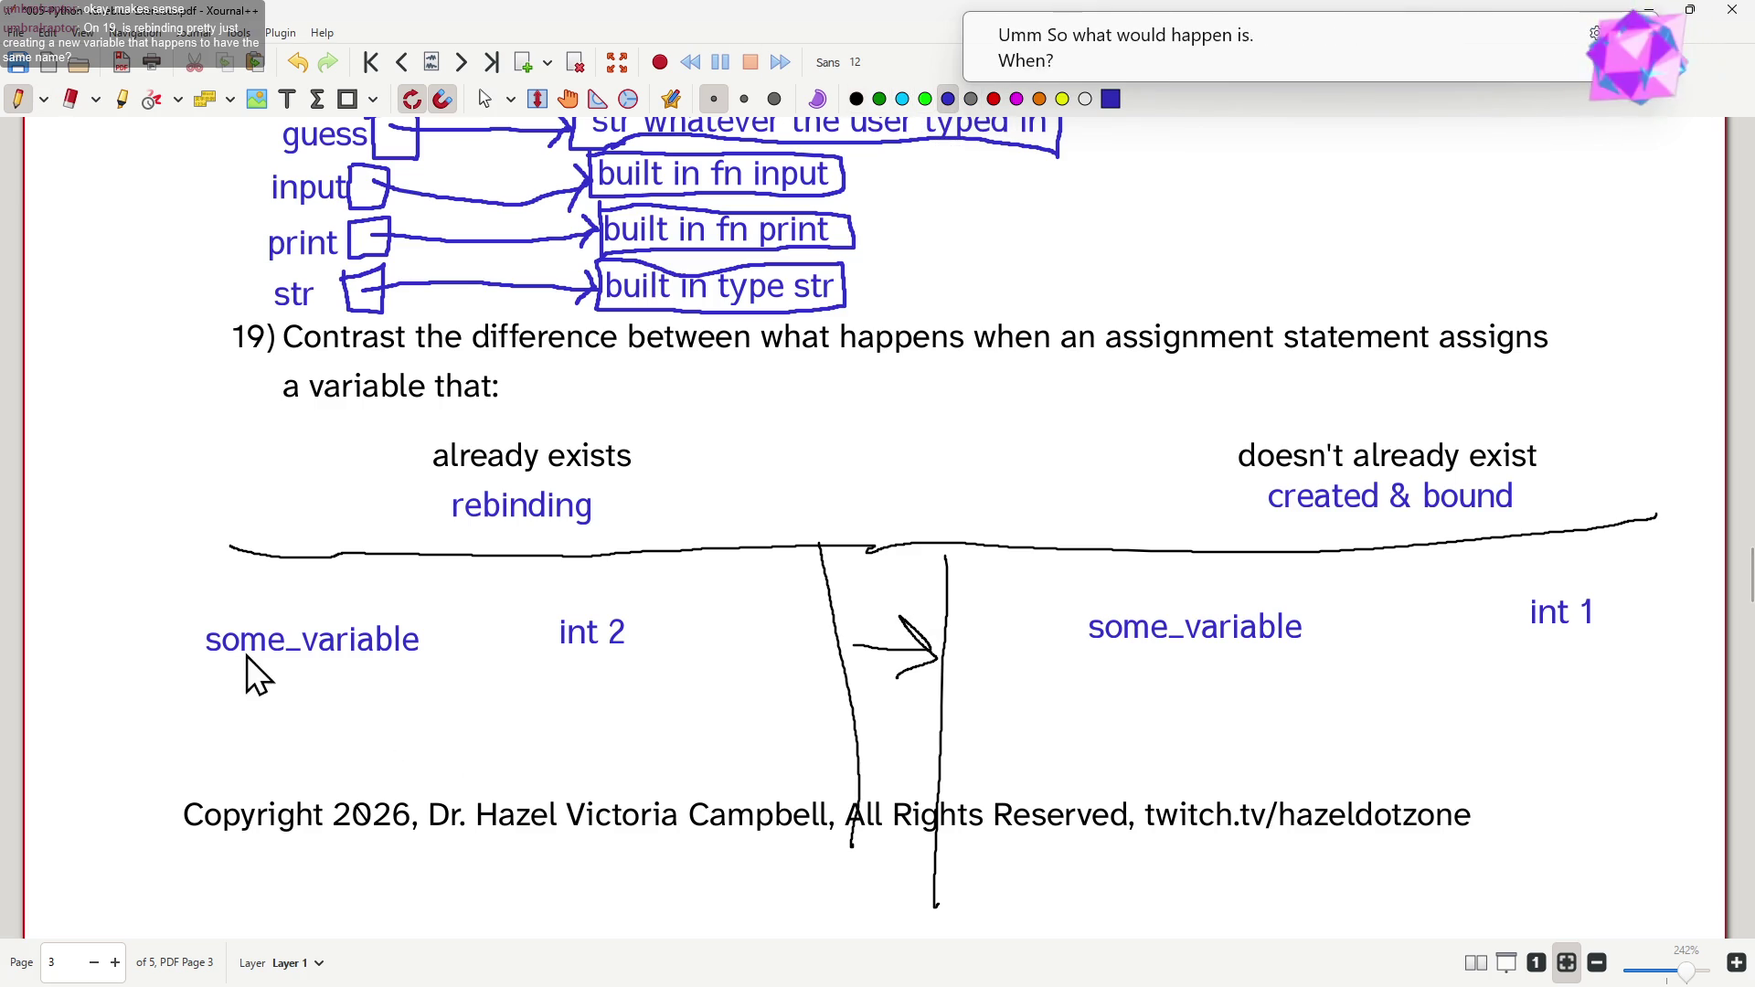
mouse_move(424, 609)
left_mouse_down()
mouse_move(447, 667)
mouse_move(455, 601)
left_mouse_up()
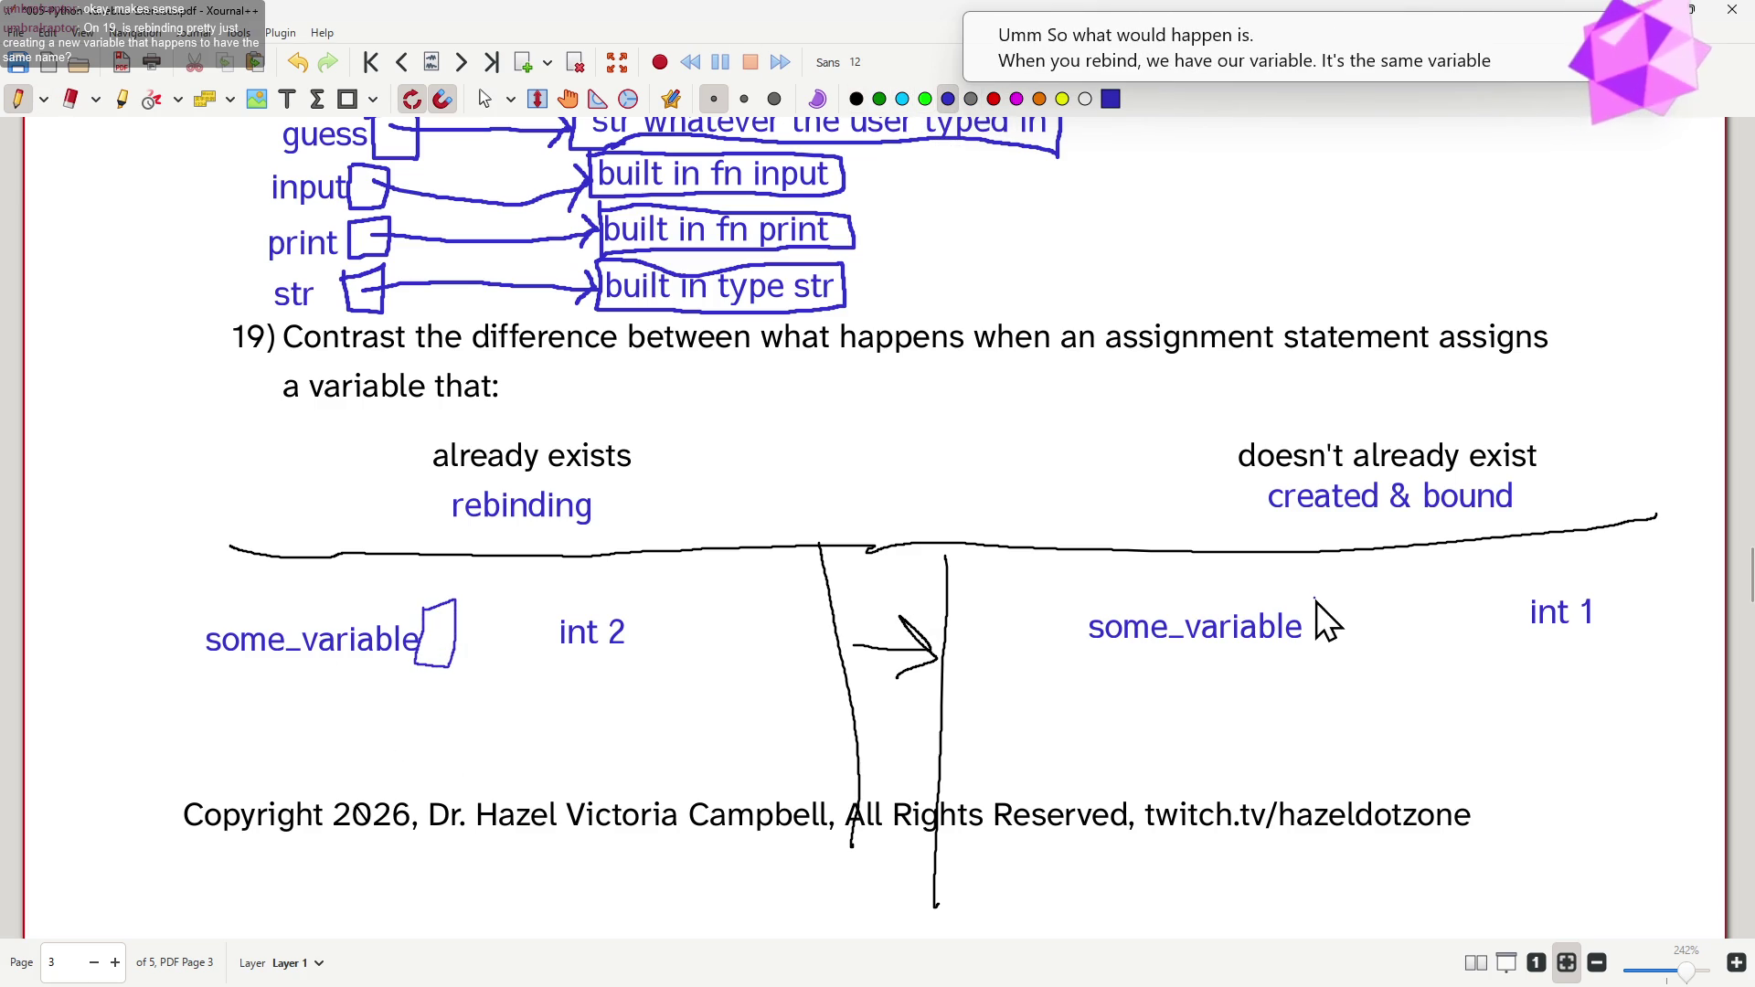
left_click_drag(1319, 671, 1348, 599)
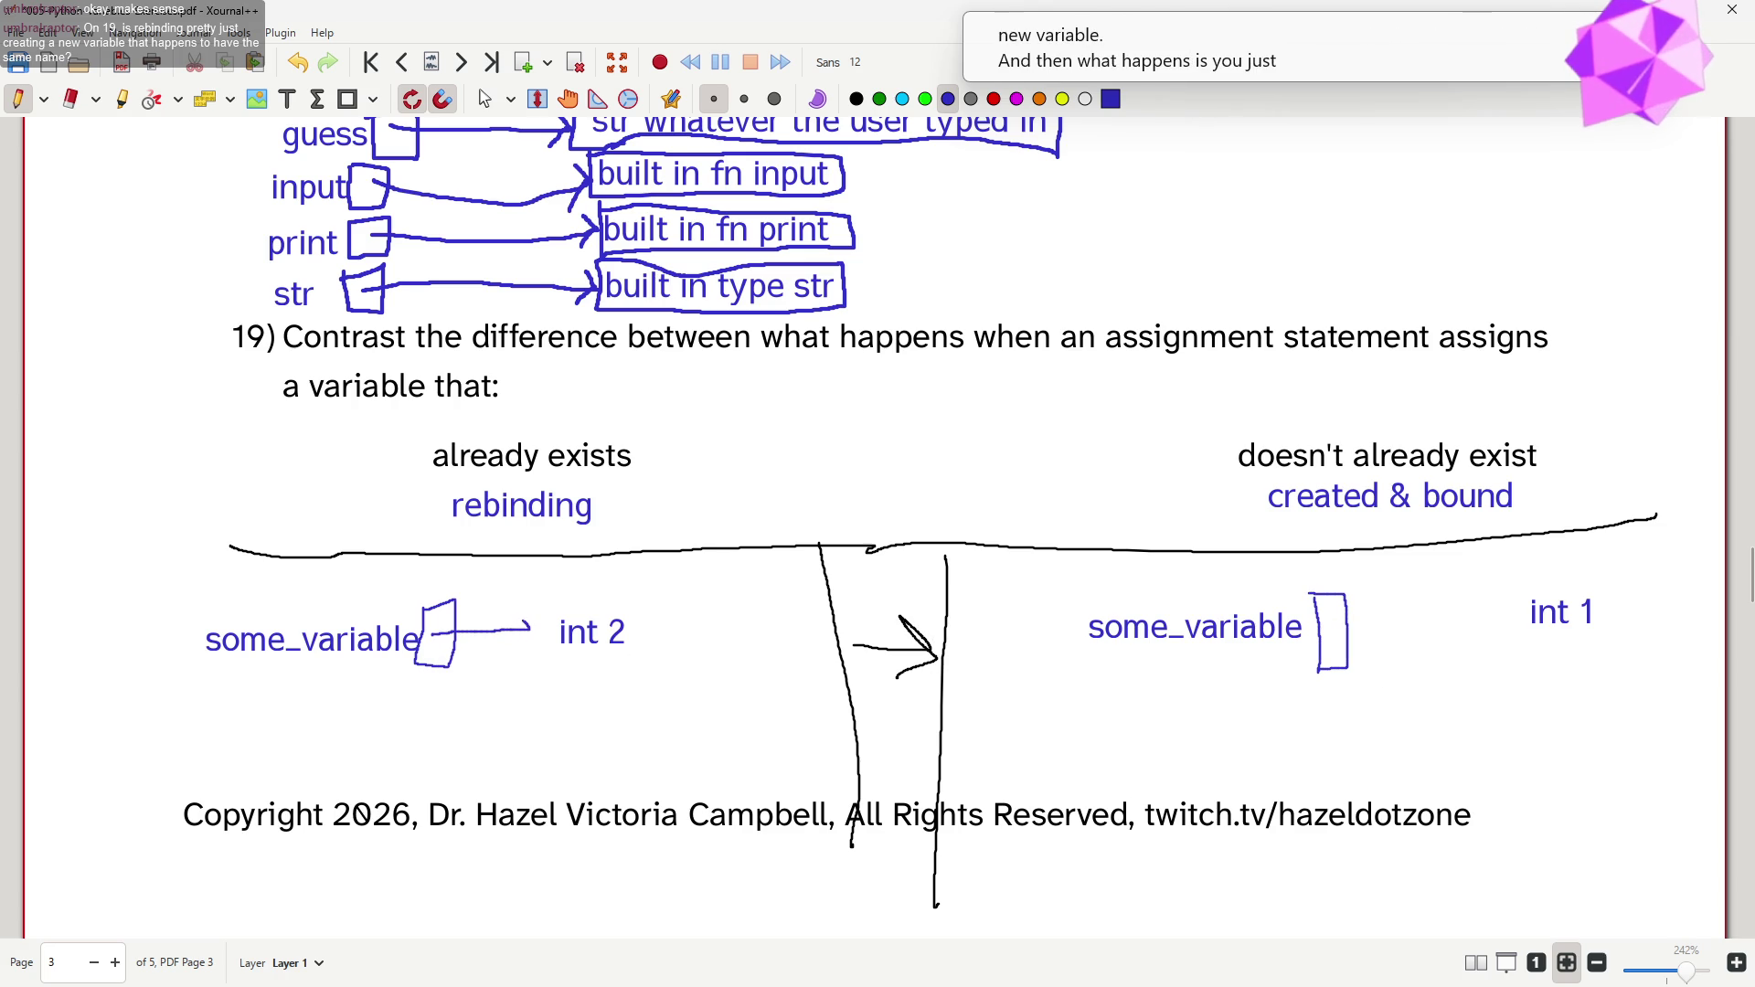
- Box the int 2 and int 1 values, with an arrow from the right box to int 1
left_click_drag(545, 587, 554, 657)
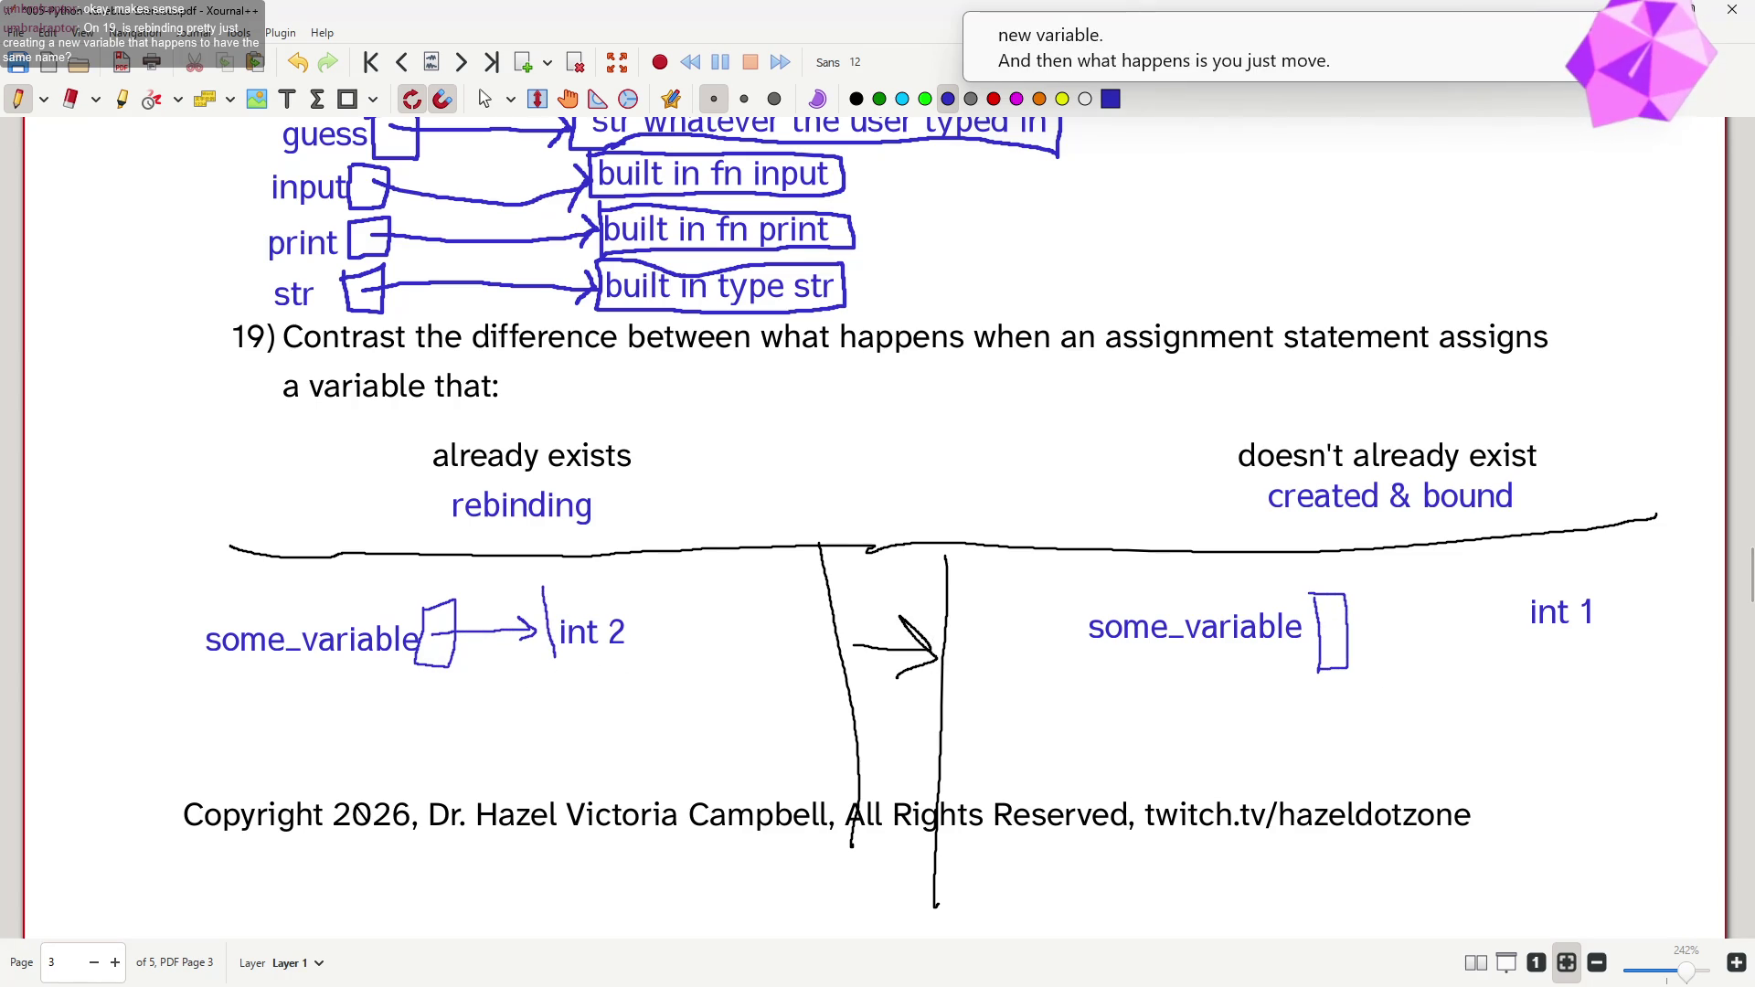
left_click_drag(519, 587, 545, 586)
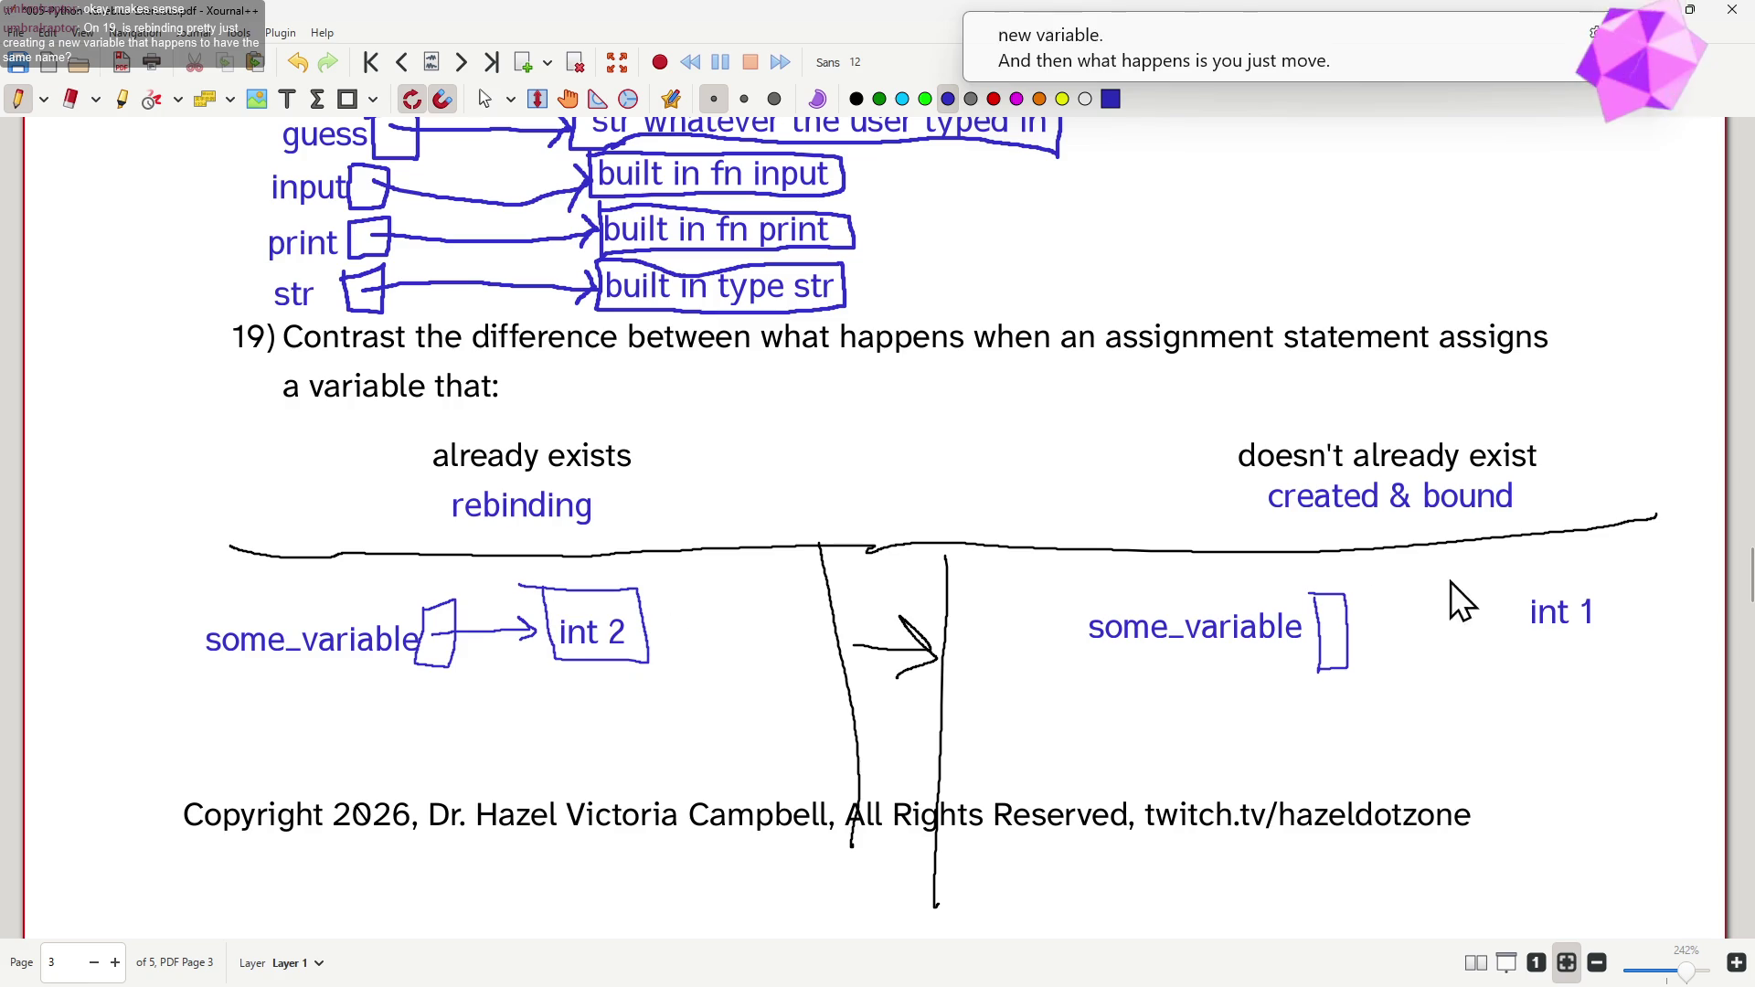
left_click_drag(1334, 626, 1402, 621)
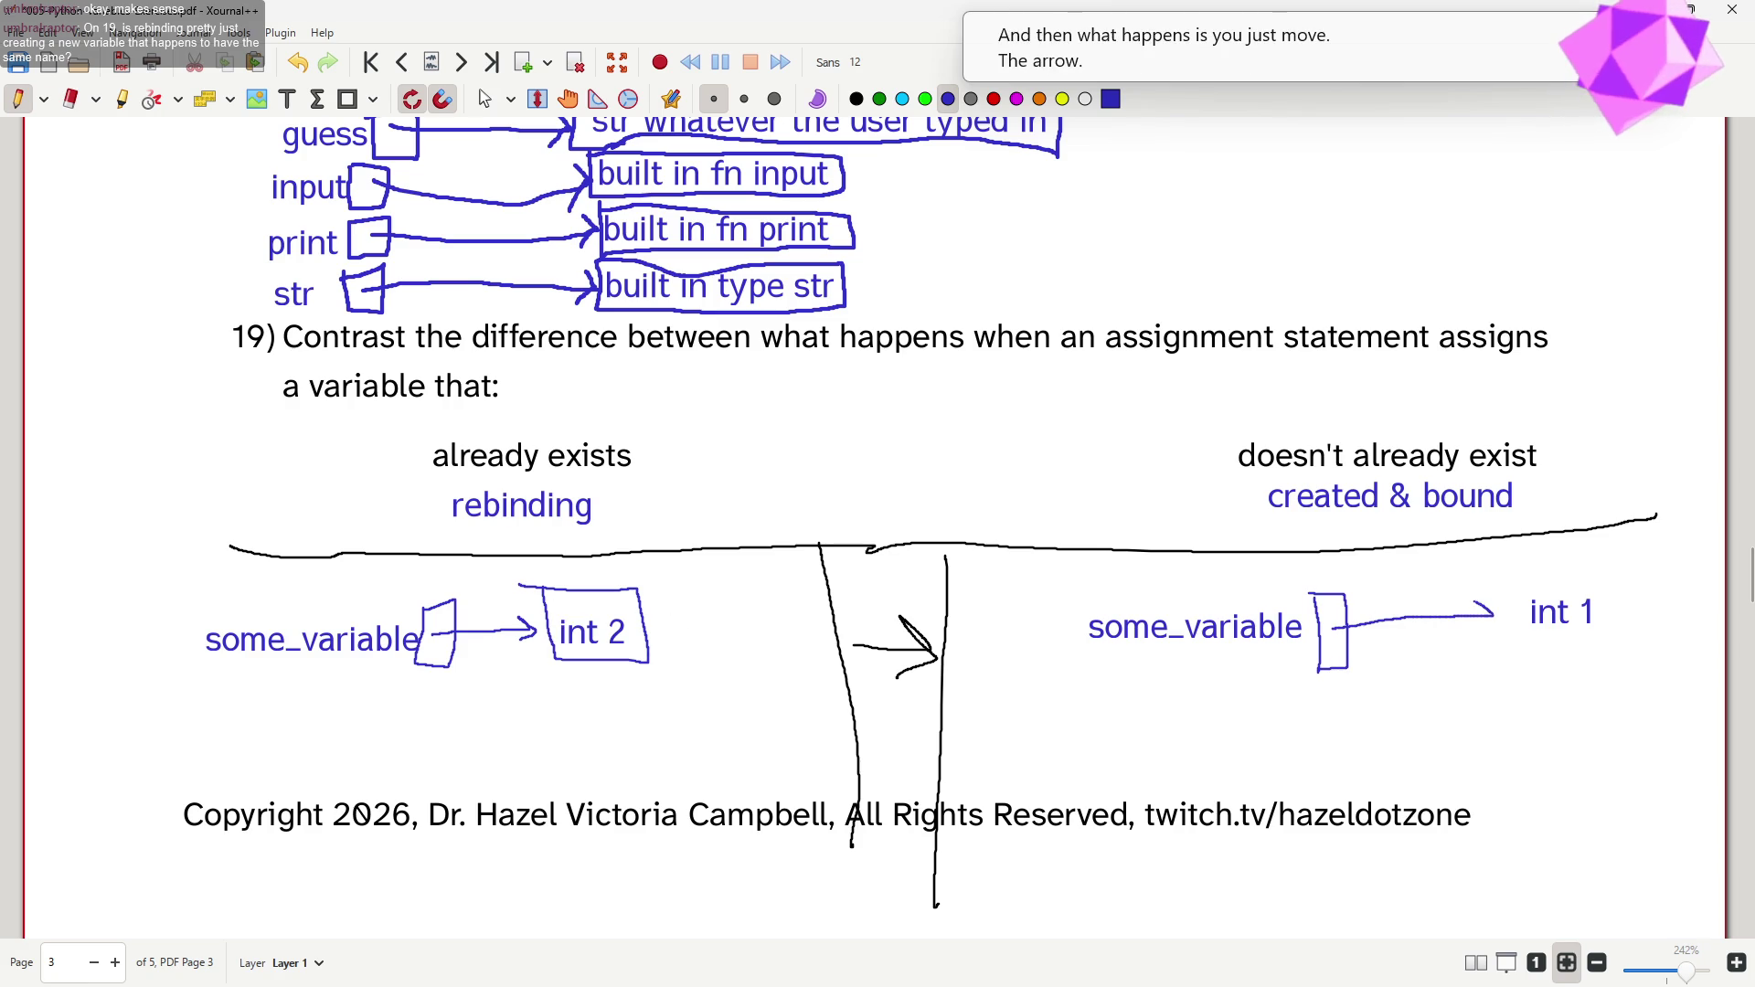
mouse_move(1503, 580)
left_mouse_down()
mouse_move(1505, 644)
mouse_move(1598, 640)
left_mouse_up()
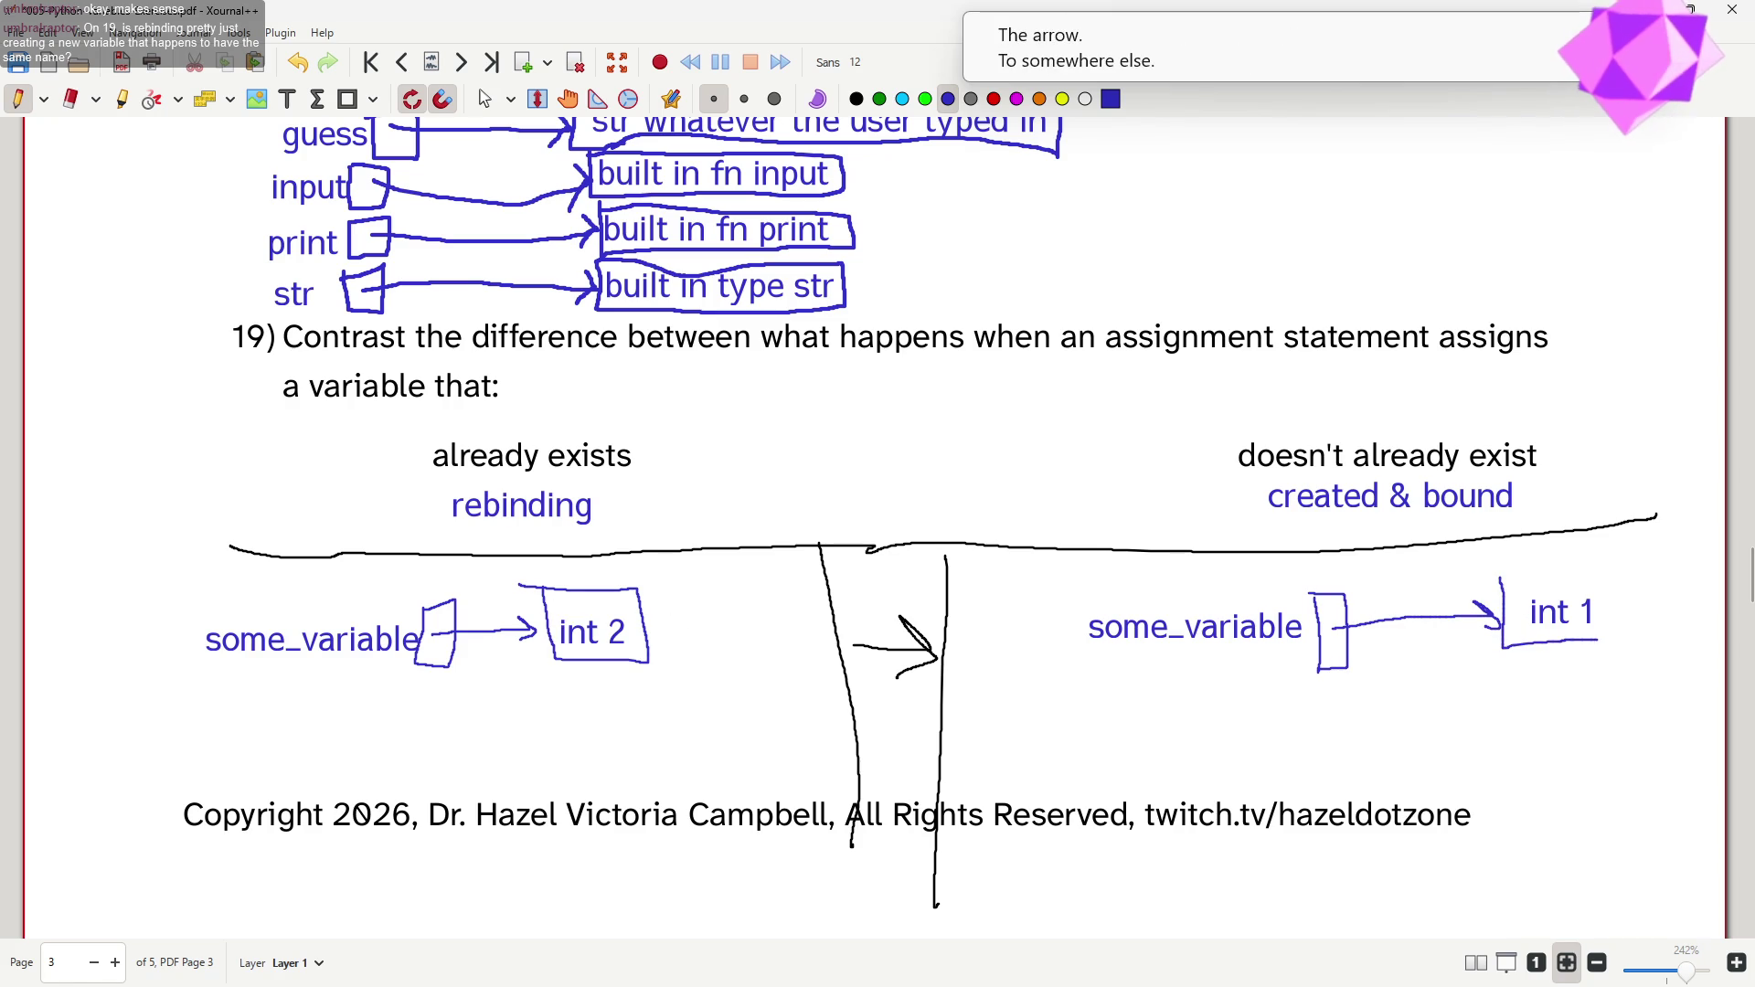